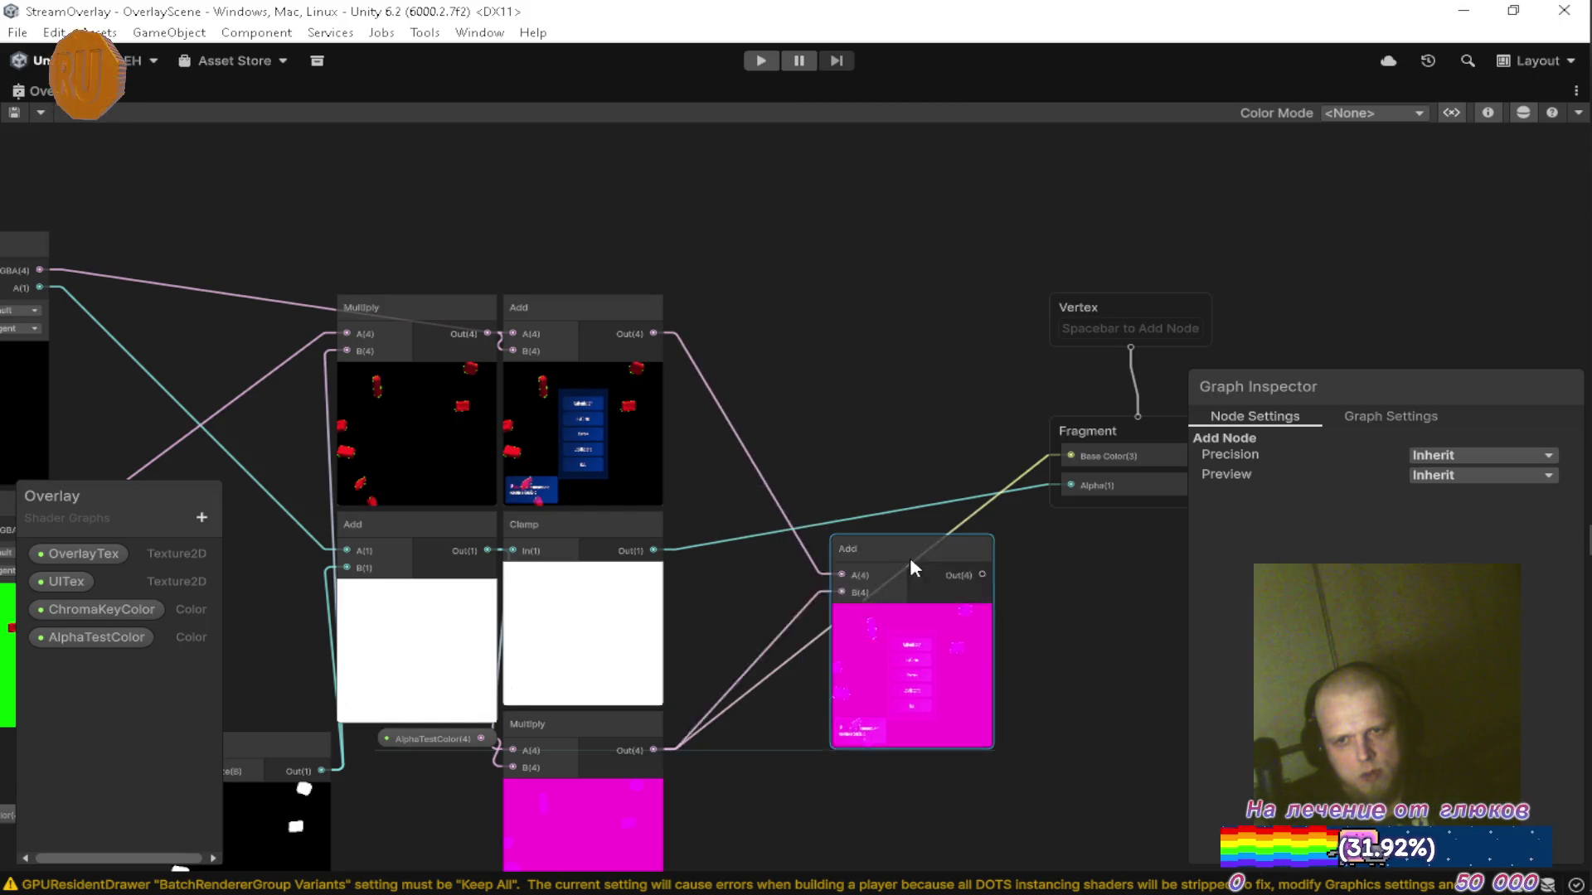
Connect the upper Add node's Out(4) directly to Fragment Base Color.
drag(986, 574, 869, 439)
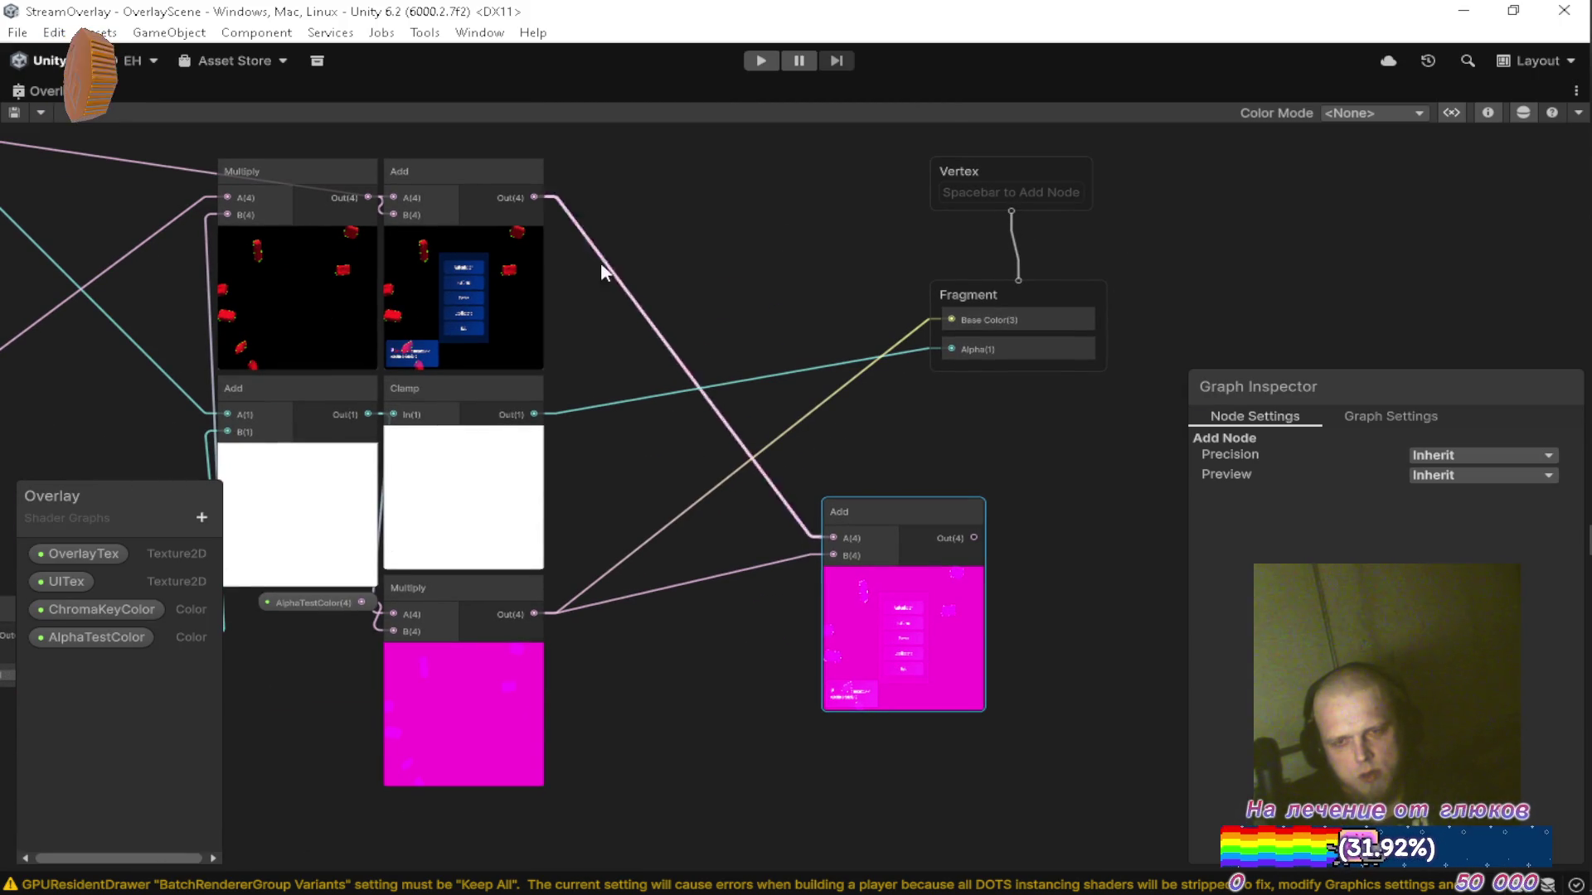
drag(531, 197, 955, 345)
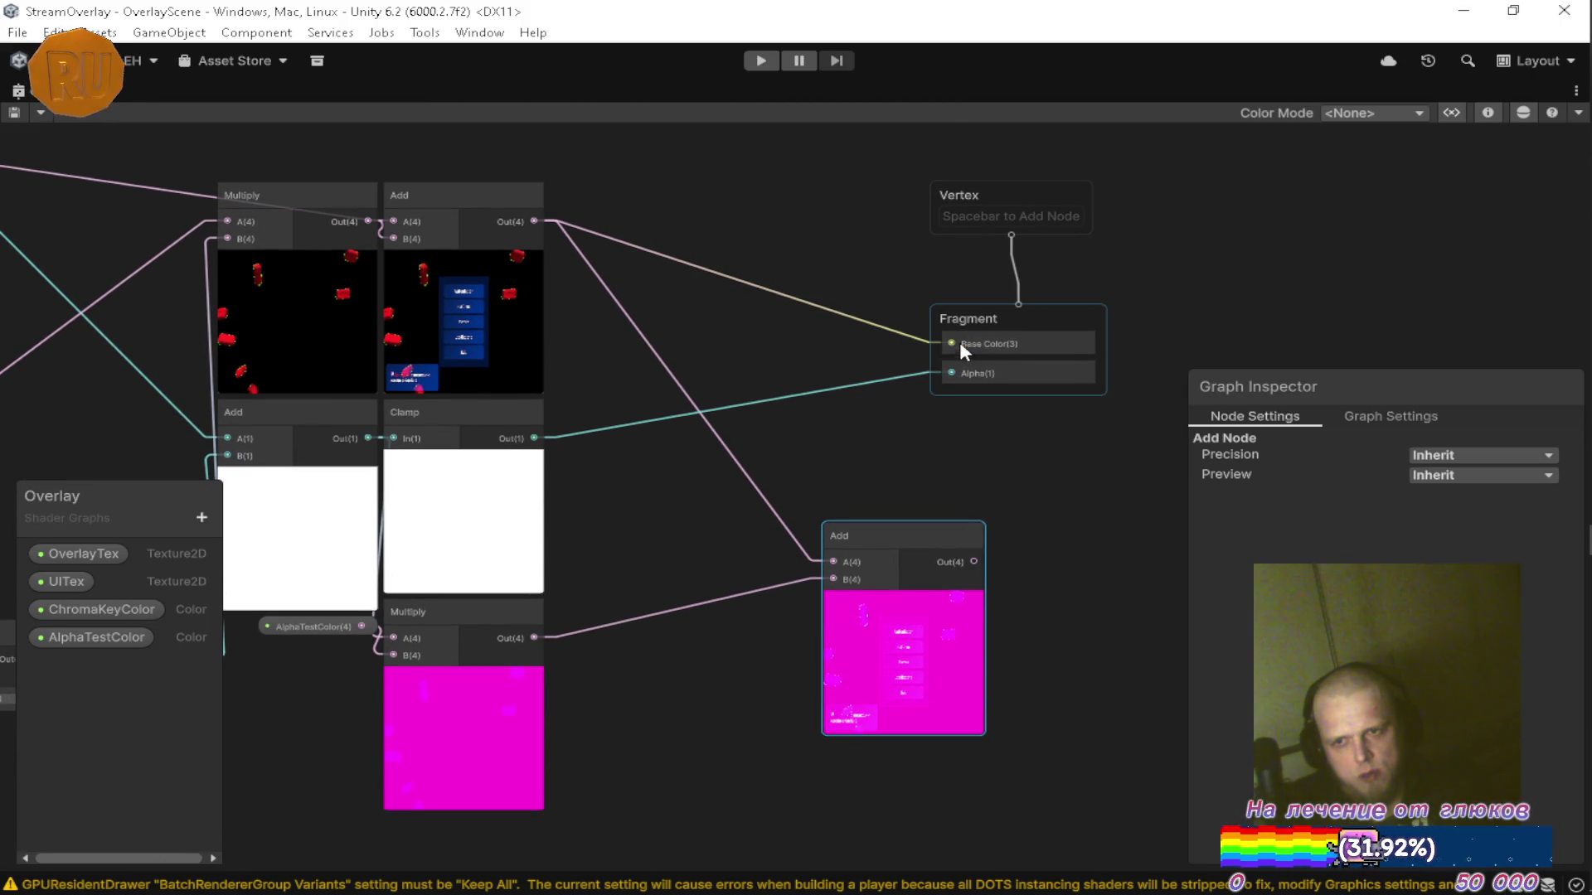
drag(863, 501, 952, 406)
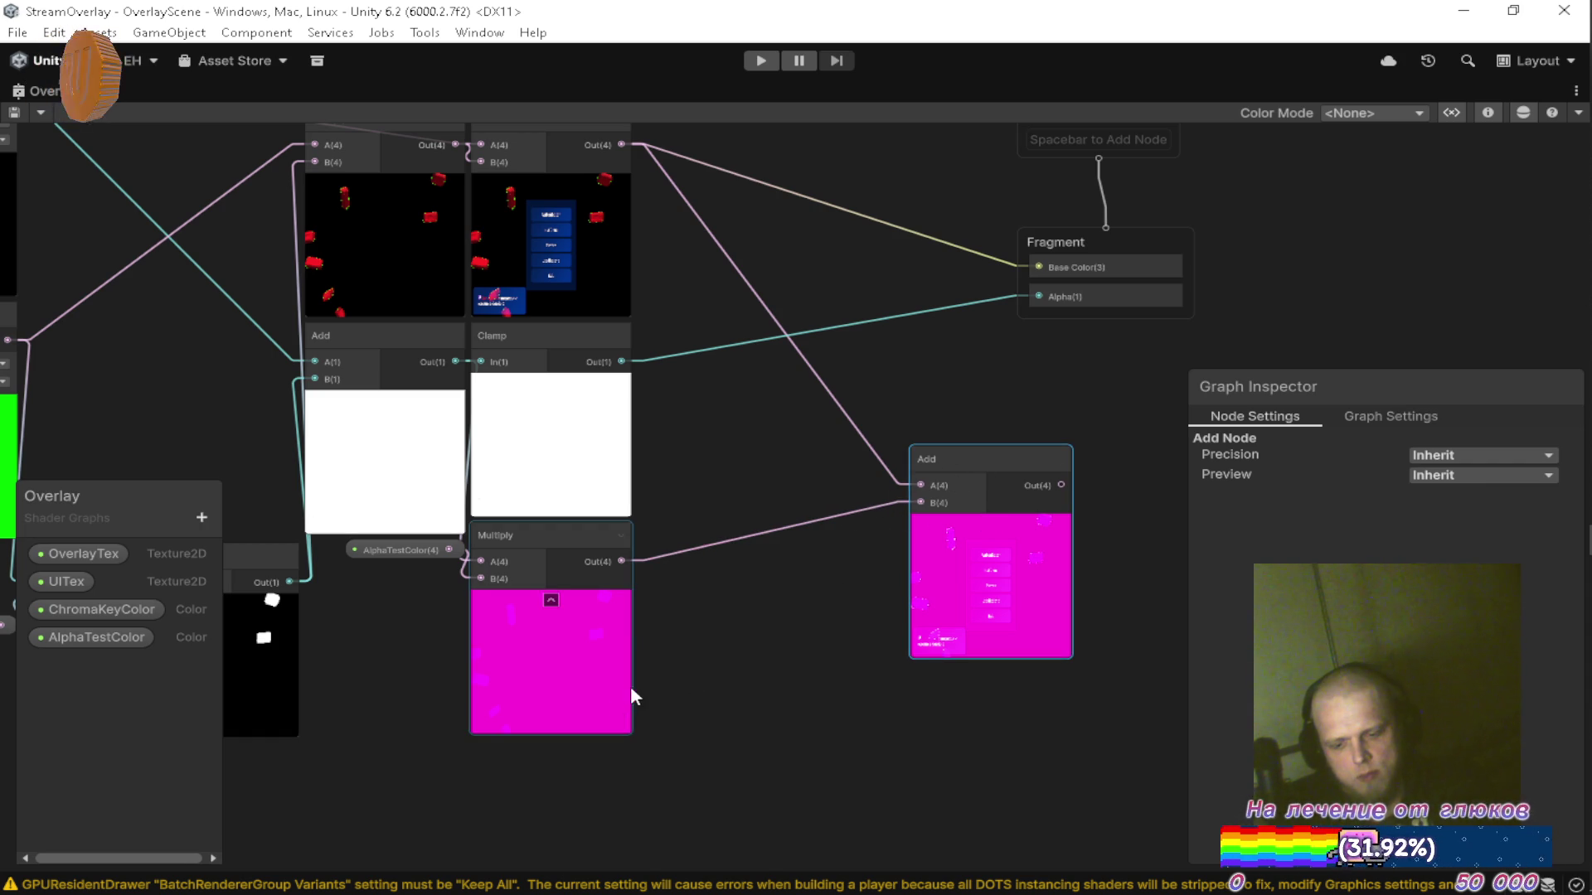
Delete the unused Multiply, Add and AlphaTestColor nodes.
shift+click(522, 547)
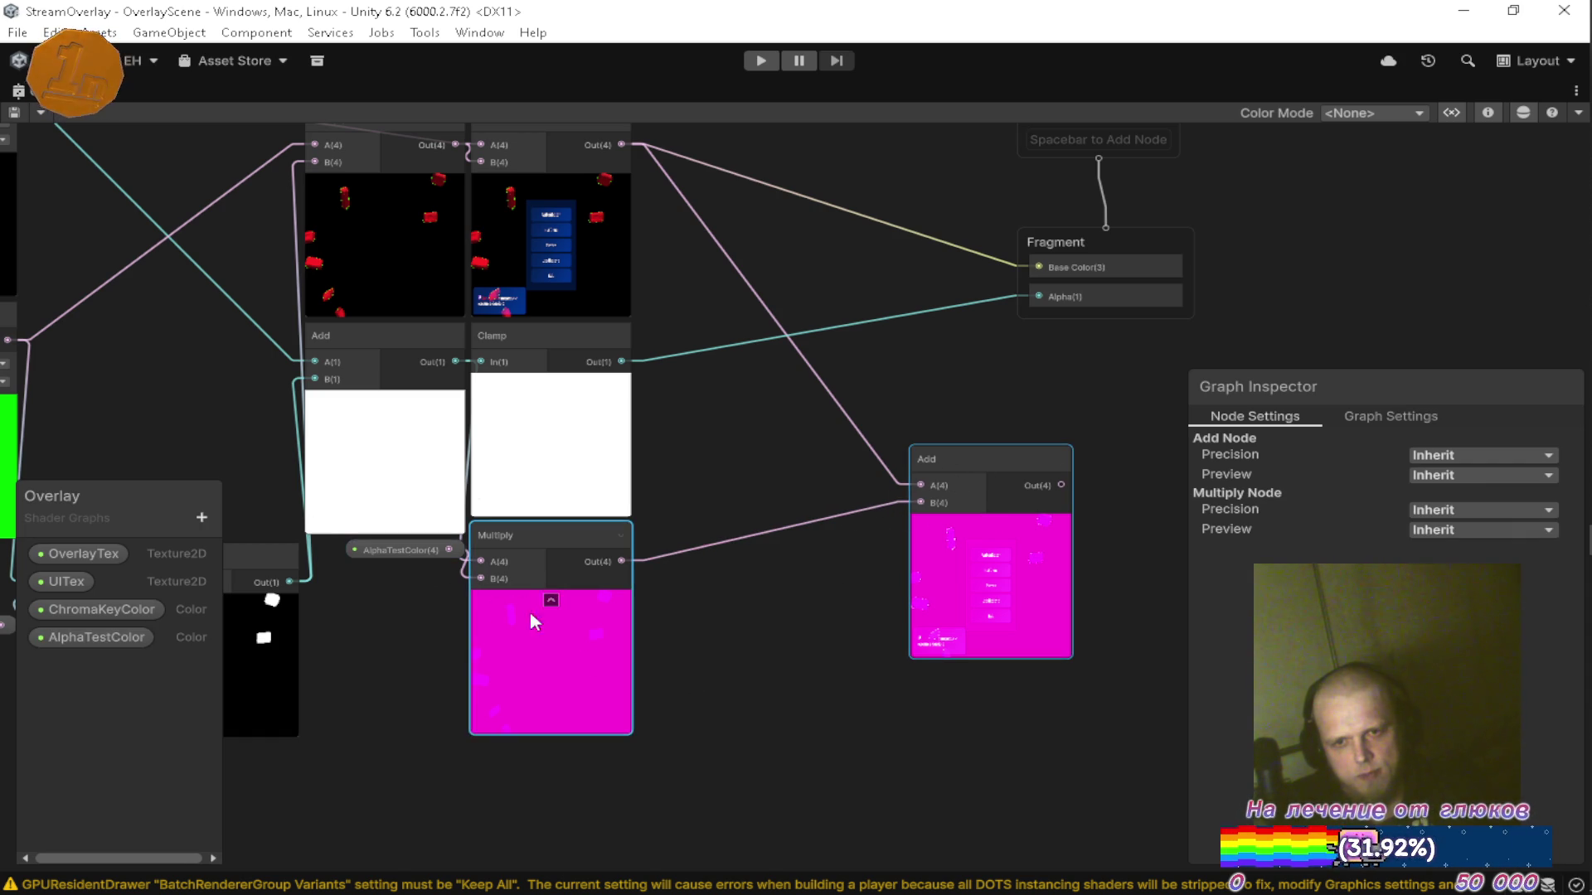
shift+click(427, 550)
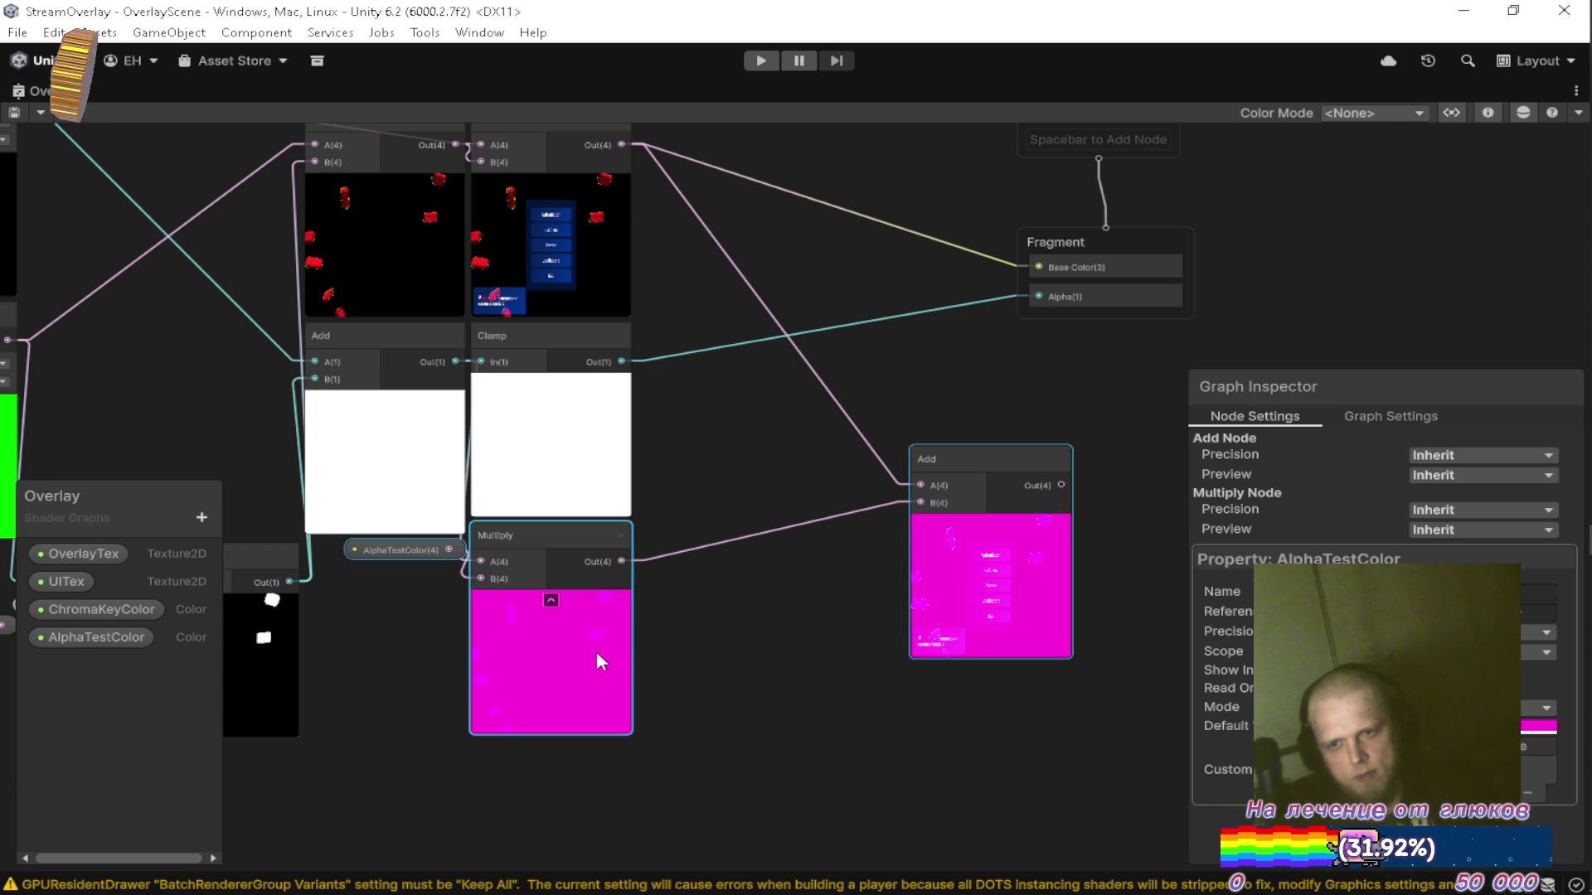
key(Delete)
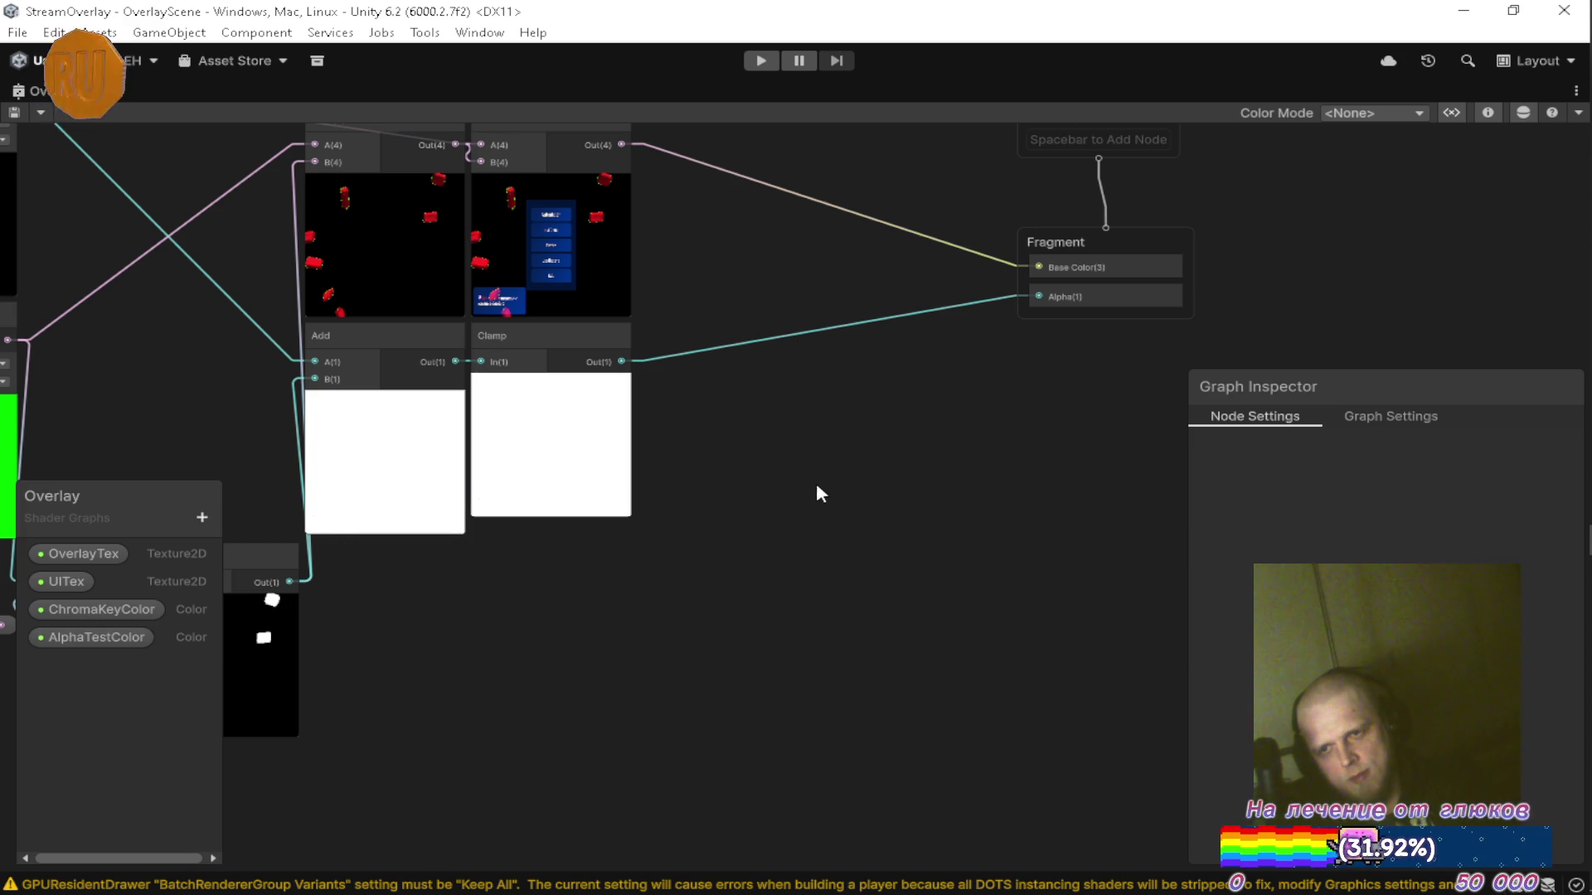
Bring Fragment into view and dock the Overlay graph back in the main editor layout.
scroll(829, 581, down, 5)
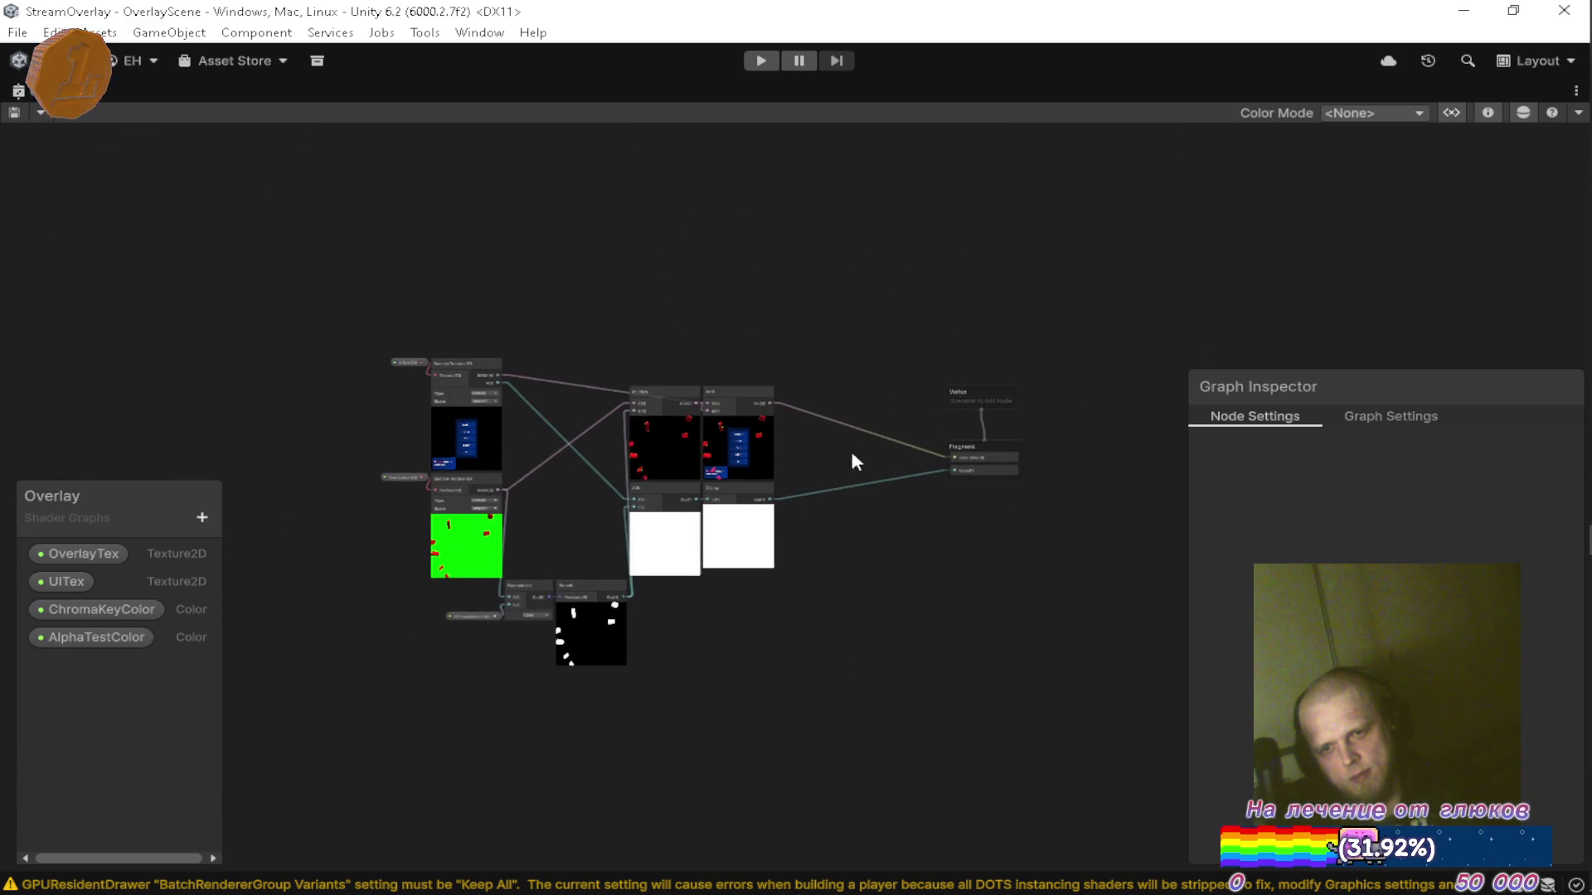
scroll(611, 446, up, 3)
mouse_move(766, 491)
mouse_down()
mouse_move(943, 495)
mouse_move(917, 361)
mouse_move(889, 397)
mouse_move(798, 425)
mouse_move(834, 611)
mouse_up()
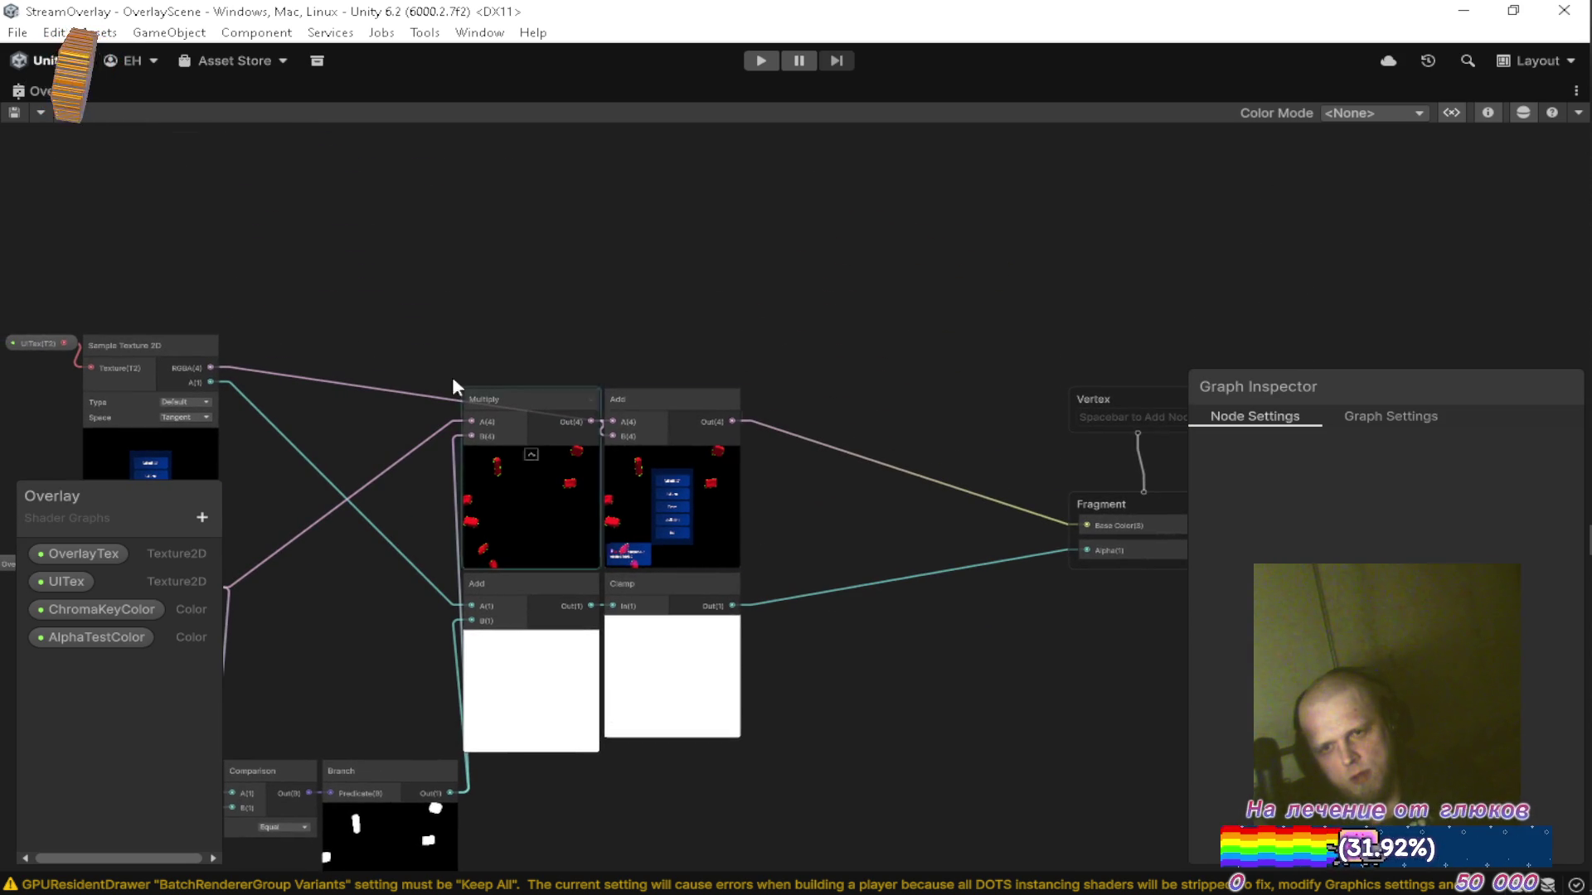
double_click(50, 90)
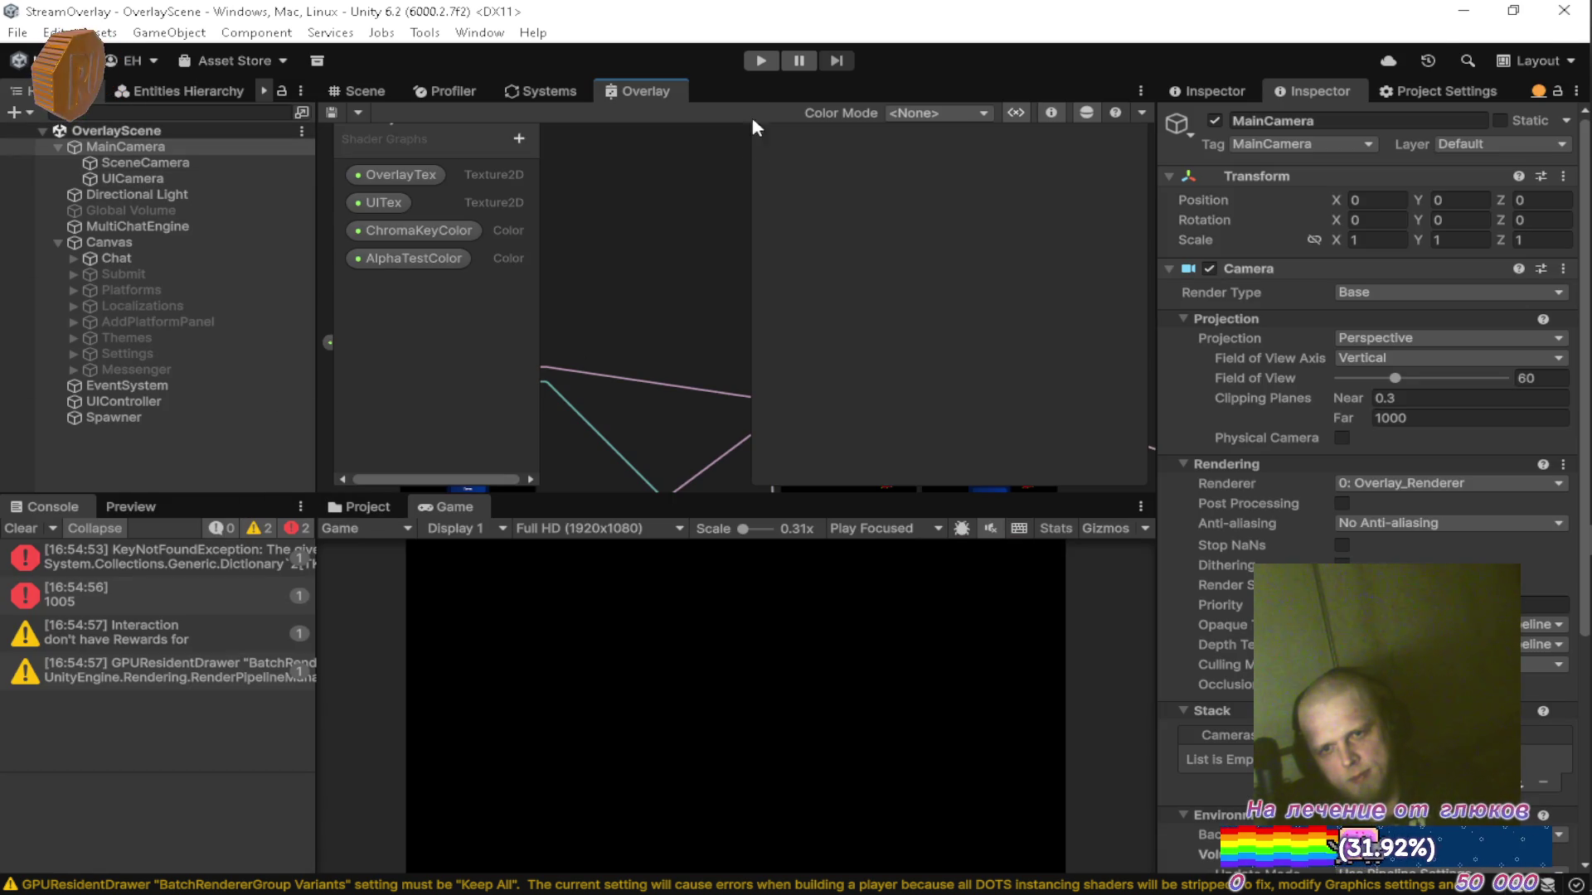
Play-test OverlayScene in a maximized Game view, watching red bricks fall, then stop.
click(761, 61)
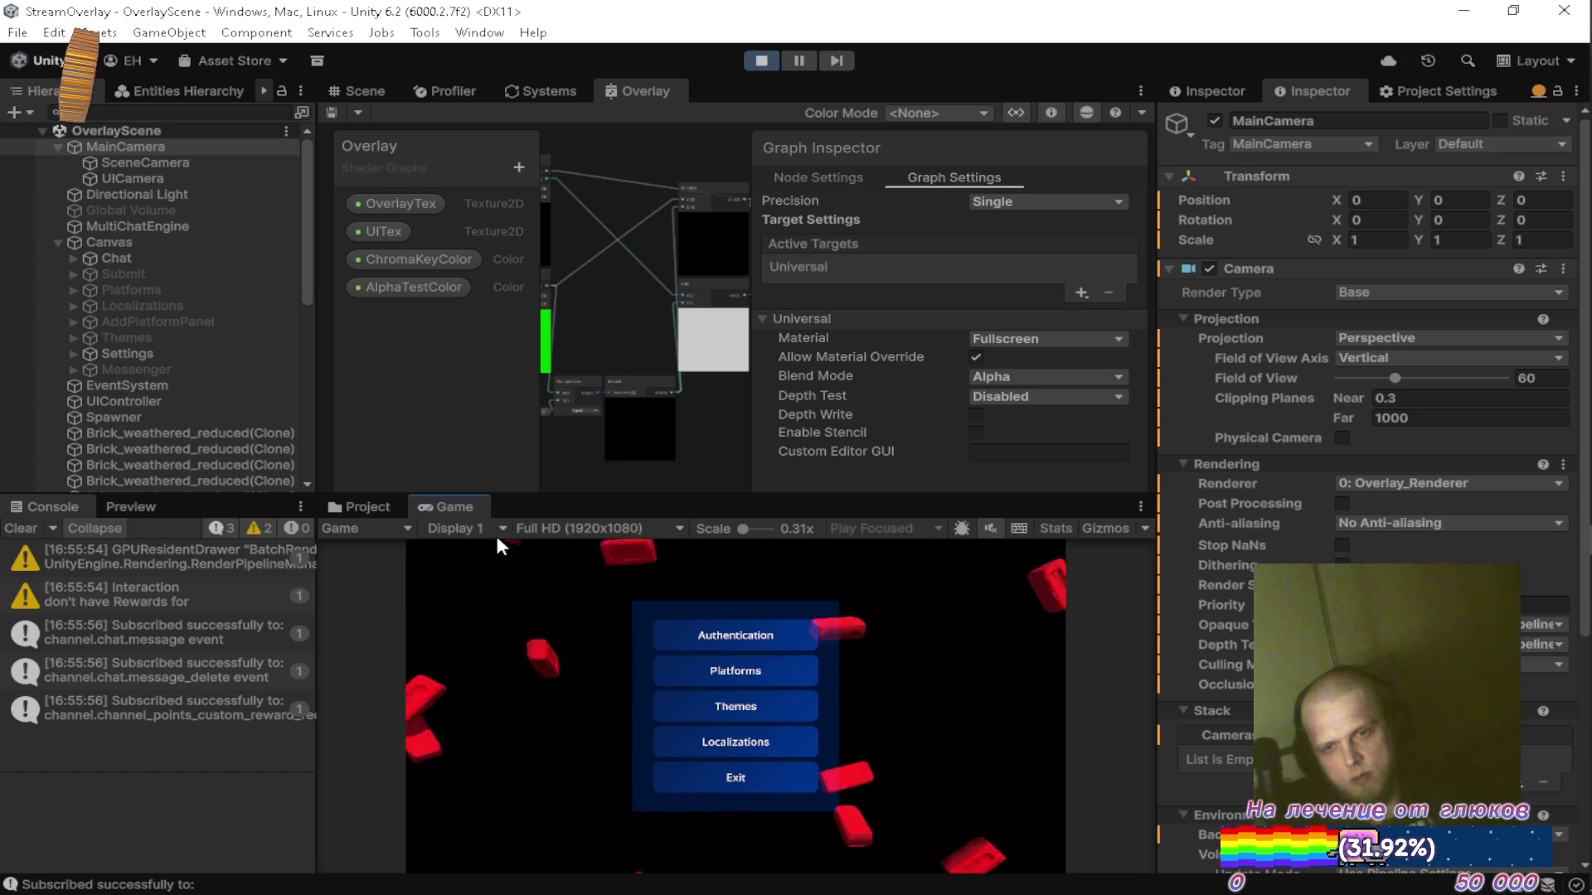
double_click(461, 513)
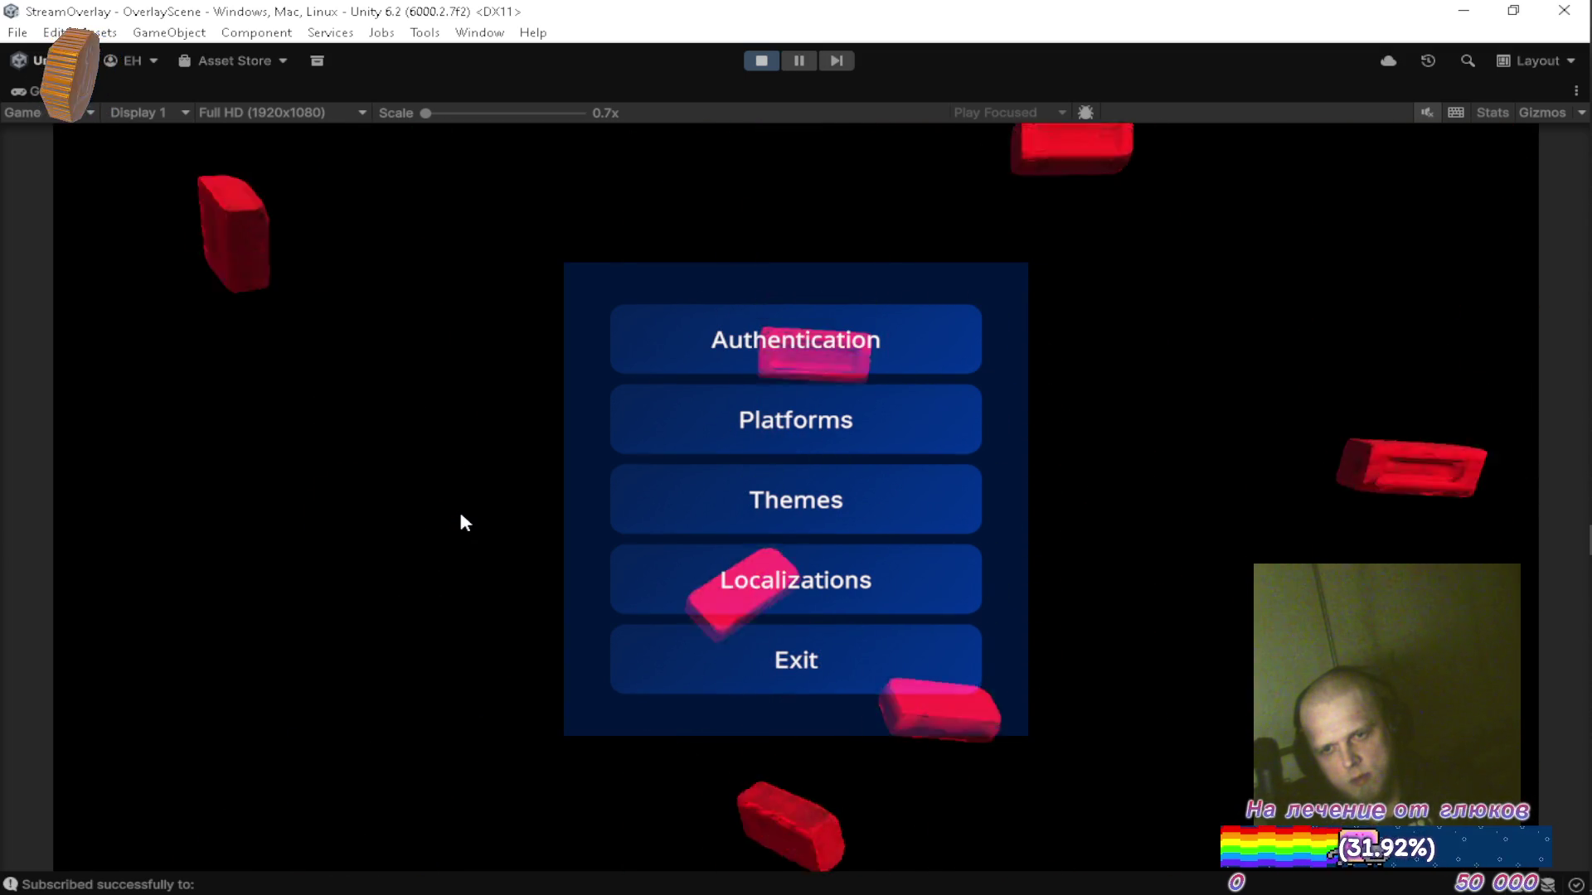
click(766, 63)
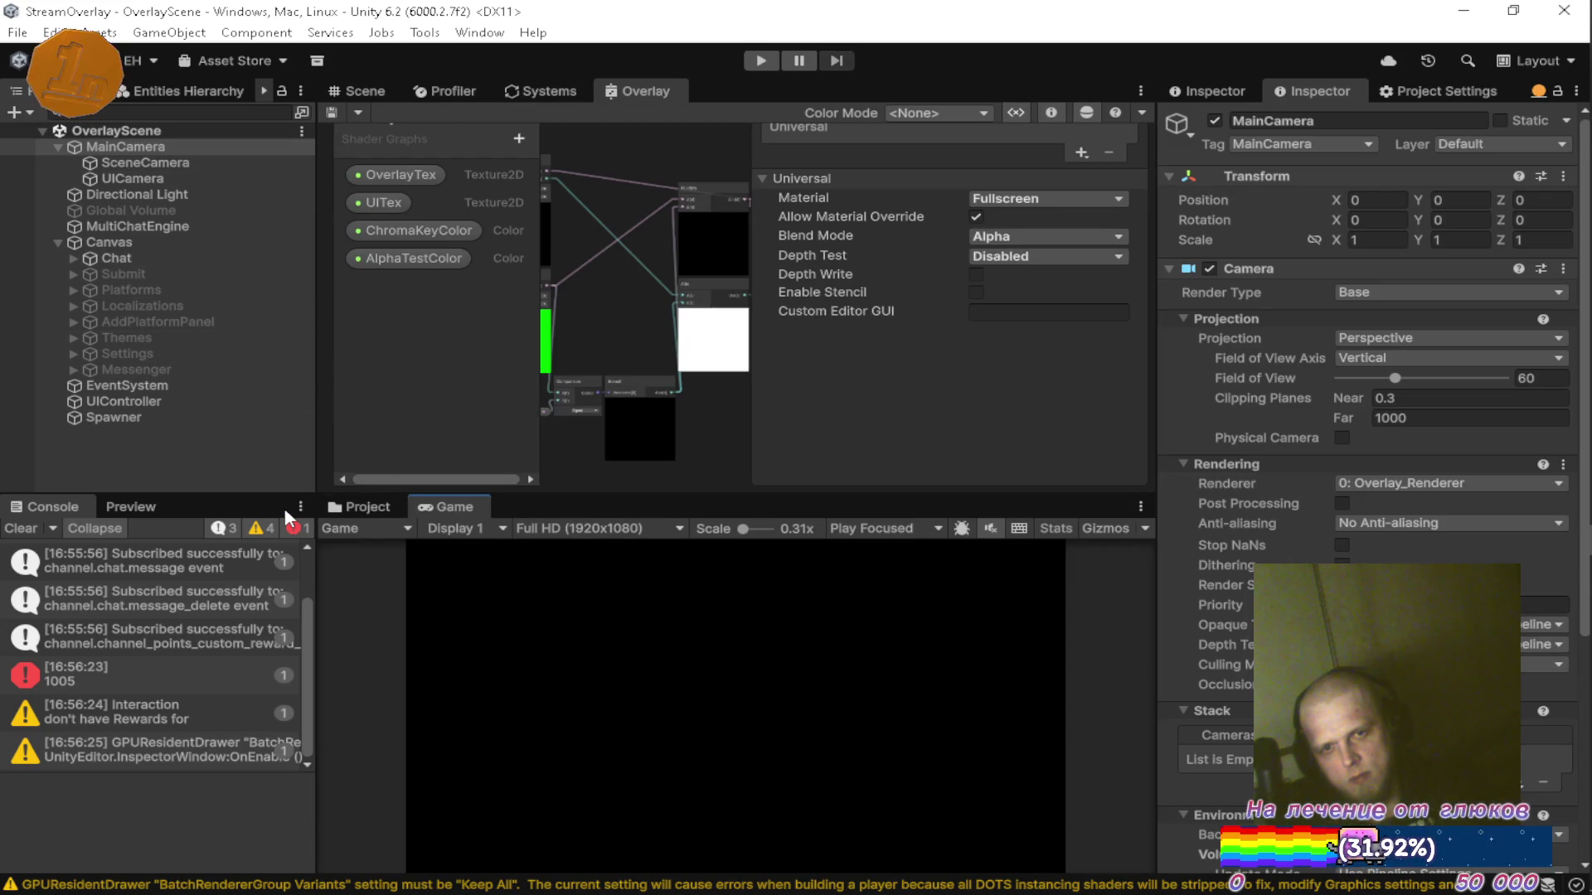
Open the Brick_weathered_reduced prefab from the Prefabs folder for editing.
click(348, 506)
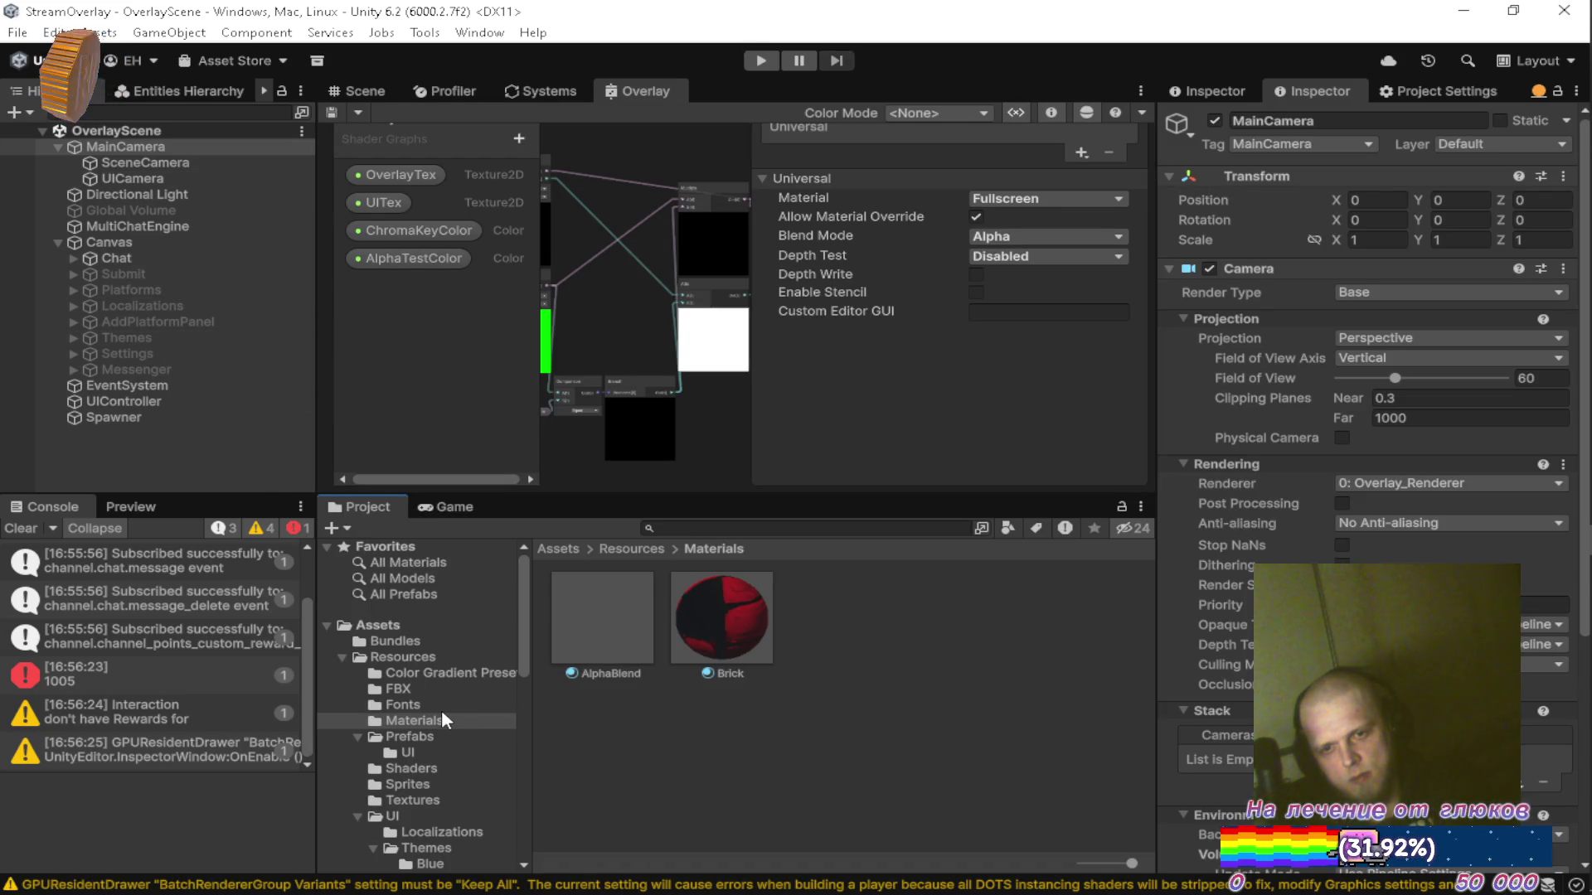
click(409, 736)
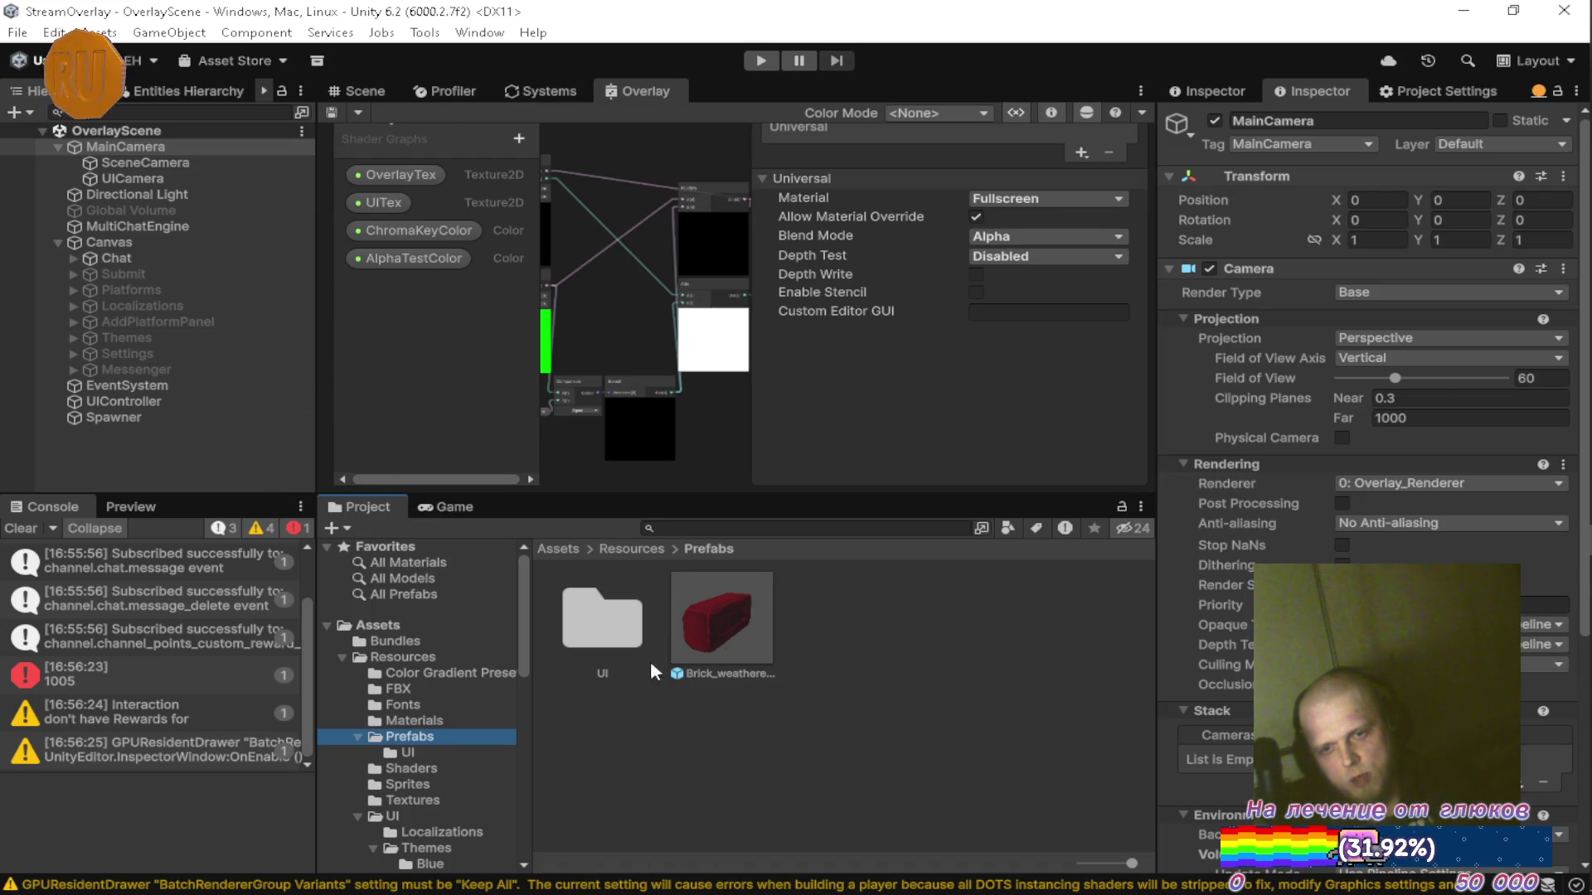
double_click(704, 597)
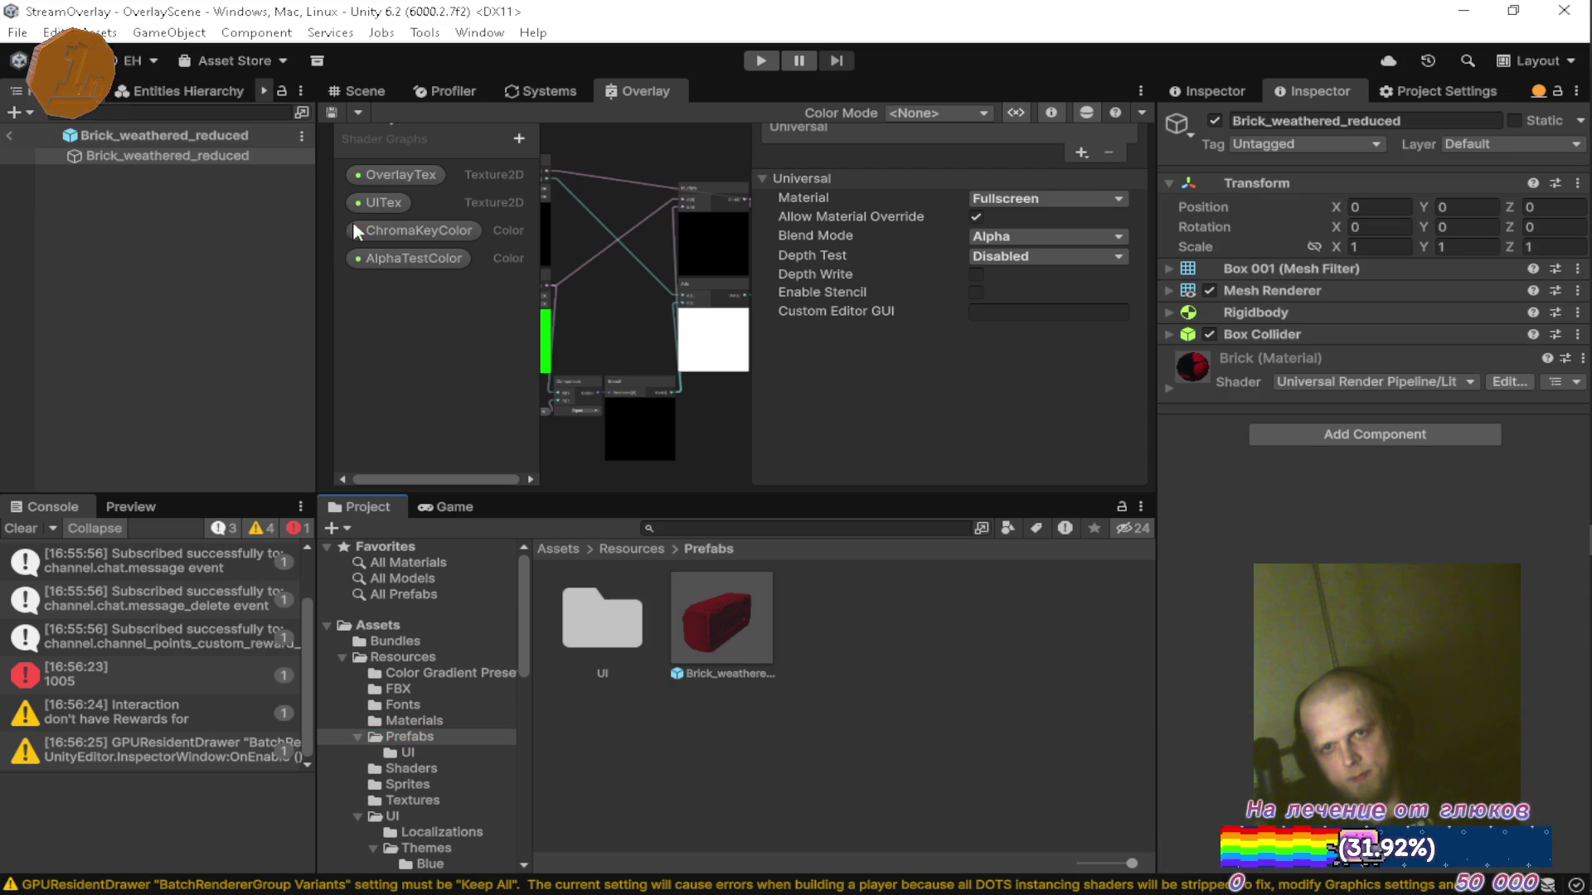
click(392, 90)
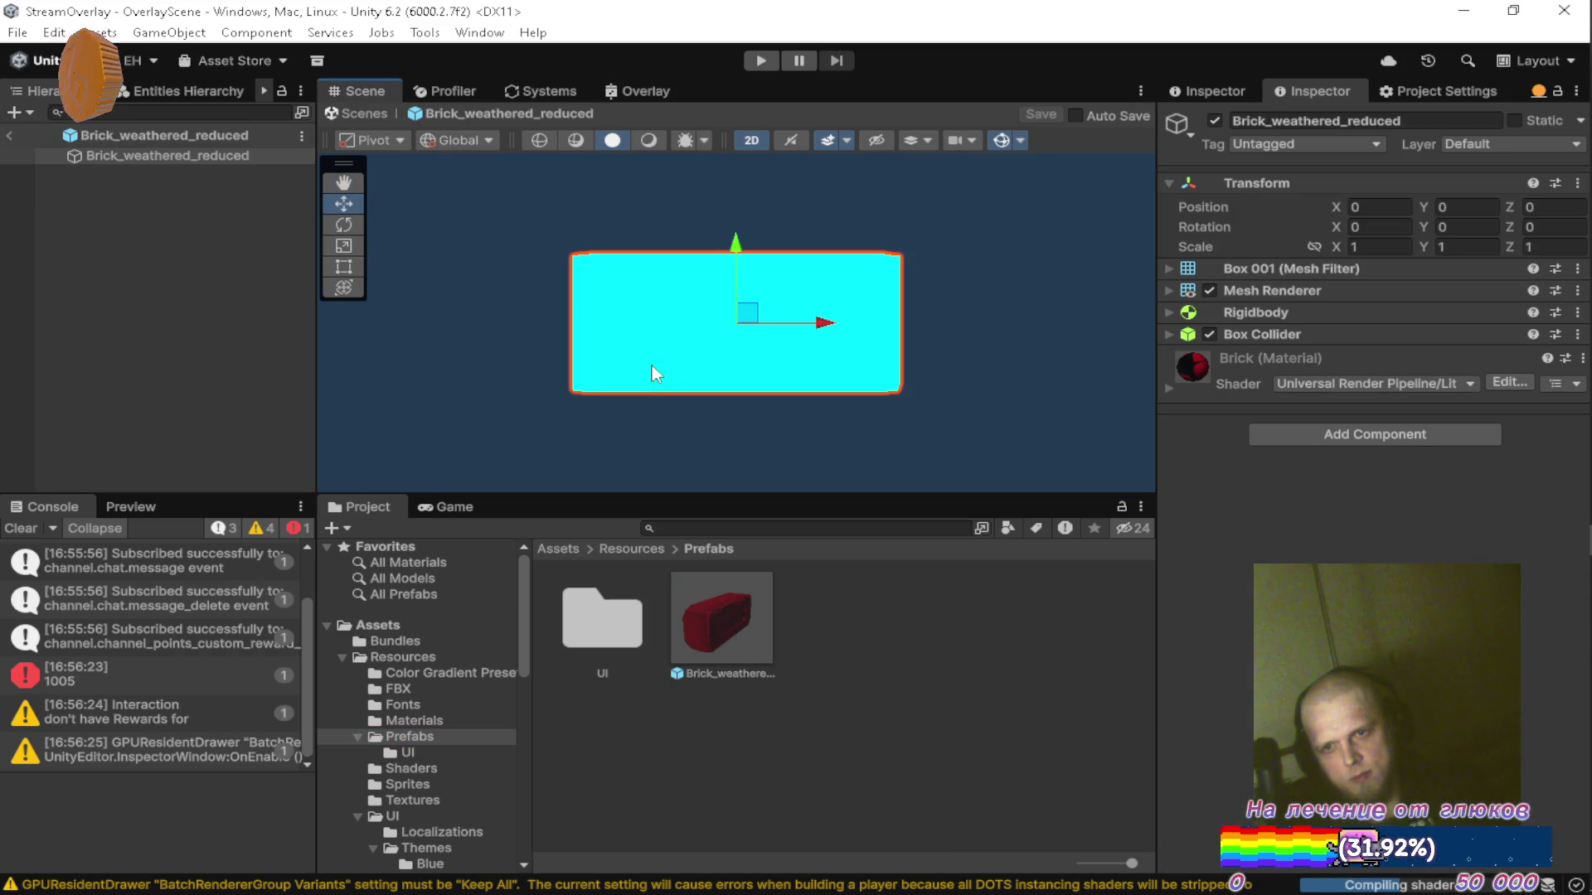
Untick the Rigidbody's Automatic Center Of Mass and save the prefab.
click(1169, 334)
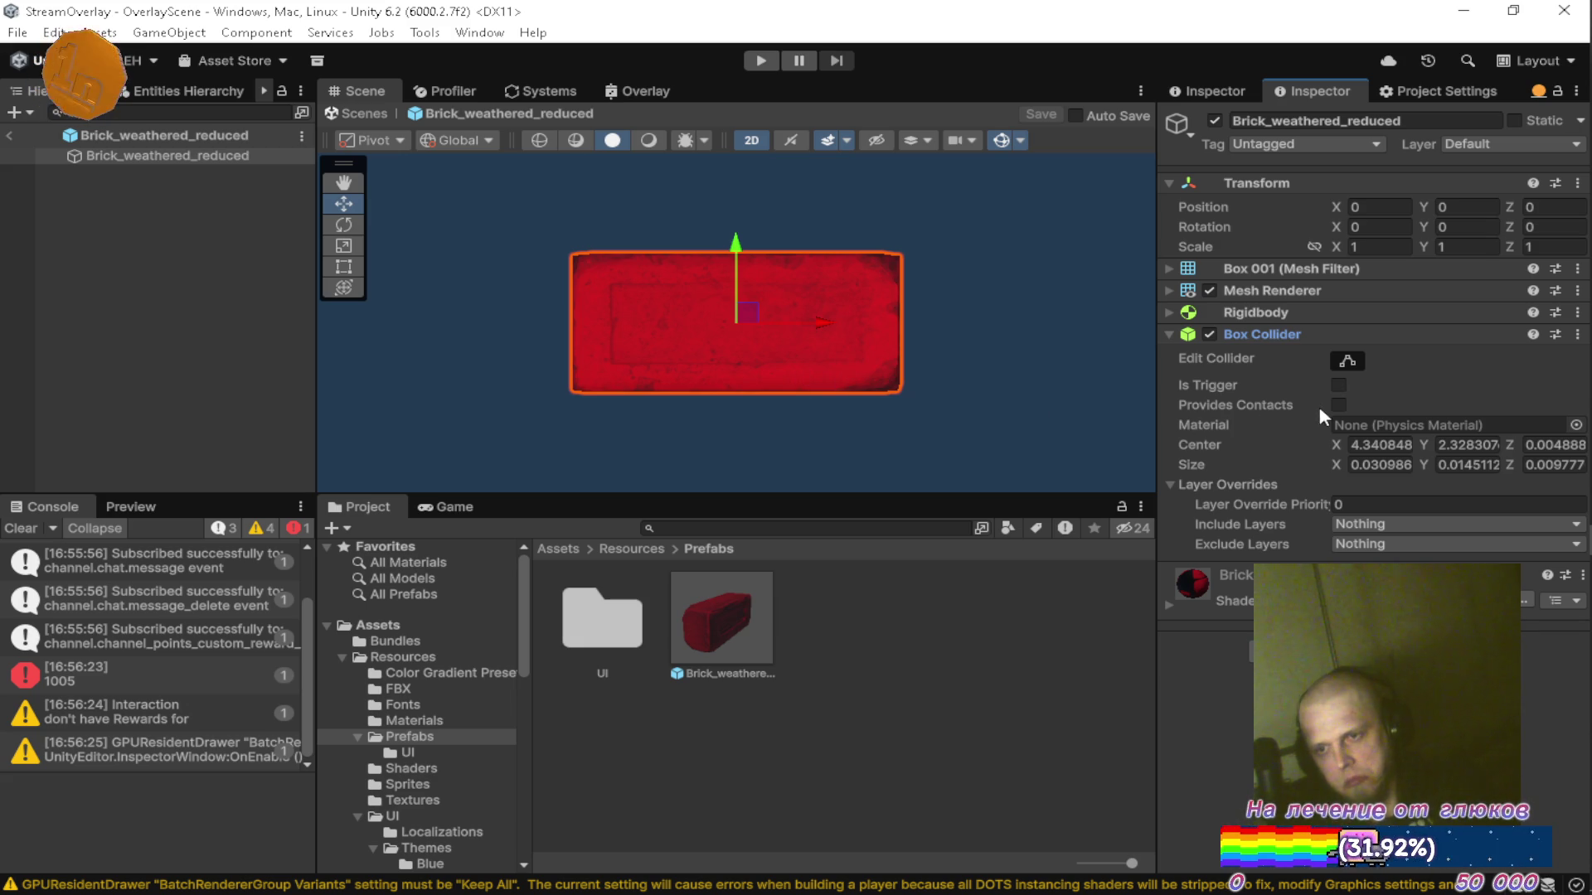
click(1169, 334)
click(1170, 313)
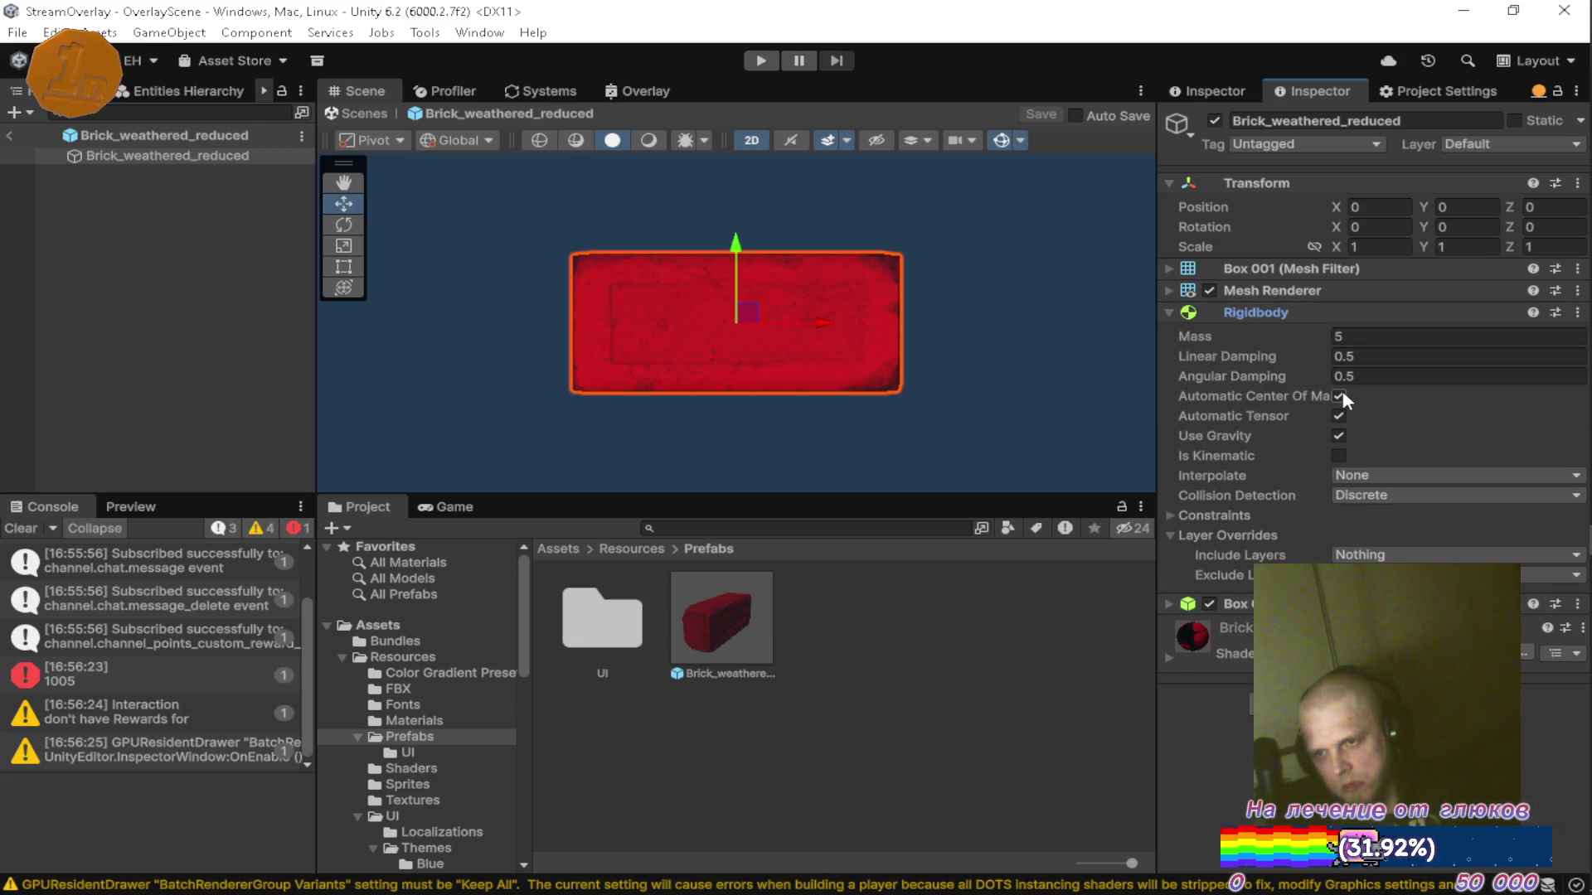
click(1339, 396)
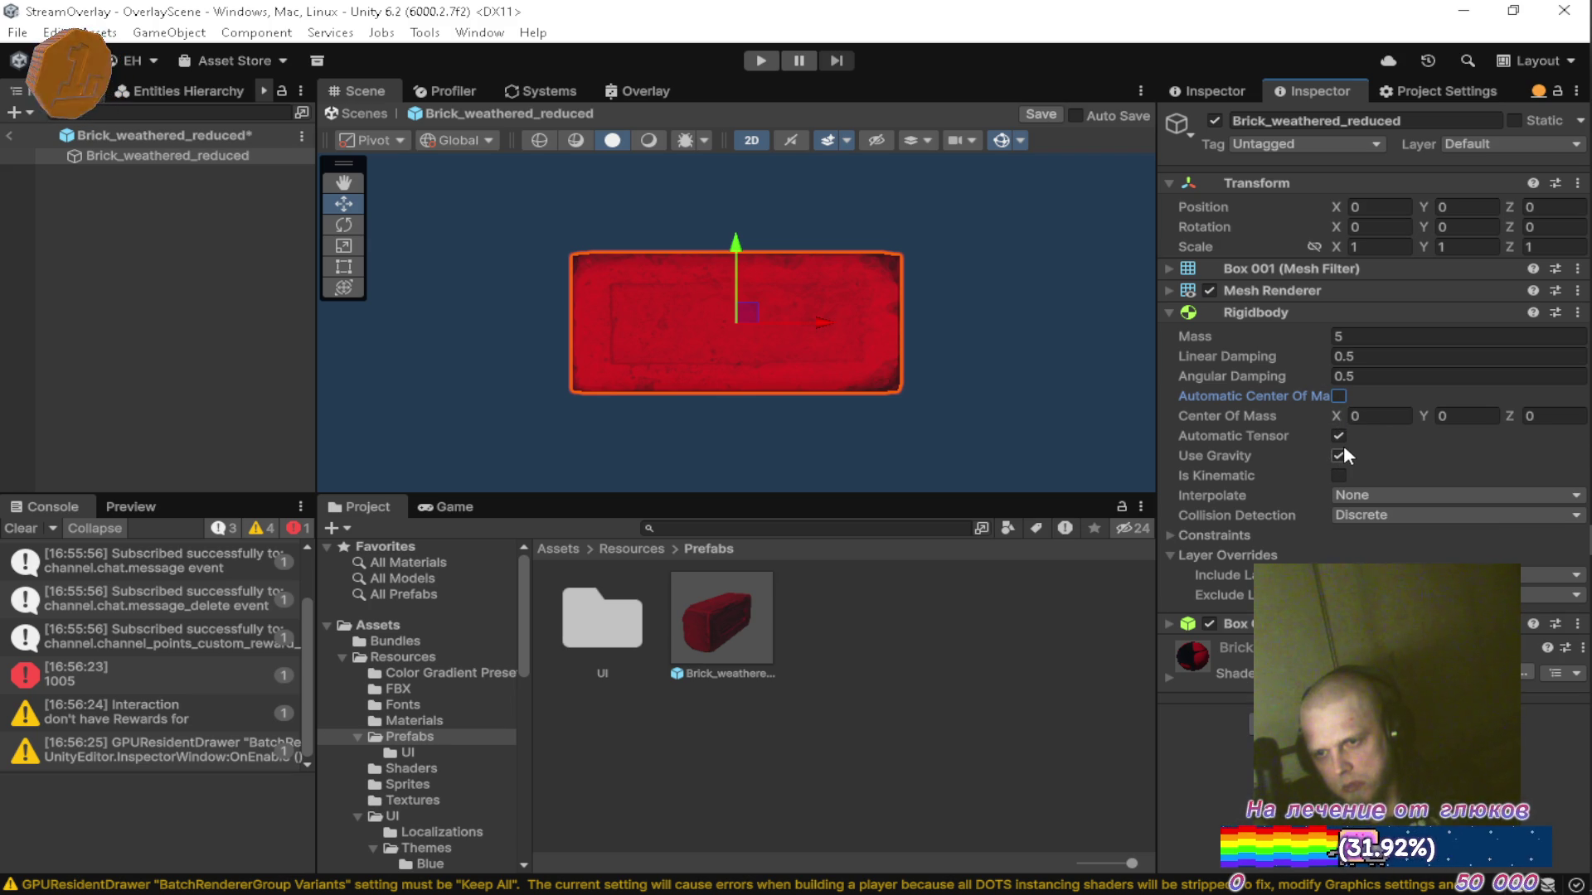
key(ctrl+s)
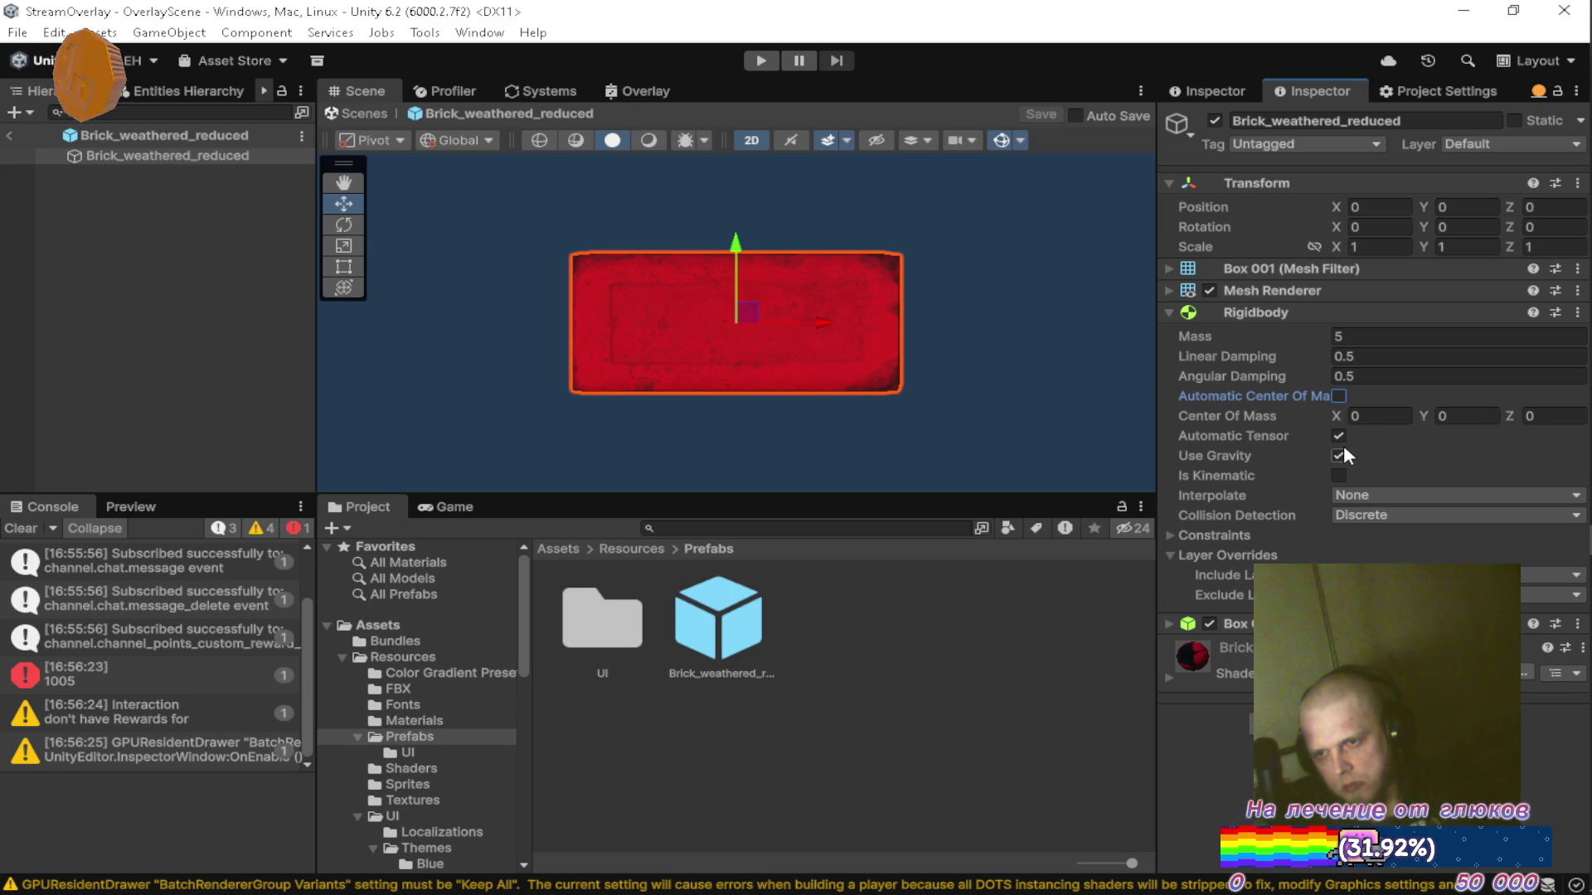
Set Rigidbody Interpolate to Interpolate and return to OverlayScene.
click(1352, 495)
click(1380, 540)
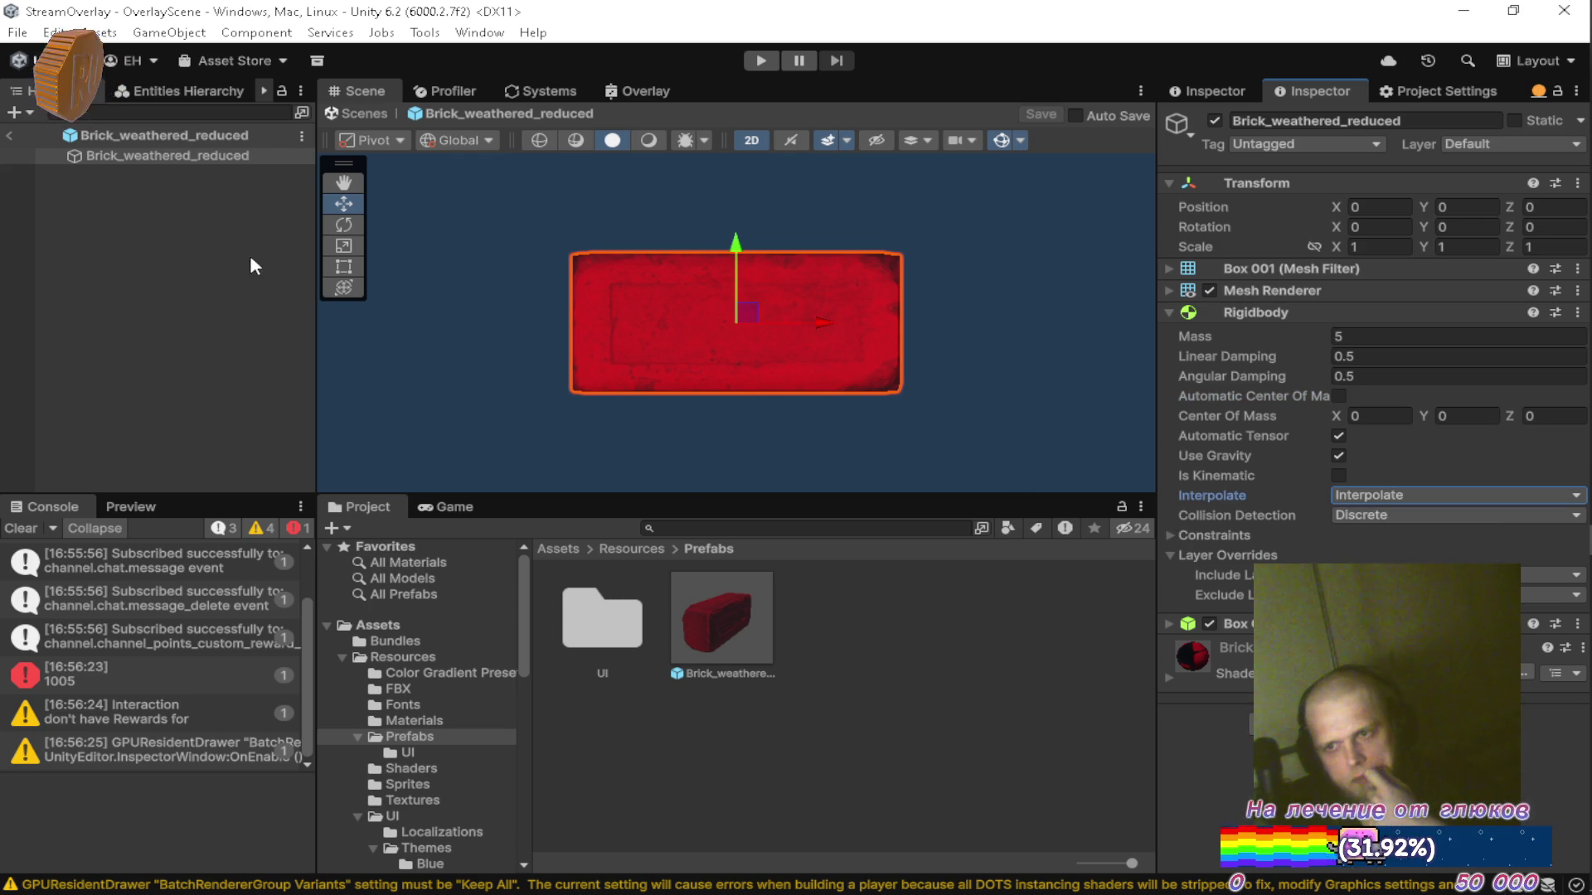
click(7, 137)
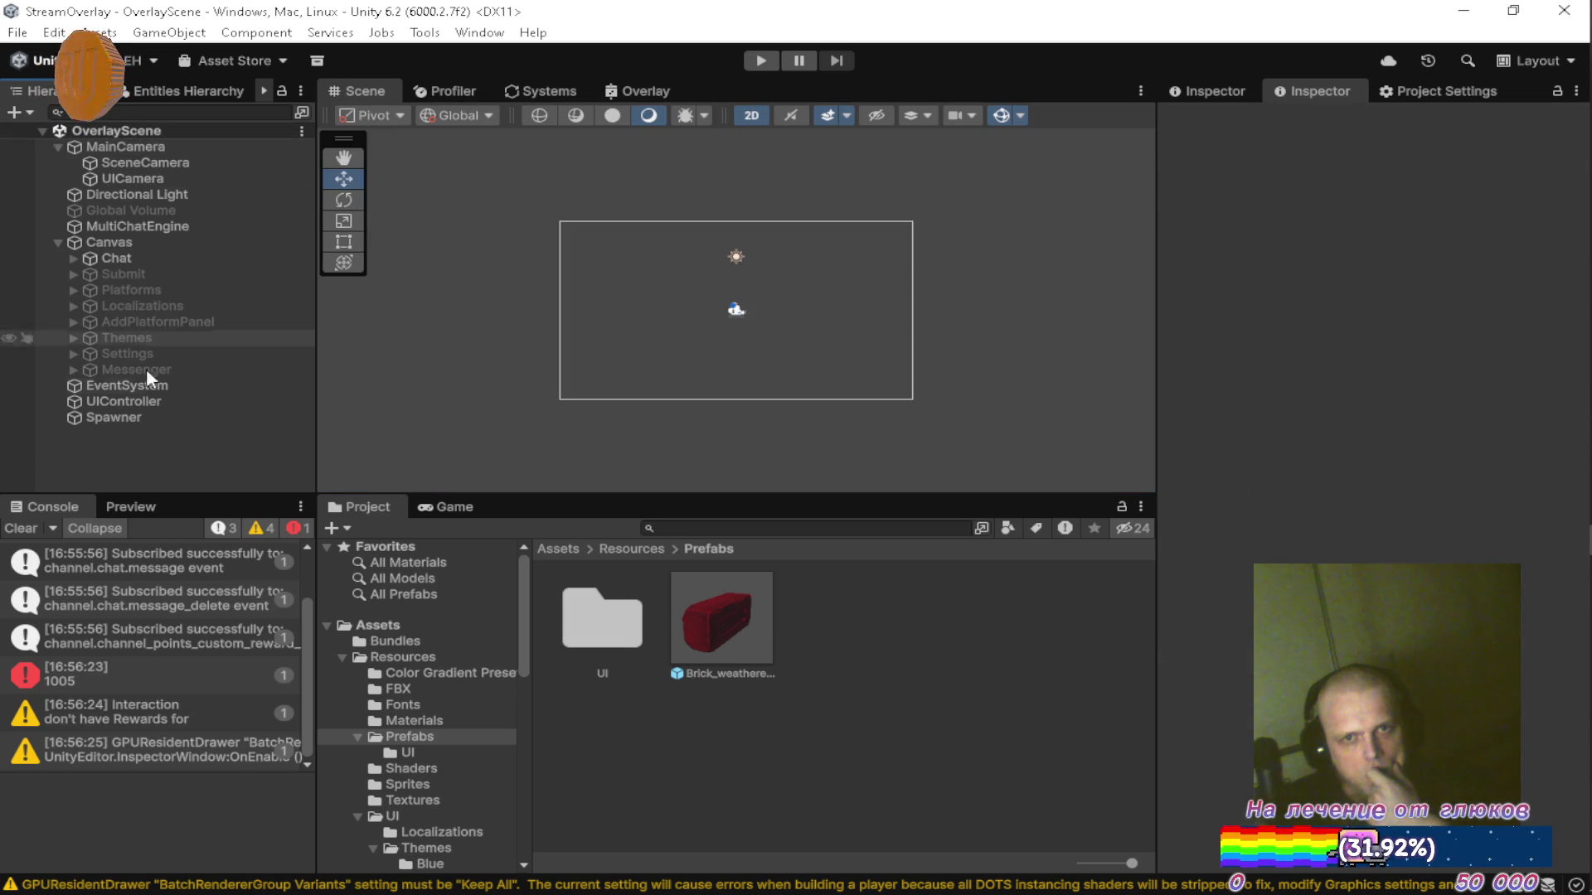
After a quick play run, set MainCamera's Position Z to -10 and save the scene.
click(757, 61)
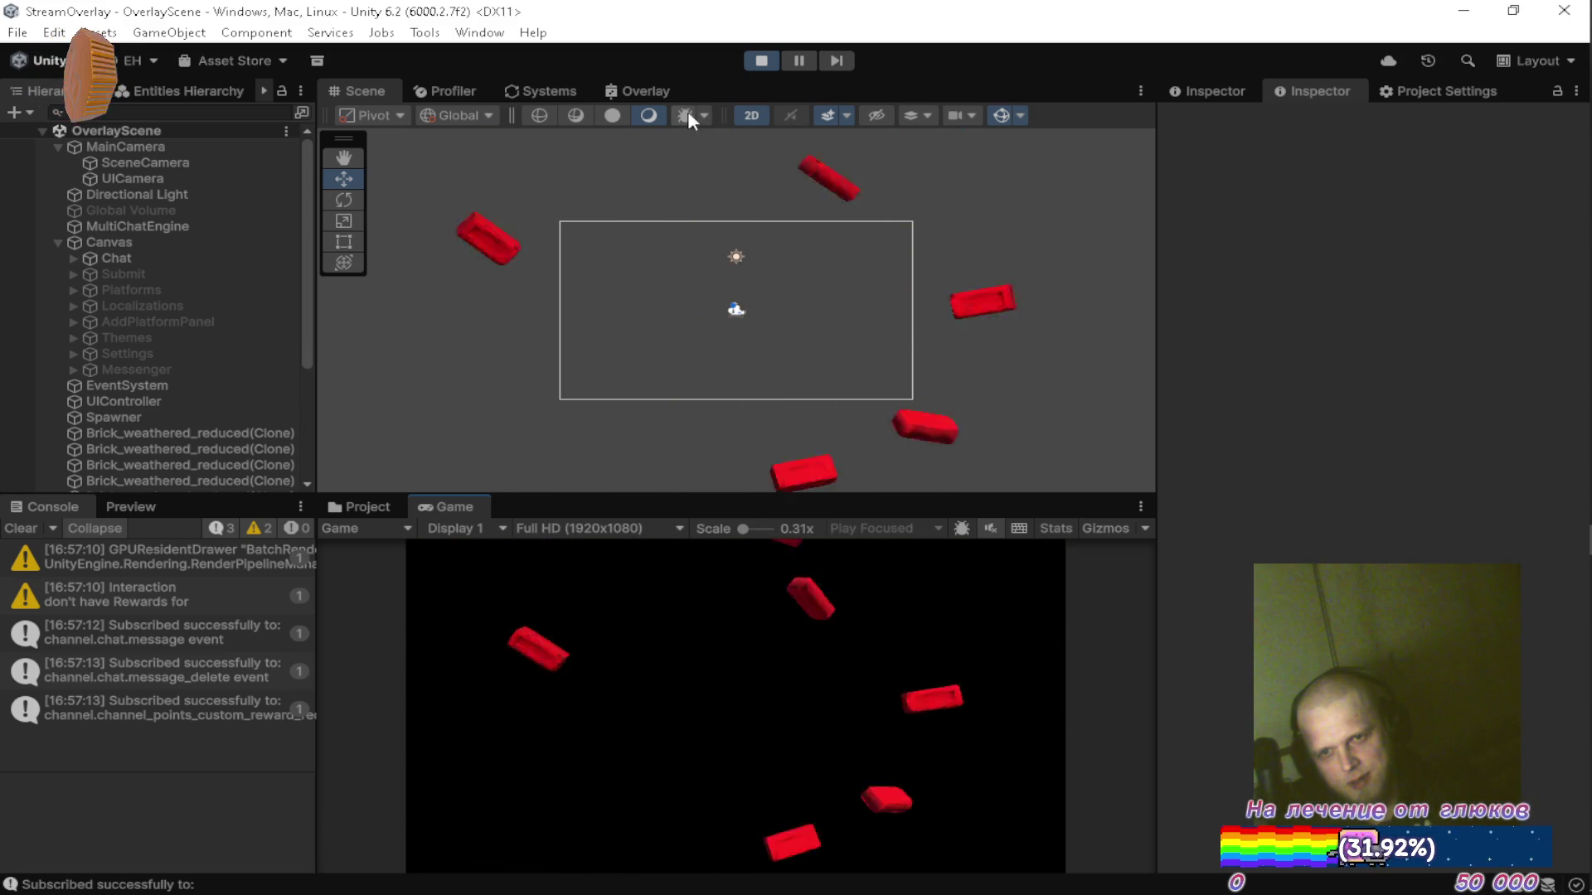
click(762, 61)
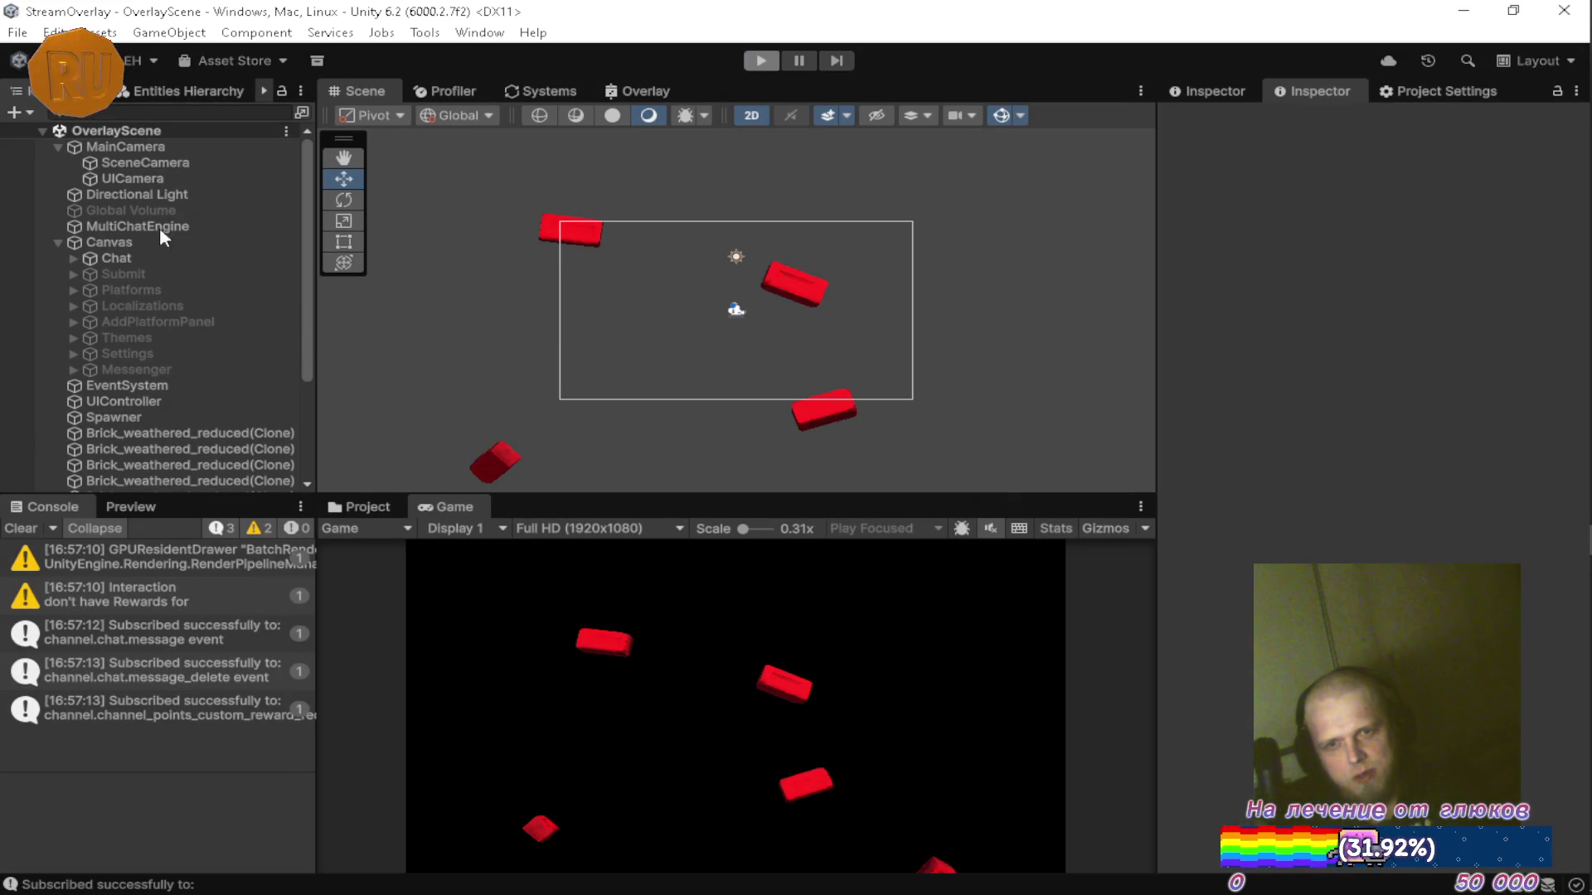
click(133, 147)
click(1525, 201)
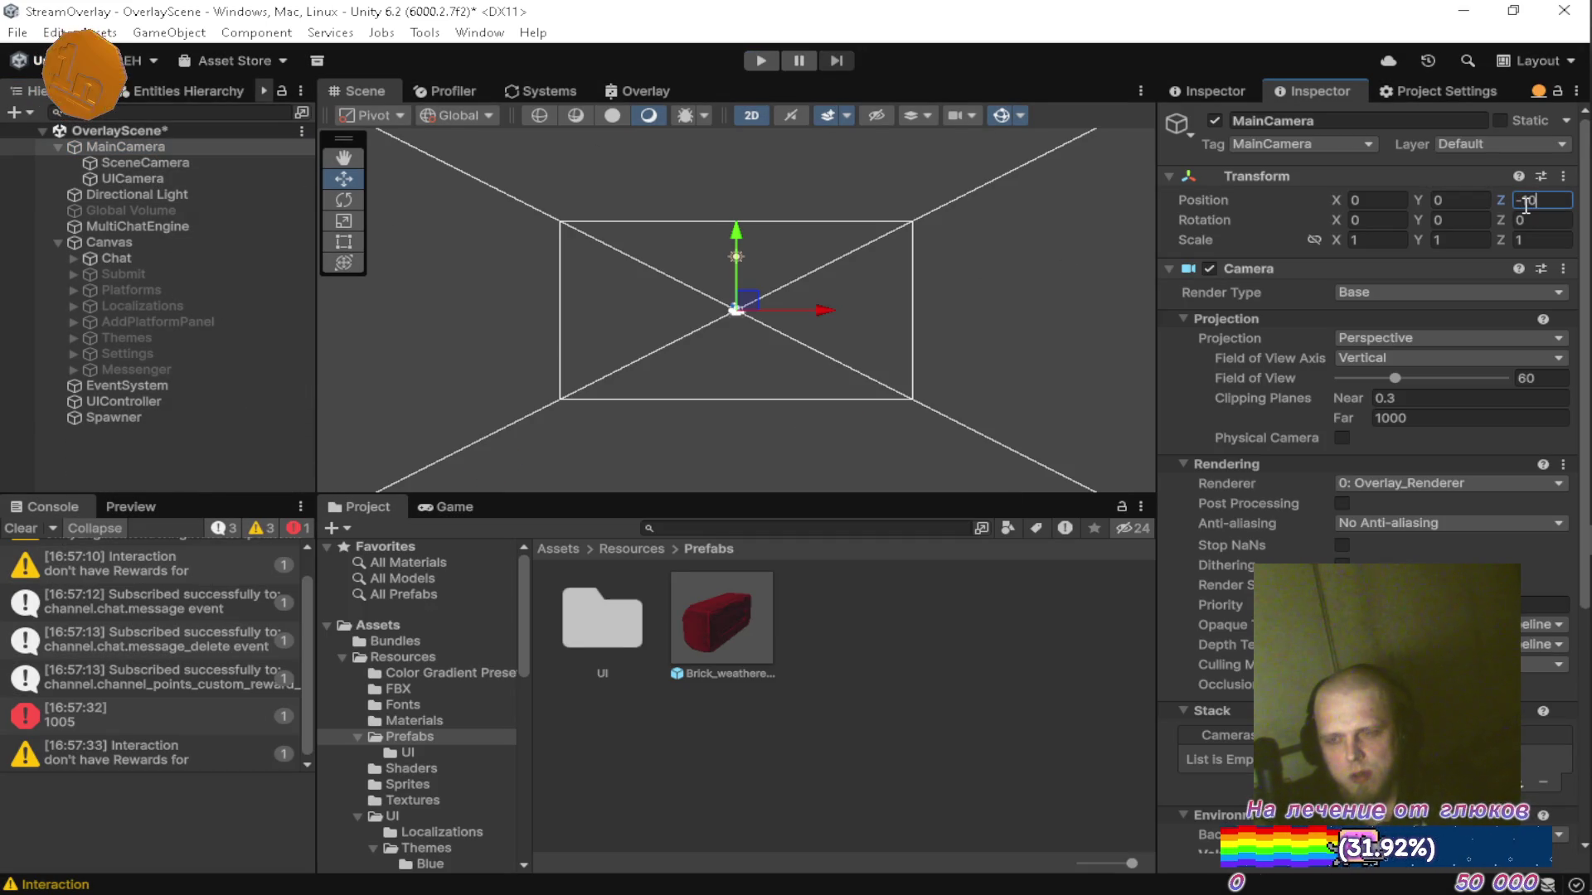
key(ctrl+s)
Play-test the falling bricks again with the camera at Z -10.
click(760, 61)
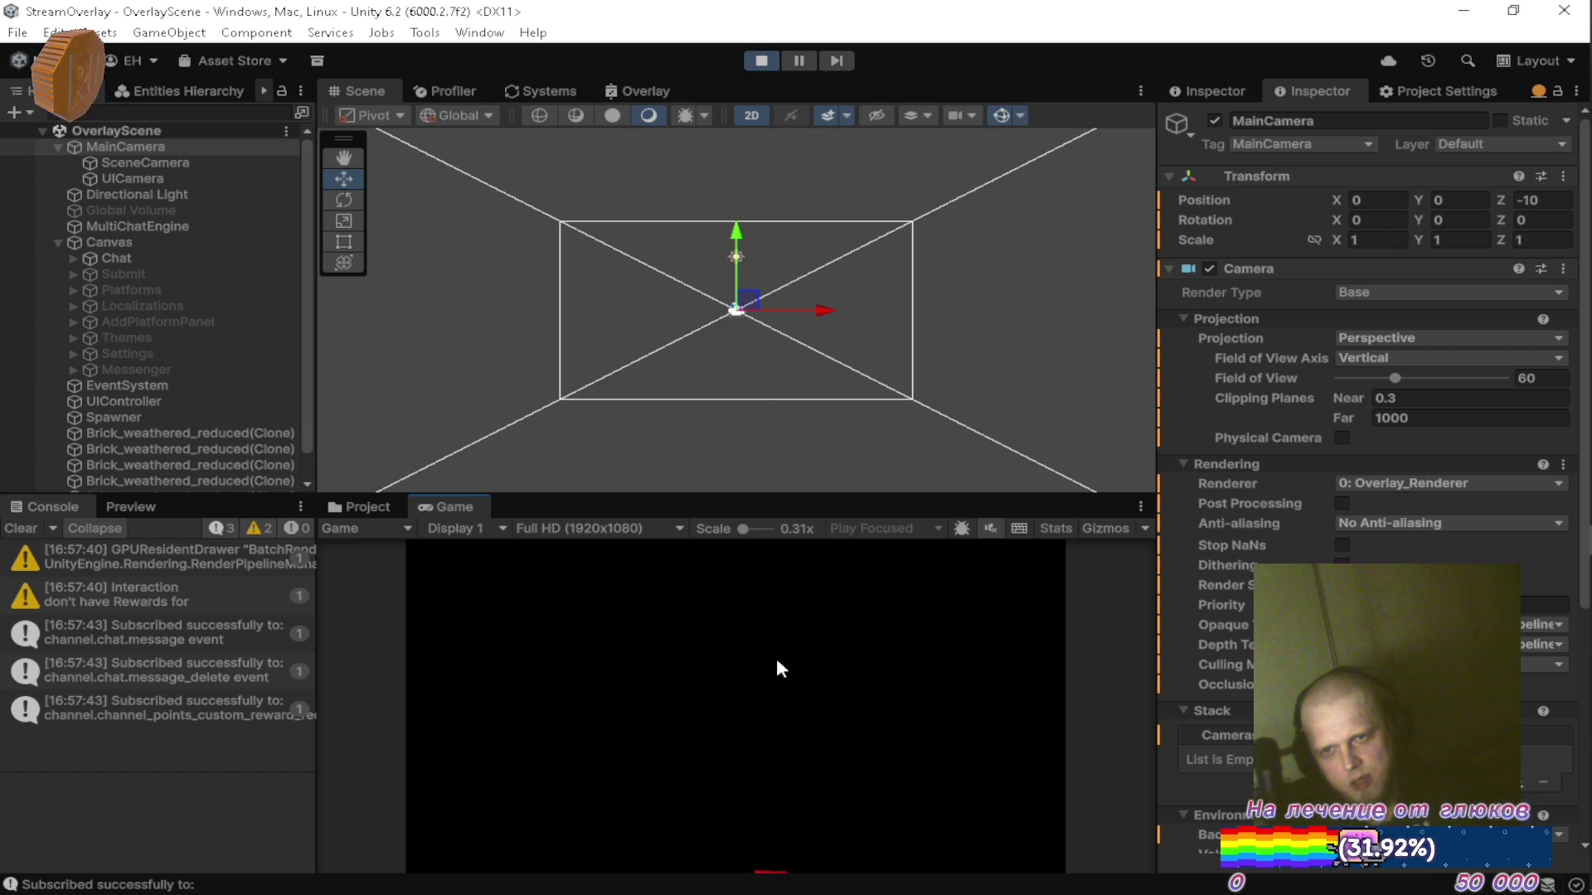
click(345, 157)
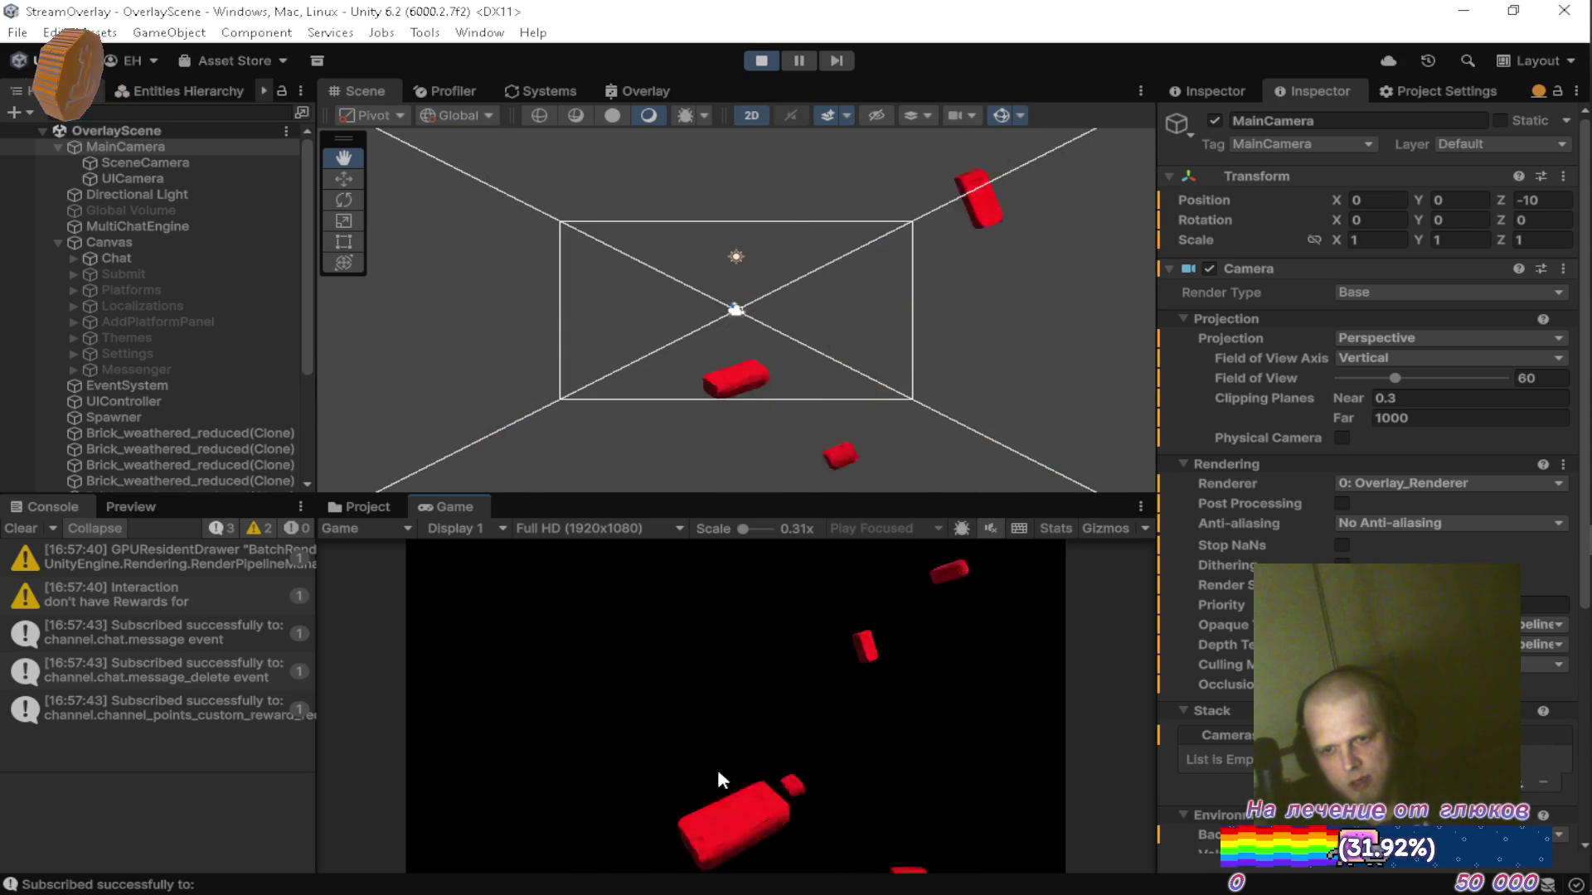
click(761, 60)
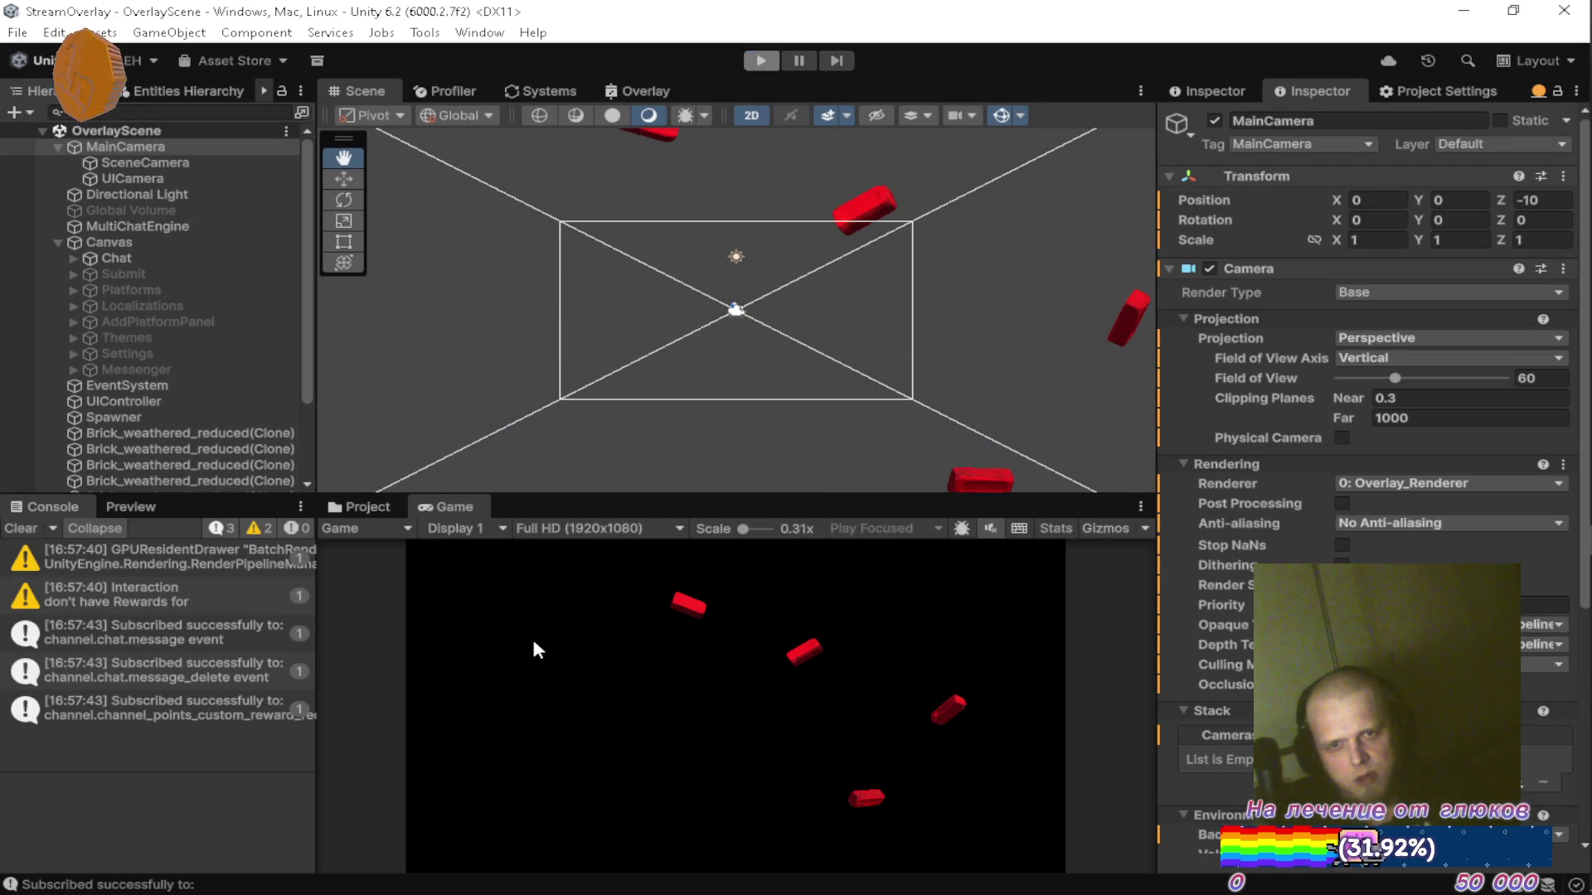
click(699, 617)
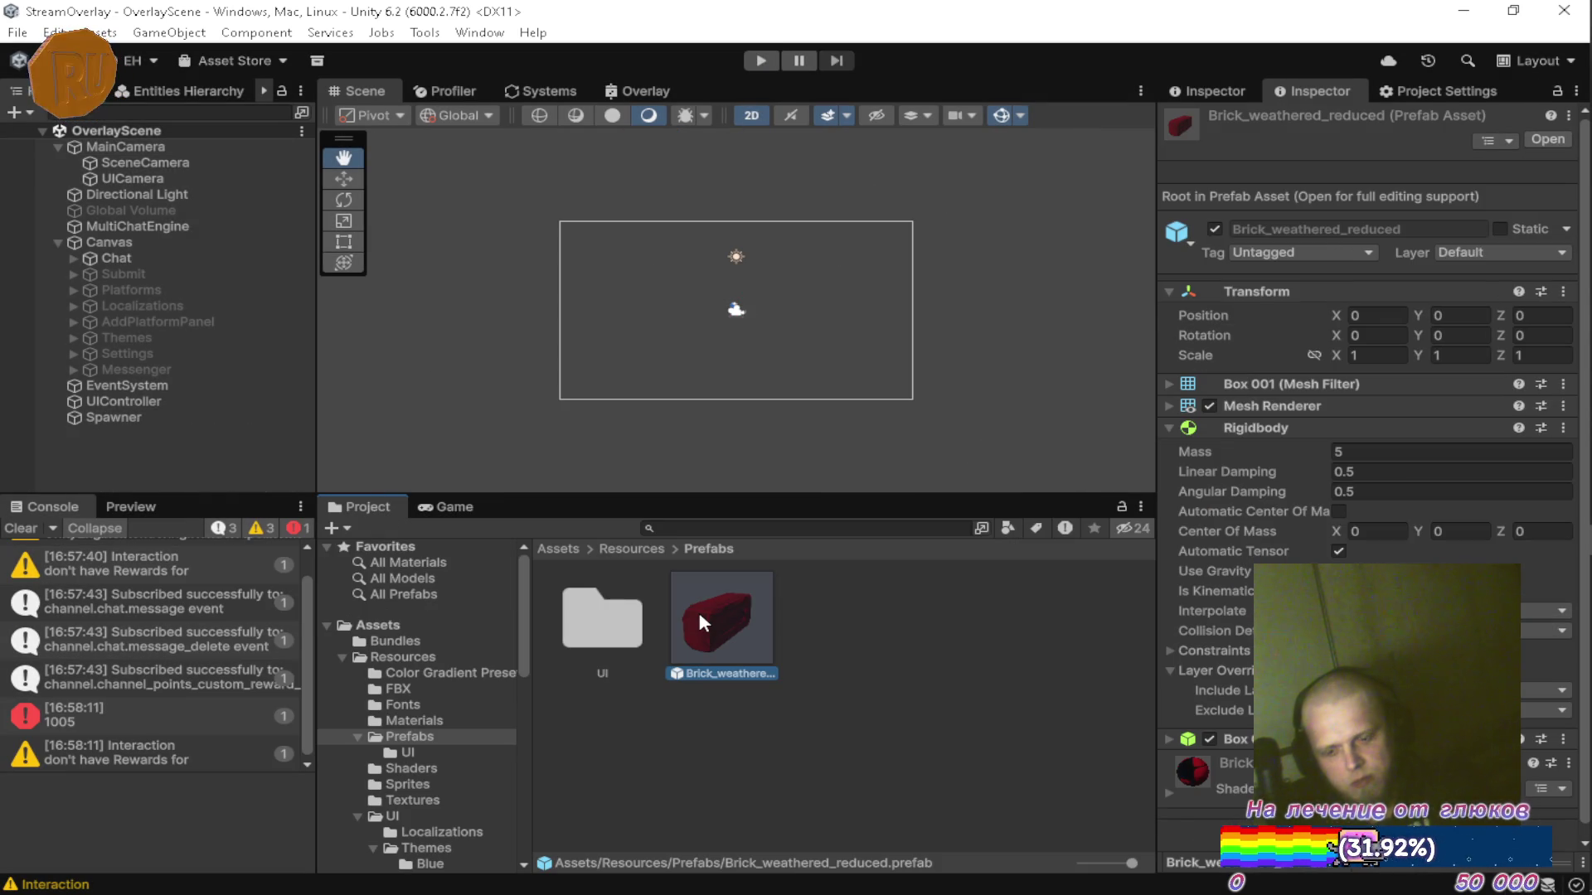
Open the brick prefab and view it in 3D with 2D mode off.
double_click(698, 608)
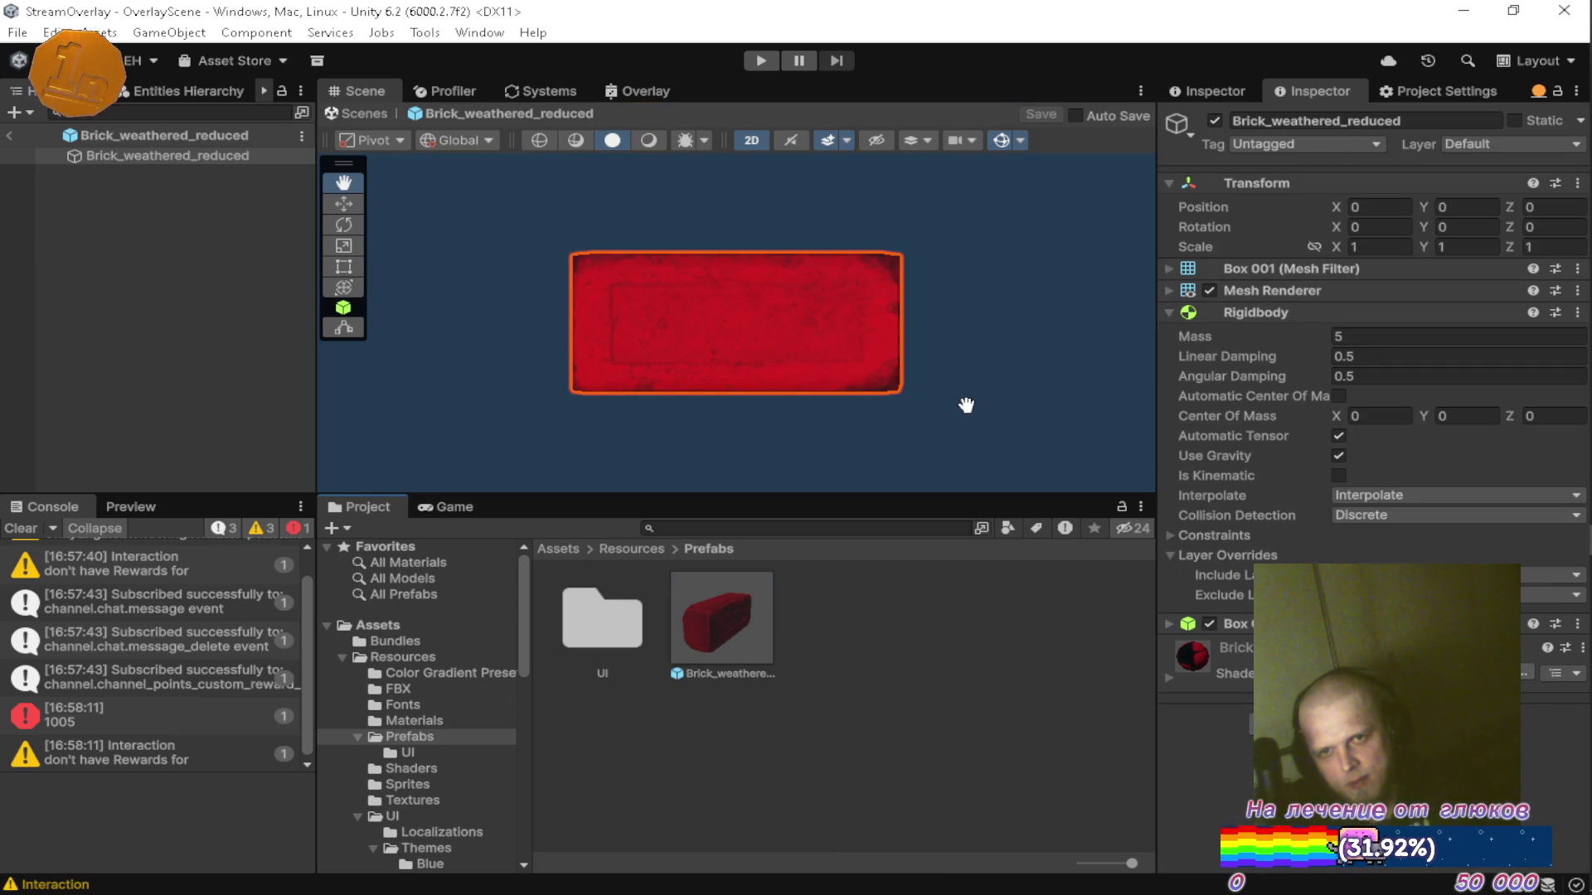
mouse_move(1018, 351)
mouse_down()
mouse_move(768, 355)
mouse_move(1058, 356)
mouse_up()
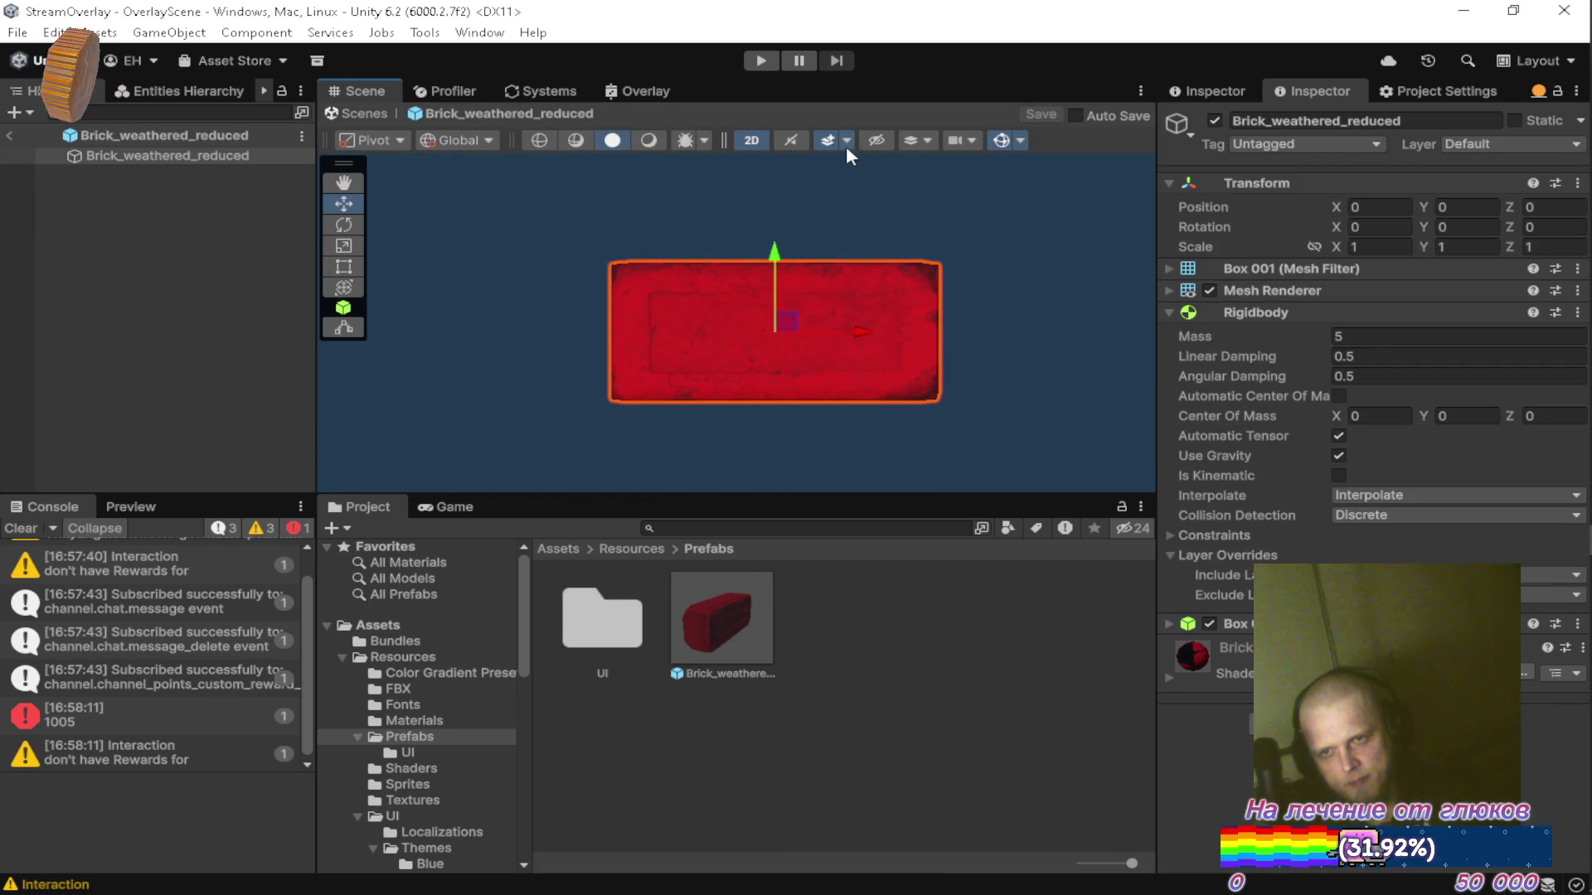
click(764, 137)
mouse_move(834, 223)
mouse_down()
mouse_move(817, 445)
mouse_move(928, 378)
mouse_move(913, 373)
mouse_move(906, 462)
mouse_move(838, 462)
mouse_move(863, 465)
mouse_move(894, 428)
mouse_move(887, 474)
mouse_up()
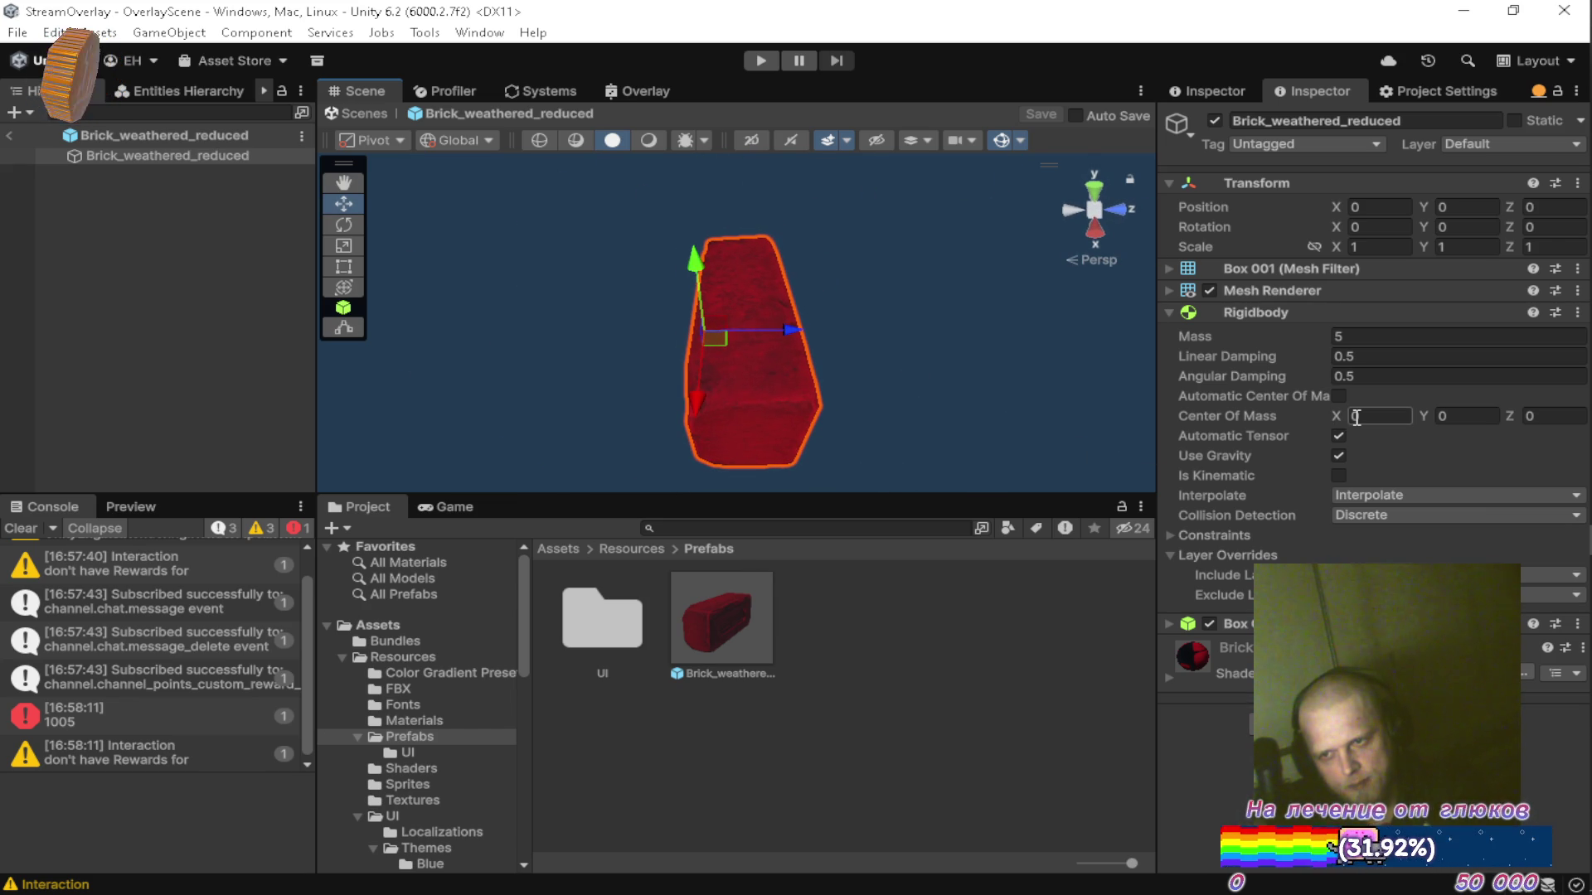
Drag the Rigidbody Center Of Mass Z to 0.93 and view the brick from the right.
drag(1505, 413, 1524, 415)
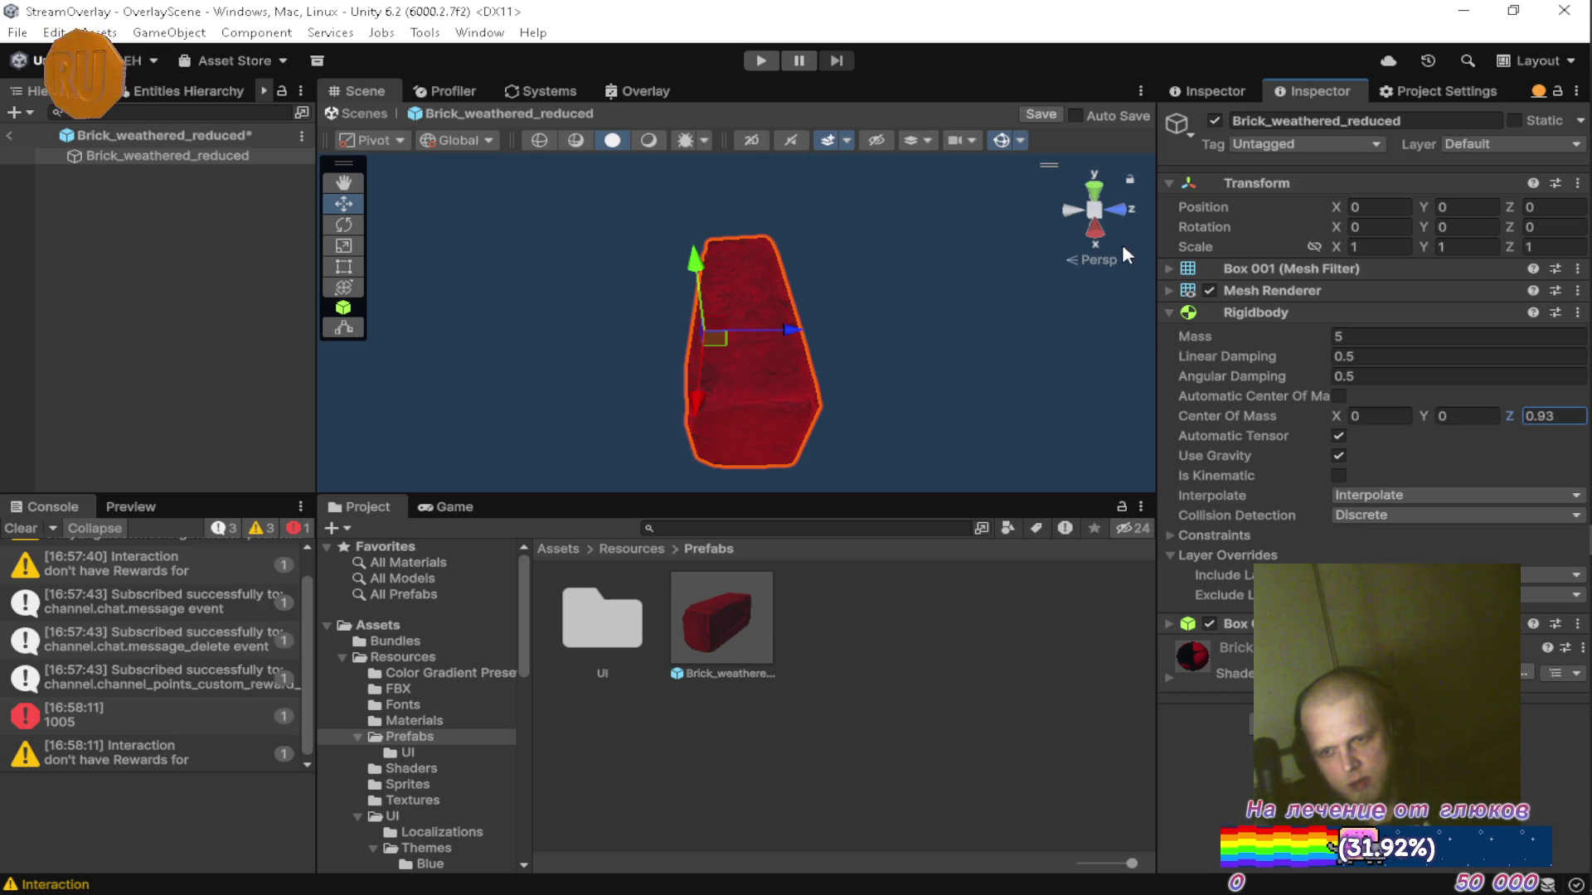
click(1124, 207)
click(1072, 212)
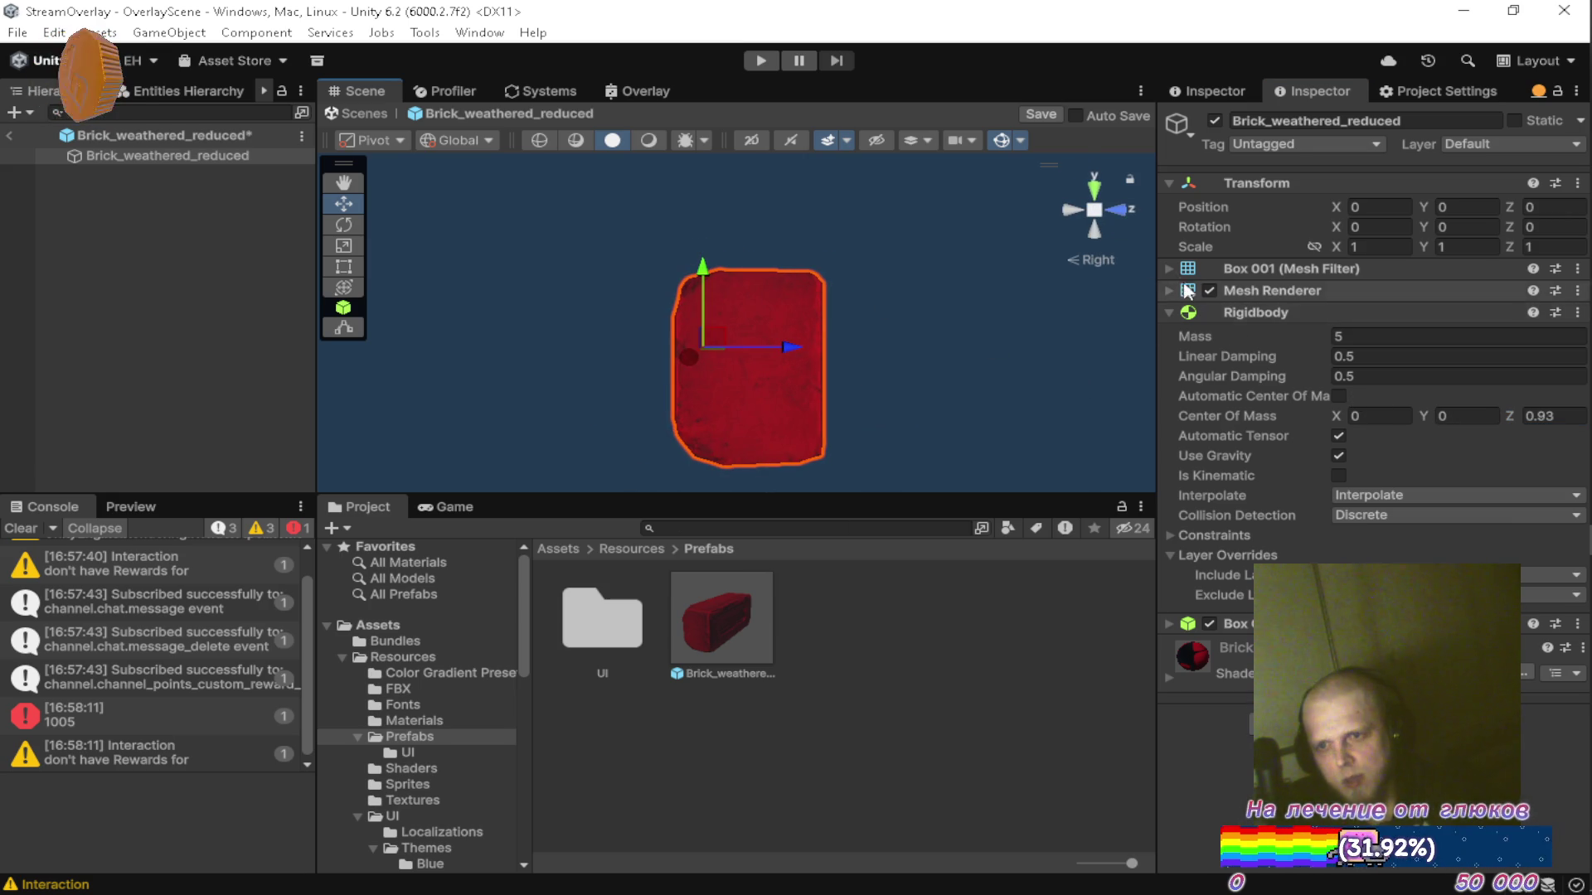
click(1165, 267)
Locate the Box001 mesh from the Mesh Filter and inspect its size and bounds.
click(1391, 294)
double_click(1393, 295)
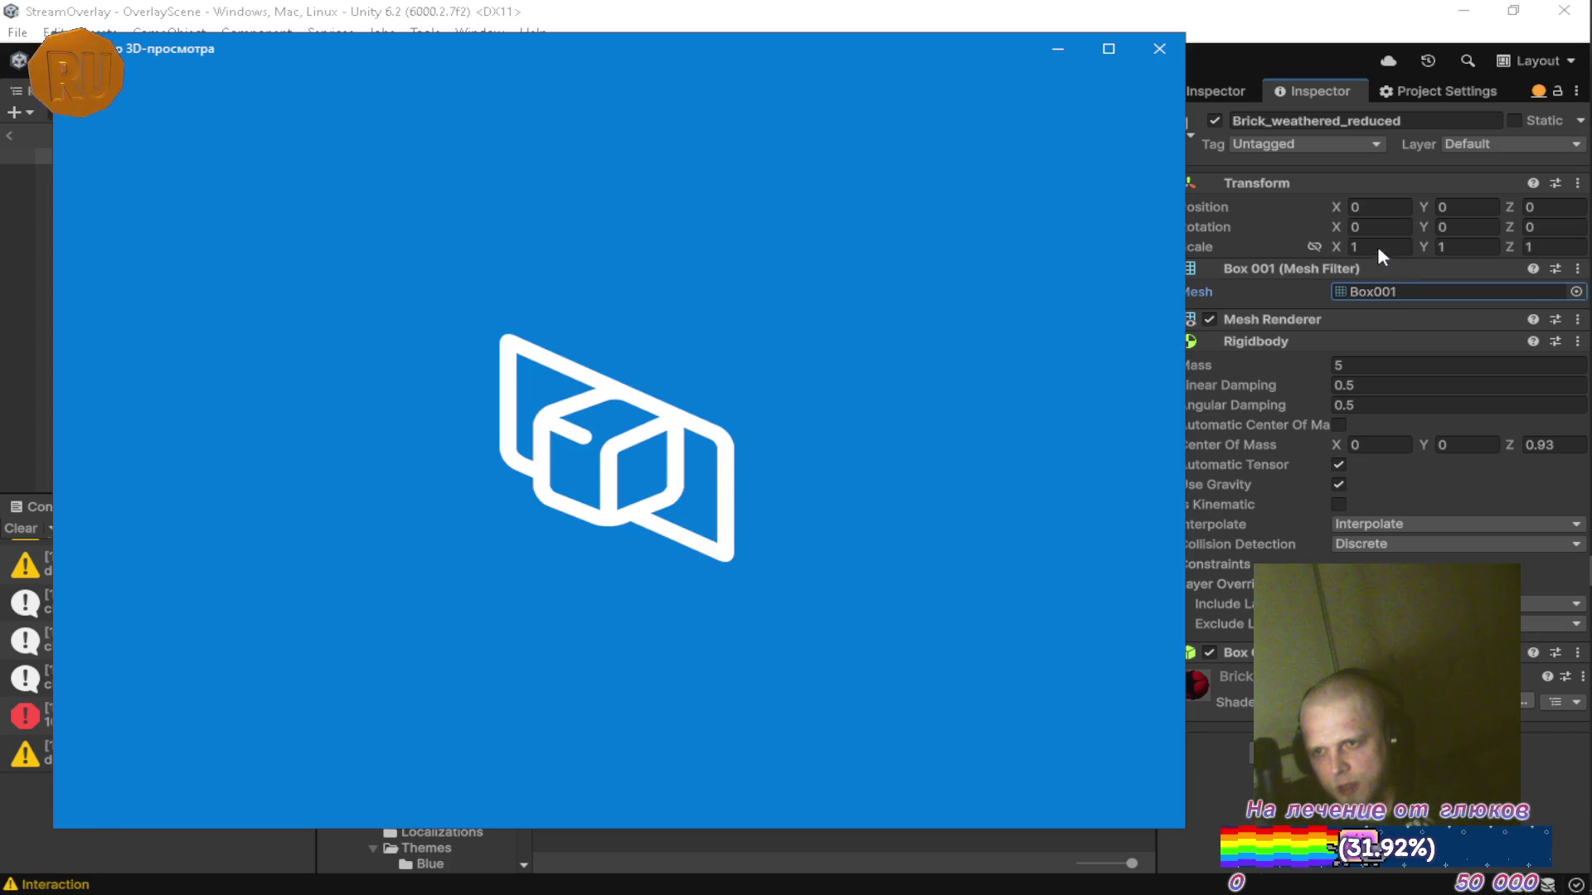
click(1169, 51)
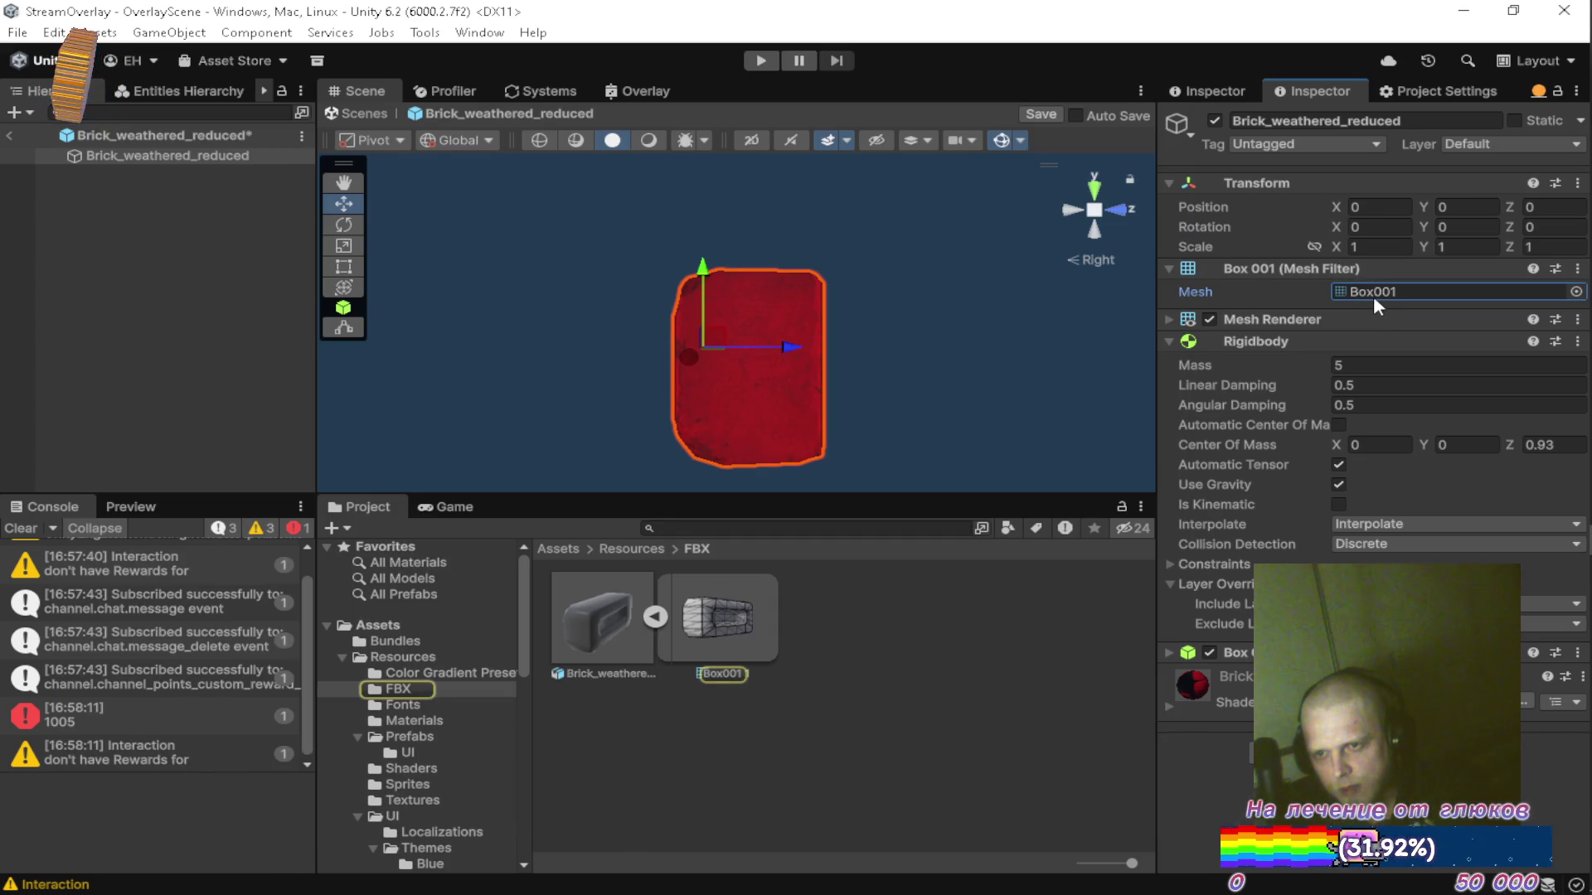
click(742, 644)
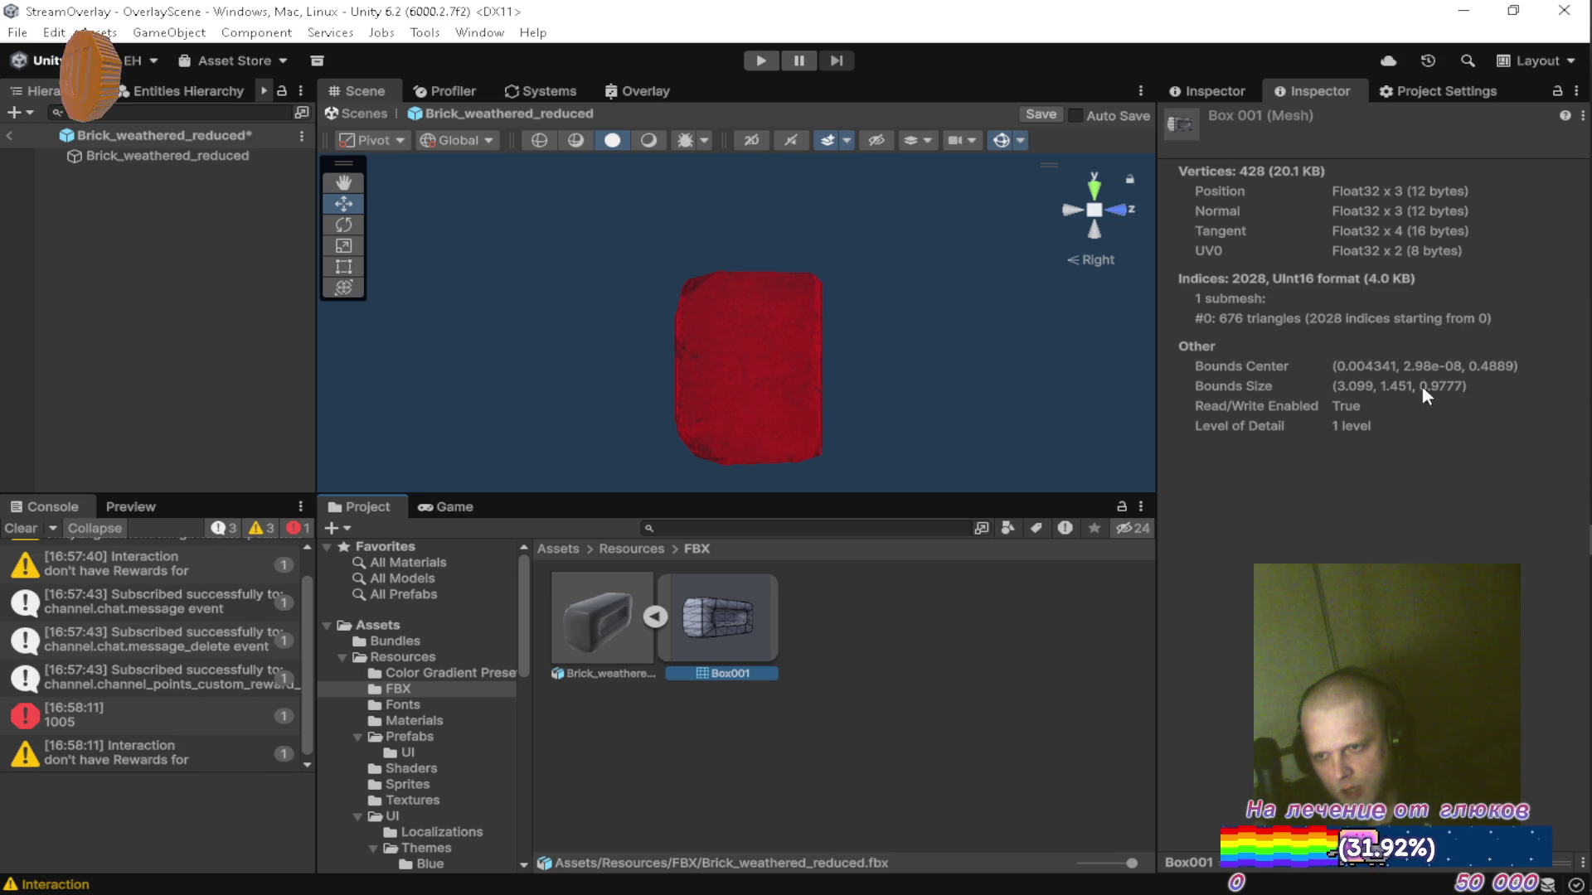
Set the brick's Rigidbody Center Of Mass Z to 0.5 and save the prefab.
click(162, 134)
click(169, 155)
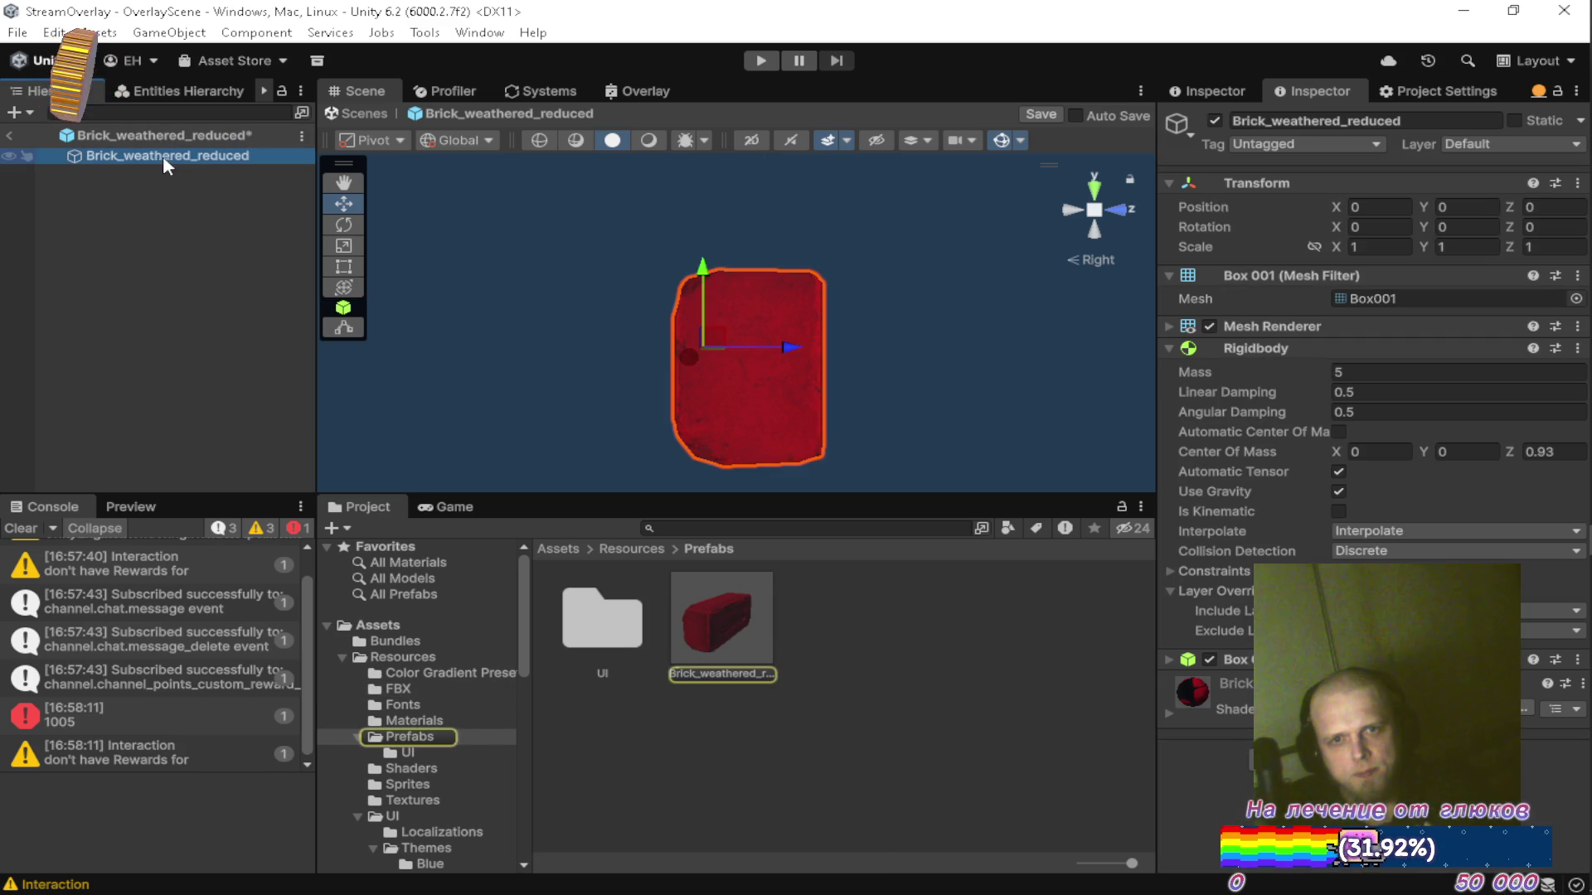
click(197, 156)
click(1559, 451)
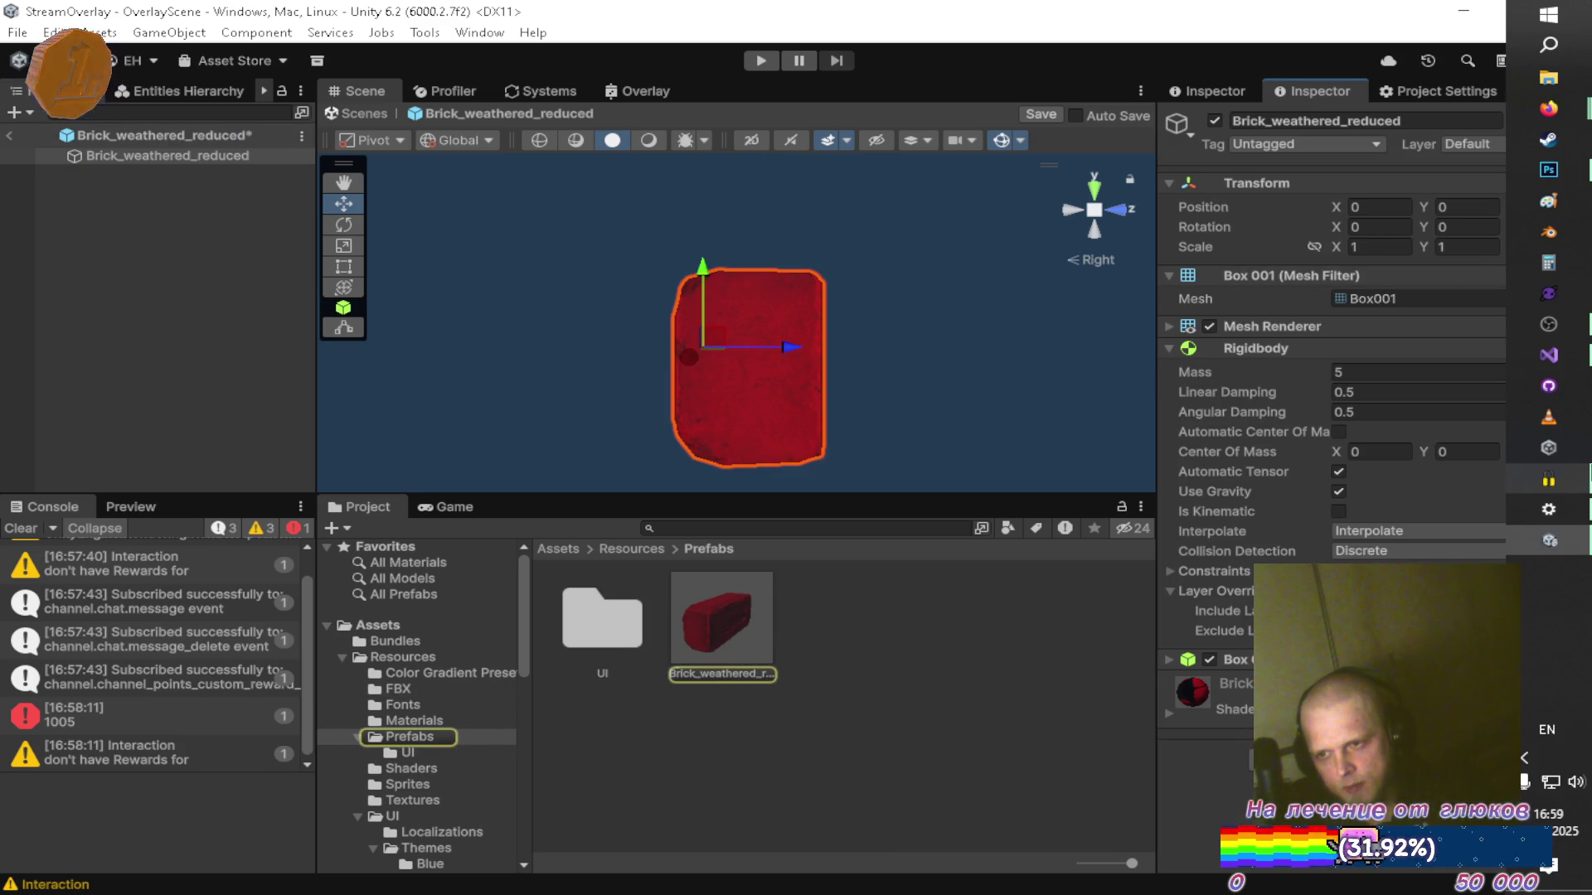
text(0.5)
key(ctrl+s)
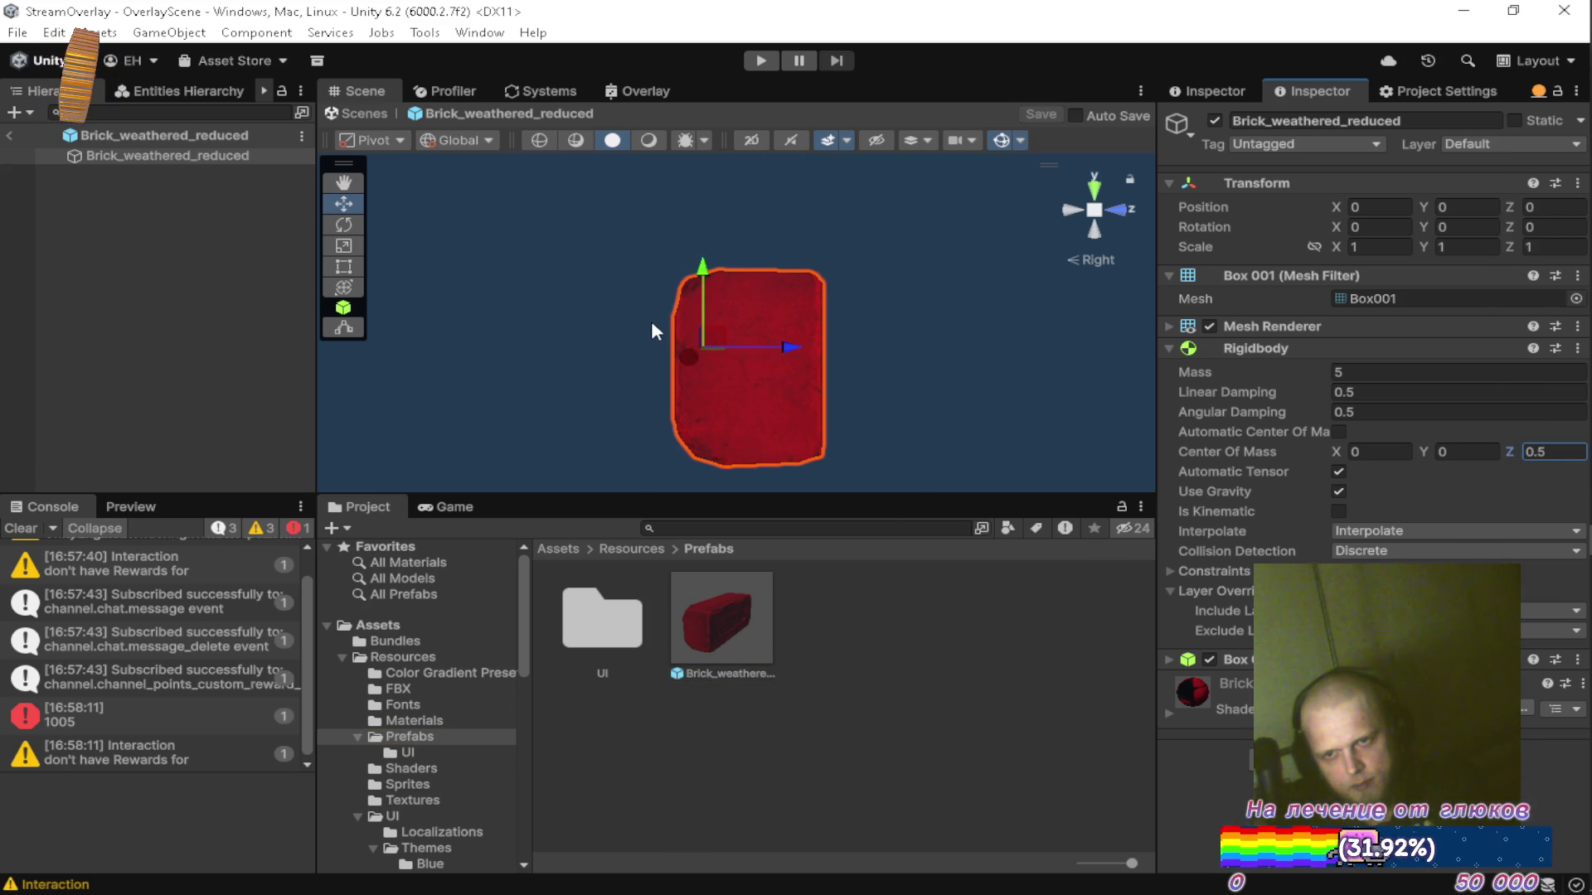
key(q)
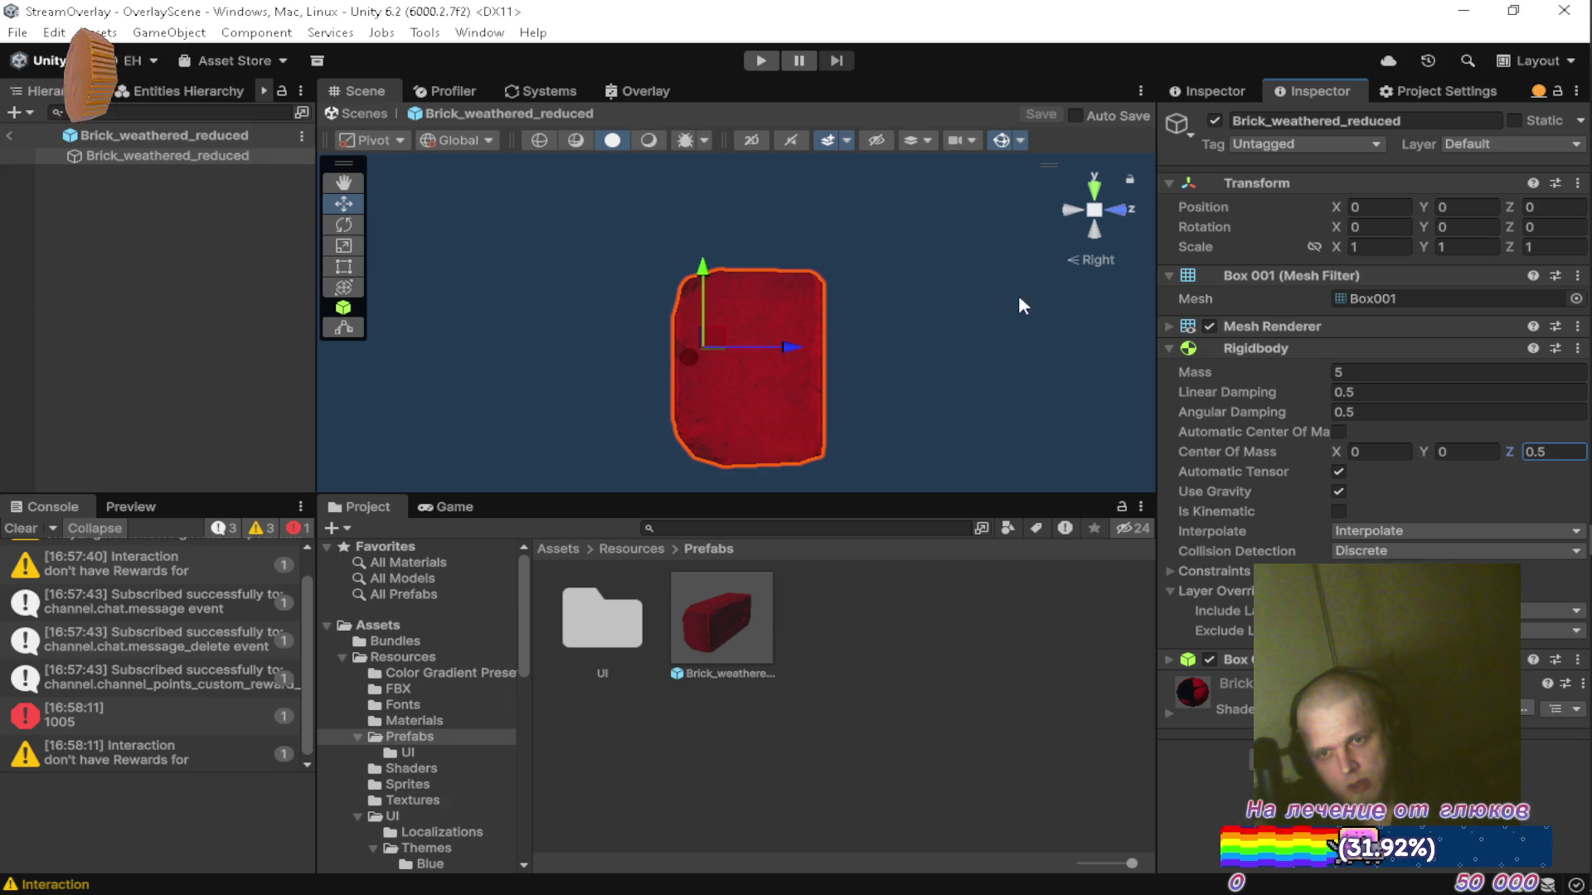
Collapse the Mesh Filter and Rigidbody foldouts, exit prefab editing, and select the Spawner.
click(1094, 260)
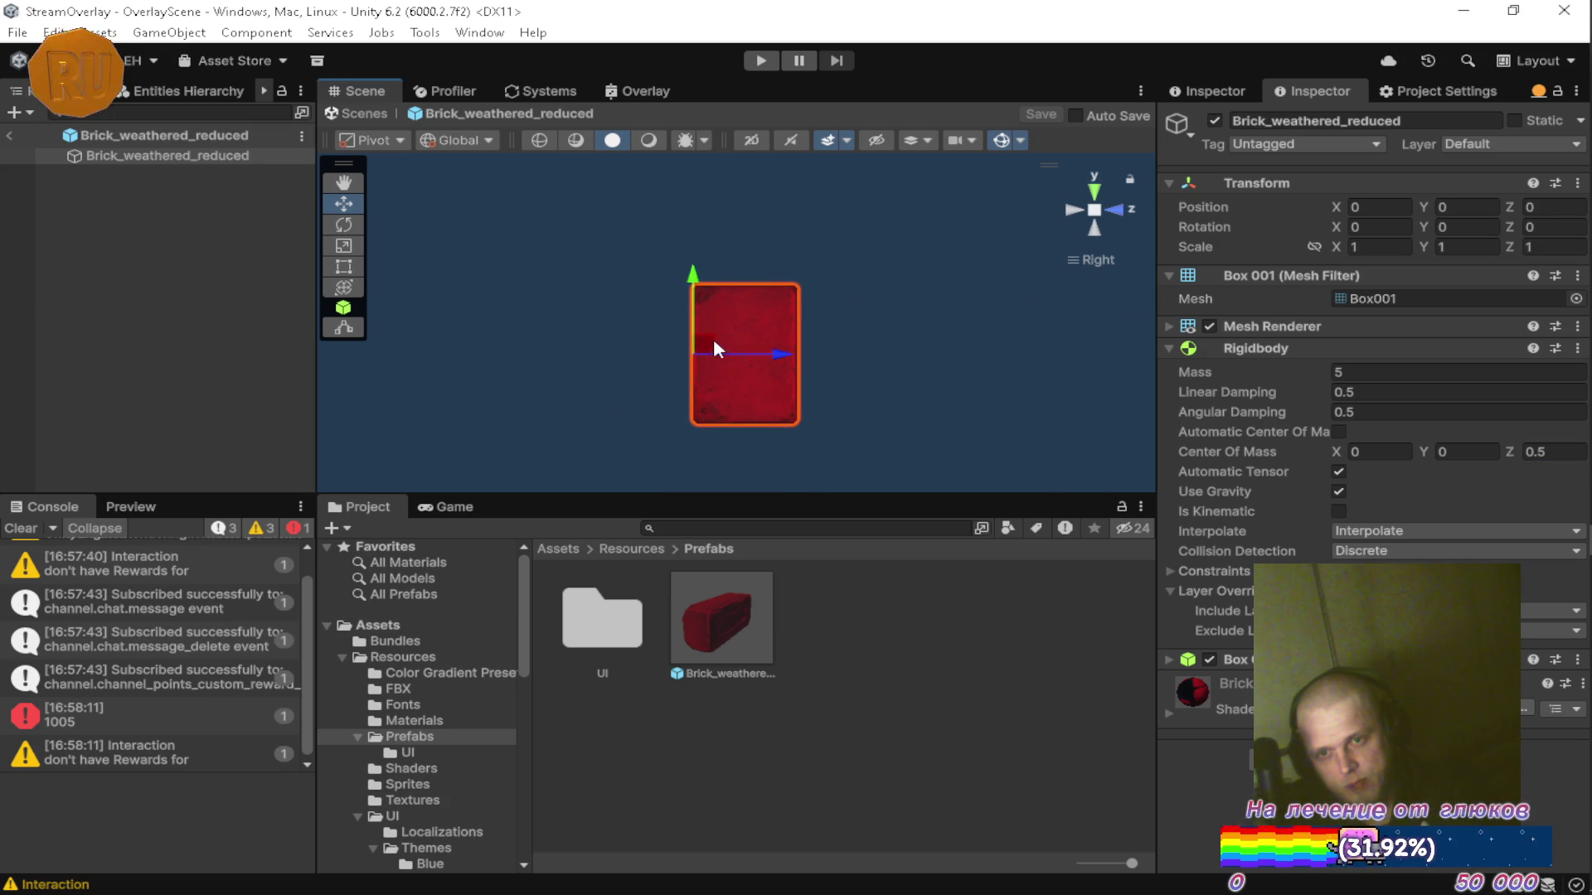
click(1092, 260)
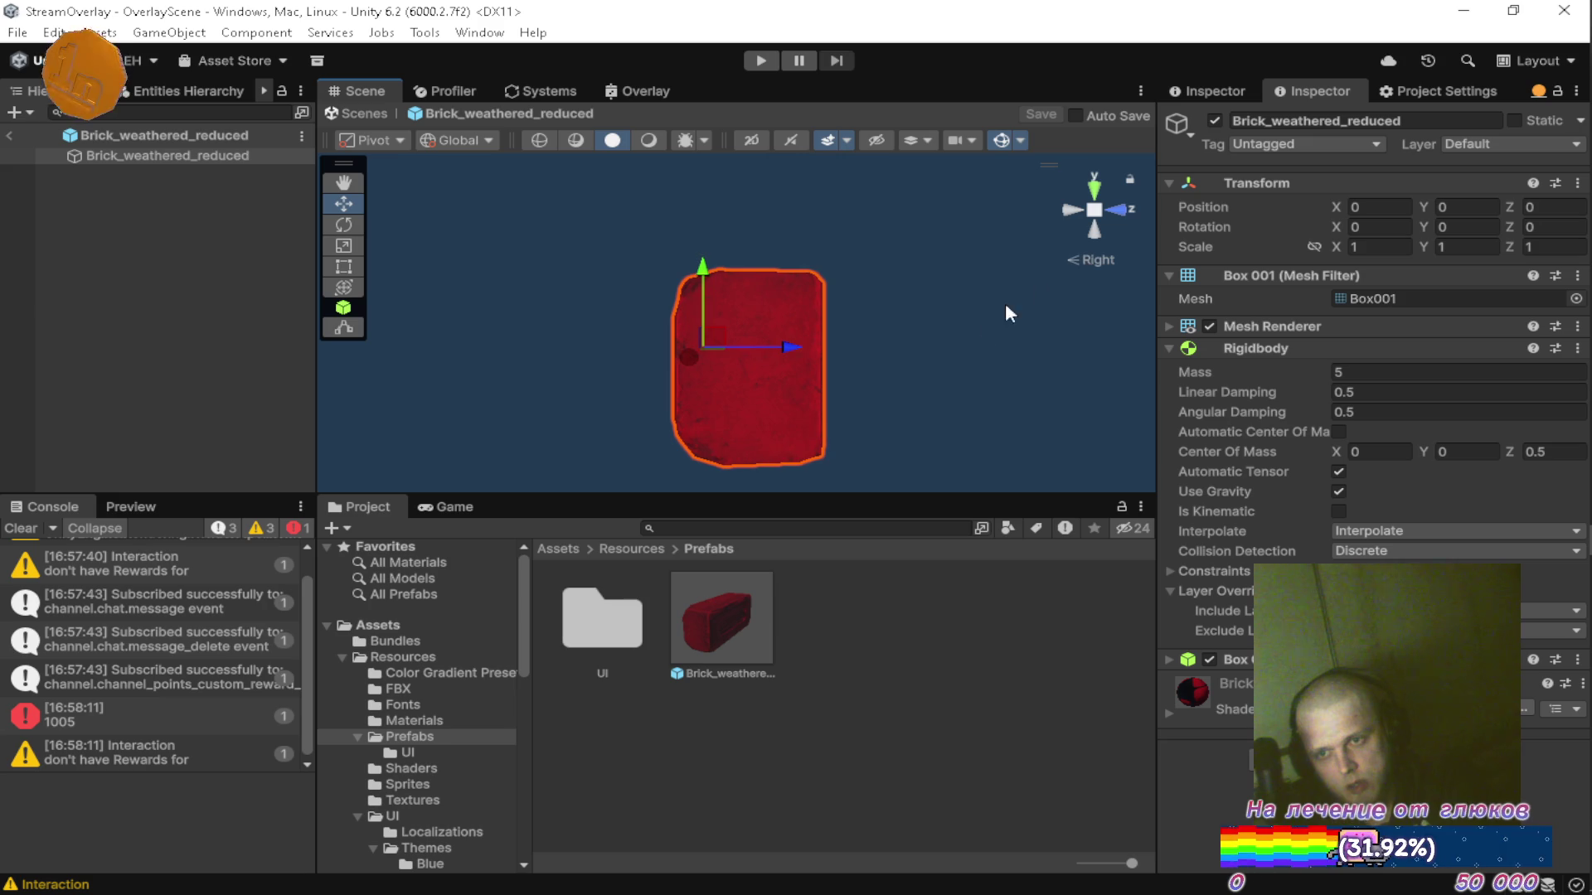
key(q)
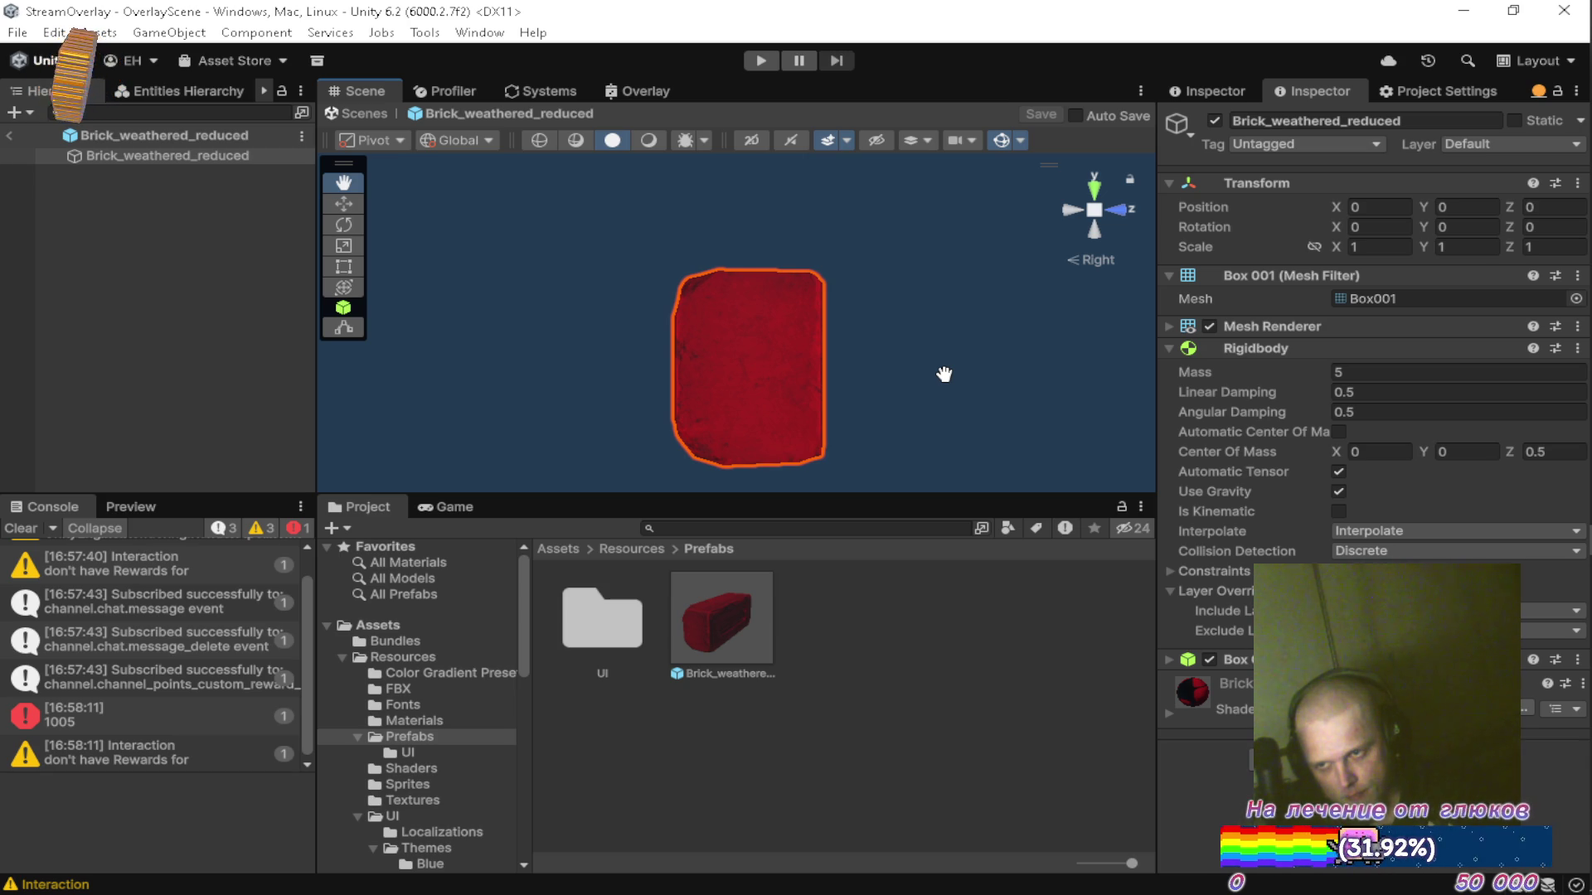
click(1163, 276)
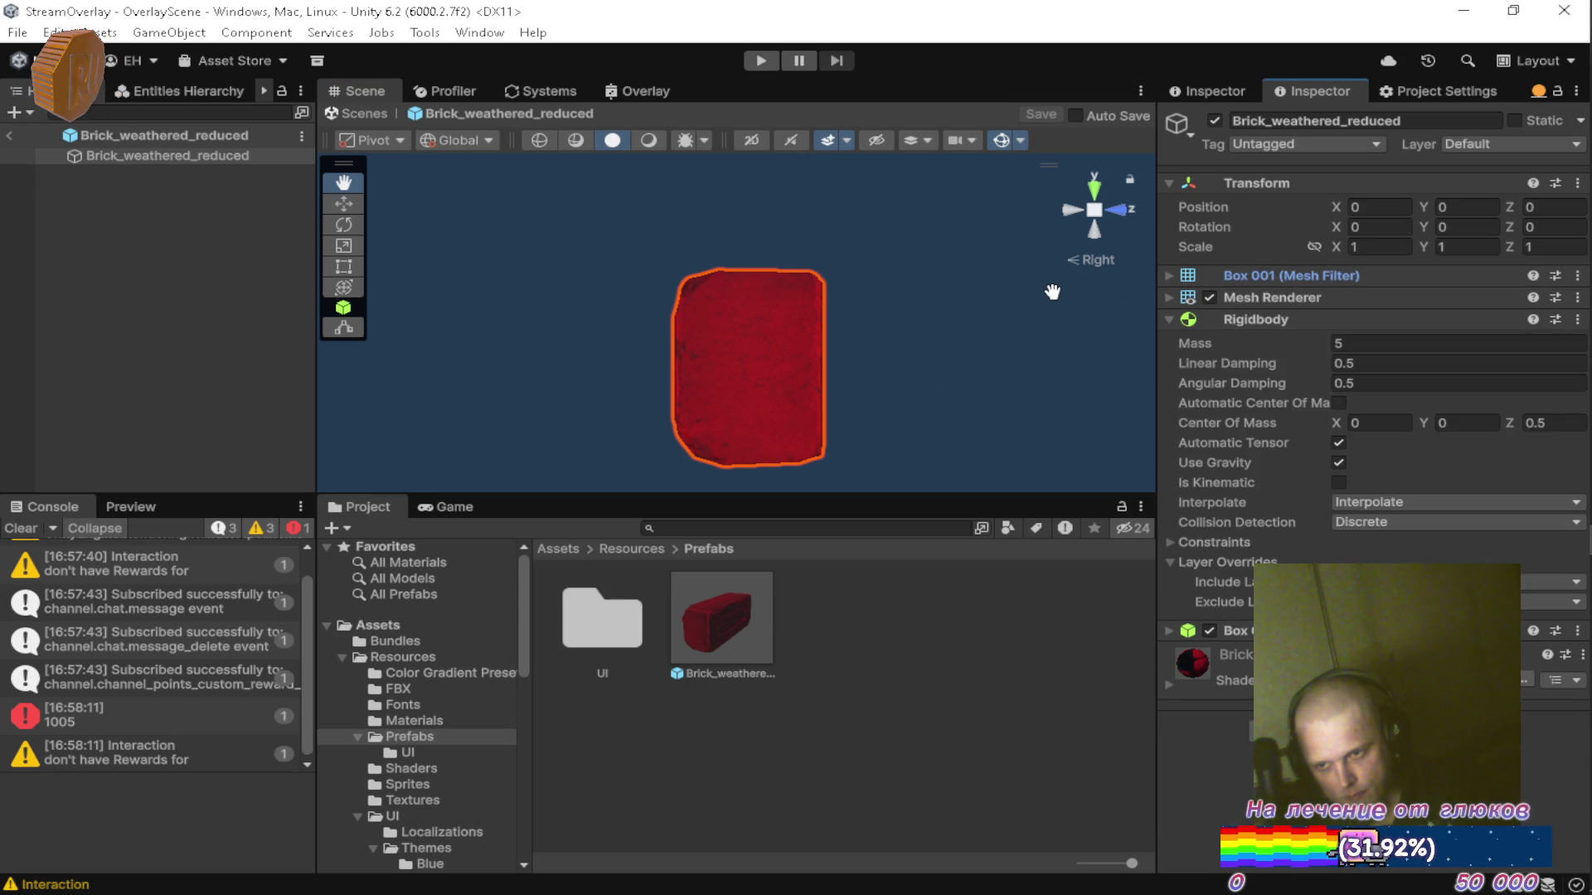
click(1167, 319)
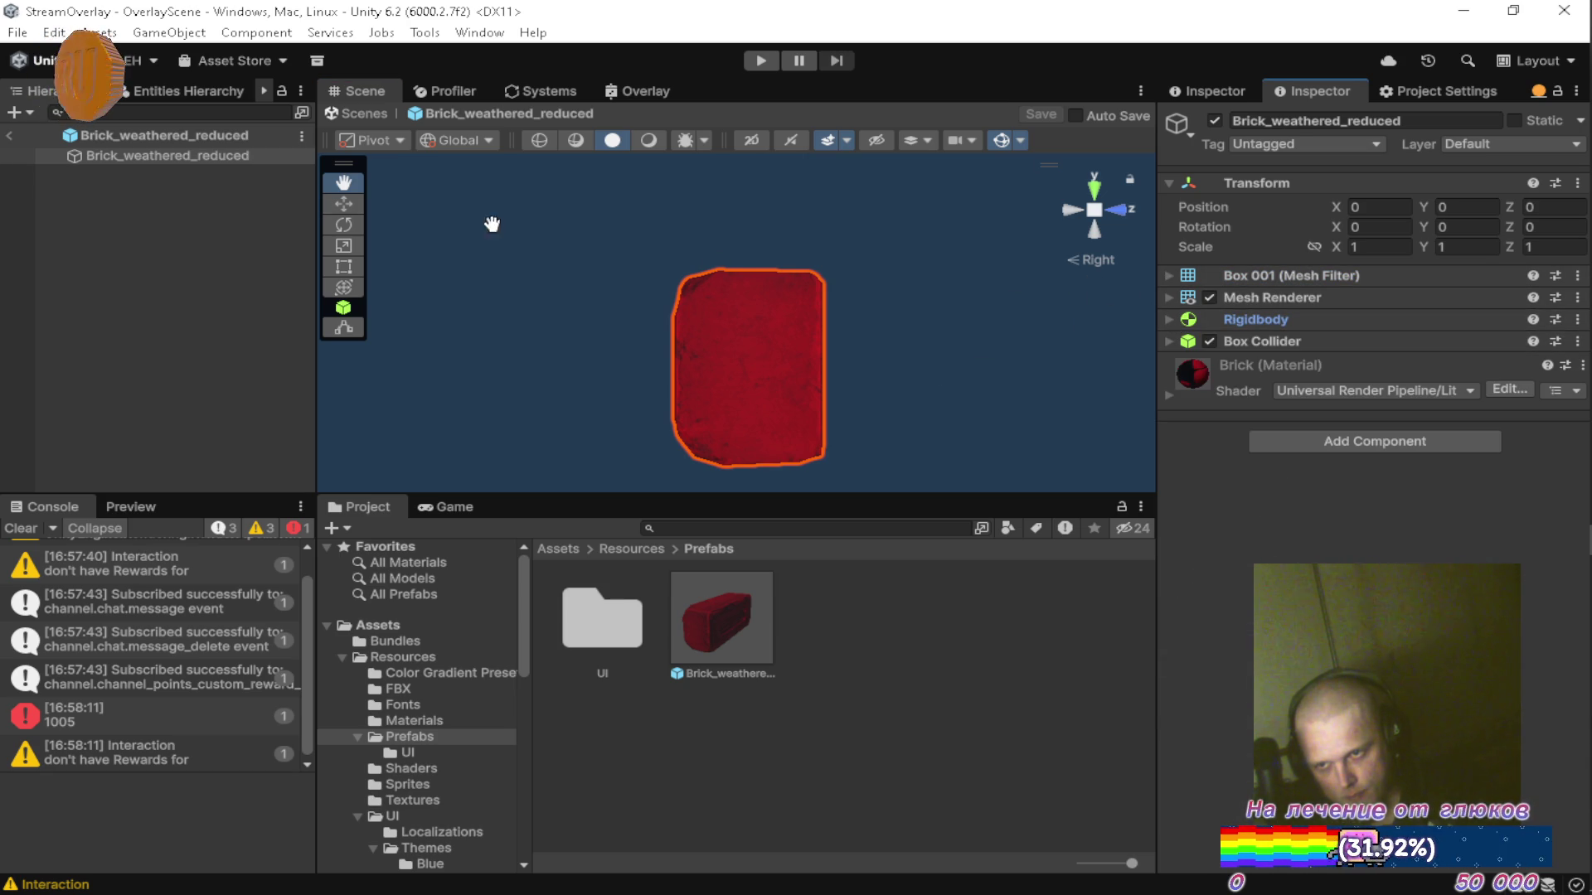
click(11, 136)
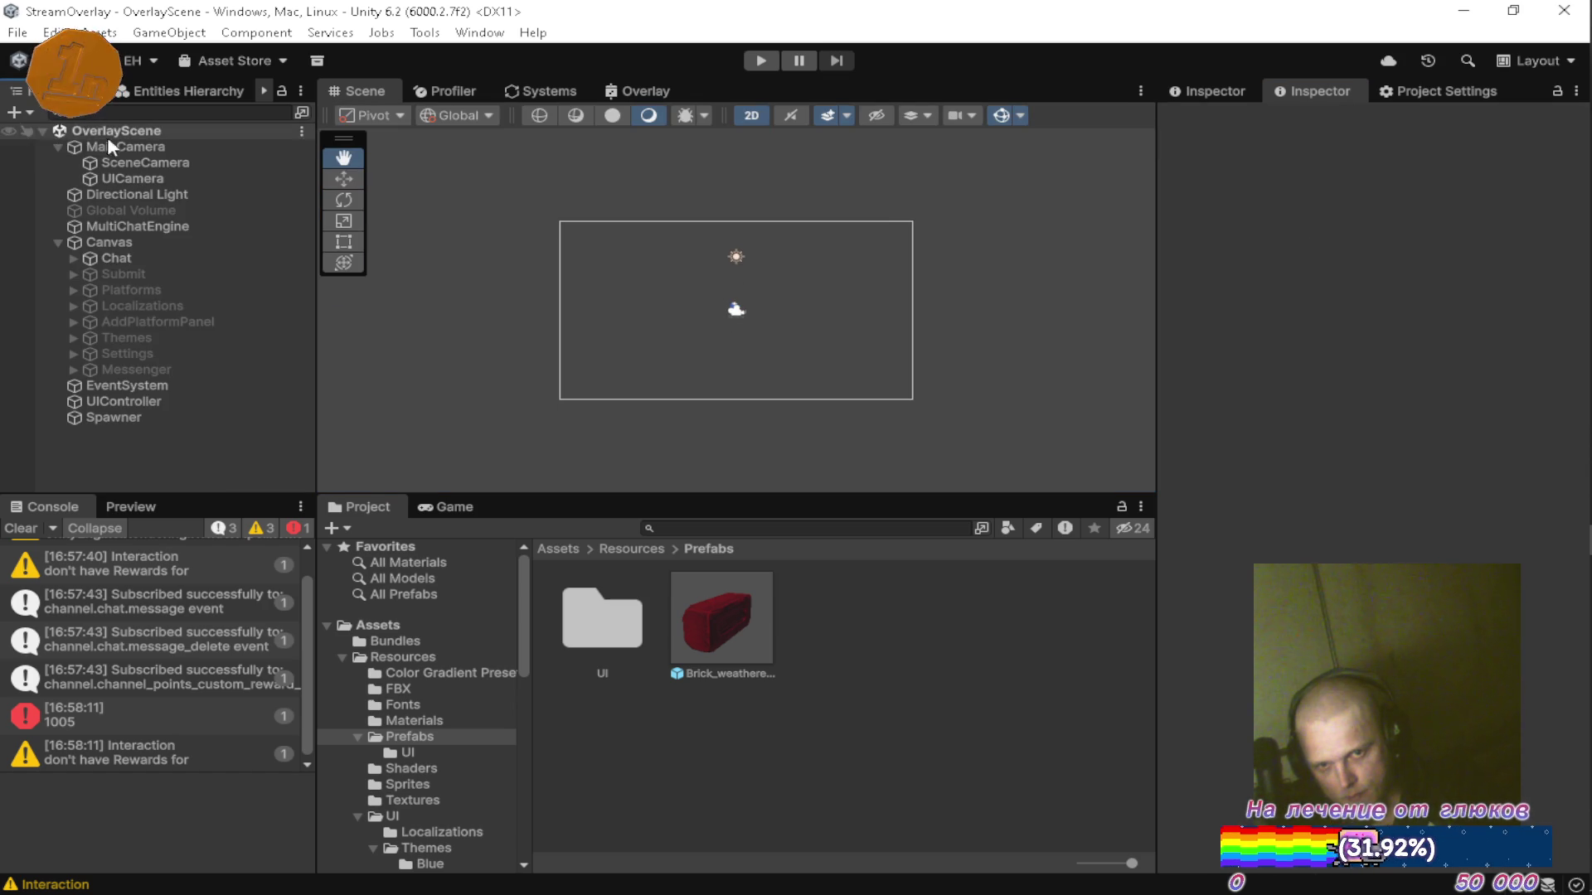
click(131, 417)
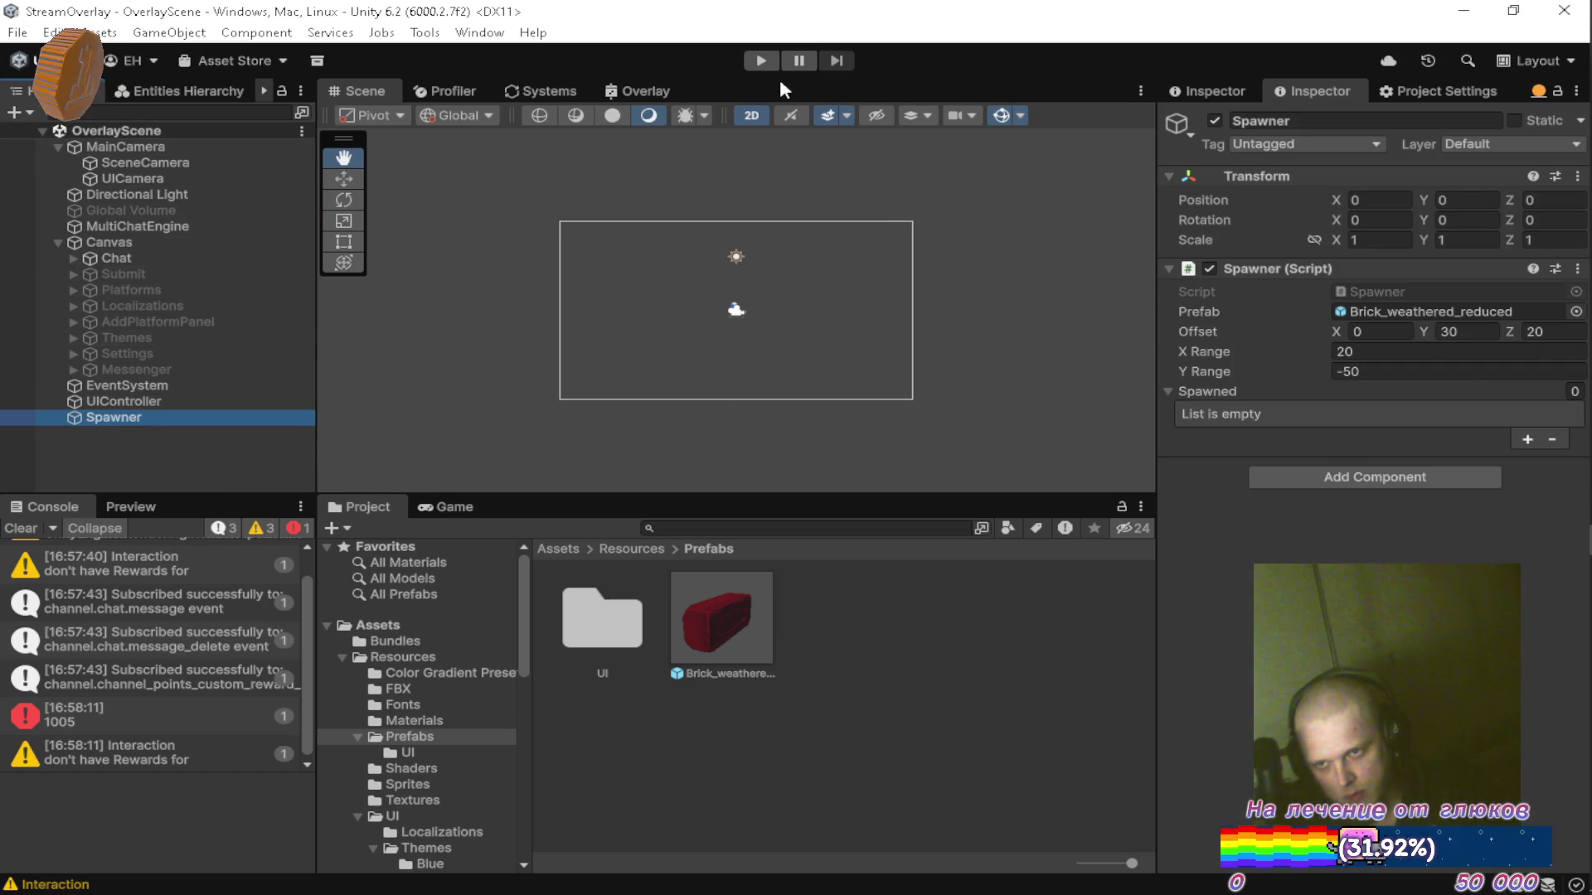
Play-test the Spawner's falling bricks, stop, and select the Brick_weathered_reduced prefab asset.
click(760, 60)
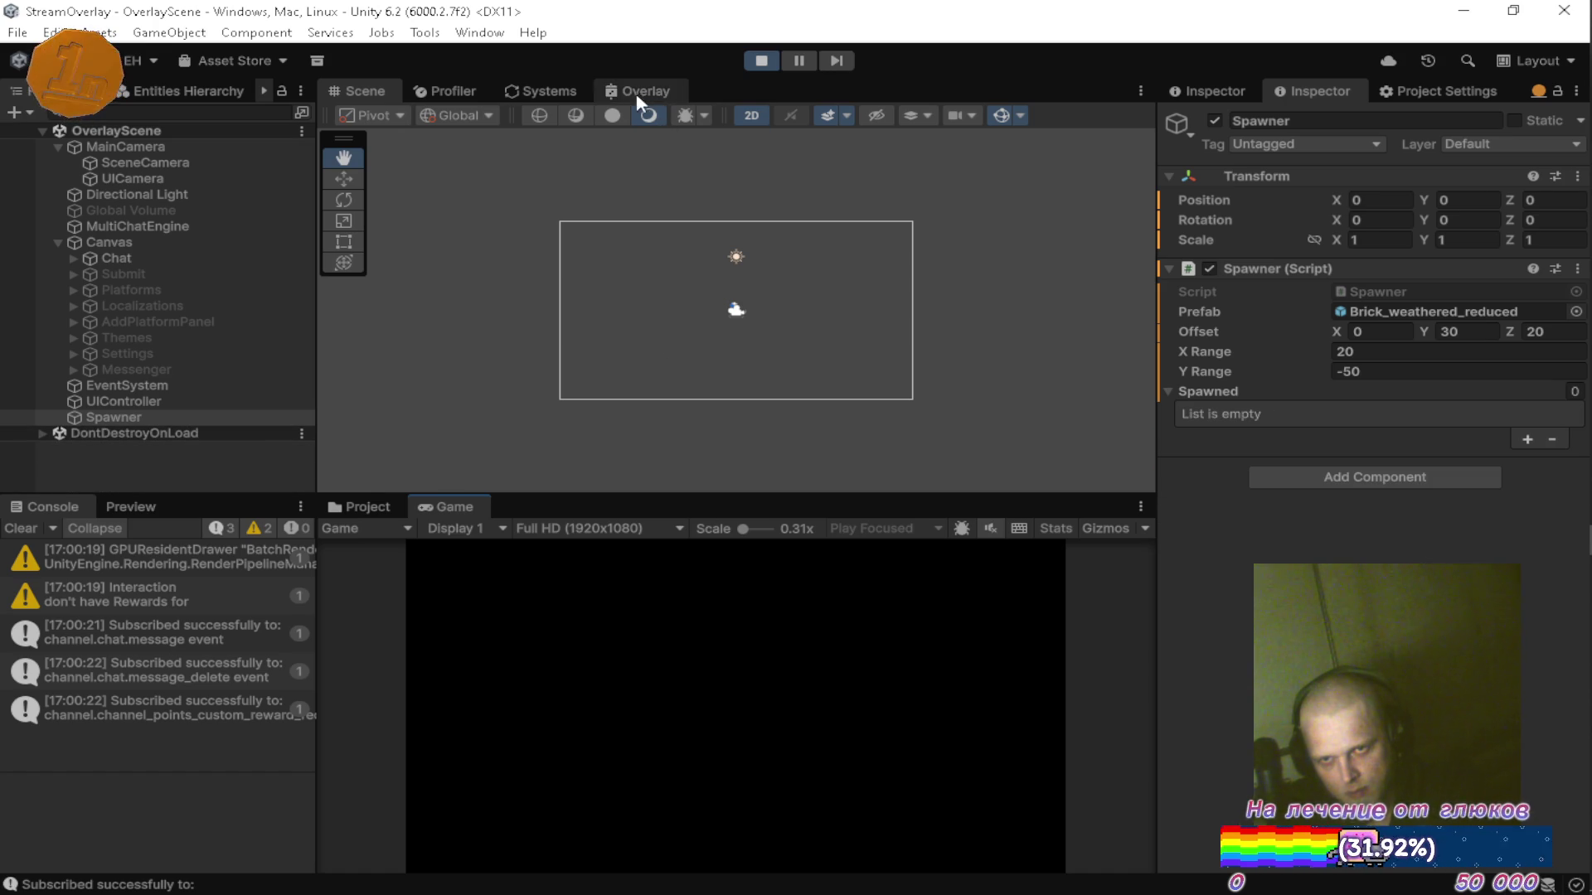
click(766, 62)
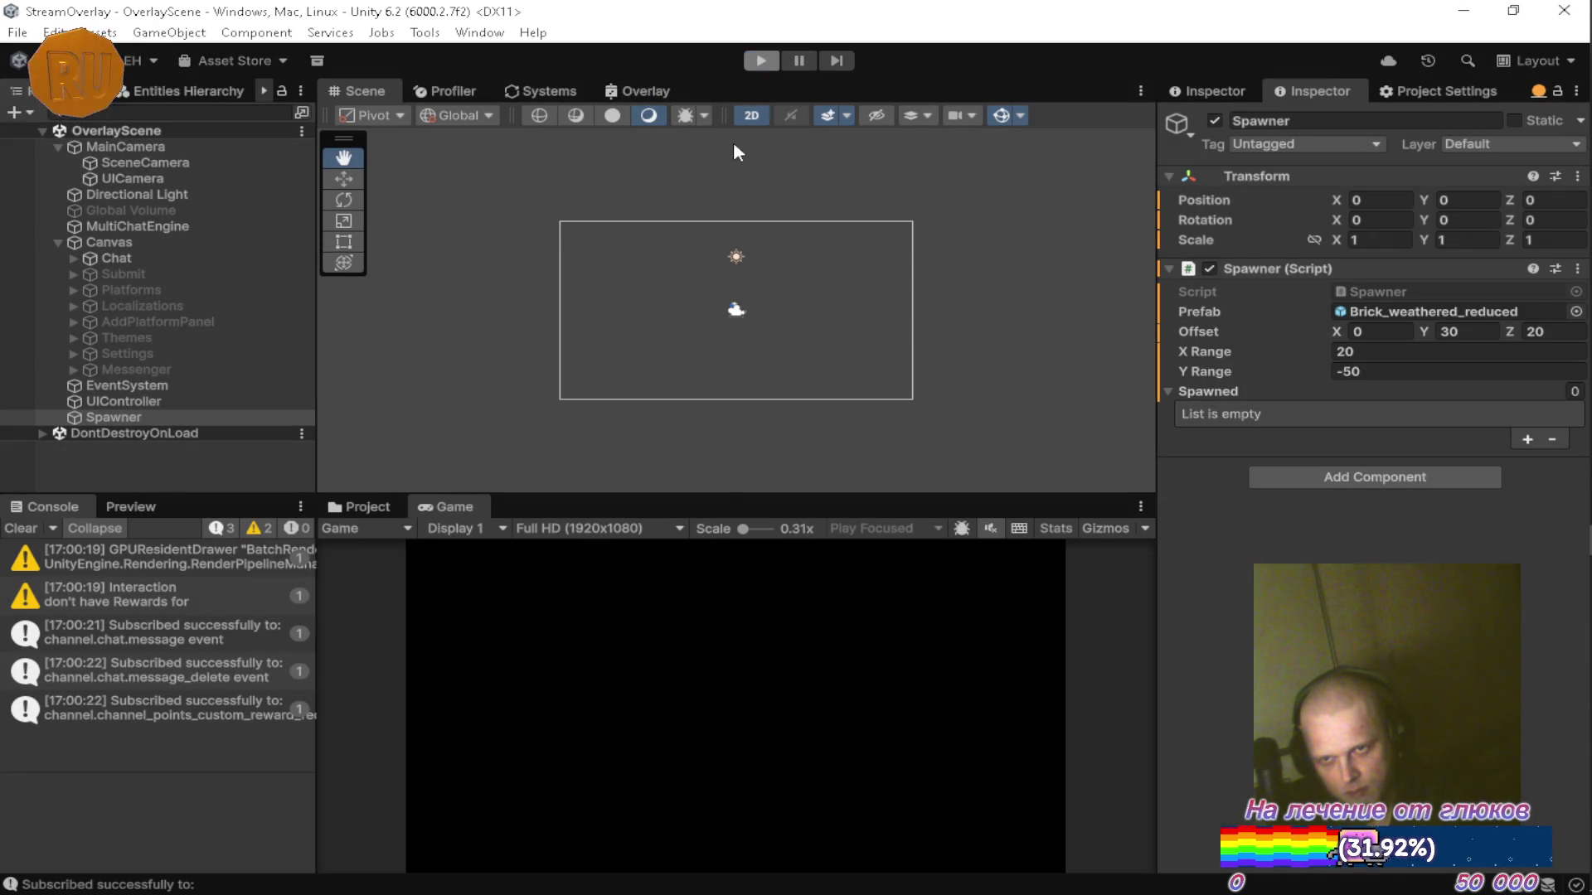
click(700, 614)
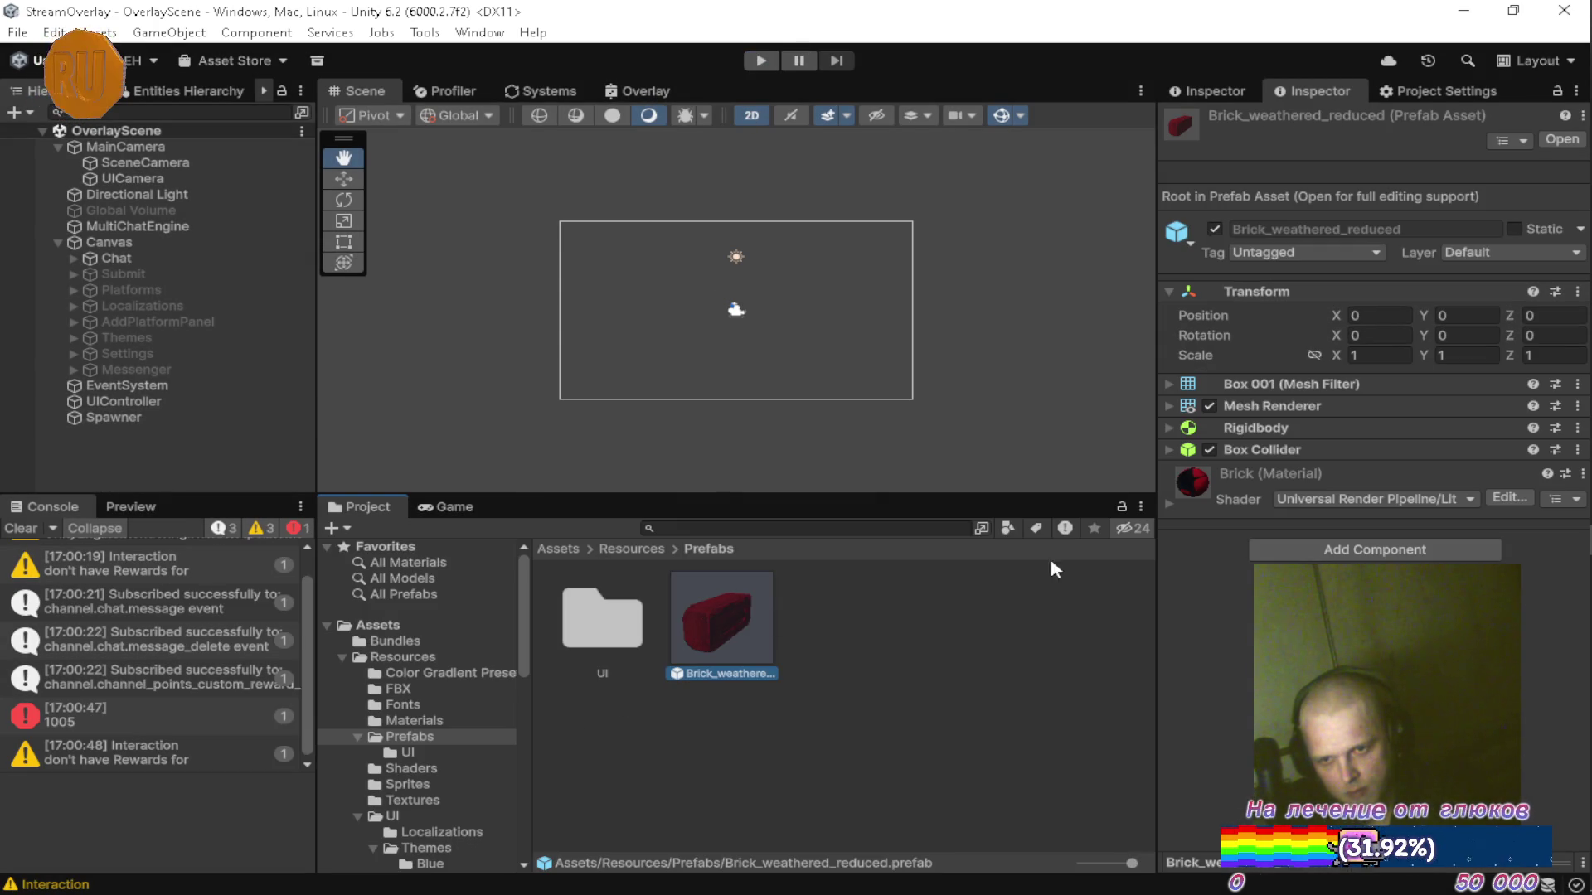
Tick Automatic Center Of Mass on the brick prefab's Rigidbody.
click(1166, 425)
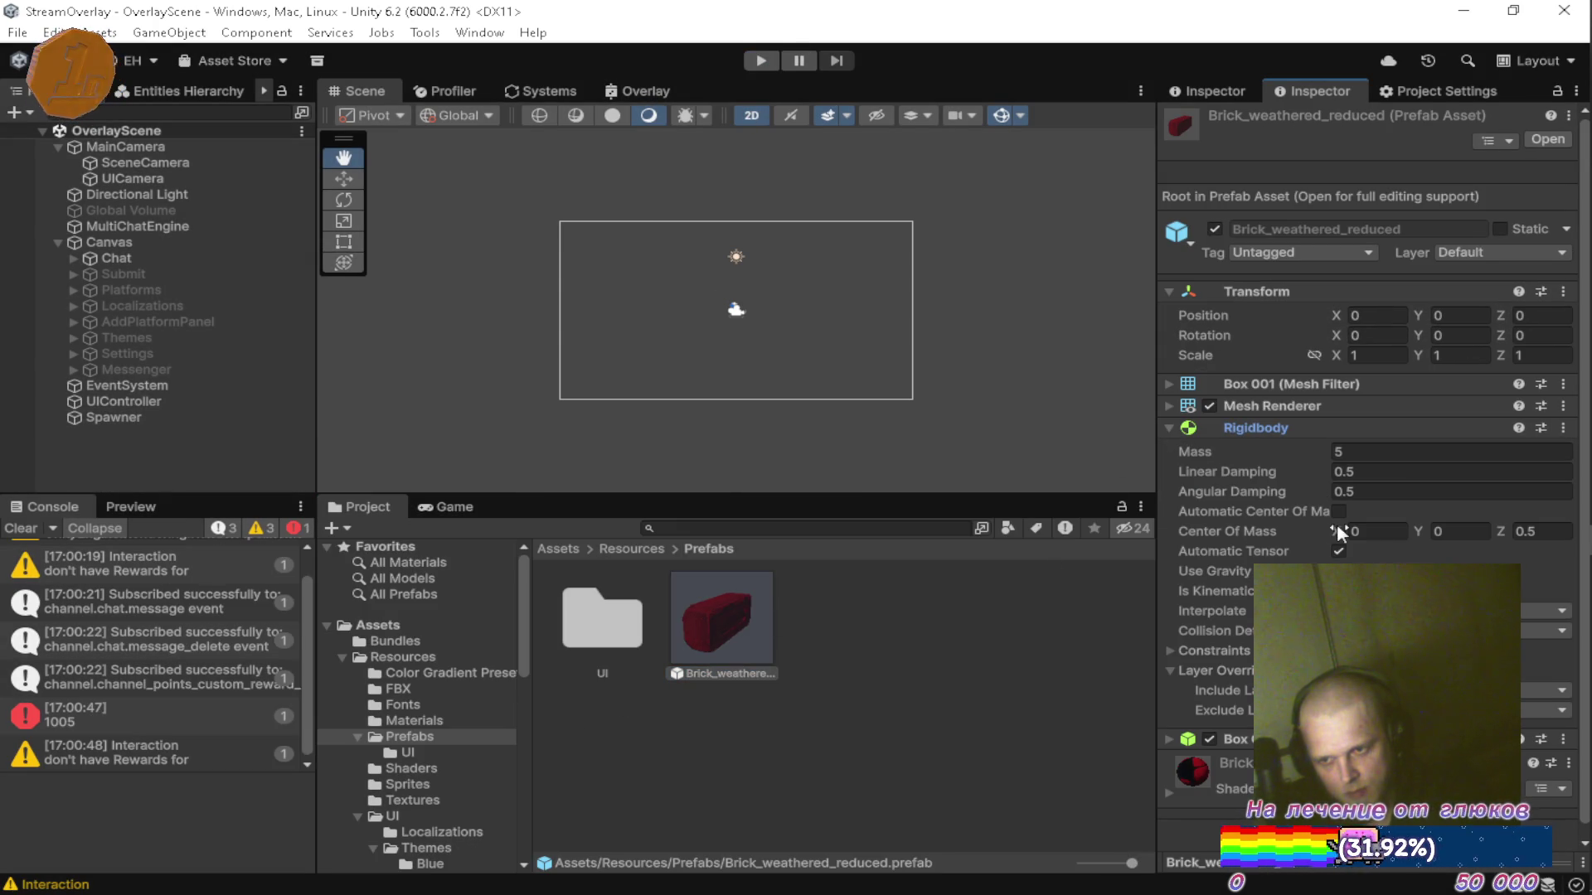
click(1339, 512)
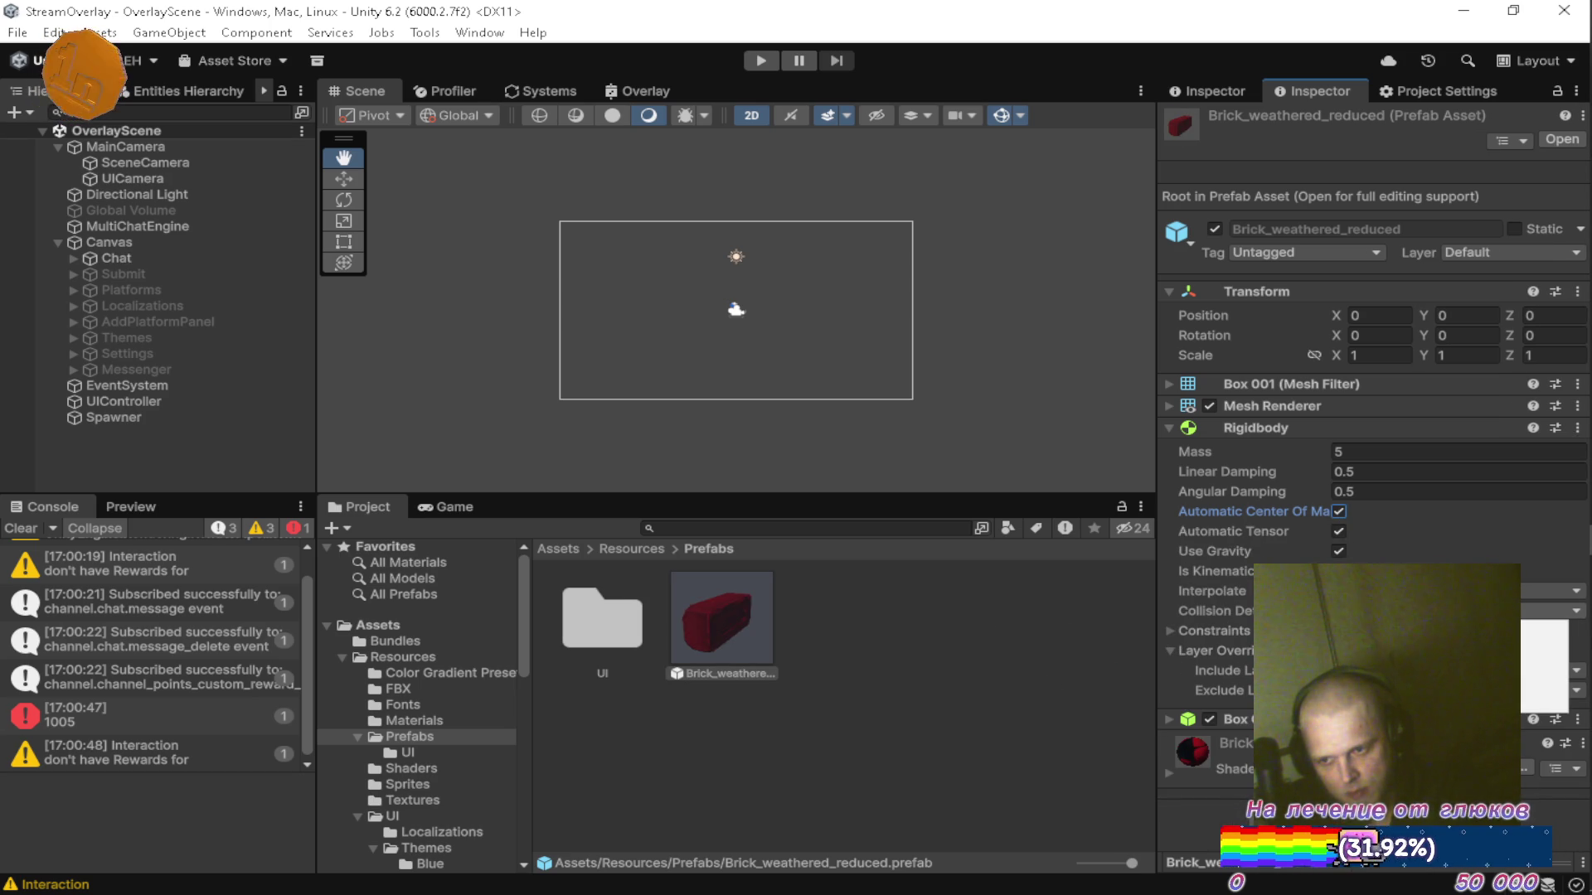
click(985, 605)
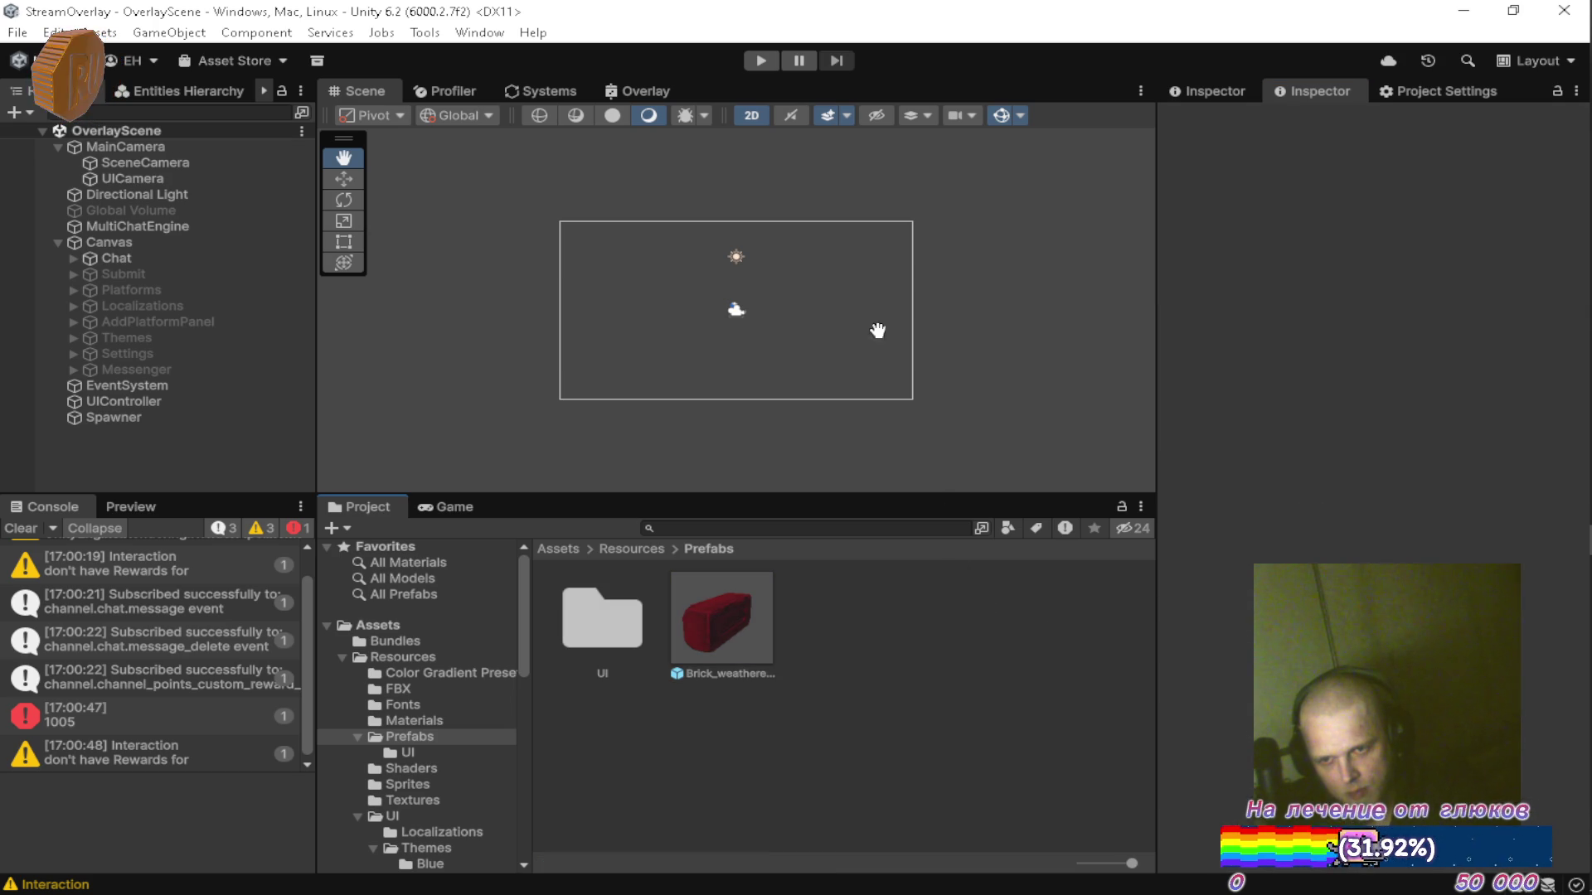
Play-test to watch red bricks fall, then stop and reselect the brick prefab.
click(760, 60)
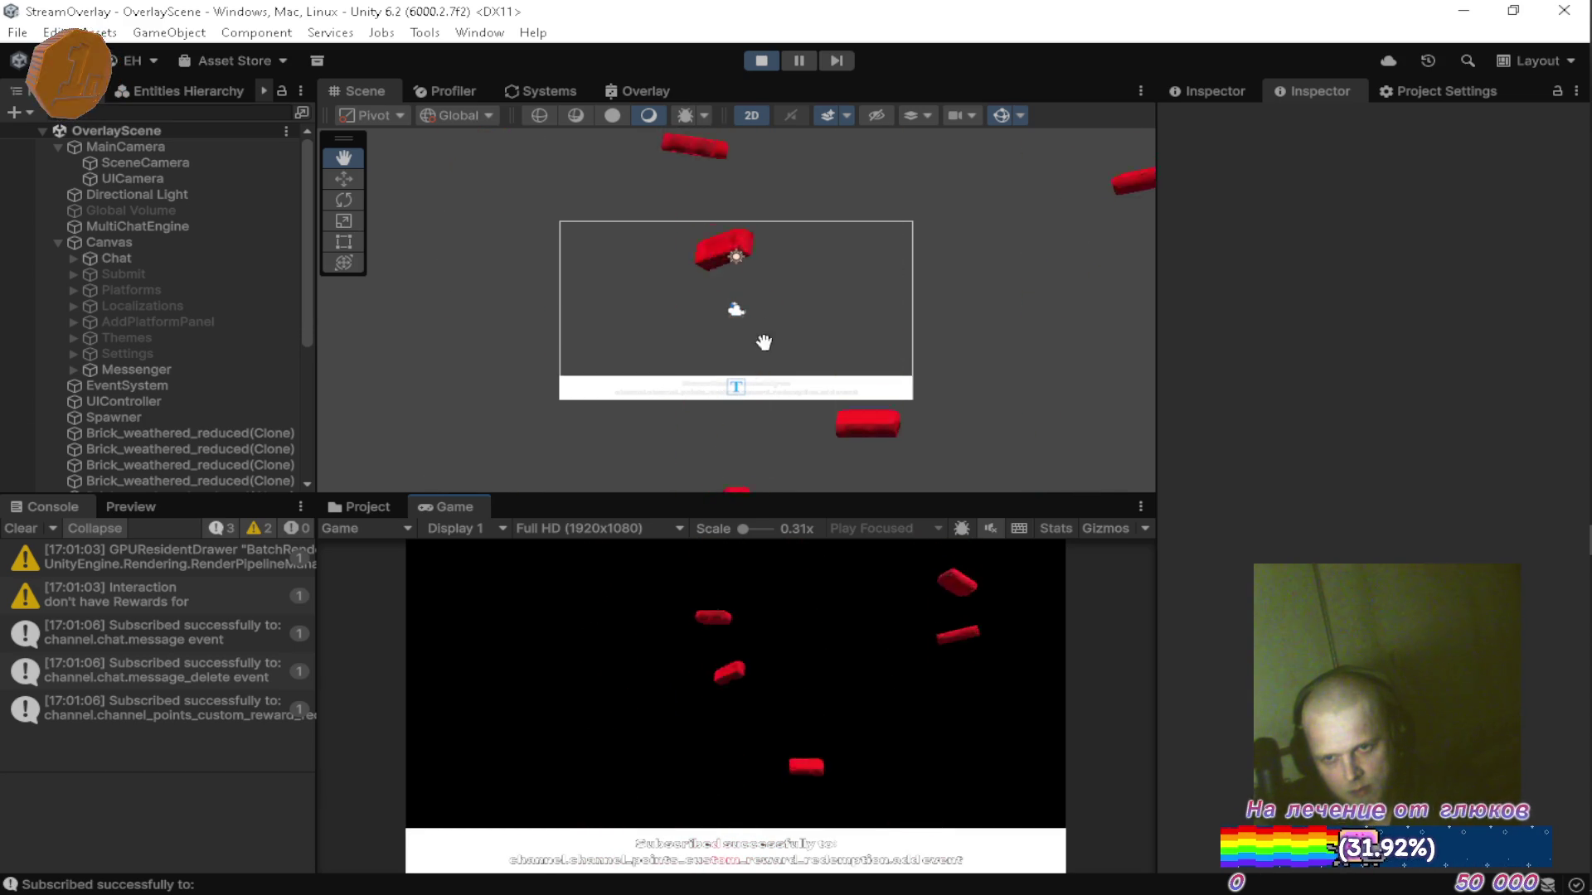
click(762, 60)
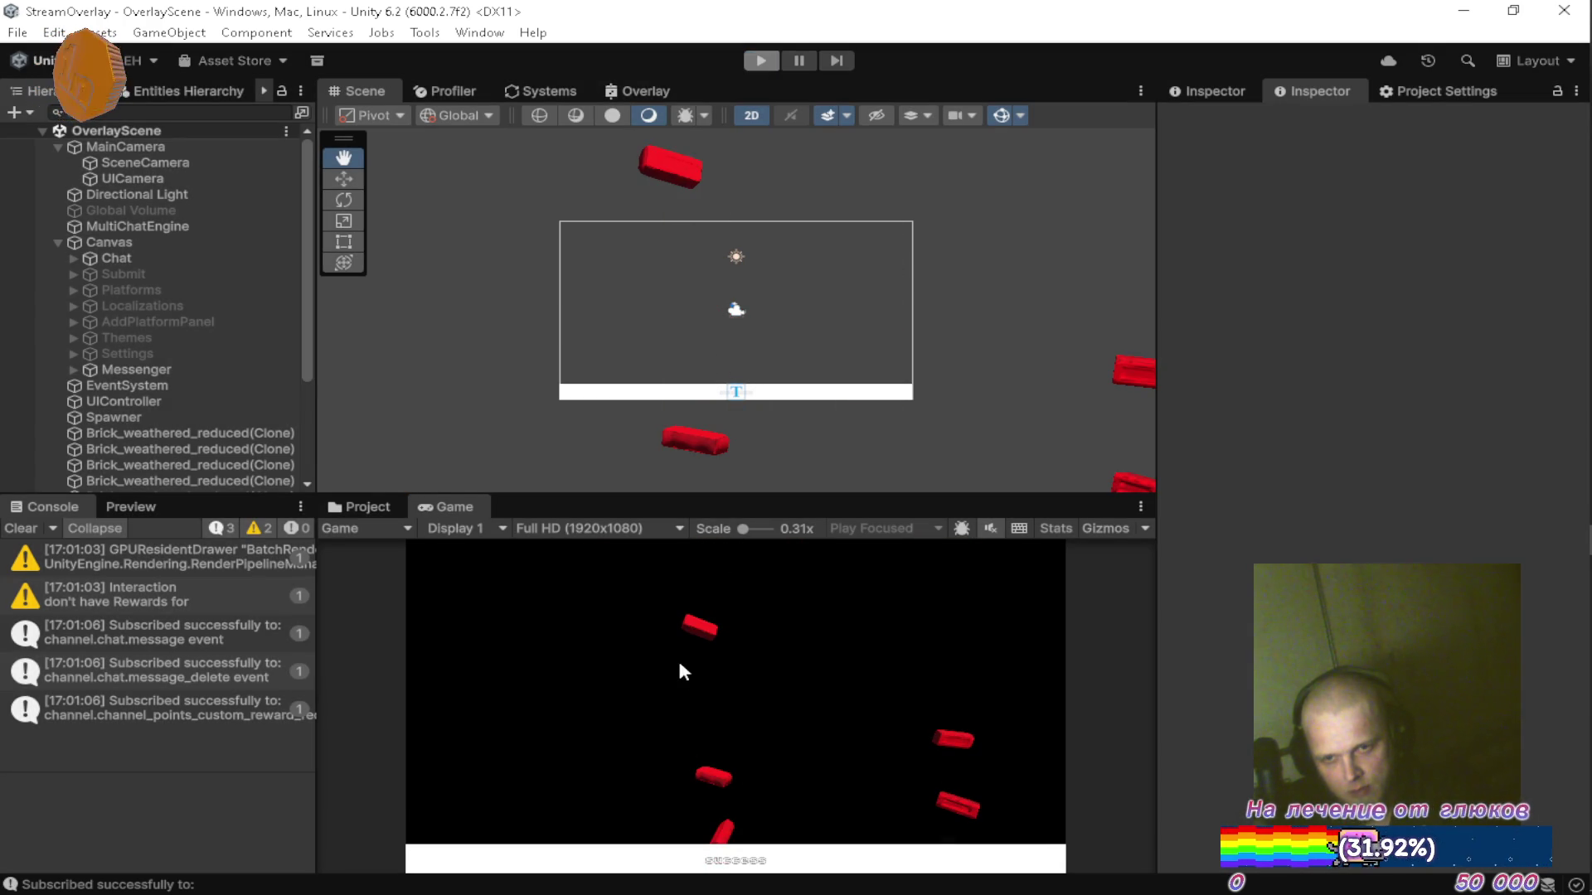
click(737, 603)
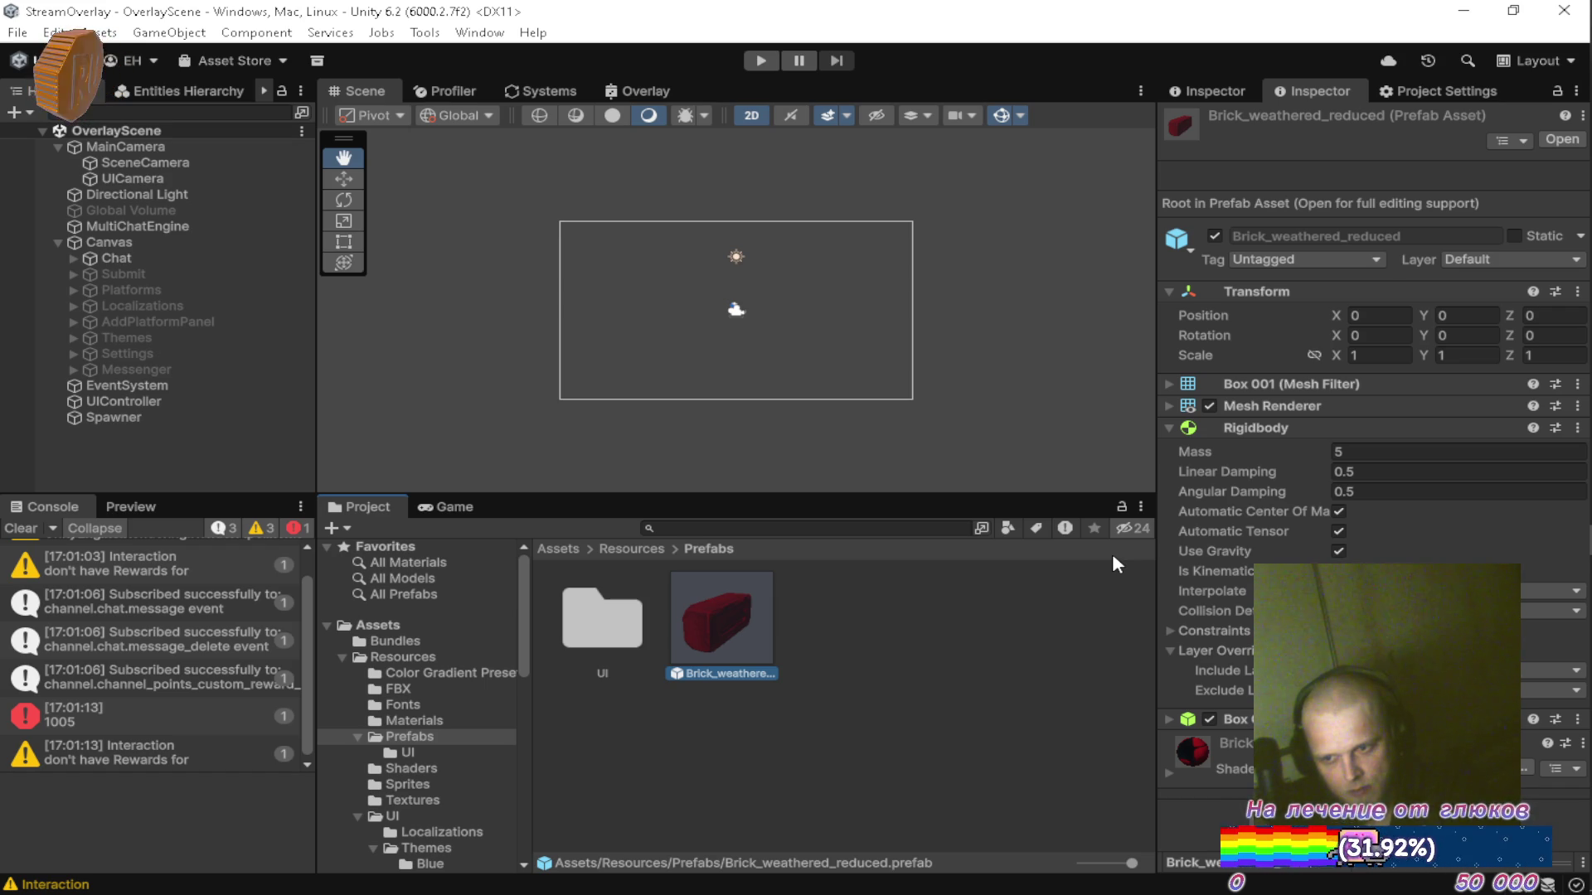
Review the Spawner script's Spawn method in Visual Studio, then return to Unity and select MainCamera.
click(186, 416)
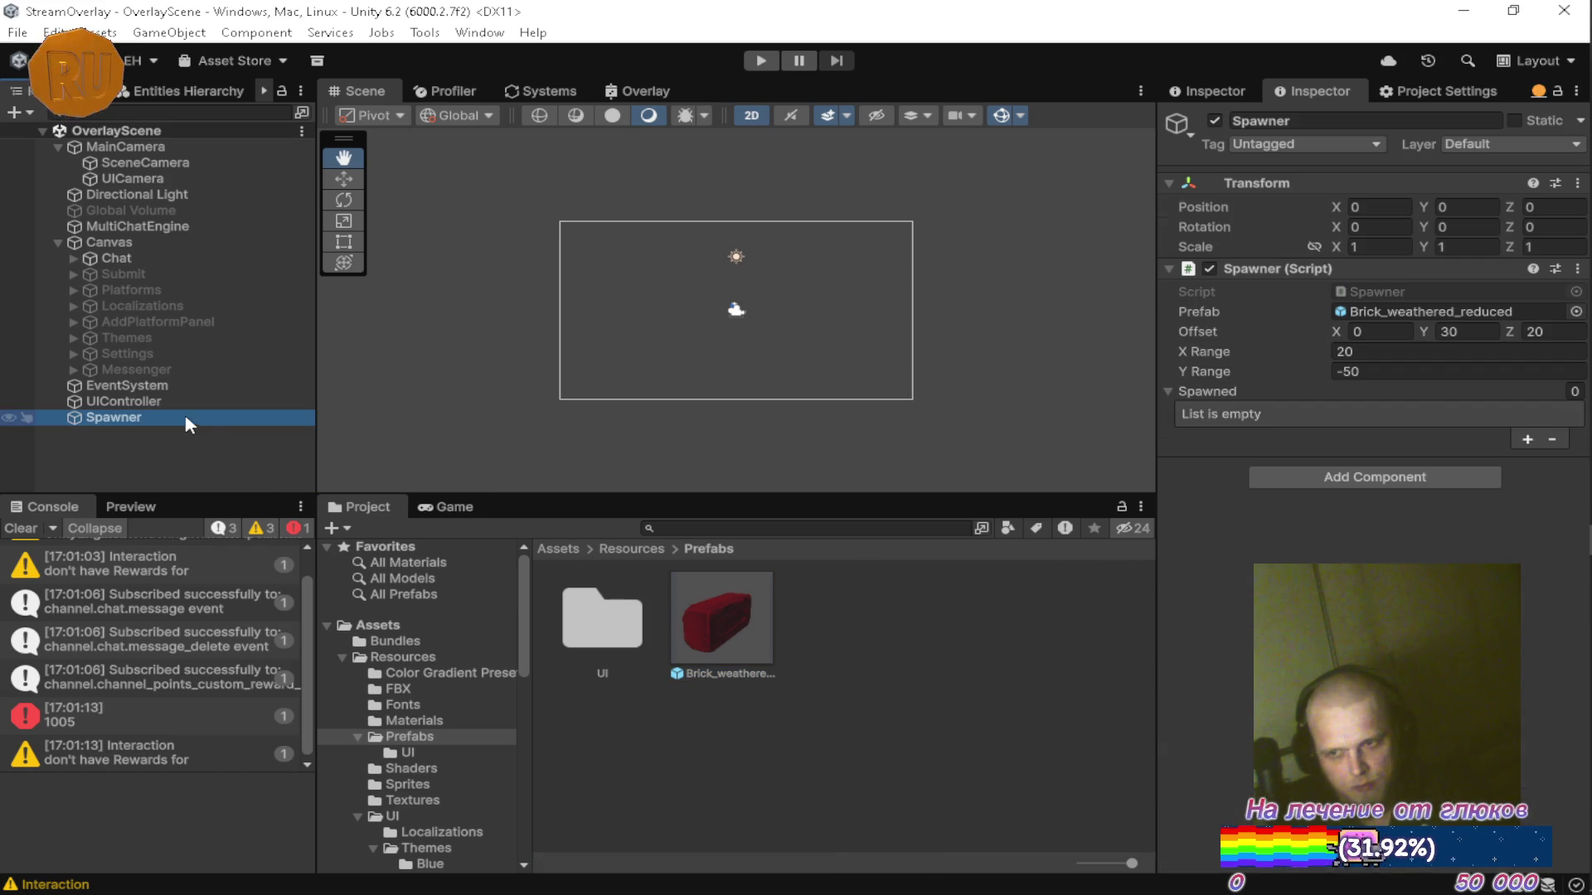
double_click(1412, 291)
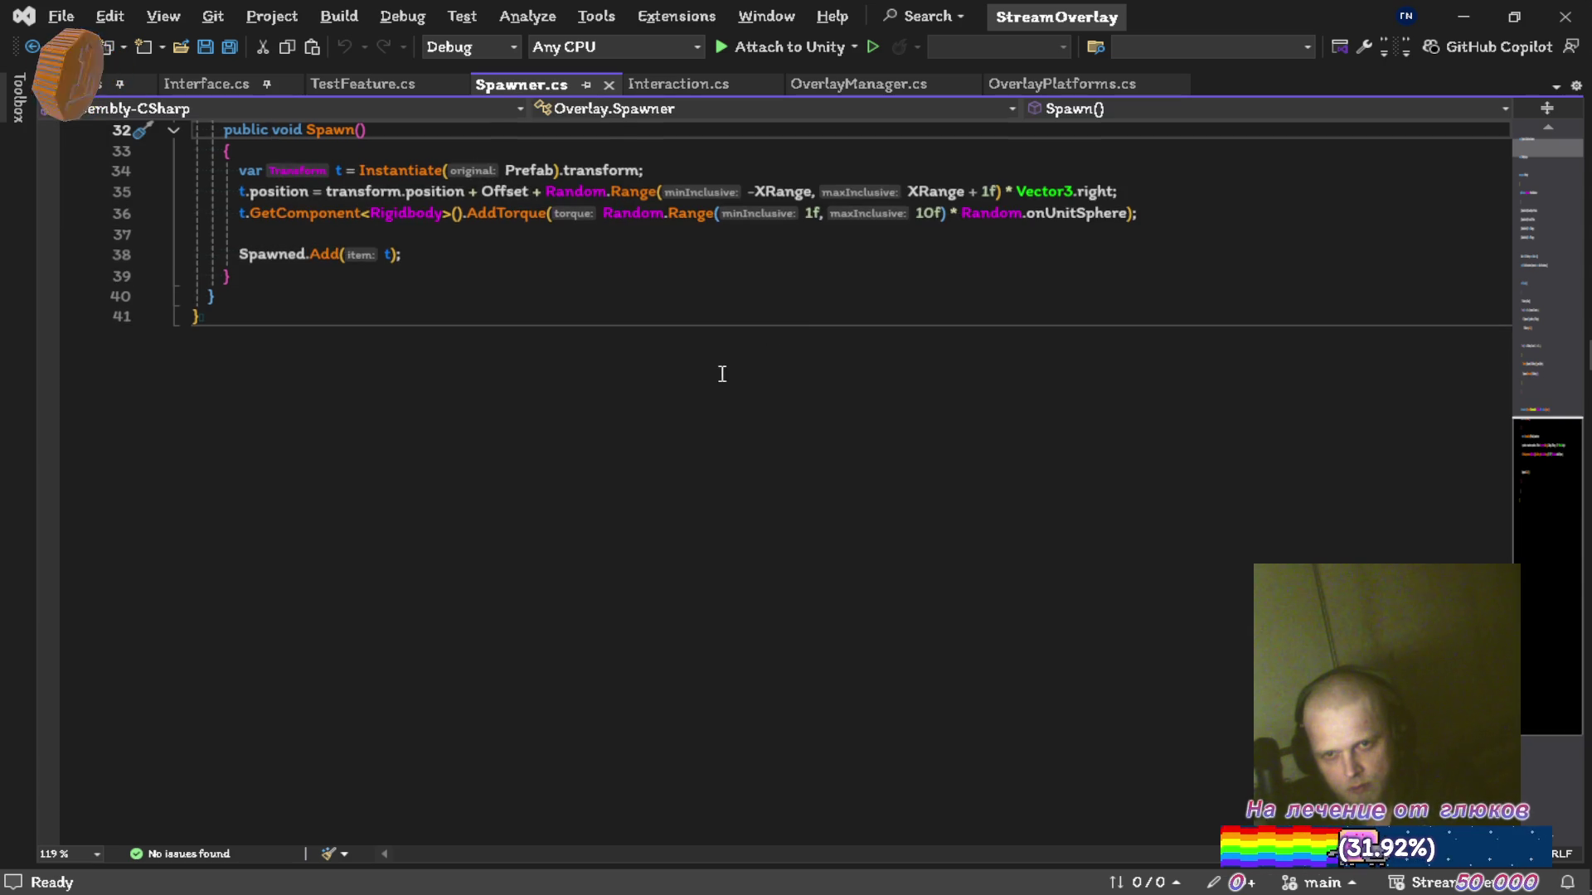
scroll(722, 374, up, 4)
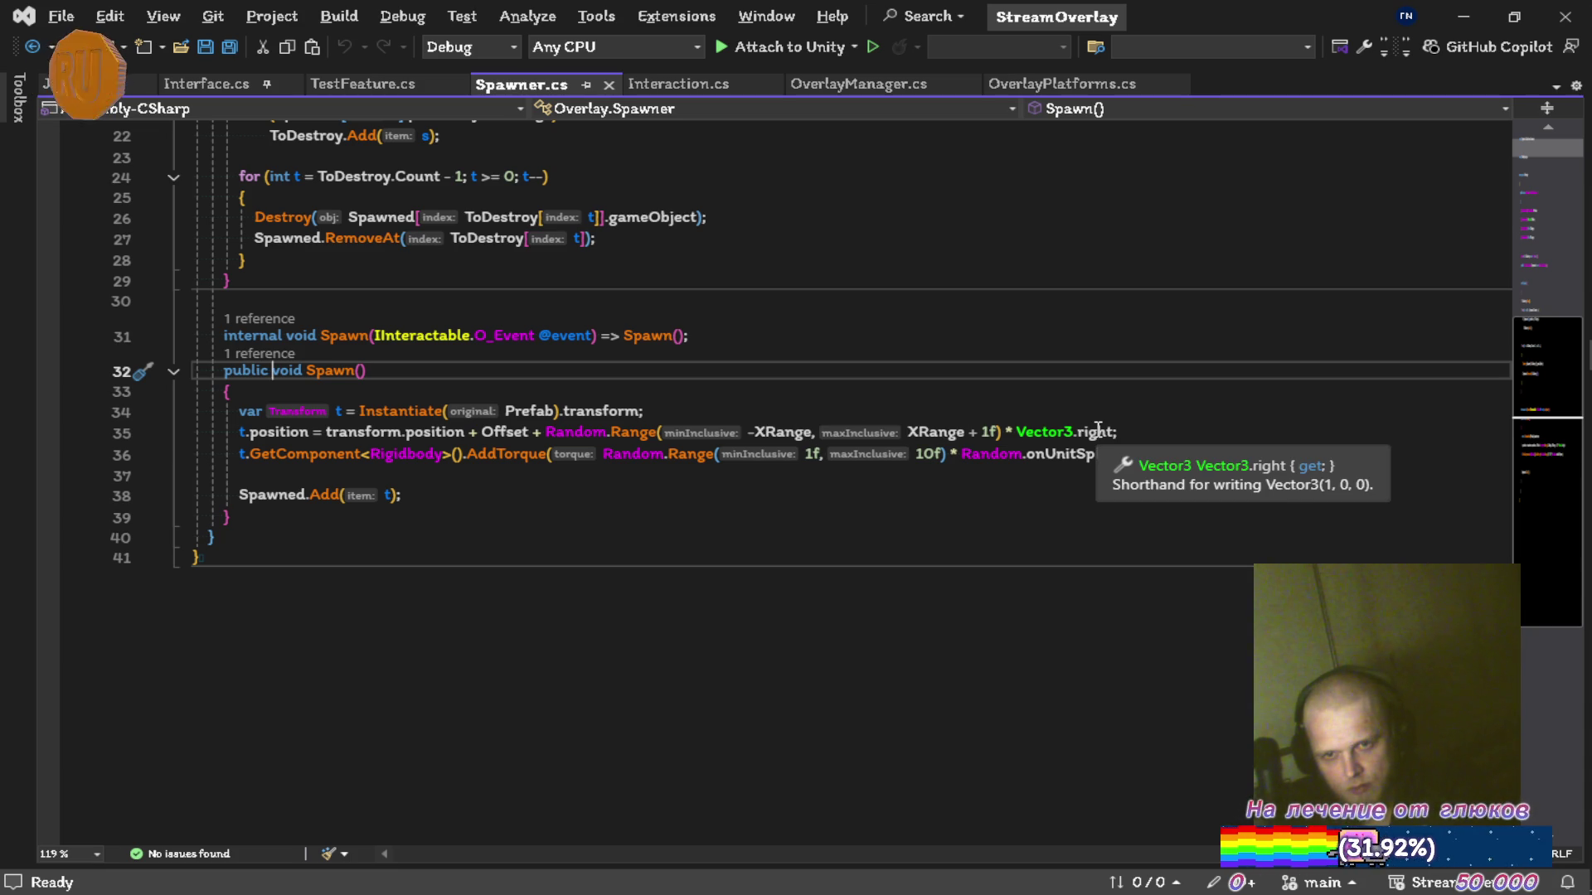
key(alt+Tab)
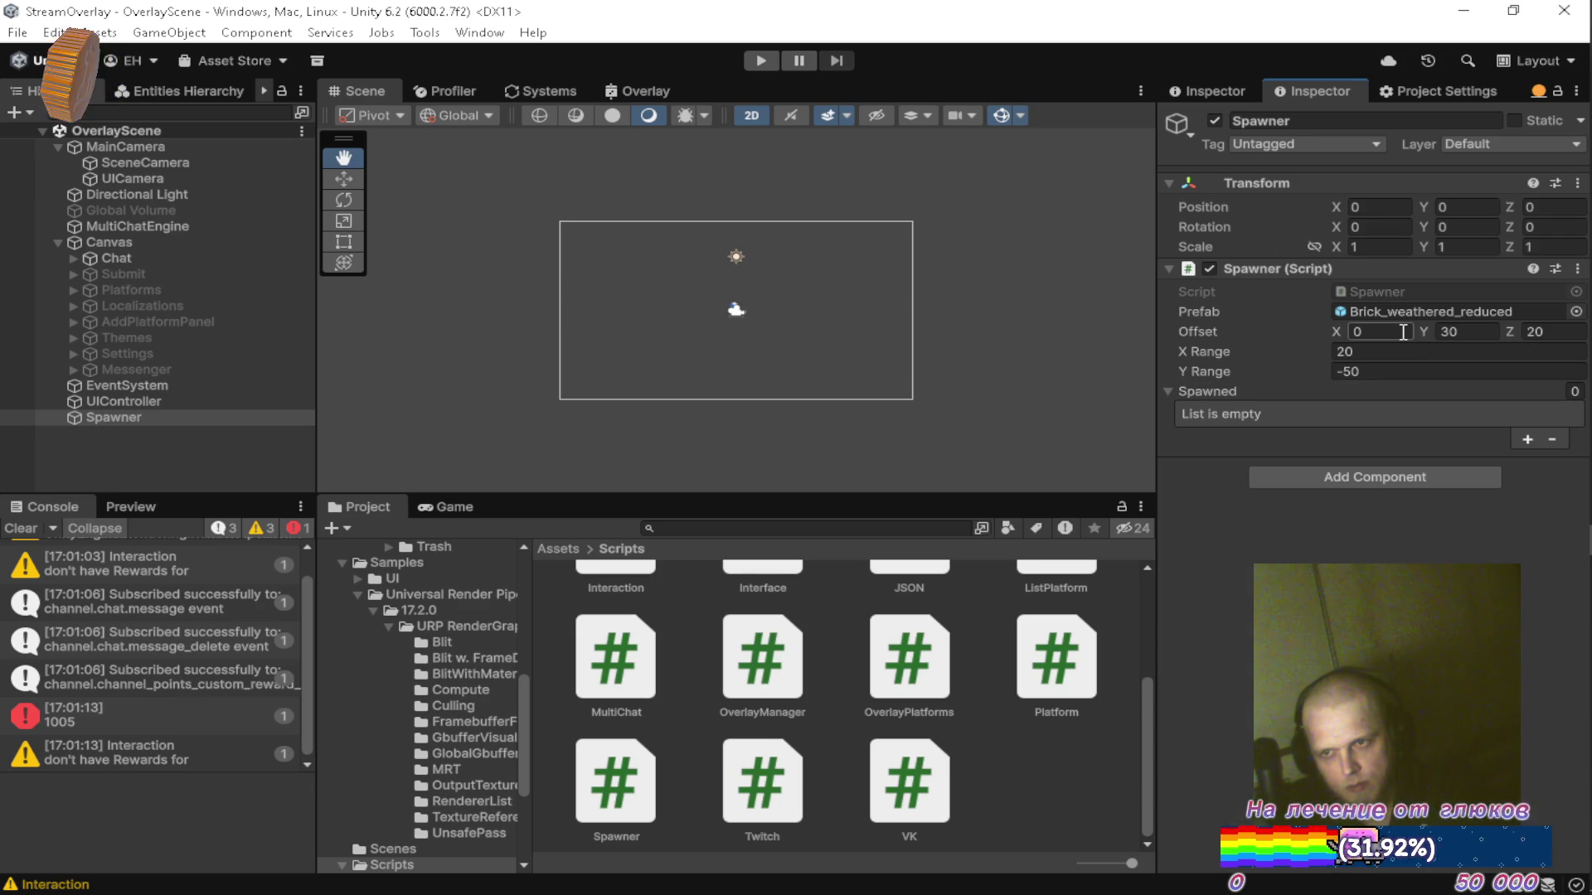
click(215, 153)
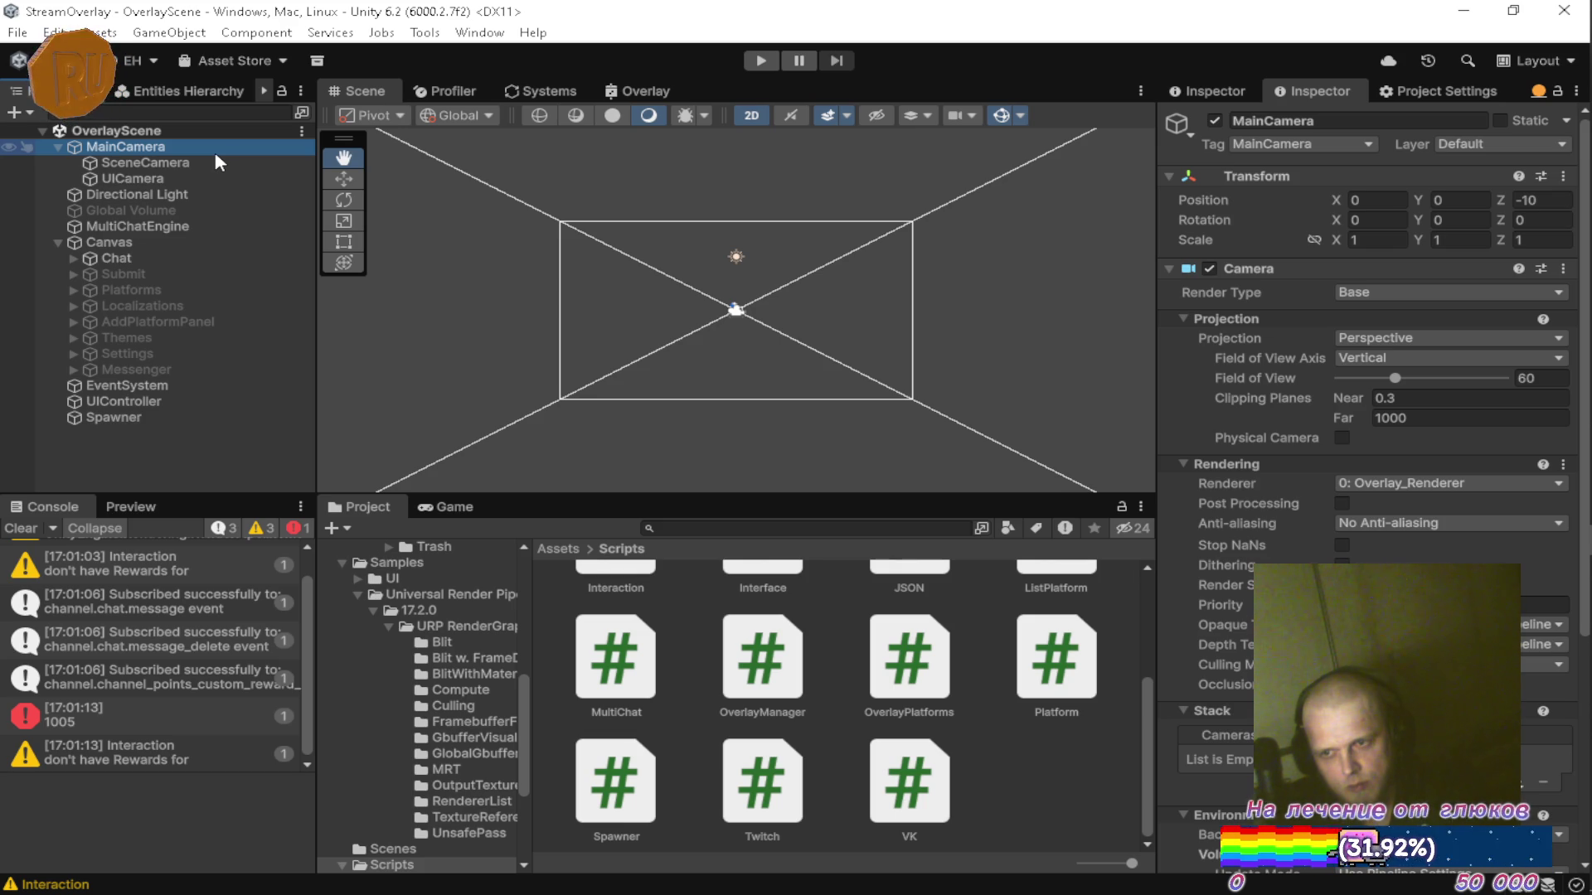
click(189, 181)
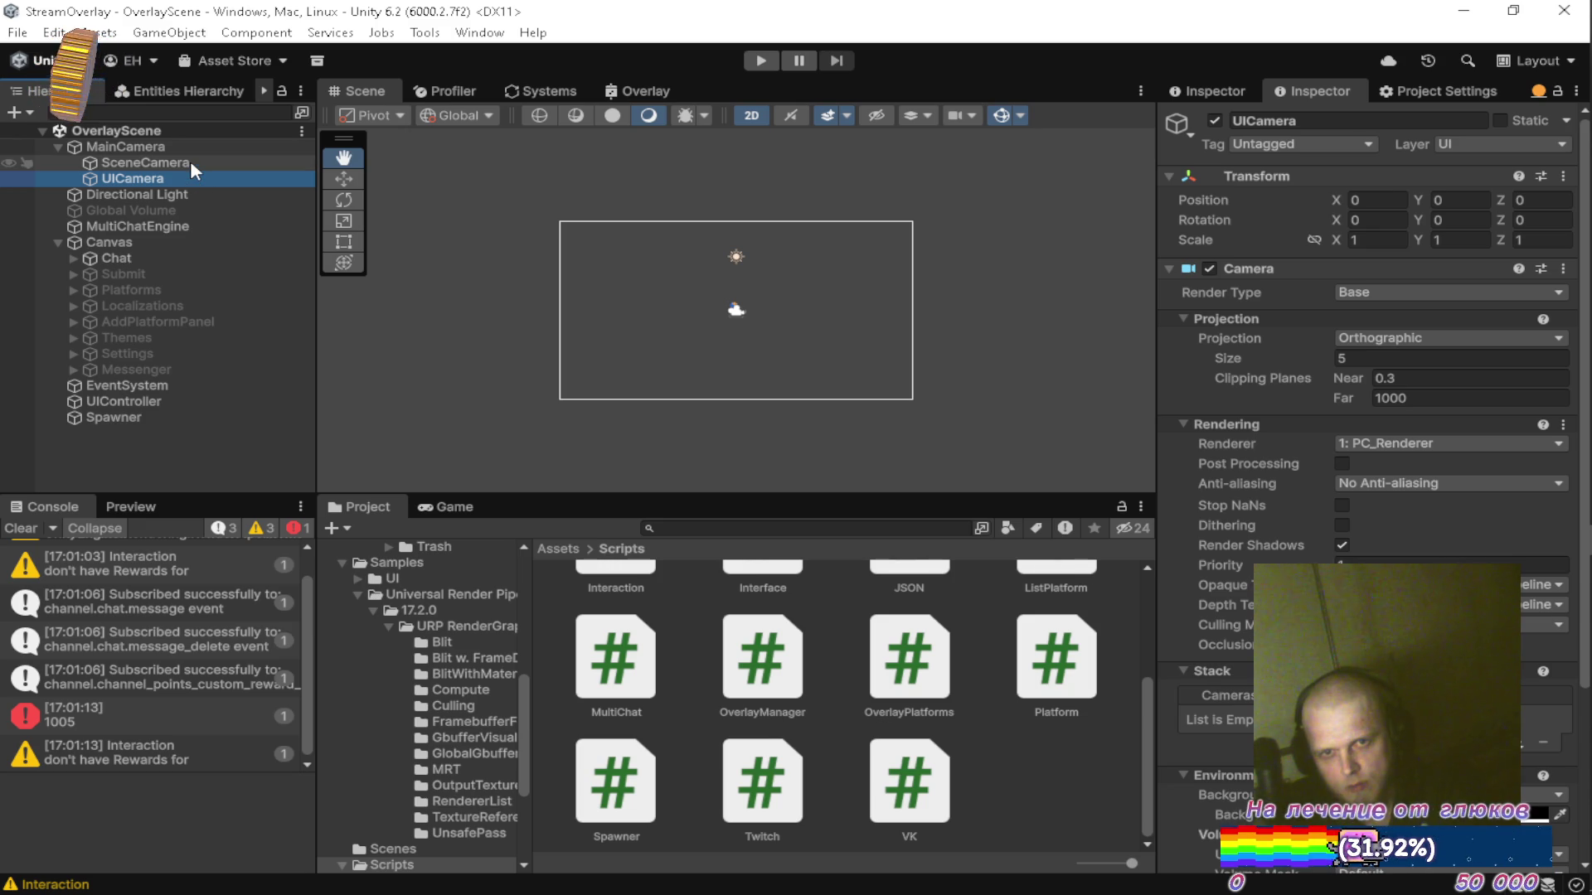
click(190, 161)
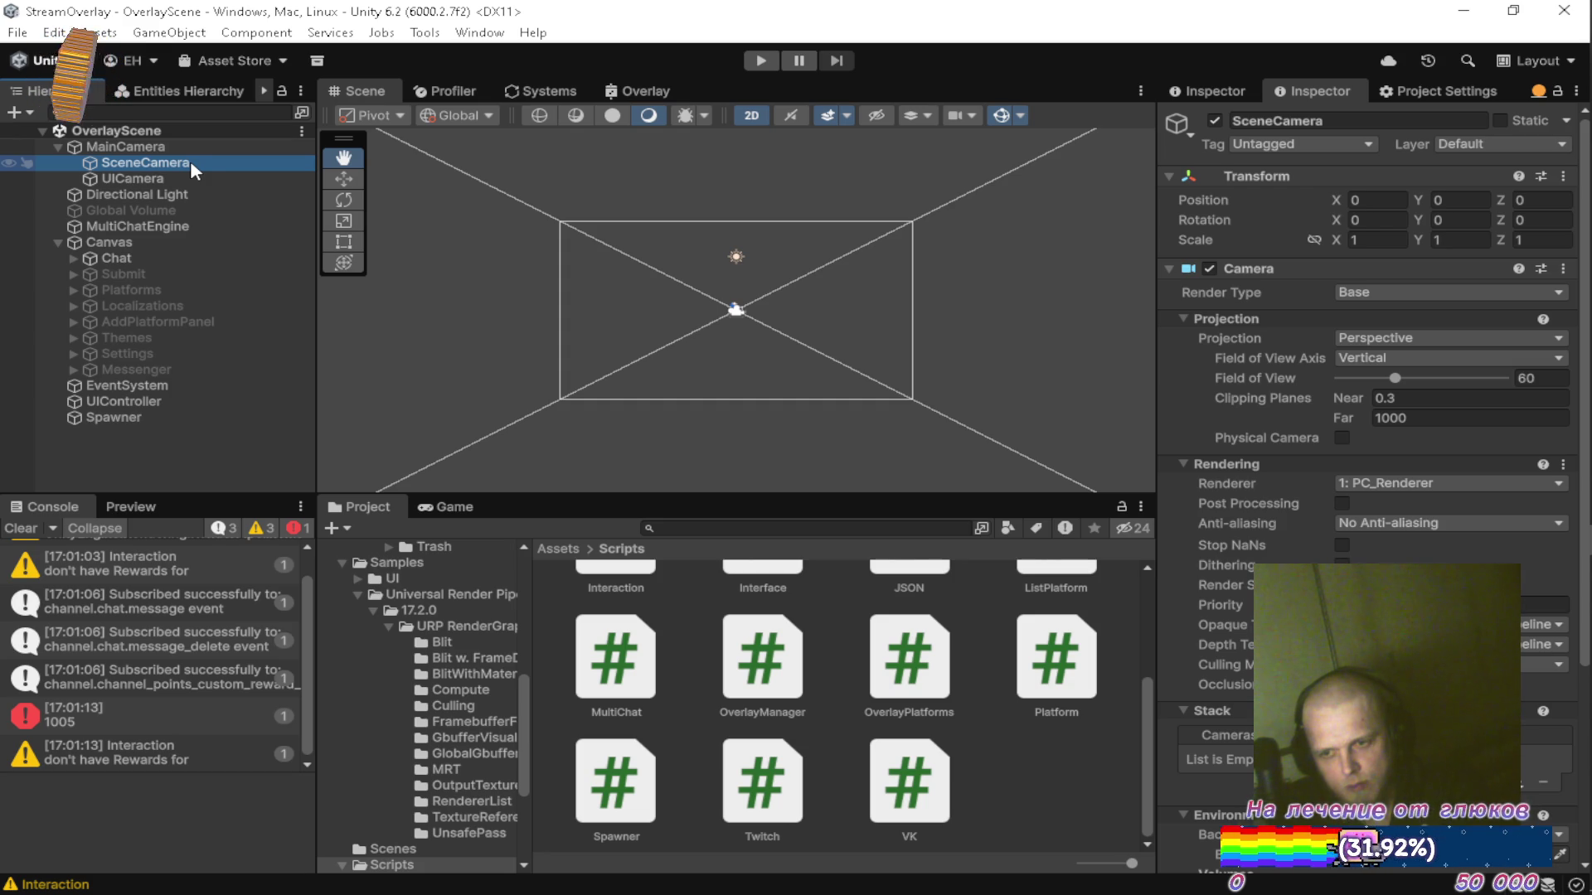
click(197, 150)
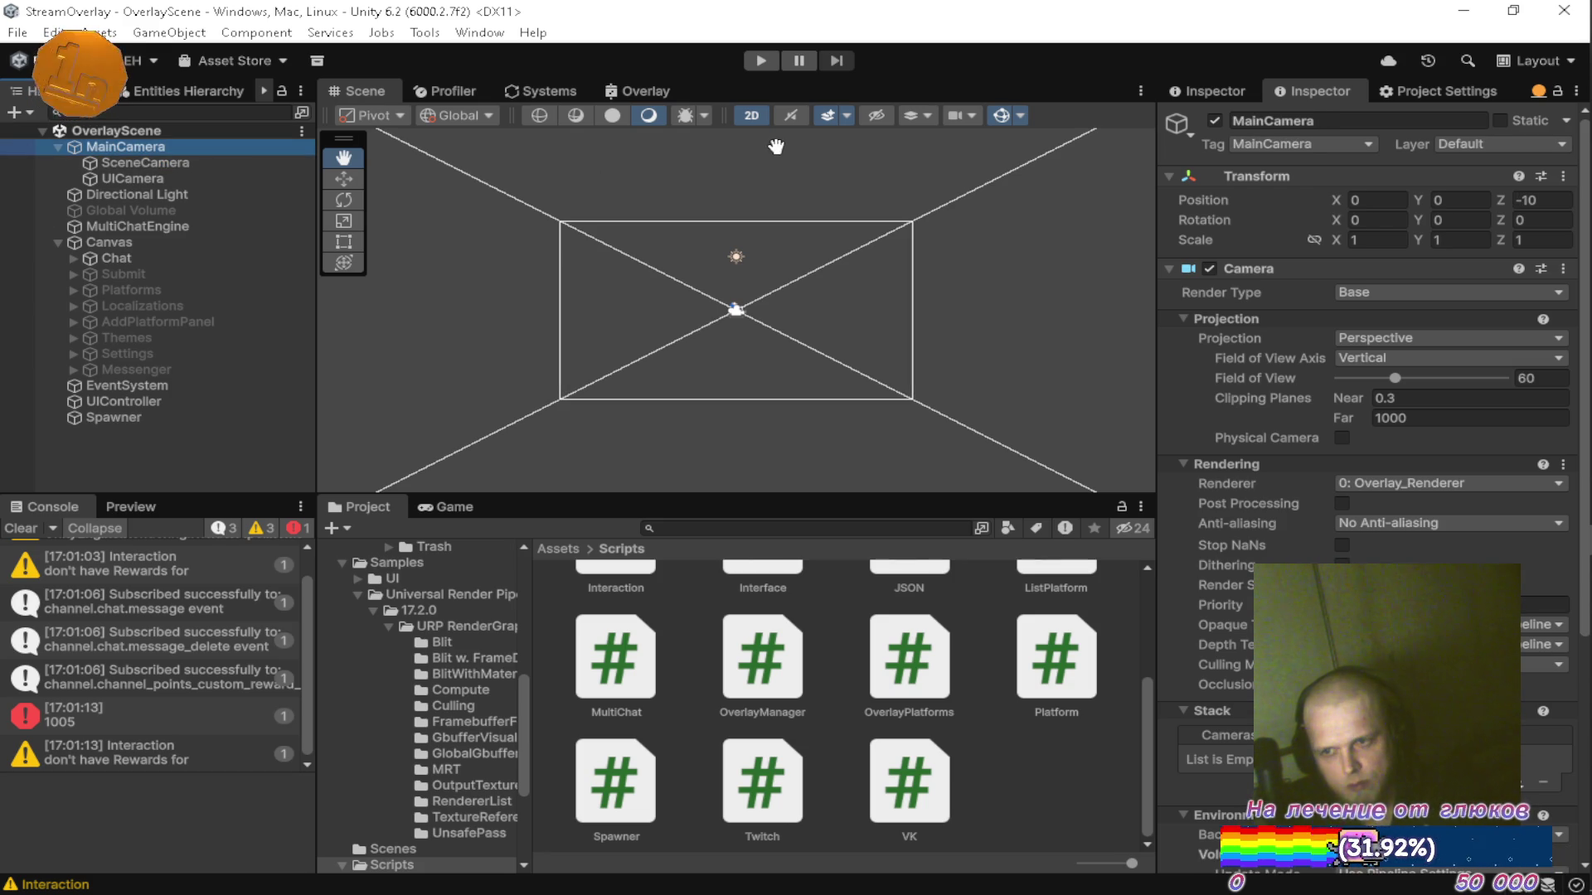
click(231, 478)
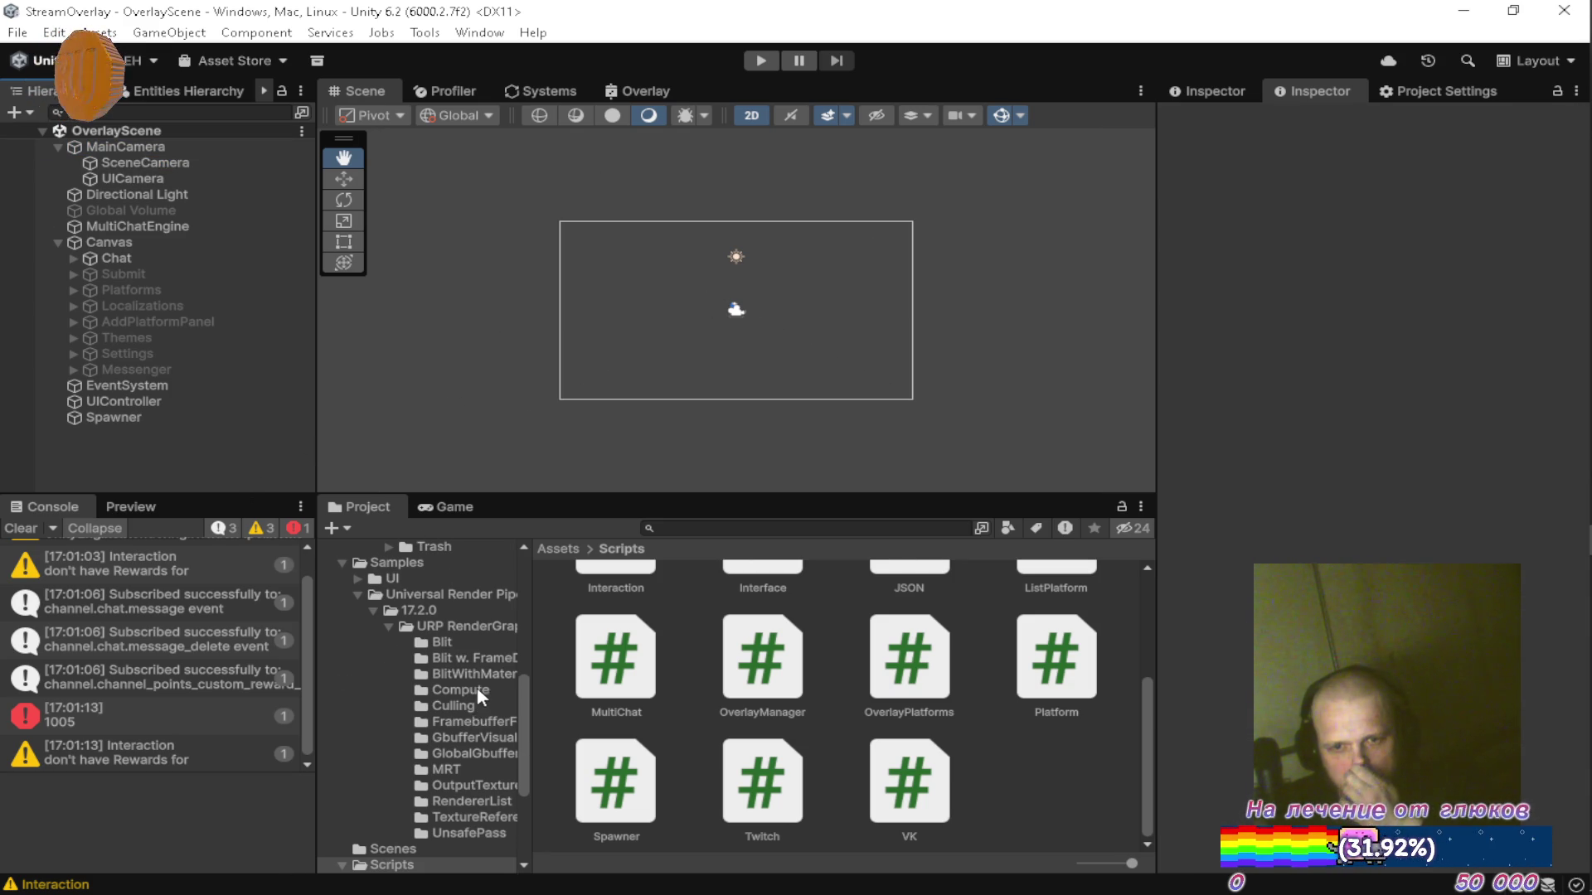
scroll(472, 687, up, 6)
click(436, 653)
Confirm Brick_weathered_reduced keeps the Default layer, then play the scene in a maximized Game view.
click(698, 629)
click(1304, 261)
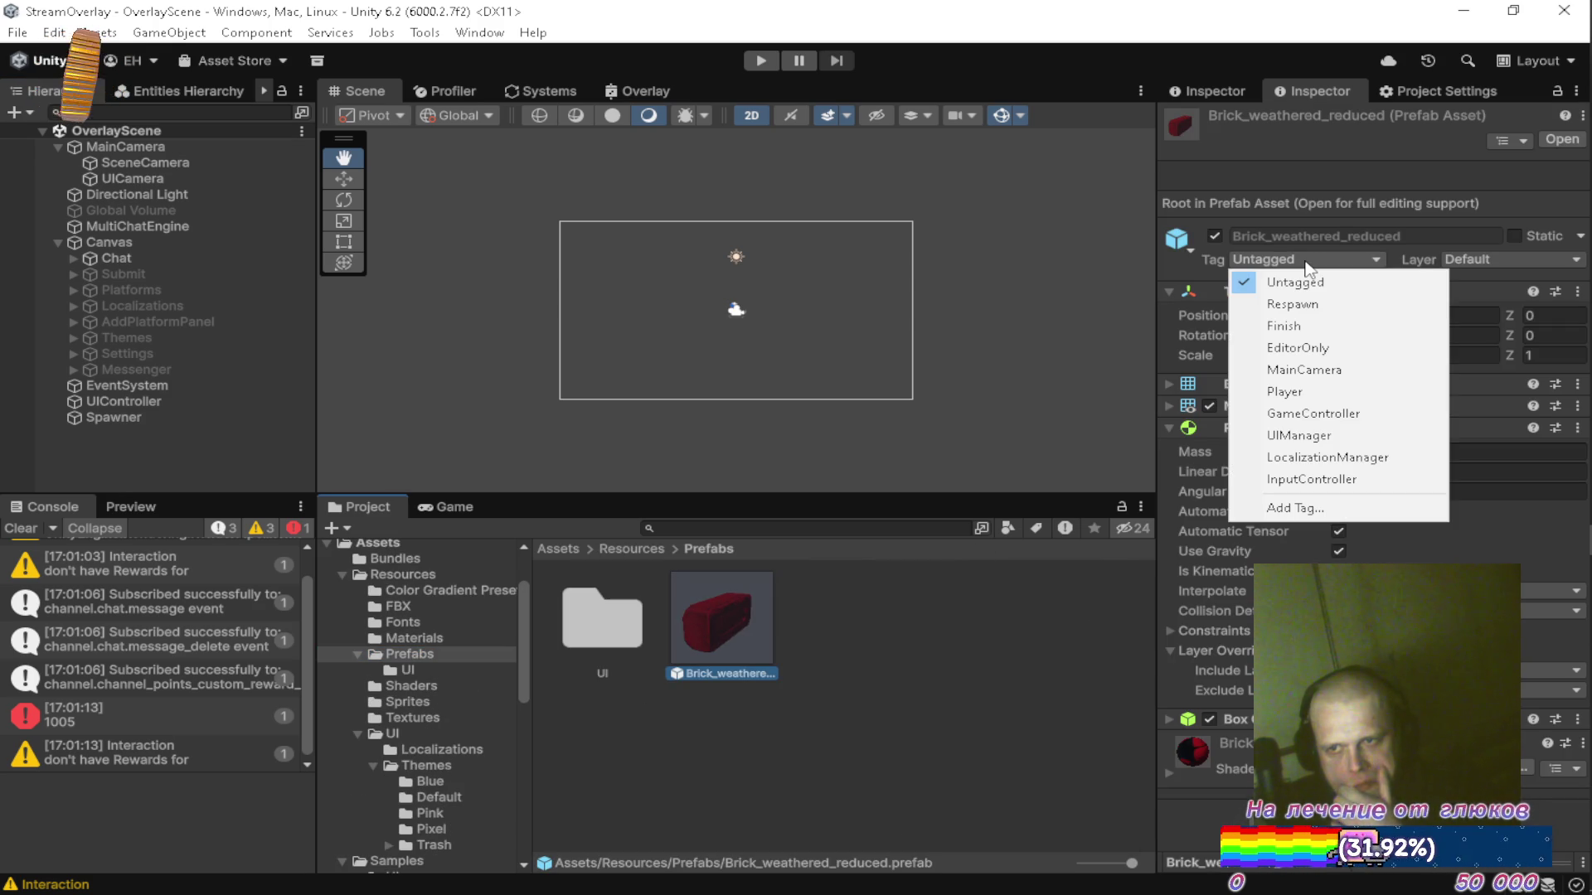
click(1496, 259)
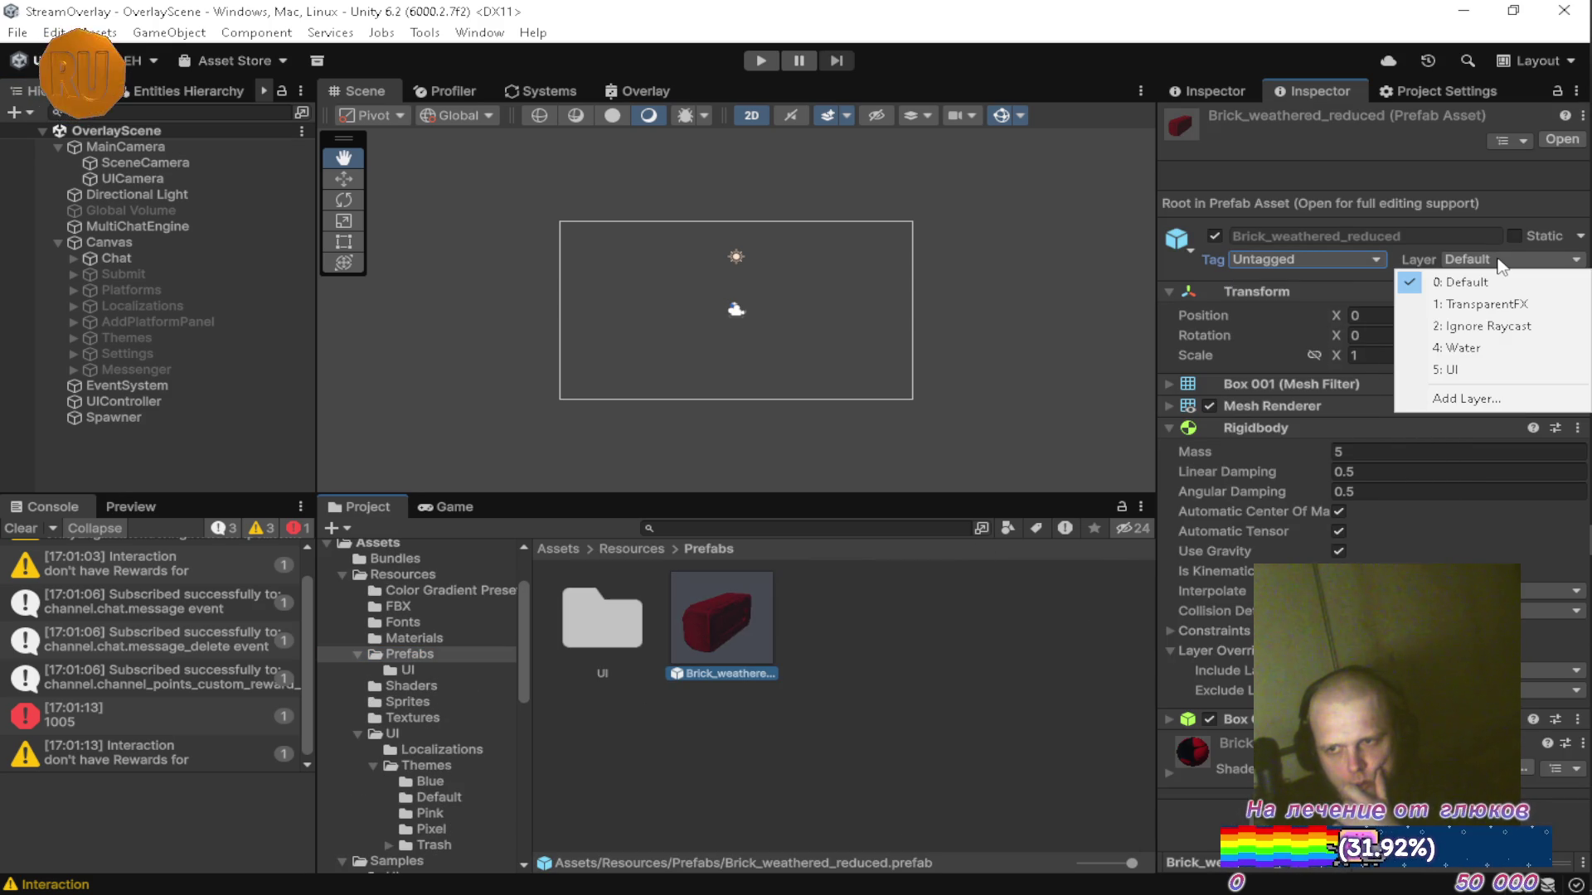
click(1286, 167)
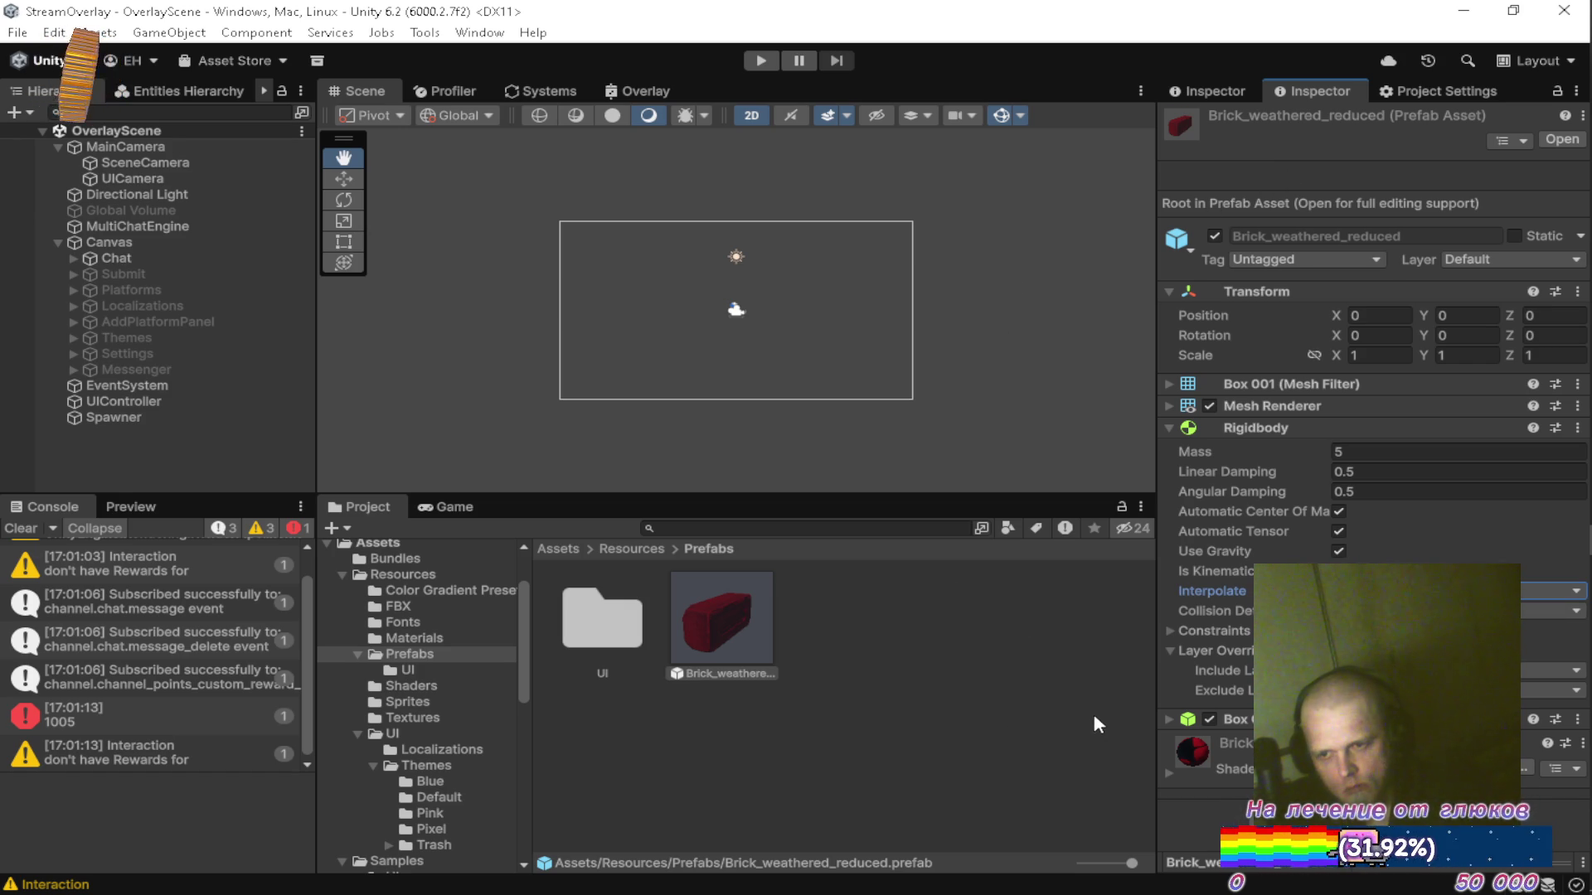
click(761, 61)
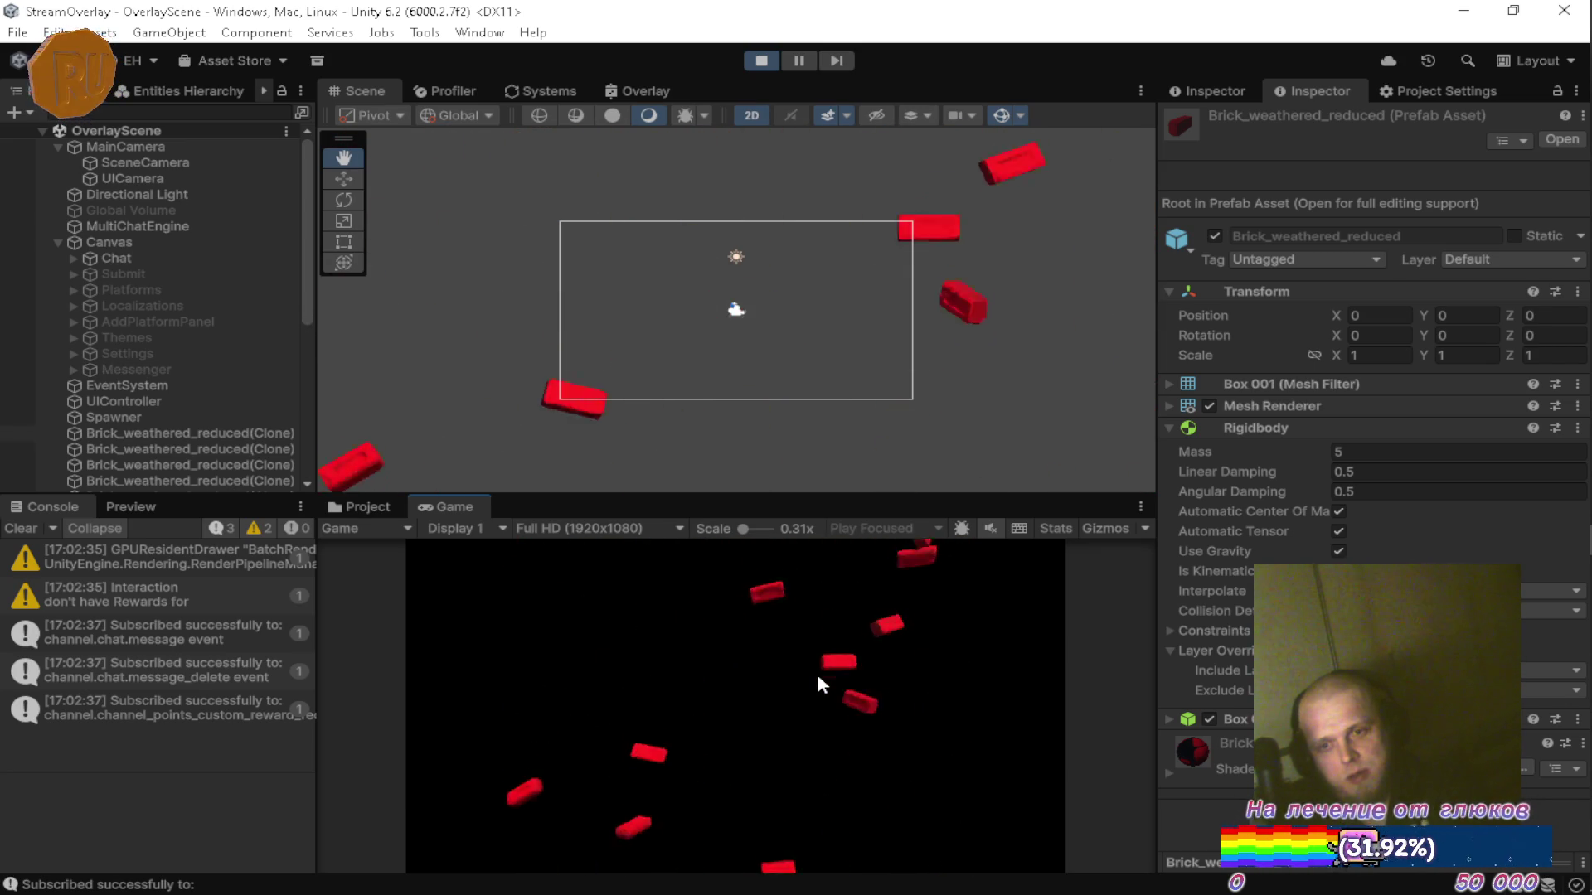
double_click(461, 507)
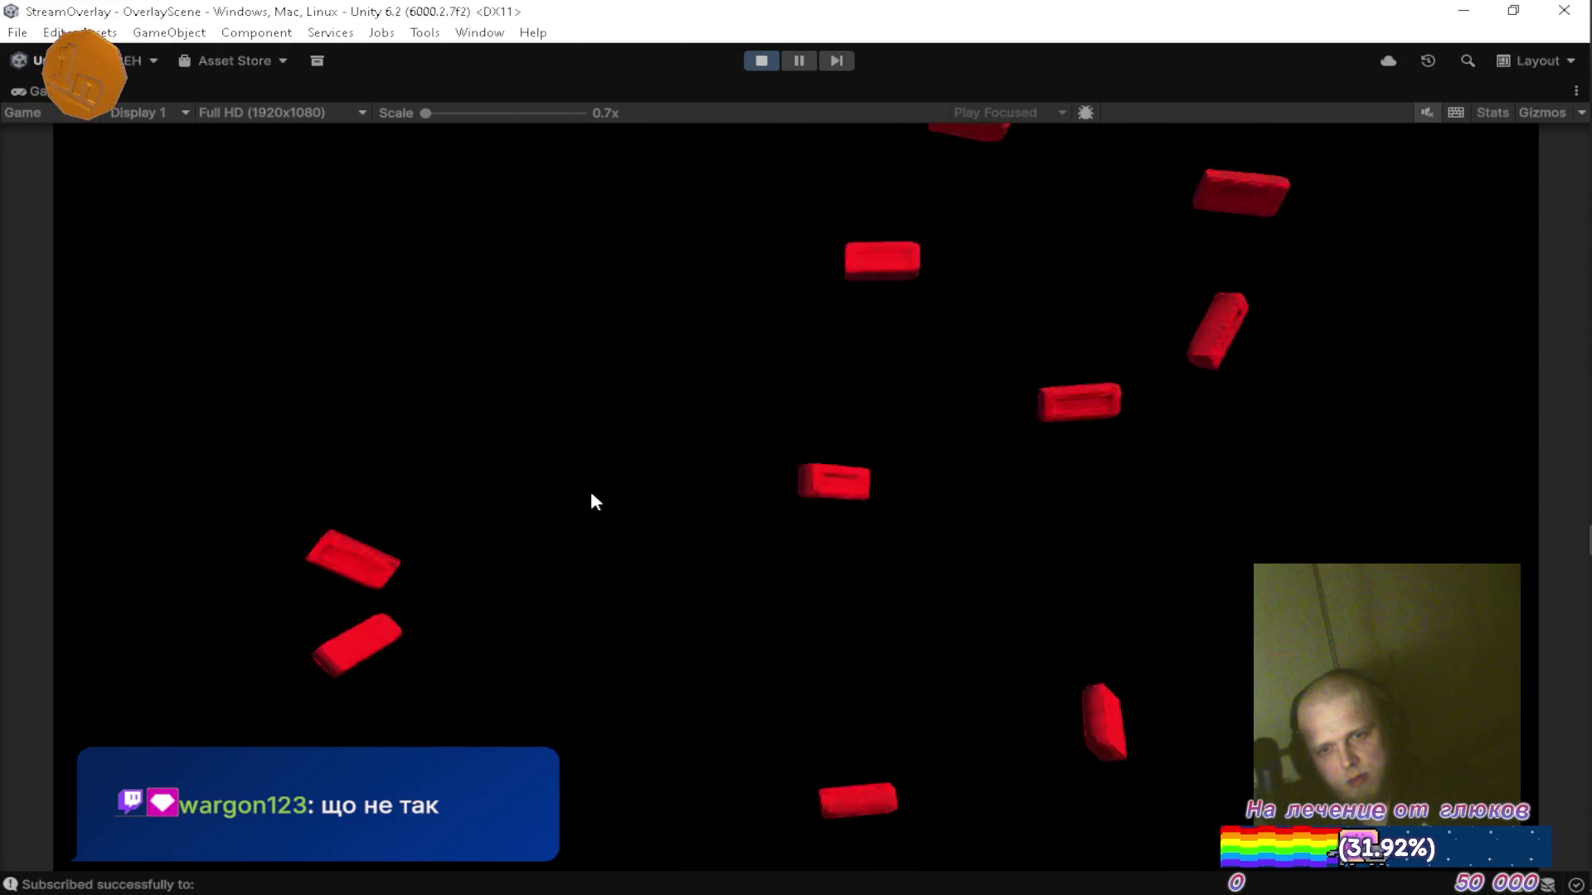
Show the in-game overlay menu with Escape, pause the game, and restore the editor layout.
key(Escape)
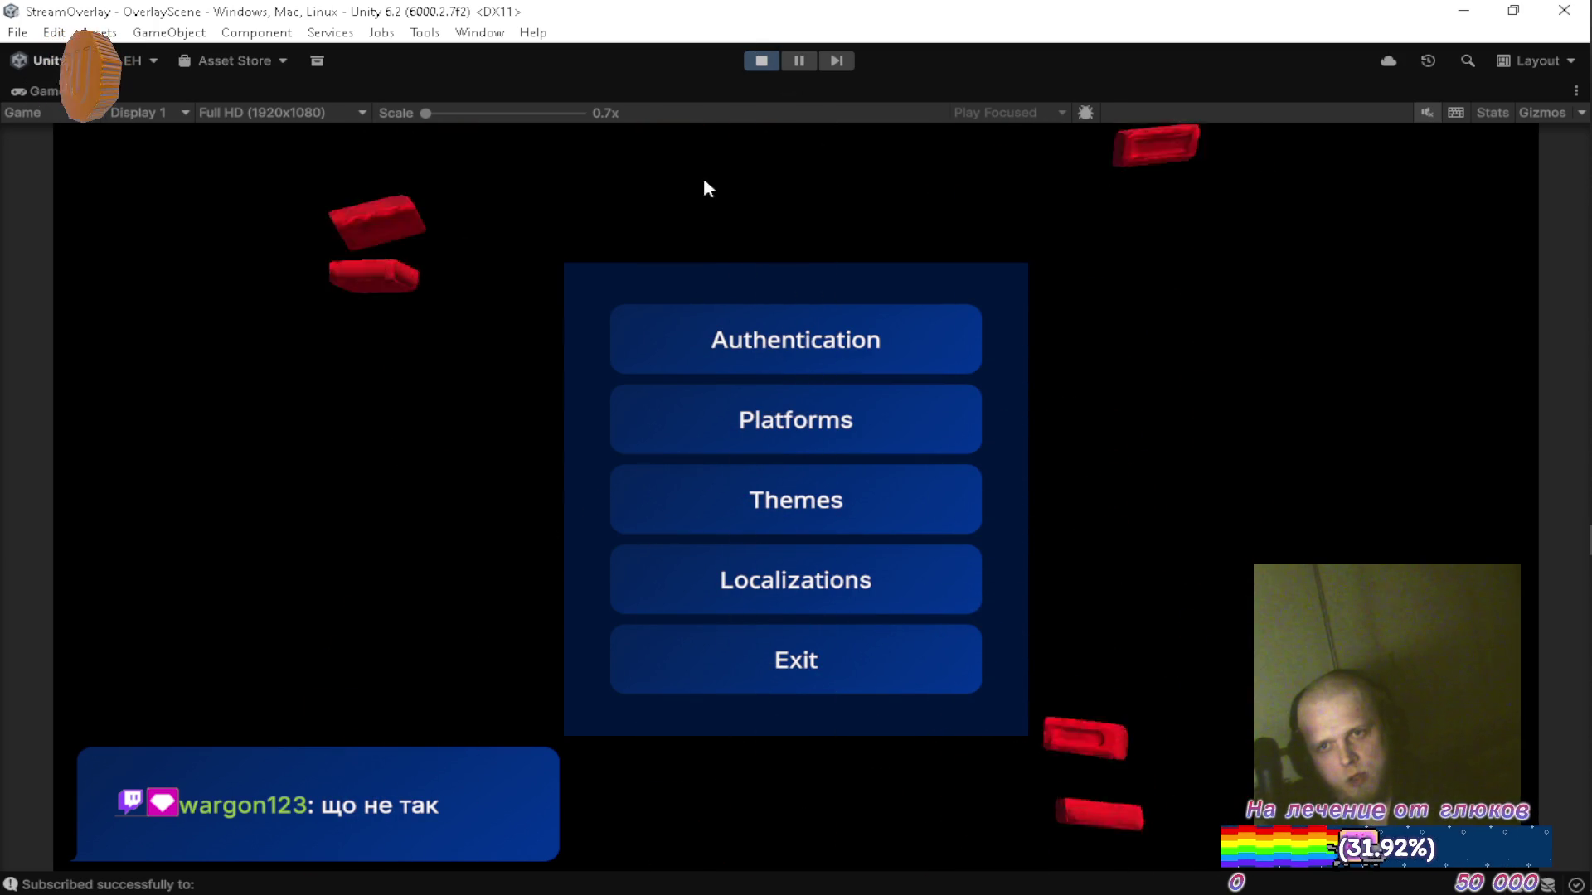
click(795, 61)
key(shift+space)
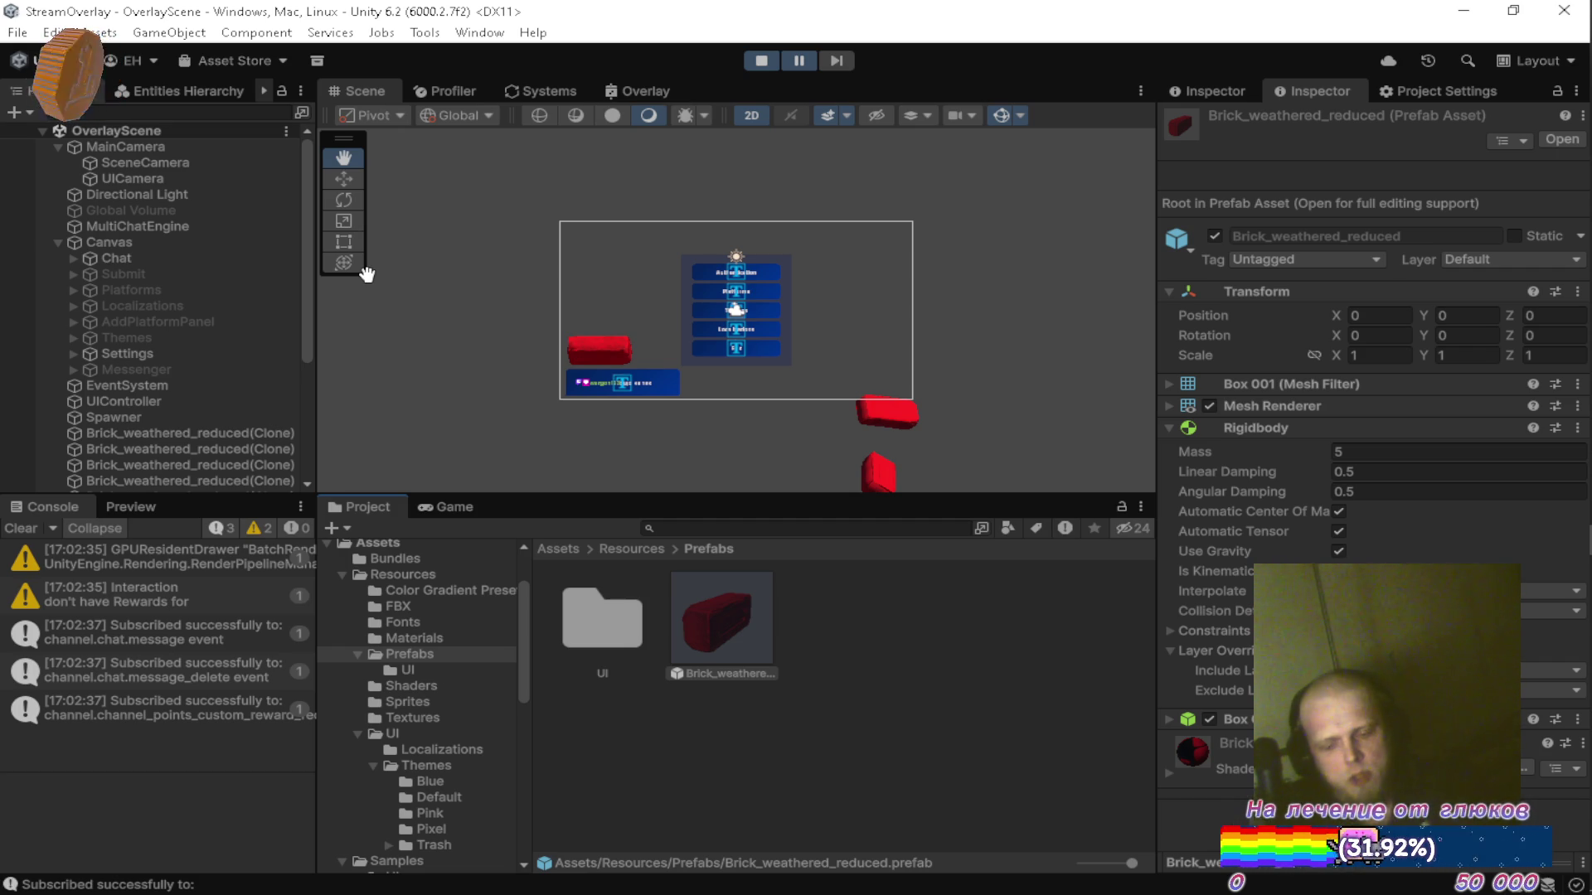
key(alt+Tab)
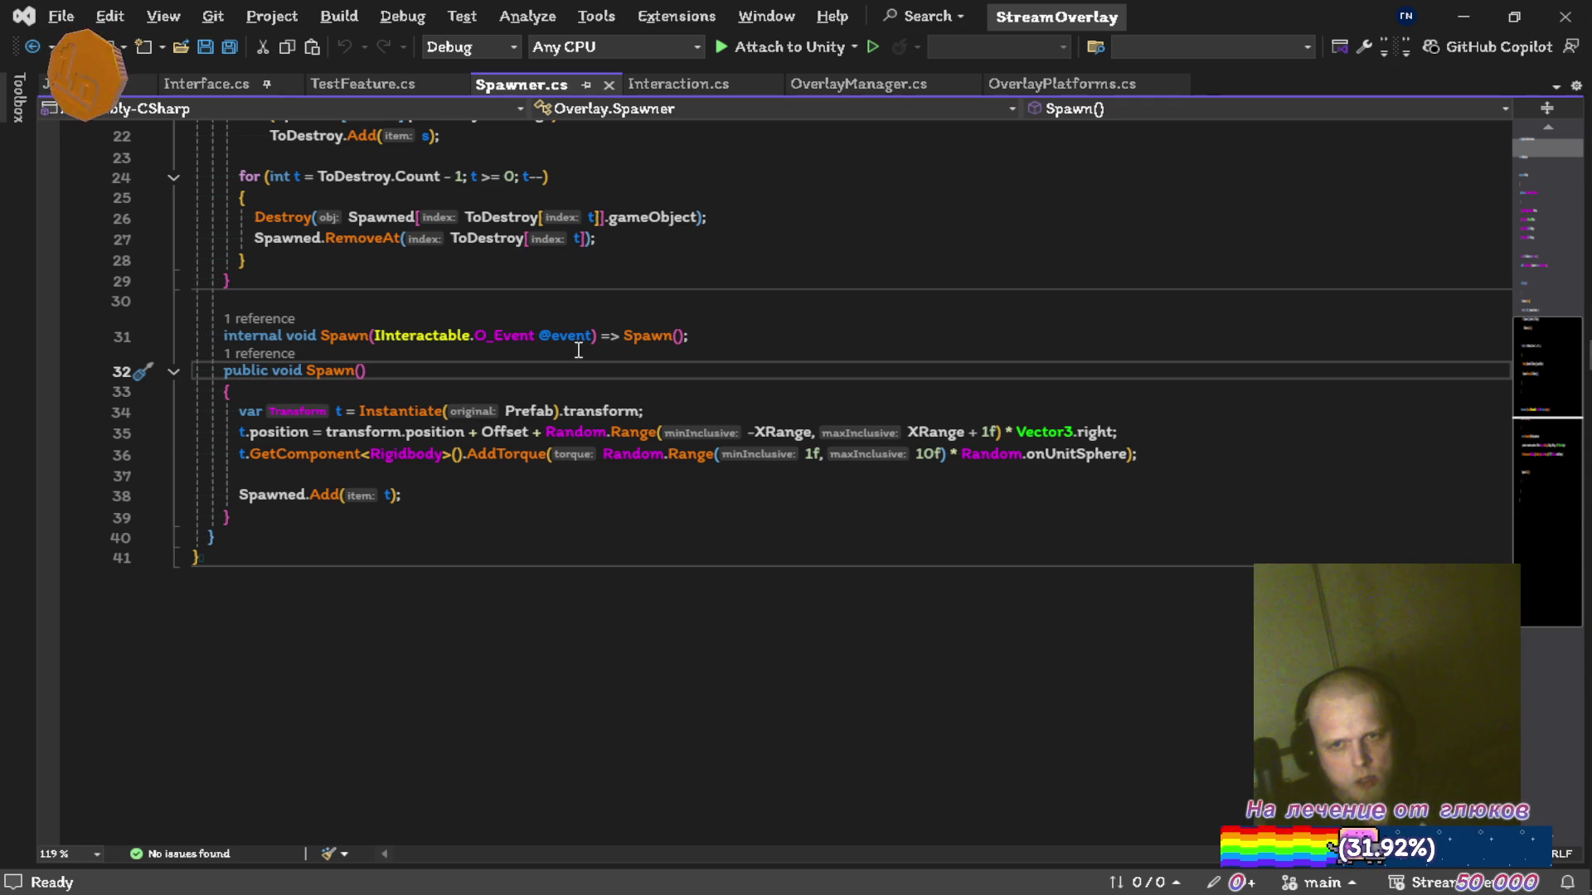
Change t.position to t.GetComponent<Rigidbody>().position on line 35 and save.
click(249, 432)
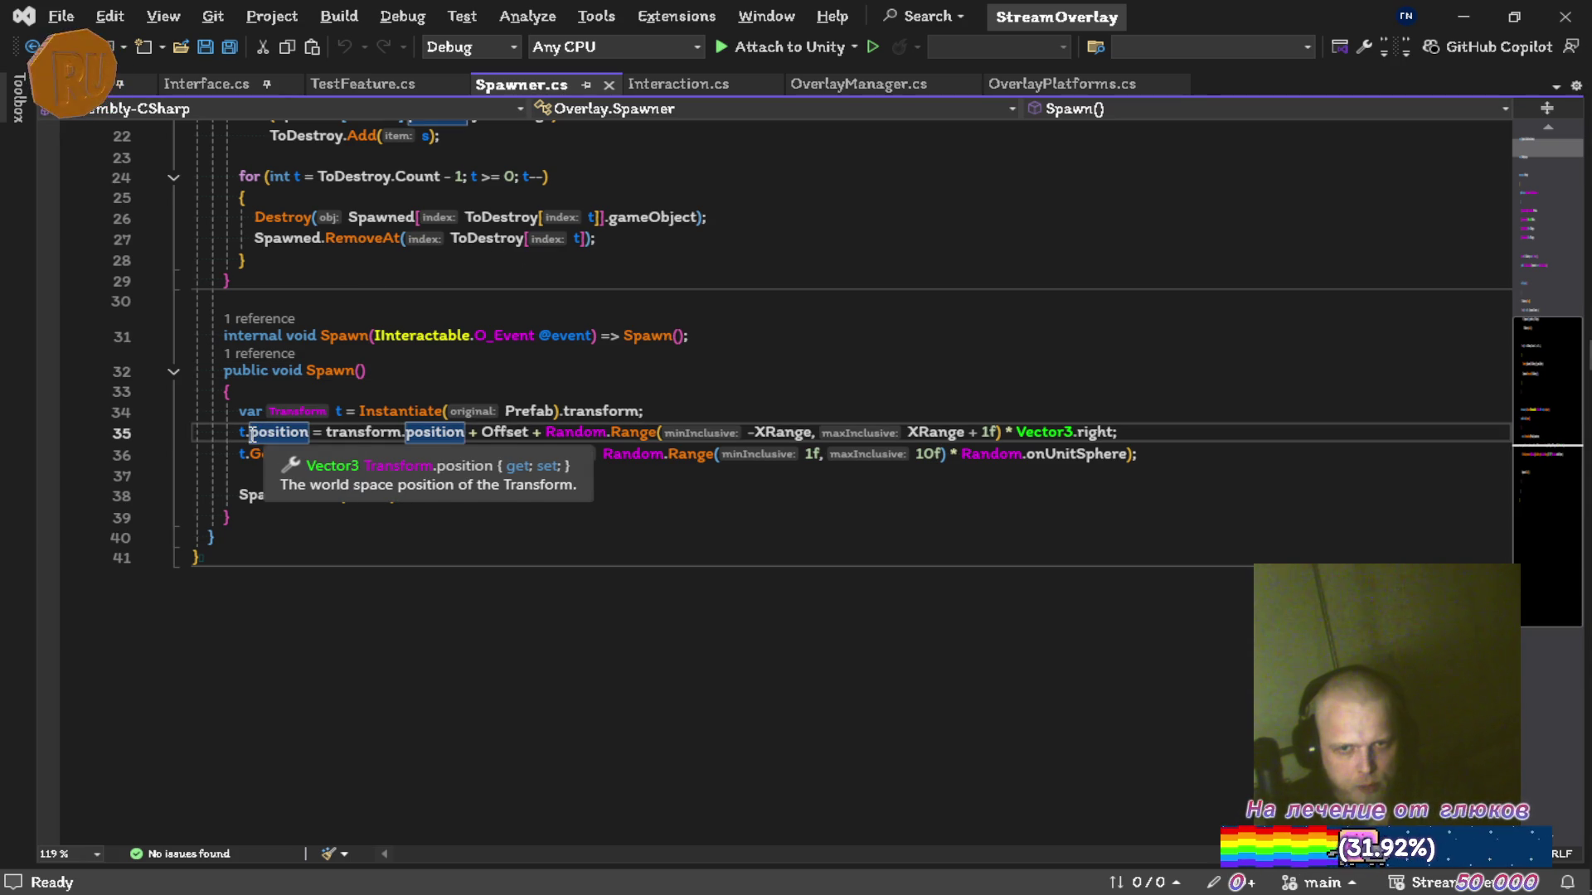
key(Left)
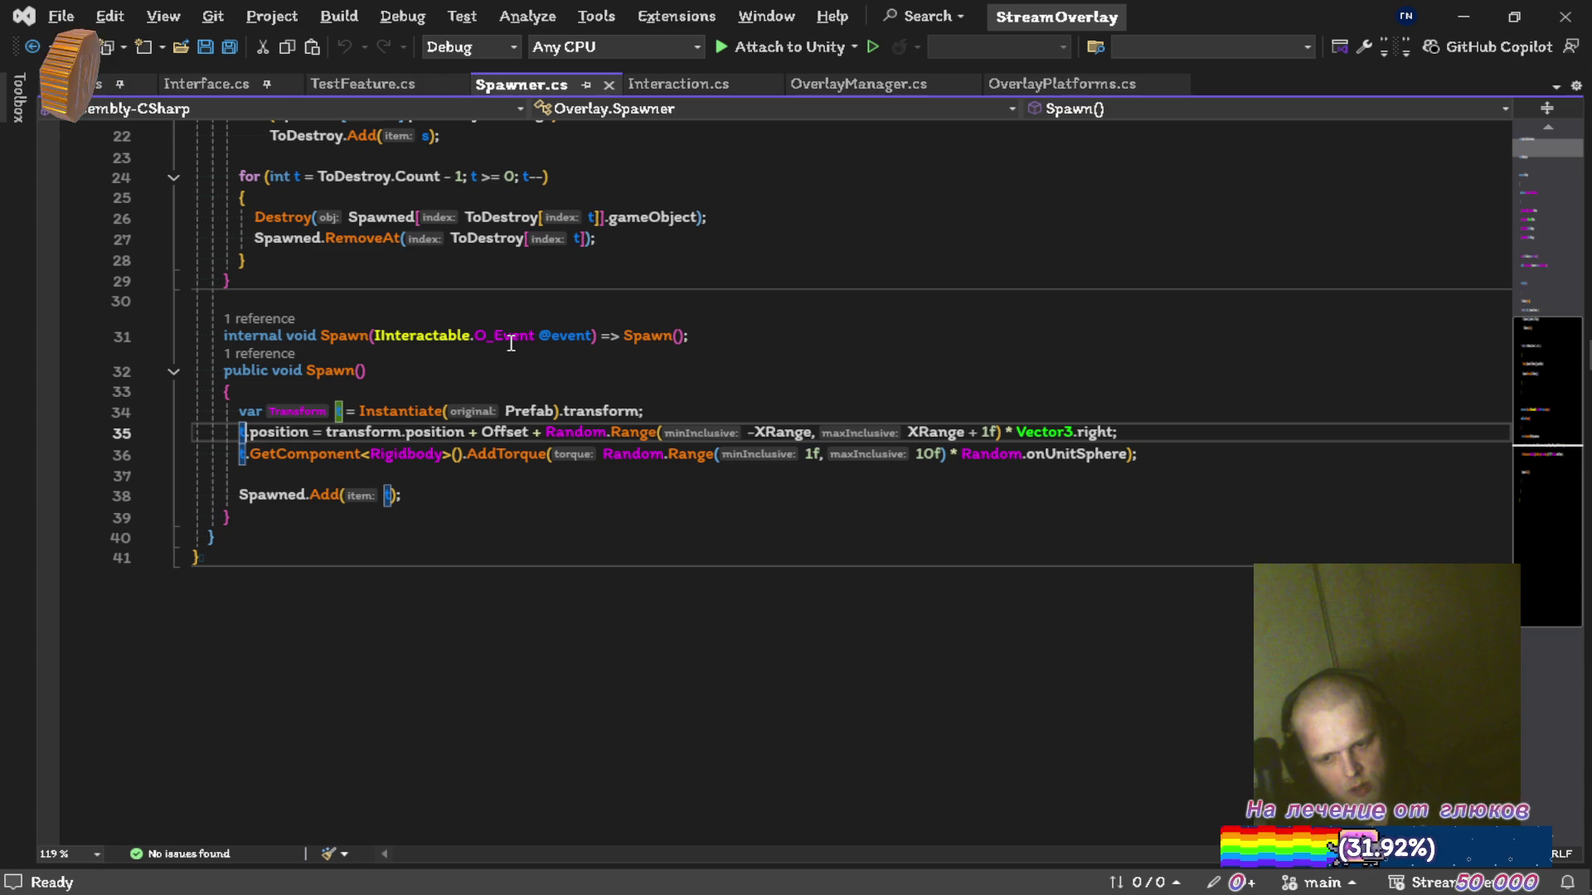
text(.getc)
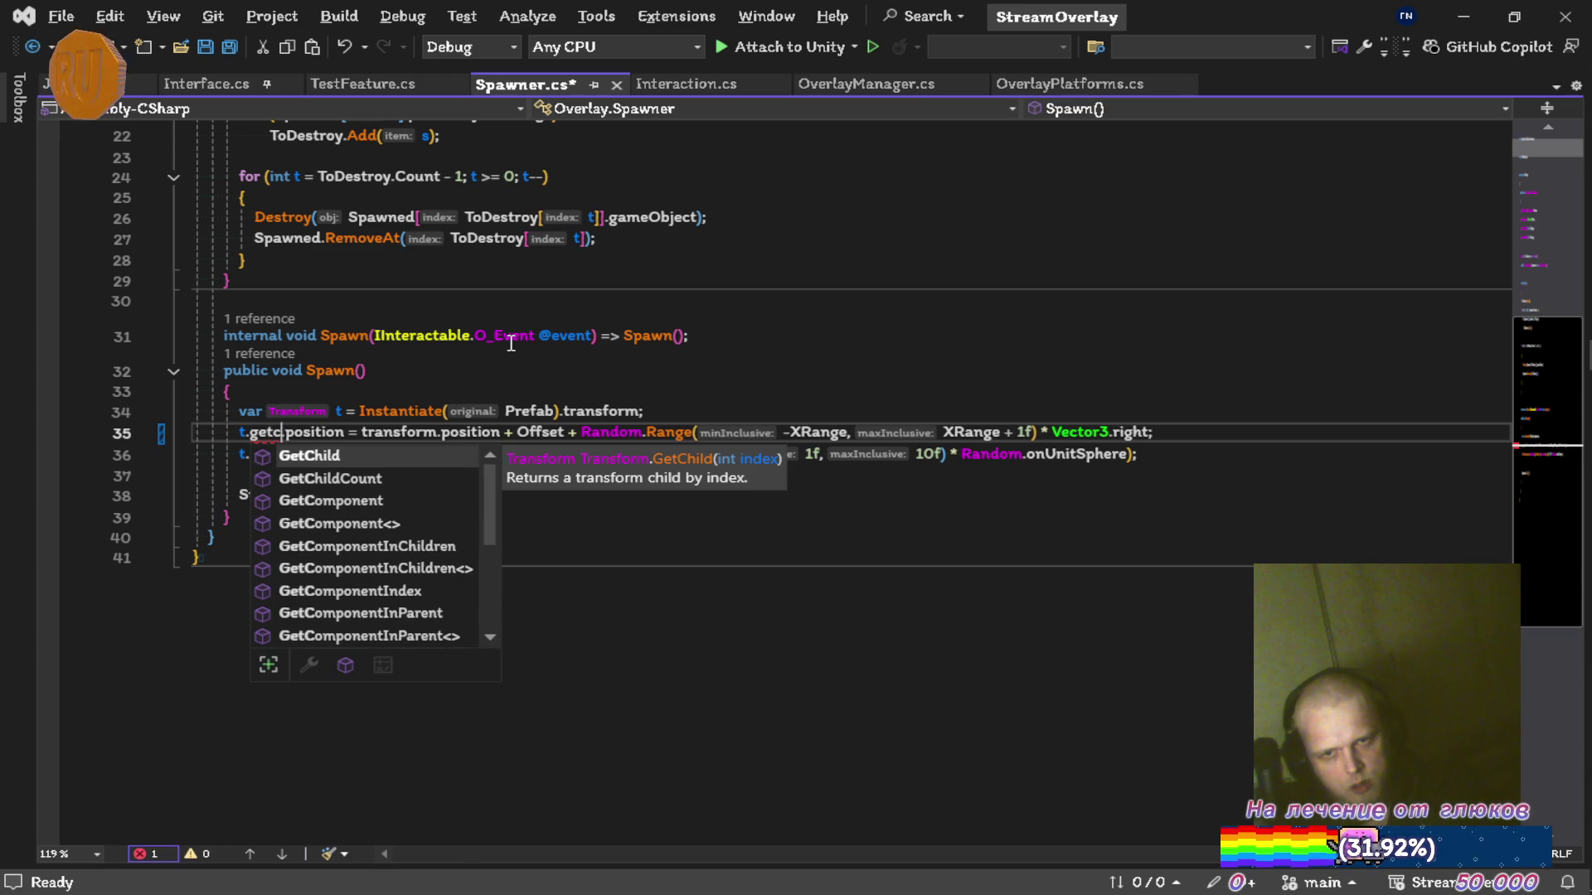
key(Down)
key(Down)
key(Tab)
text(<rigi)
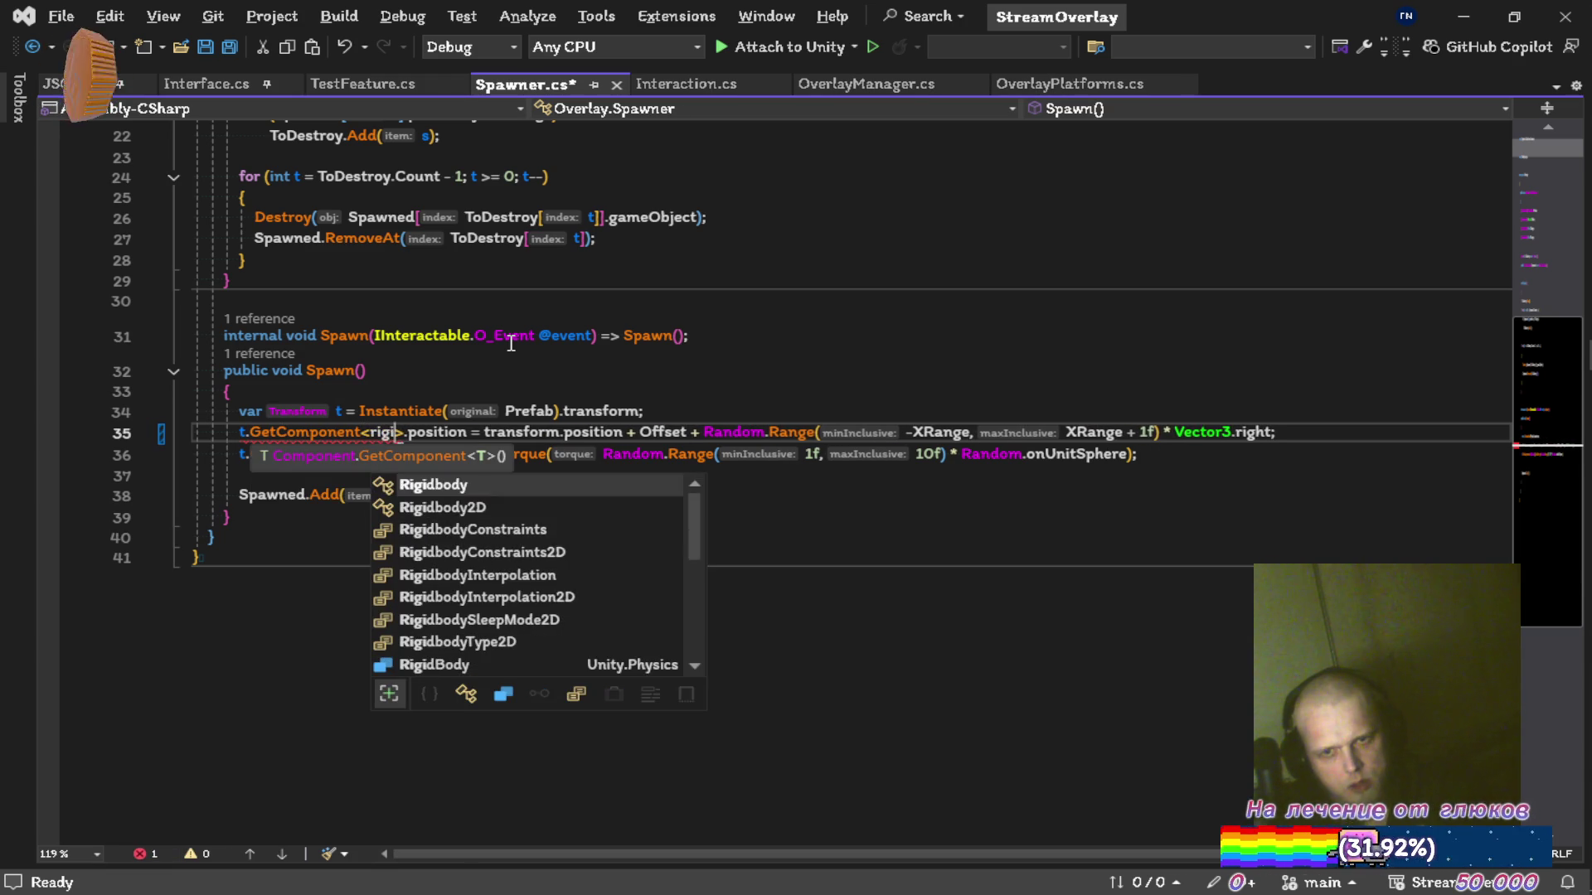
key(Tab)
text(>())
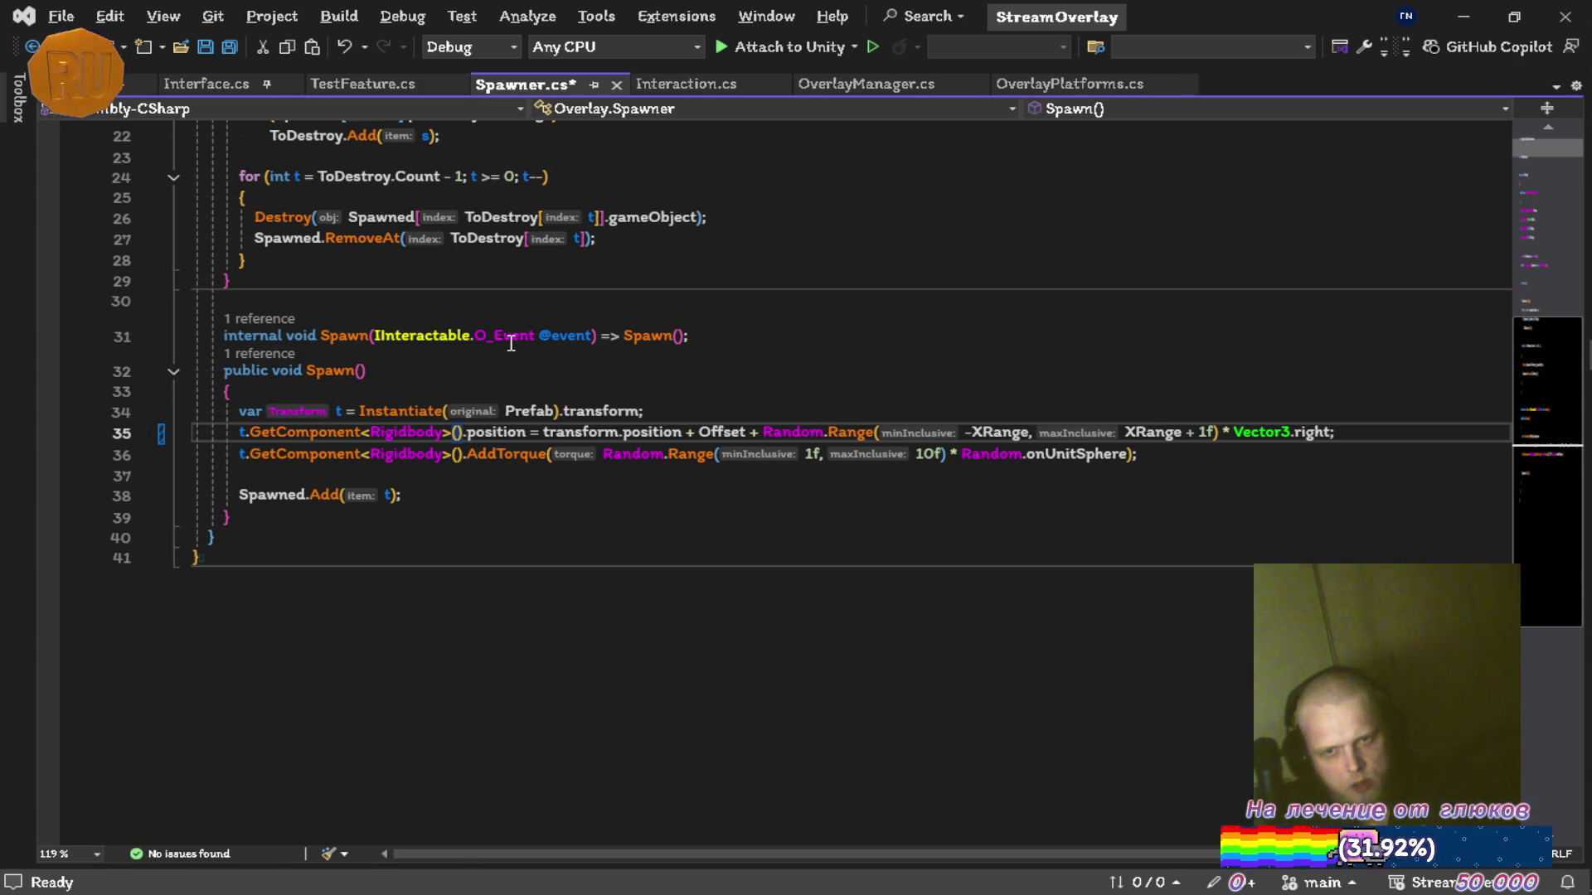
key(ctrl+s)
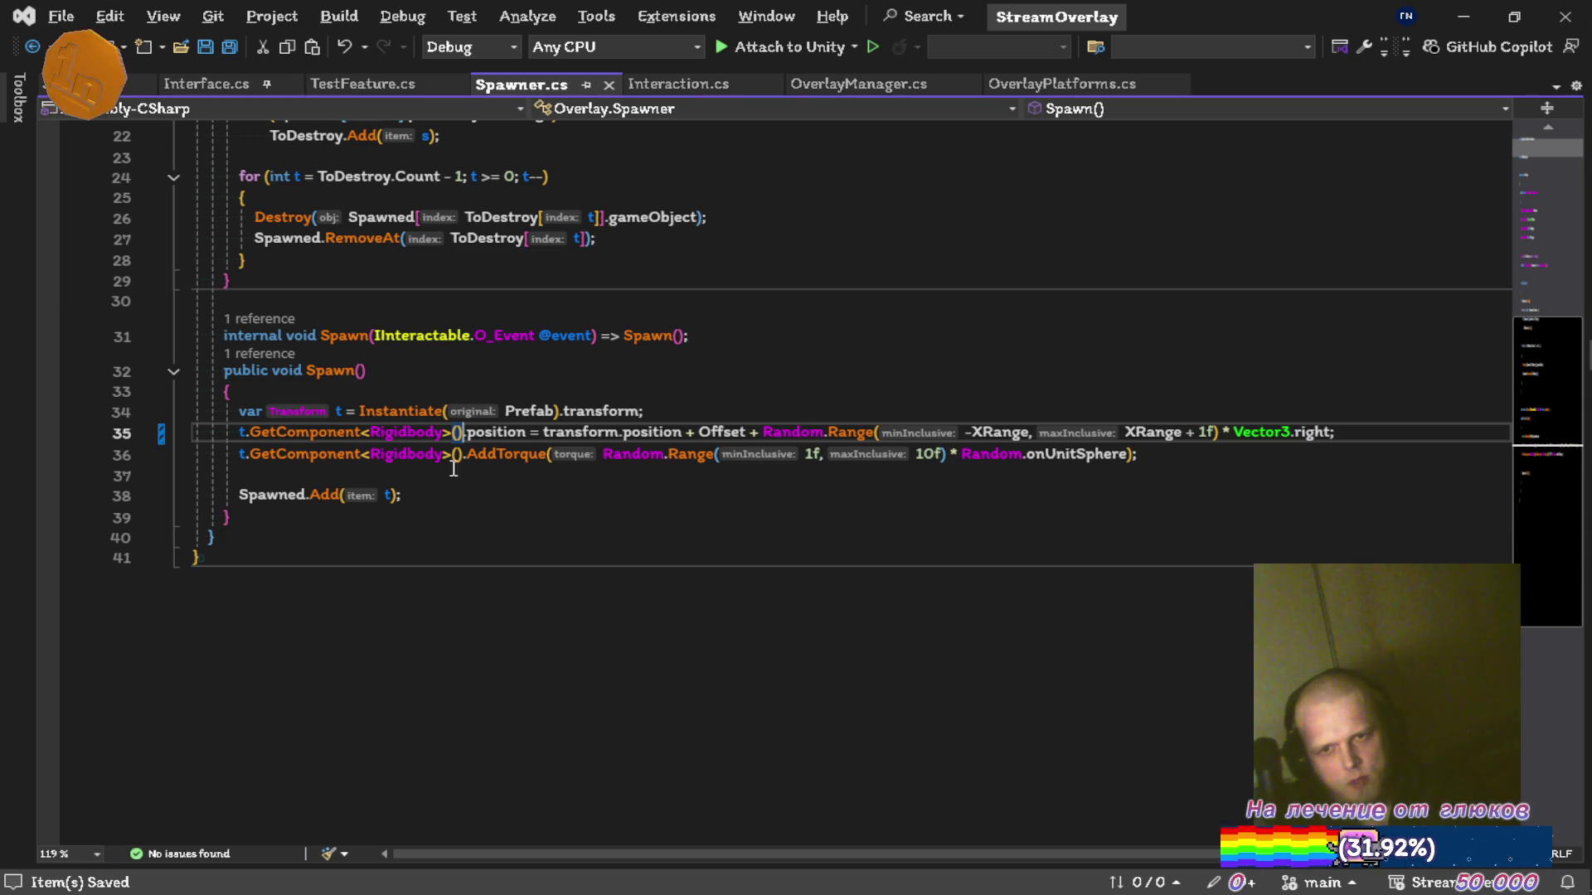
Introduce a local 'var rb' for all GetComponent<Rigidbody>() occurrences and save.
key(shift+alt+Down)
key(ctrl+shift+alt+Left)
key(ctrl+shift+alt+Left)
key(ctrl+shift+alt+Left)
key(ctrl+period)
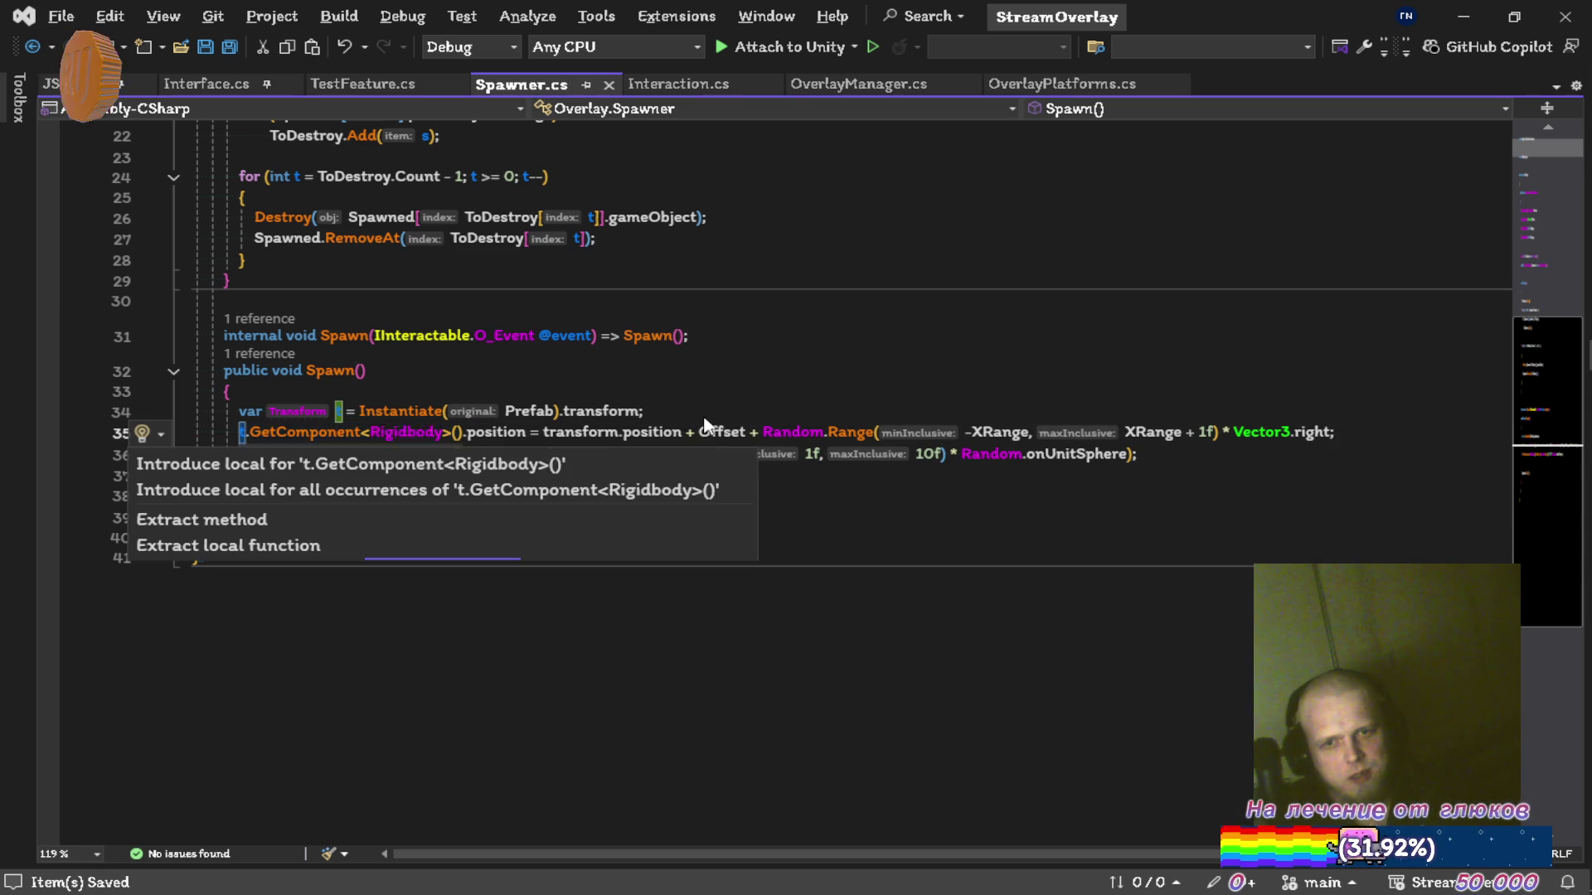
key(Down)
key(Escape)
text(rb)
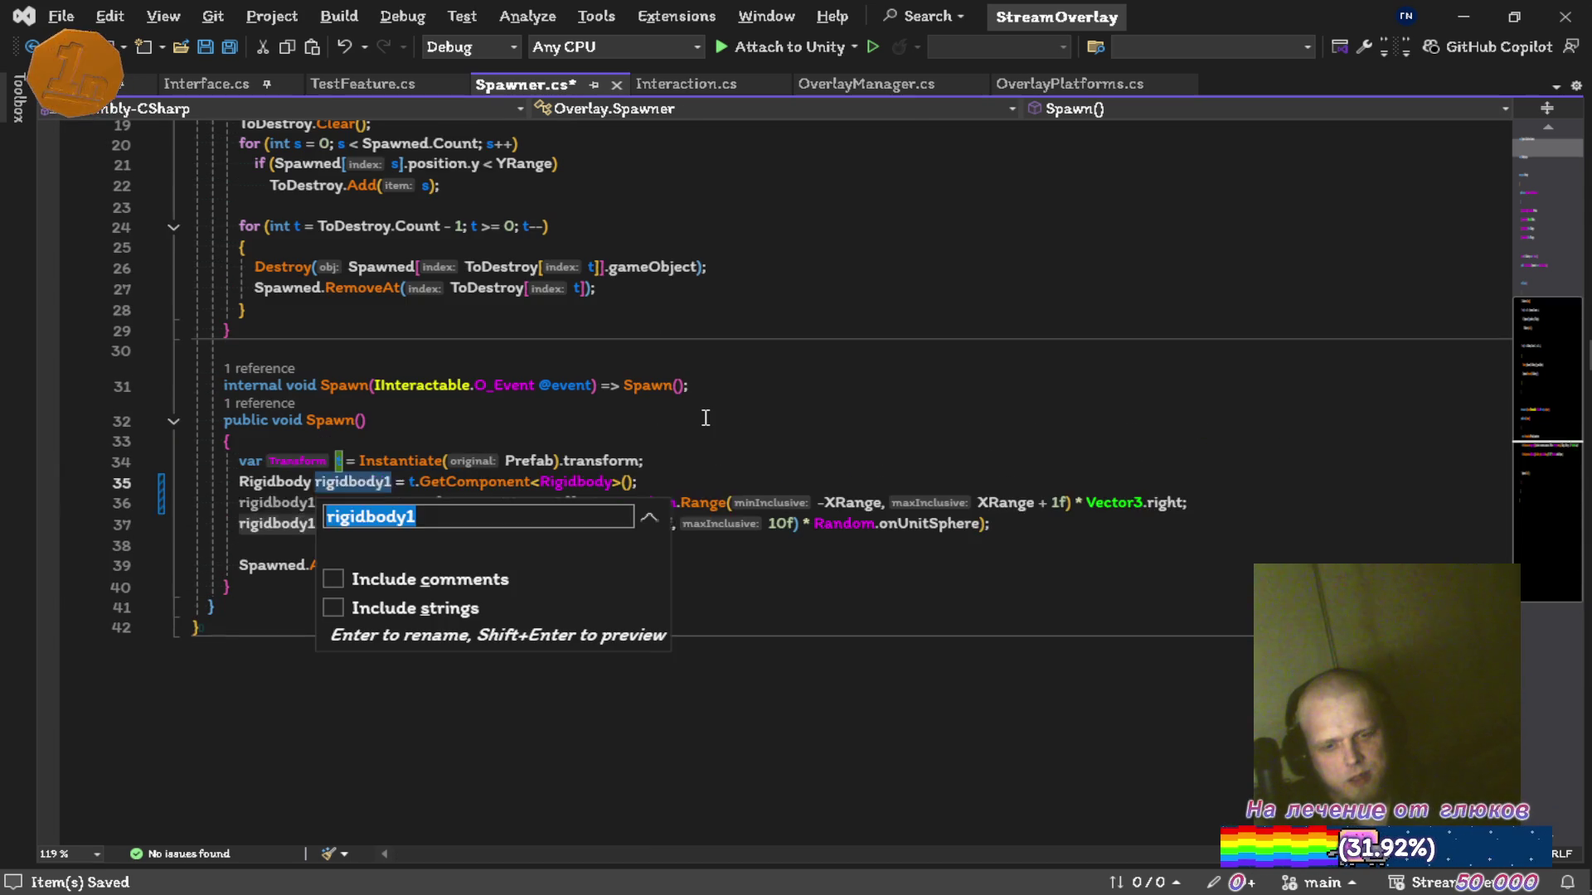
key(Return)
key(Home)
key(ctrl+Delete)
text(var)
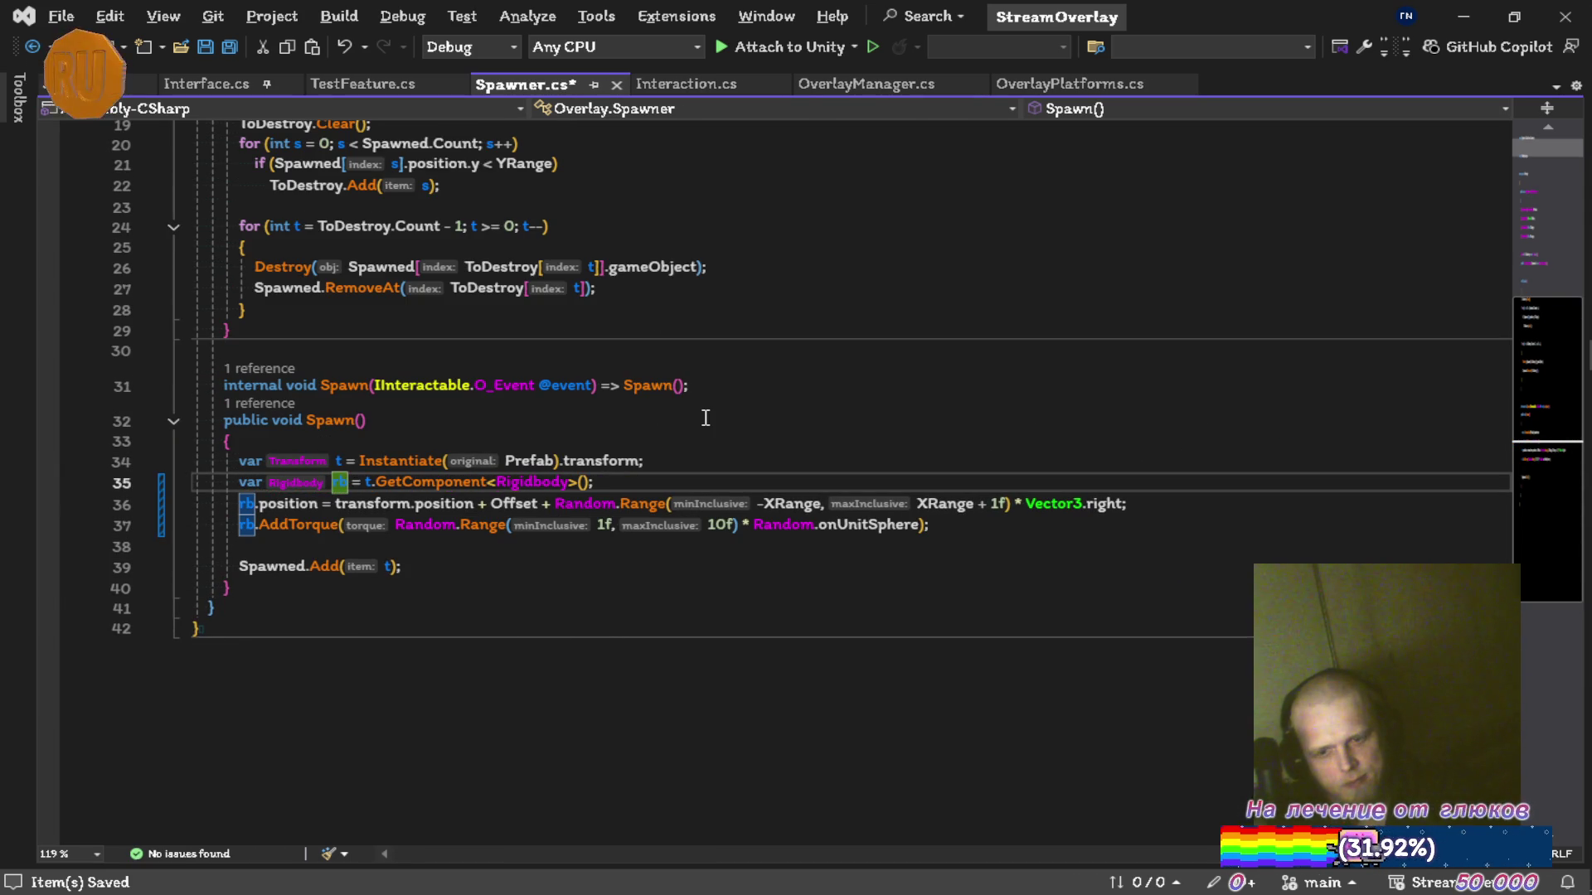
key(ctrl+s)
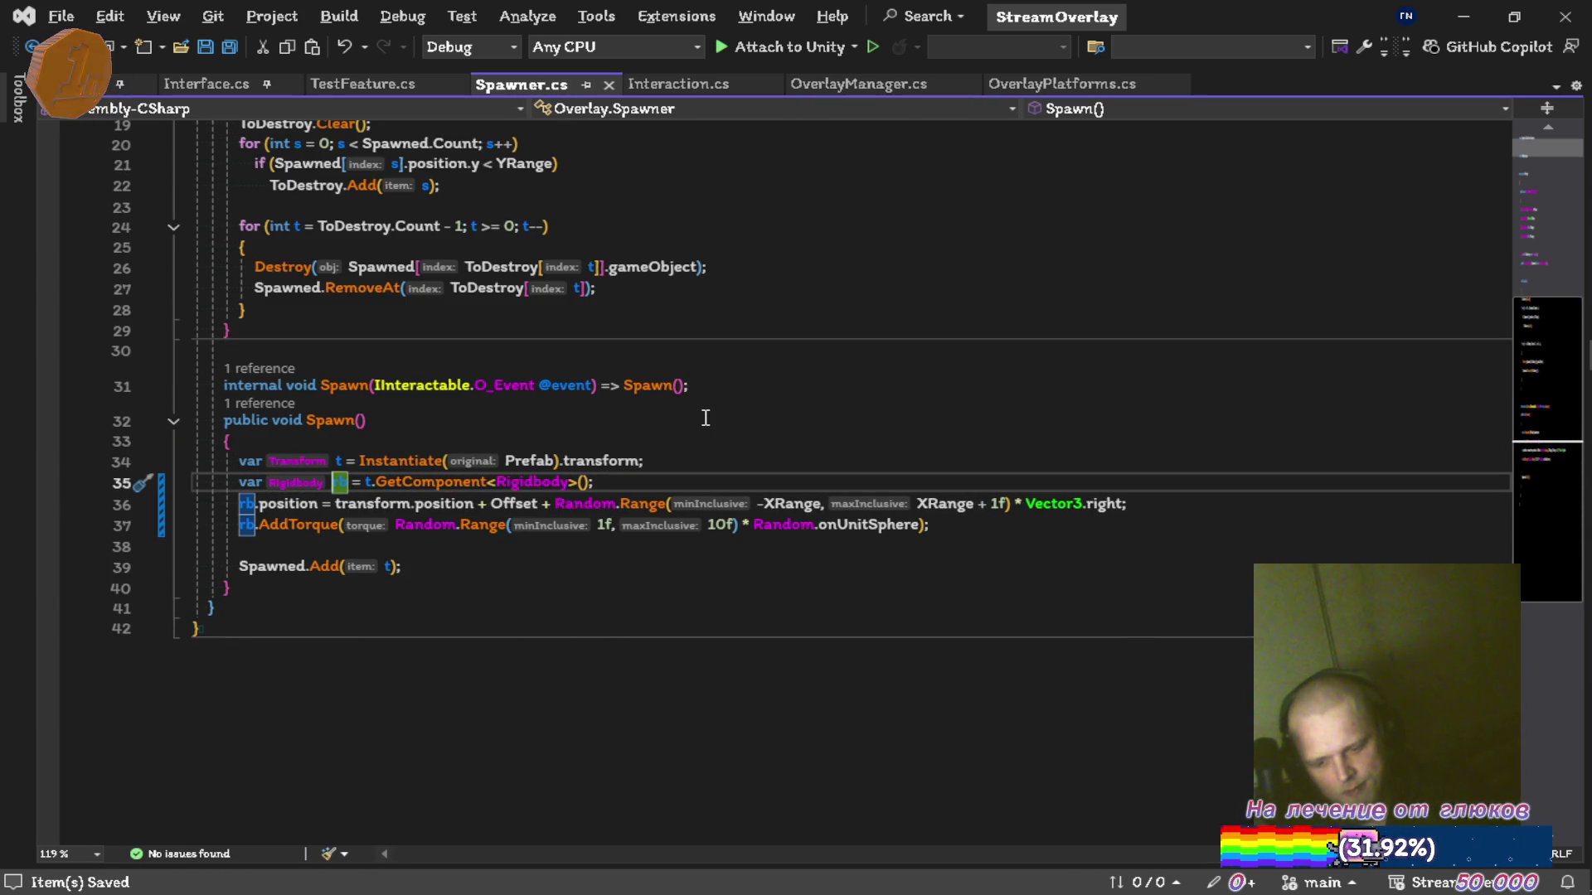
Add a blank line after the rb declaration and return to Unity.
key(End)
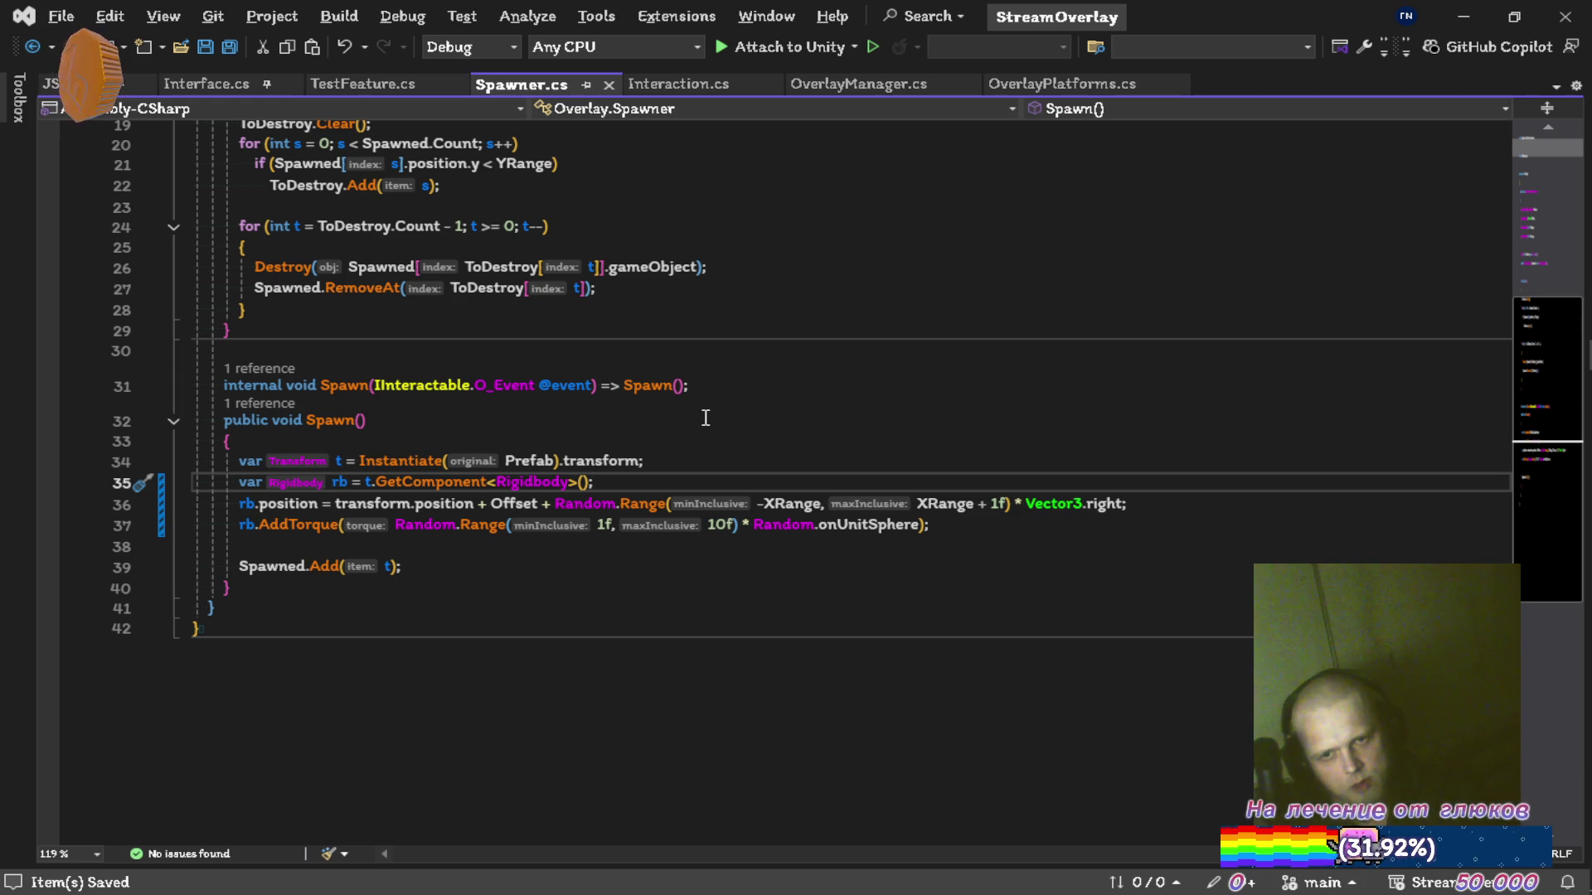
key(Return)
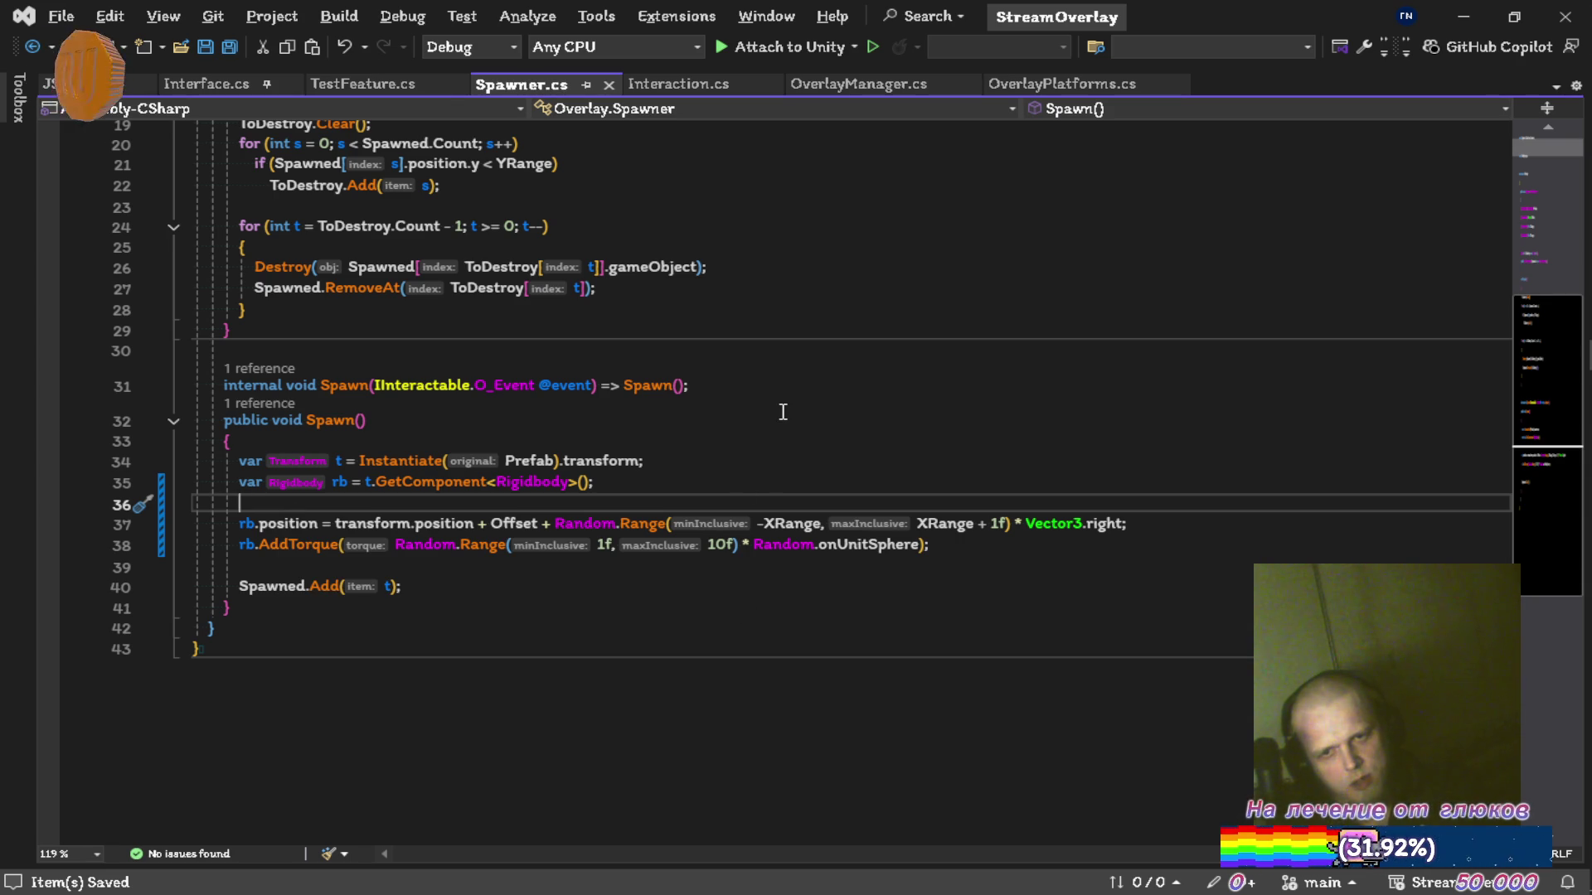
key(alt+Tab)
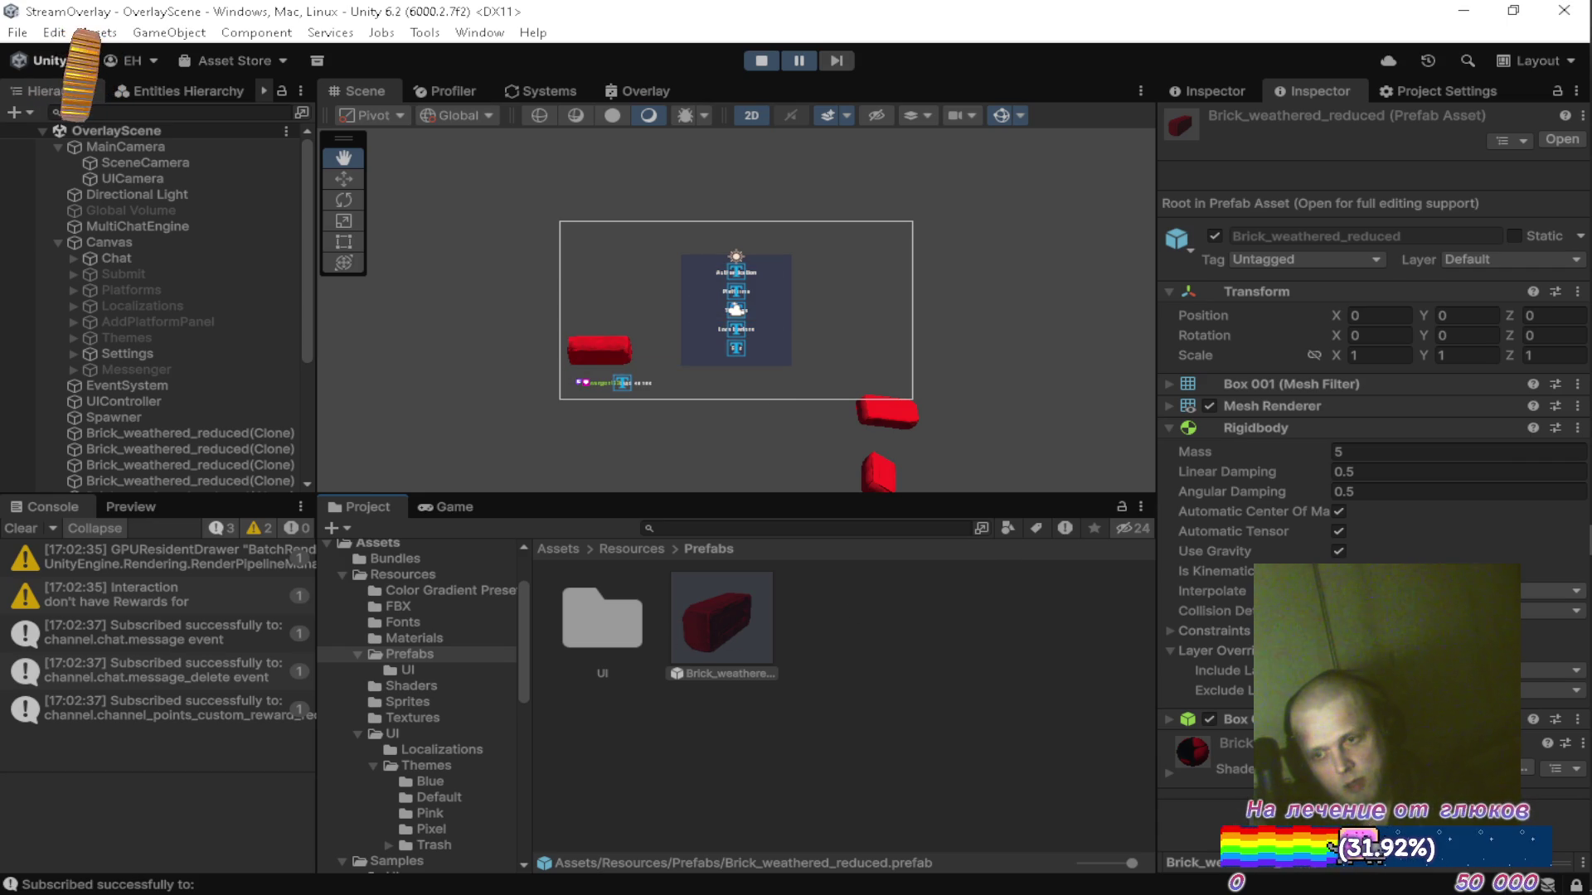
Stop the play test, rerun it with the edited script after compiling, then stop again.
click(949, 628)
click(761, 60)
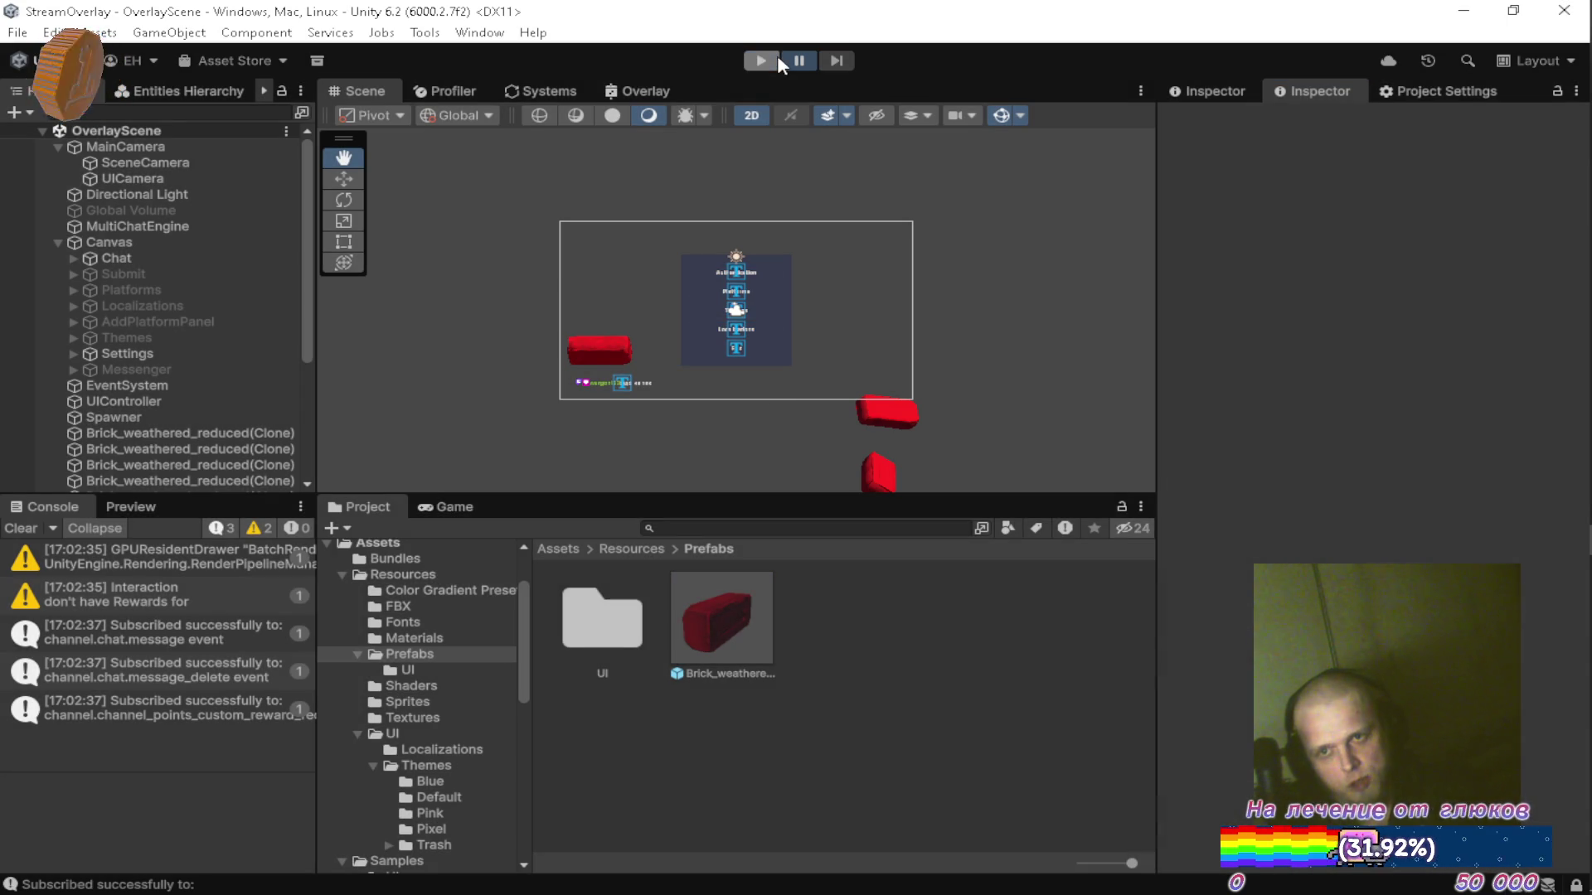
click(756, 60)
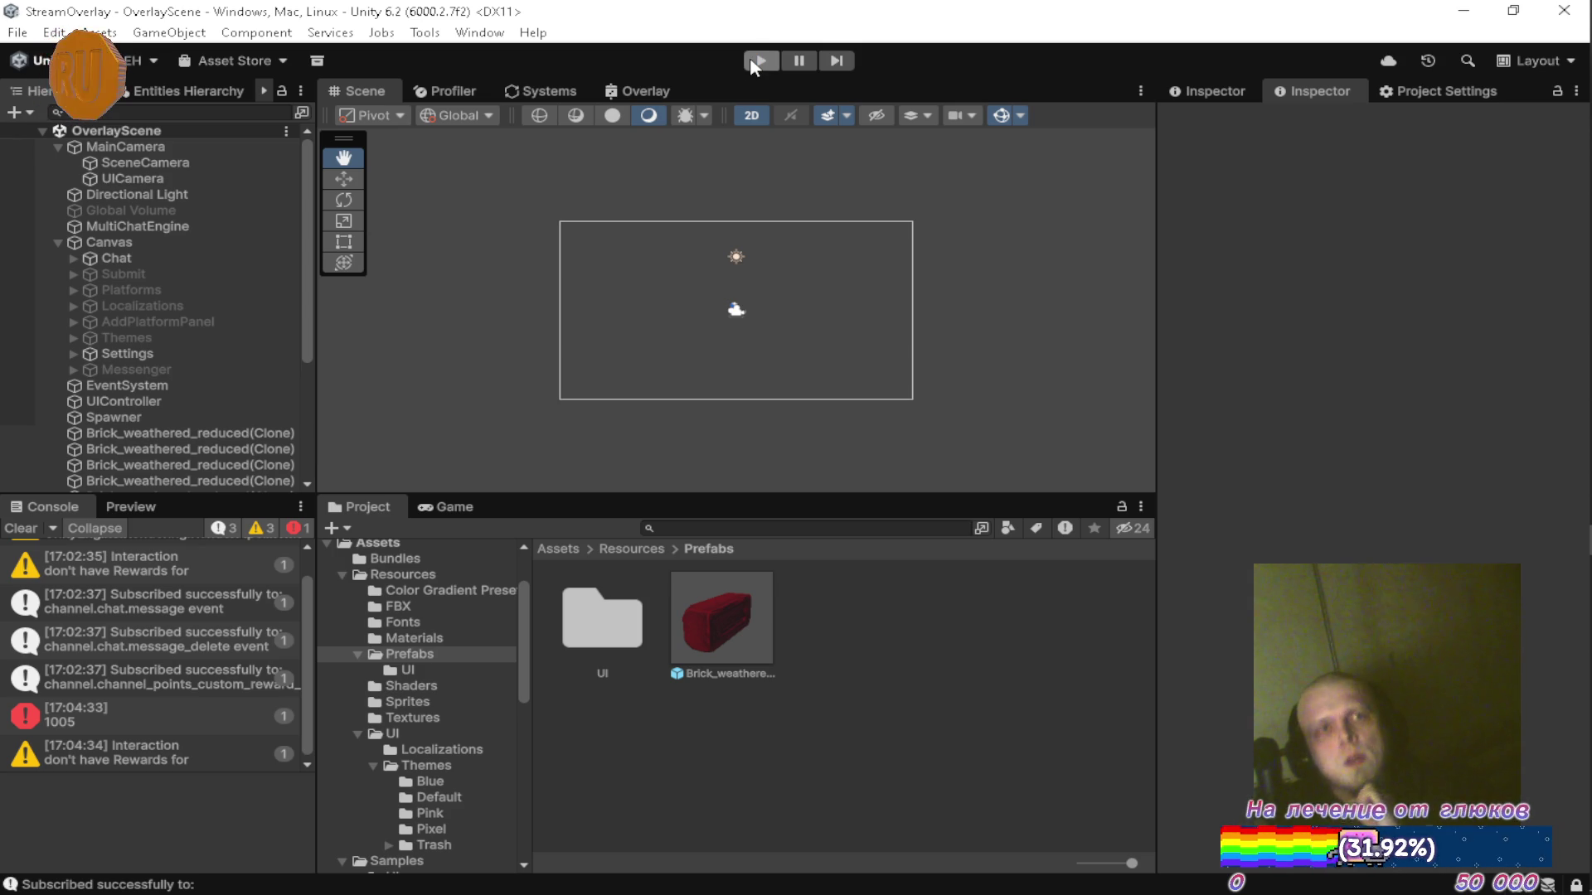
click(750, 60)
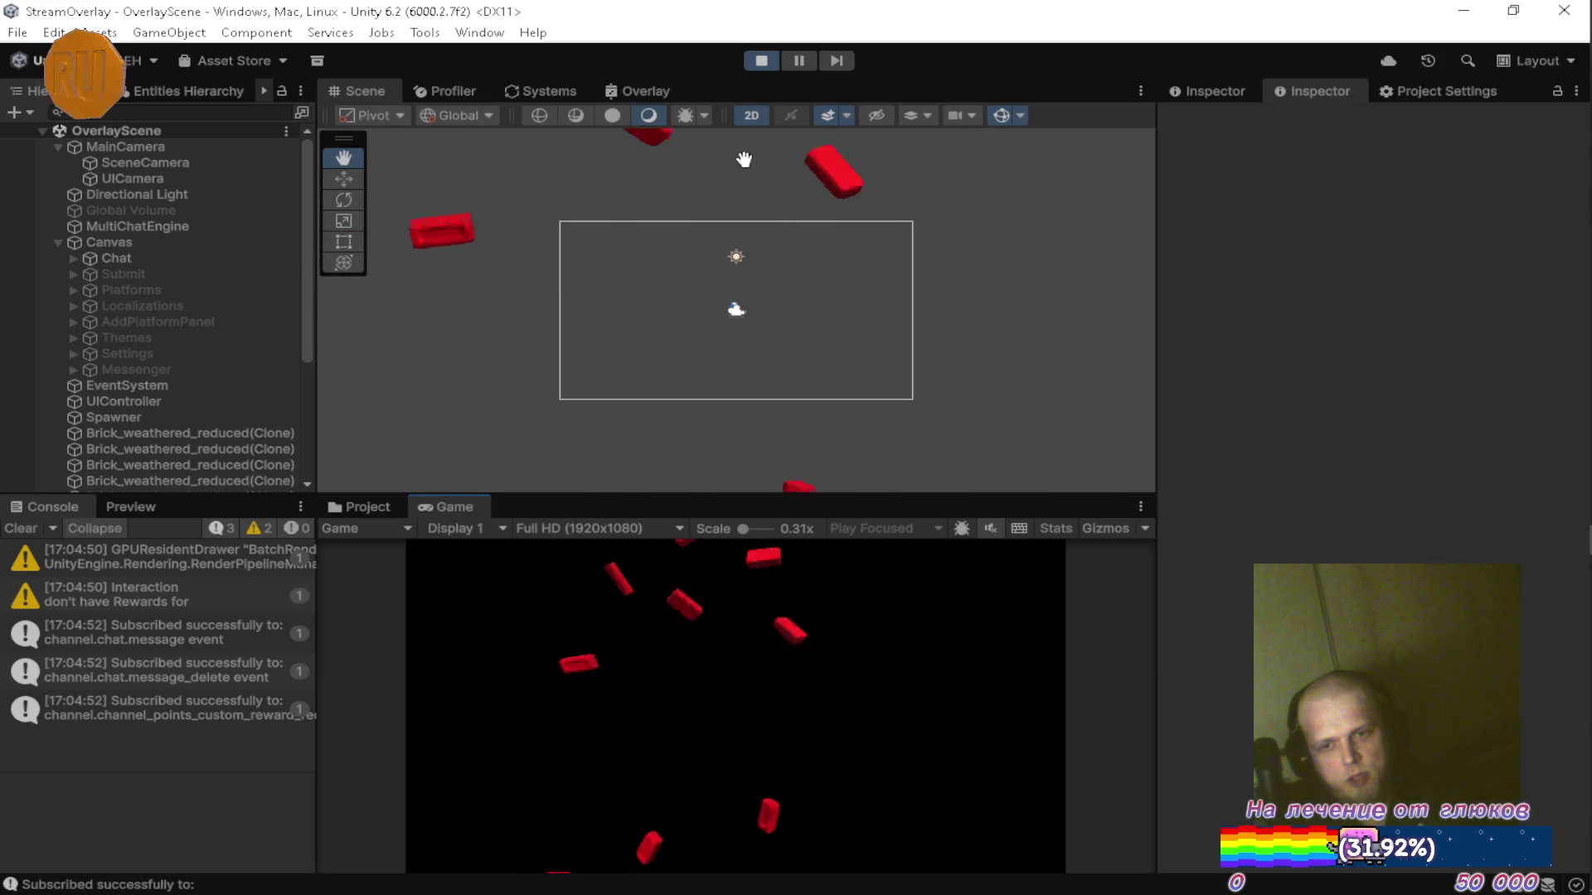
click(760, 60)
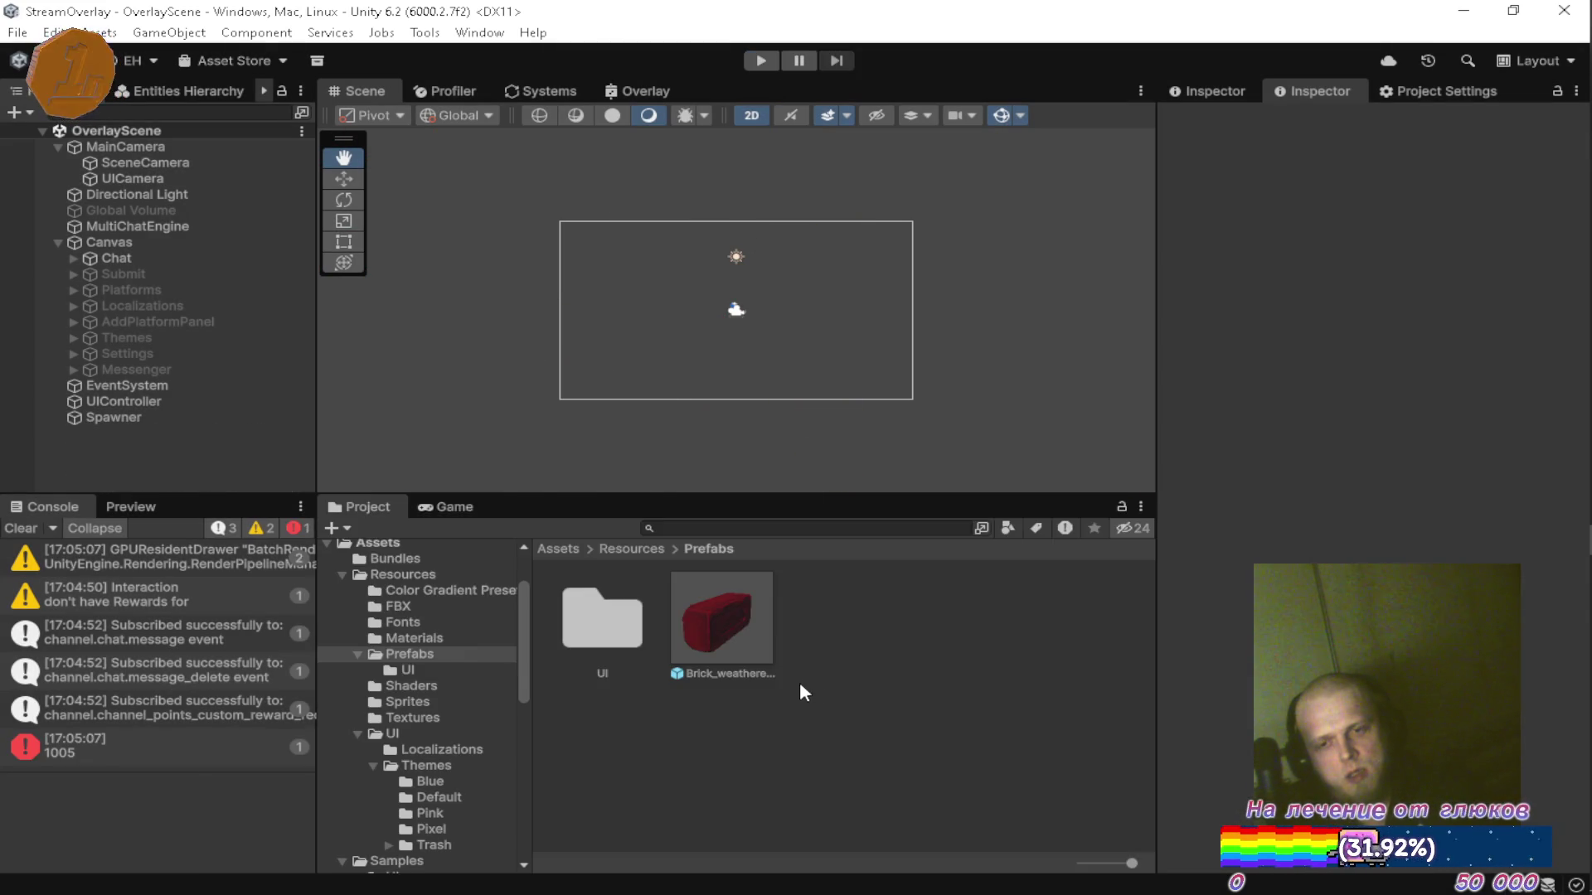
Inspect Brick_weathered_reduced's components in Unity, then add a new line below the torque line in Spawner.cs.
key(alt+Tab)
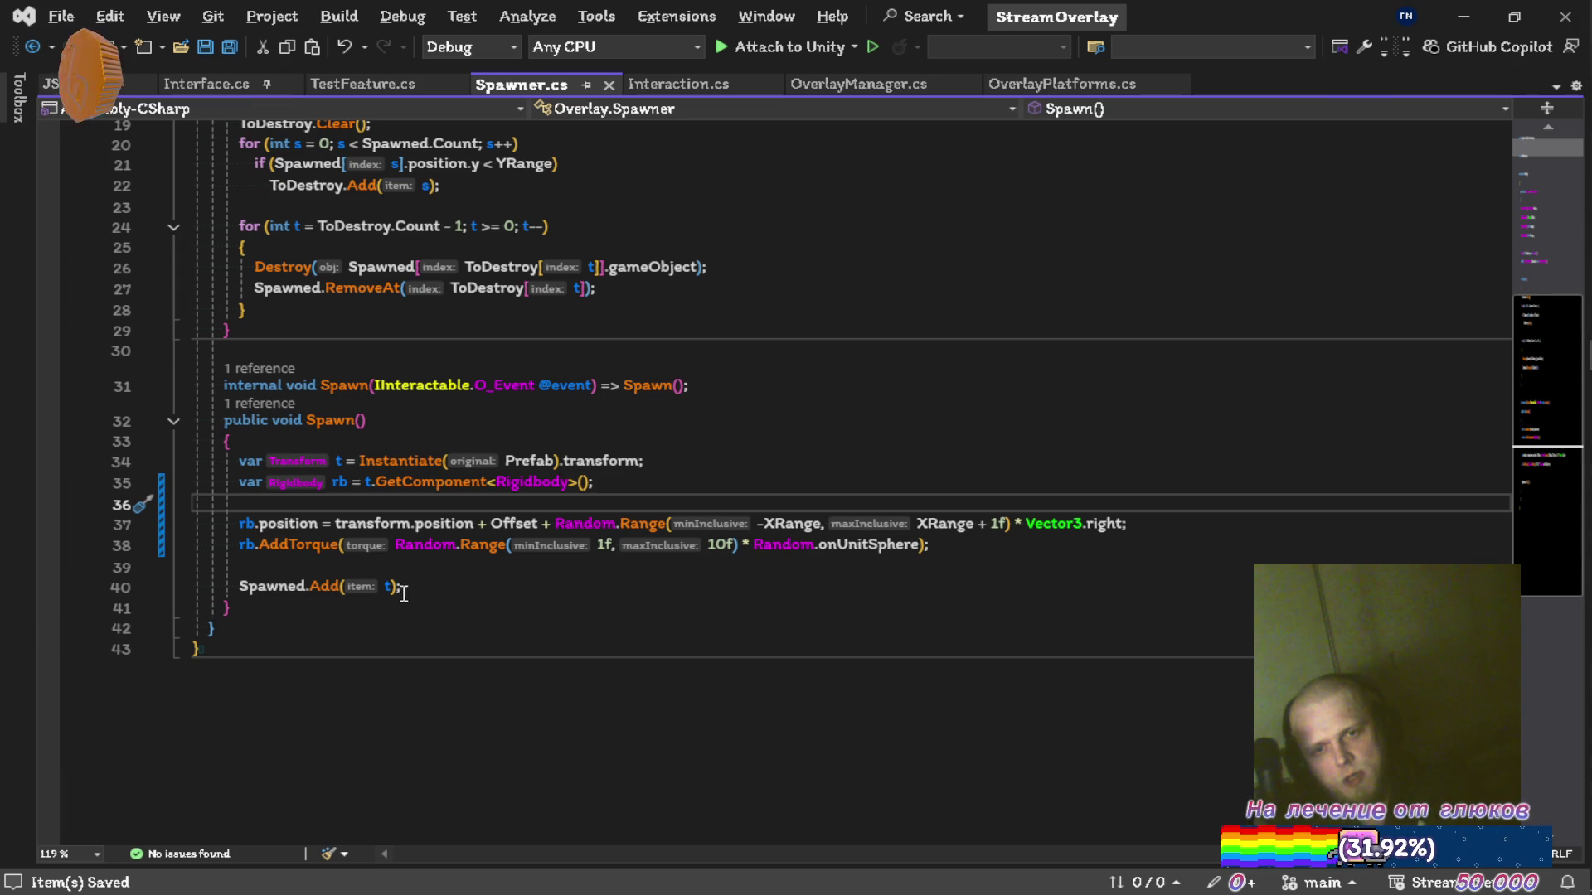
key(alt+Tab)
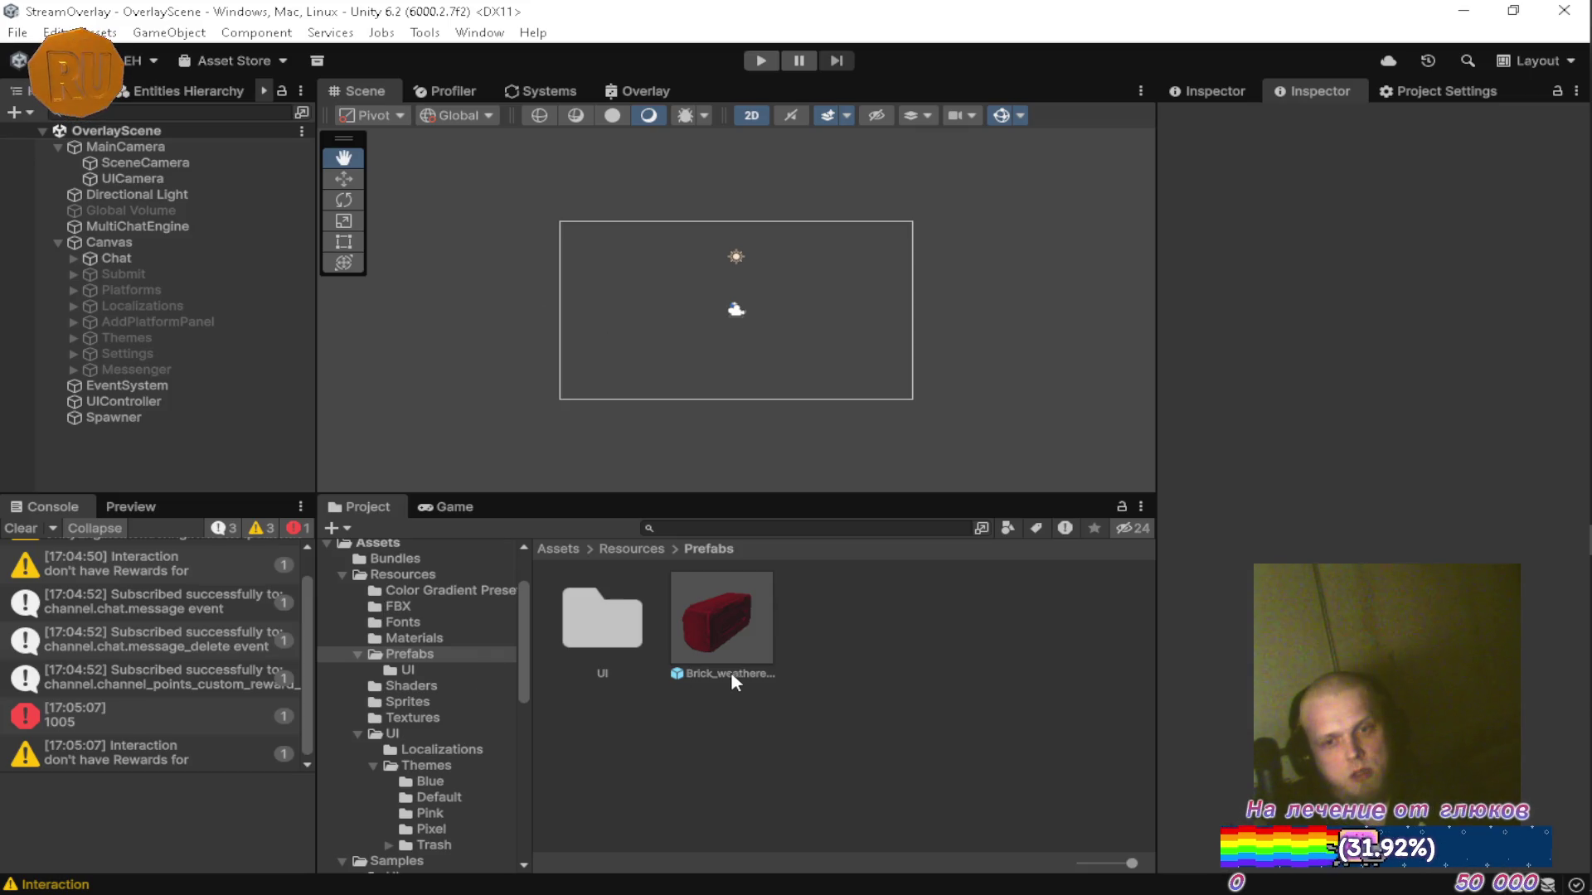
click(721, 620)
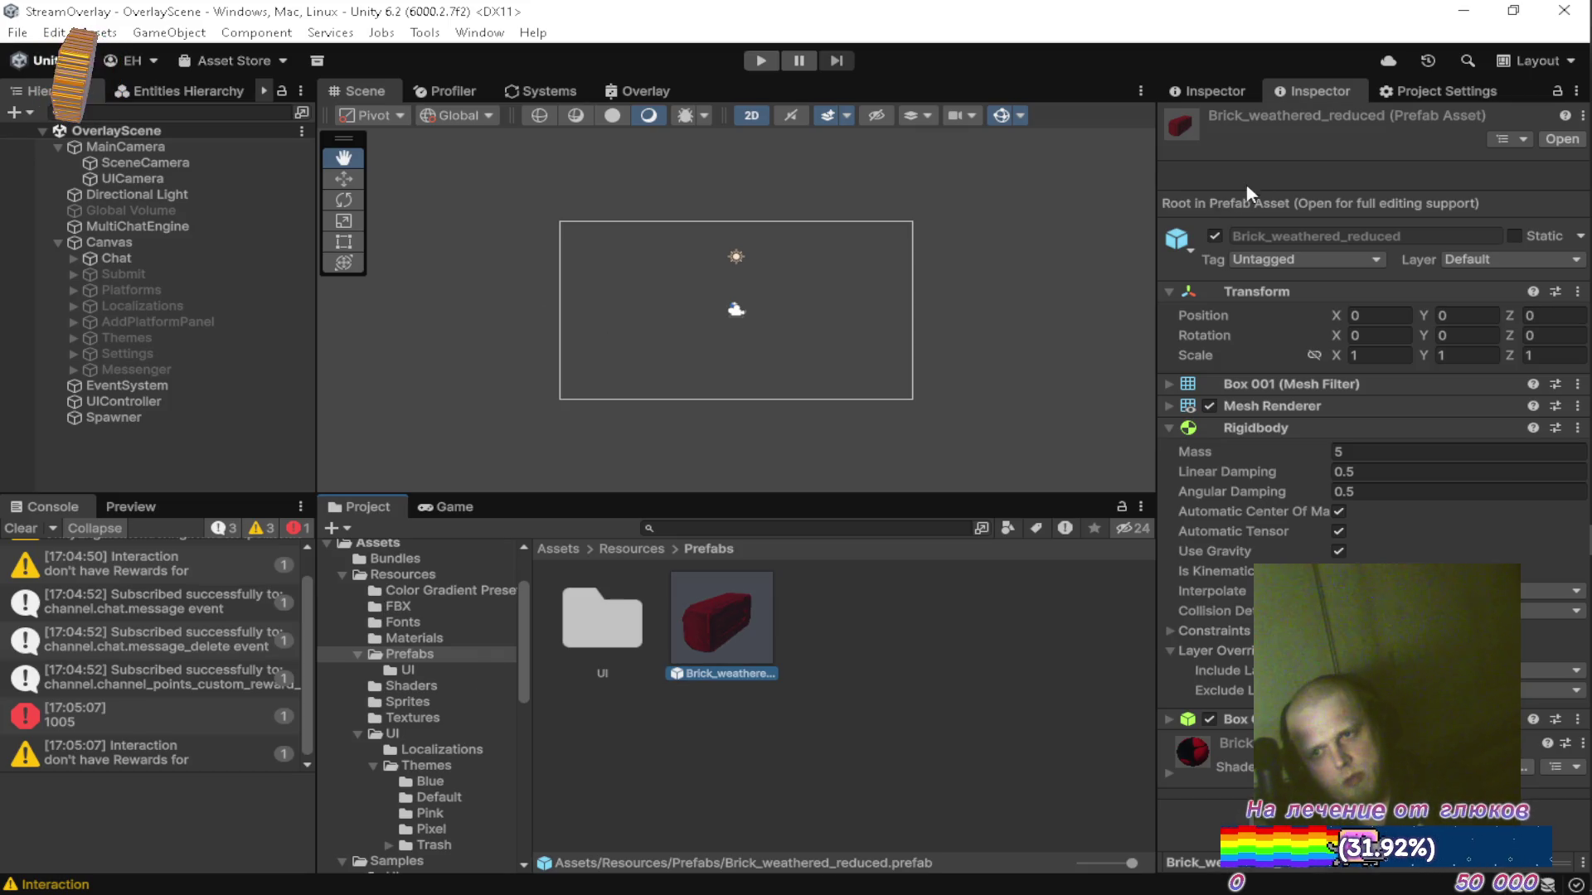
key(alt+Tab)
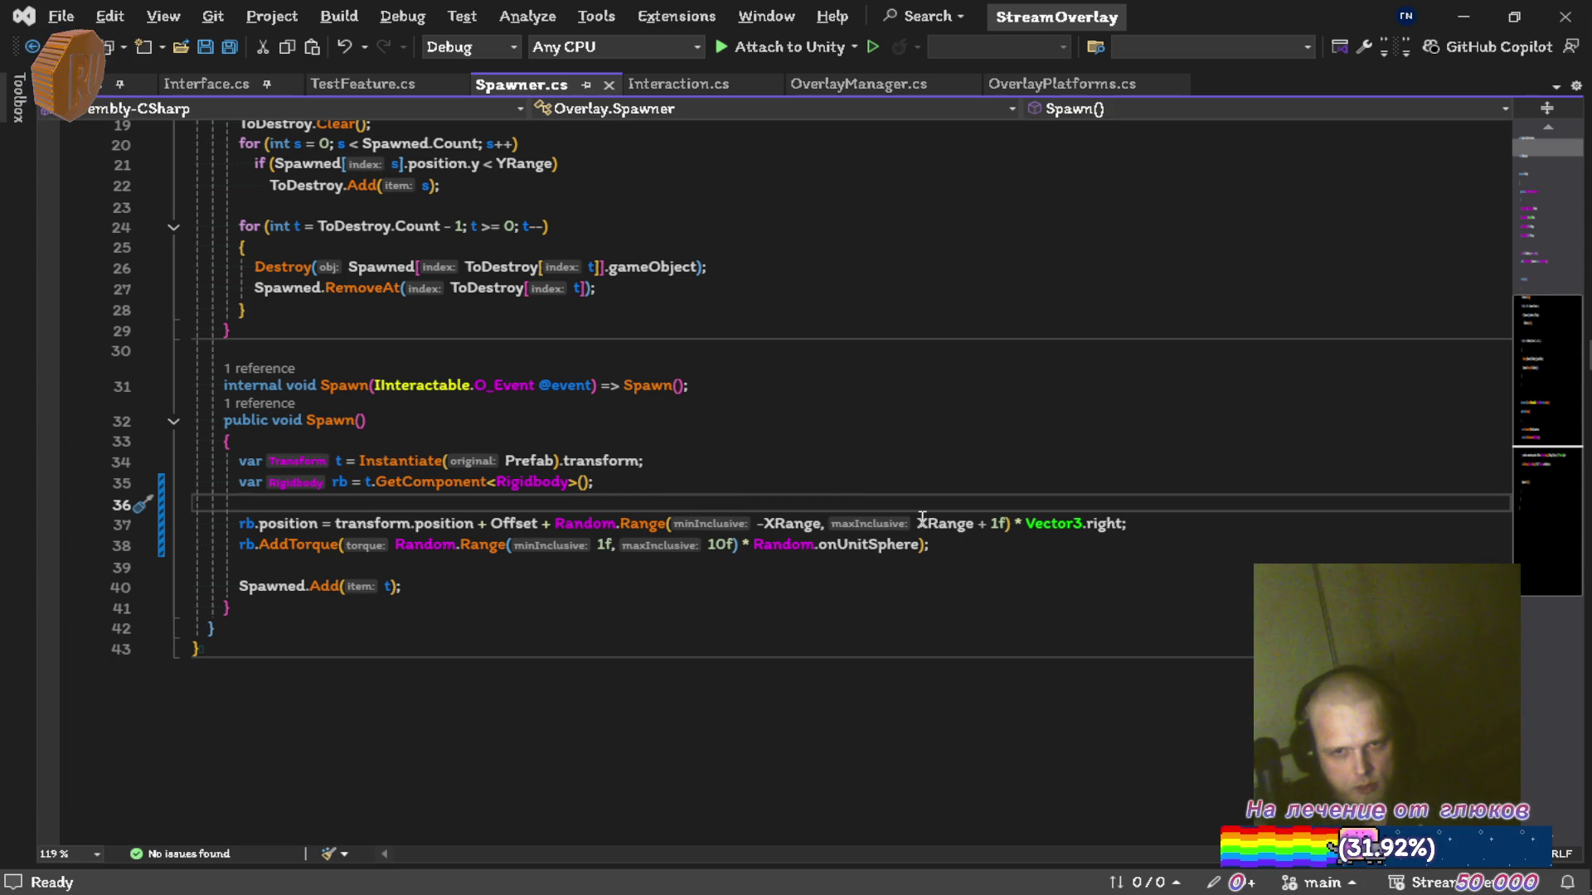
key(Down)
key(Return)
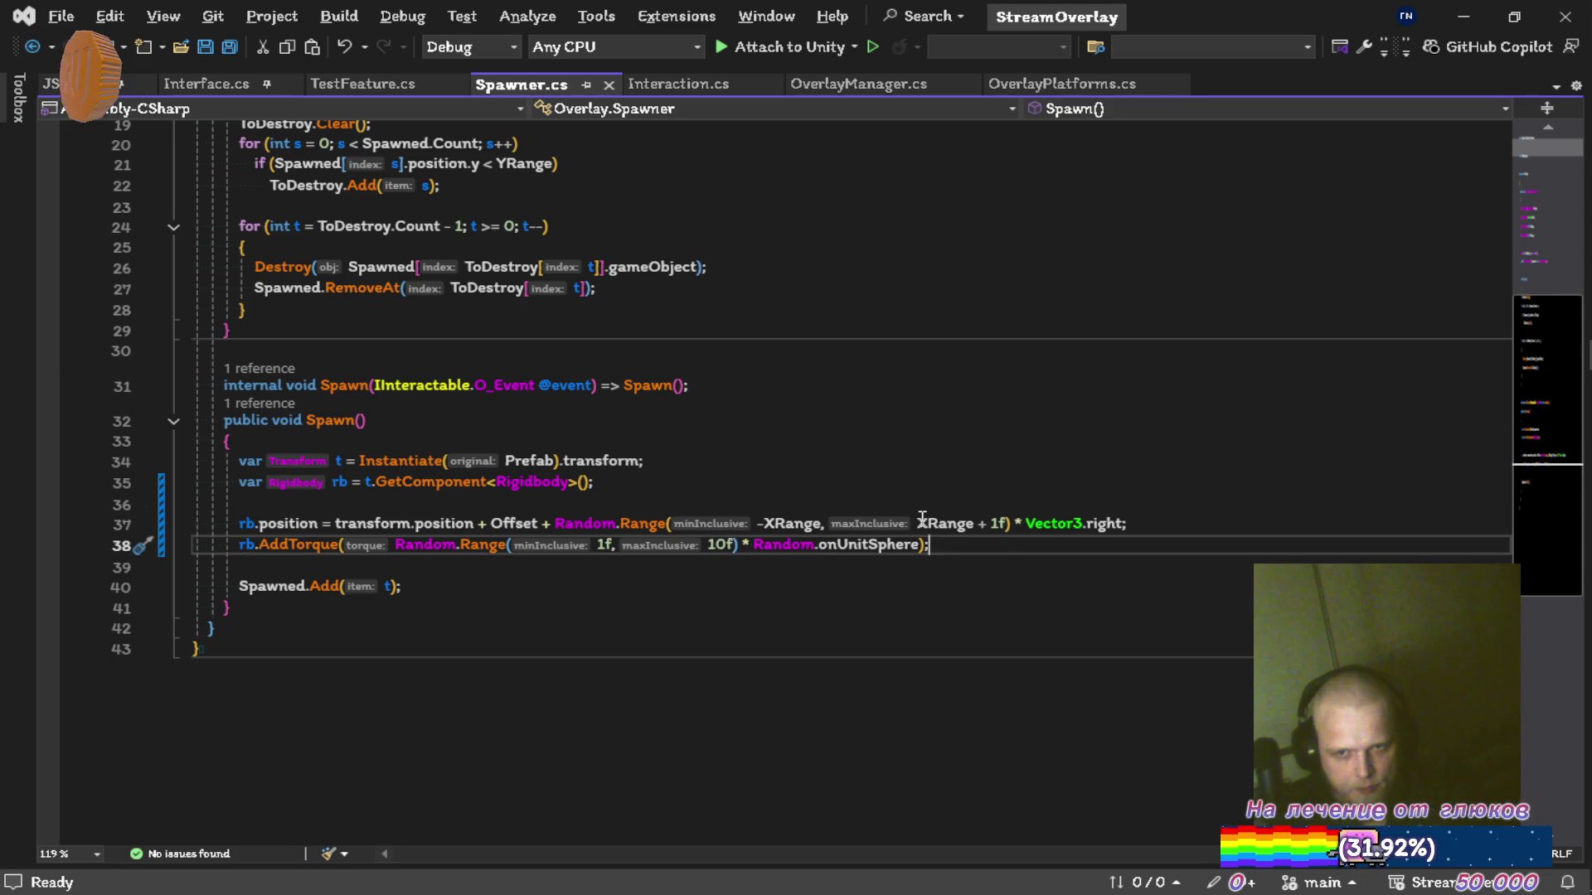
Add t.gameObject.SetActive(true); after the torque line and save Spawner.cs.
key(End)
key(Return)
key(Return)
text(t.)
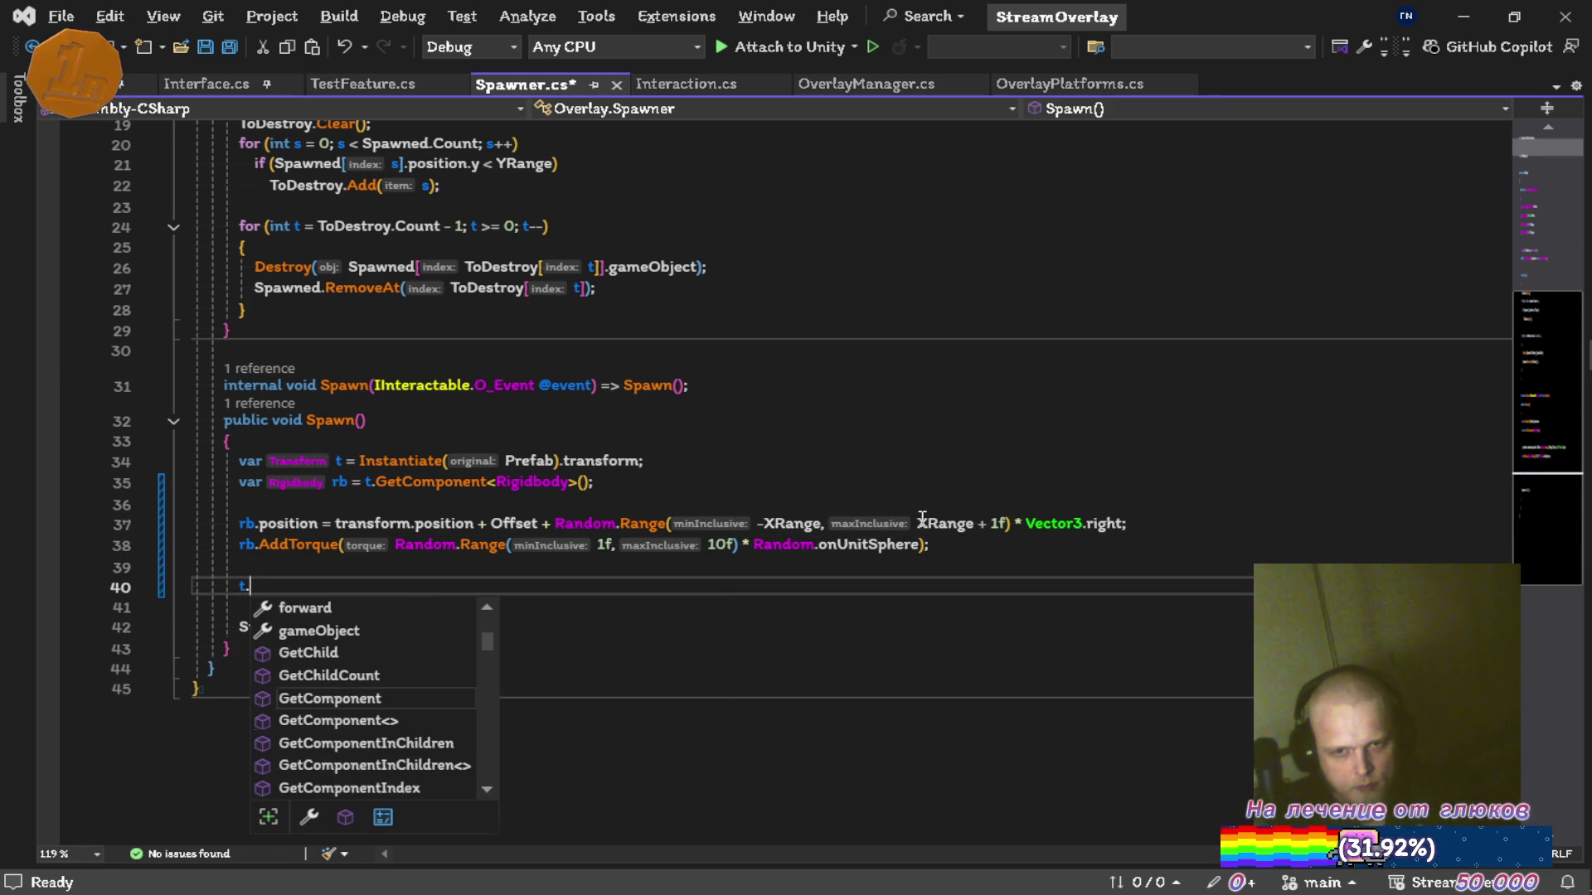
text(ga.set)
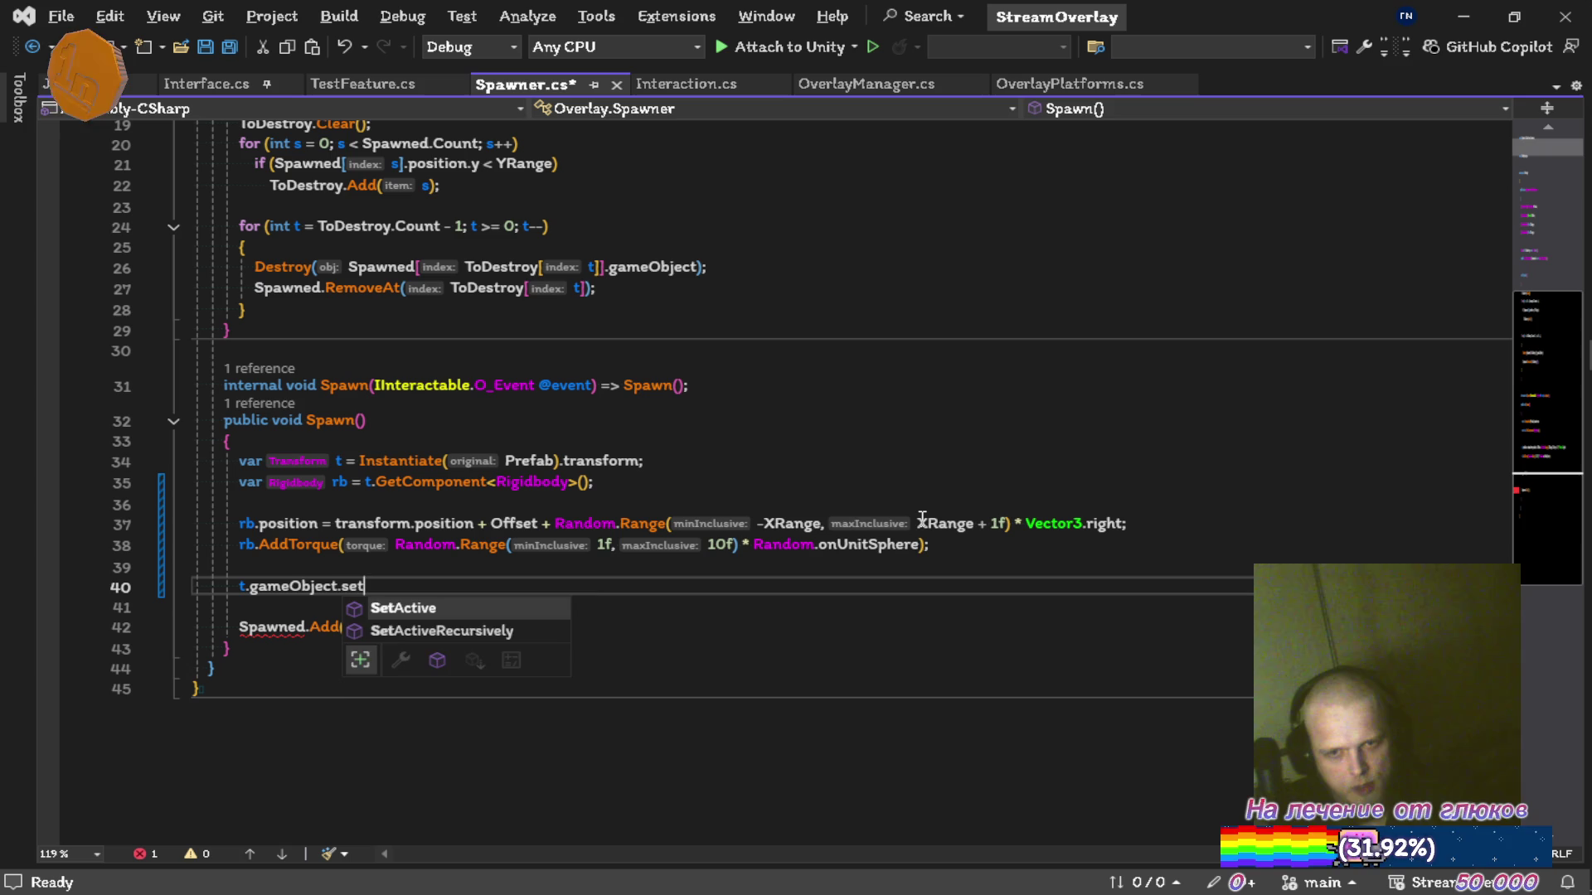
key(Tab)
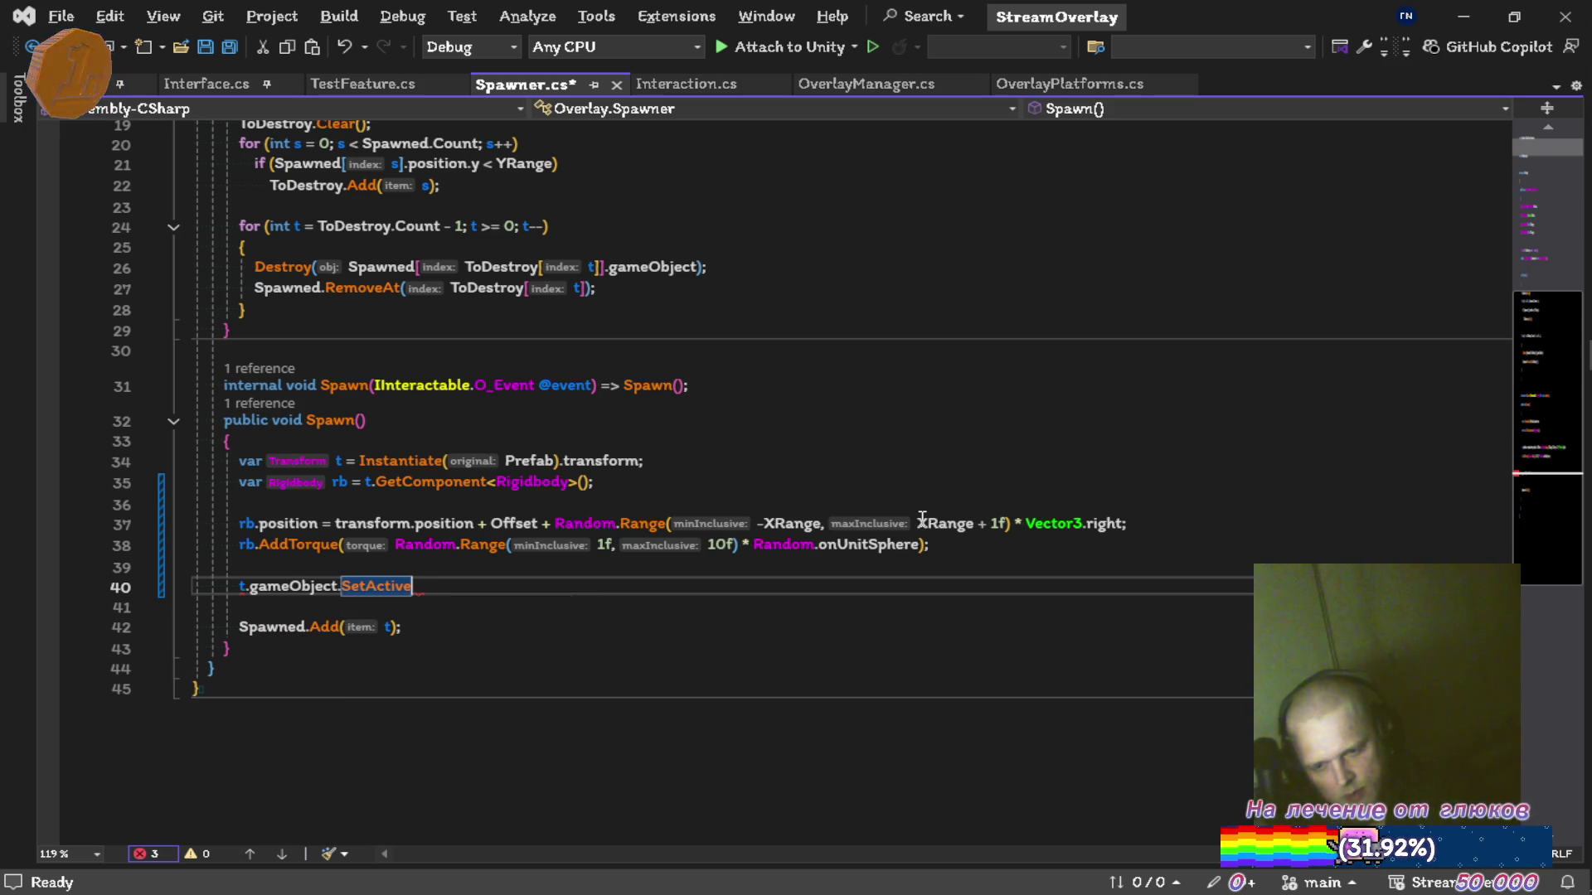
text((true)
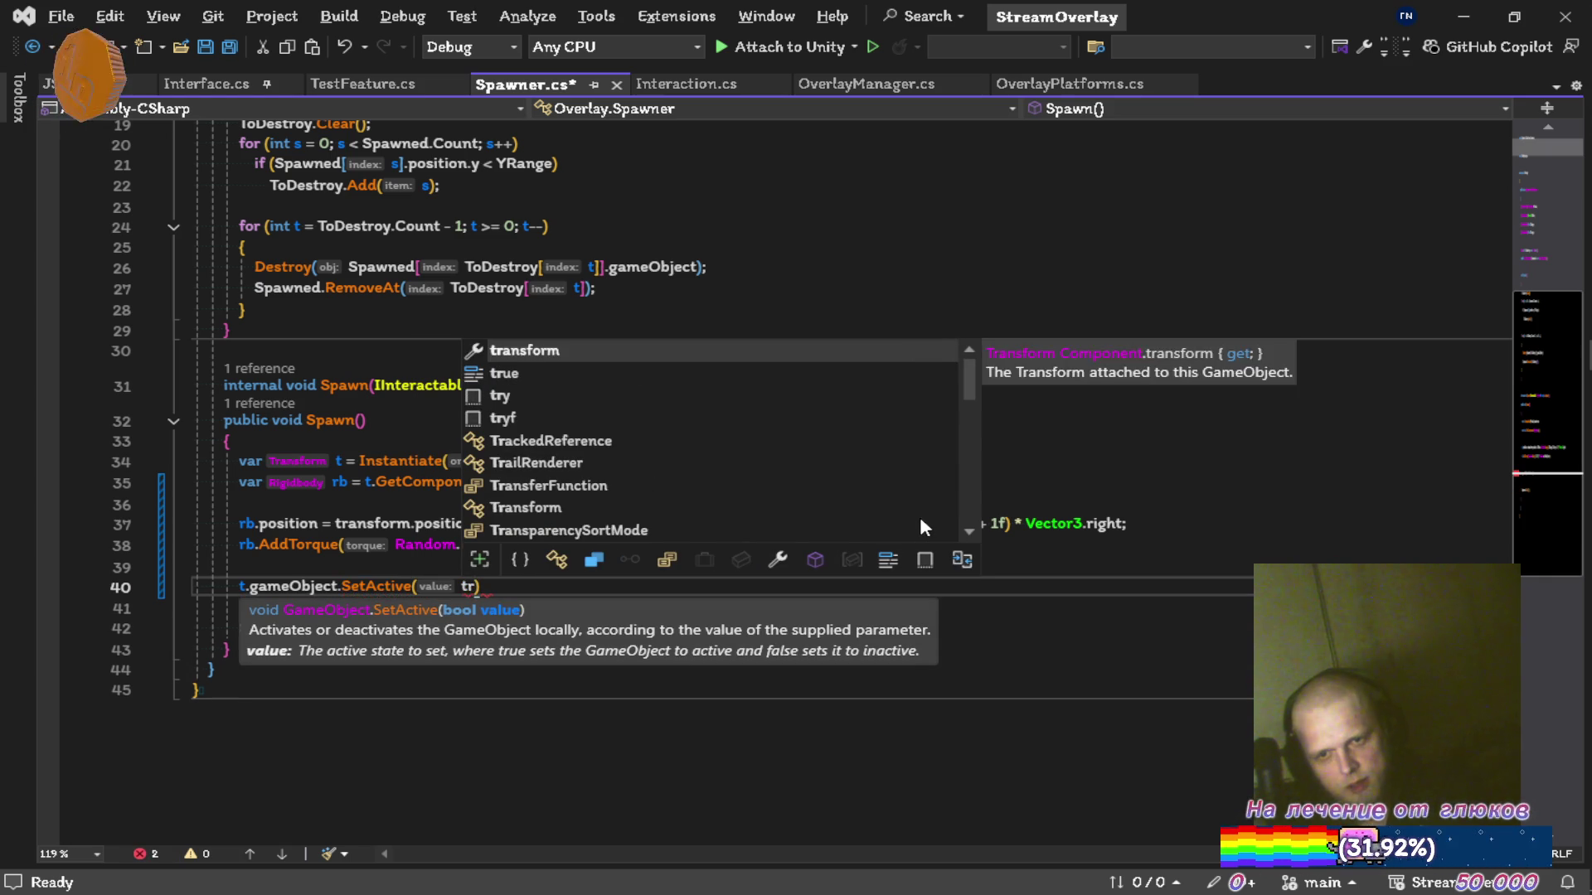
text();)
key(ctrl+s)
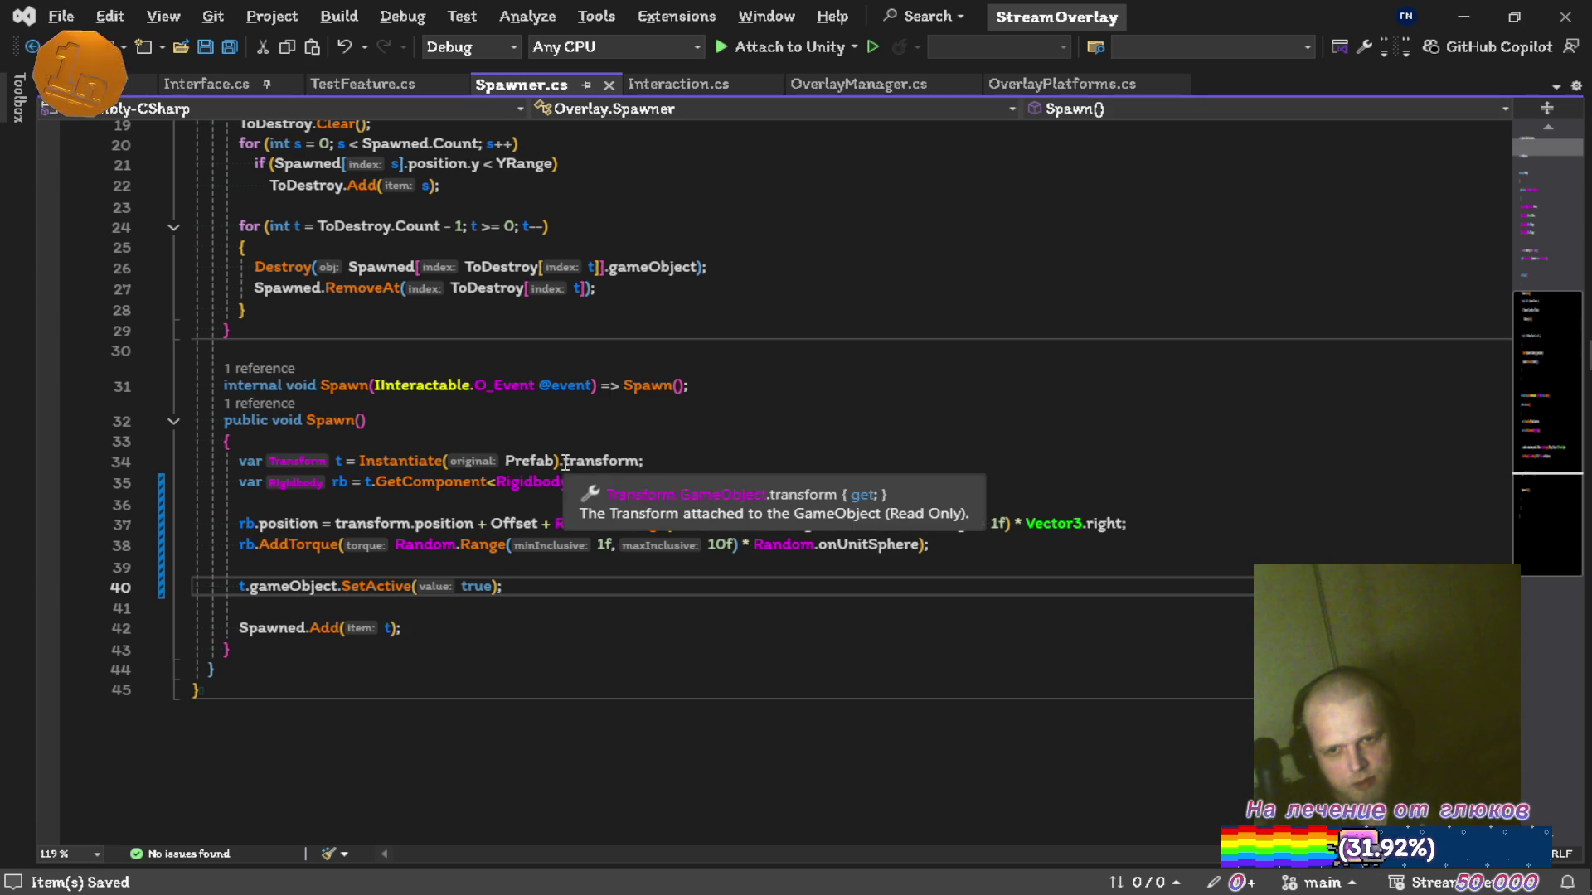
Preview Instantiate's position-and-rotation overload, remove the trial comma, save, and let Unity recompile.
click(531, 461)
text(,)
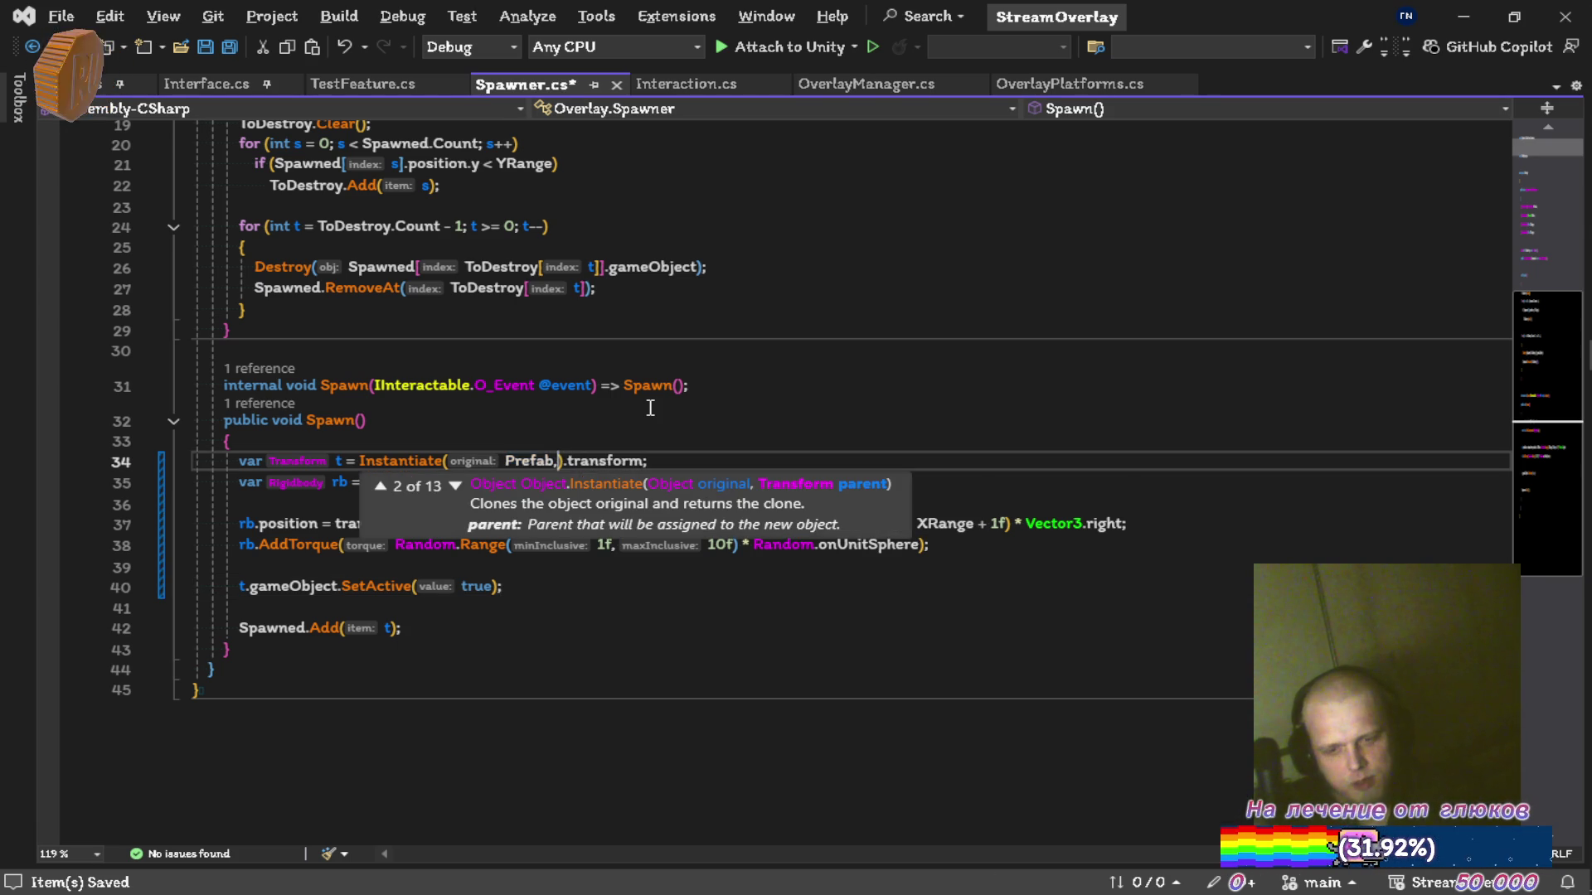
key(Down)
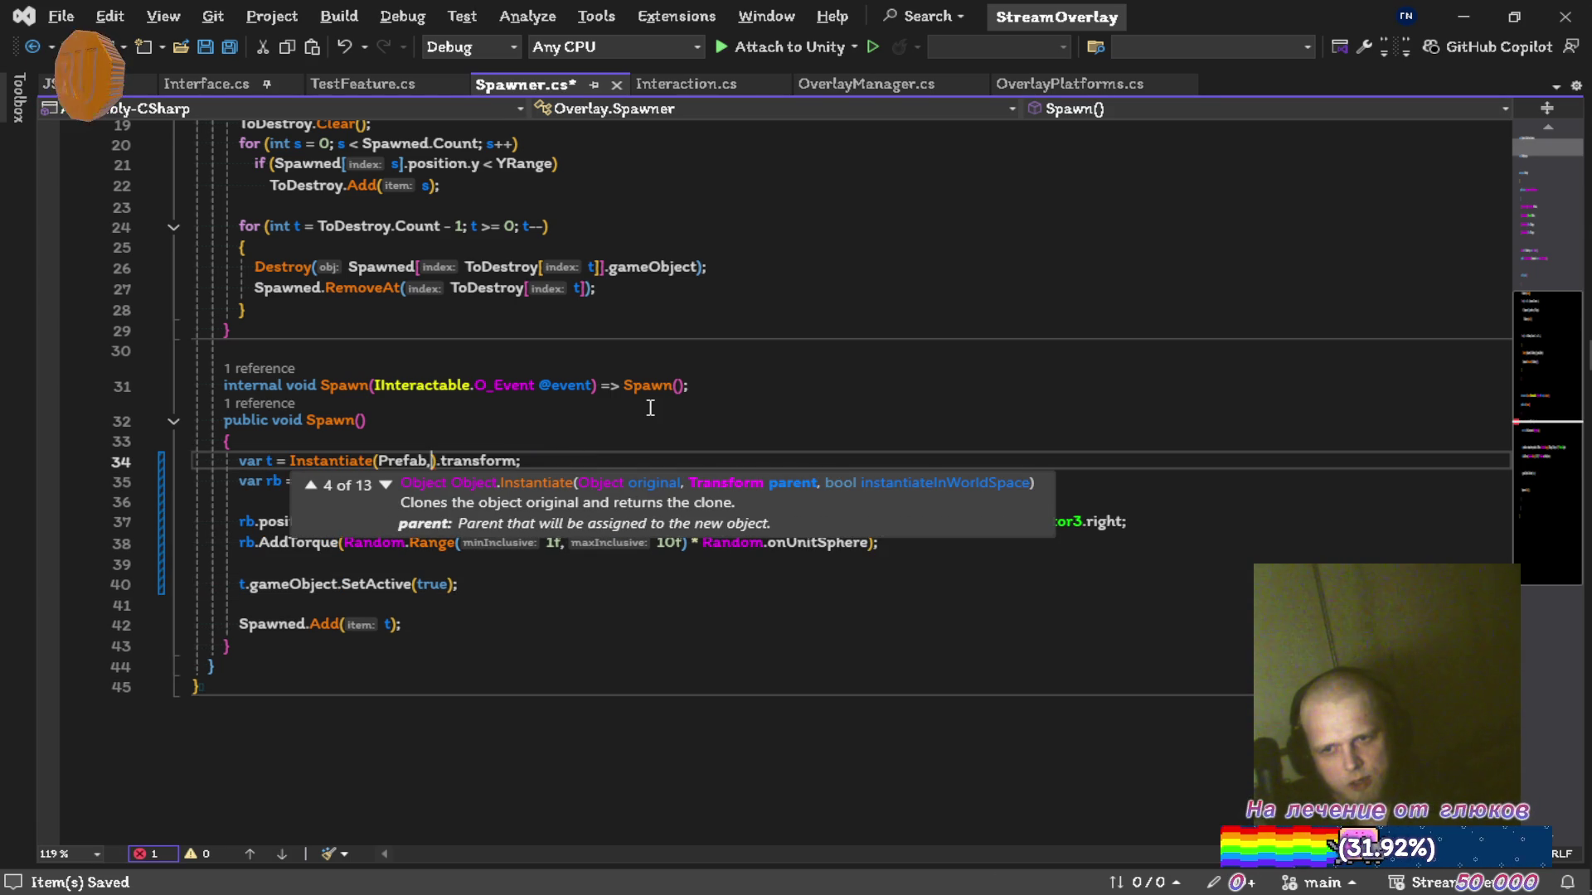
key(Down)
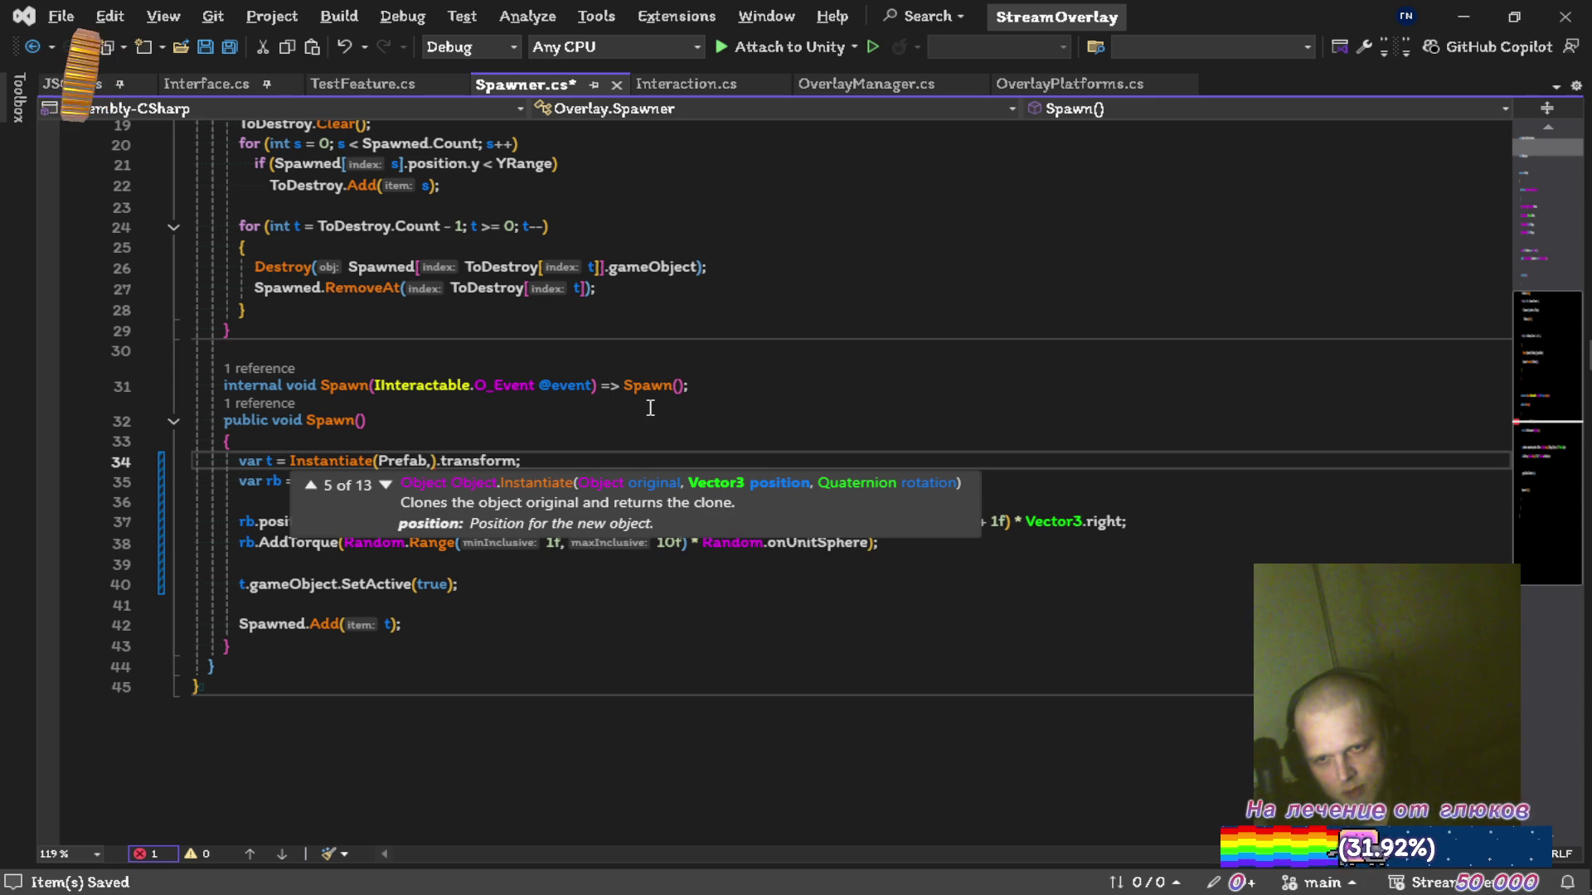
key(BackSpace)
key(ctrl+s)
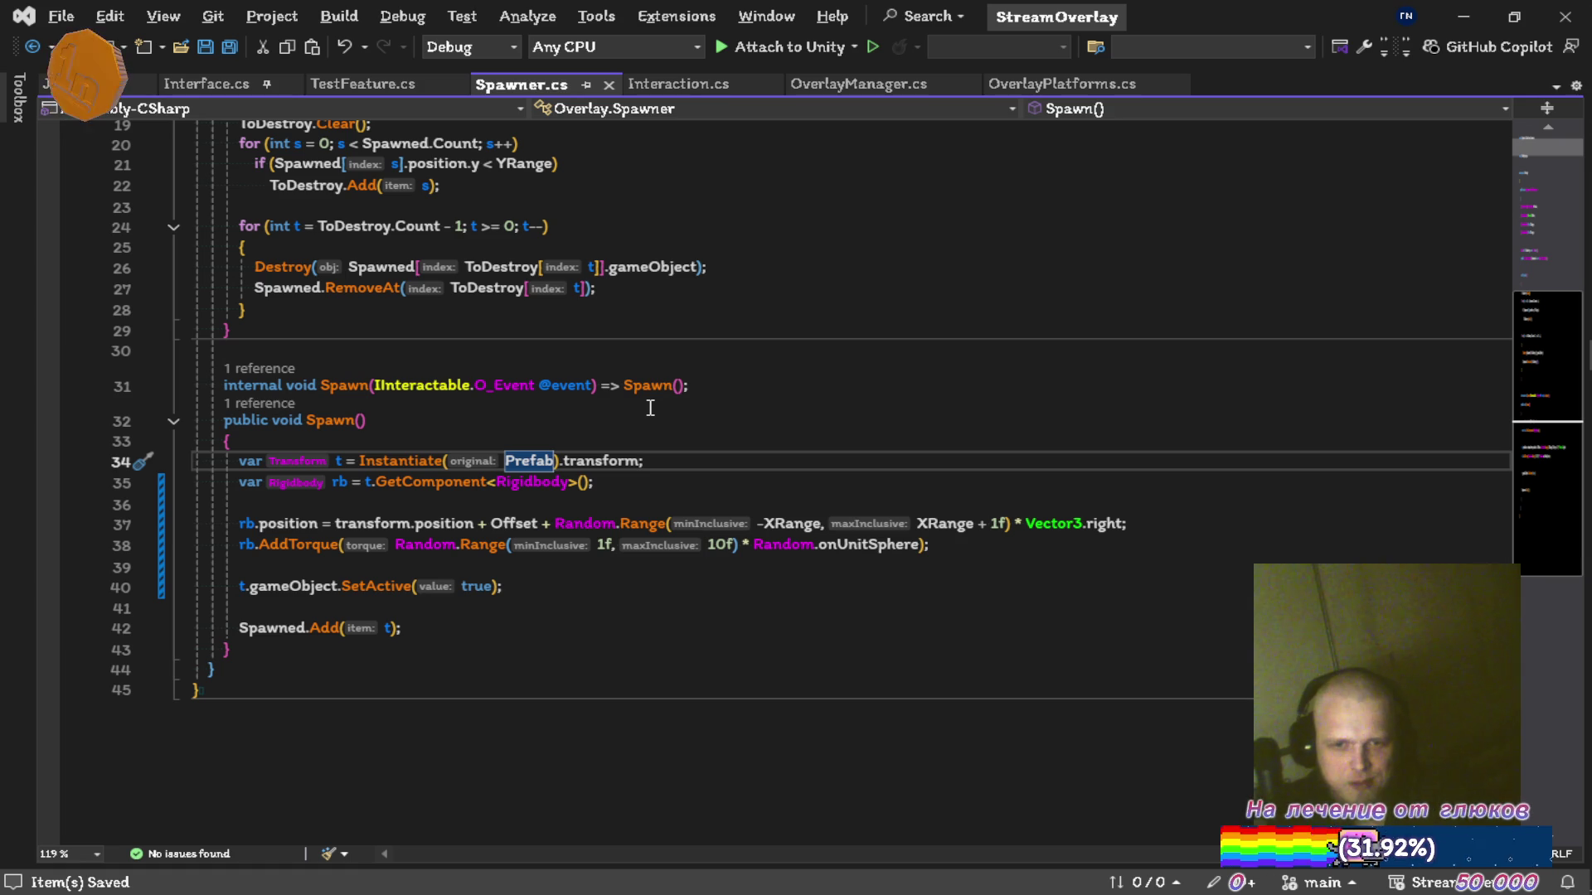
key(alt+Tab)
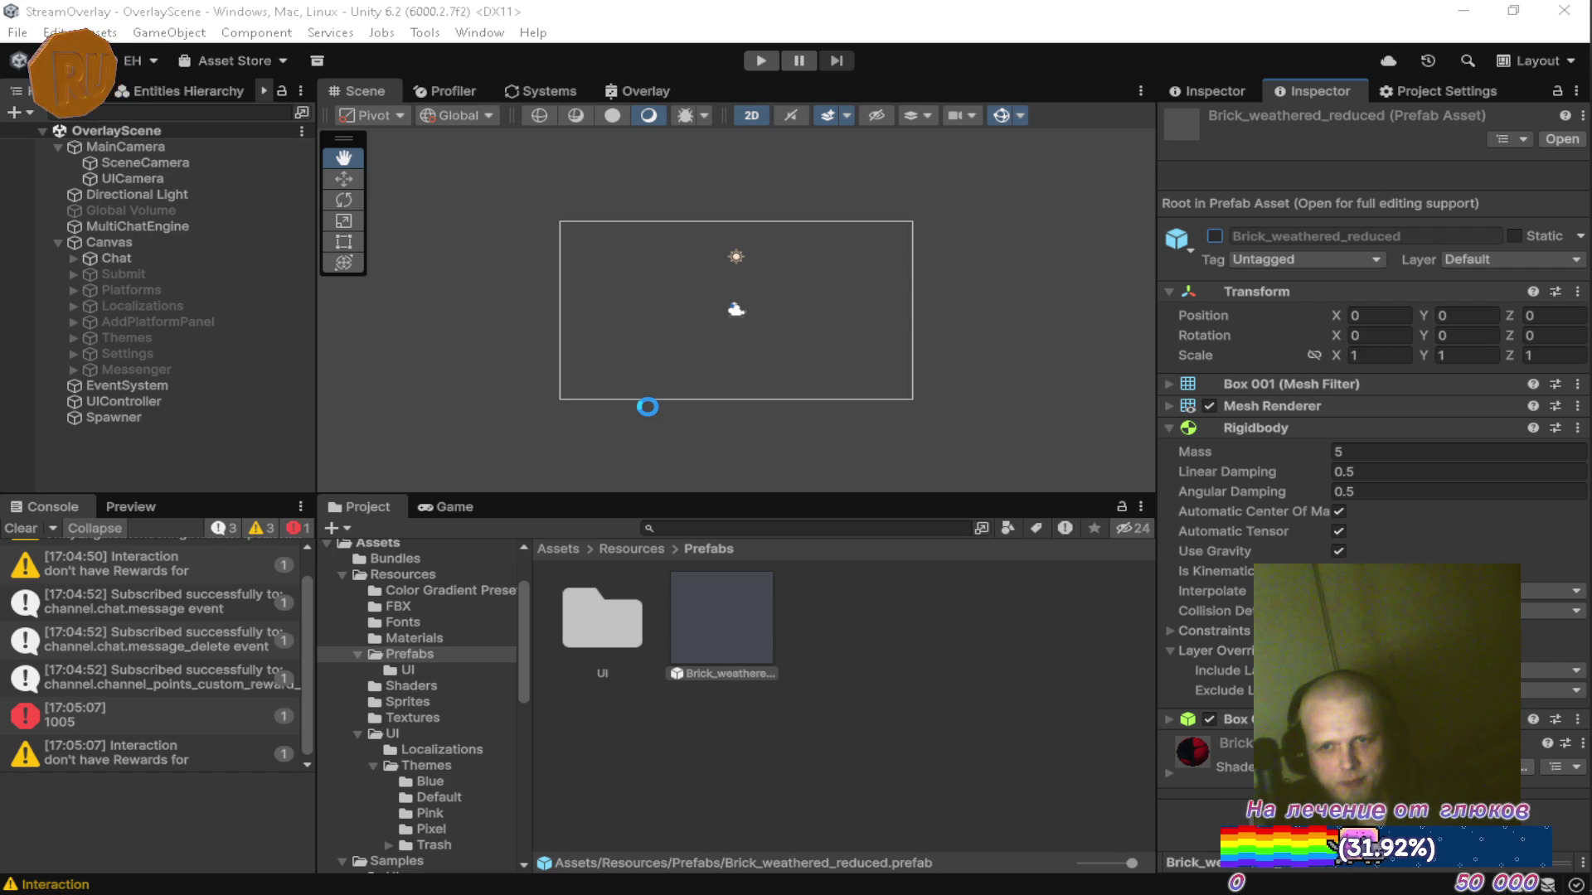
key(alt+Tab)
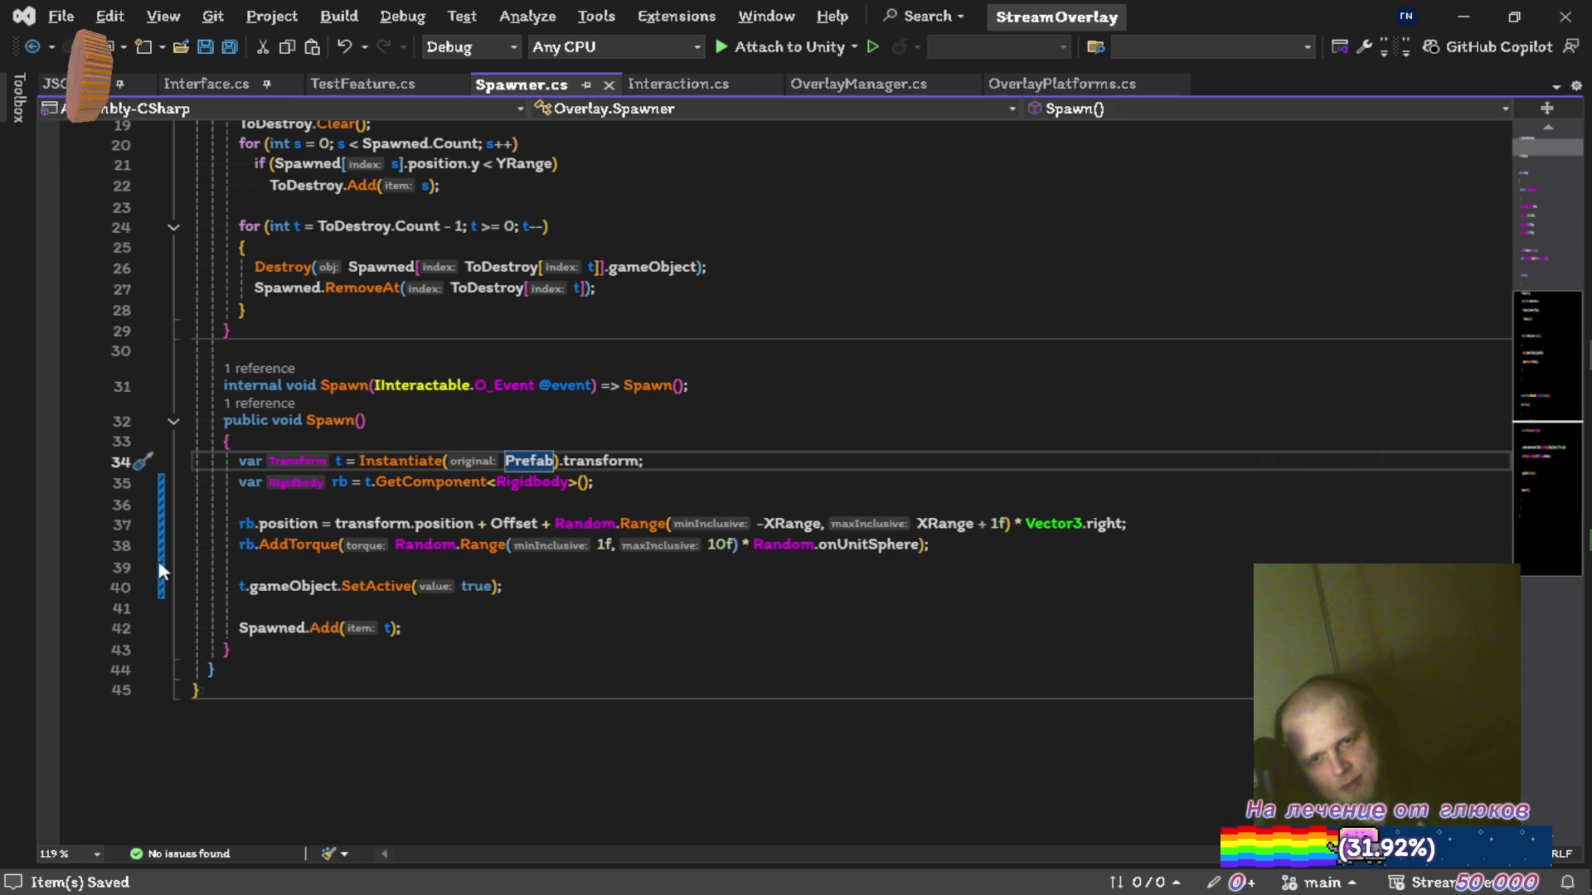
click(563, 572)
Delete the SetActive line and cut the position expression from the rb.position line.
key(ctrl+shift+l)
key(ctrl+shift+l)
key(Up)
key(Up)
key(ctrl+Right)
key(ctrl+Right)
key(ctrl+Right)
key(ctrl+shift+Right)
key(shift+End)
key(ctrl+x)
key(Up)
key(Up)
key(Up)
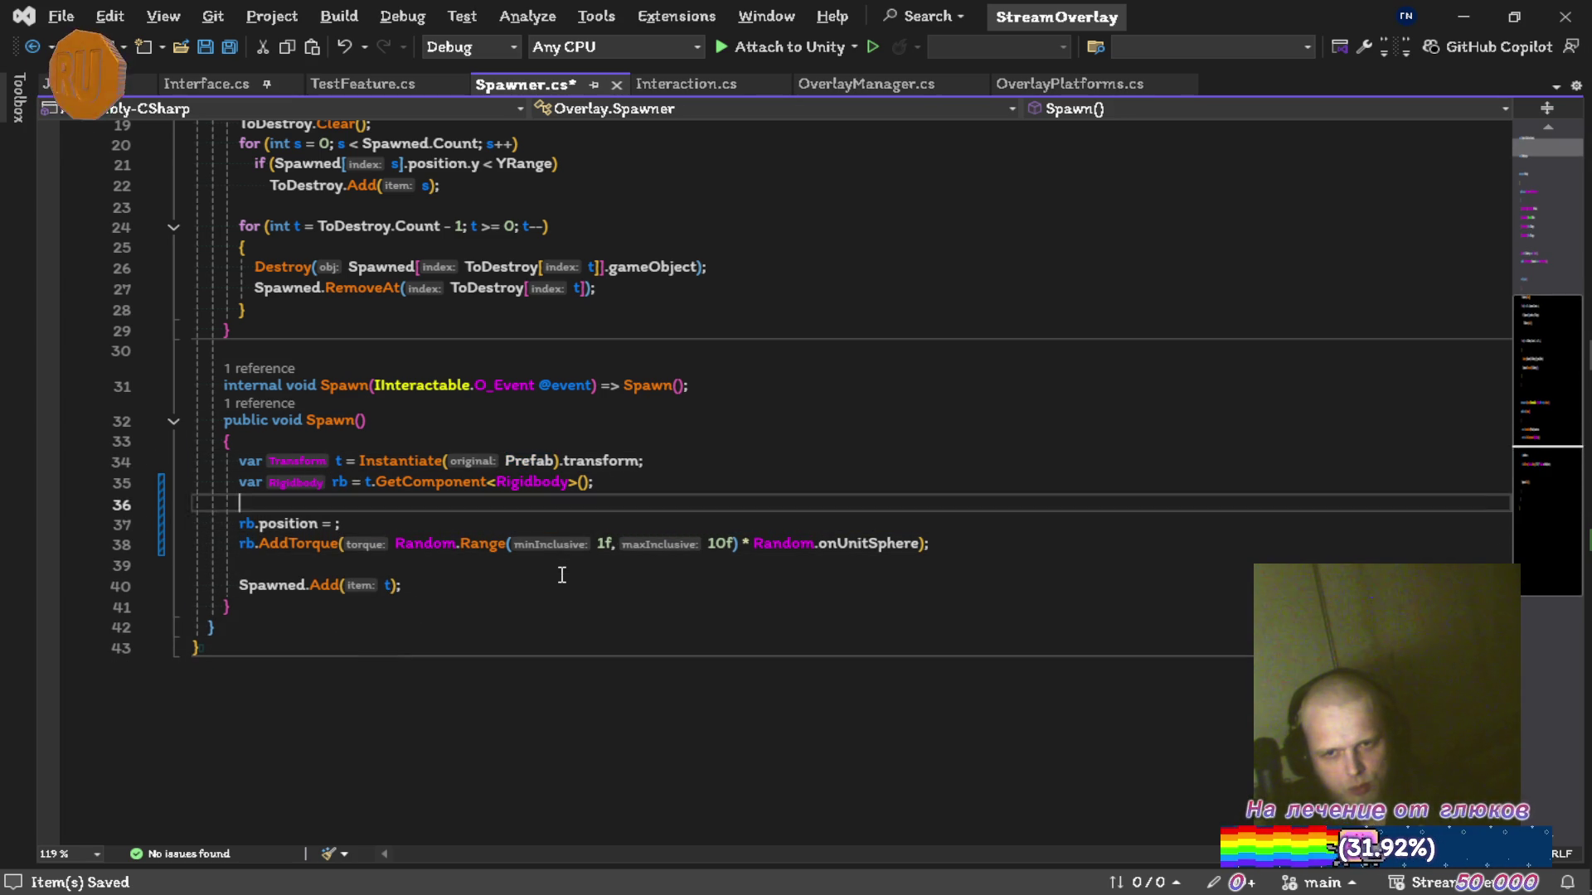
Pass the position expression and Quaternion.identity as Instantiate's extra arguments and save.
key(ctrl+Right)
key(ctrl+Right)
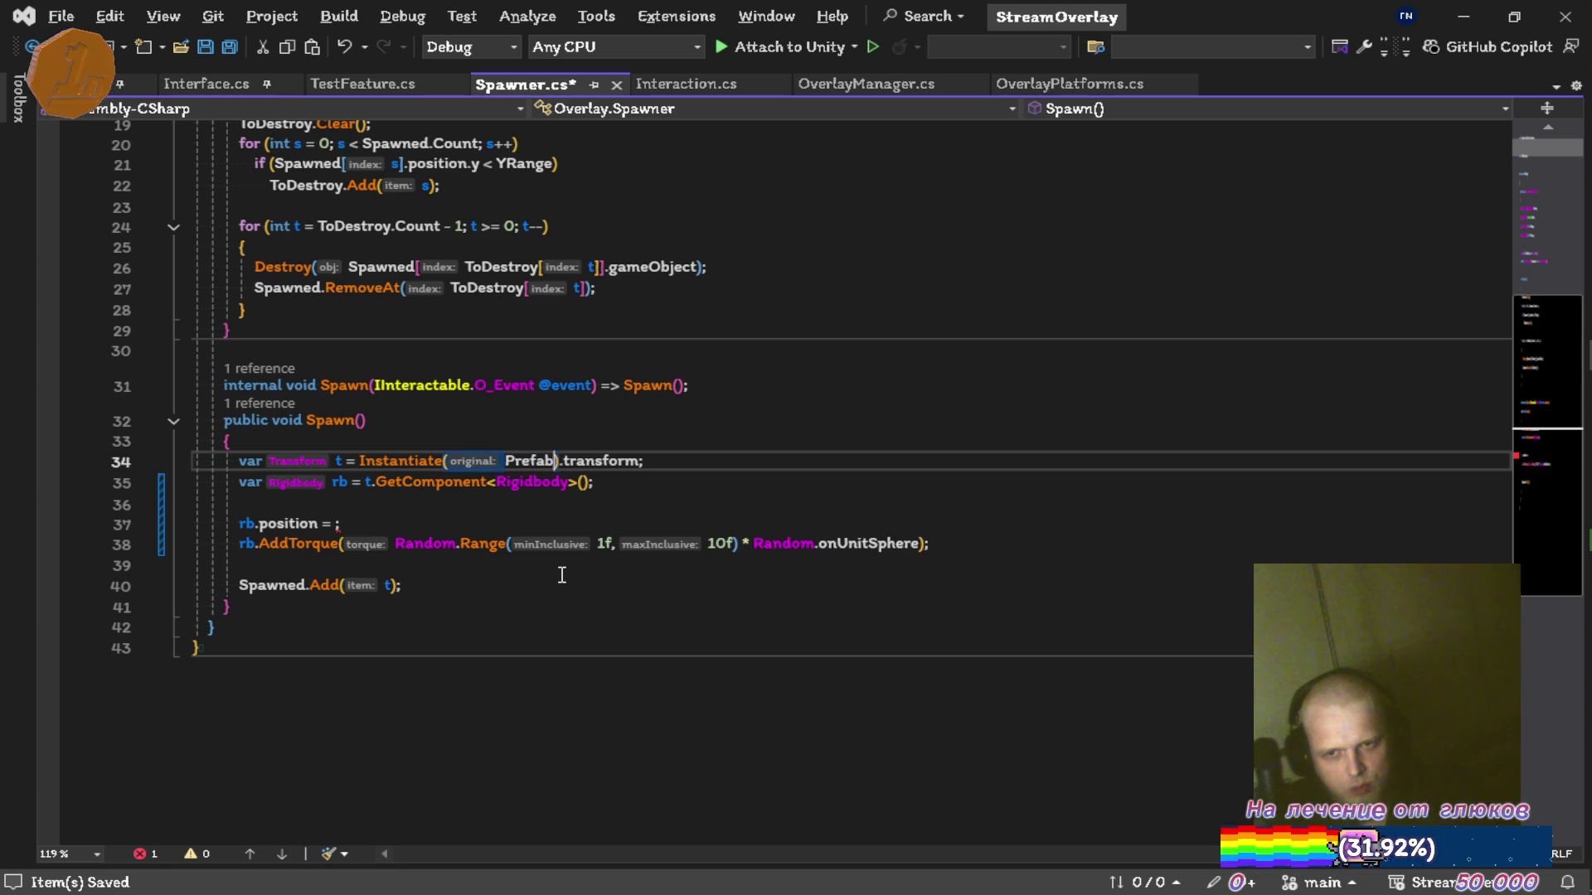
text(,)
key(ctrl+v)
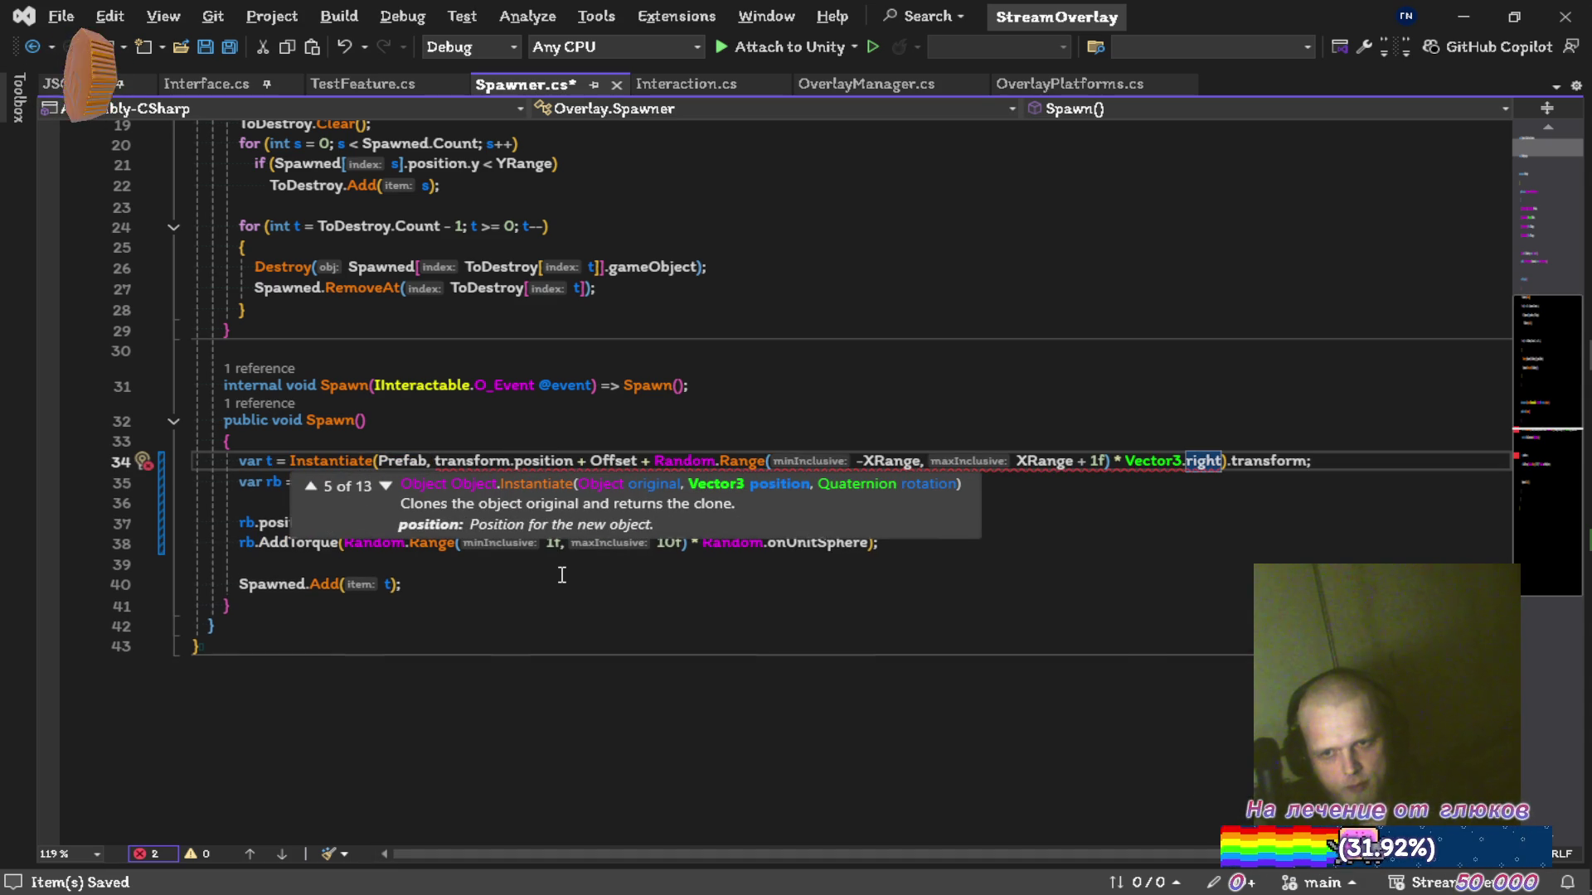
text(, )
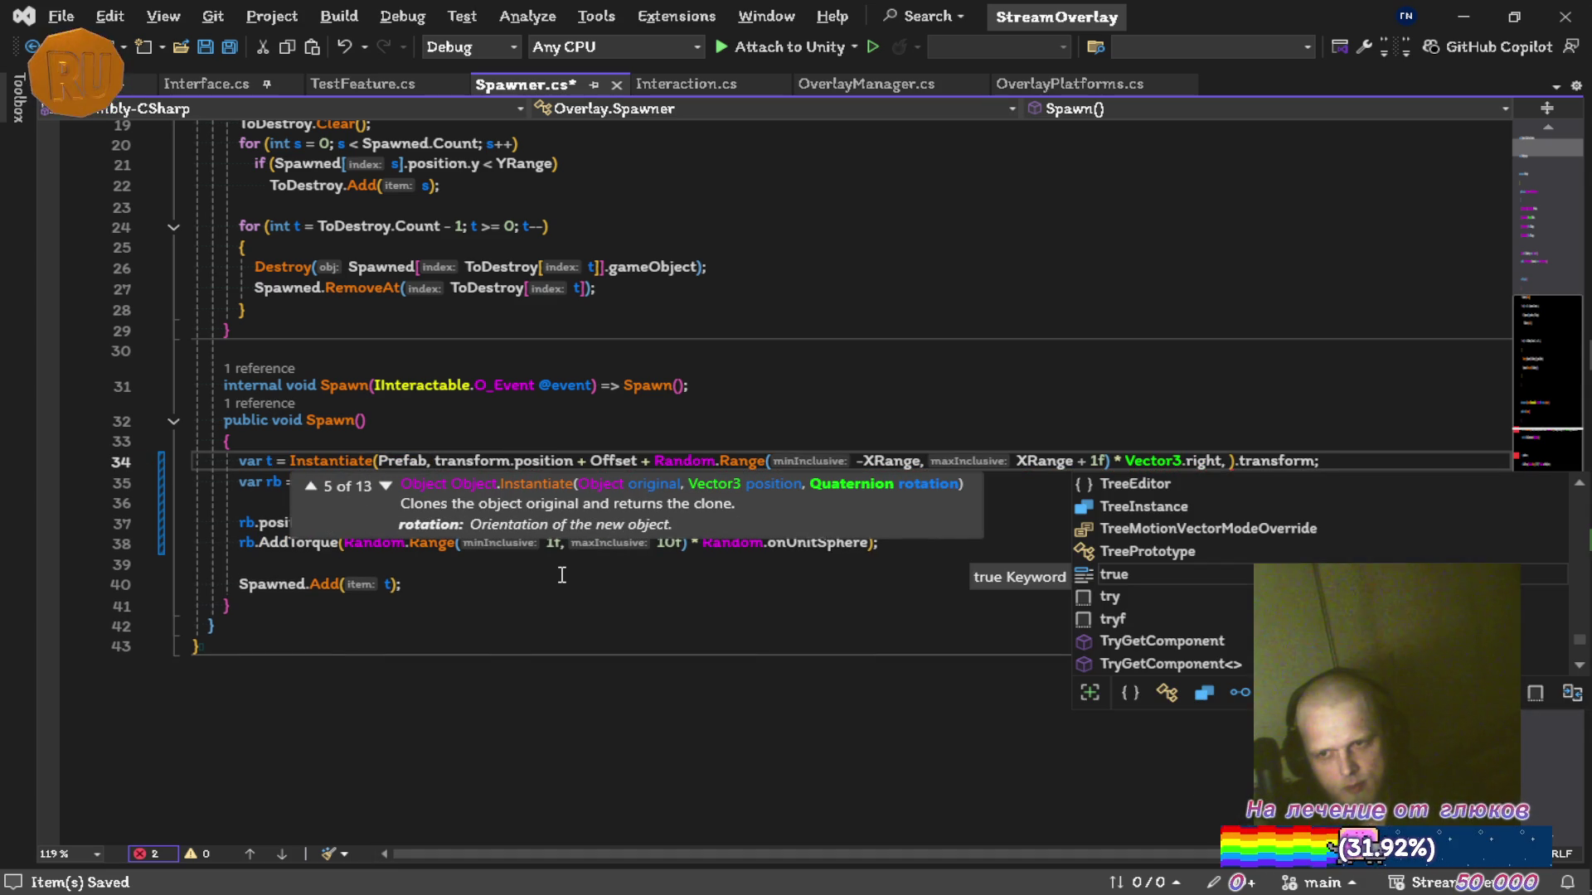
text(ident)
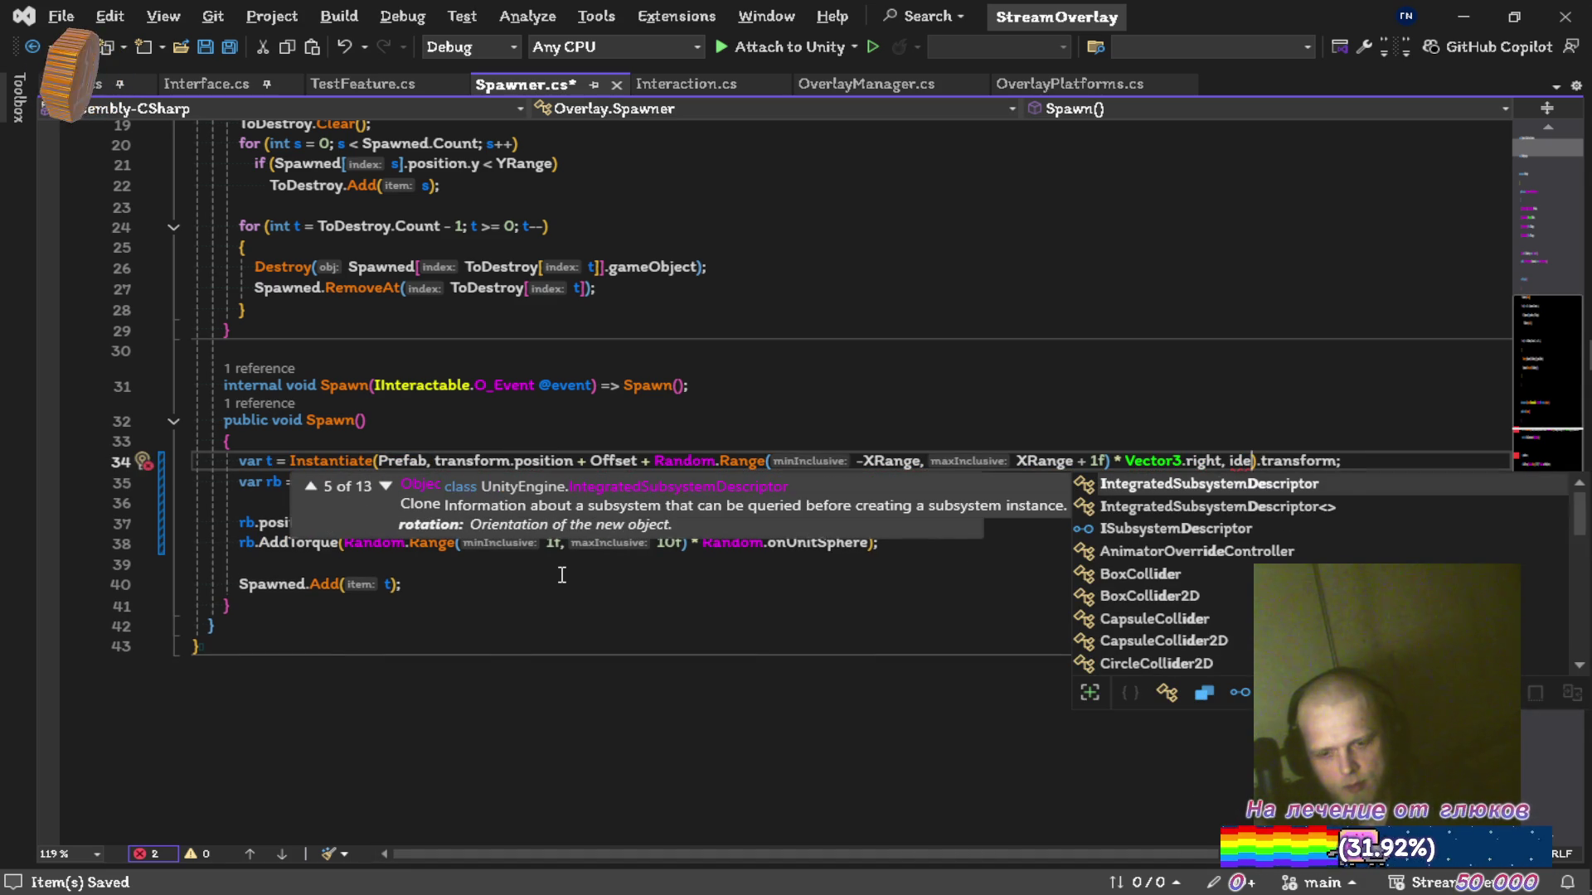
text(ity)
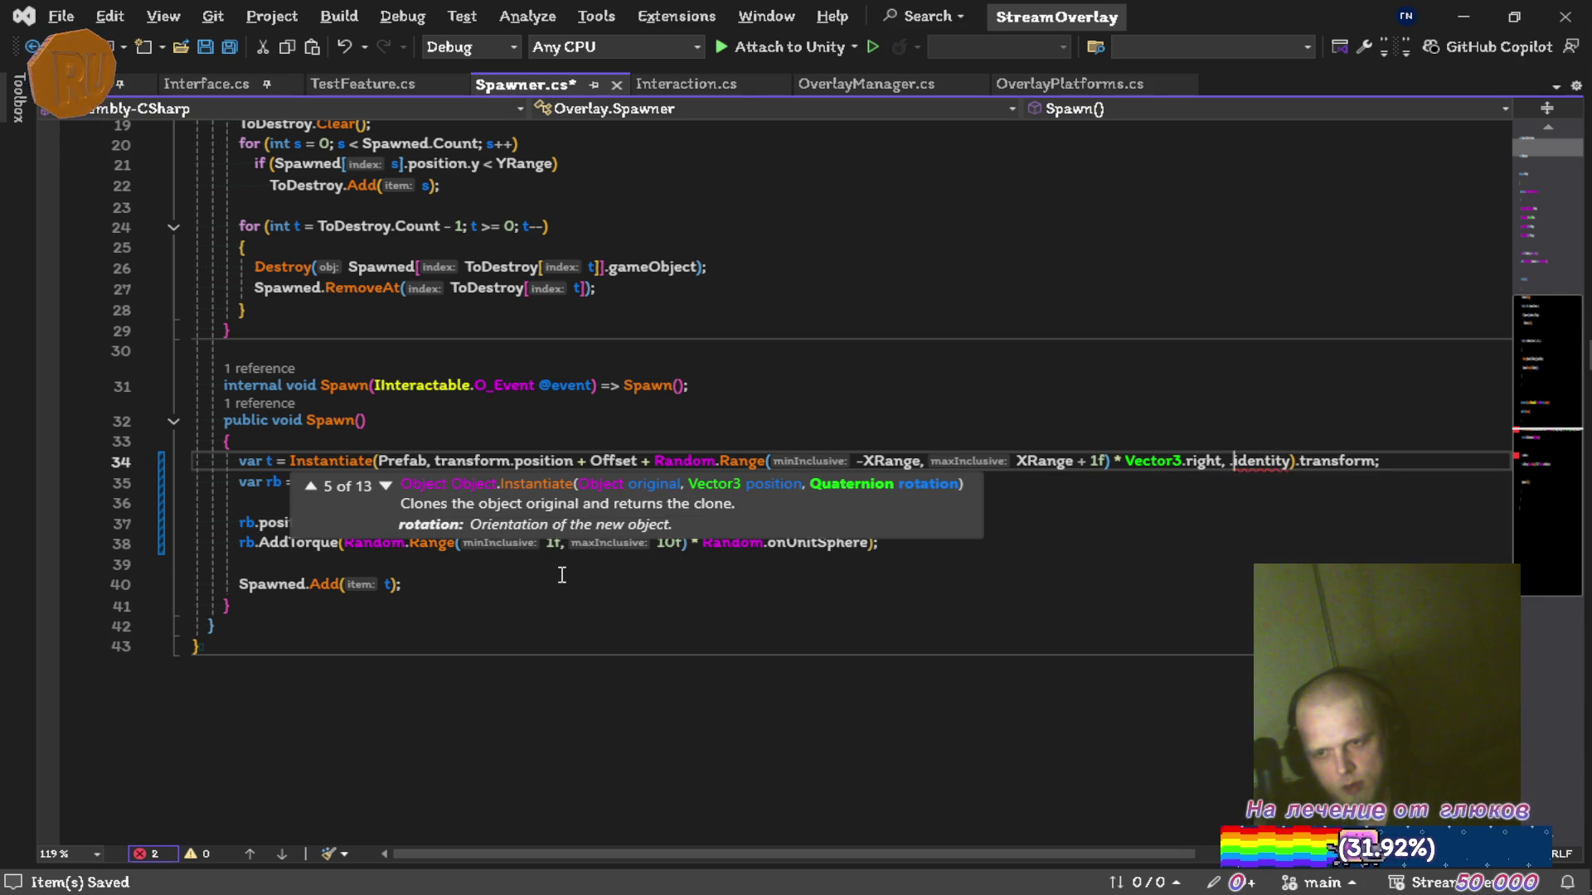
text(Qua)
text(.)
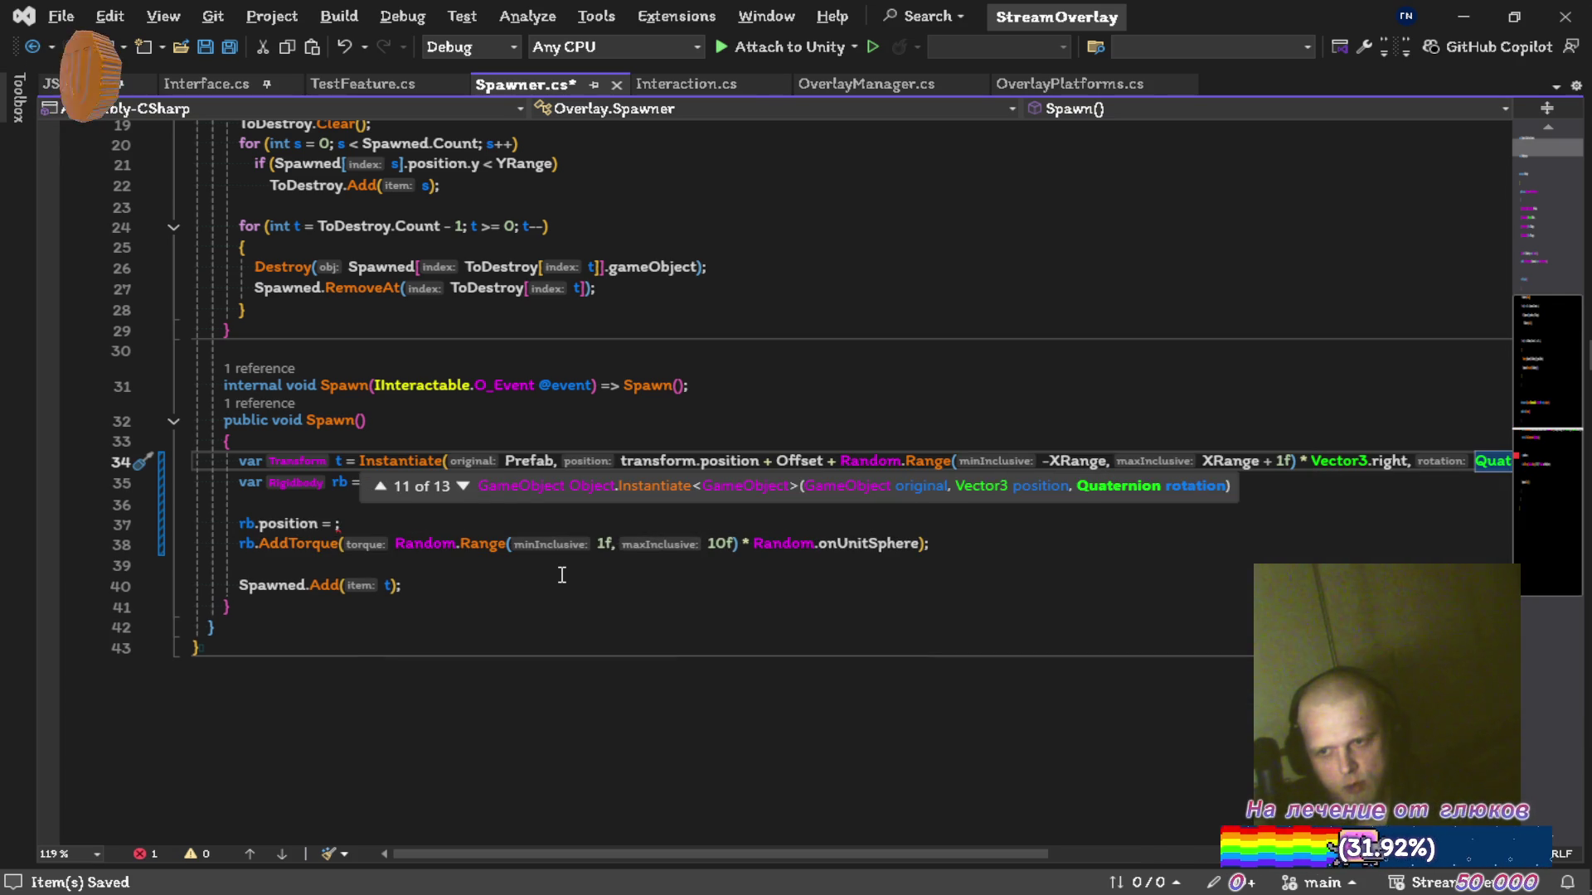
key(Escape)
key(ctrl+s)
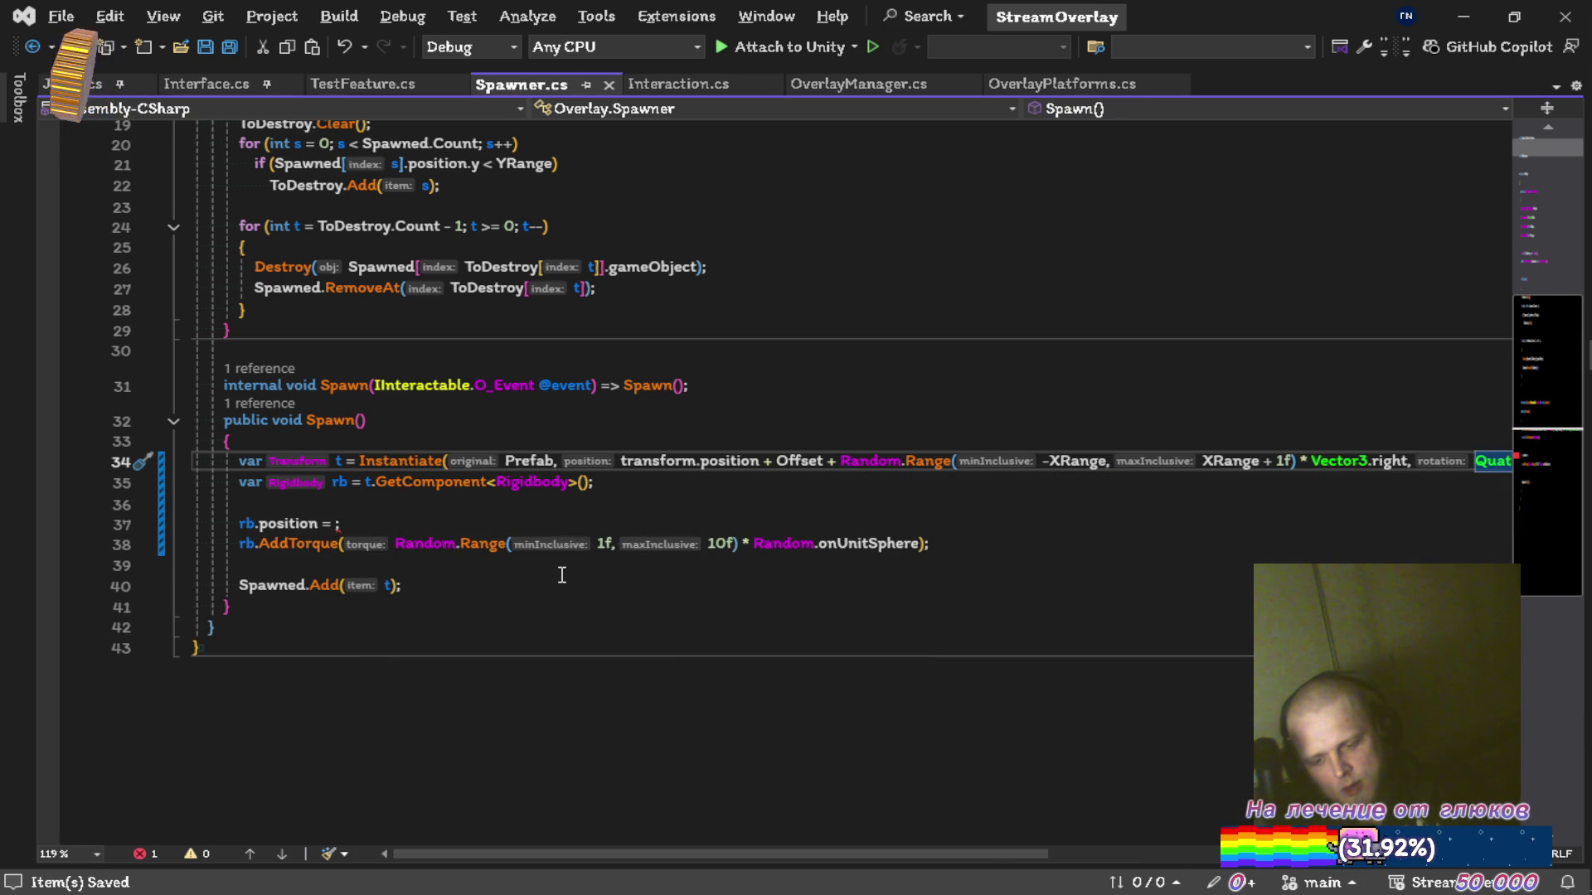
Delete the empty rb.position line and wrap Instantiate's arguments onto separate lines.
key(Down)
key(Down)
key(Down)
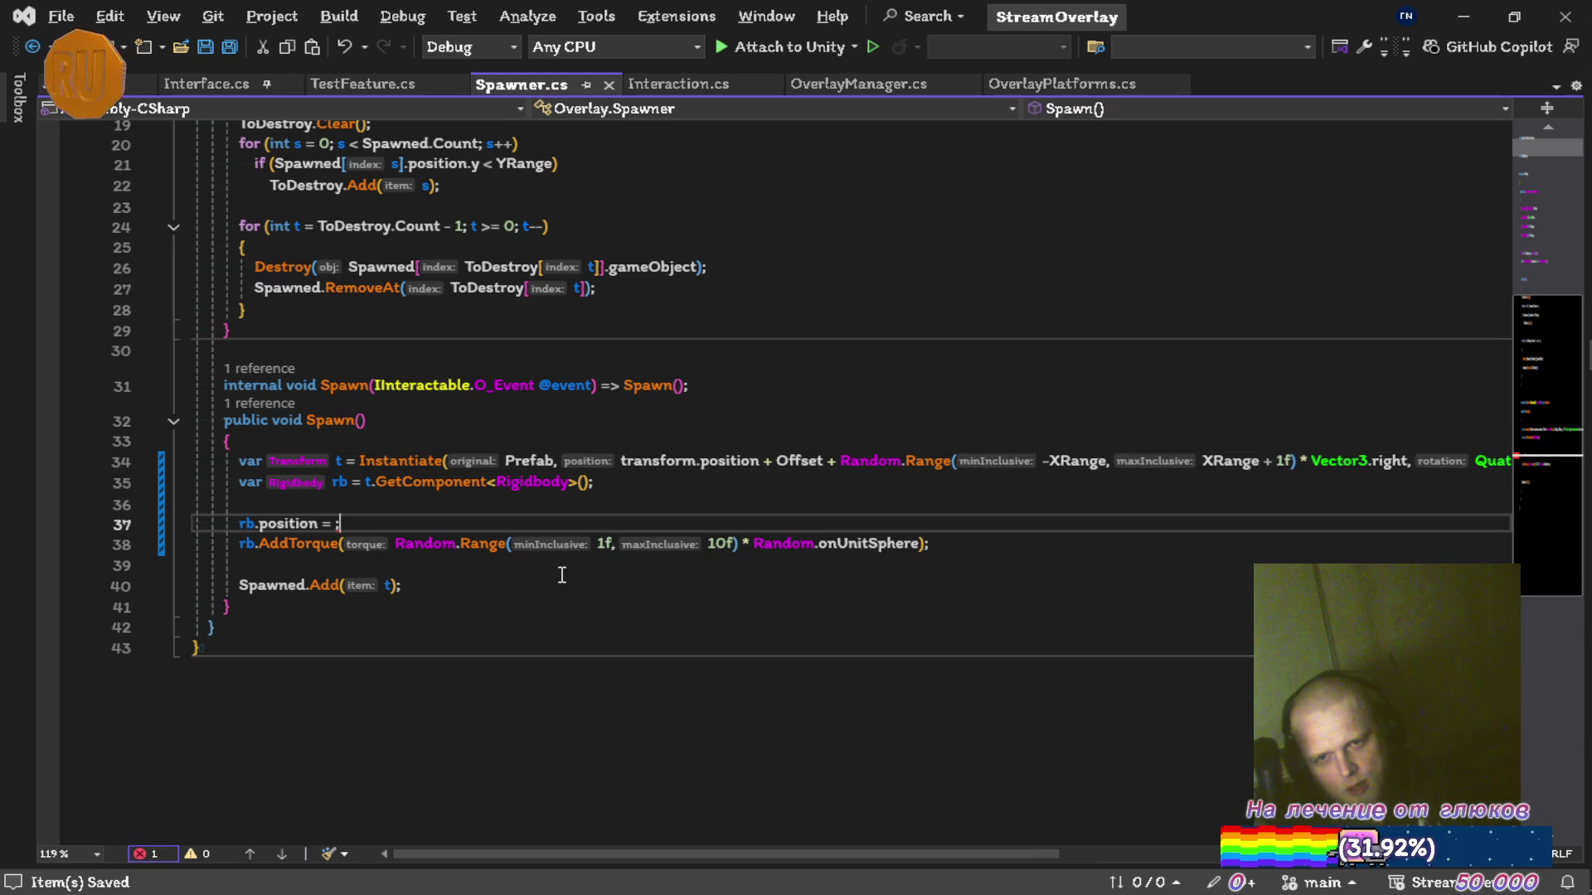
key(ctrl+x)
key(Up)
key(Up)
key(Up)
key(ctrl+Right)
key(ctrl+Right)
key(ctrl+Right)
key(ctrl+shift+Right)
key(ctrl+Right)
key(Return)
key(ctrl+Right)
key(ctrl+Right)
key(ctrl+Right)
key(ctrl+Right)
key(ctrl+Right)
key(ctrl+Right)
key(Return)
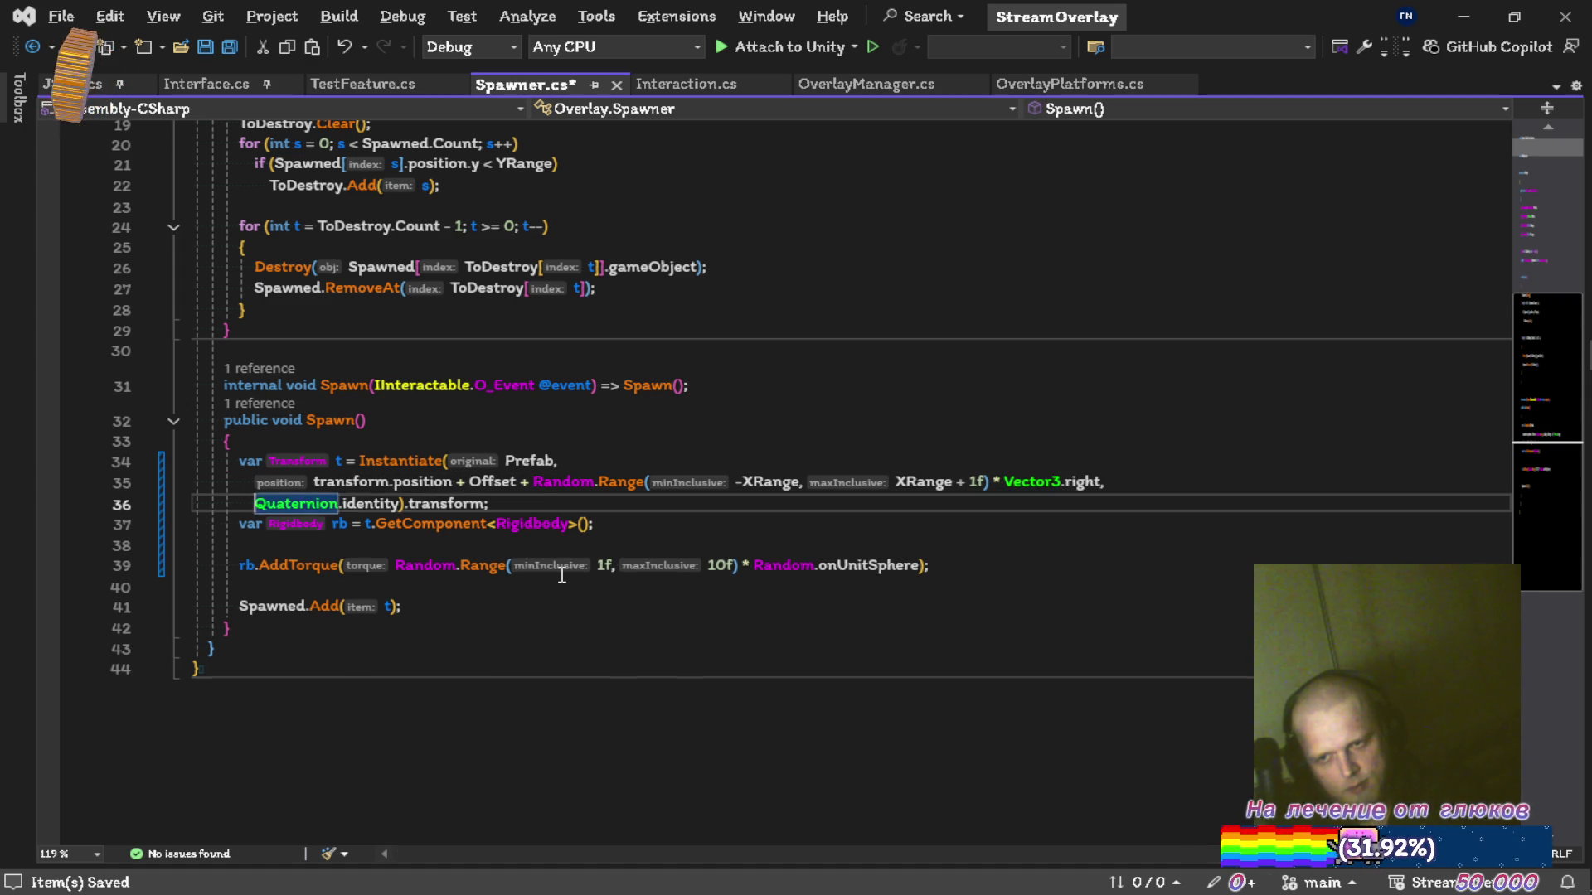
Confirm Instantiate uses the position-and-rotation overload and remove the stray trailing comma.
key(ctrl+Right)
key(ctrl+Right)
key(ctrl+Right)
key(Left)
key(Left)
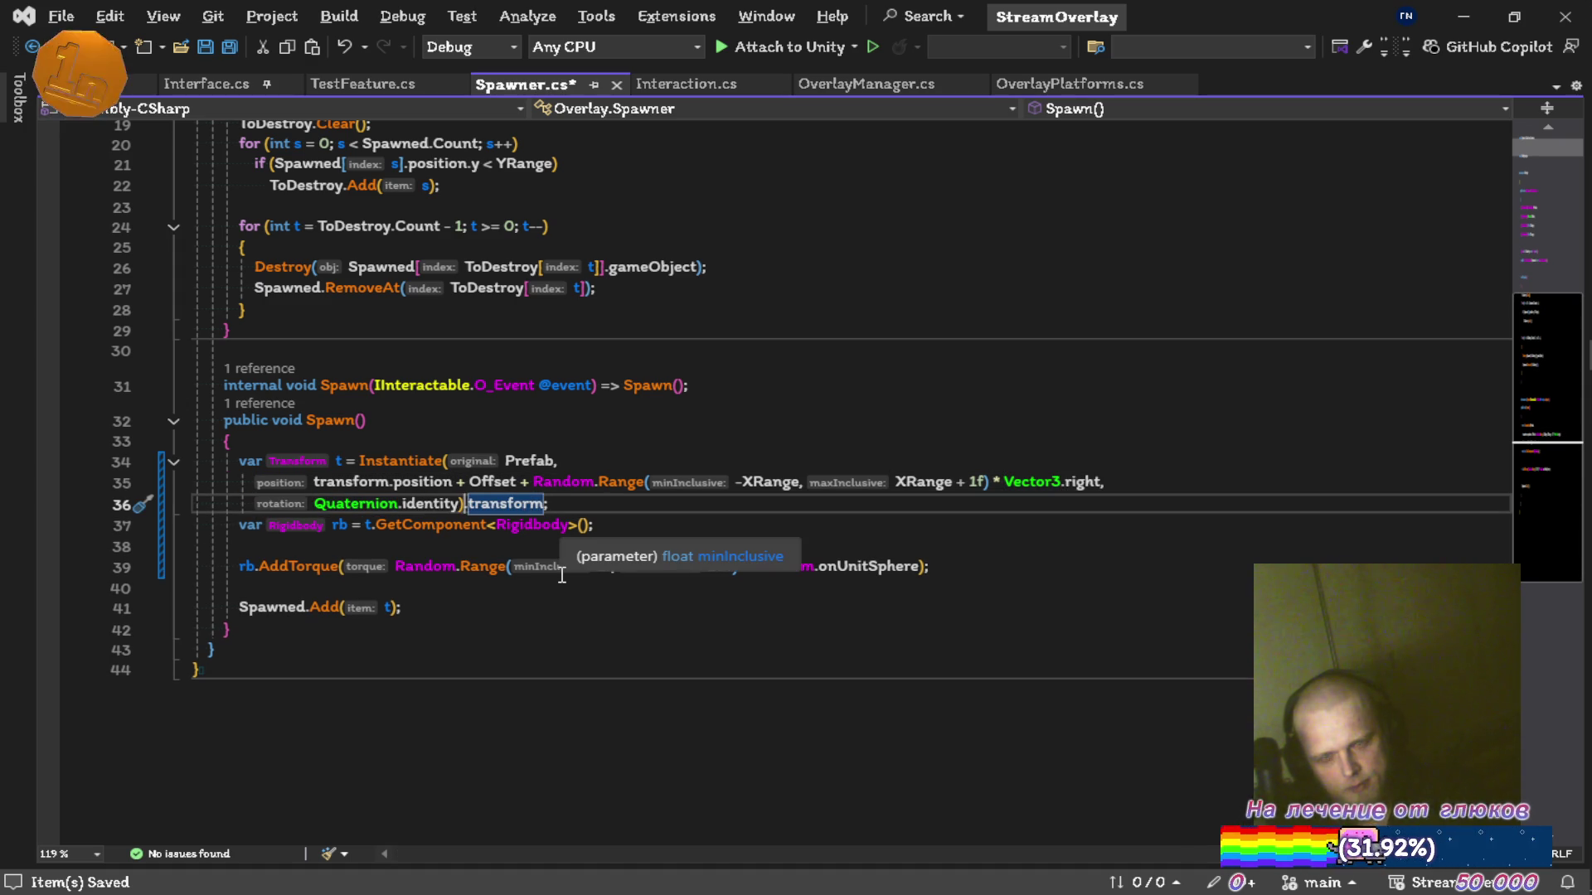
key(Left)
key(Left)
text(,)
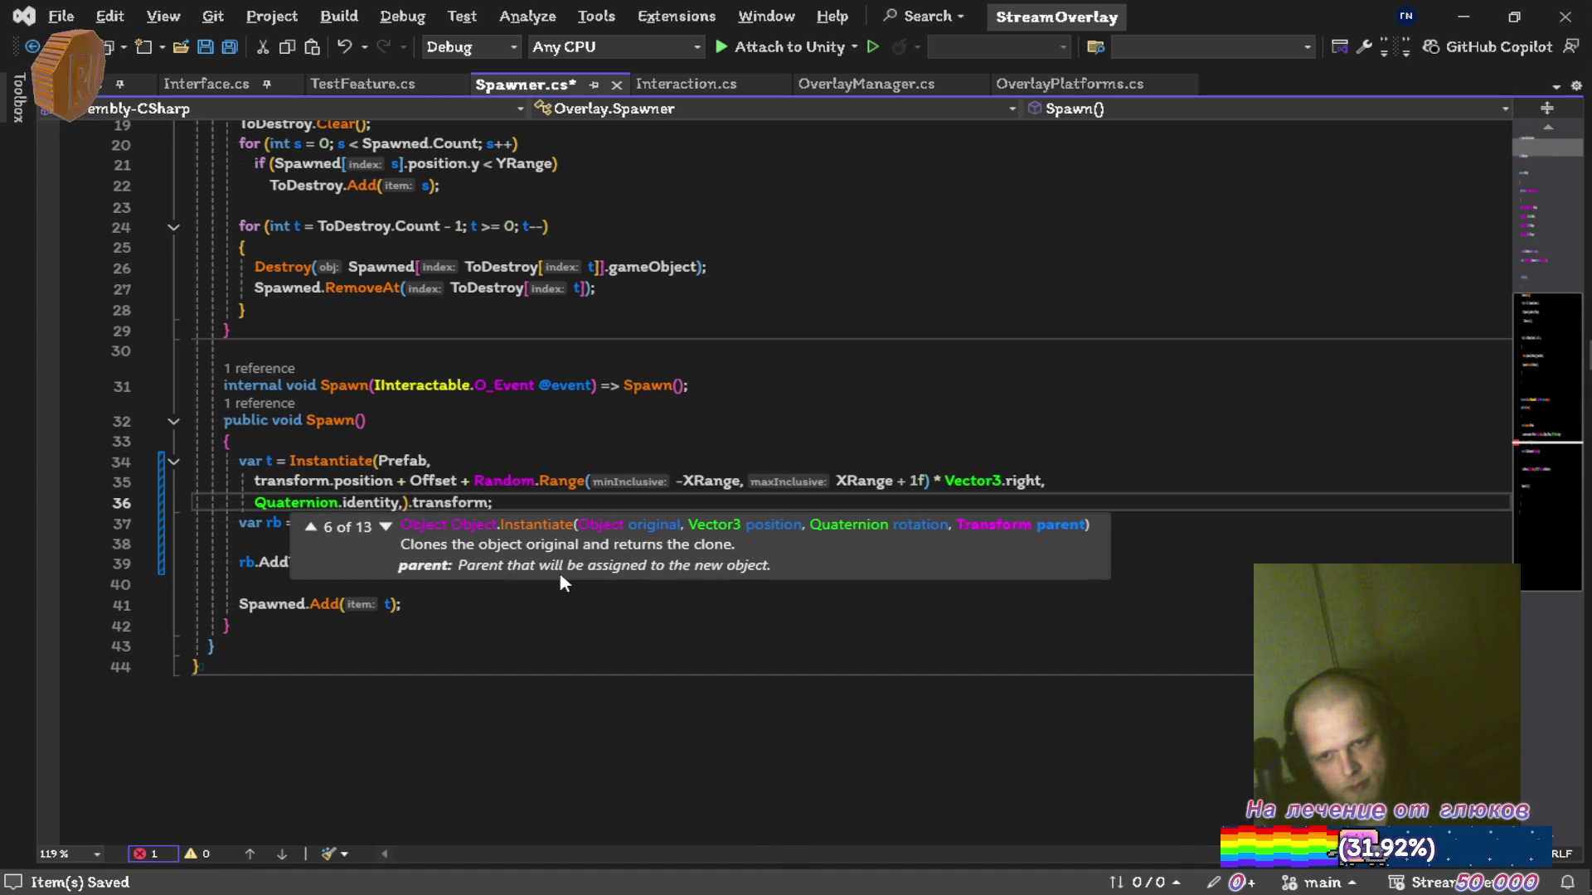
key(Down)
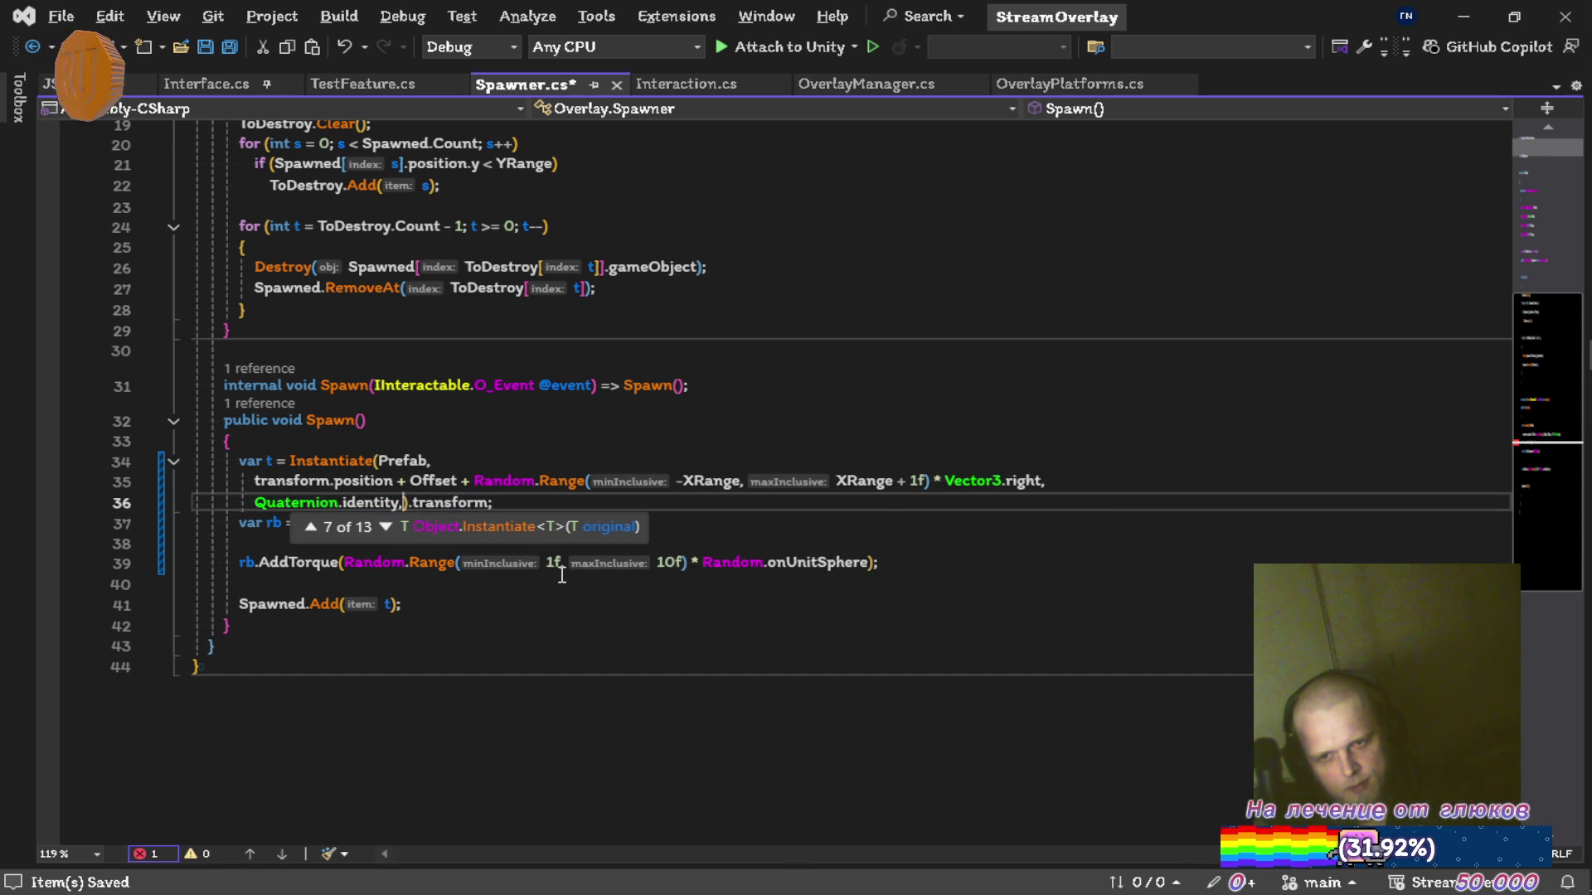
key(Down)
key(Down)
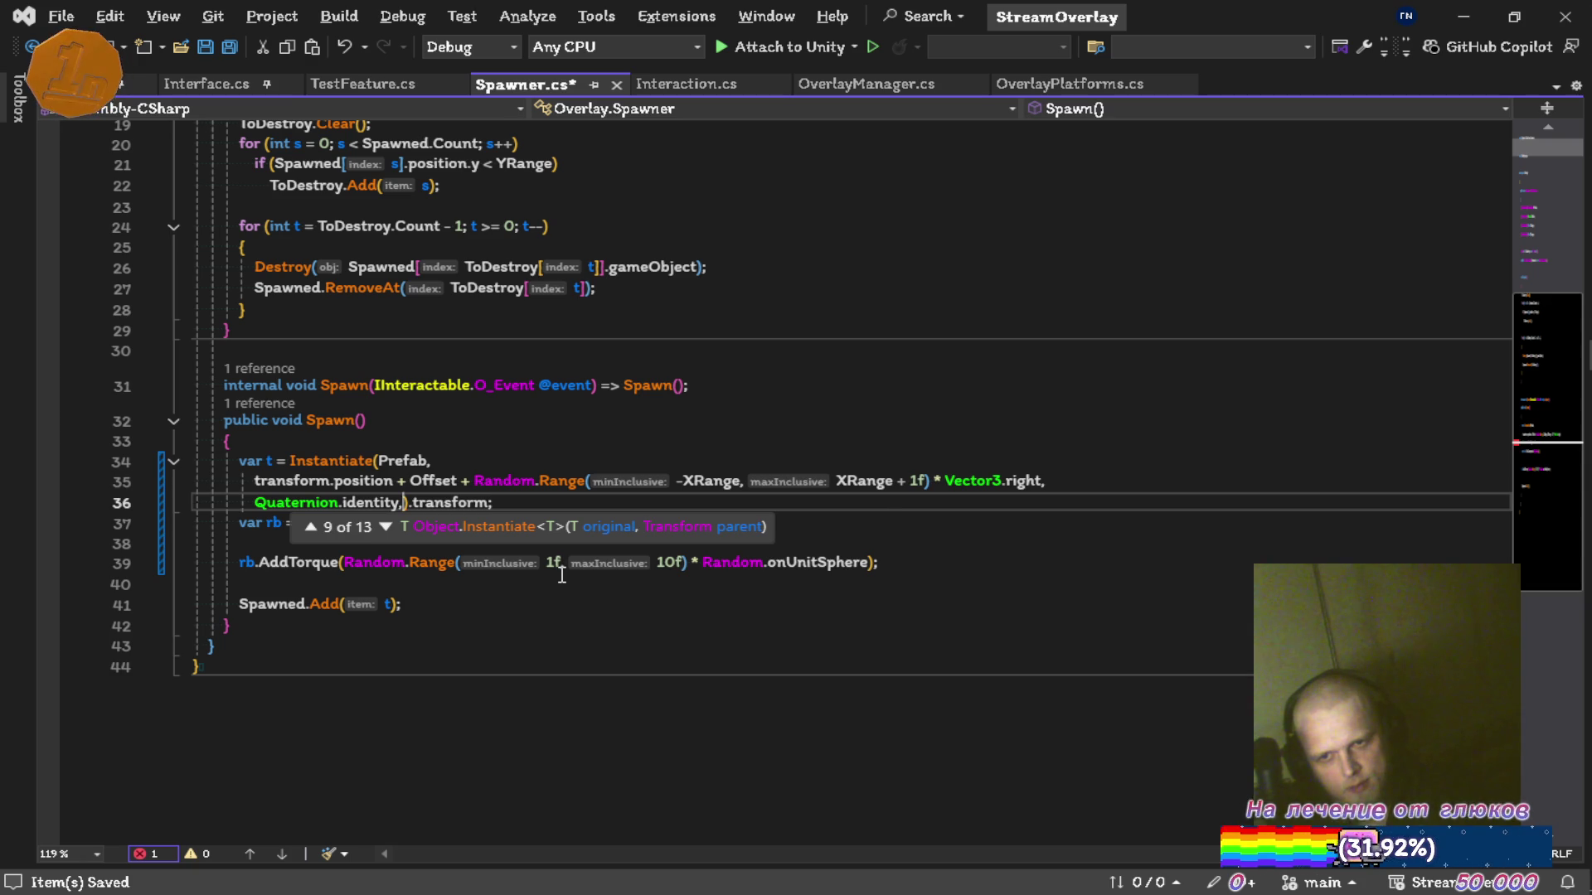
key(Up)
key(Down)
key(Down)
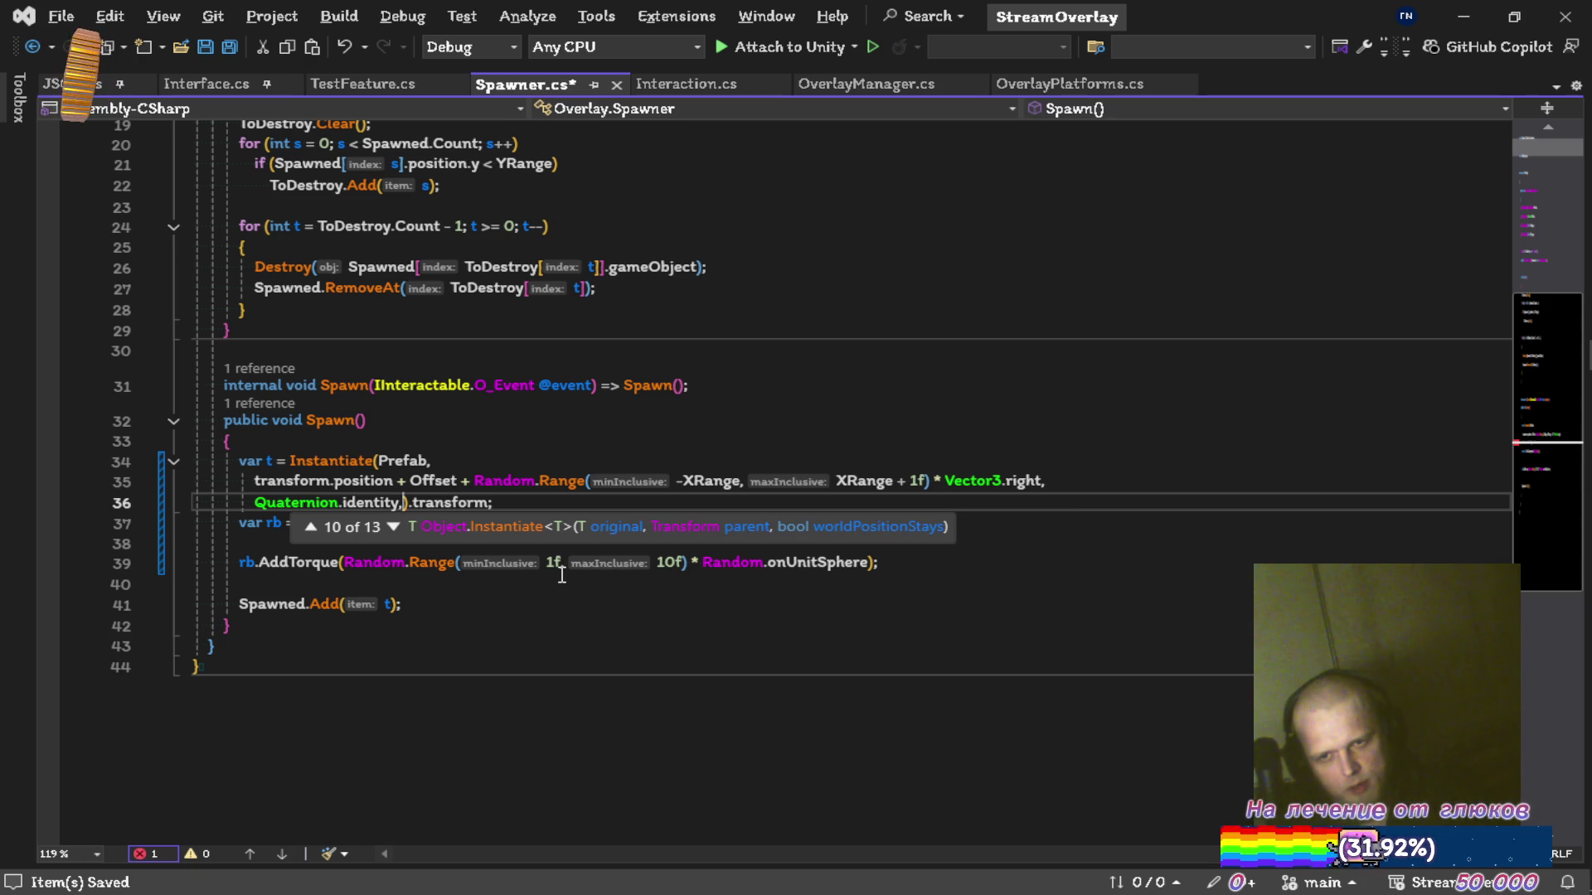
key(Down)
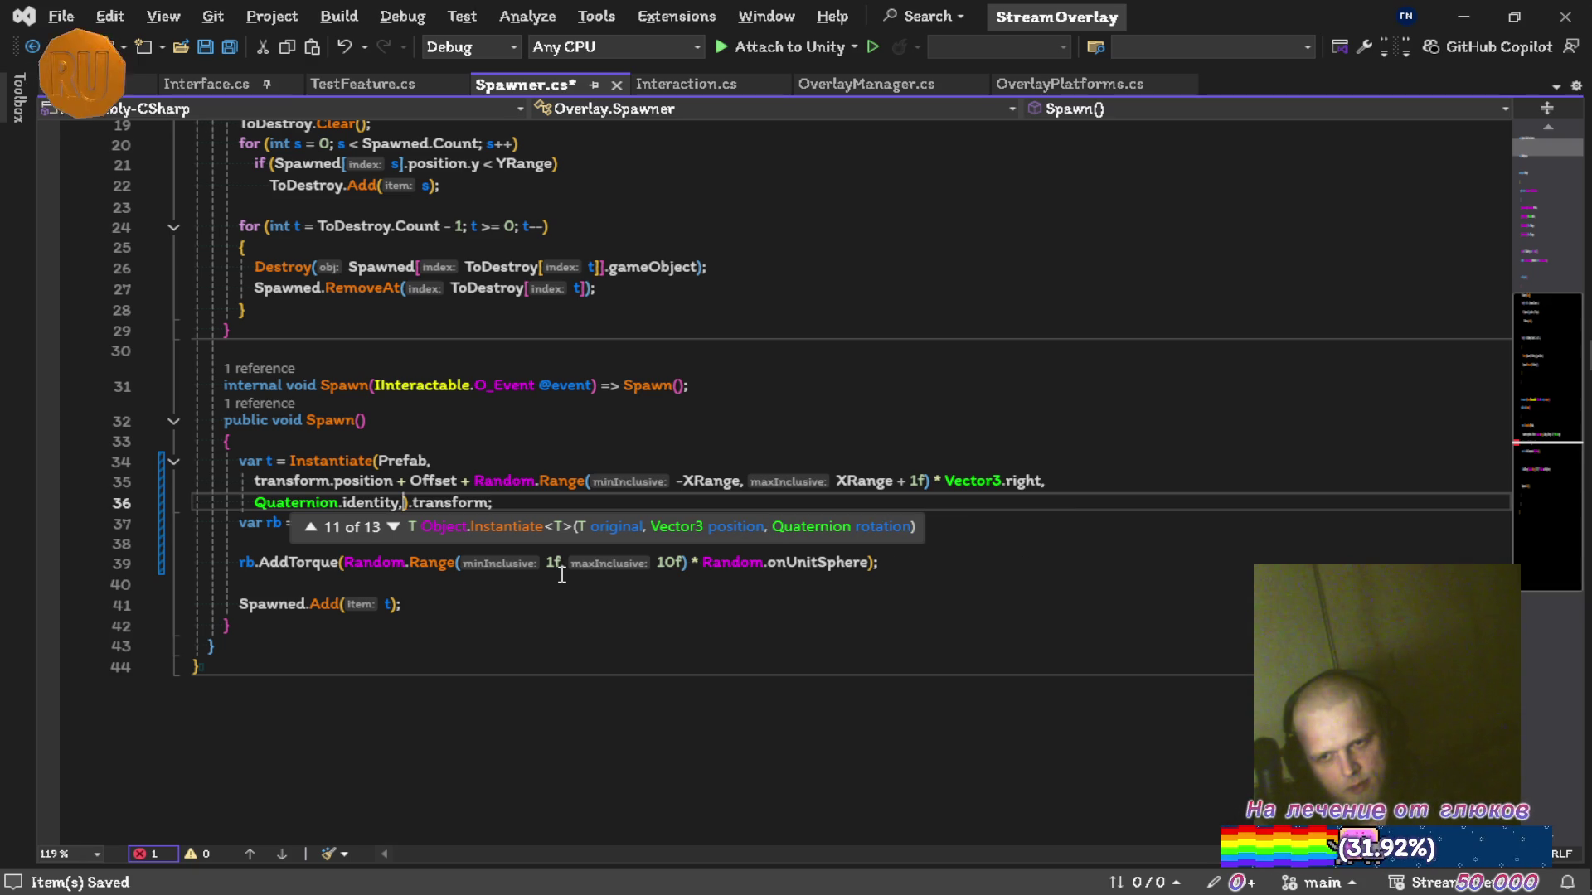
key(Down)
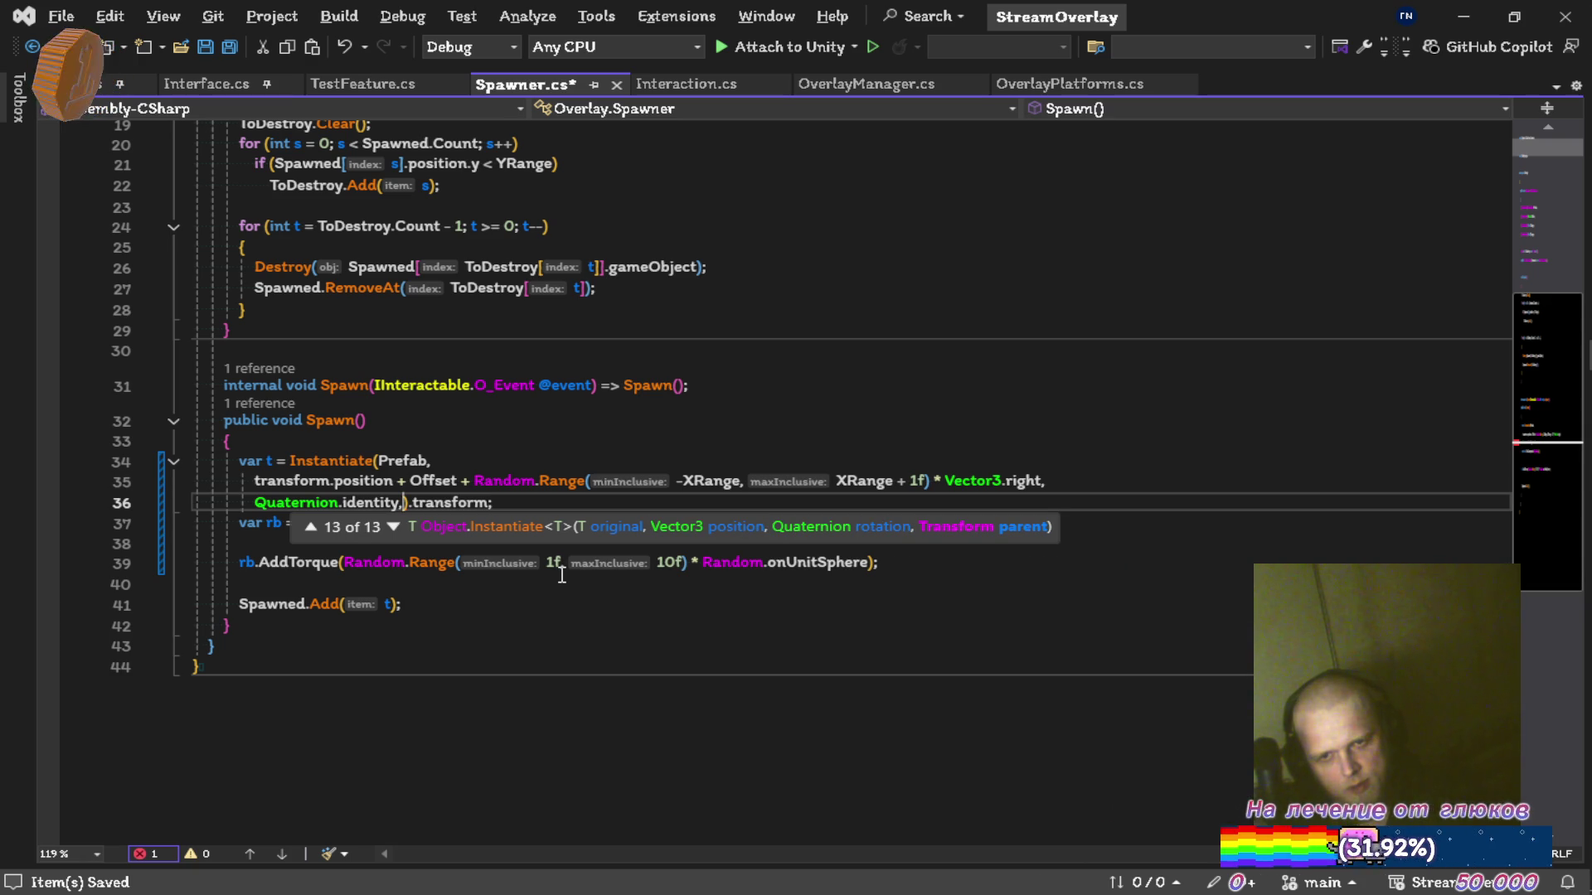
key(BackSpace)
key(Escape)
Replace rb in AddTorque with t.GetComponent<Rigidbody>() and delete the var rb line.
key(Down)
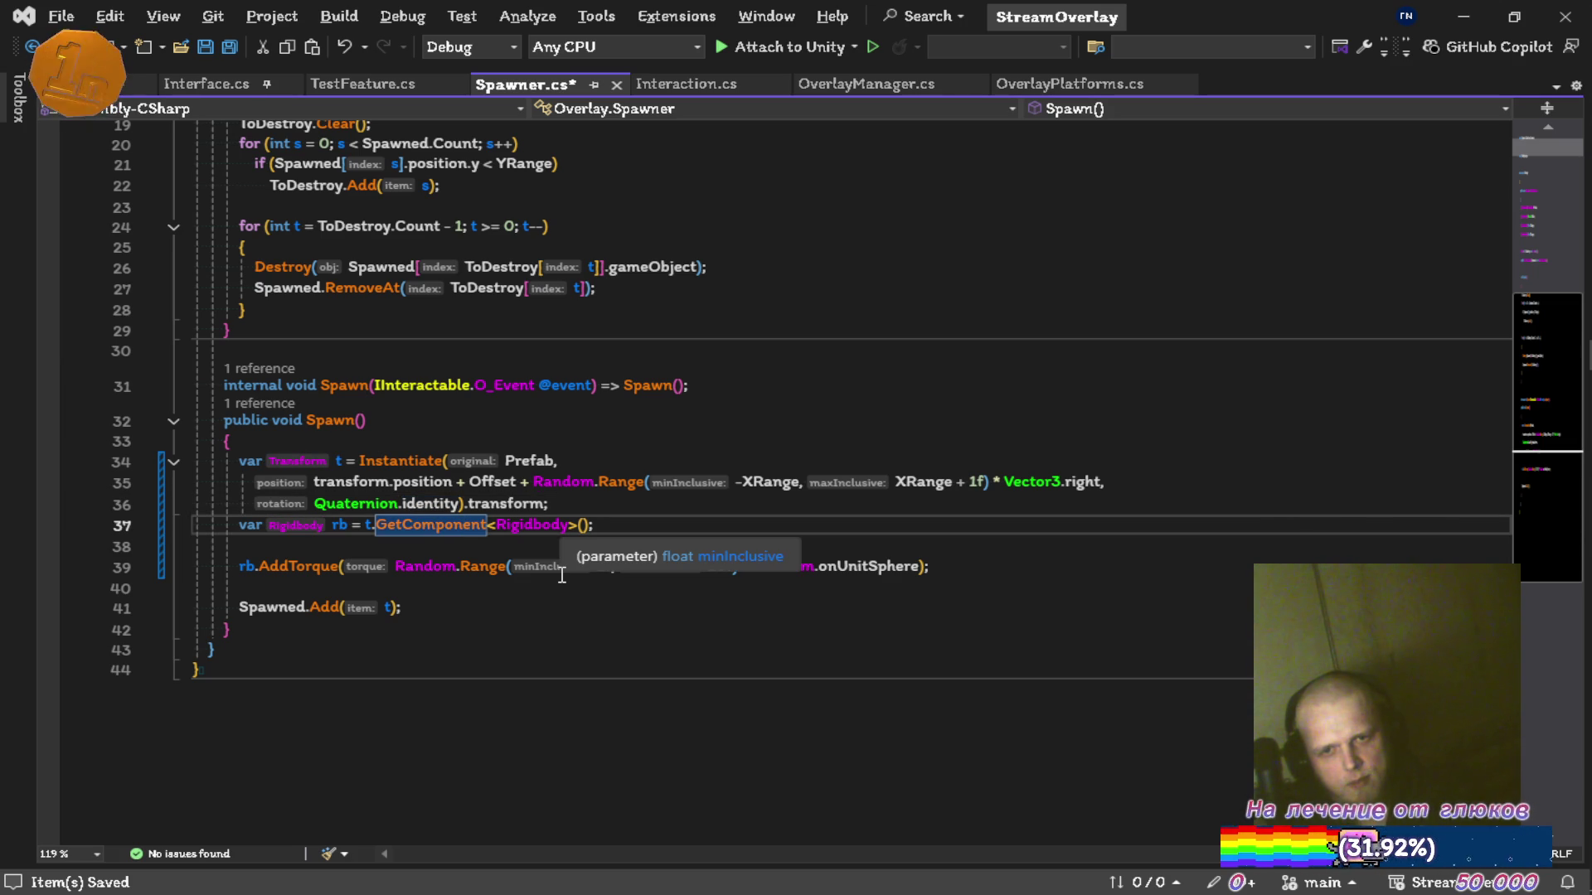
key(ctrl+Left)
key(ctrl+Left)
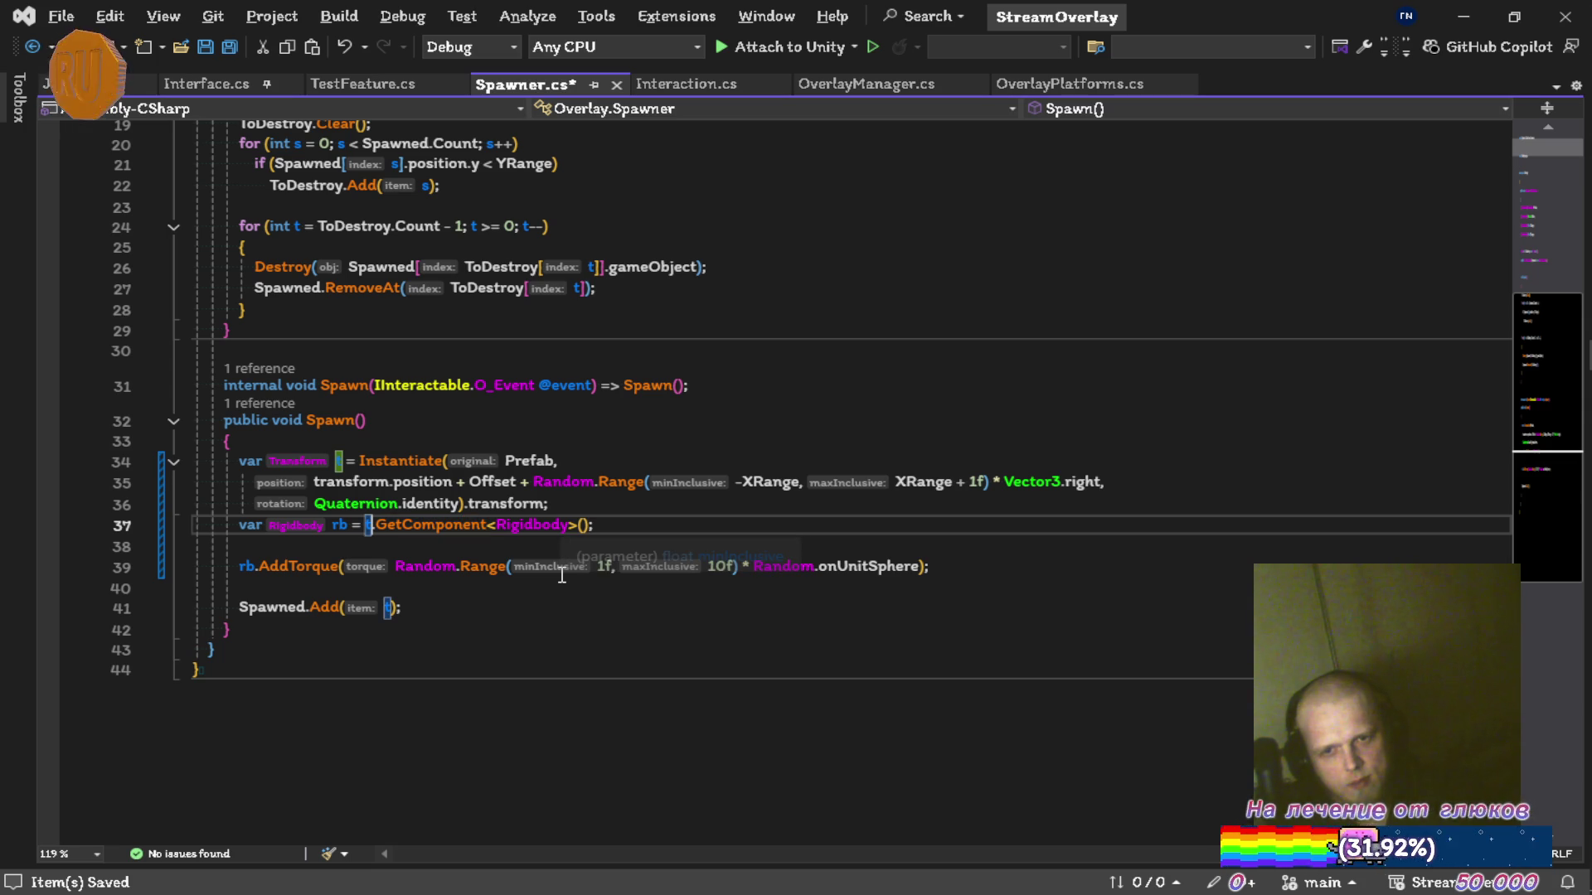
key(ctrl+shift+Right)
key(ctrl+shift+Right)
key(ctrl+shift+Right)
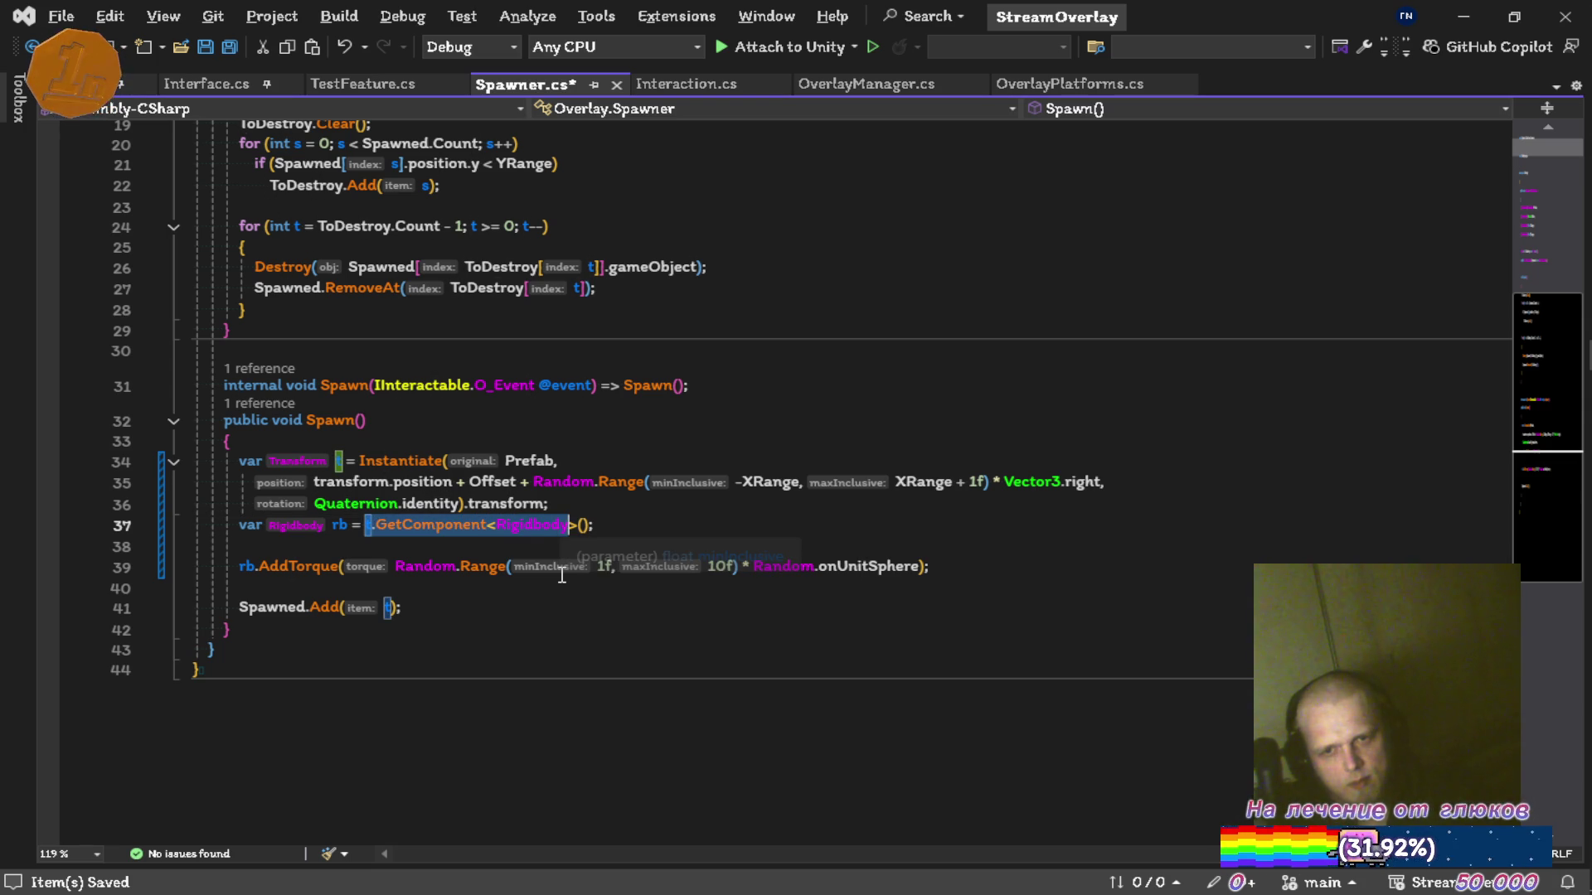
key(ctrl+x)
key(Down)
key(Down)
key(Home)
key(ctrl+shift+Right)
key(ctrl+v)
key(Up)
key(Up)
key(ctrl+x)
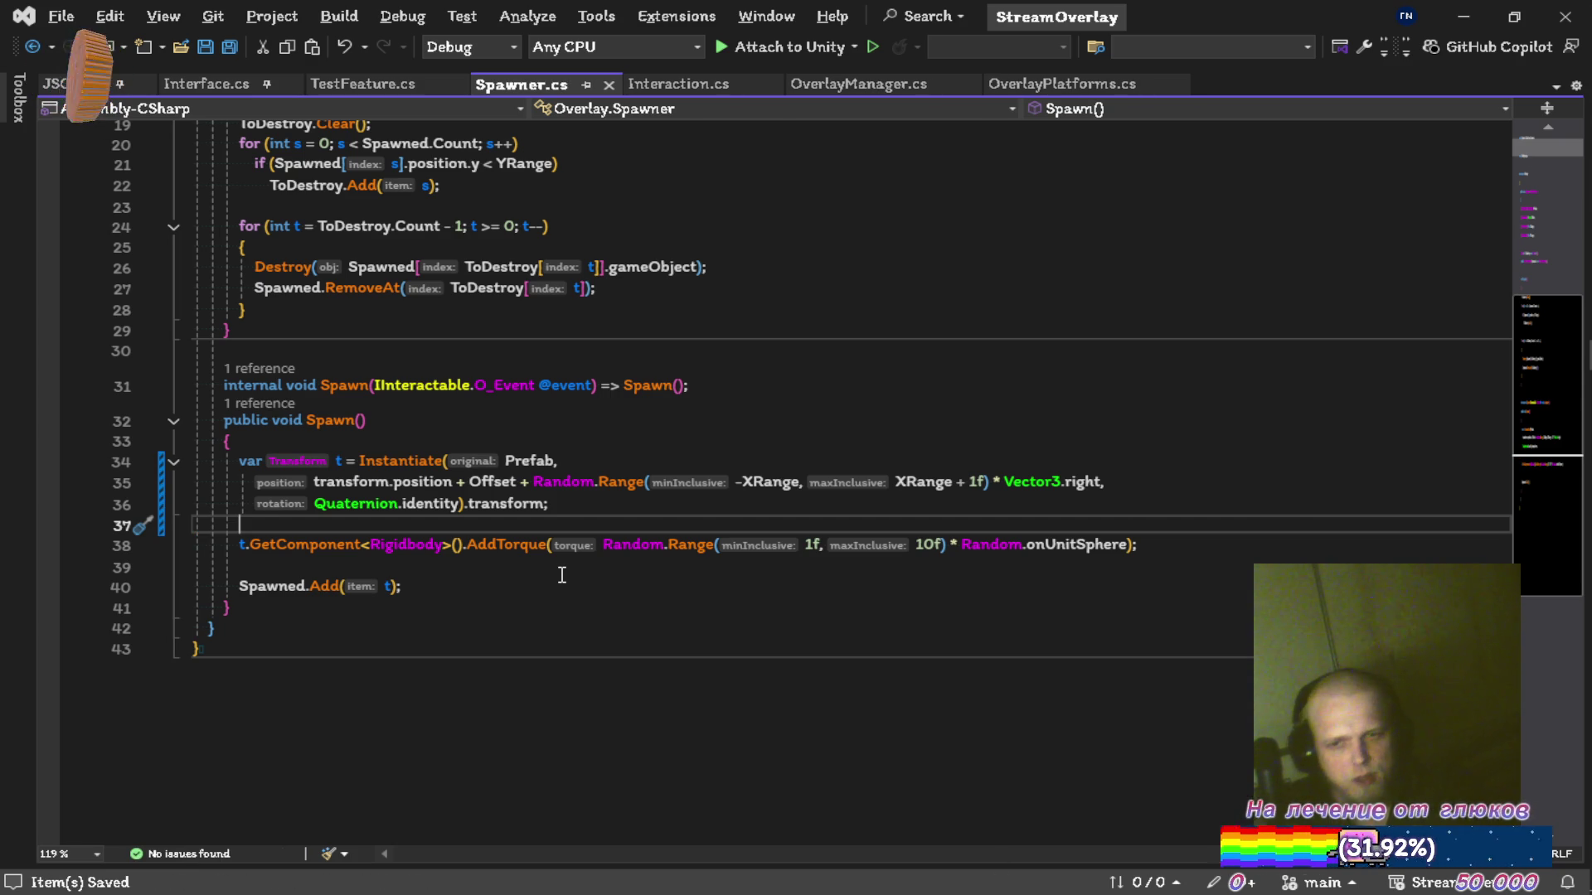
Split the GetComponent/AddTorque chain onto separate lines and save.
key(Up)
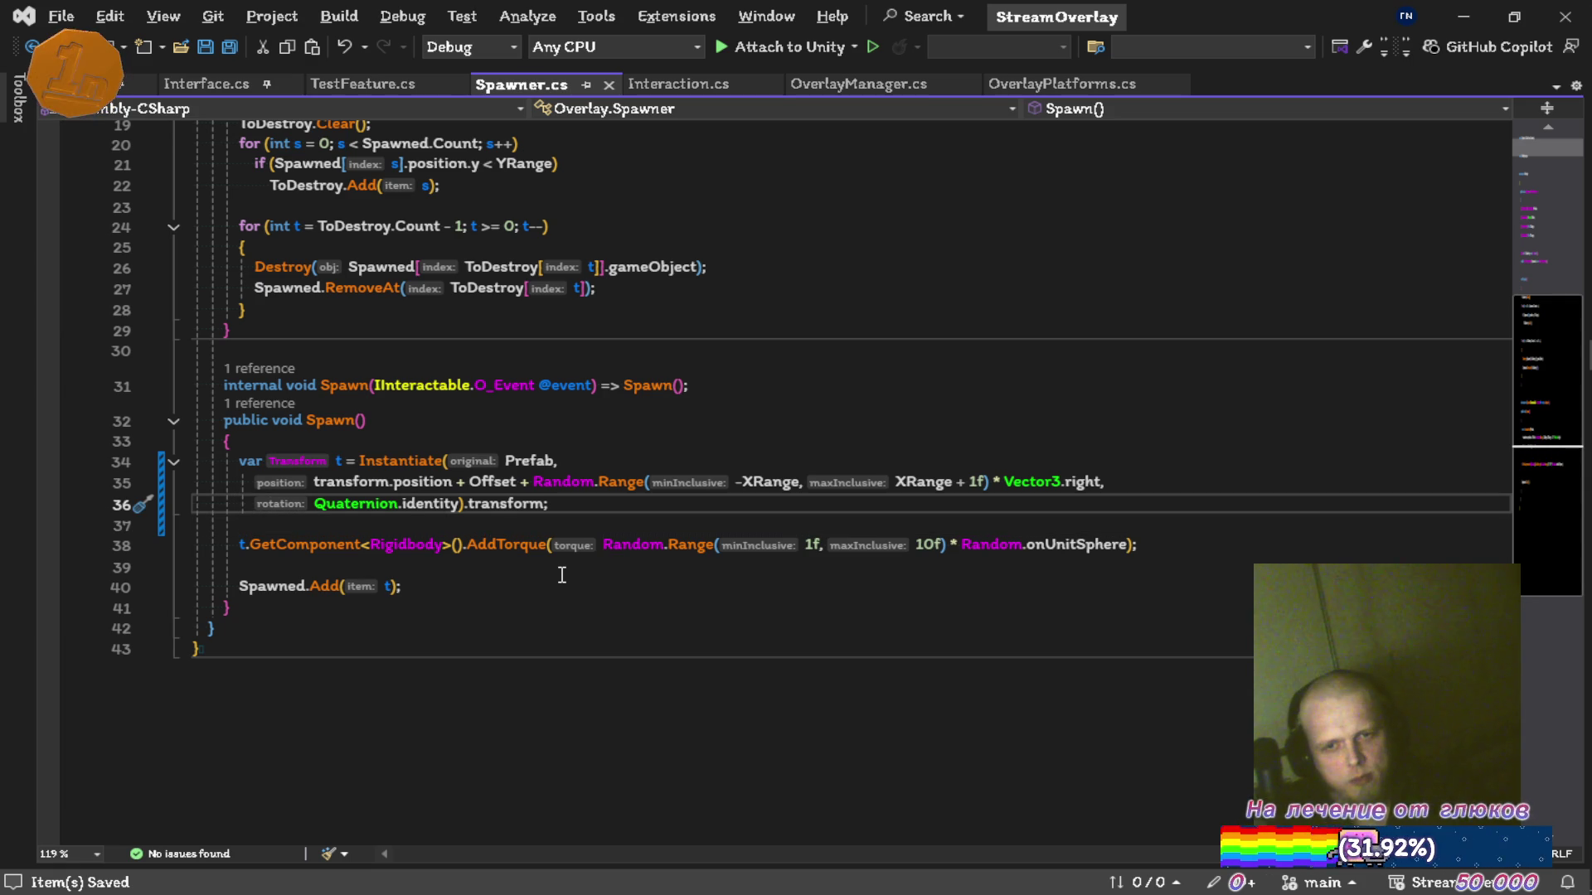
click(497, 546)
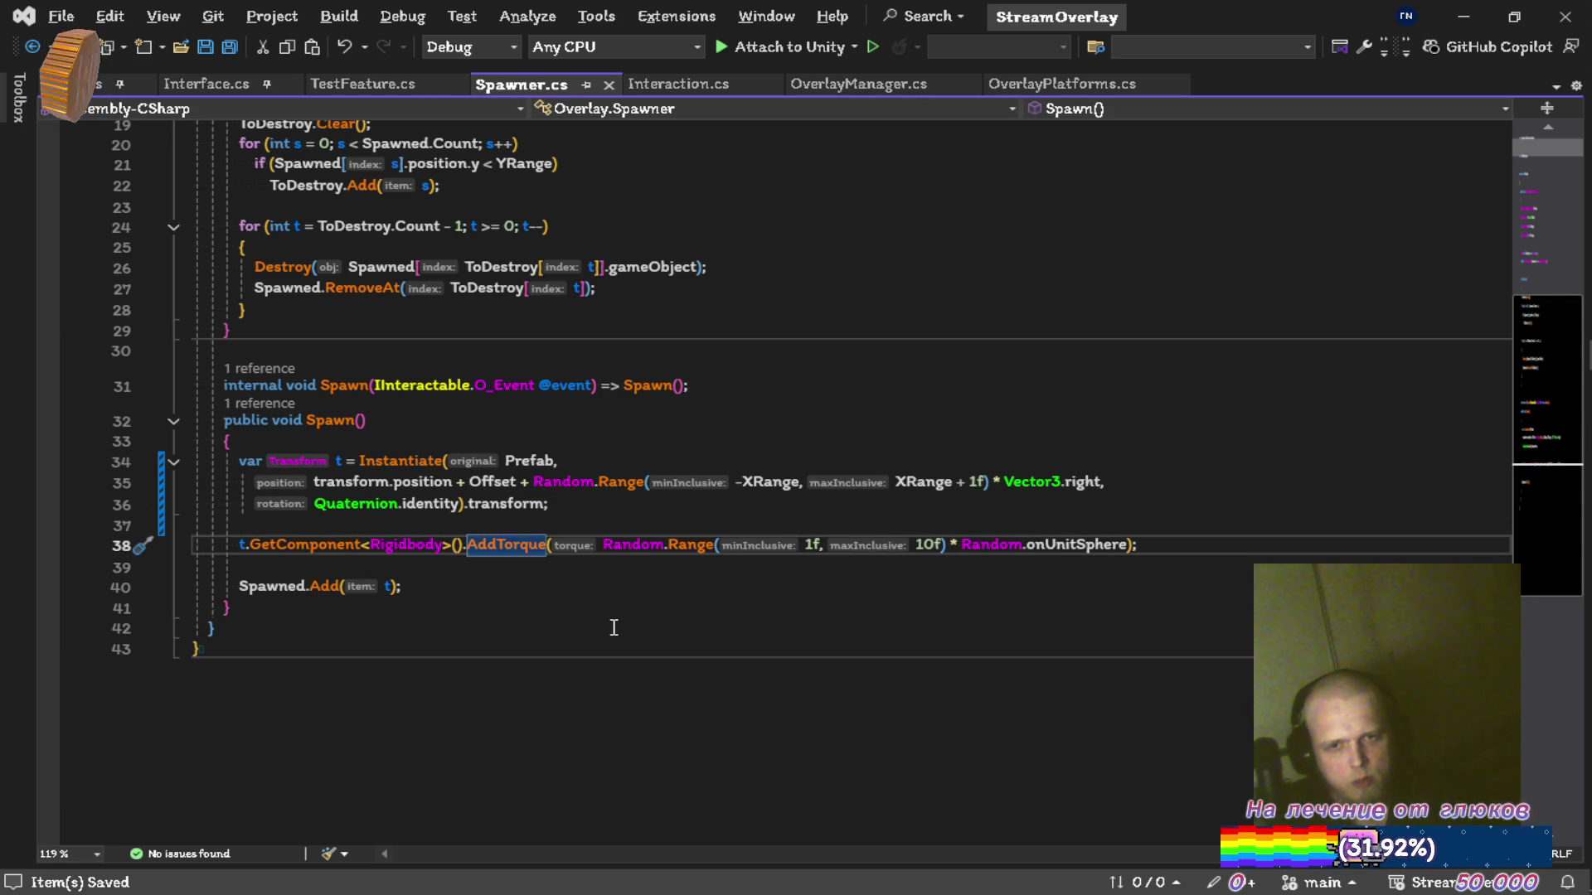
key(ctrl+Left)
key(ctrl+Left)
key(ctrl+Left)
key(Return)
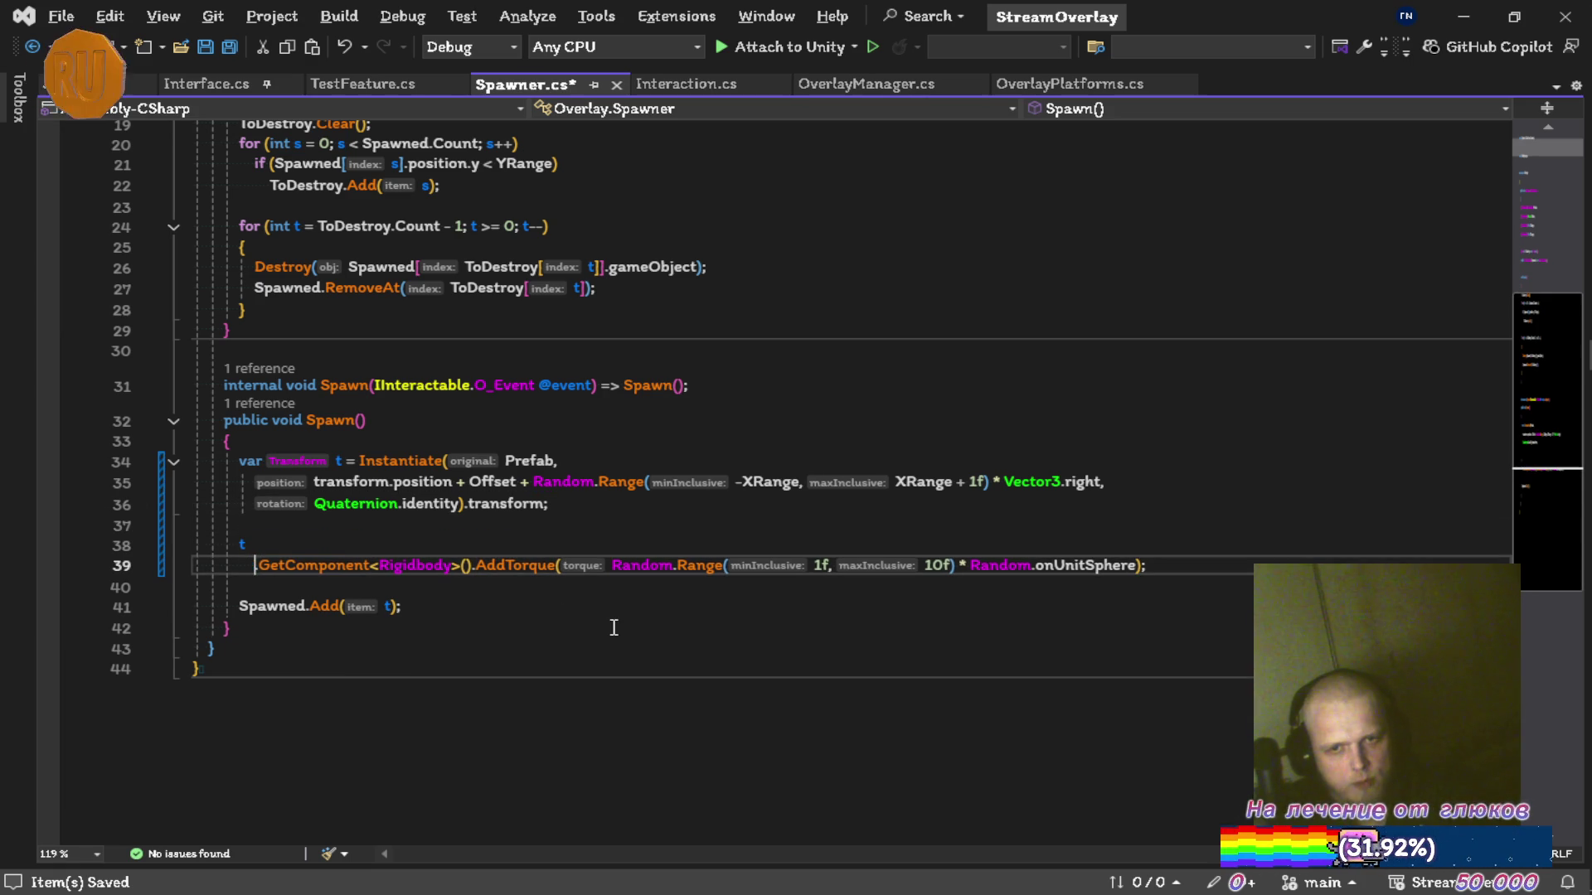
key(Right)
key(Right)
key(Return)
key(ctrl+s)
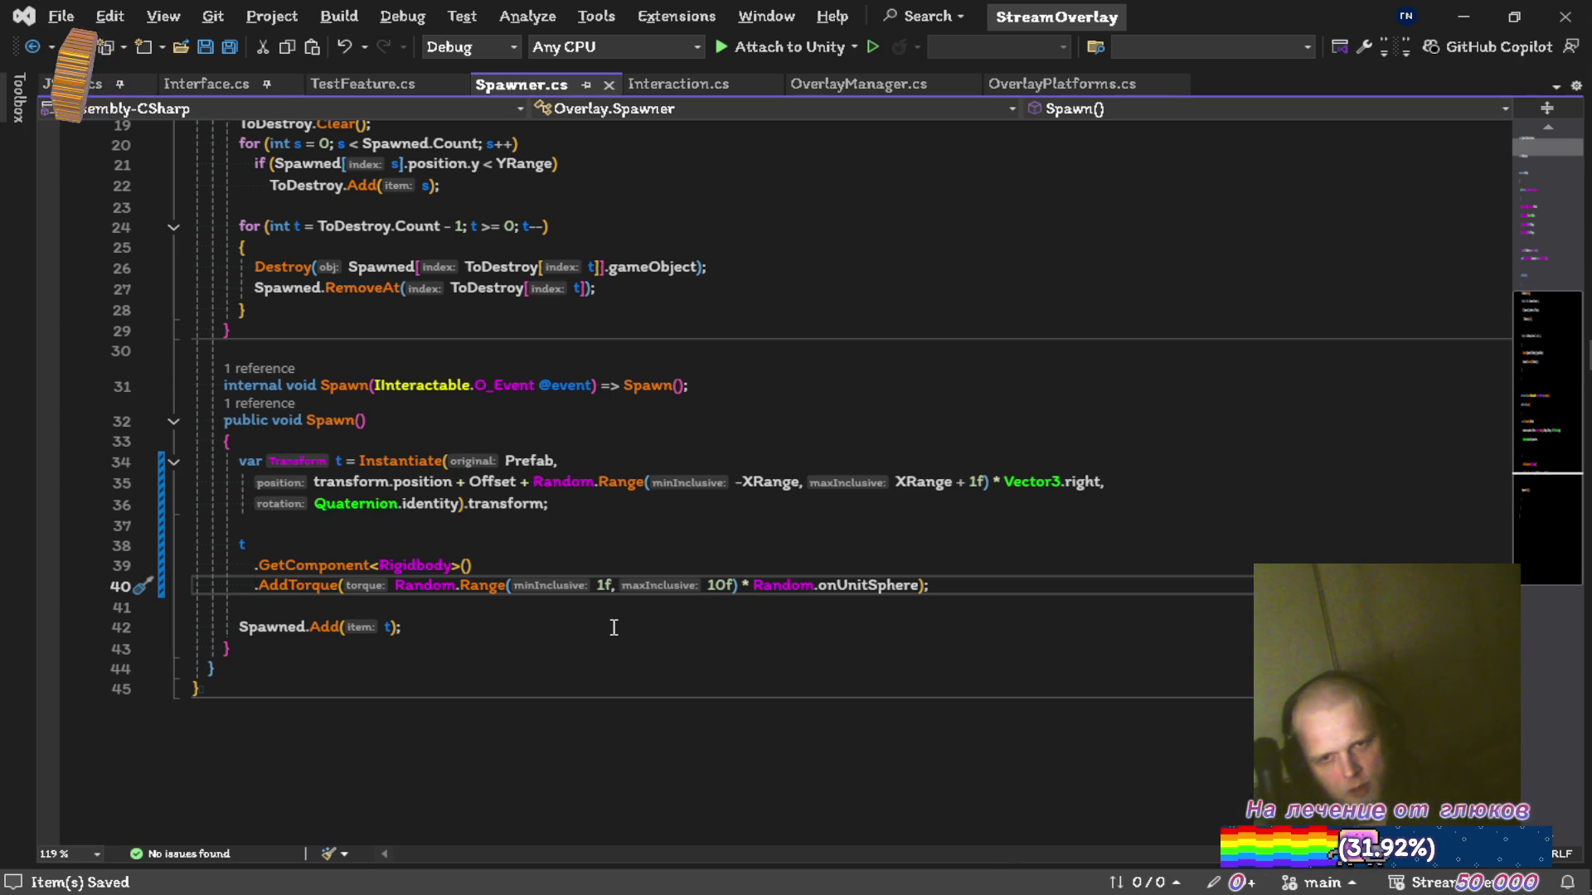
Rejoin GetComponent onto the t line, keeping .AddTorque(...) below it, save, and return to Unity.
key(Up)
key(Up)
key(Delete)
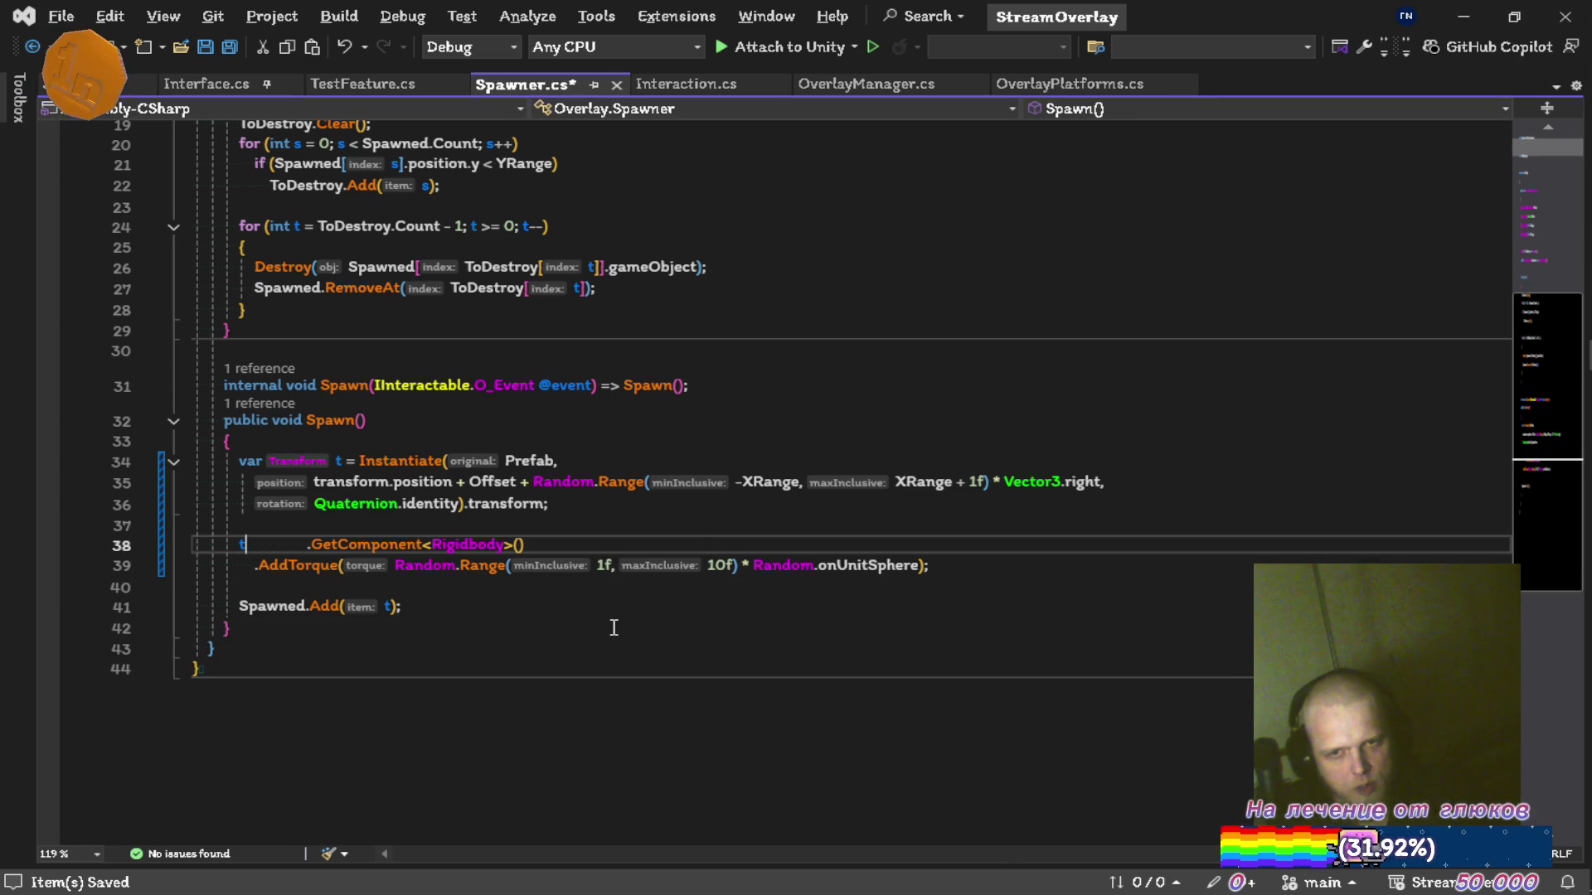
key(ctrl+Delete)
key(ctrl+s)
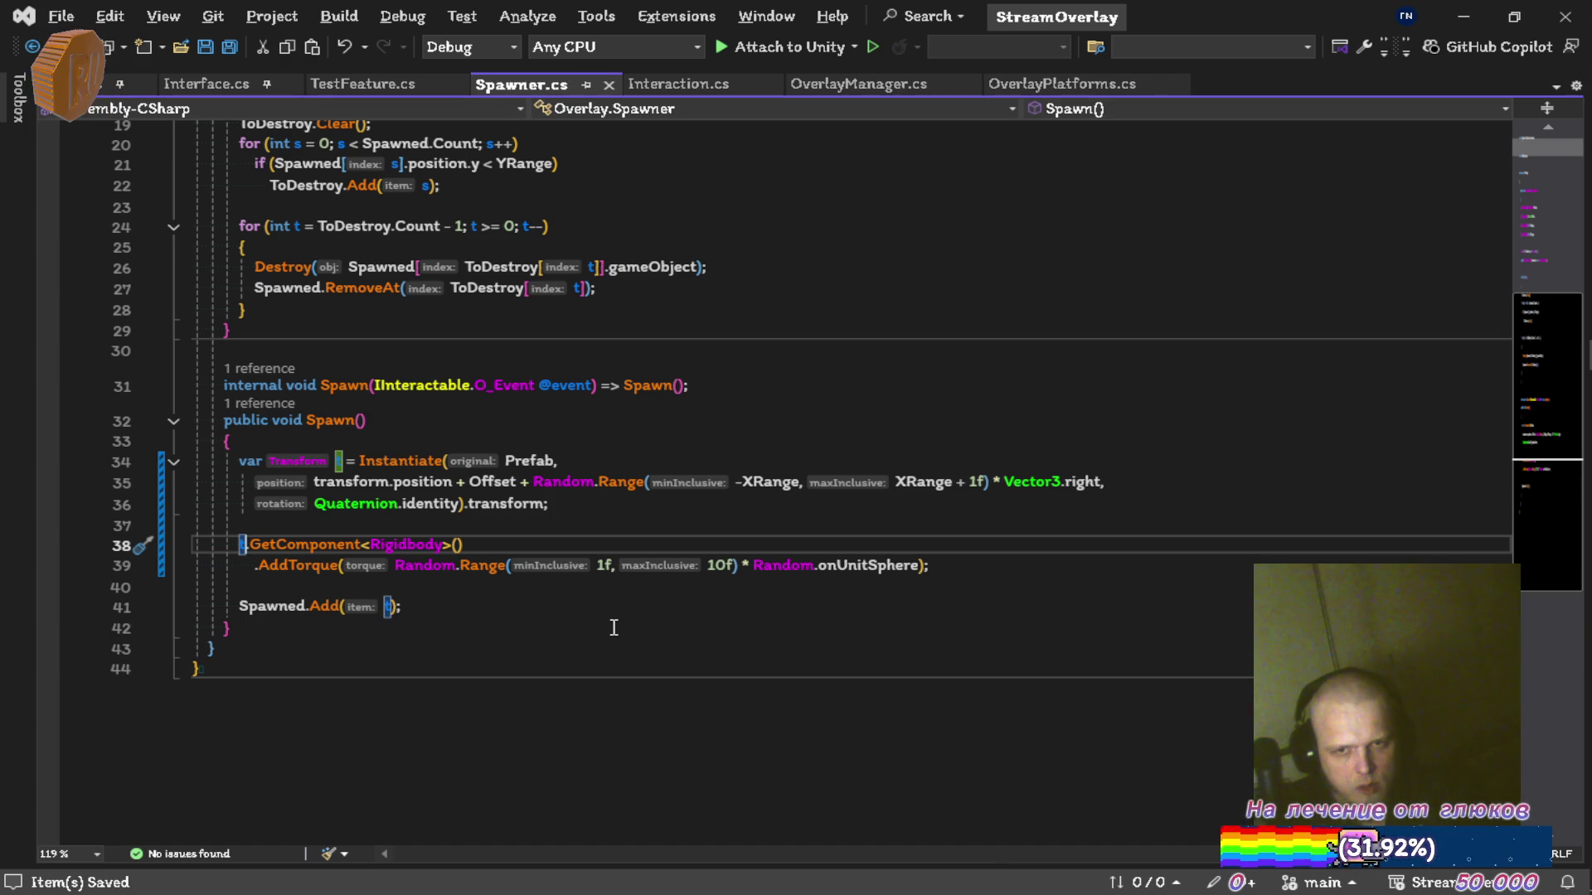
text(t)
click(607, 537)
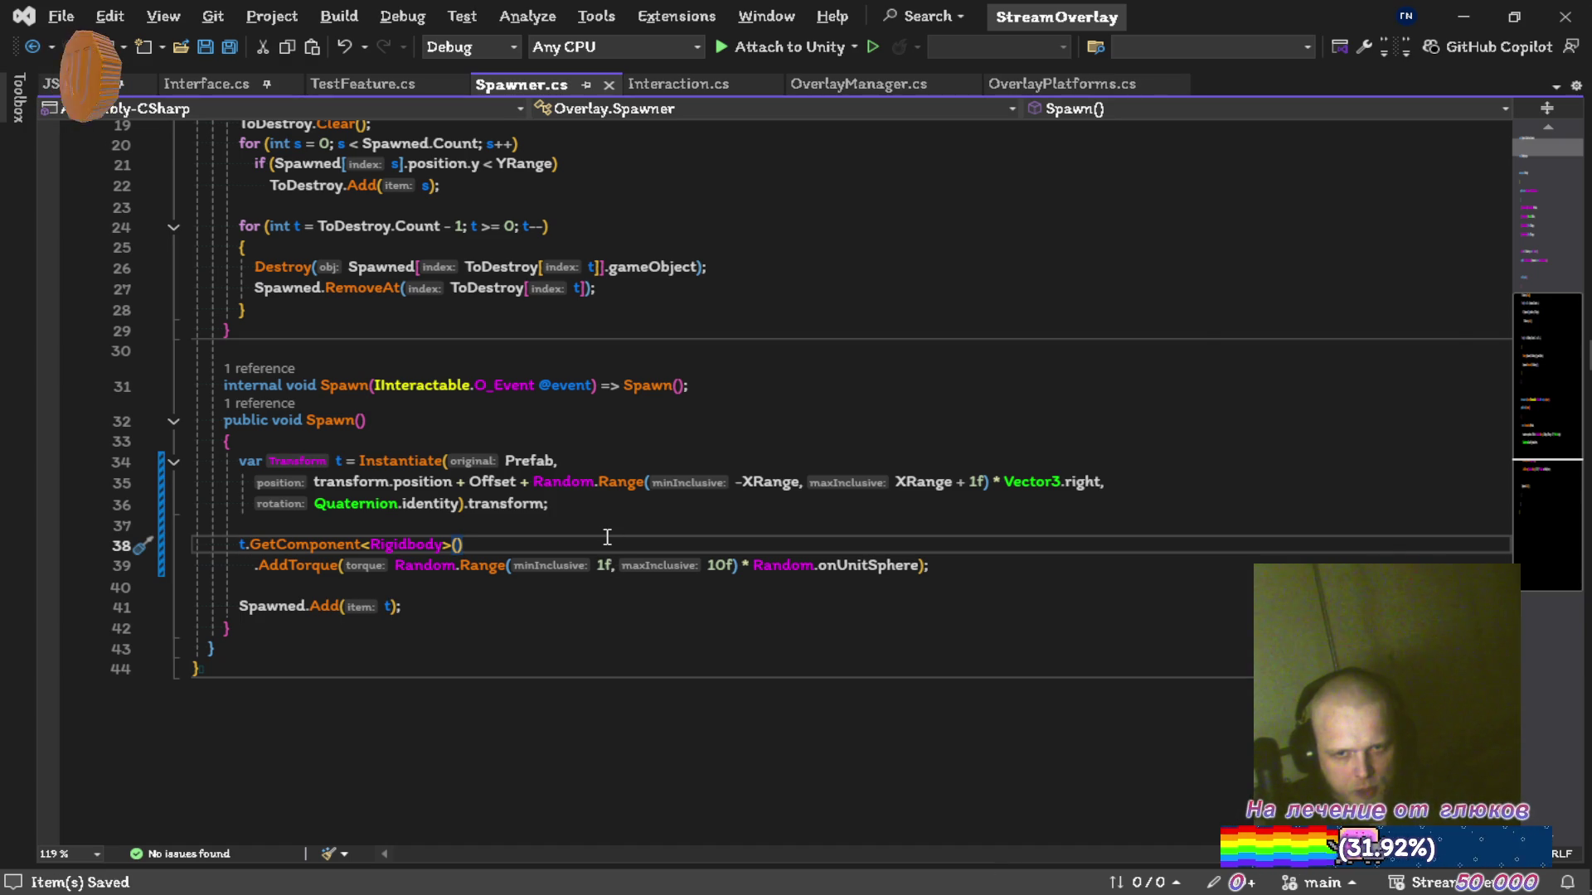
key(alt+Tab)
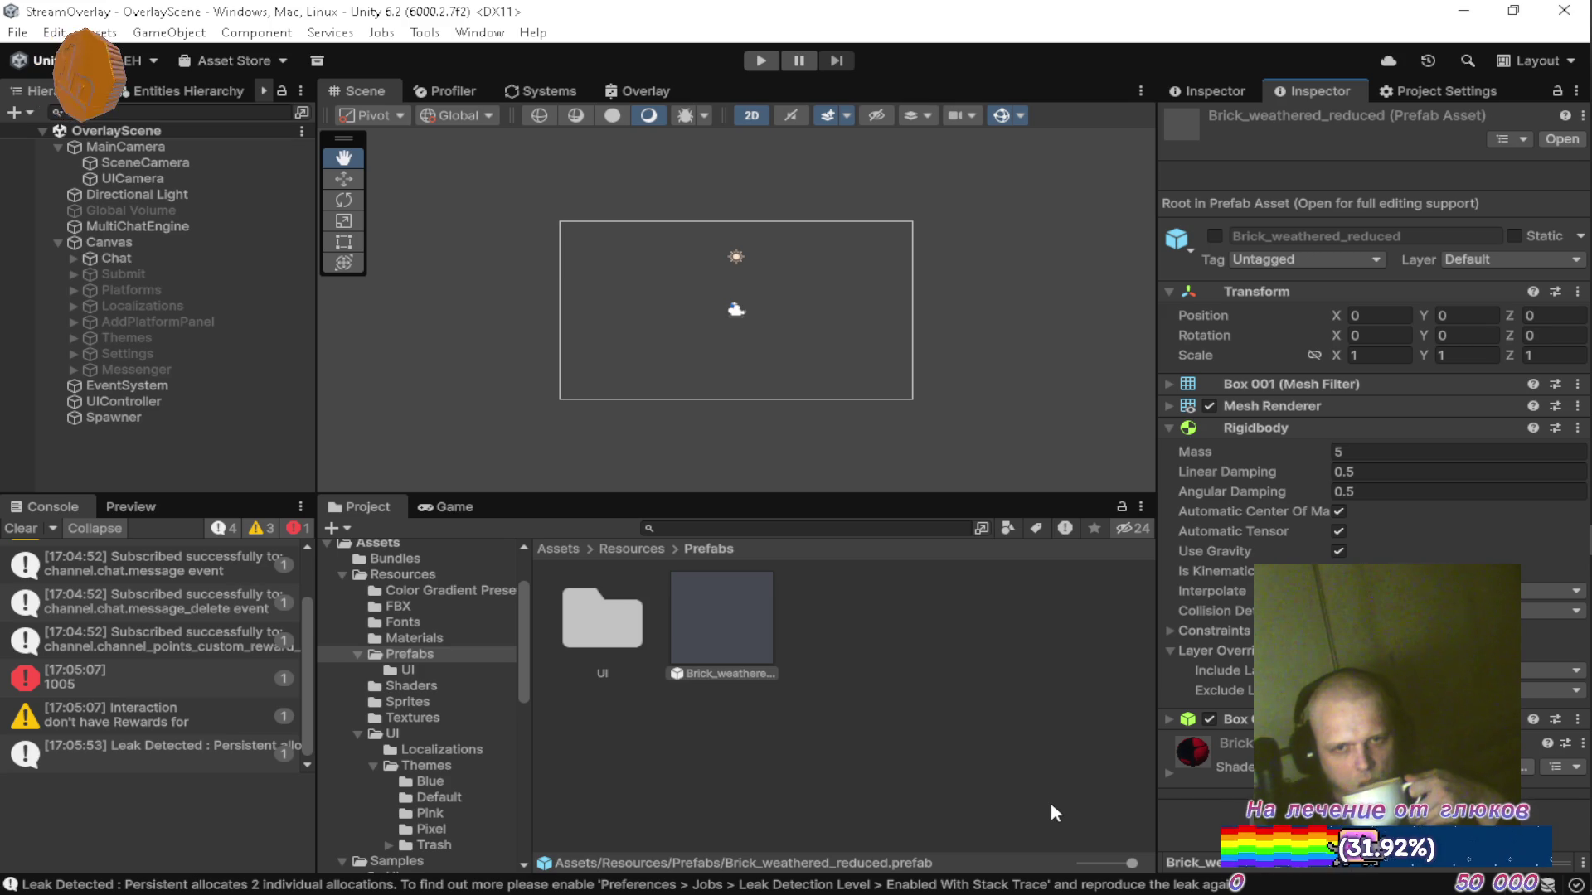
Collapse the brick's Rigidbody panel, test-run once, recheck the Brick prefab, and play again.
click(1167, 426)
click(953, 599)
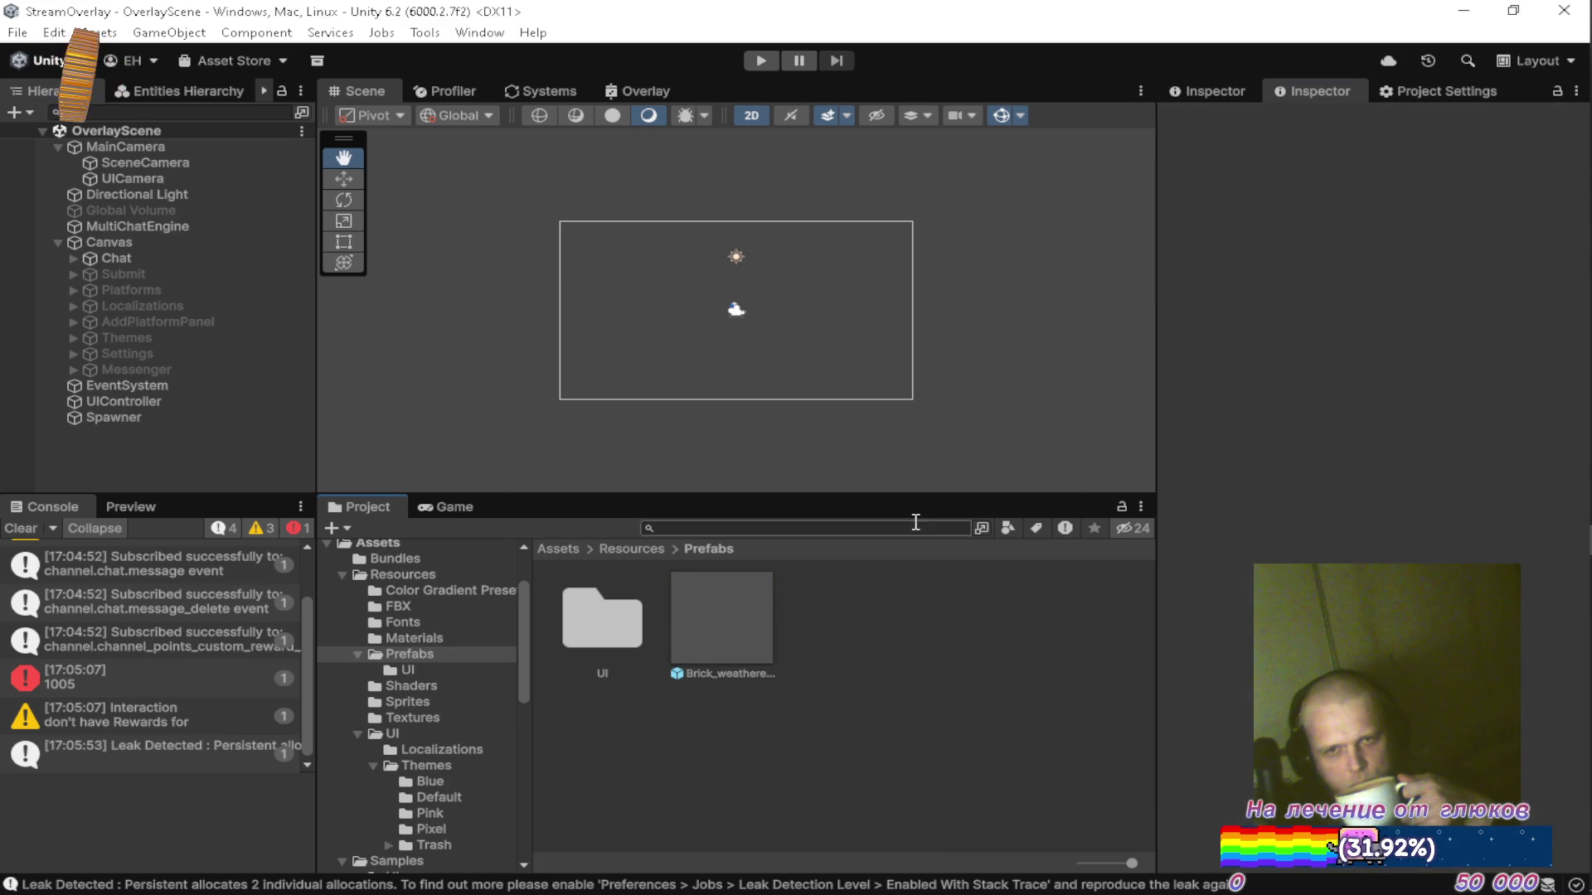
click(774, 64)
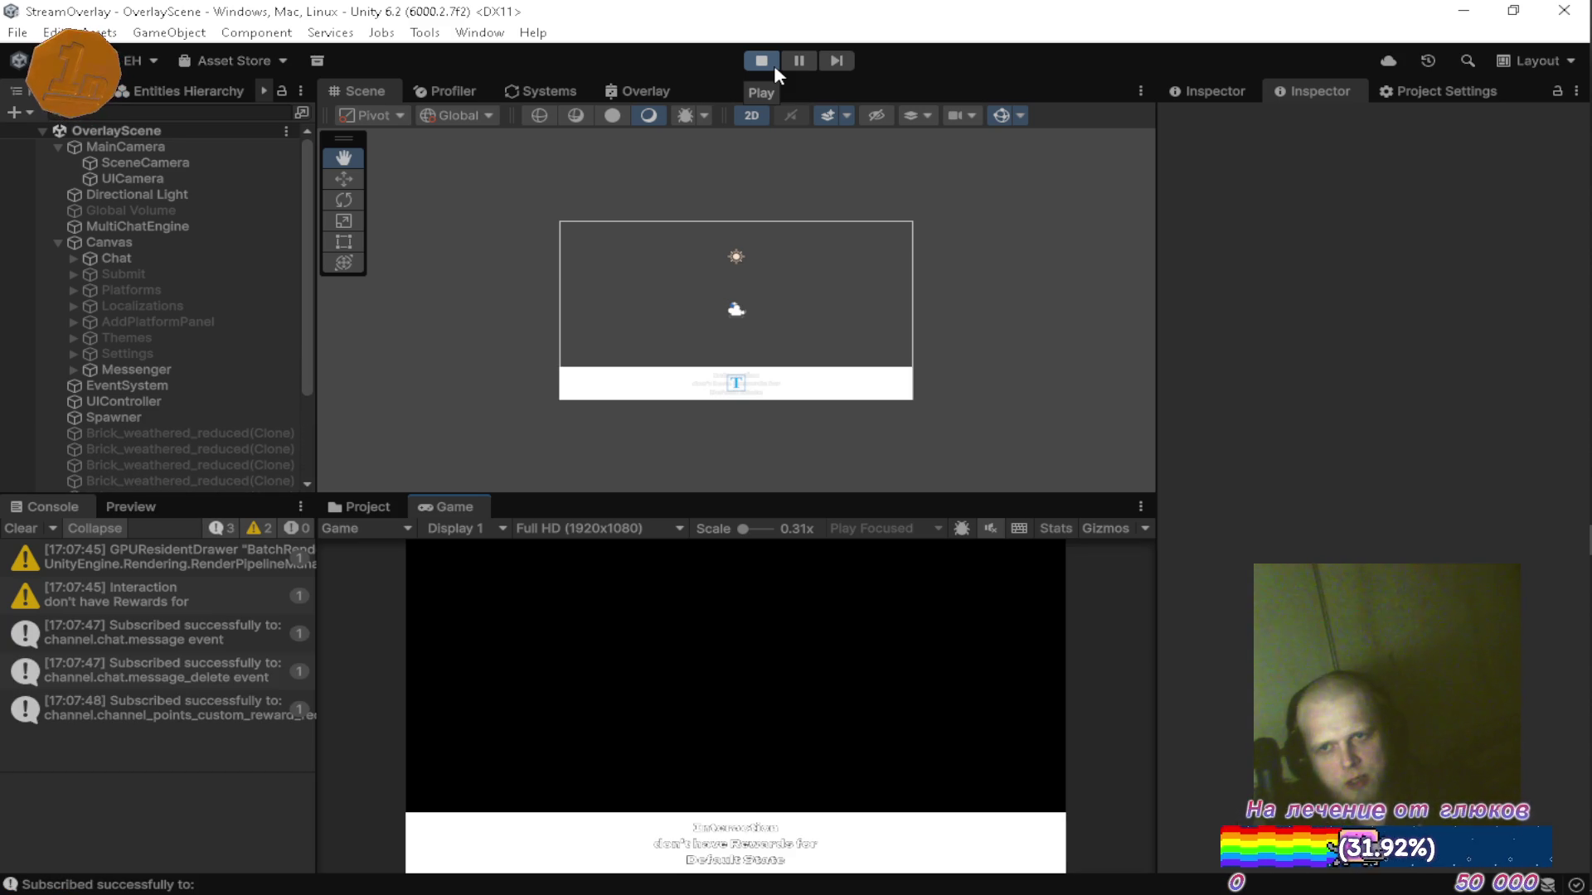
click(774, 65)
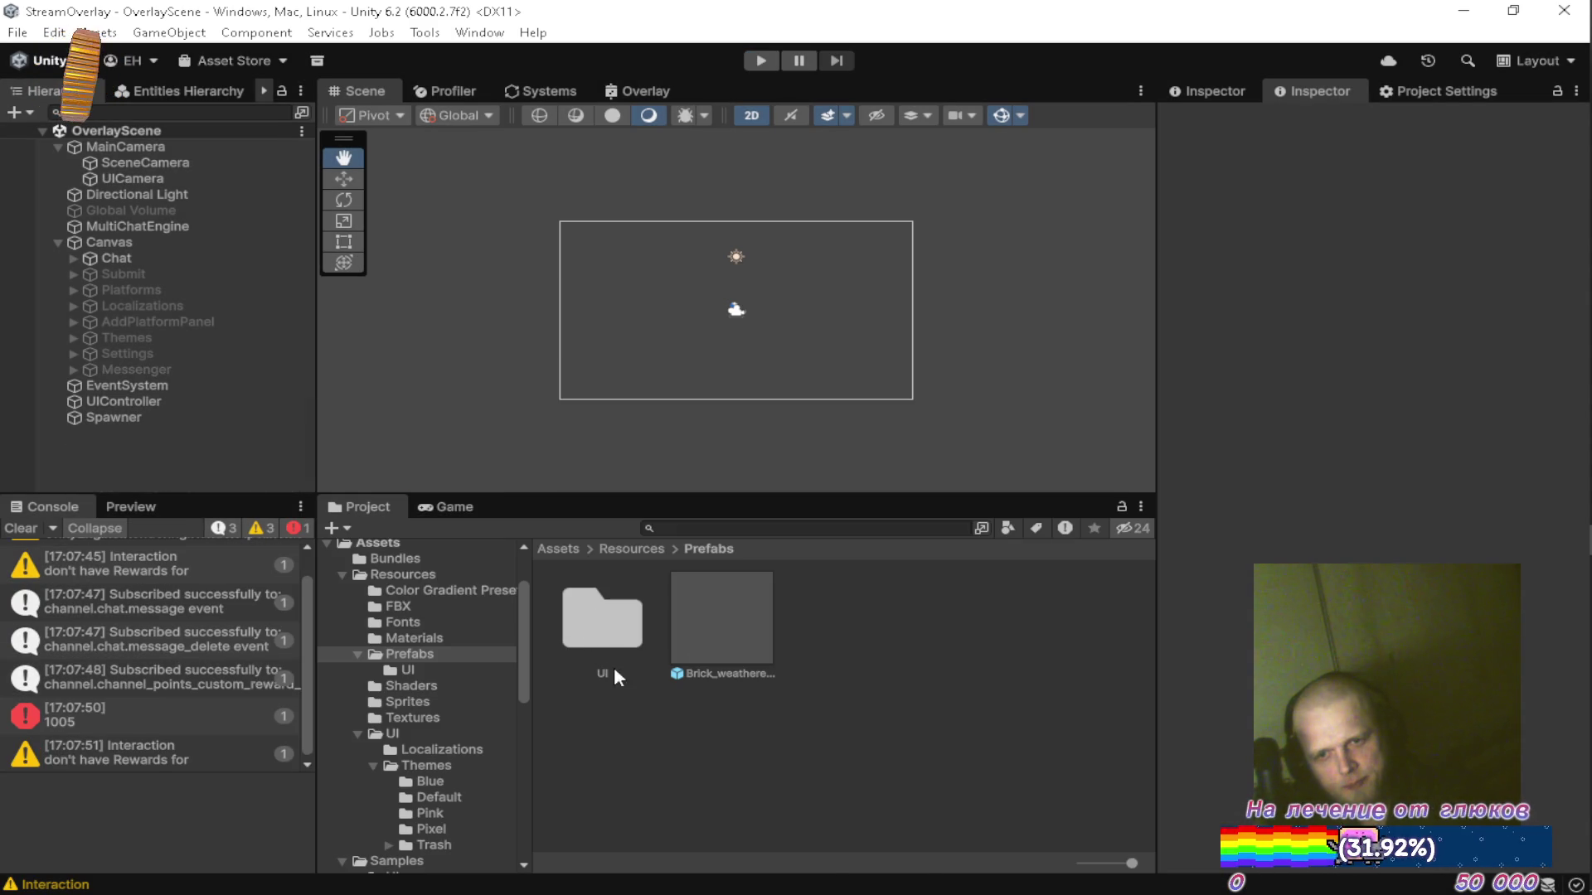
click(721, 622)
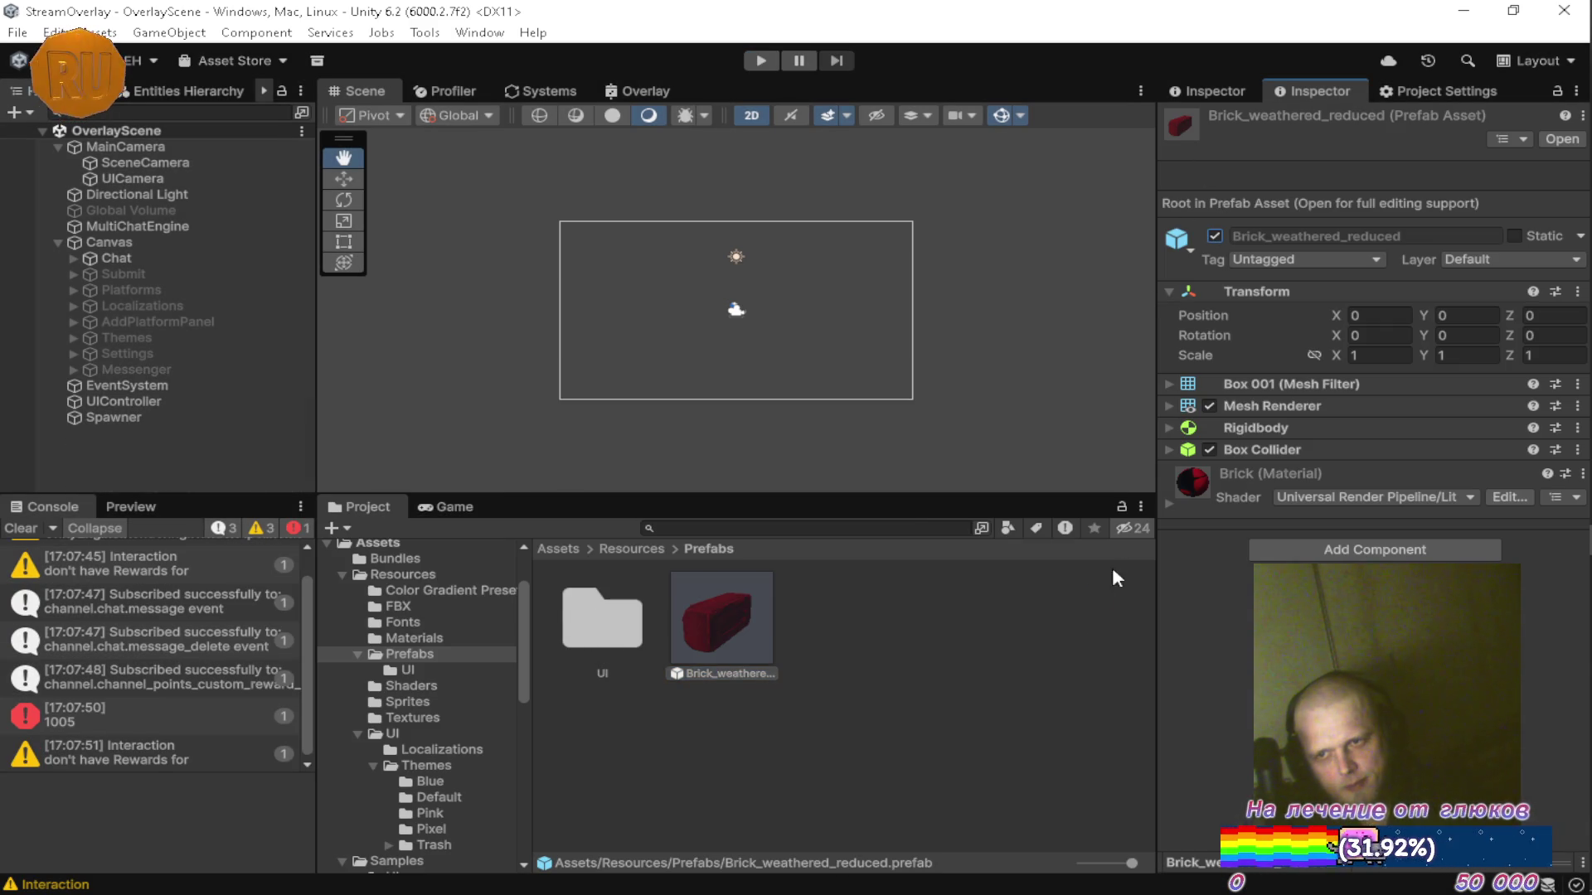
click(914, 669)
click(766, 59)
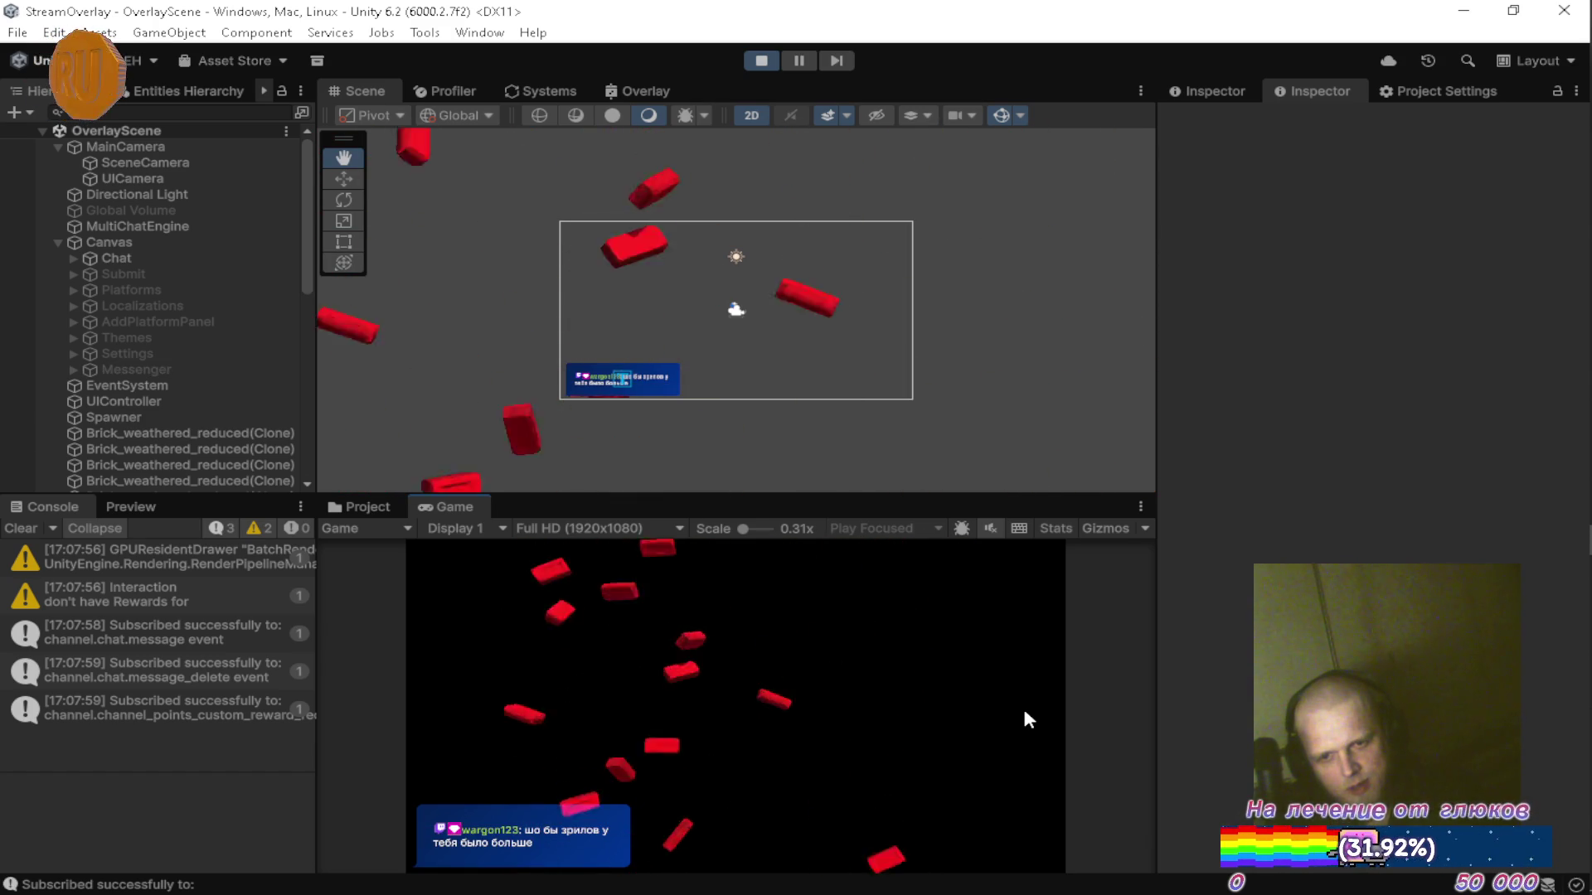
Open the game's main menu, pause play, and maximize then restore the Game view.
key(Escape)
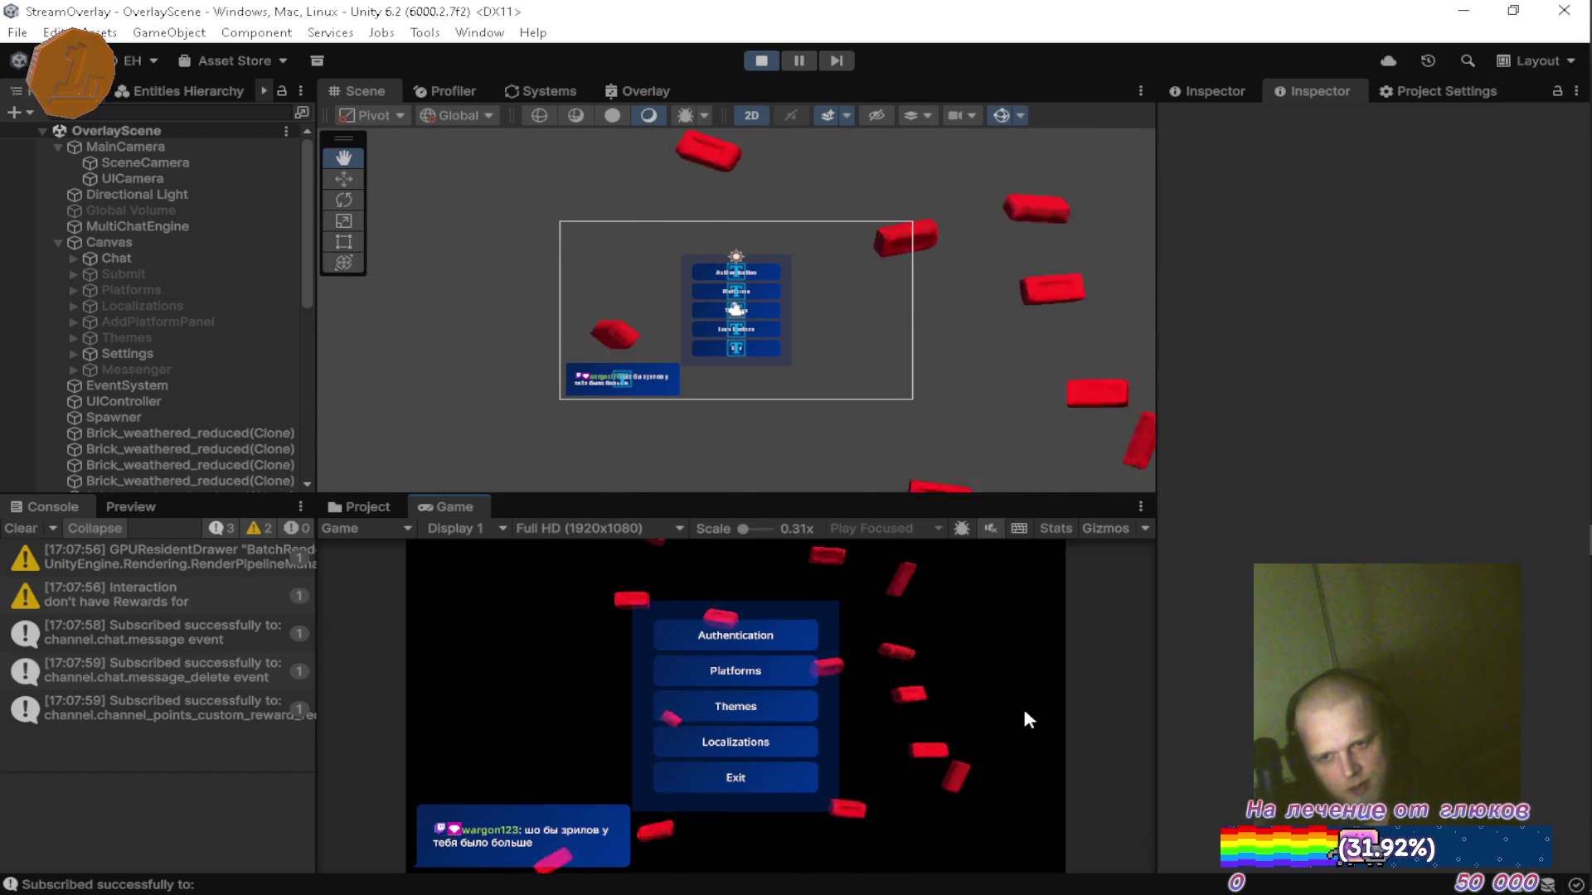
click(798, 60)
click(359, 506)
click(449, 504)
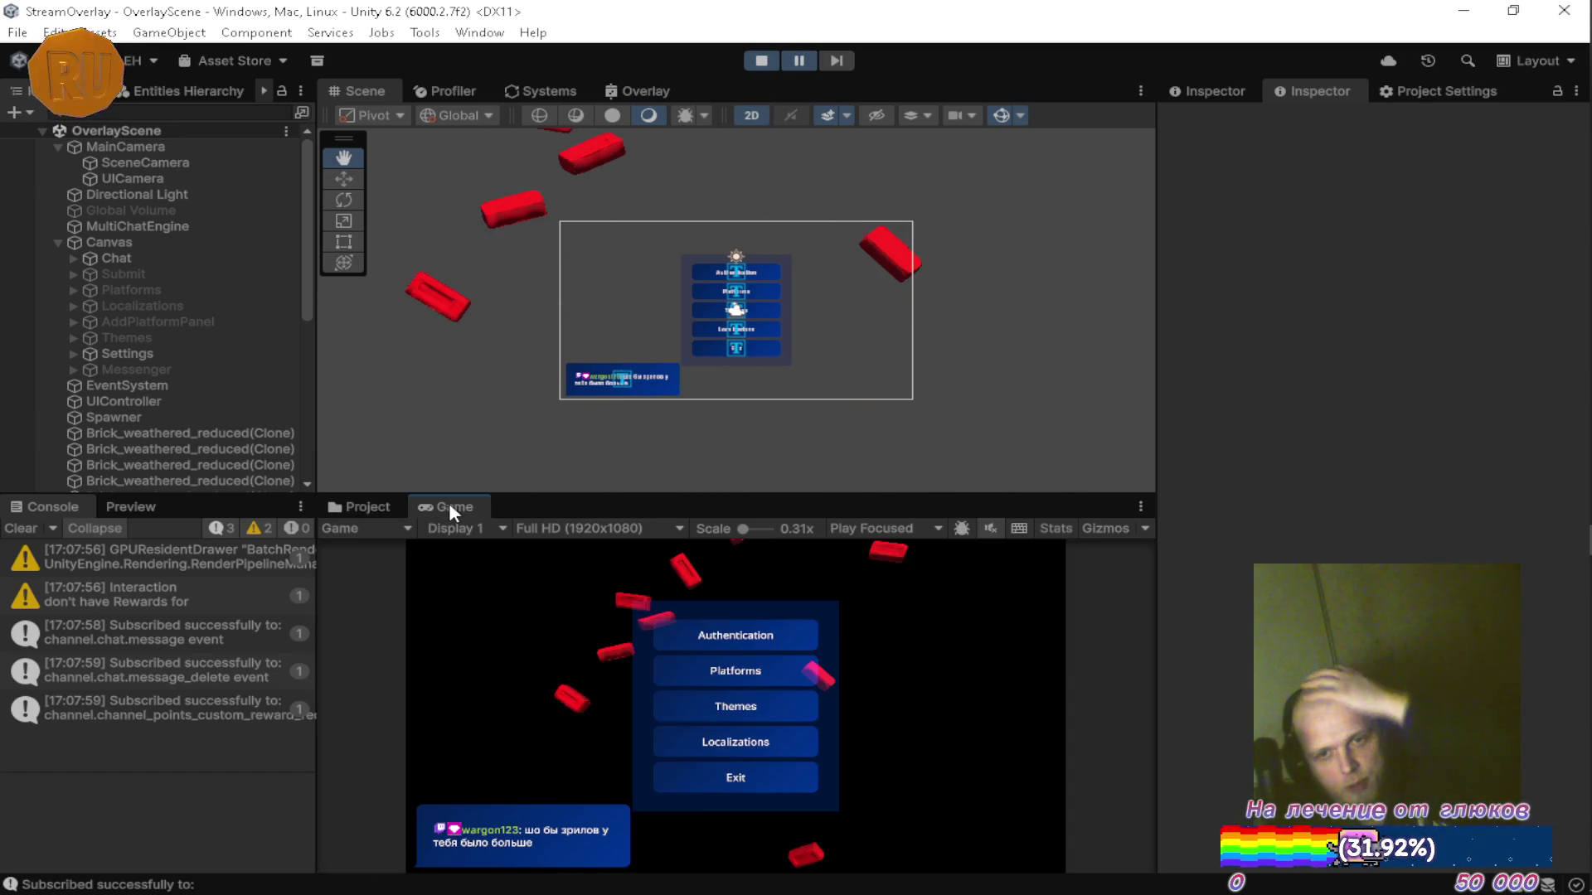
double_click(449, 504)
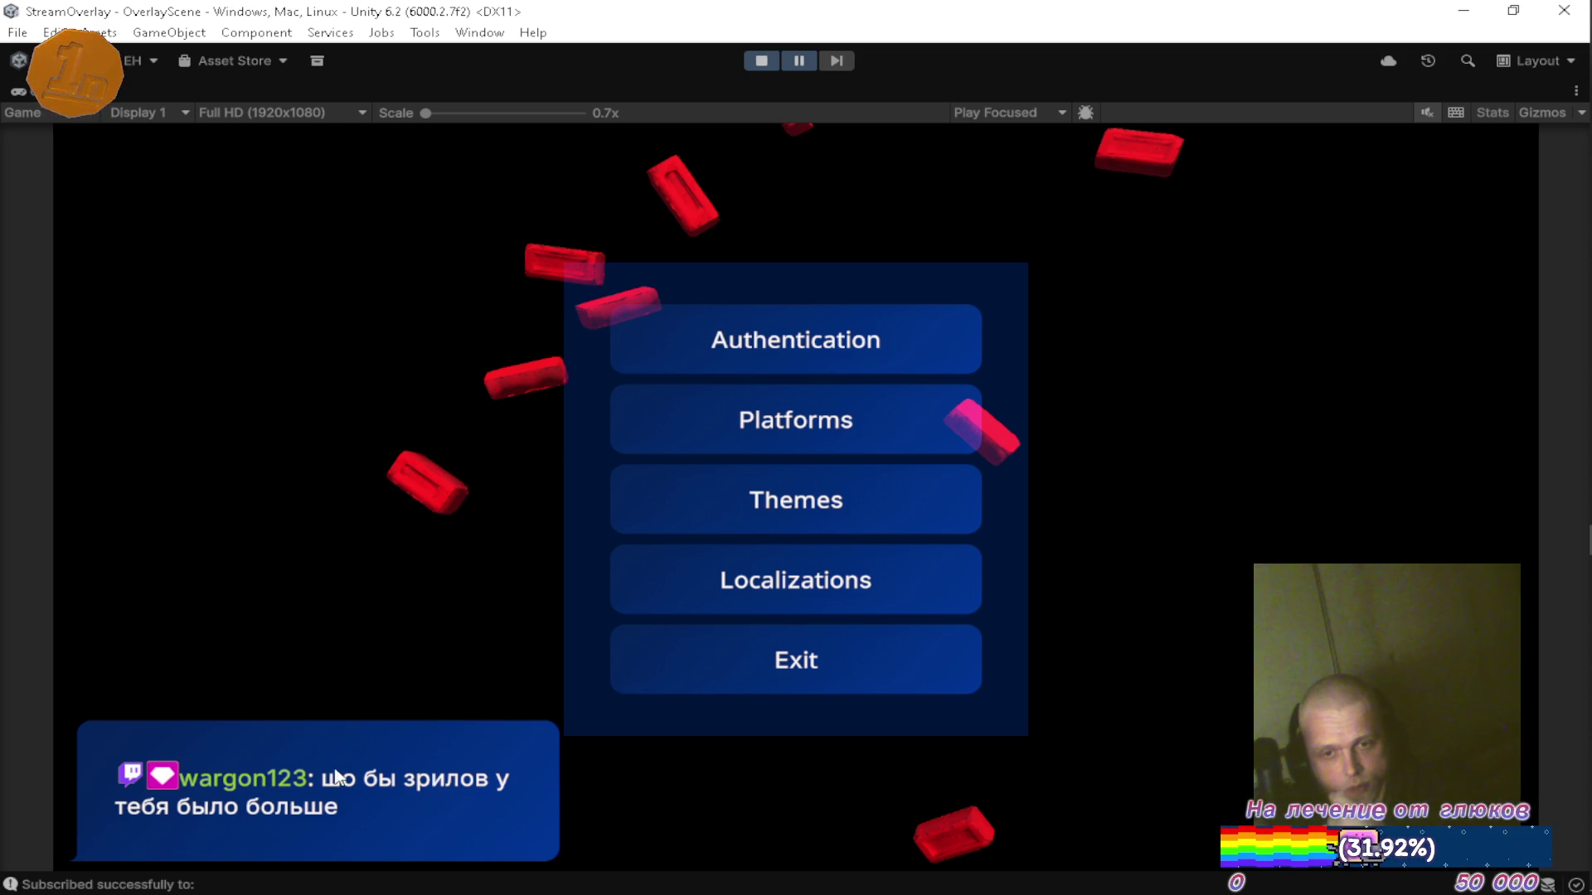
double_click(22, 112)
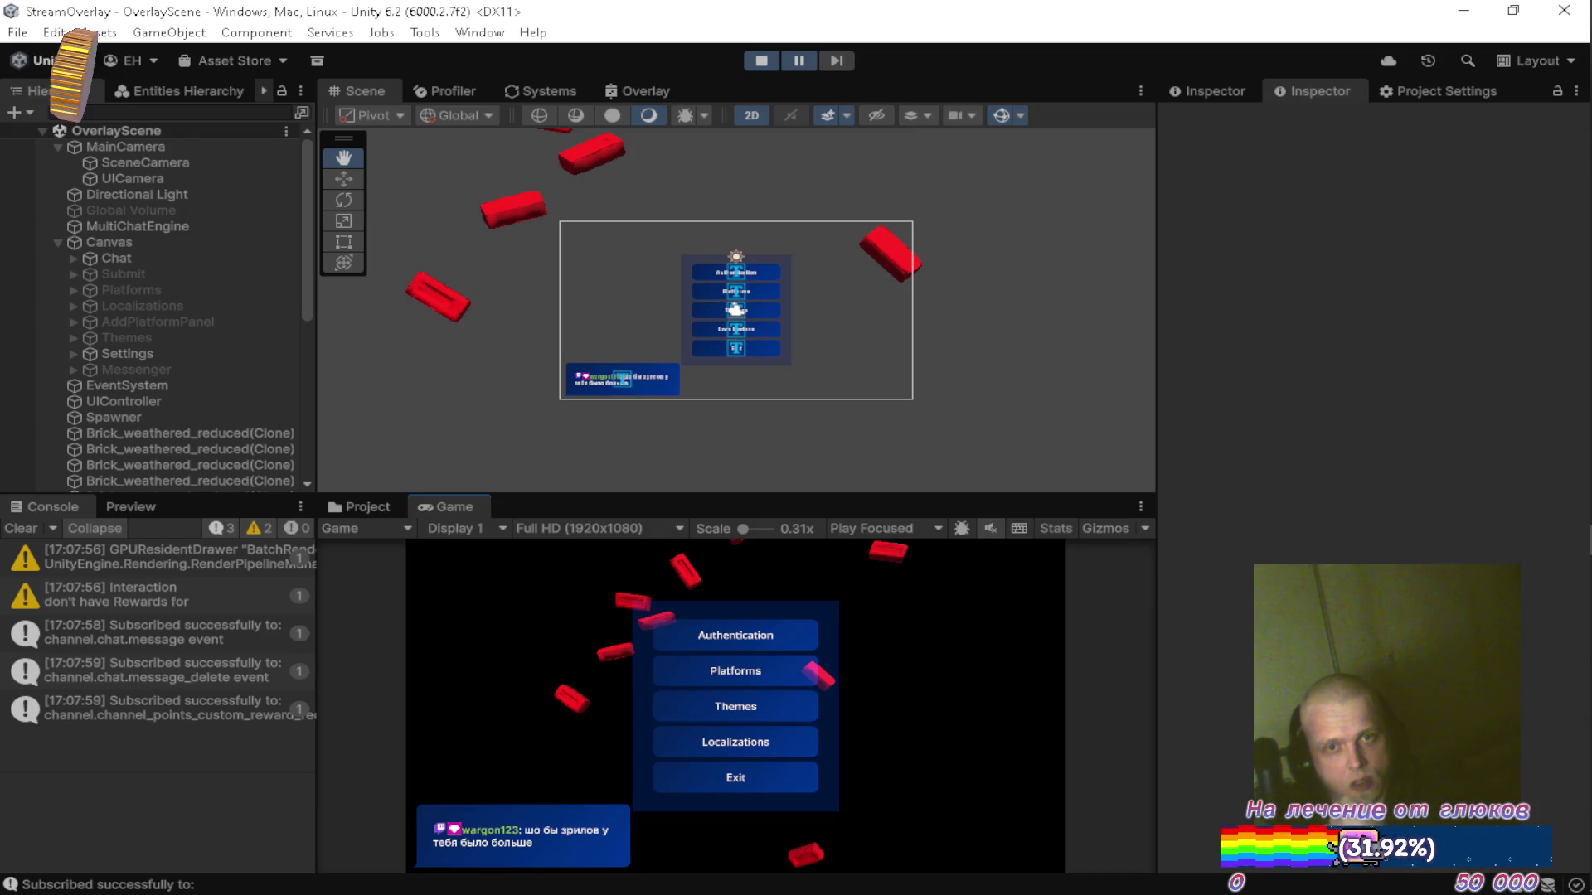
Set the Canvas Plane Distance to 1, undoing an accidental Pixel Perfect toggle.
click(171, 237)
scroll(1268, 465, down, 3)
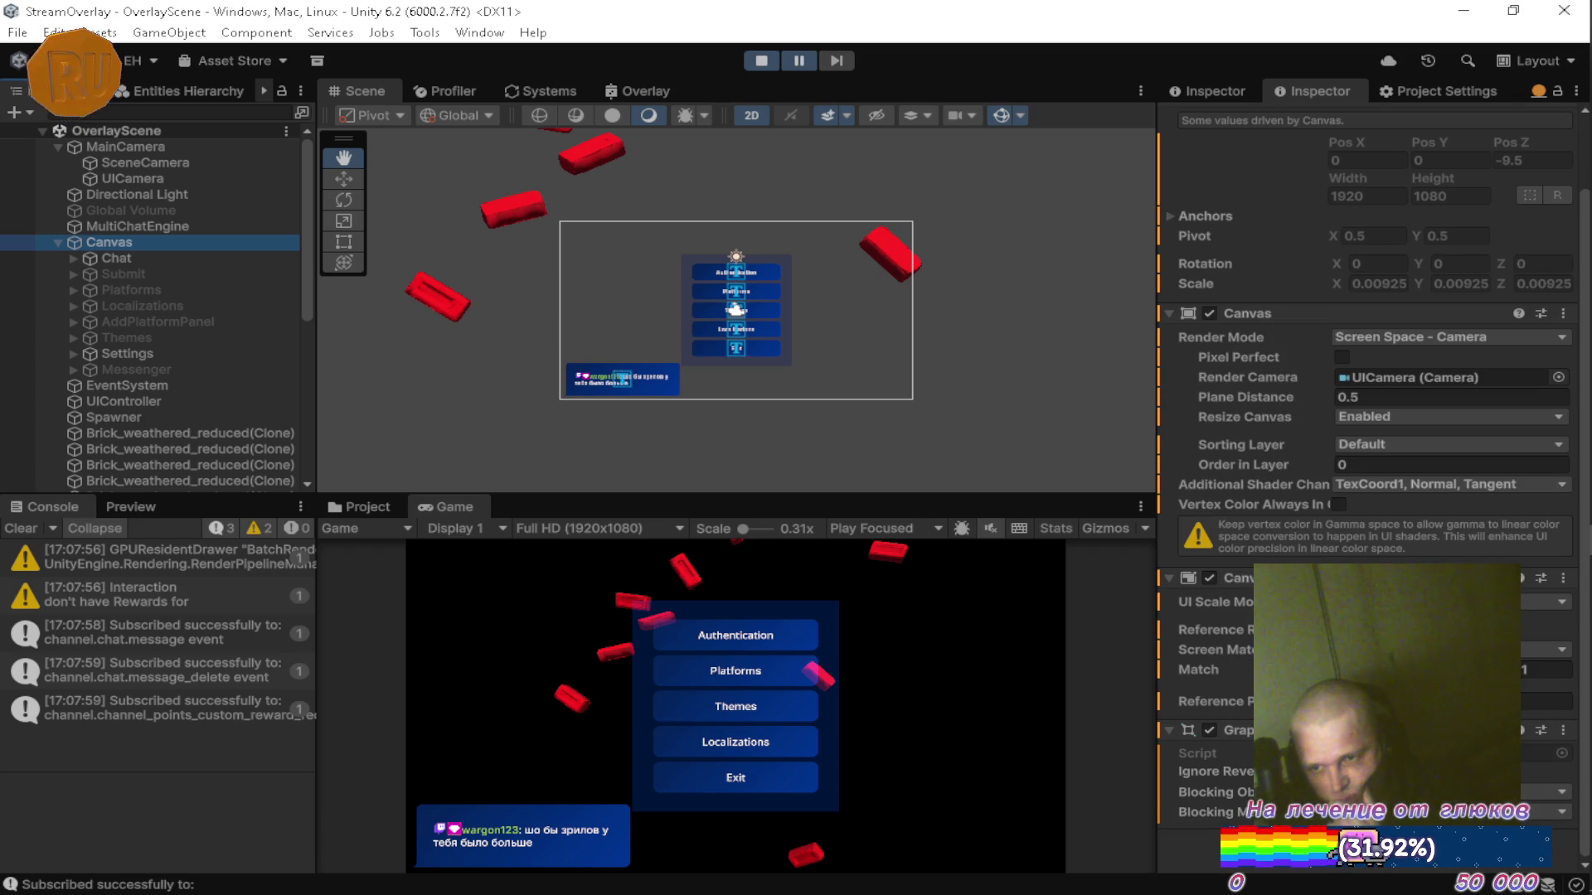
scroll(1210, 675, up, 3)
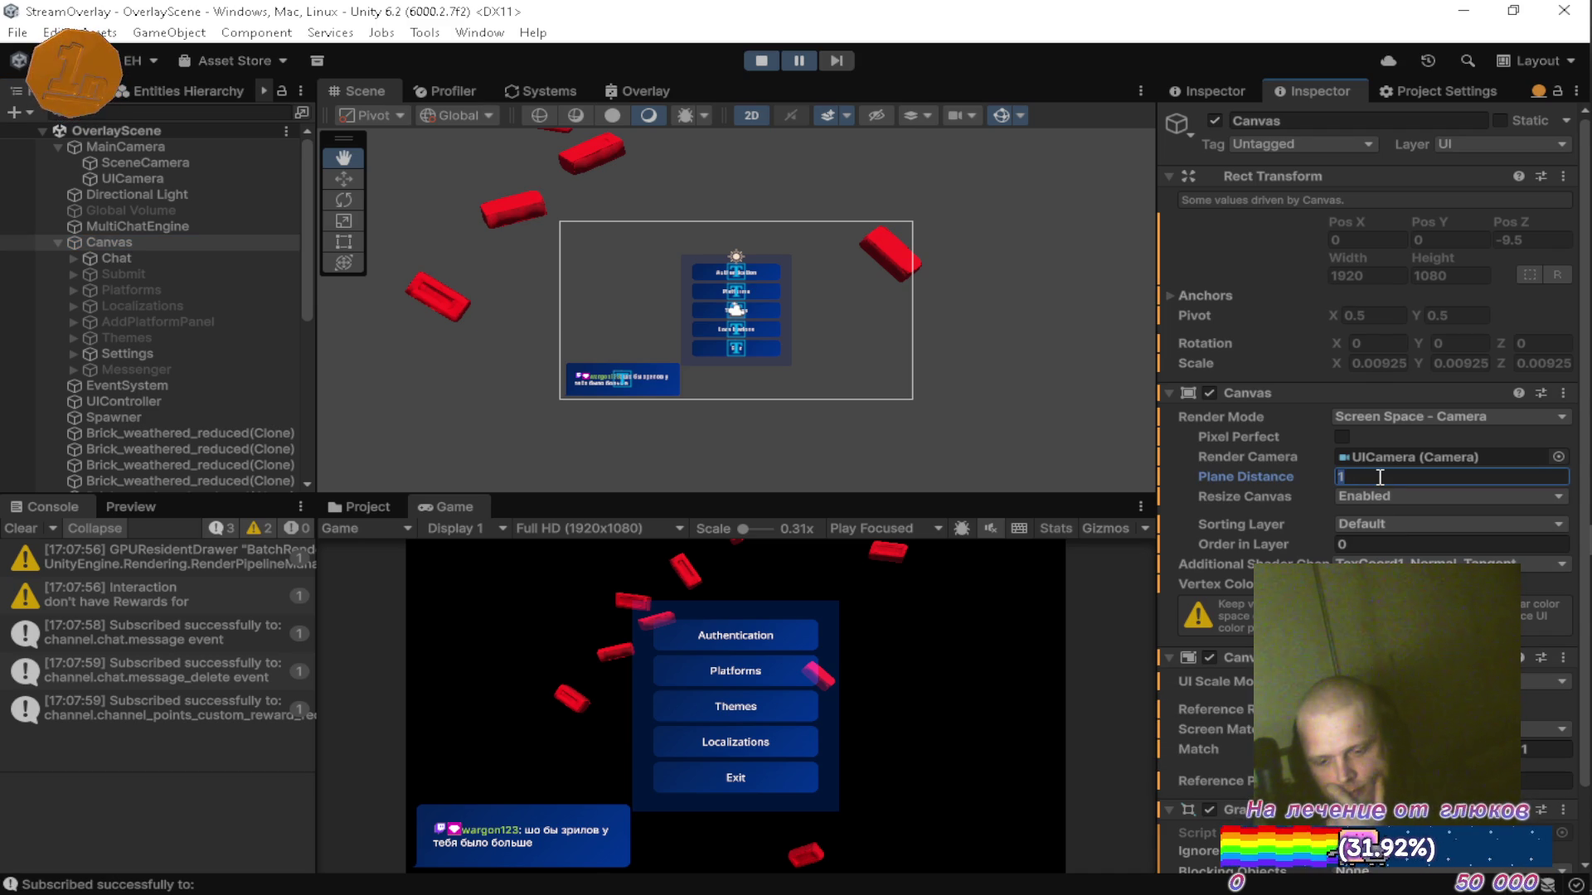
text(0)
click(1342, 437)
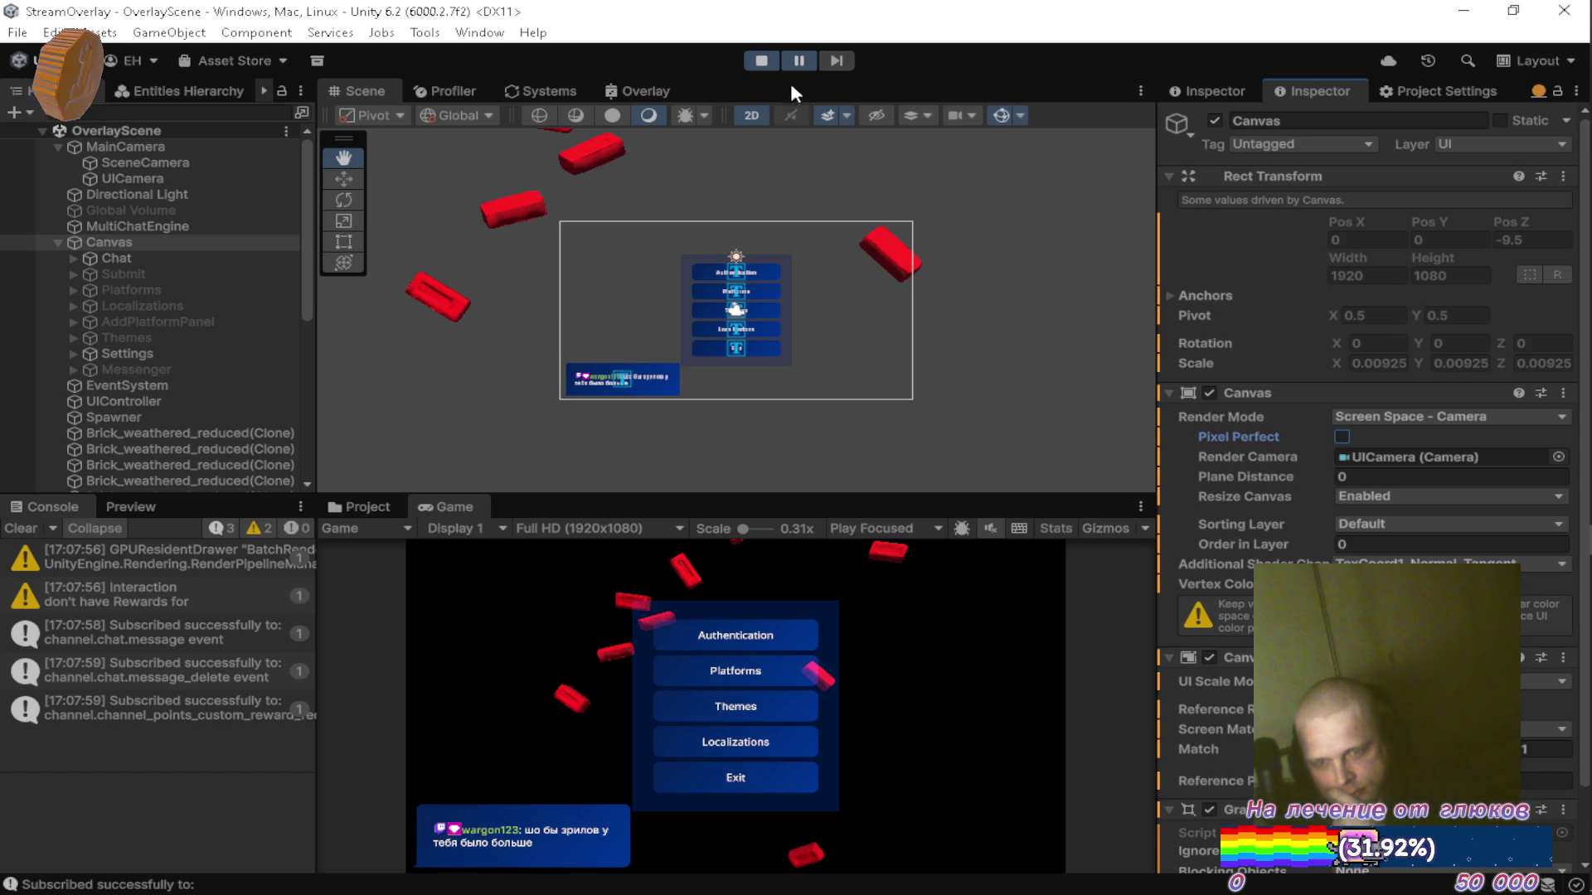
key(ctrl+z)
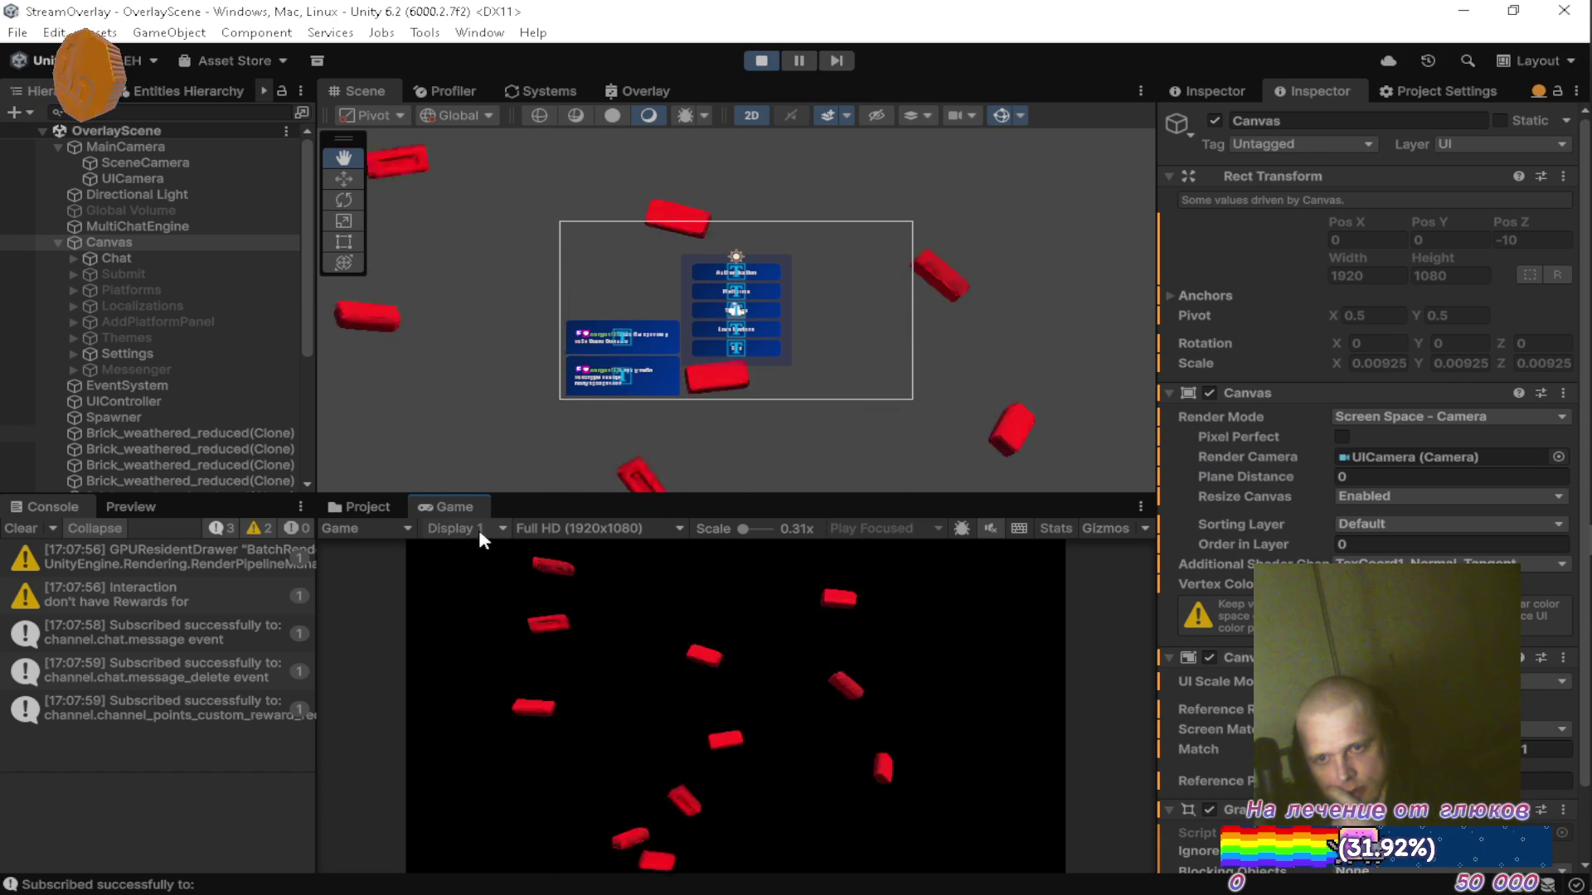
click(1396, 545)
click(1400, 477)
text(1)
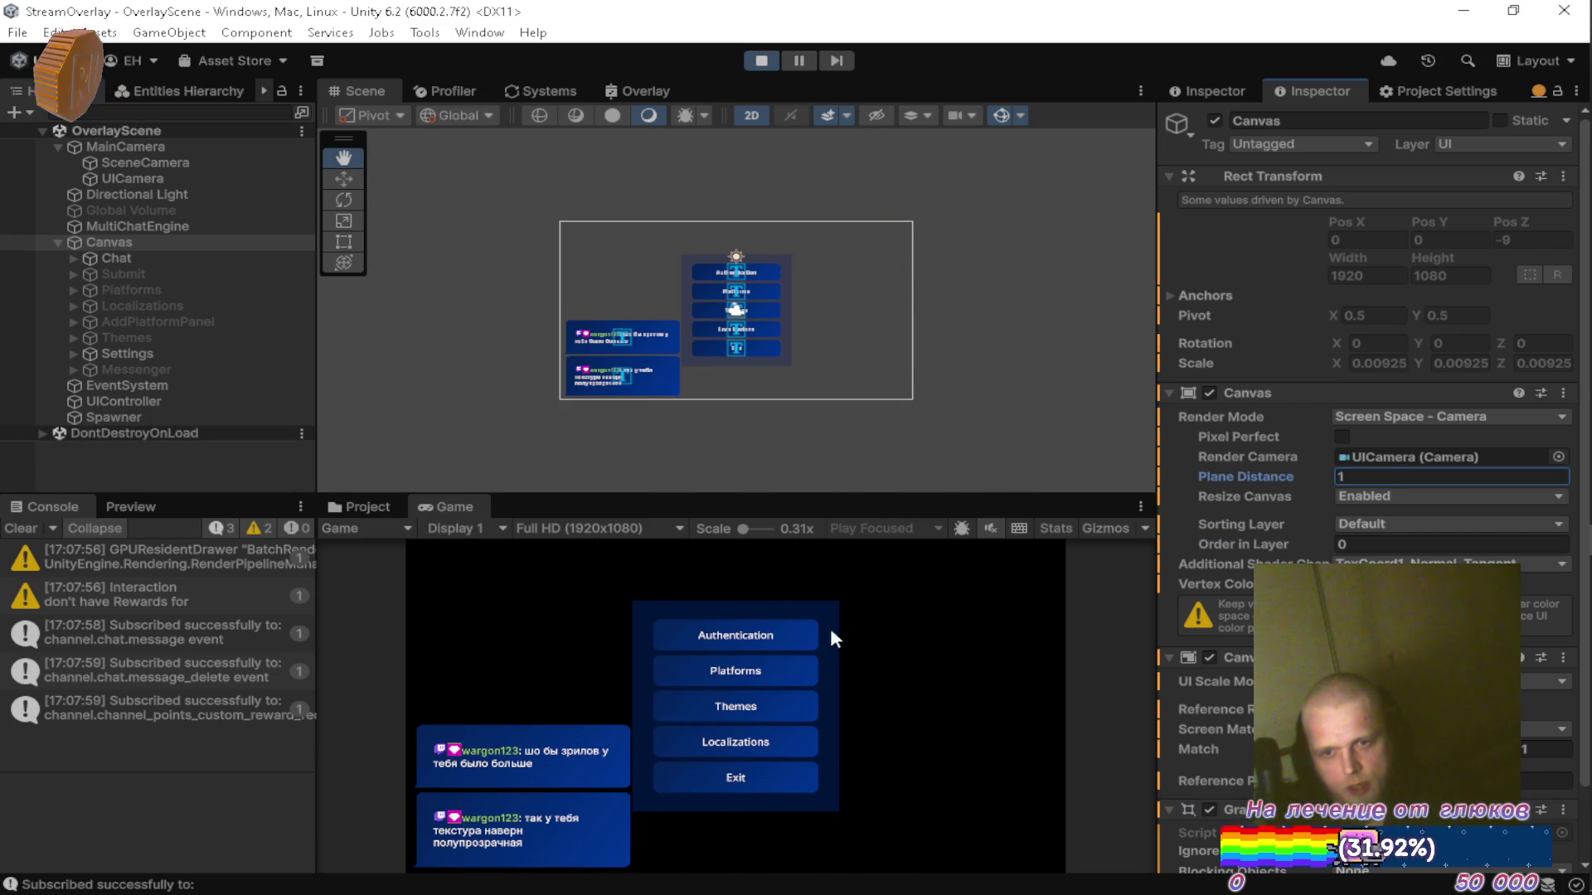
Start red bricks falling over the menu in a maximized Game view, then restore the layout.
double_click(470, 504)
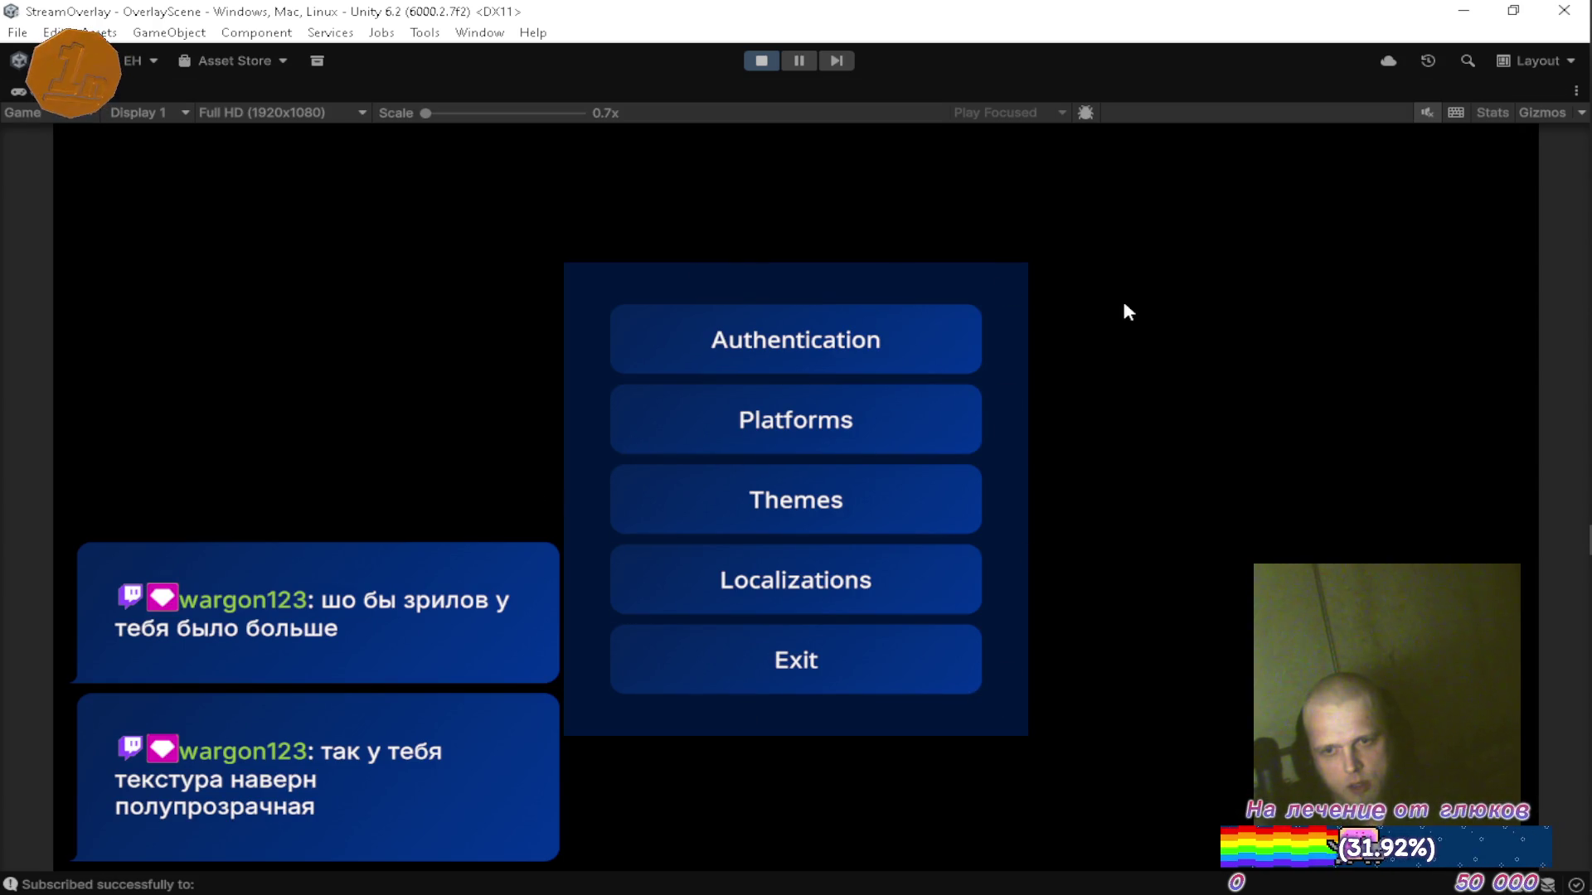
click(429, 431)
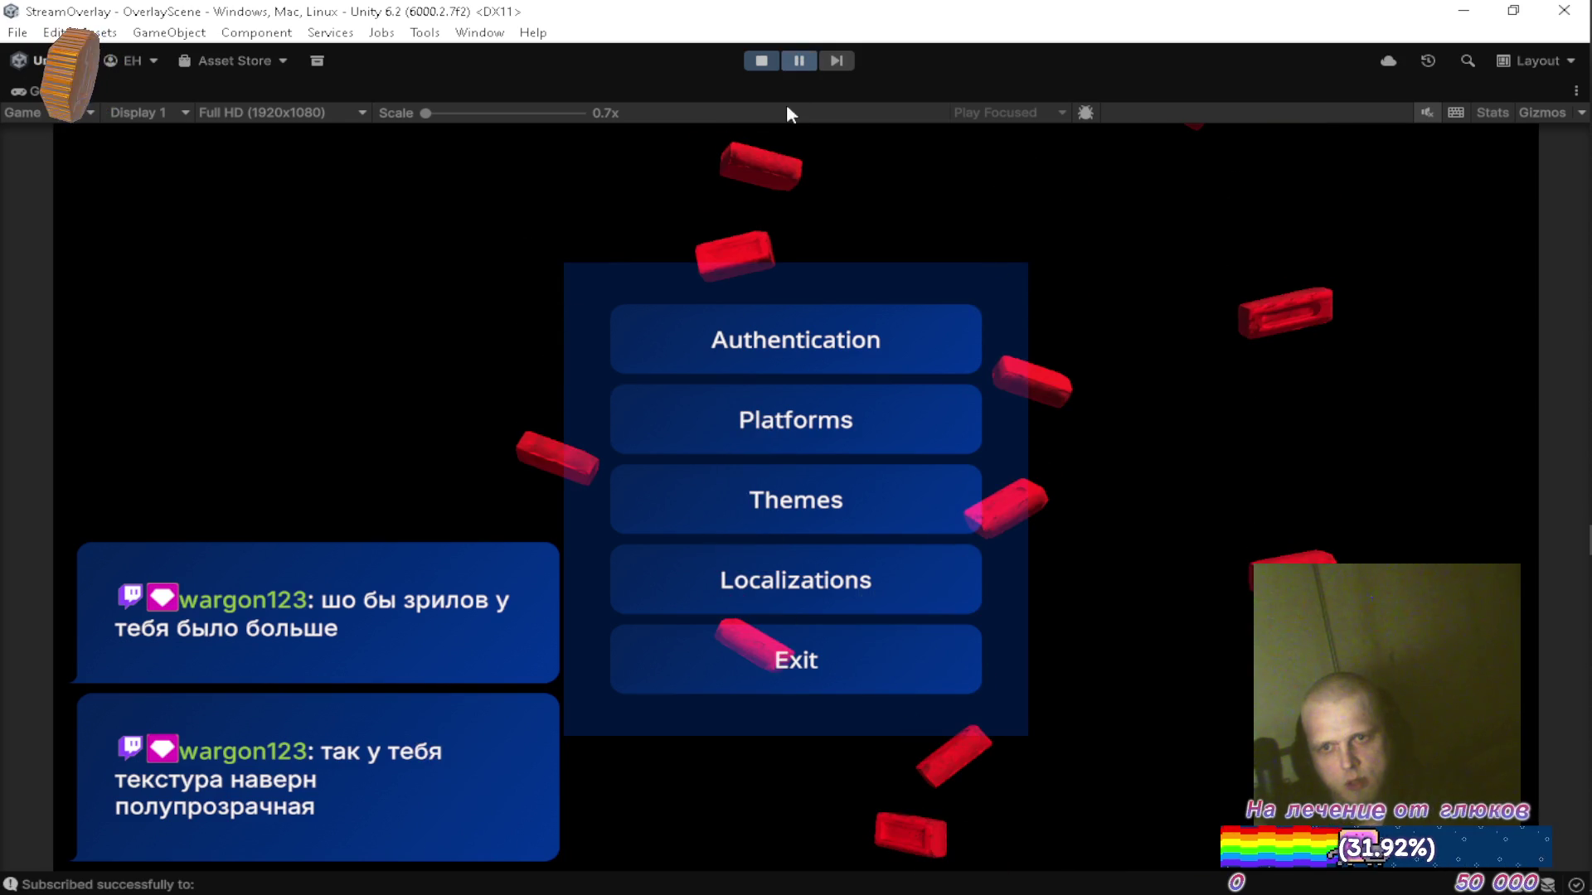
key(shift+space)
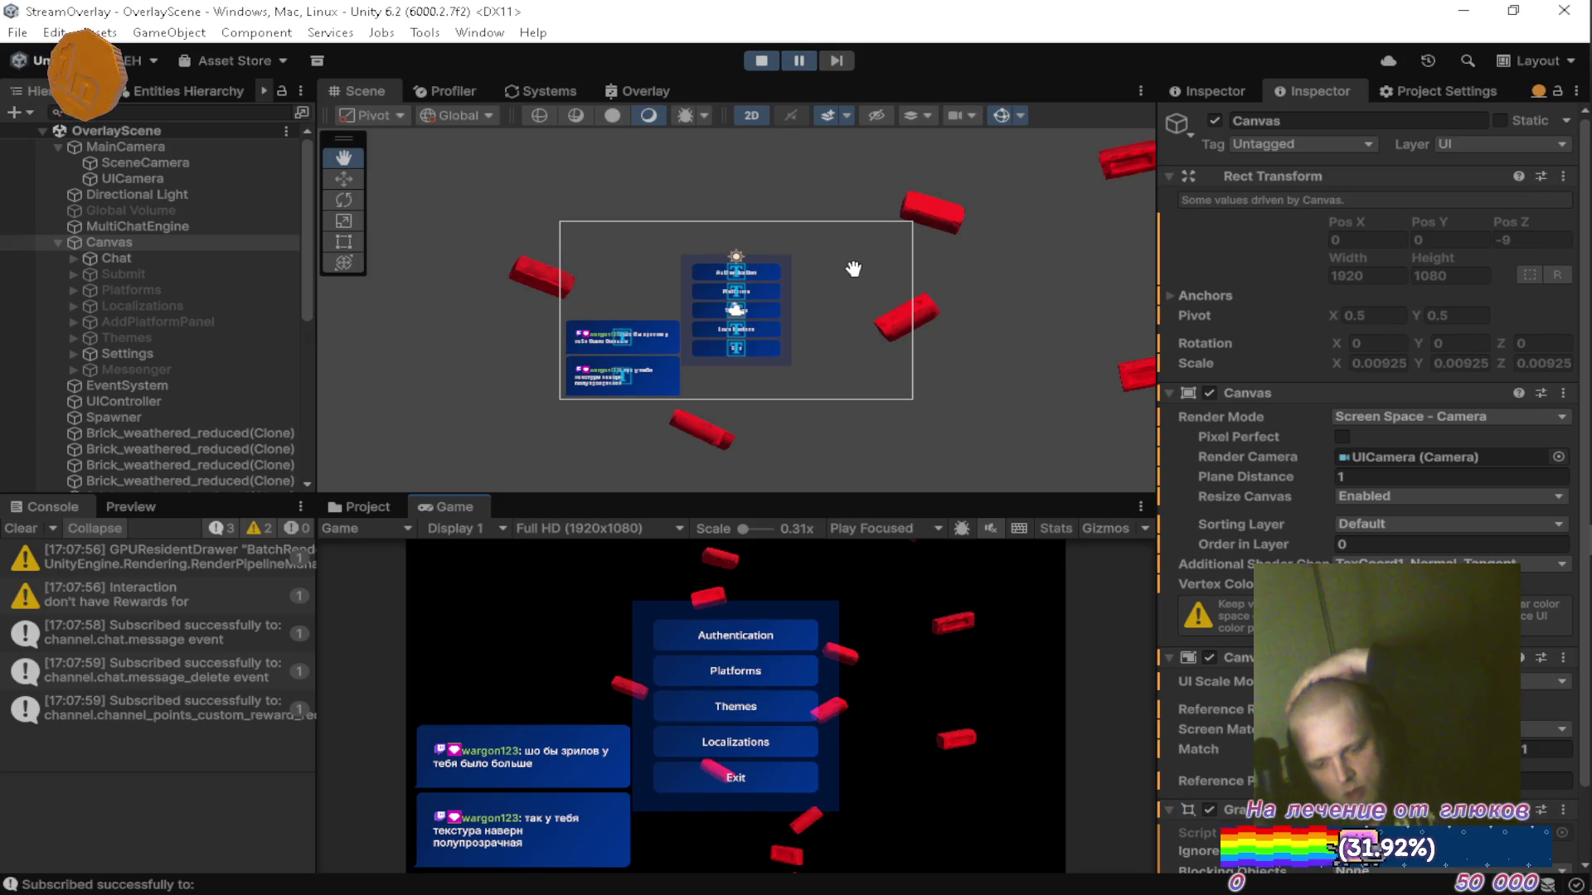
Review the Settings panel's components in the Inspector, then maximize the Overlay shader graph.
click(1549, 170)
click(1555, 176)
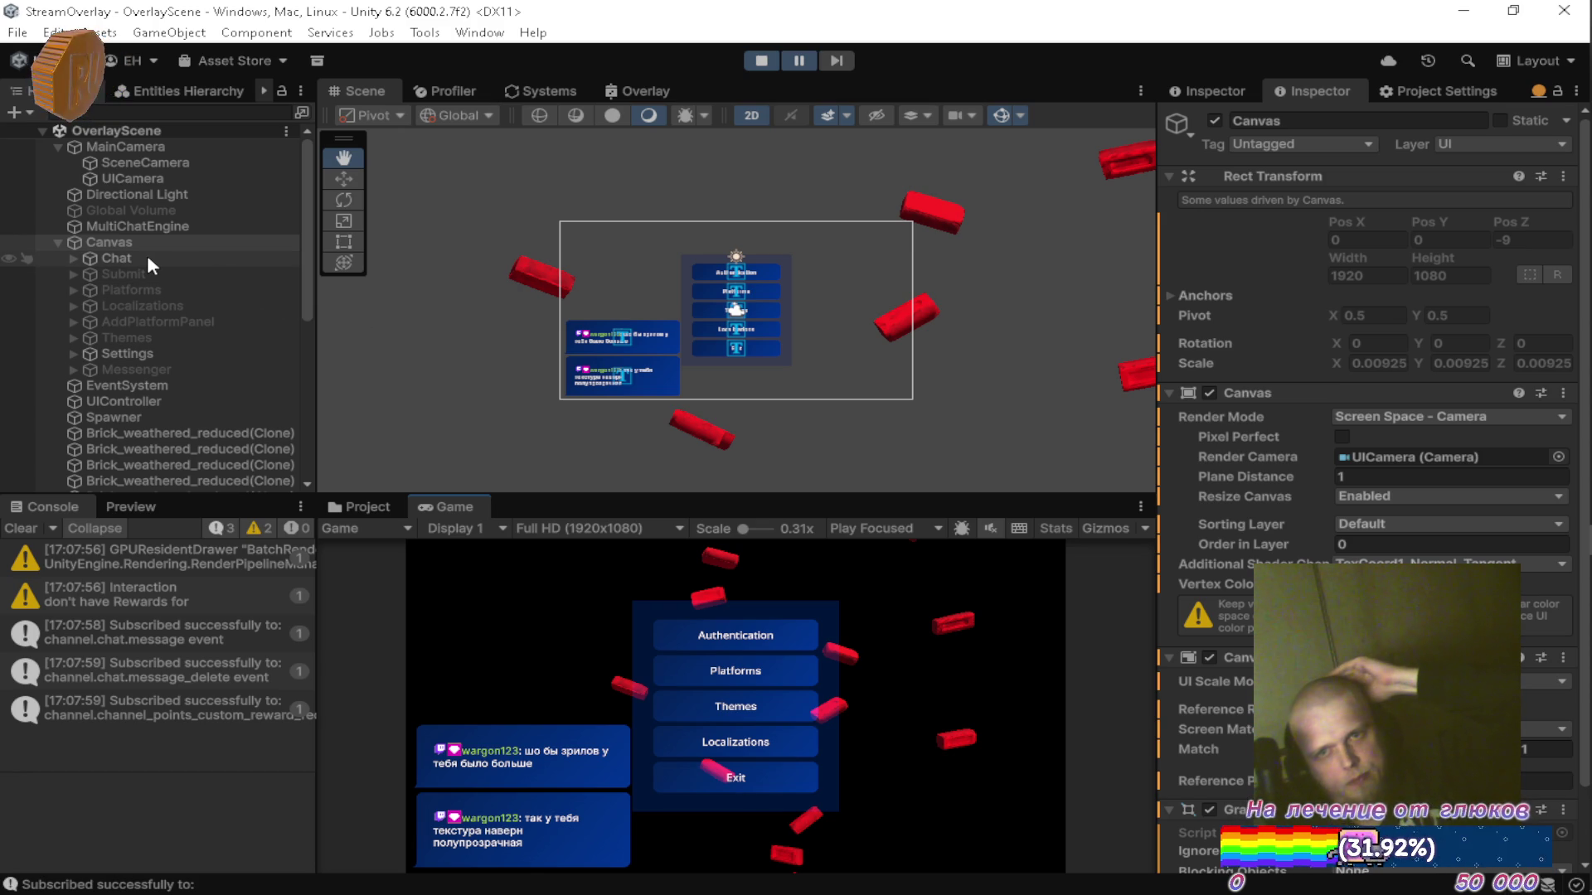
click(147, 355)
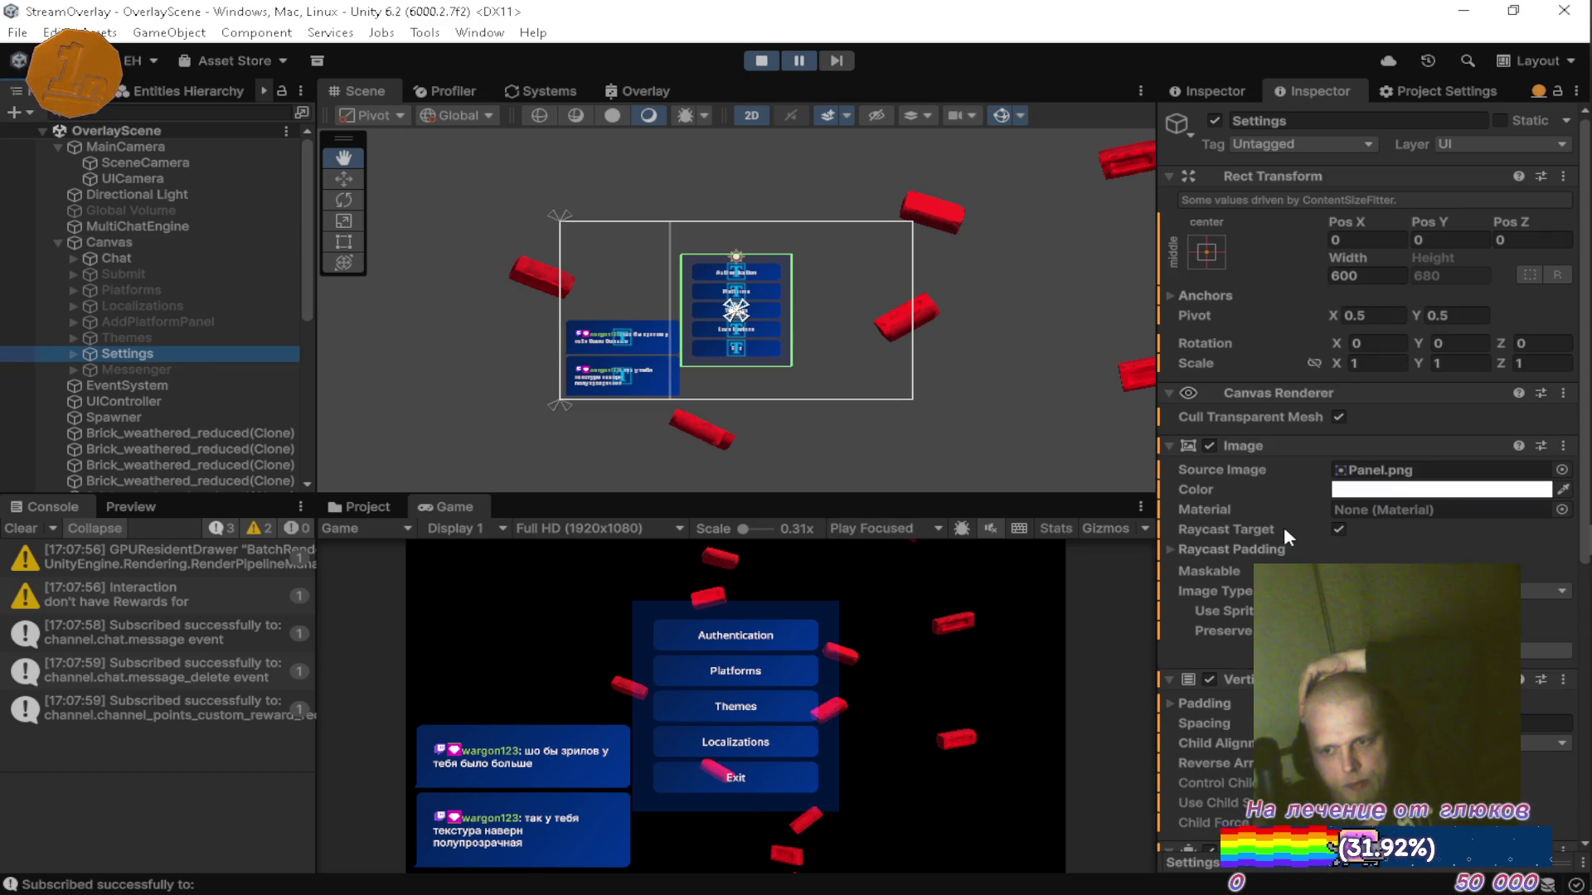
scroll(1286, 526, down, 5)
click(1171, 774)
scroll(1171, 774, down, 6)
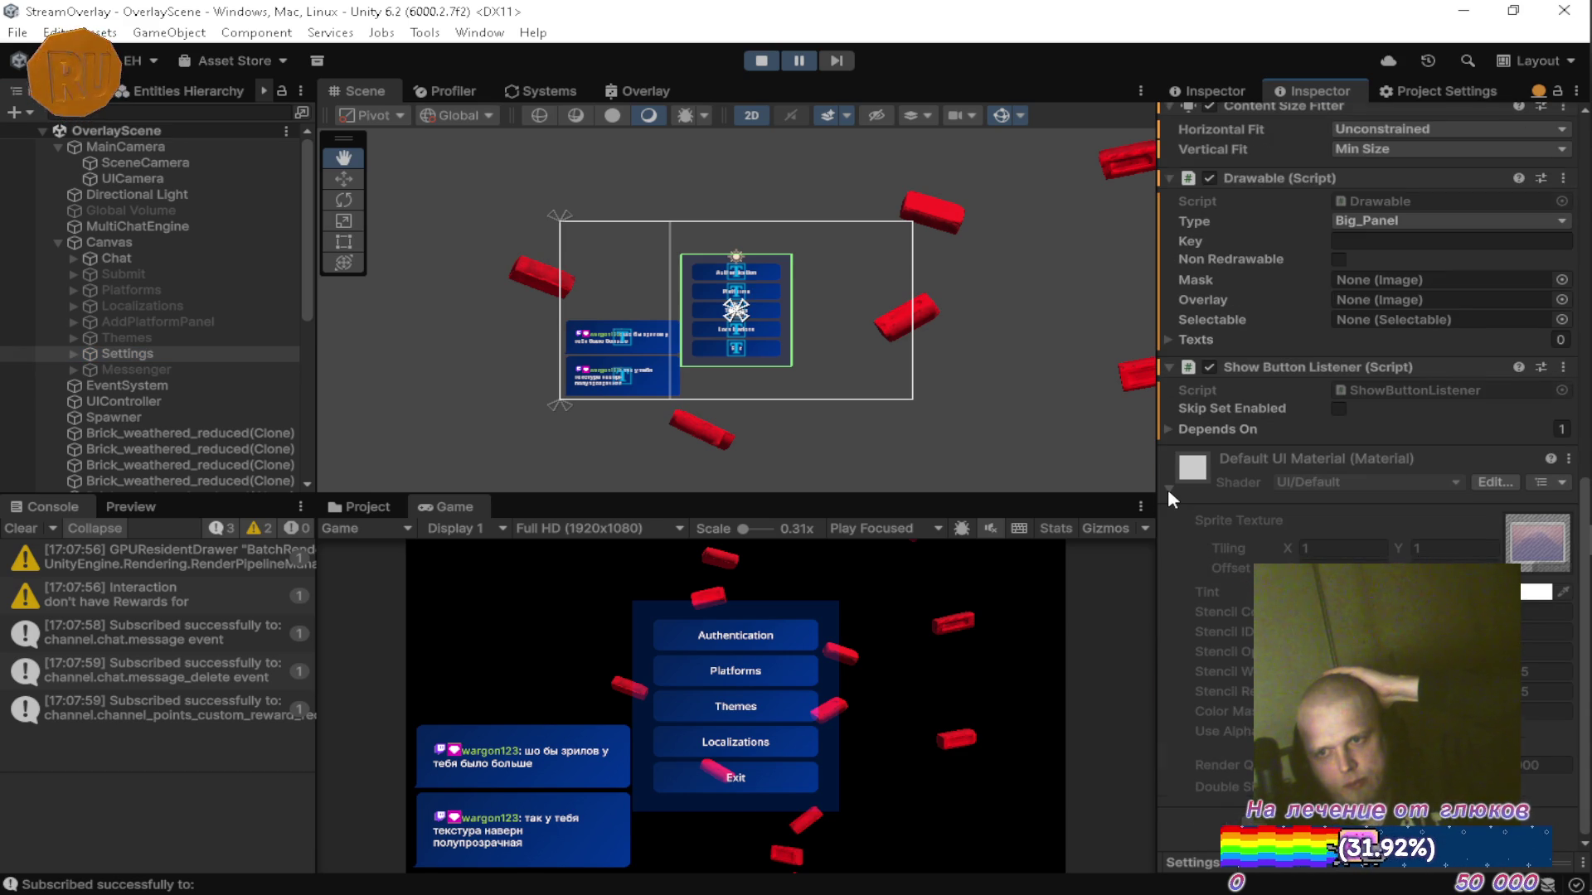
scroll(1167, 489, up, 5)
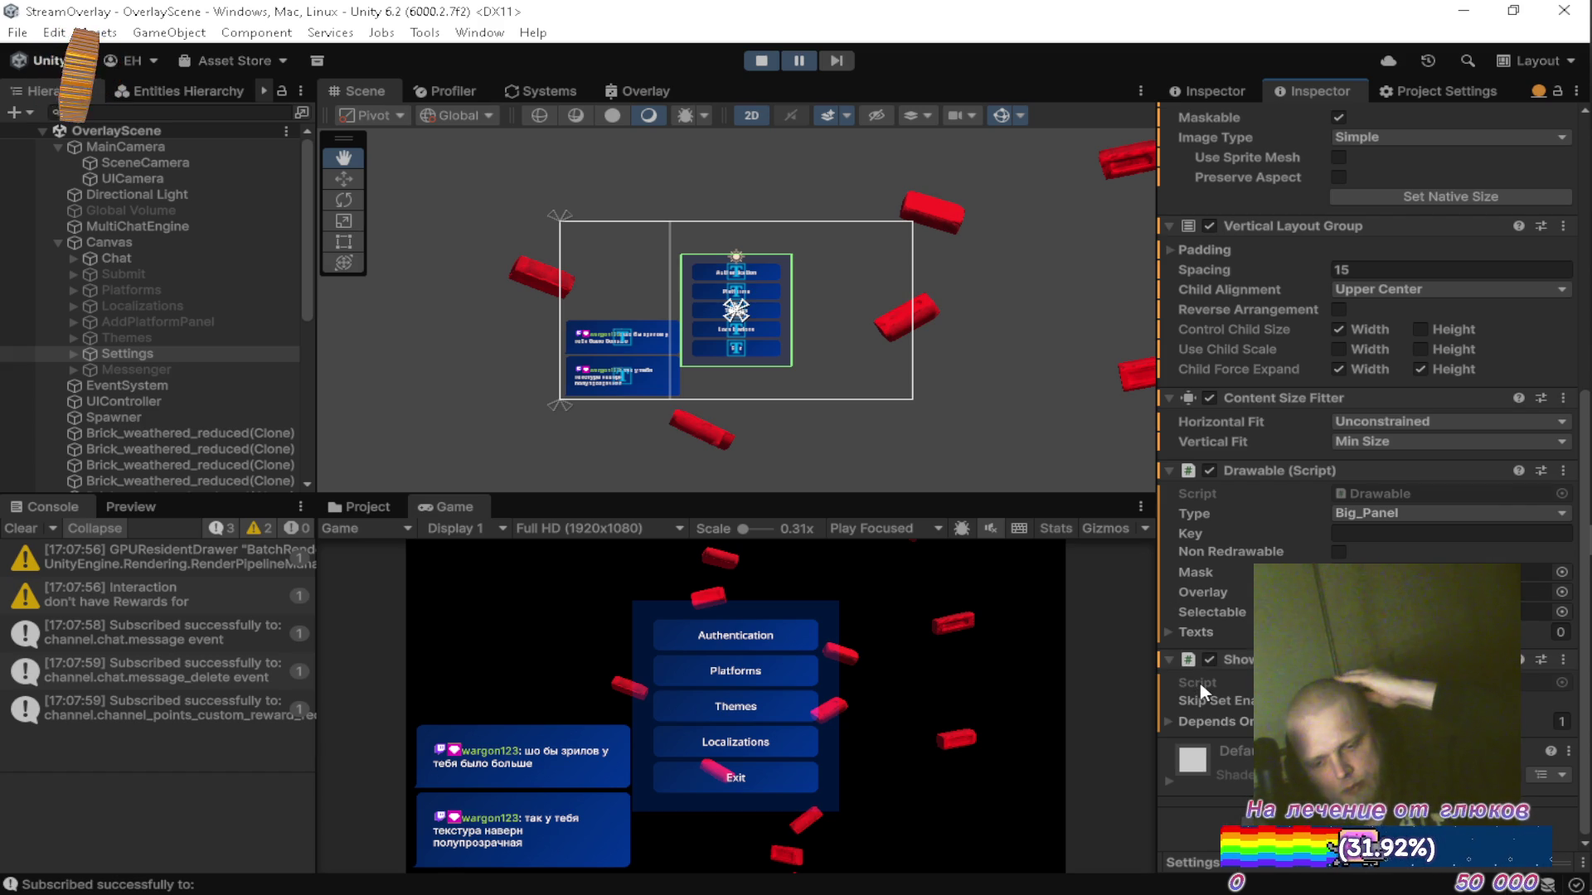
double_click(660, 84)
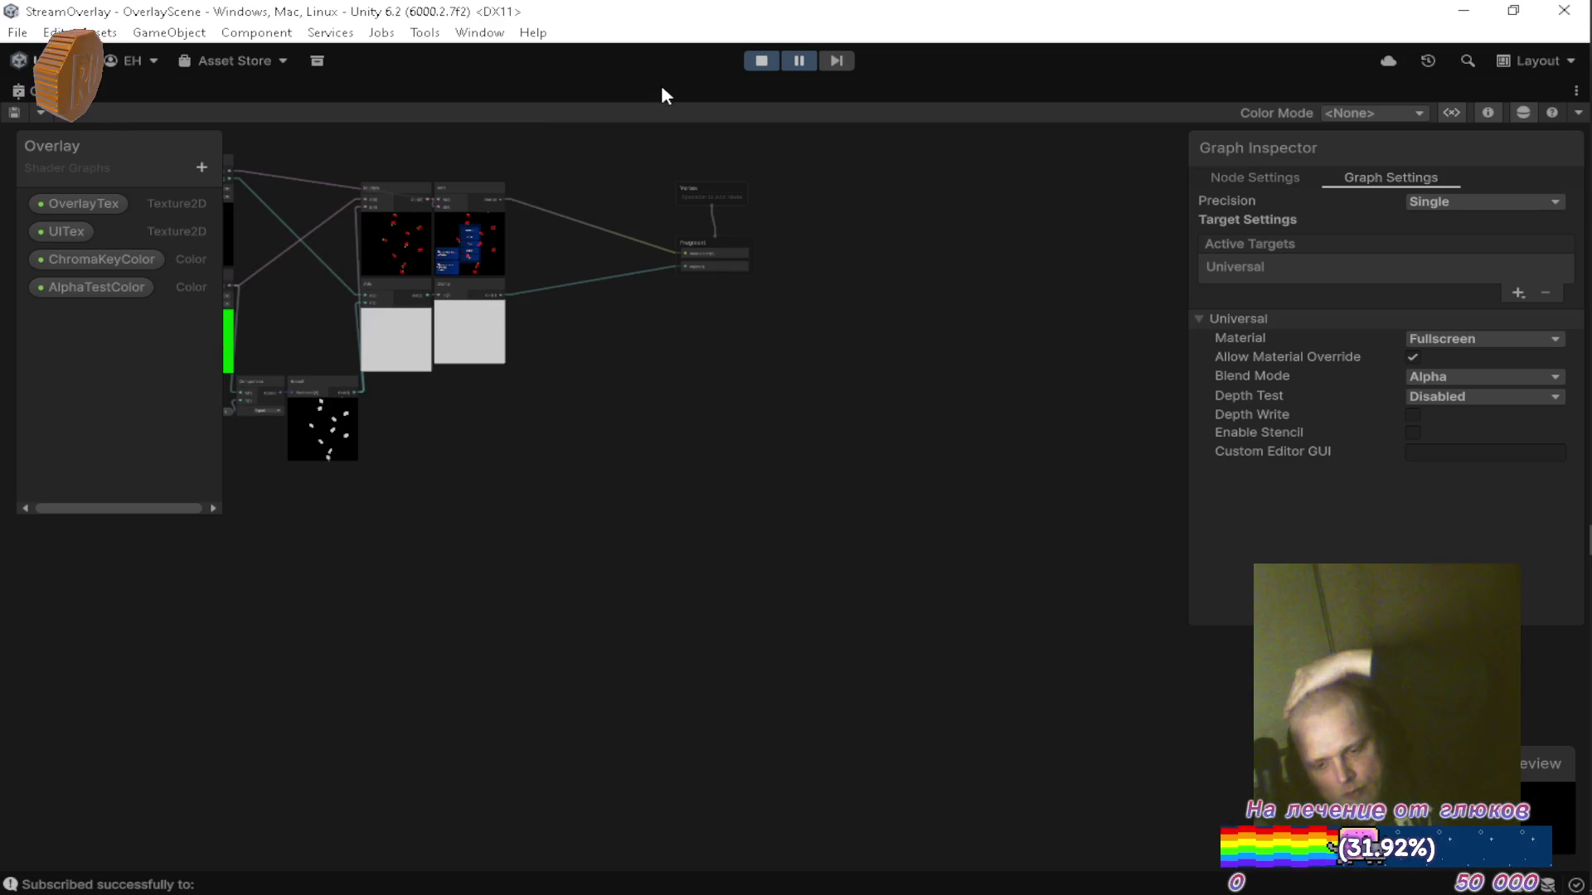
Inspect the chroma-key Comparison and Branch nodes, briefly expanding Branch's True and False values.
mouse_move(716, 242)
mouse_down()
mouse_move(769, 346)
mouse_move(963, 399)
mouse_up()
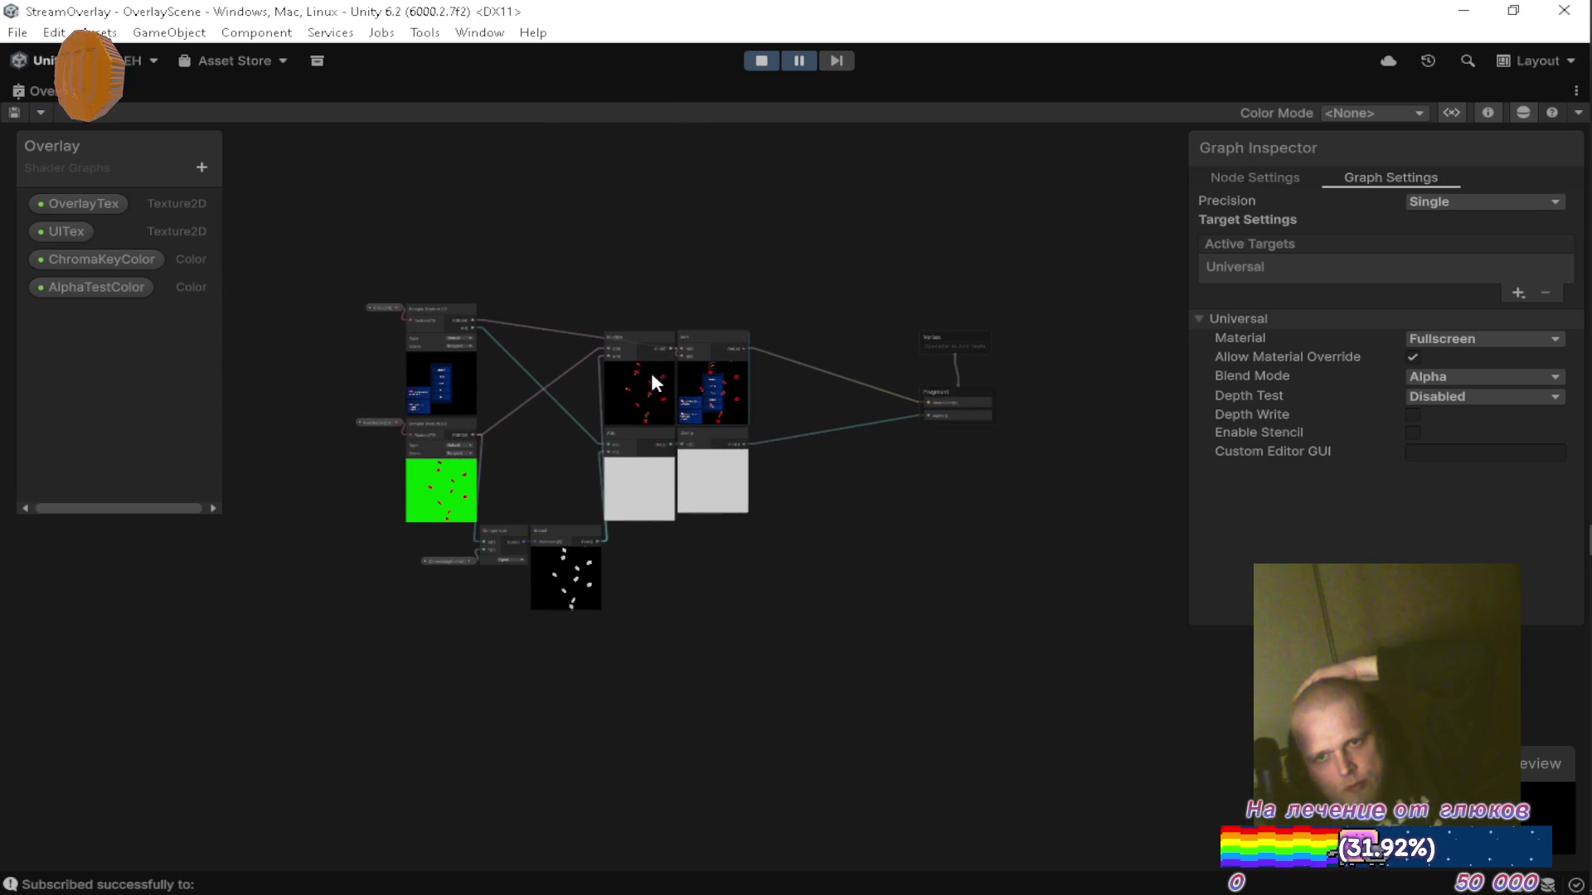
scroll(474, 406, up, 2)
scroll(558, 355, up, 2)
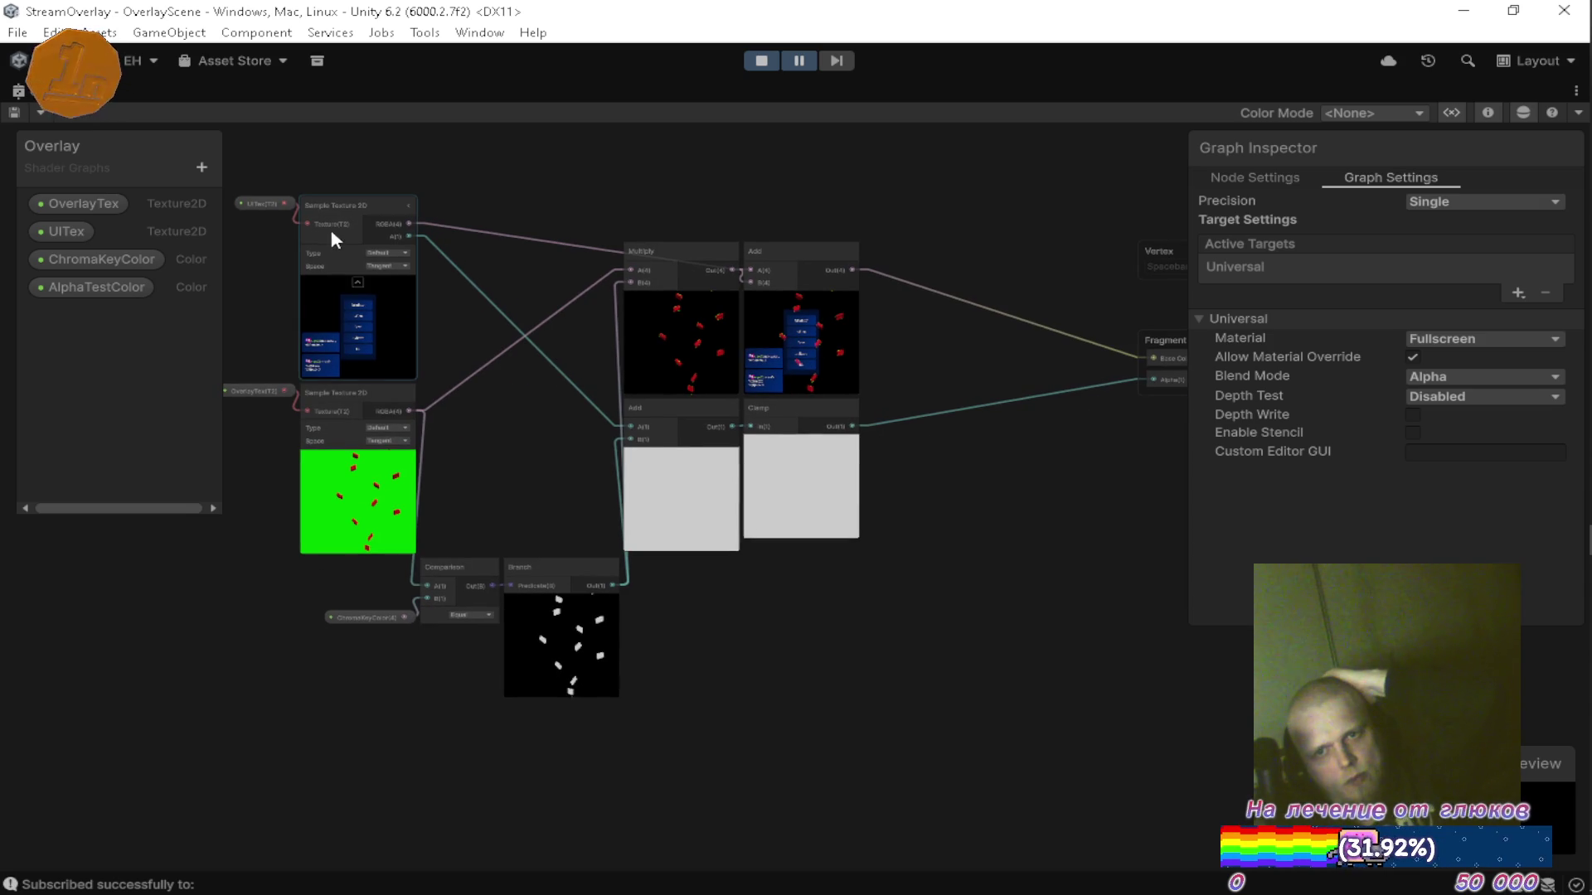
drag(365, 234, 559, 328)
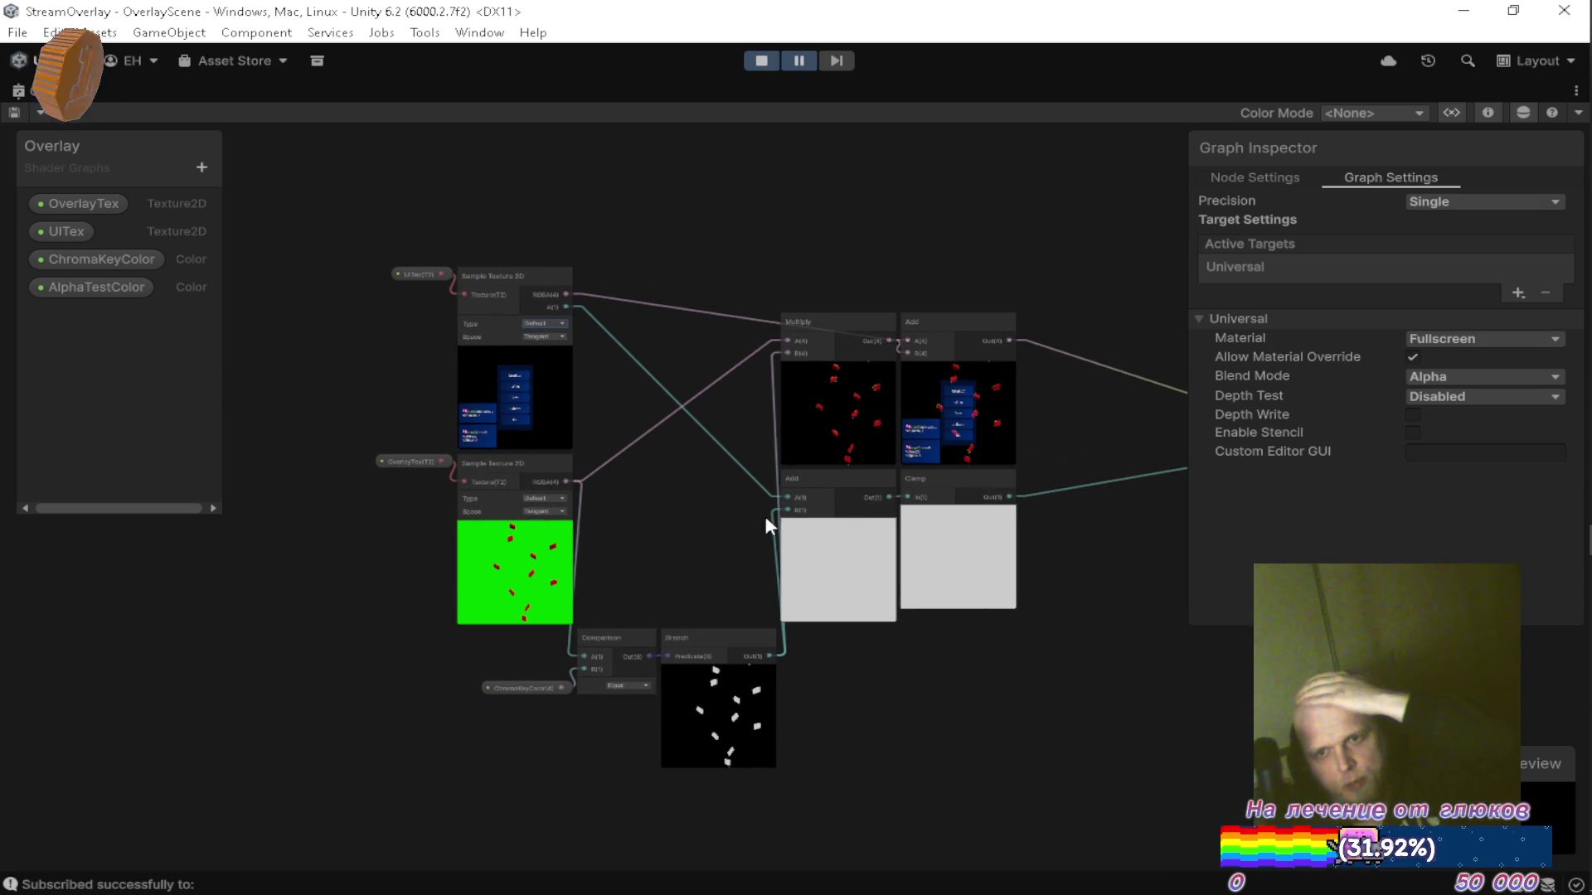
mouse_move(1066, 655)
mouse_down()
mouse_move(869, 643)
mouse_move(647, 568)
mouse_up()
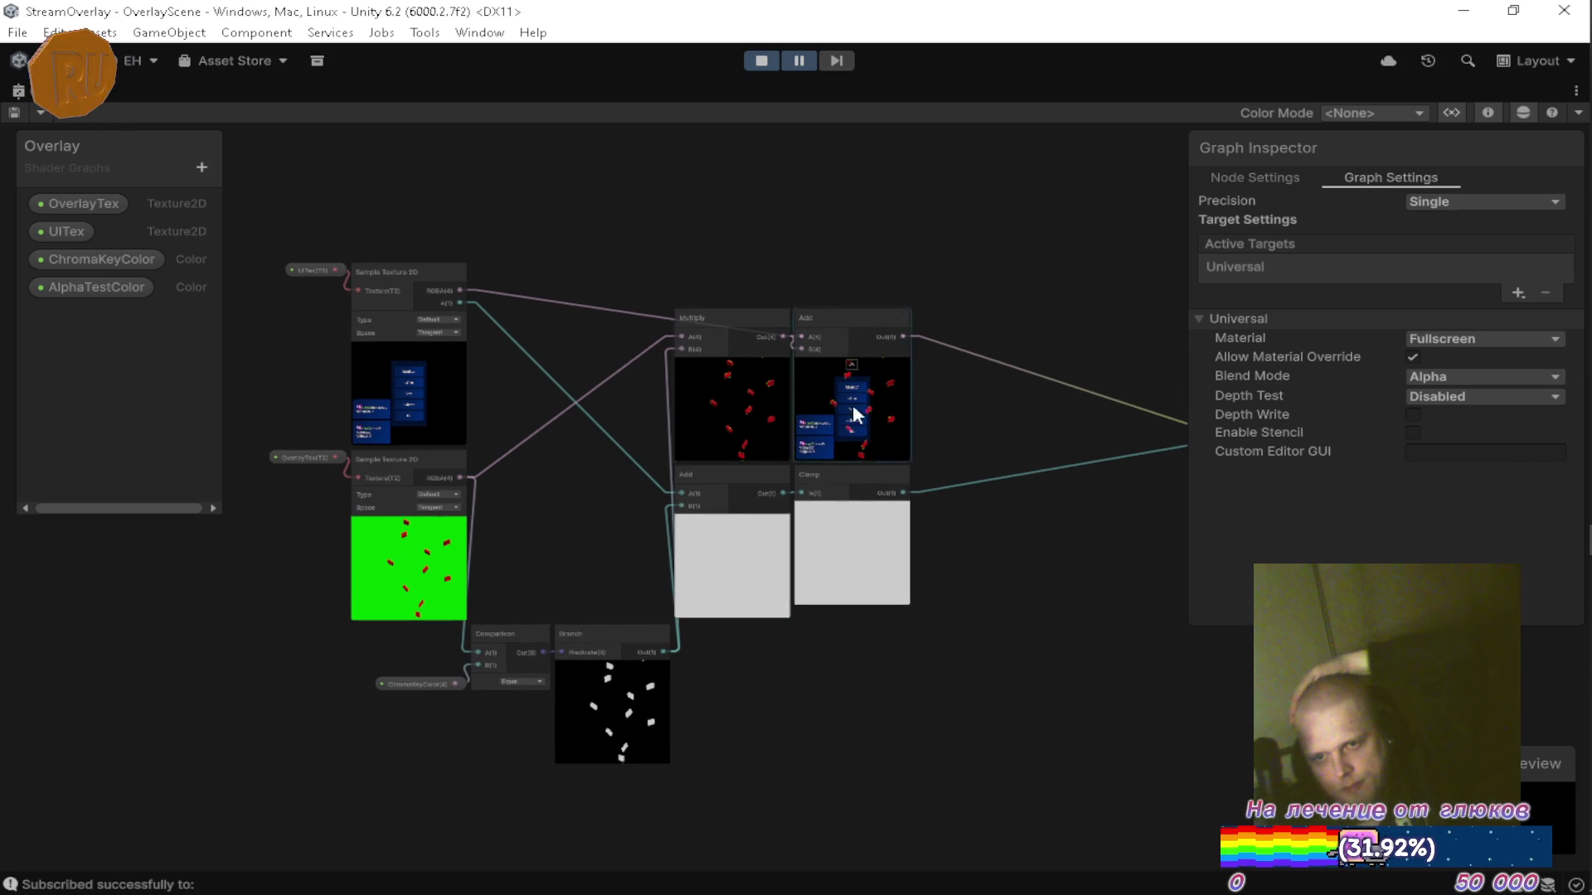
scroll(590, 497, up, 1)
scroll(572, 485, down, 1)
scroll(412, 284, up, 4)
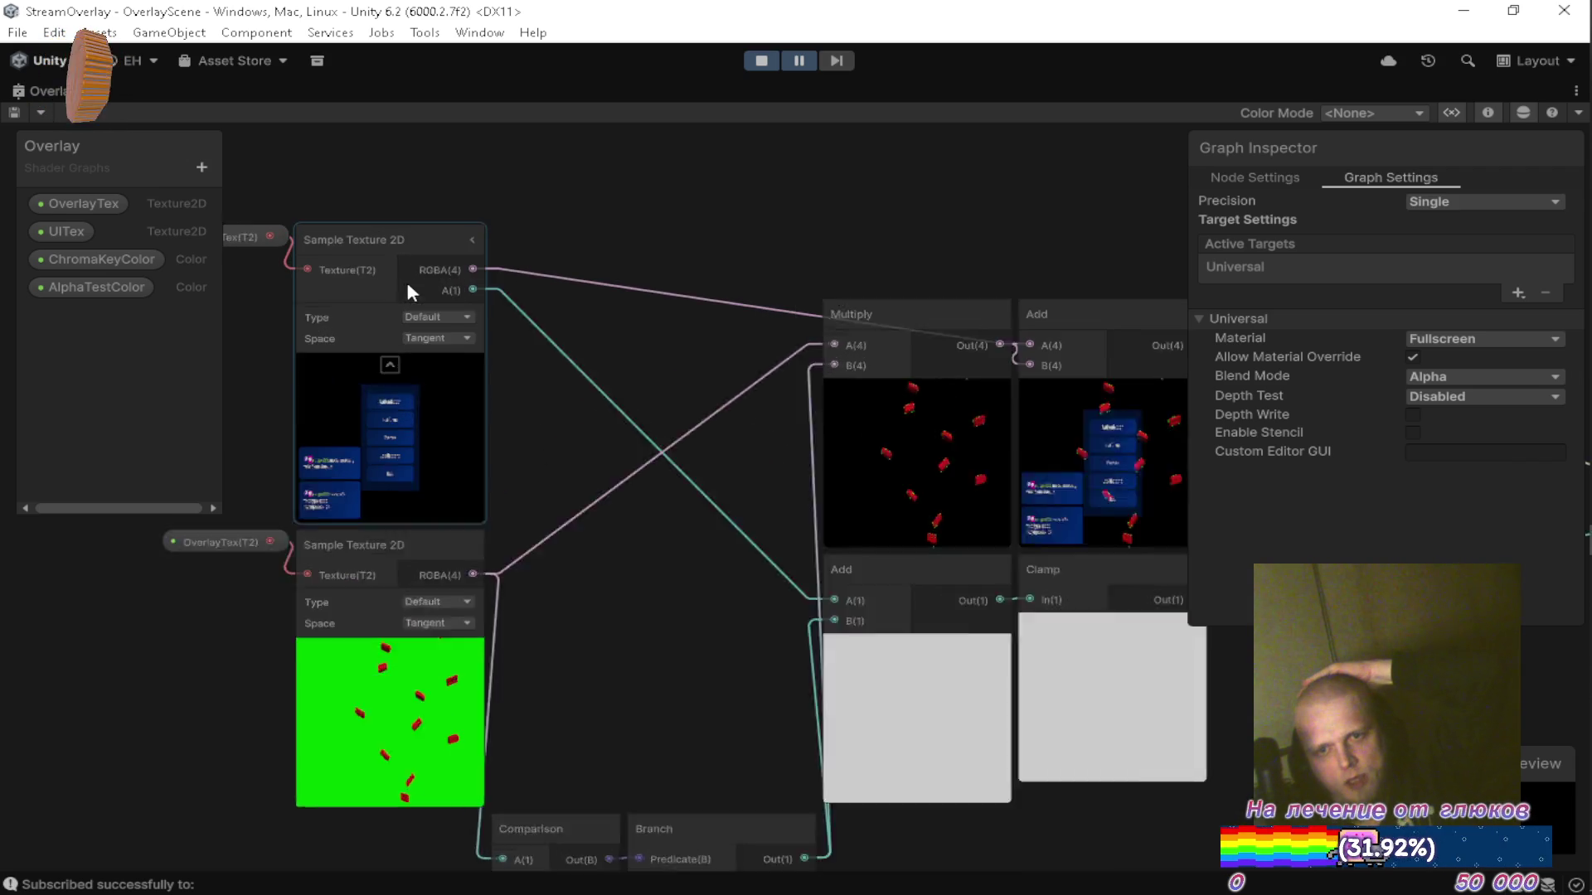
scroll(486, 305, up, 2)
scroll(525, 202, down, 2)
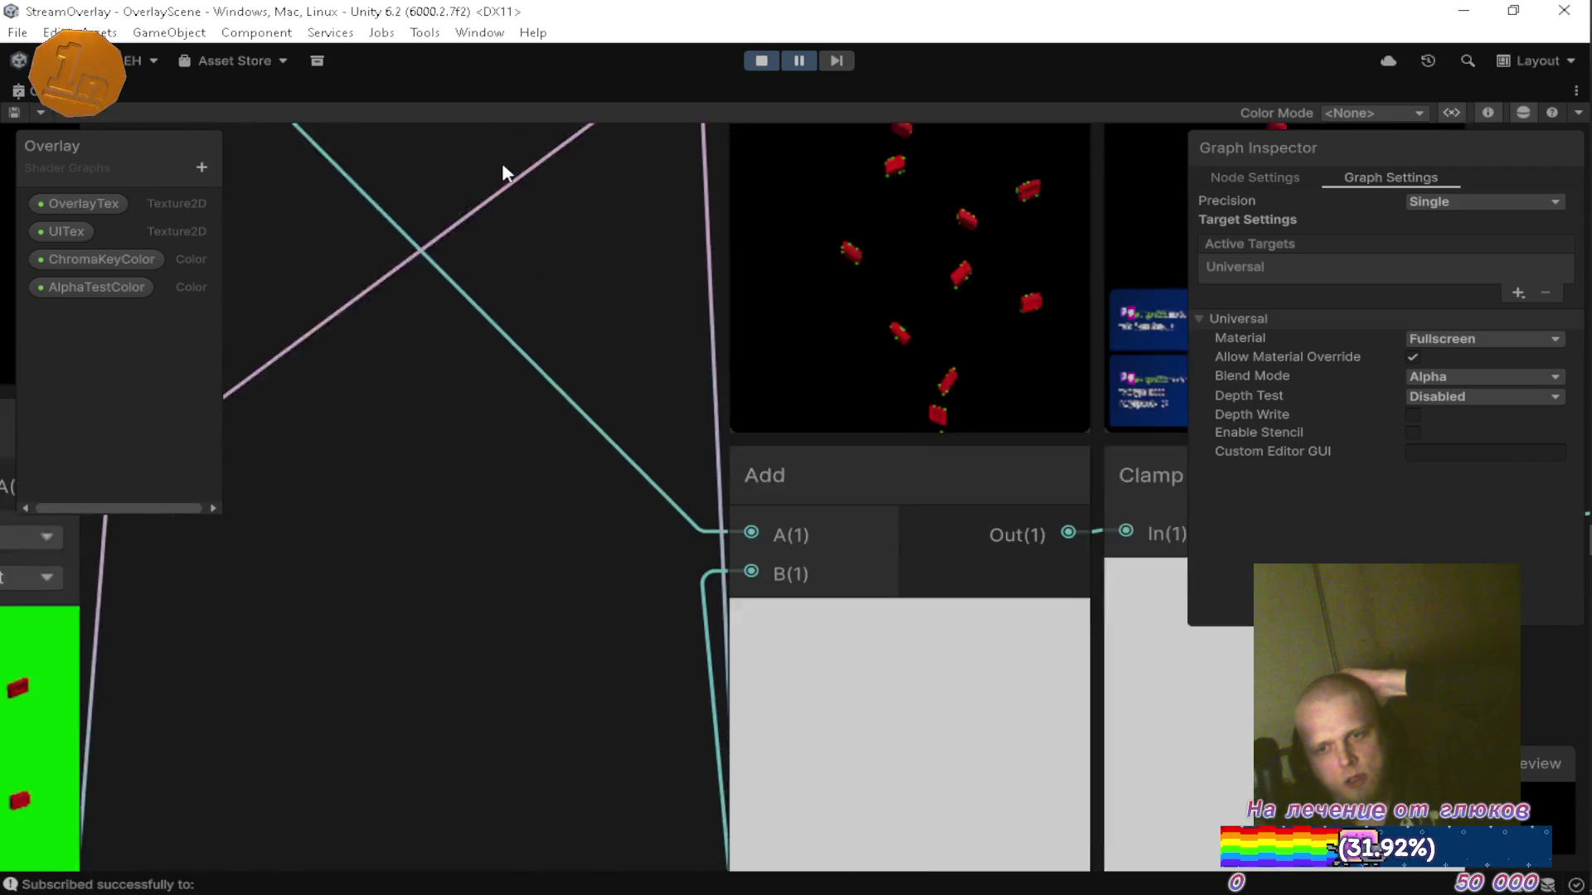
scroll(916, 348, down, 3)
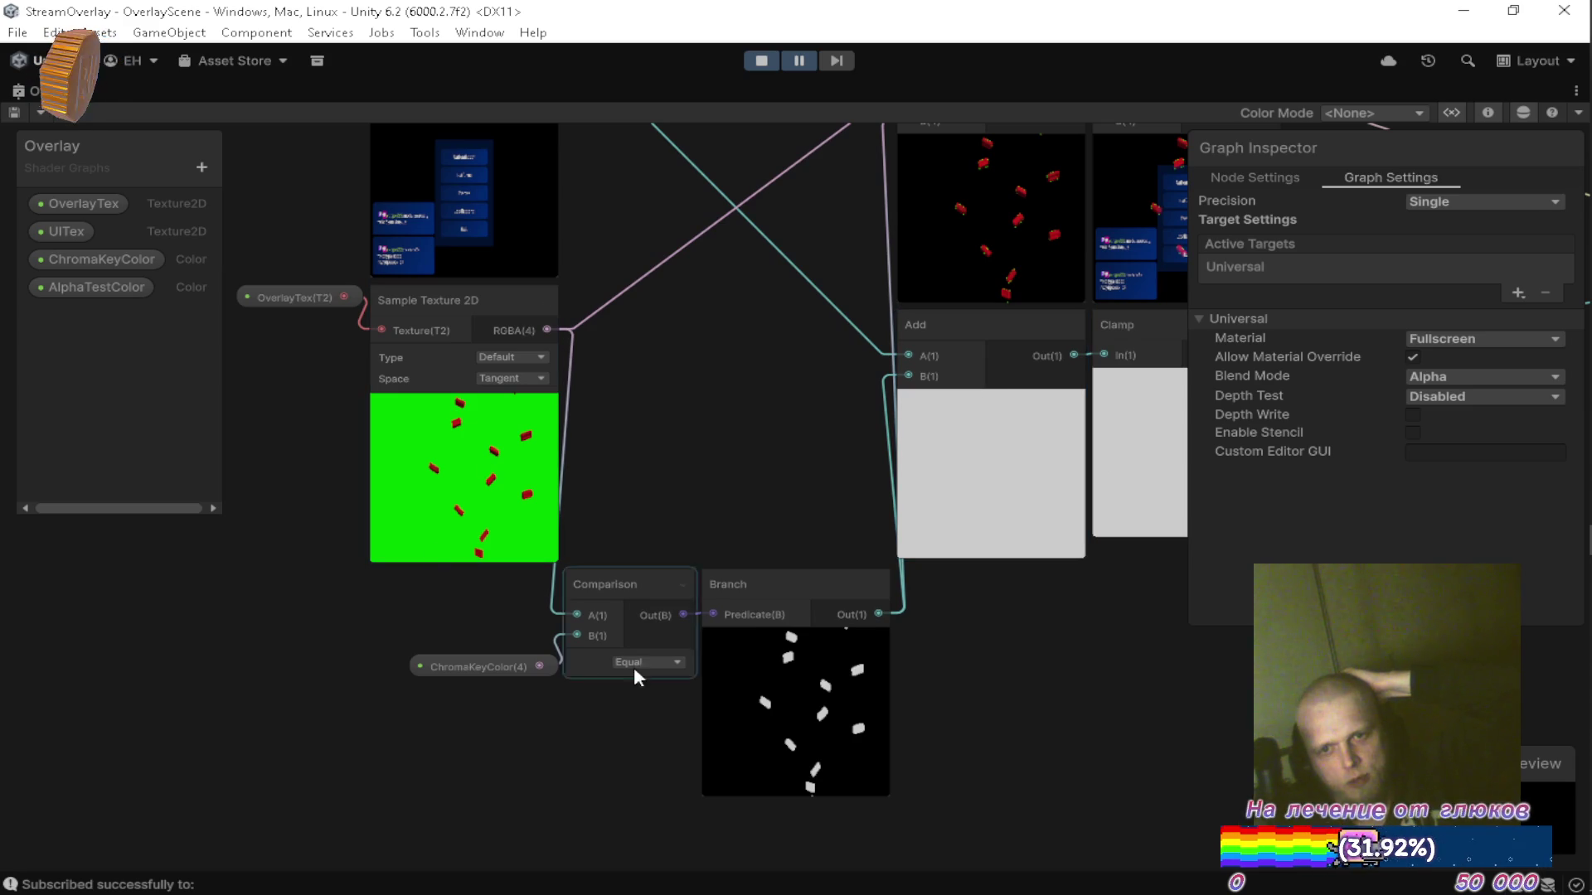
mouse_move(934, 401)
mouse_down()
mouse_move(276, 502)
mouse_move(693, 446)
mouse_move(769, 507)
mouse_move(834, 726)
mouse_up()
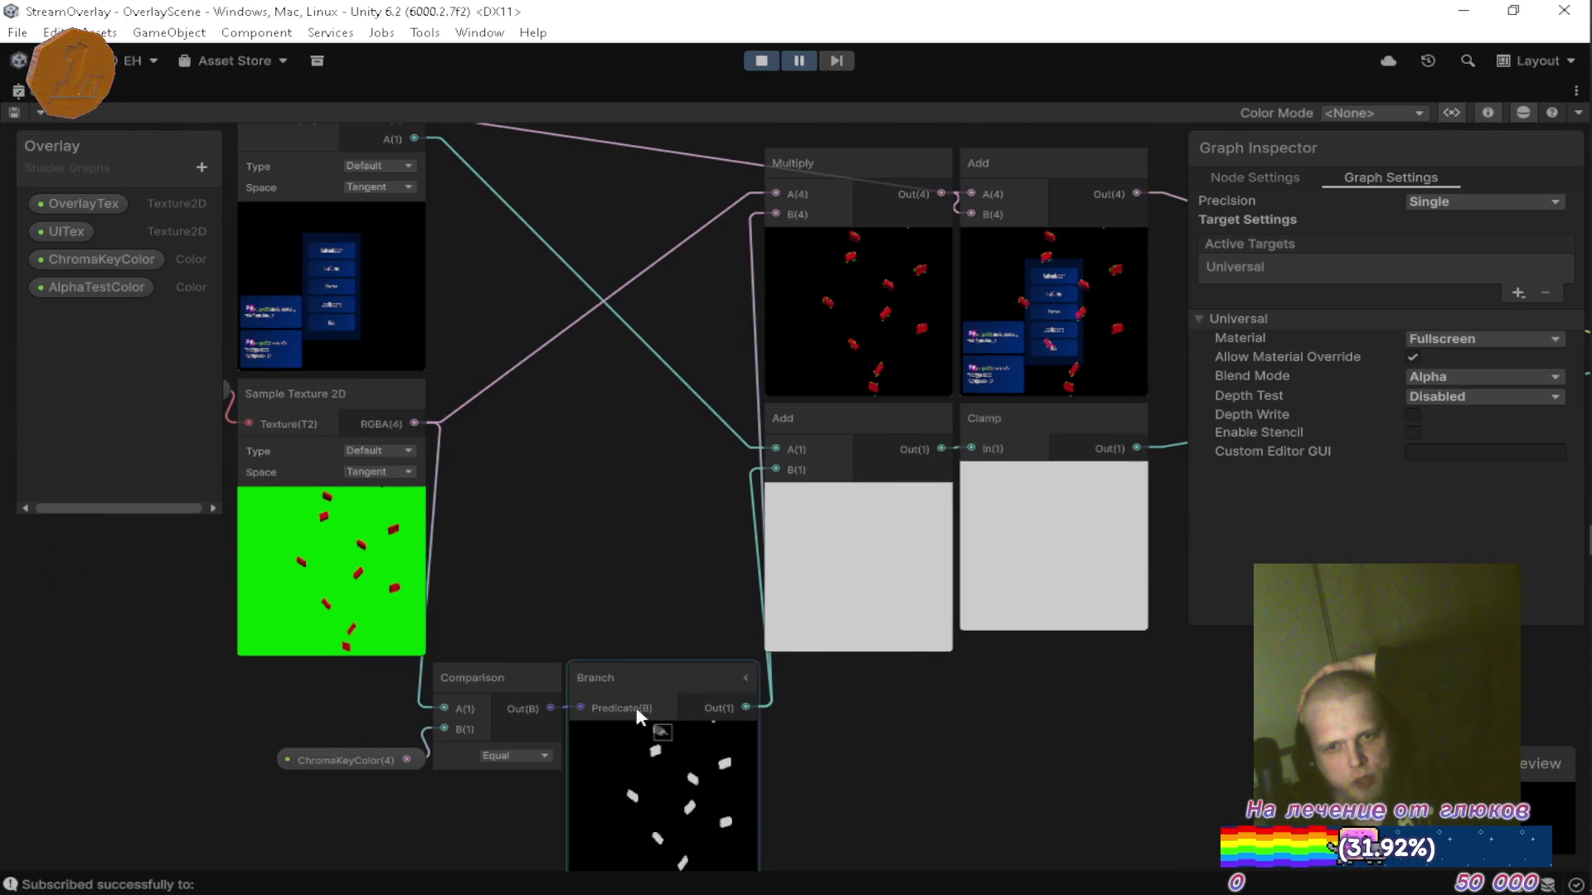
drag(670, 692, 675, 436)
scroll(675, 435, up, 5)
click(559, 340)
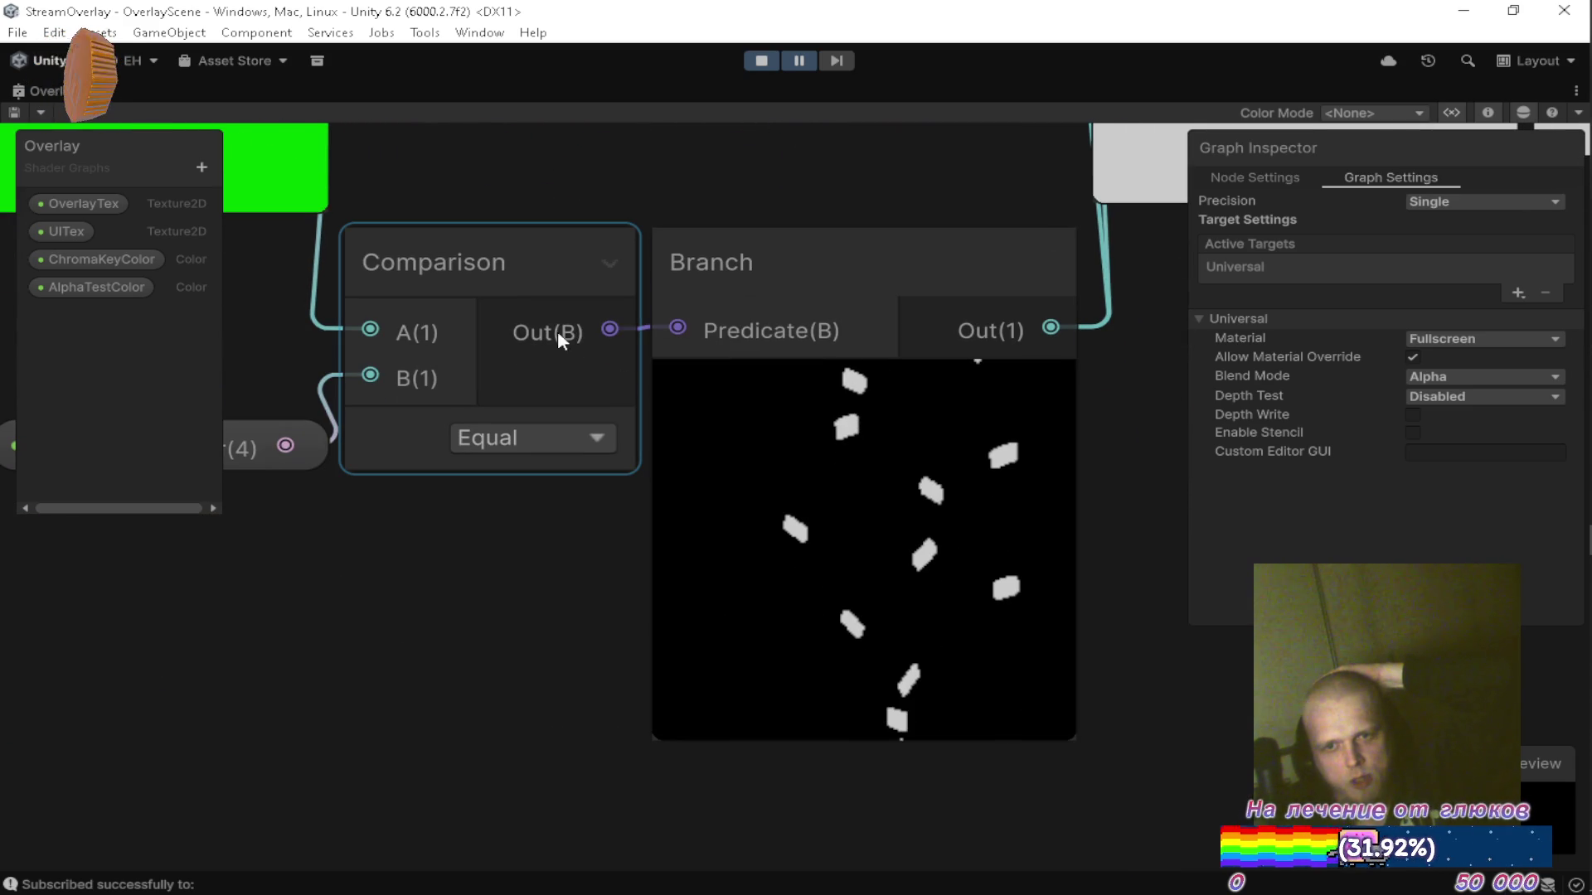
click(675, 279)
click(1048, 261)
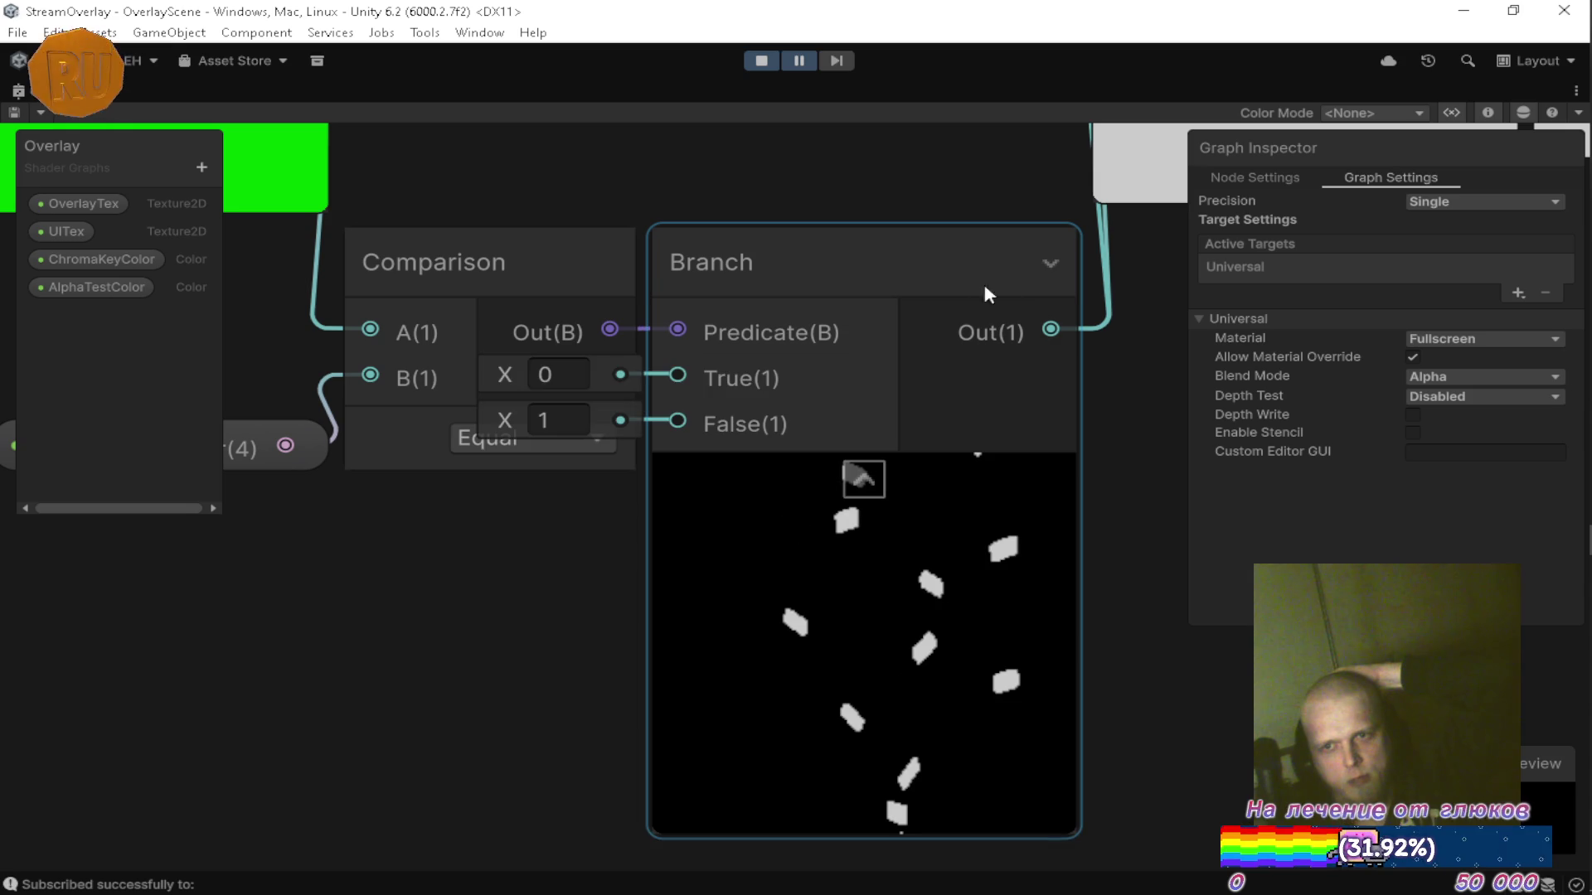
click(1051, 263)
Trace the texture samplers through Multiply, Add and Clamp into the Fragment output, then restore the layout.
drag(967, 171, 533, 774)
mouse_move(654, 208)
mouse_down()
mouse_move(654, 373)
mouse_move(611, 586)
mouse_up()
scroll(748, 445, down, 5)
mouse_move(693, 465)
mouse_down()
mouse_move(360, 360)
mouse_move(278, 366)
mouse_up()
drag(869, 514, 549, 525)
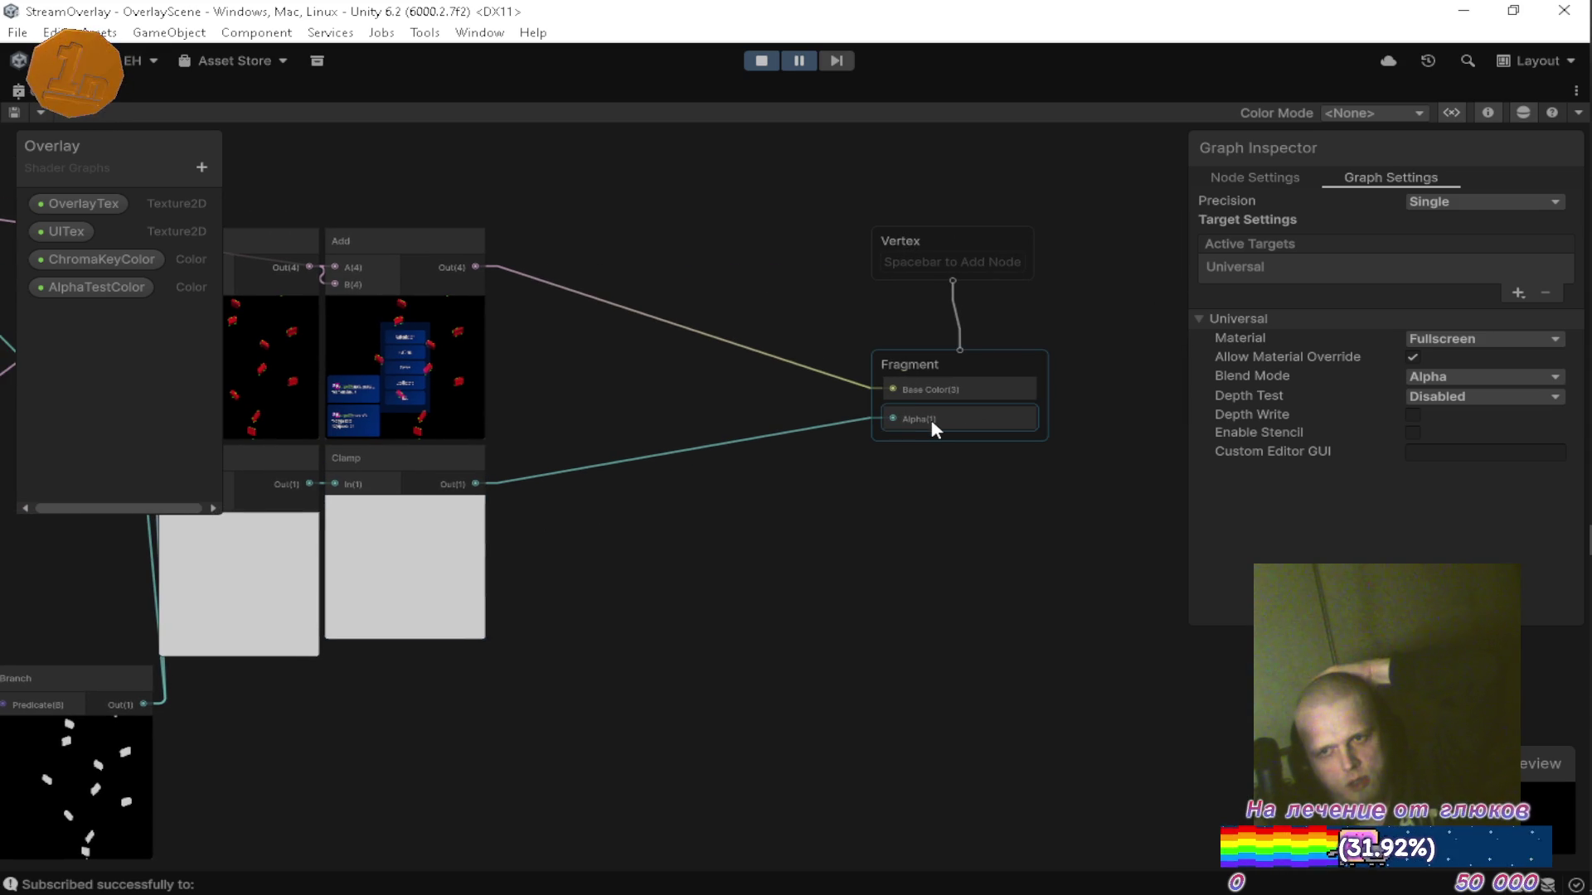
drag(448, 422, 833, 442)
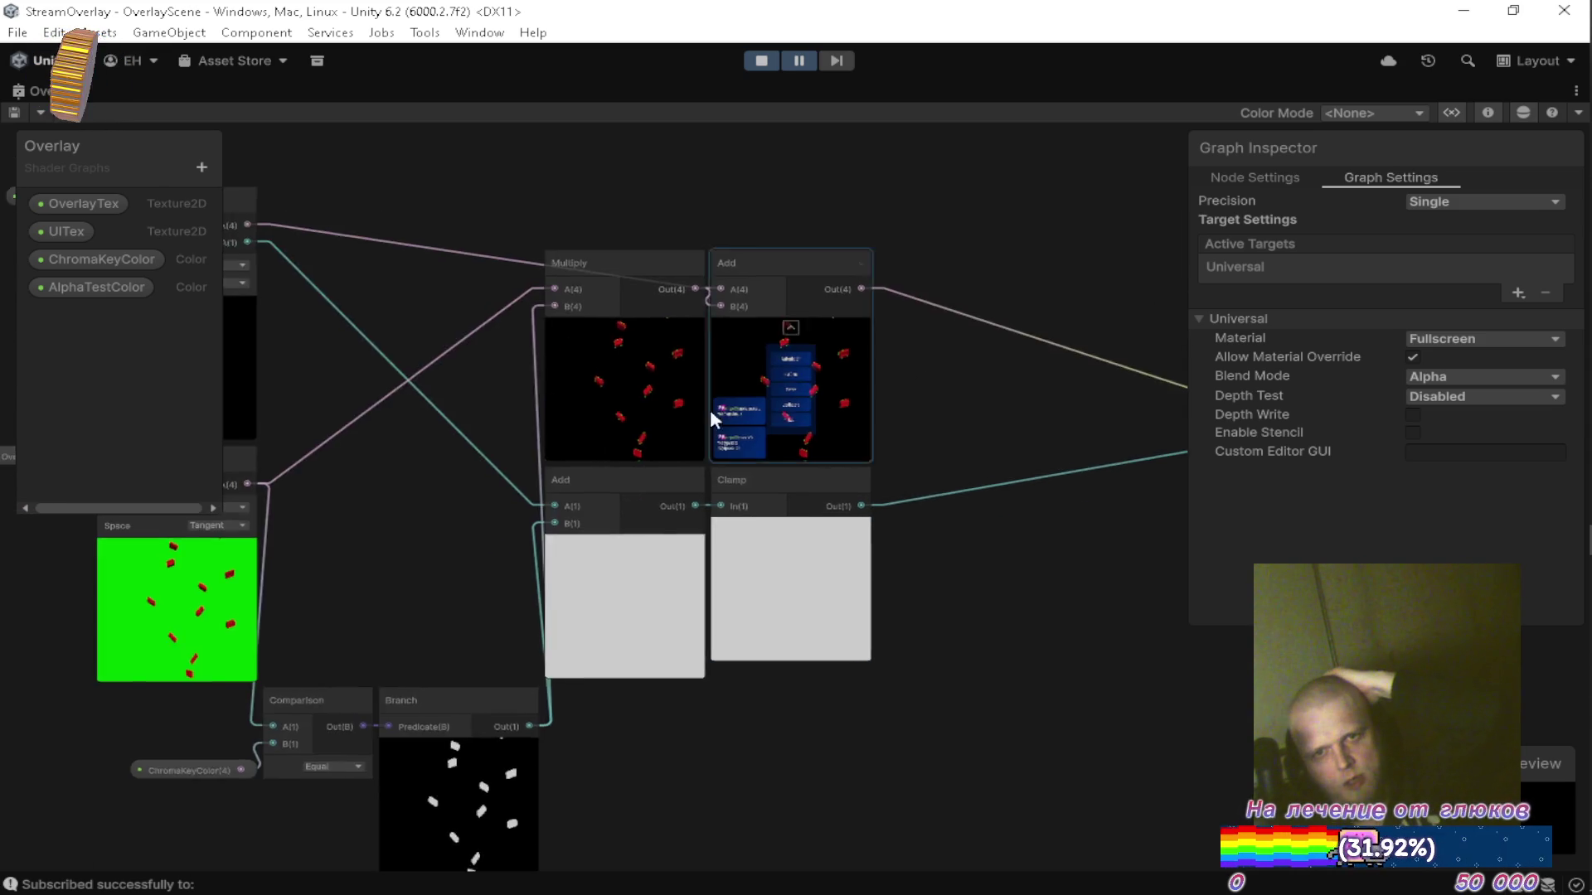
drag(230, 319, 600, 361)
scroll(590, 277, up, 5)
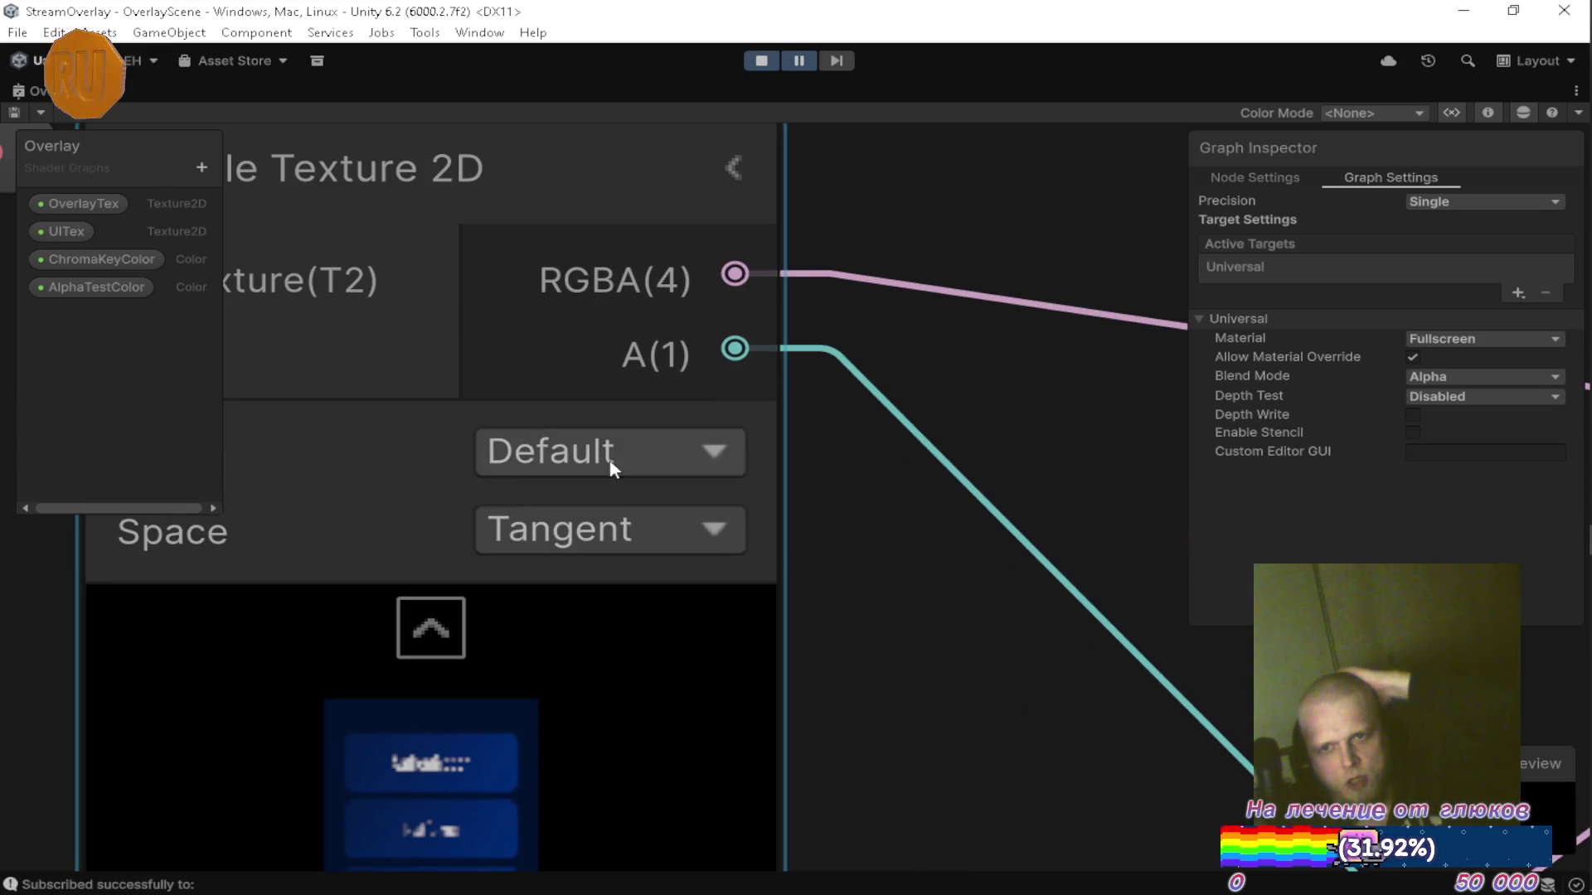
drag(644, 428, 1034, 295)
scroll(938, 525, down, 3)
scroll(700, 520, down, 2)
scroll(698, 519, down, 3)
mouse_move(887, 522)
mouse_down()
mouse_move(752, 405)
mouse_move(988, 455)
mouse_up()
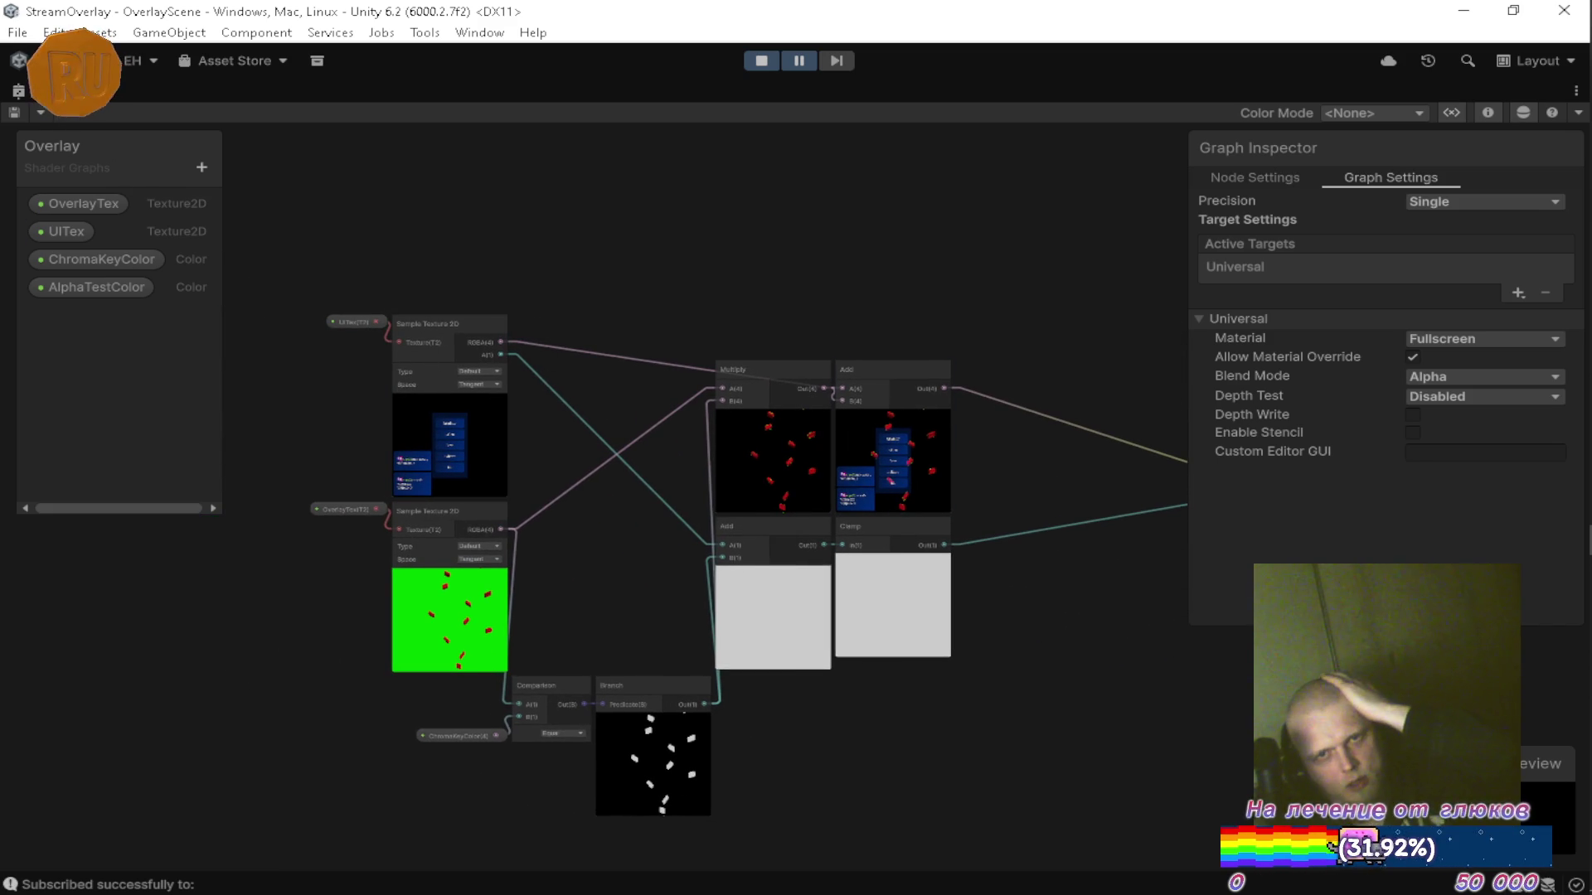
key(shift+space)
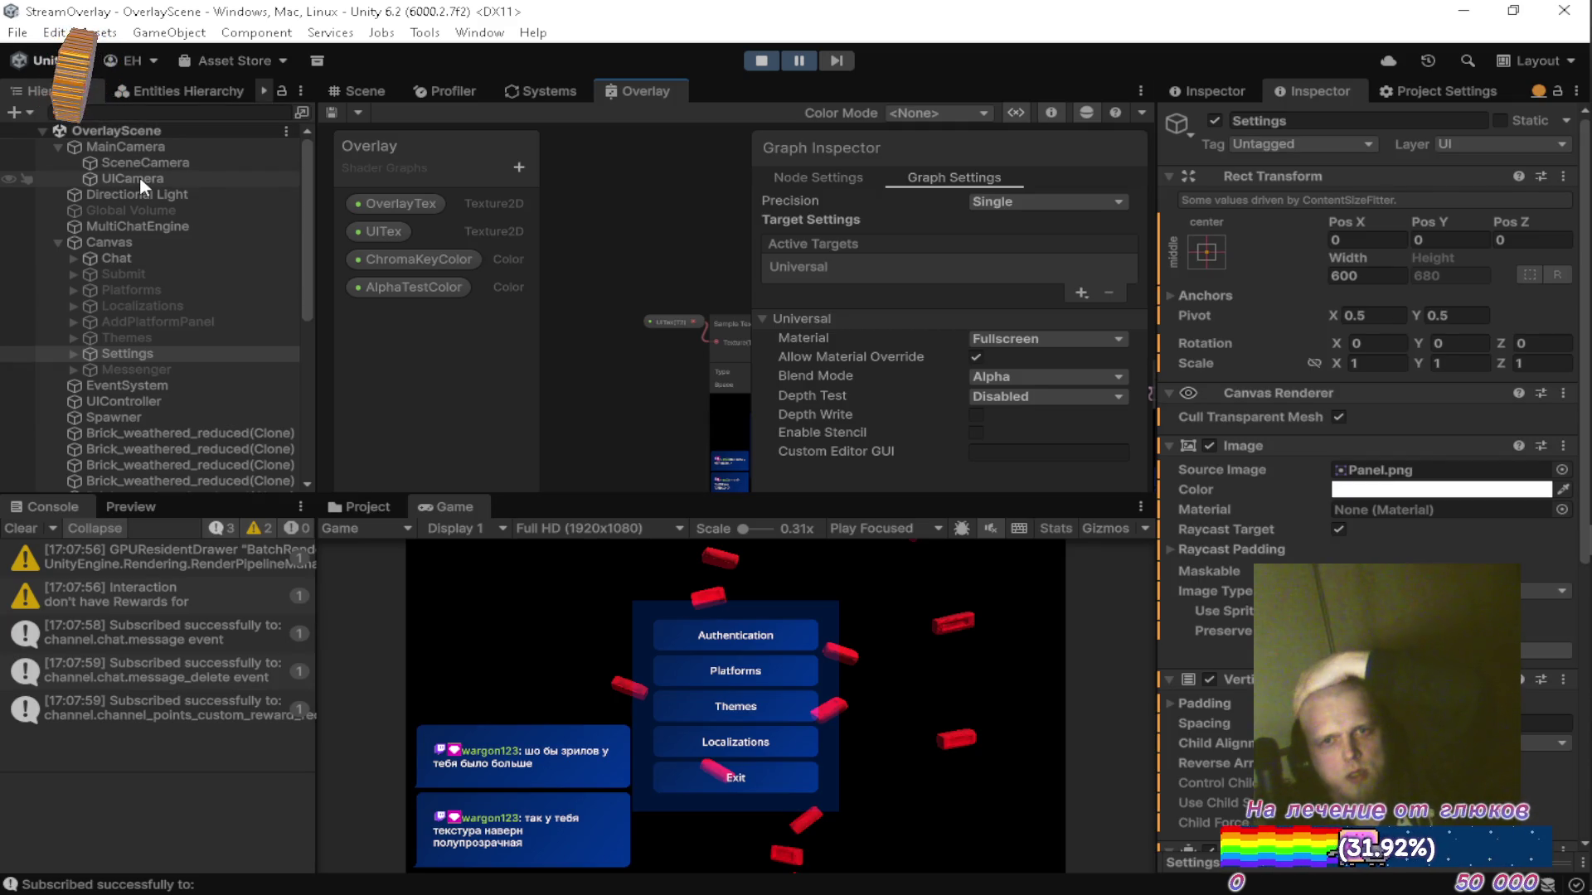
Open UICamera's Camera component Properties in a separate floating window.
click(140, 177)
scroll(1336, 386, down, 5)
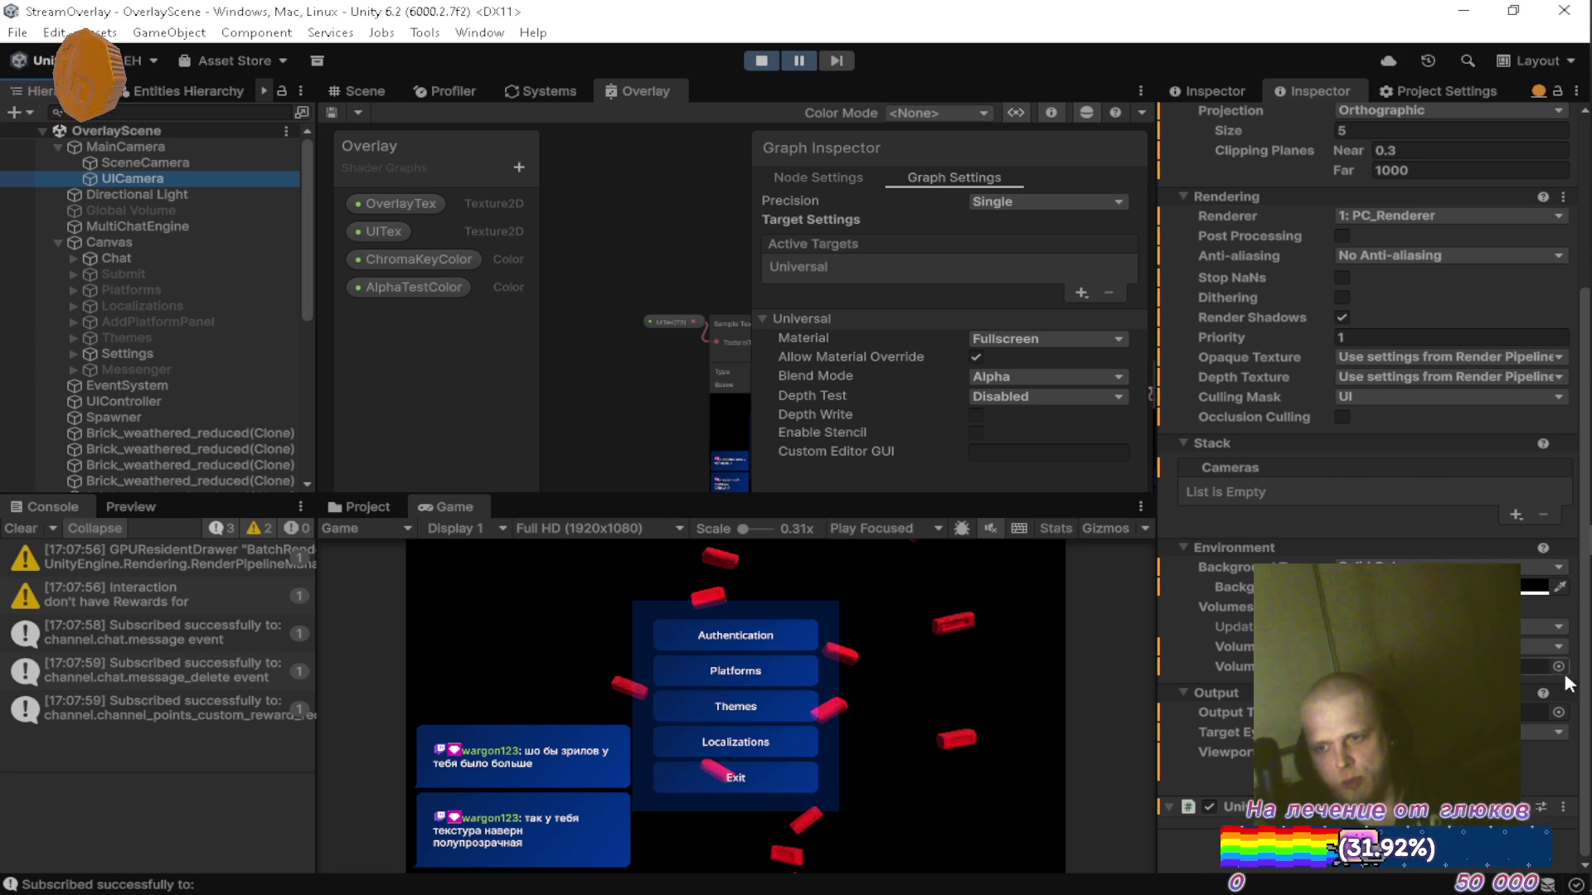
scroll(1511, 464, up, 5)
click(1563, 268)
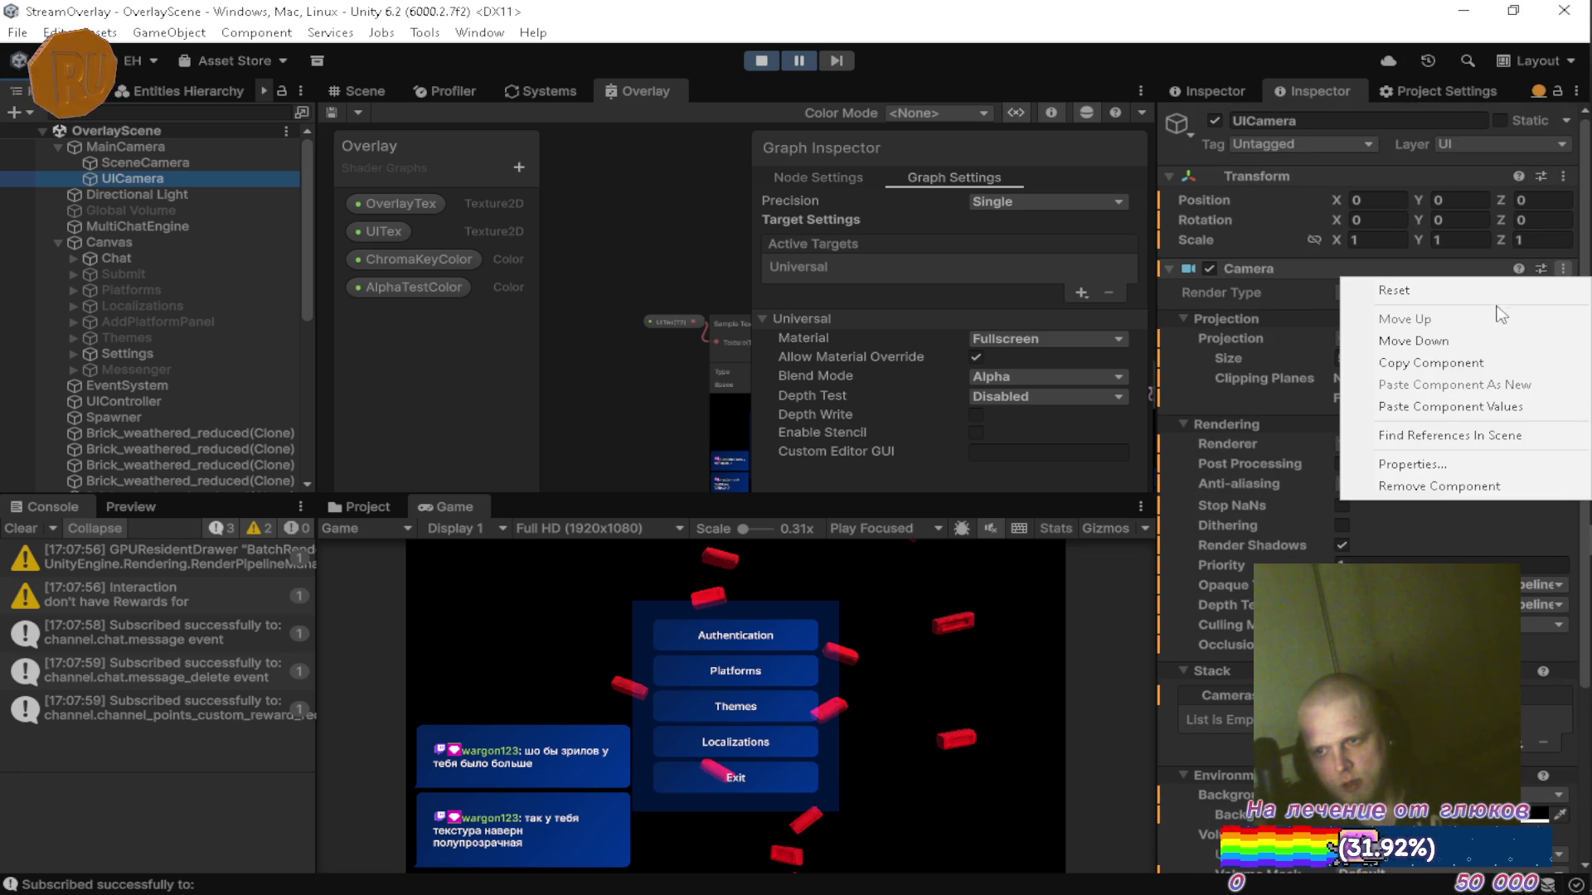
click(1431, 456)
Locate the camera's Output Texture, the 1920×1080 UI render texture, in Resources/Textures.
scroll(811, 494, down, 5)
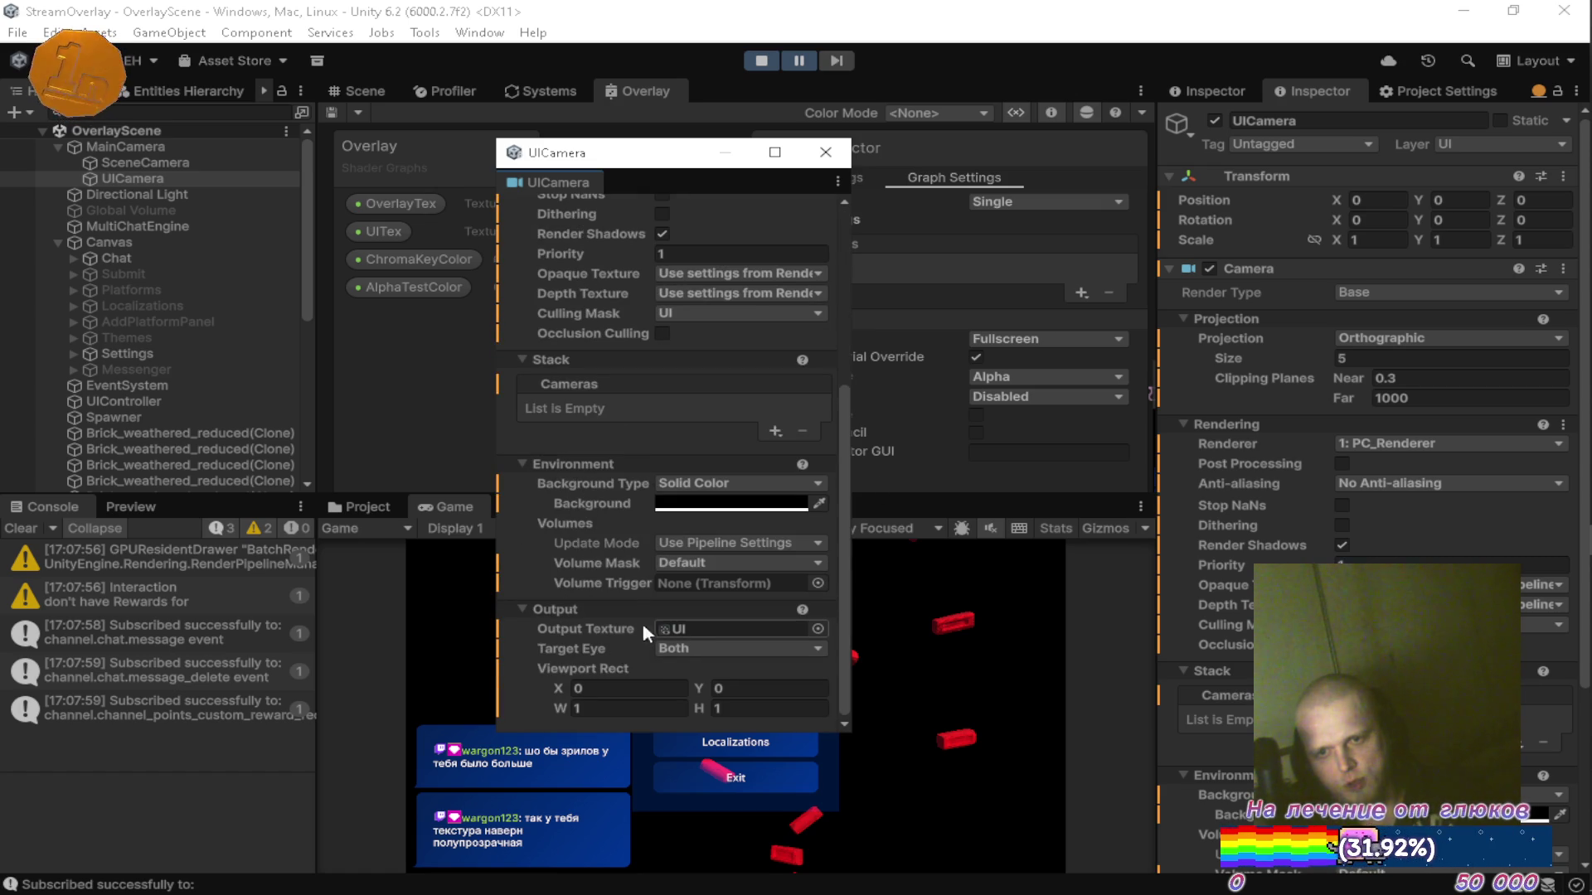
click(374, 506)
click(704, 628)
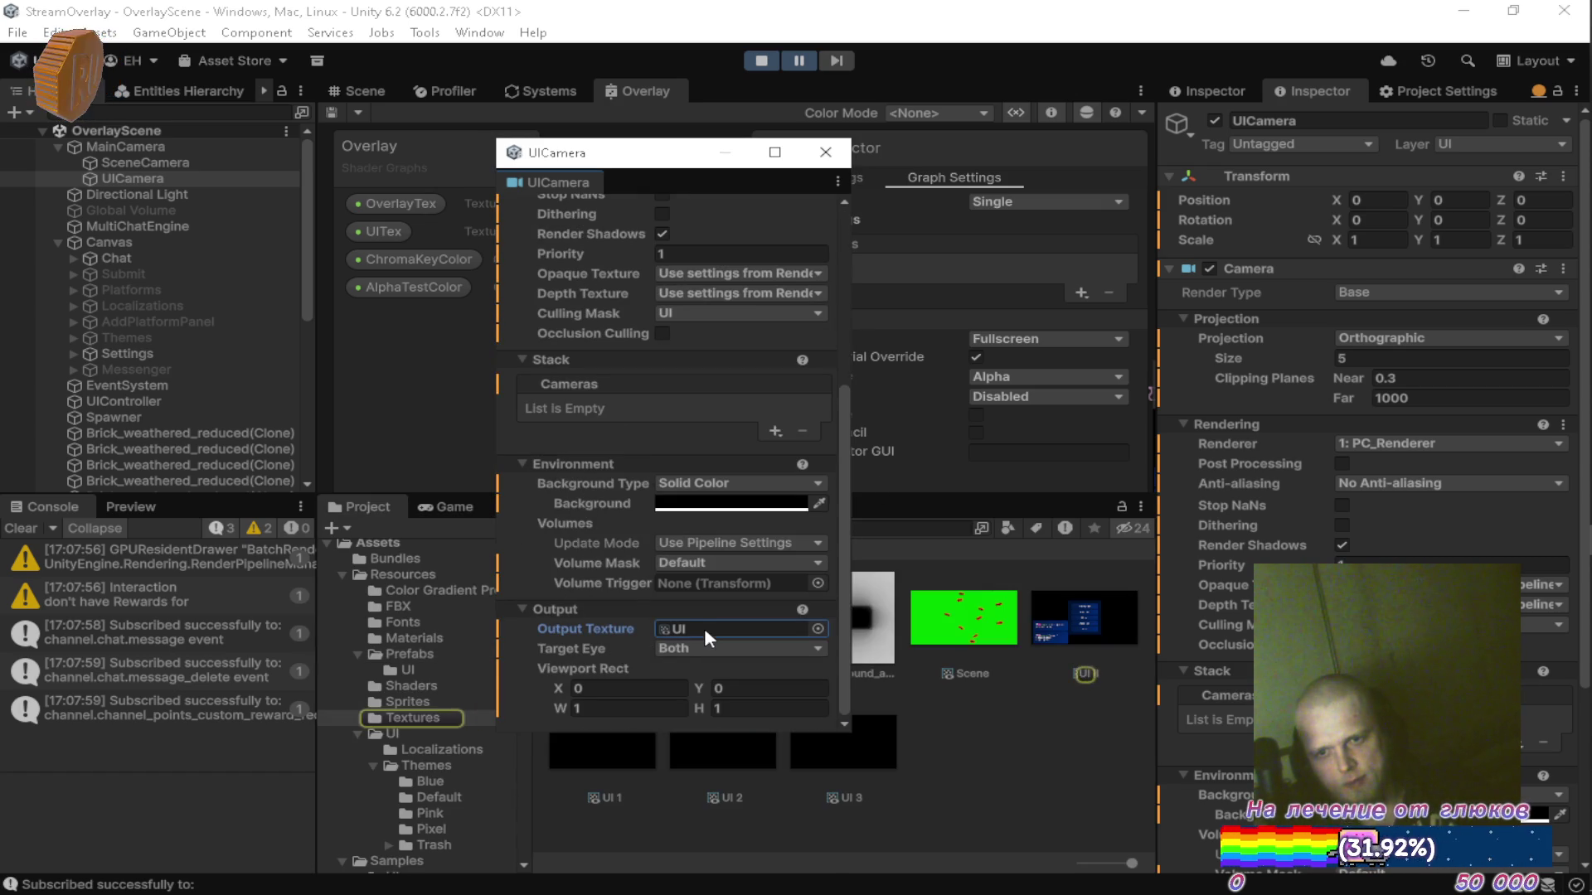
double_click(703, 629)
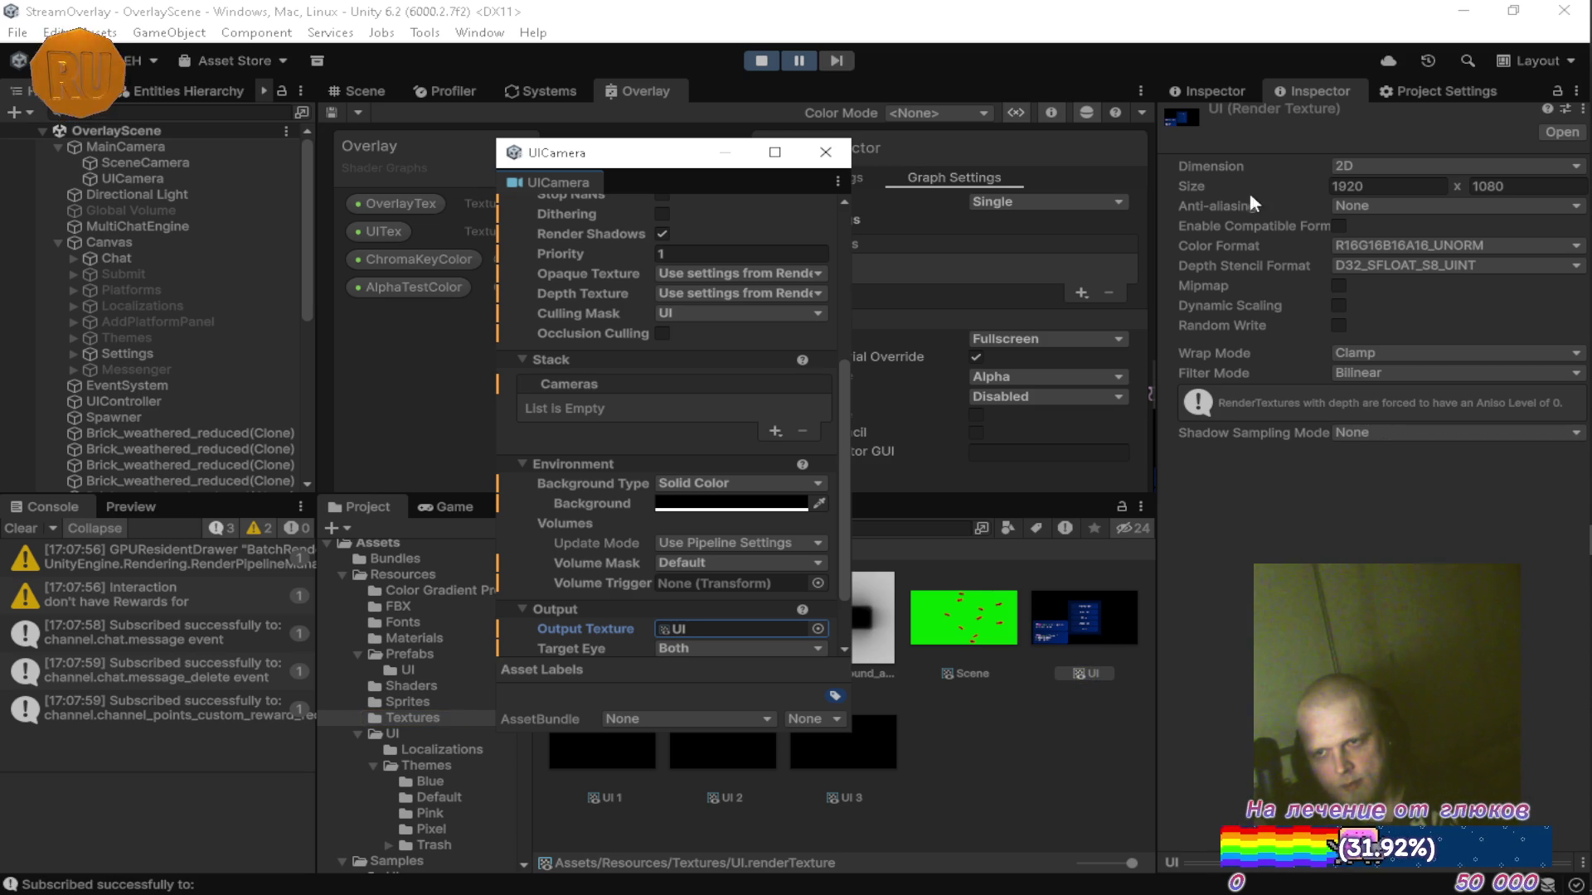
Inspect the AlphaBlend material in Resources/Materials and the texture assigned to its UITex.
click(409, 639)
drag(725, 153, 1179, 157)
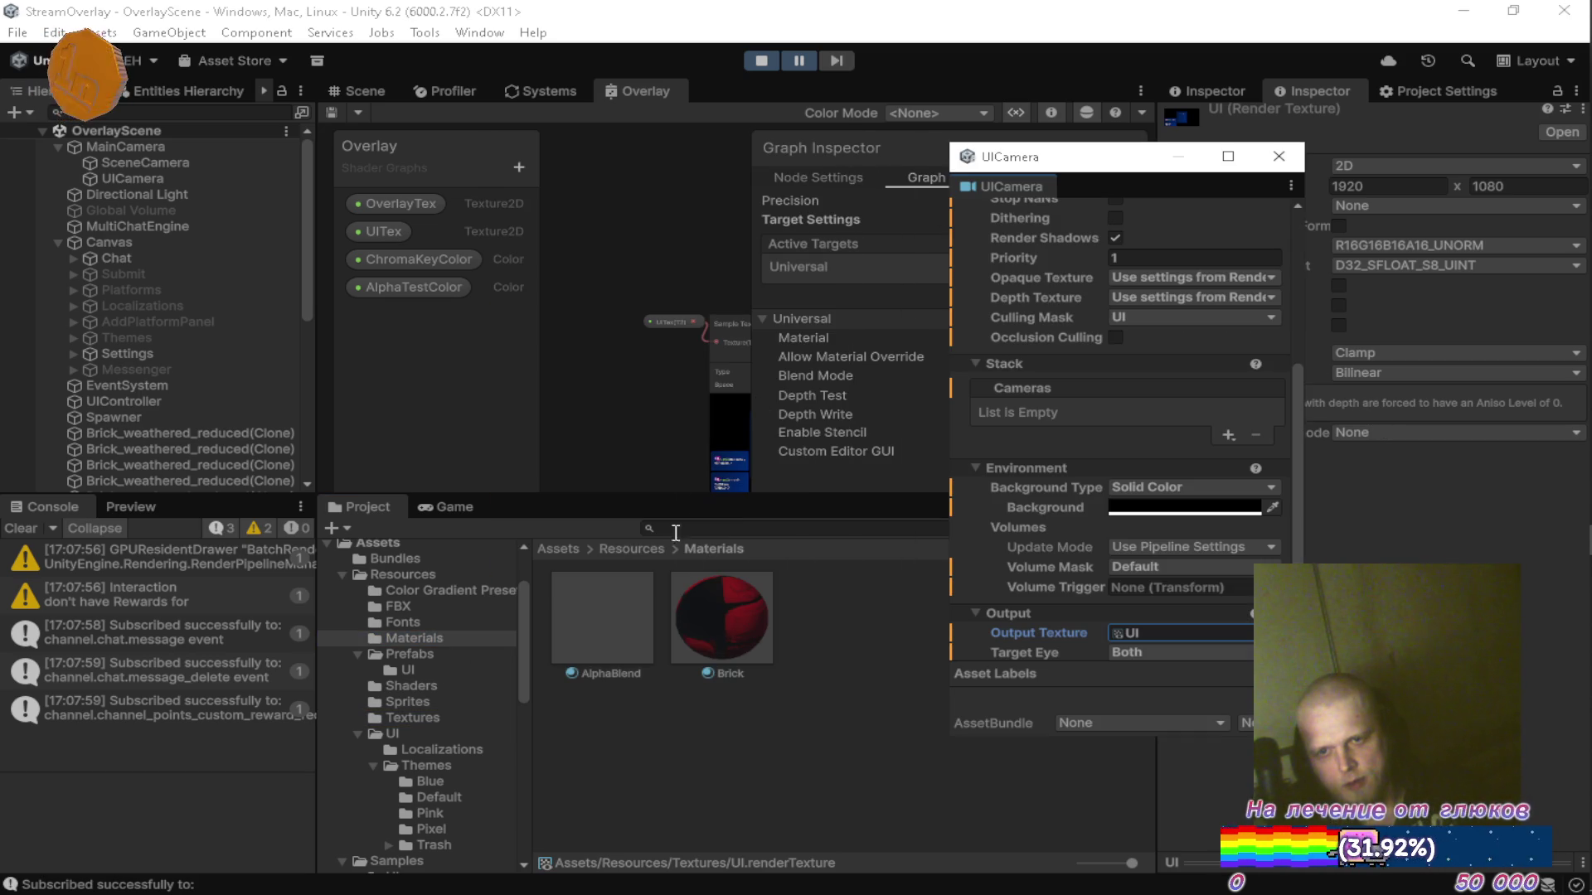
click(630, 623)
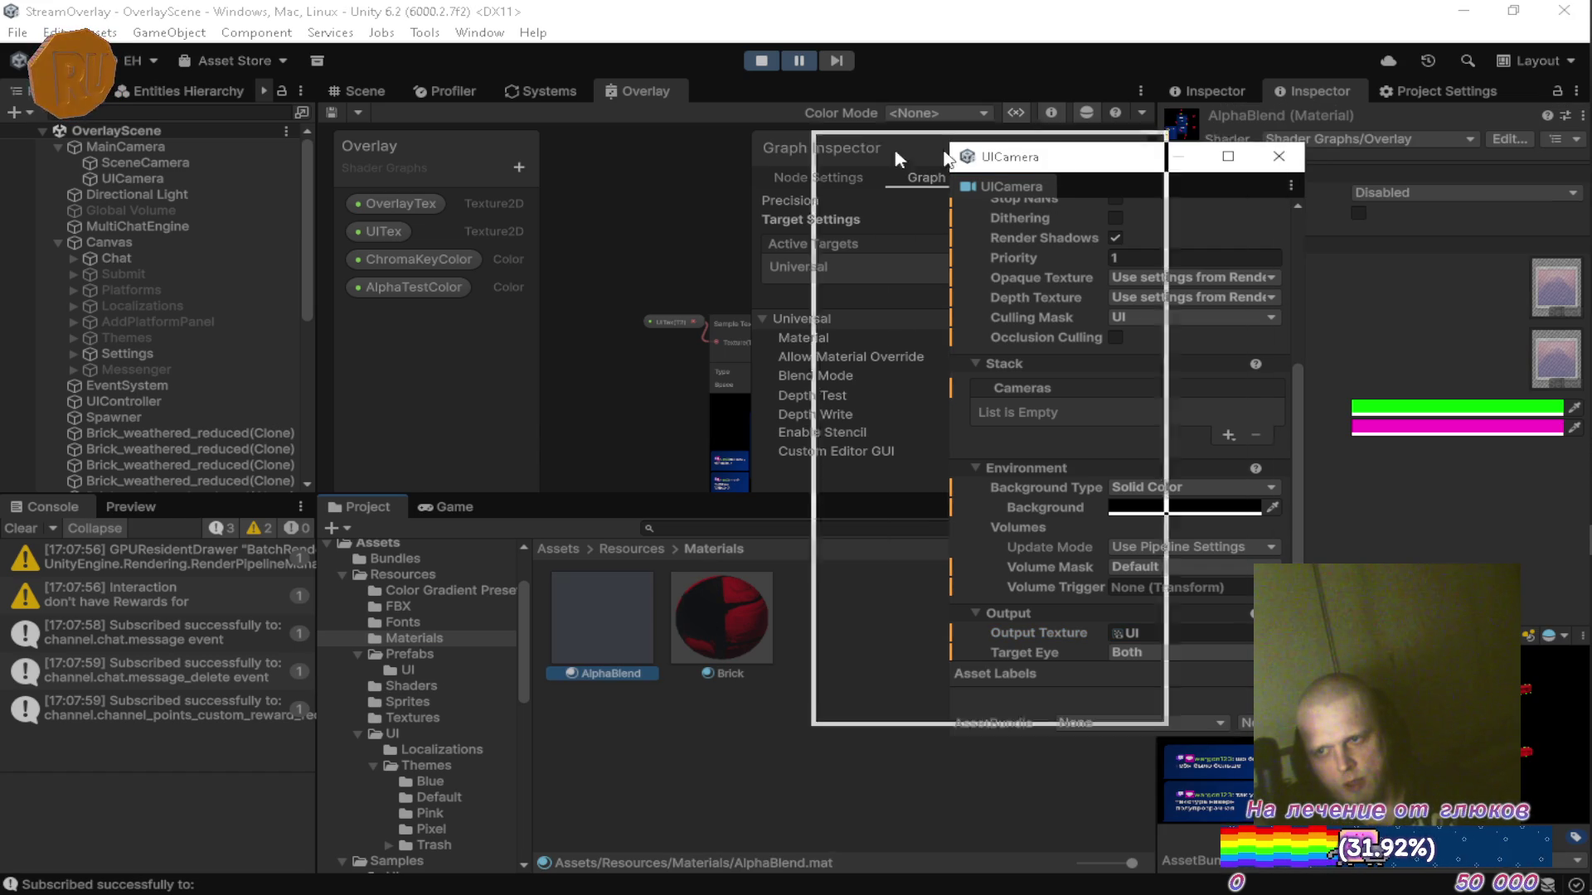
click(1555, 355)
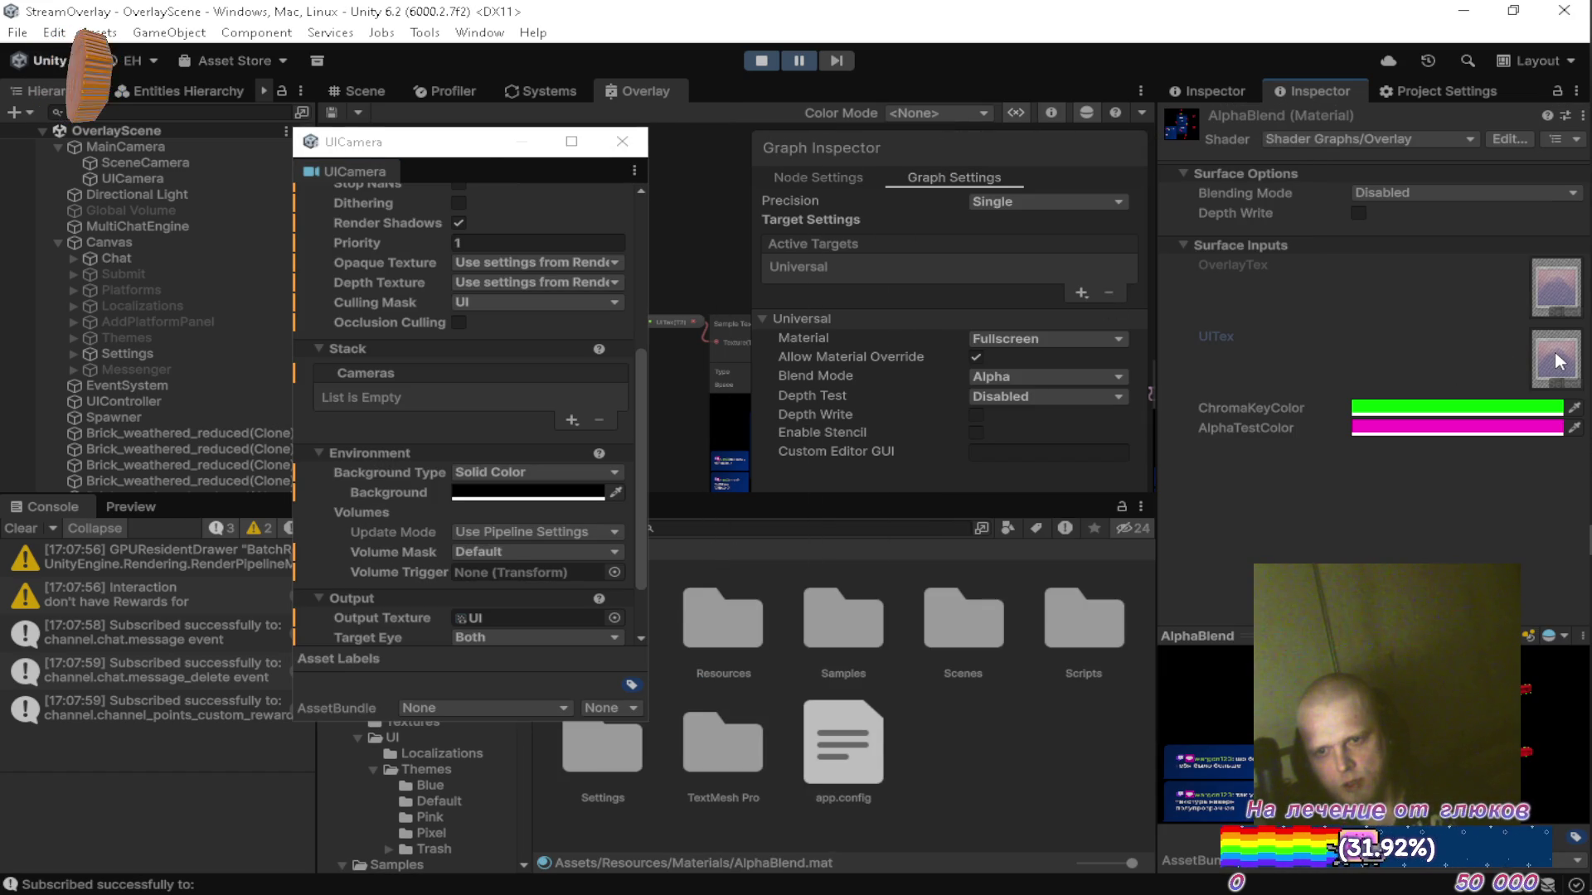
double_click(1556, 356)
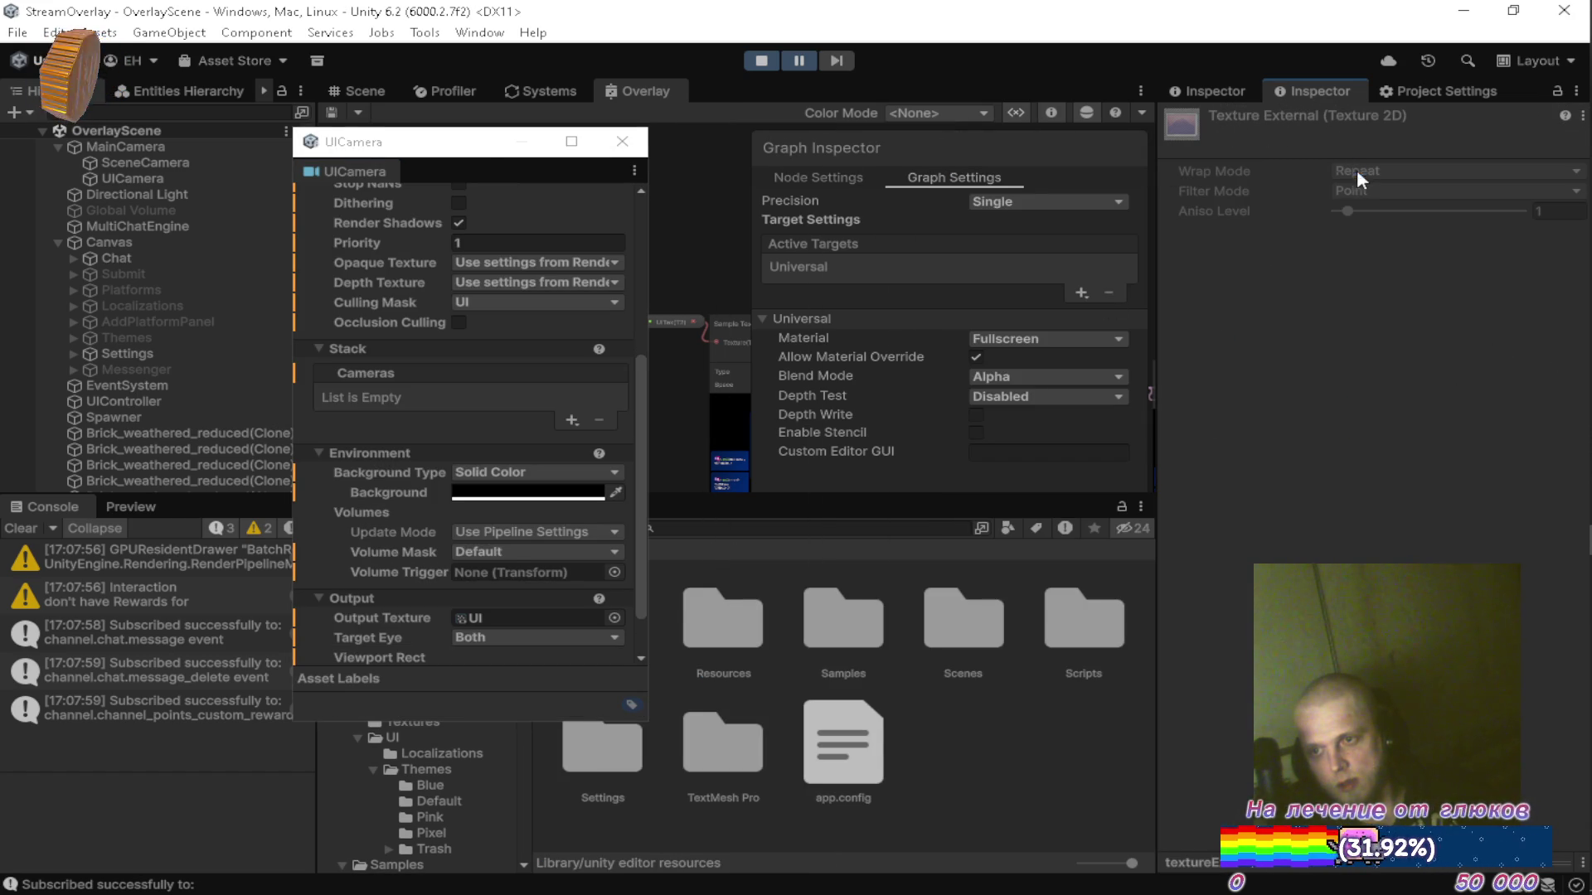
Close the floating UICamera inspector, reselect AlphaBlend, and show the OverlayTex property settings.
mouse_move(429, 164)
mouse_down()
mouse_move(1063, 159)
mouse_move(558, 157)
mouse_up()
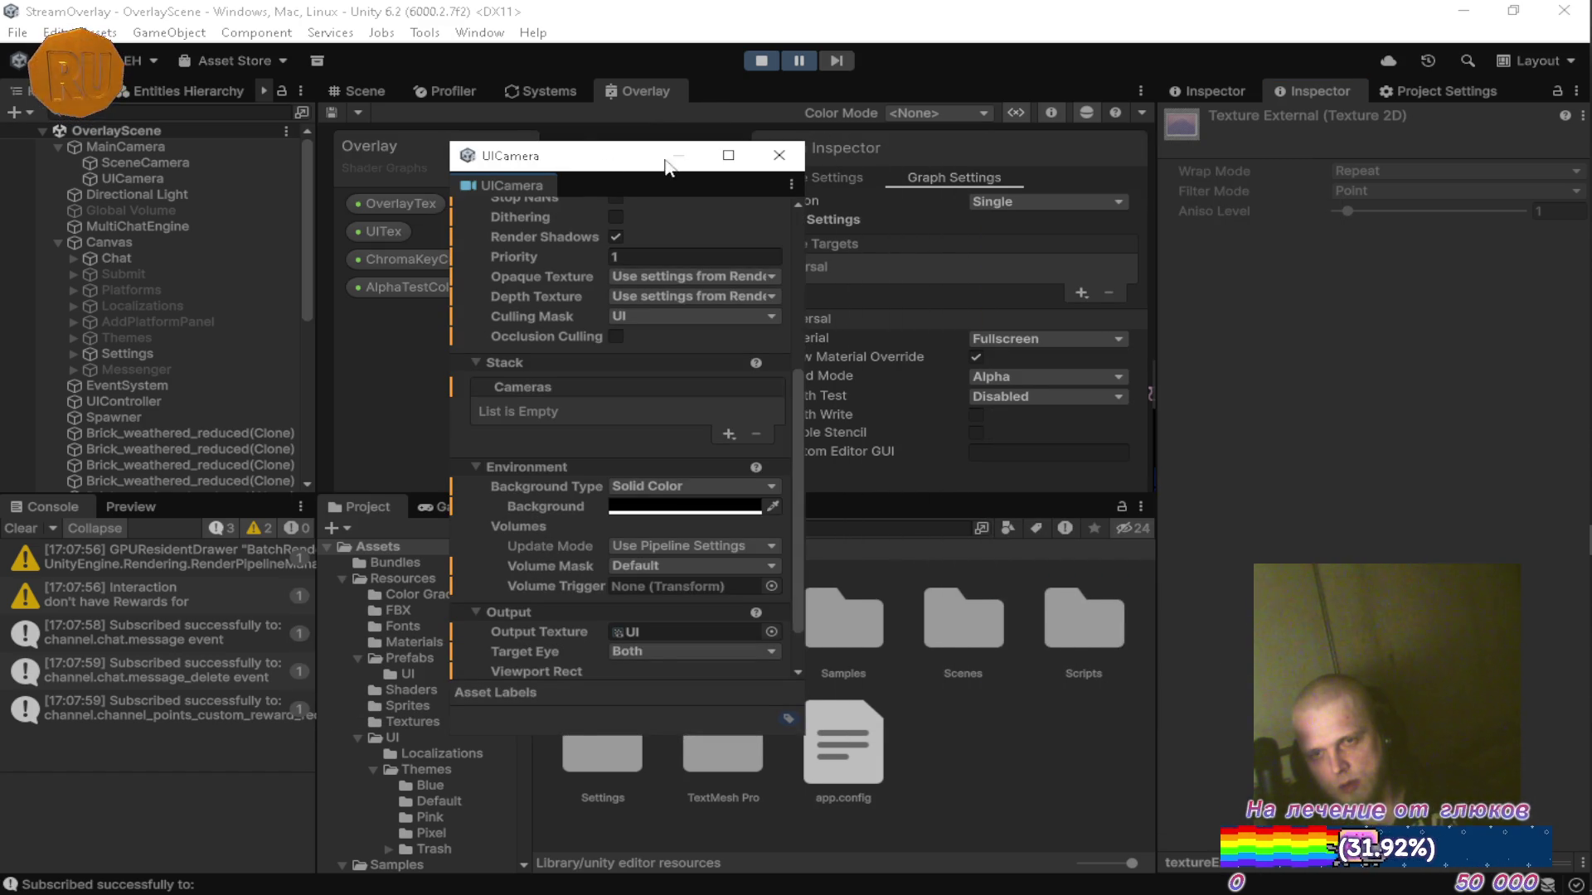
click(769, 155)
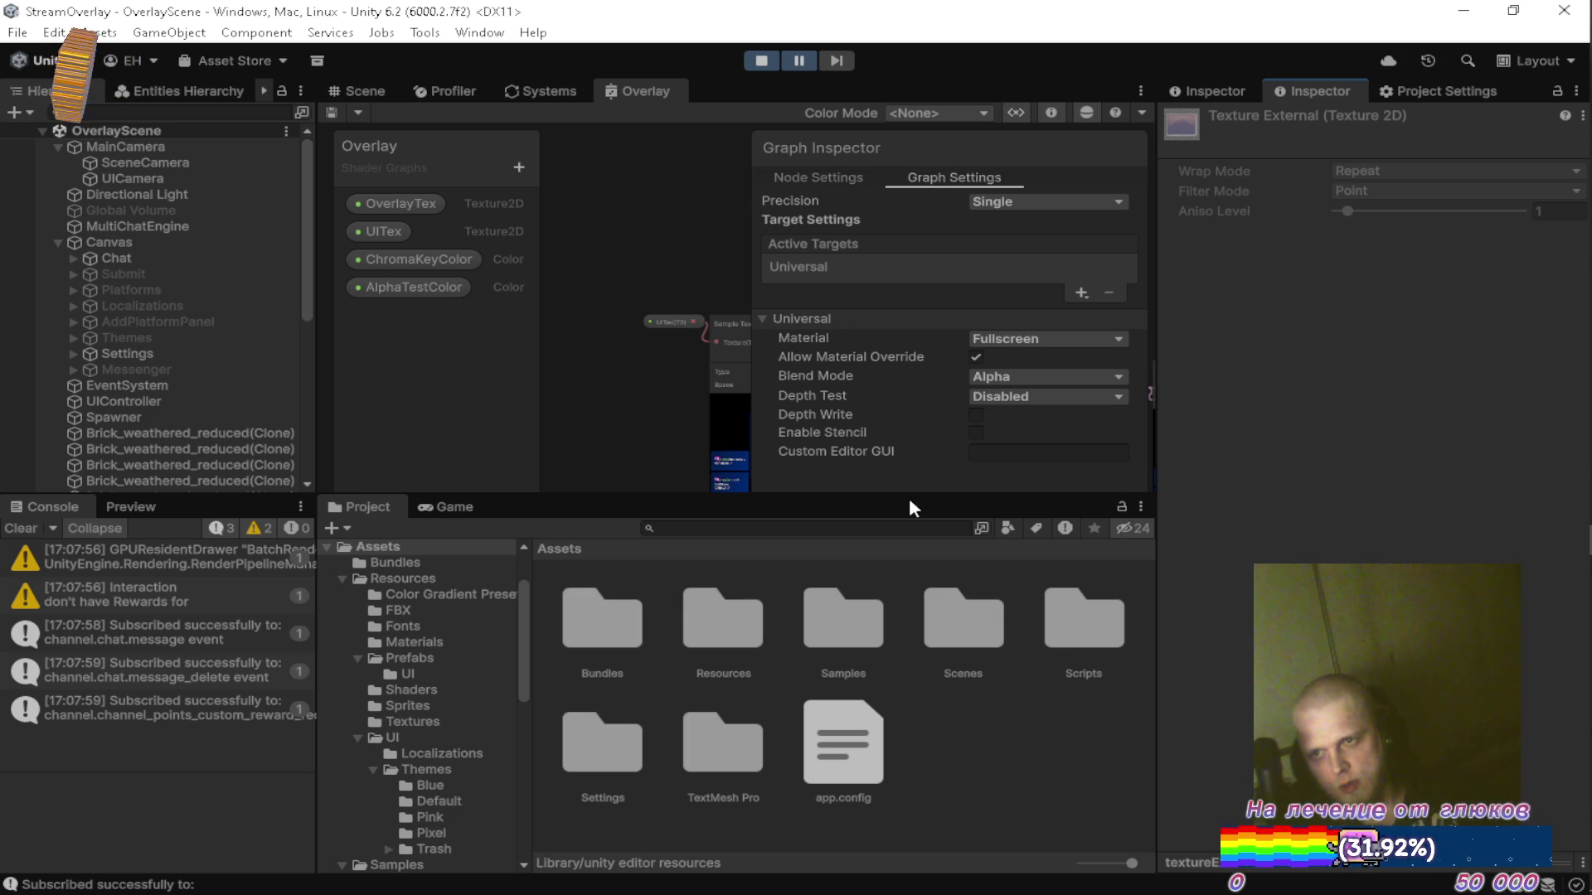
click(436, 642)
click(584, 612)
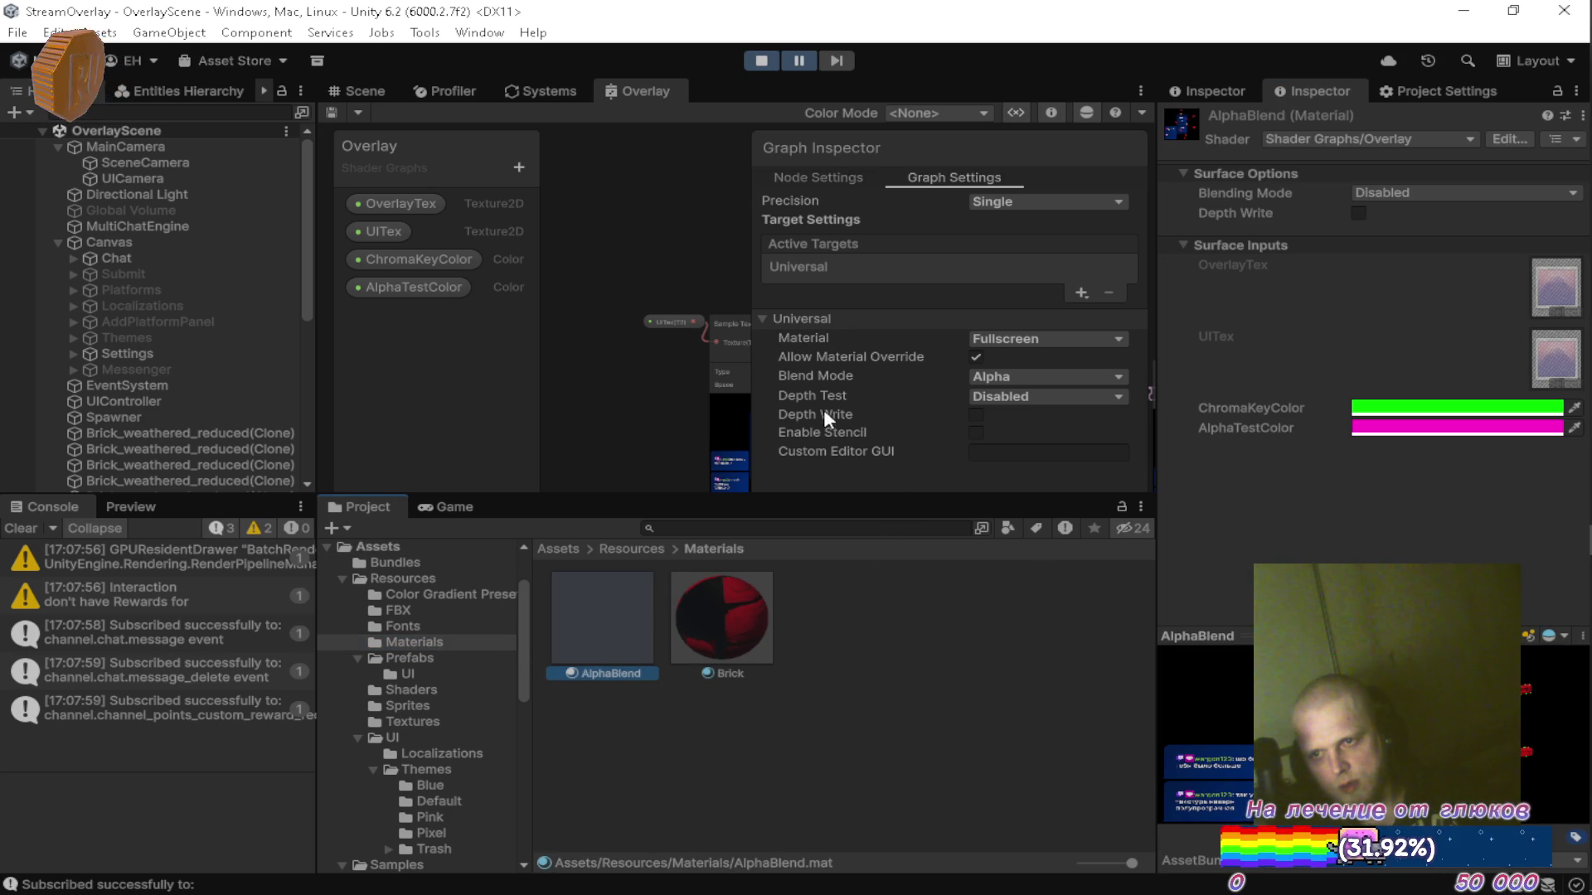
click(410, 208)
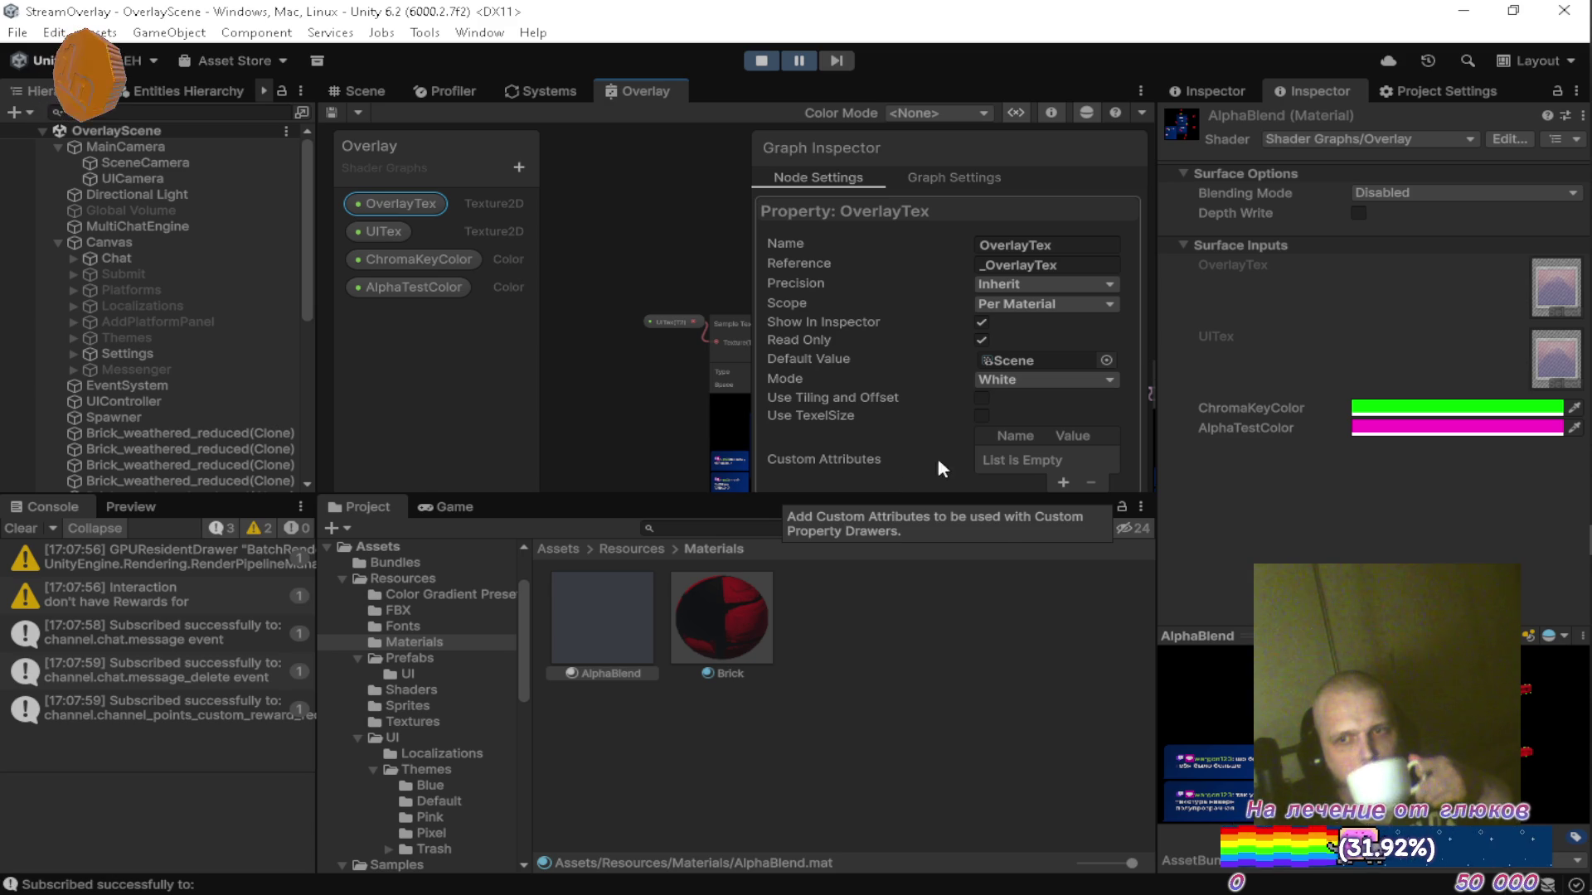
Turn off Read Only on the UITex property and save the Overlay shader graph.
click(405, 231)
click(979, 339)
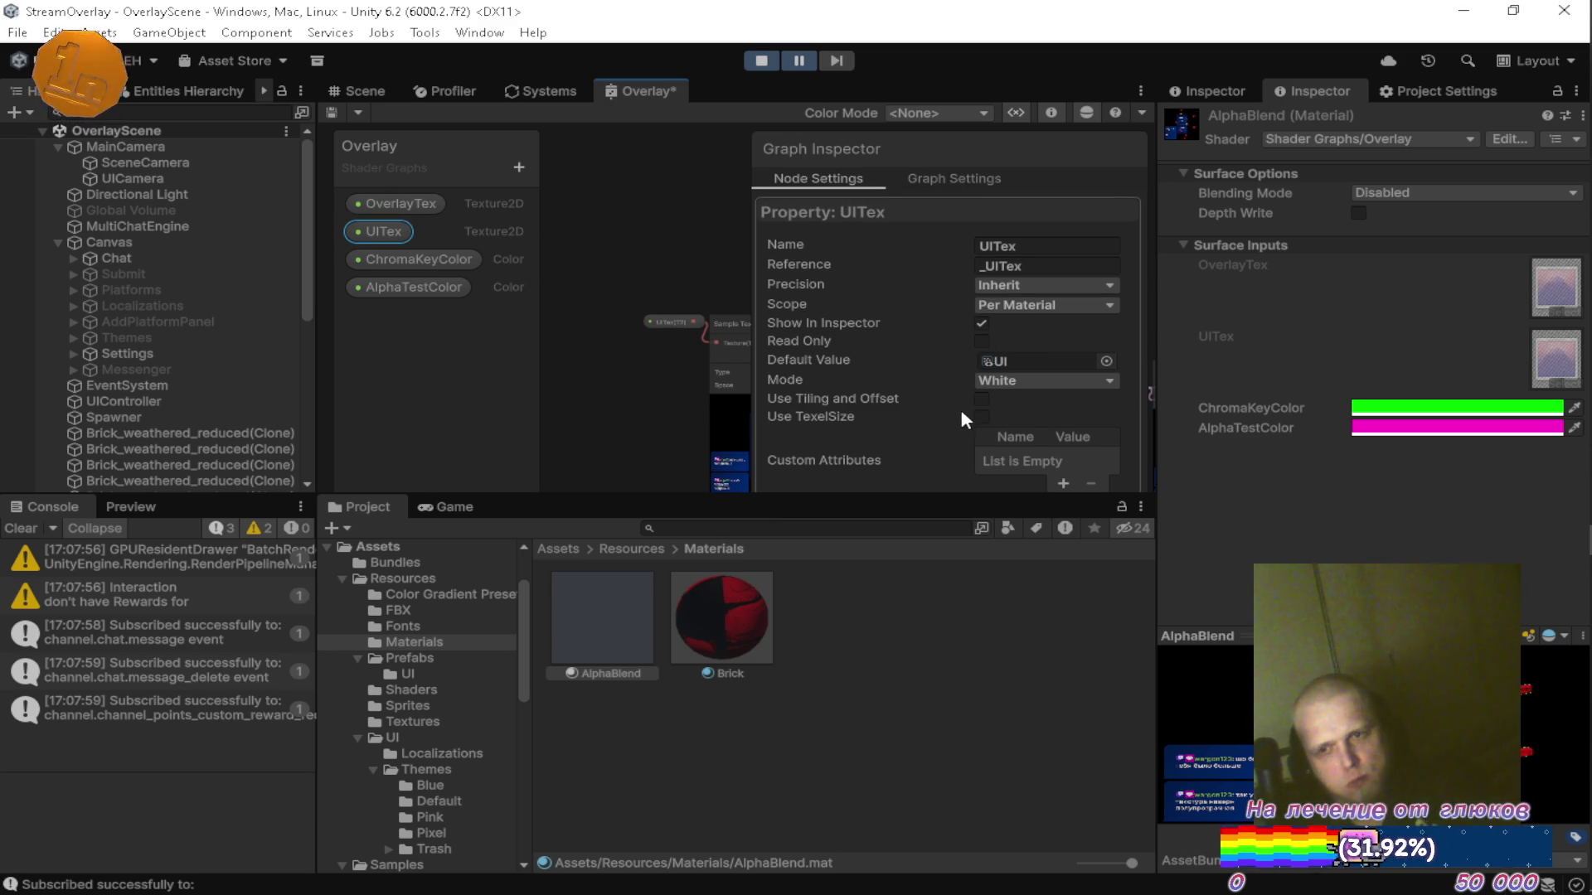
key(ctrl+s)
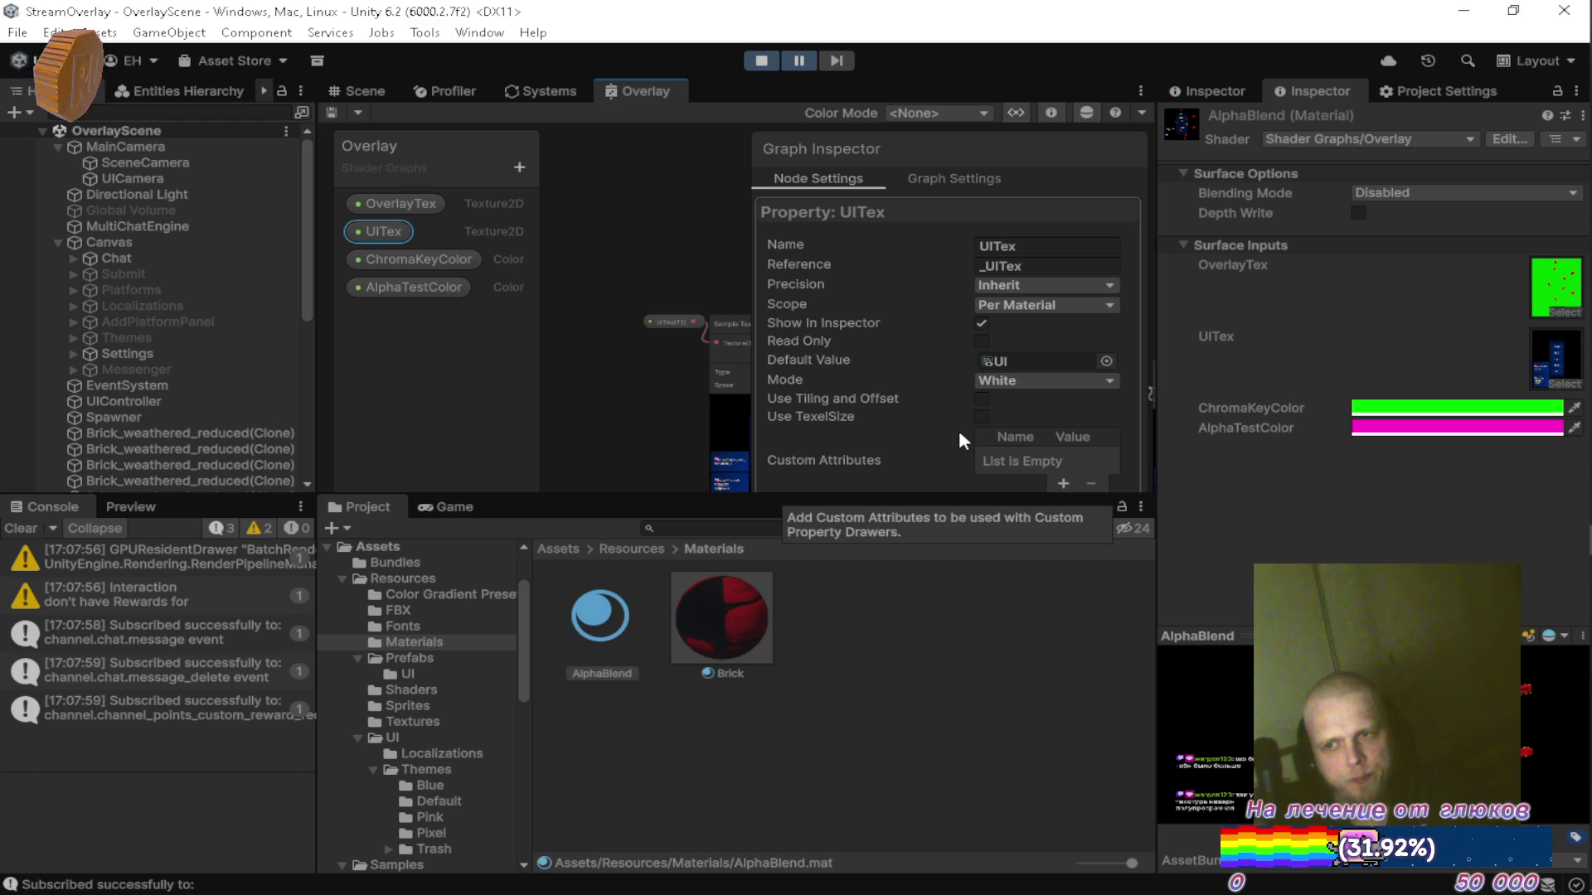
Enable Compatible Format on the UI render texture, then view the running game.
click(1544, 344)
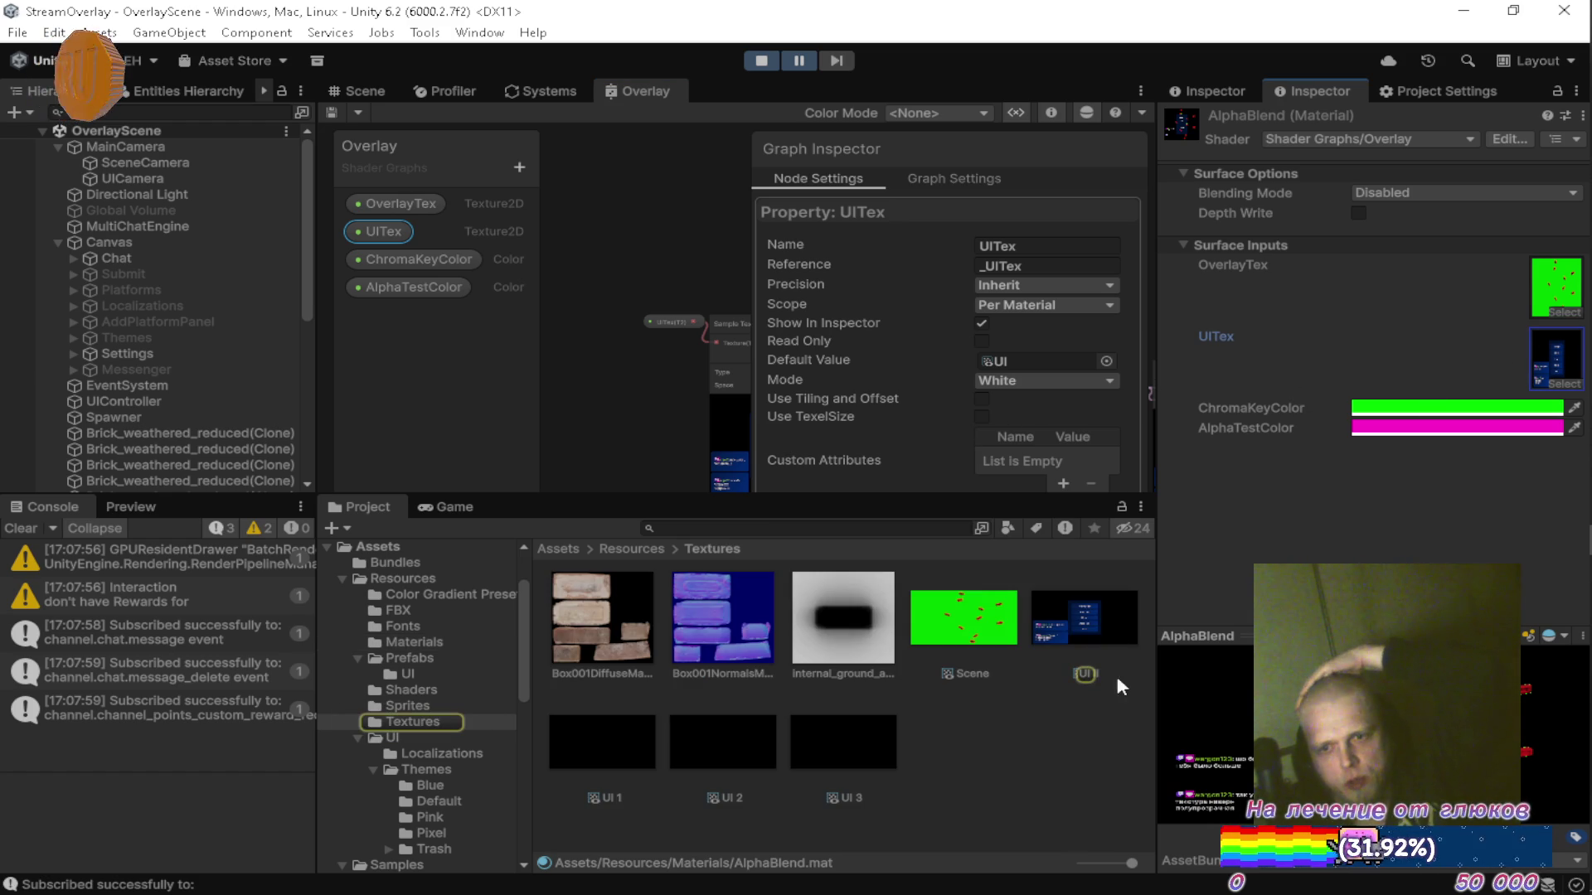
click(1067, 609)
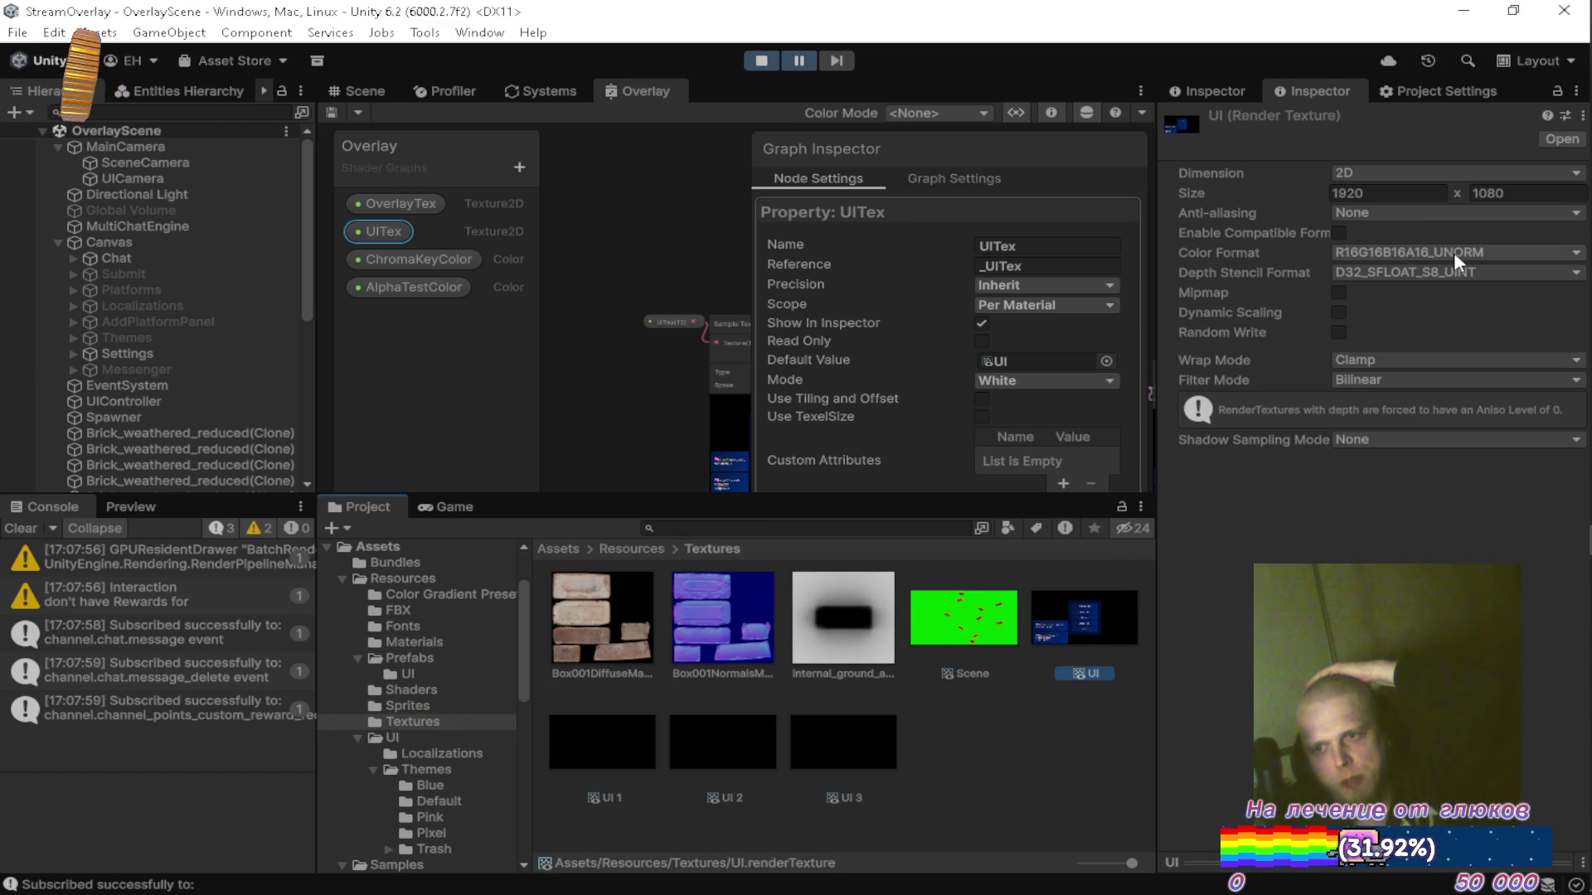
click(1336, 234)
click(994, 611)
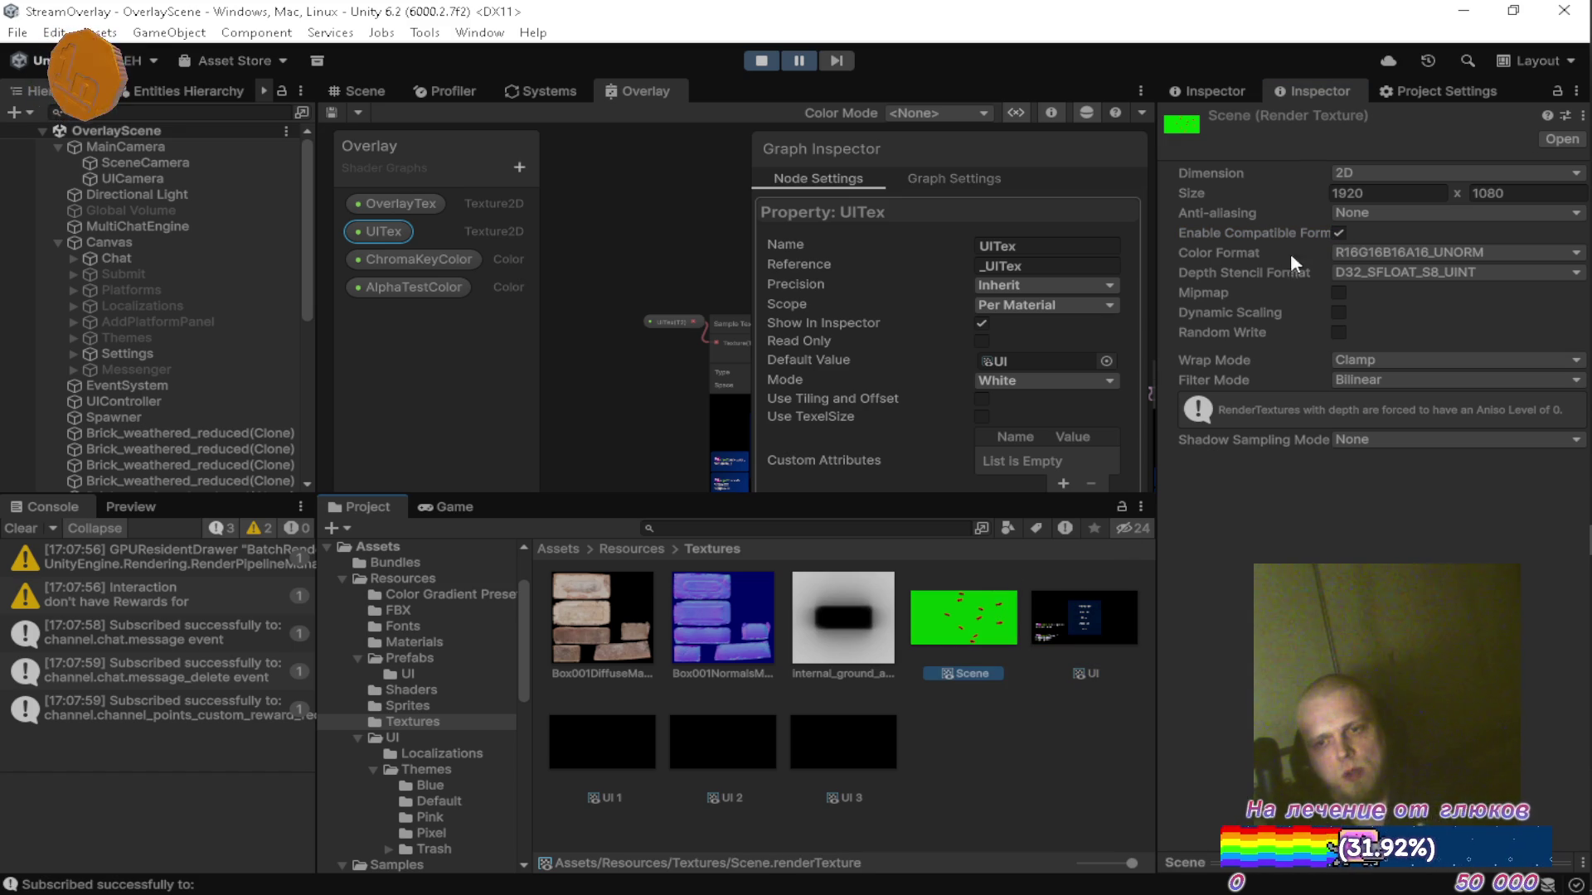
click(479, 504)
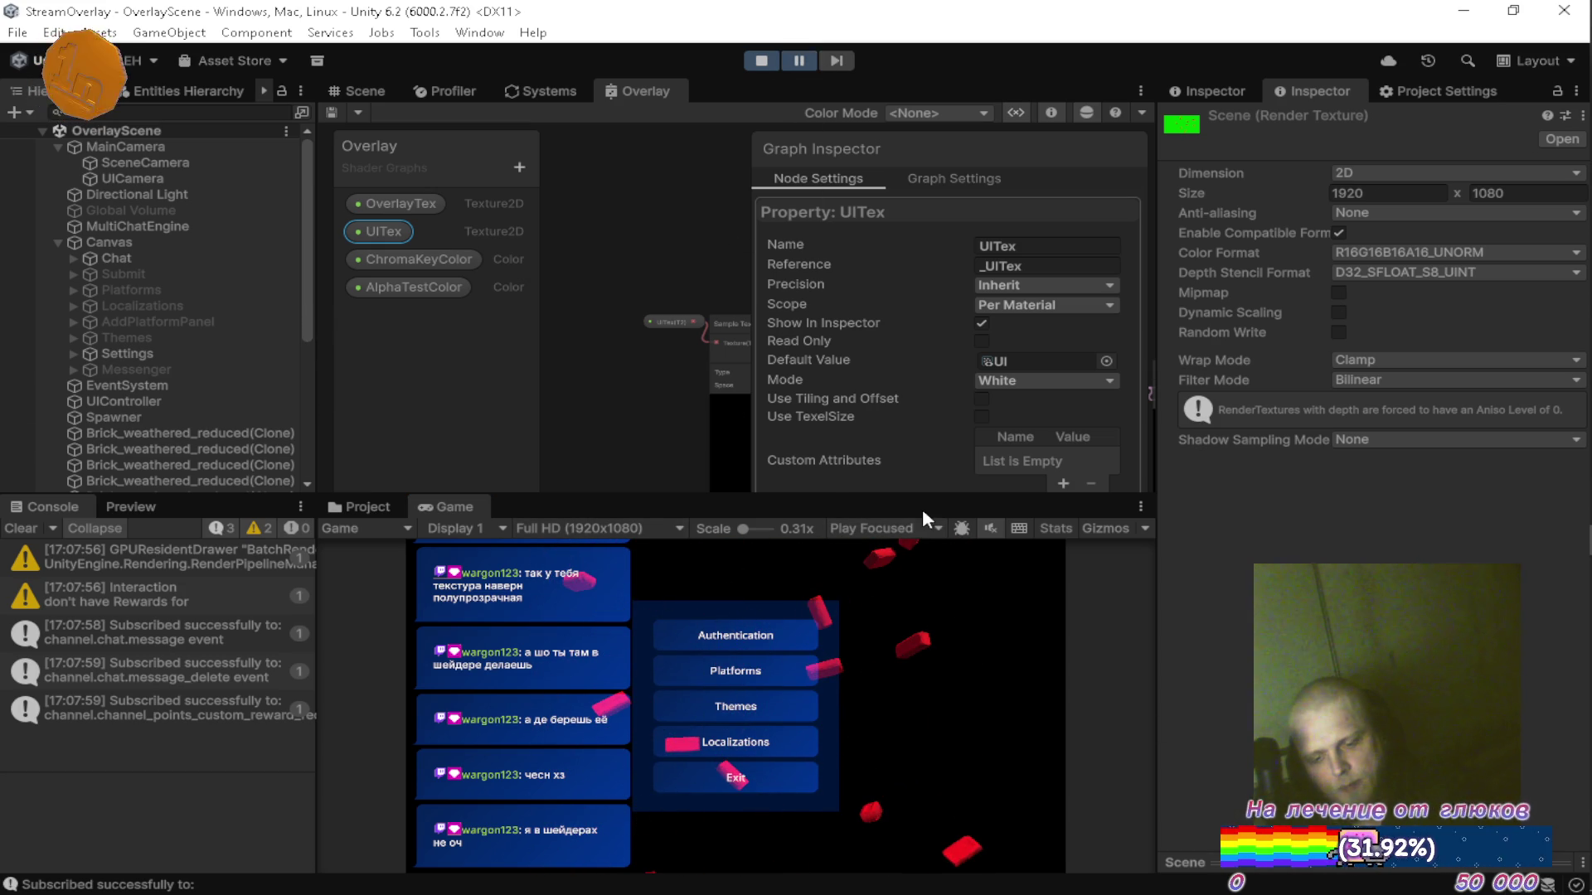
mouse_move(1573, 524)
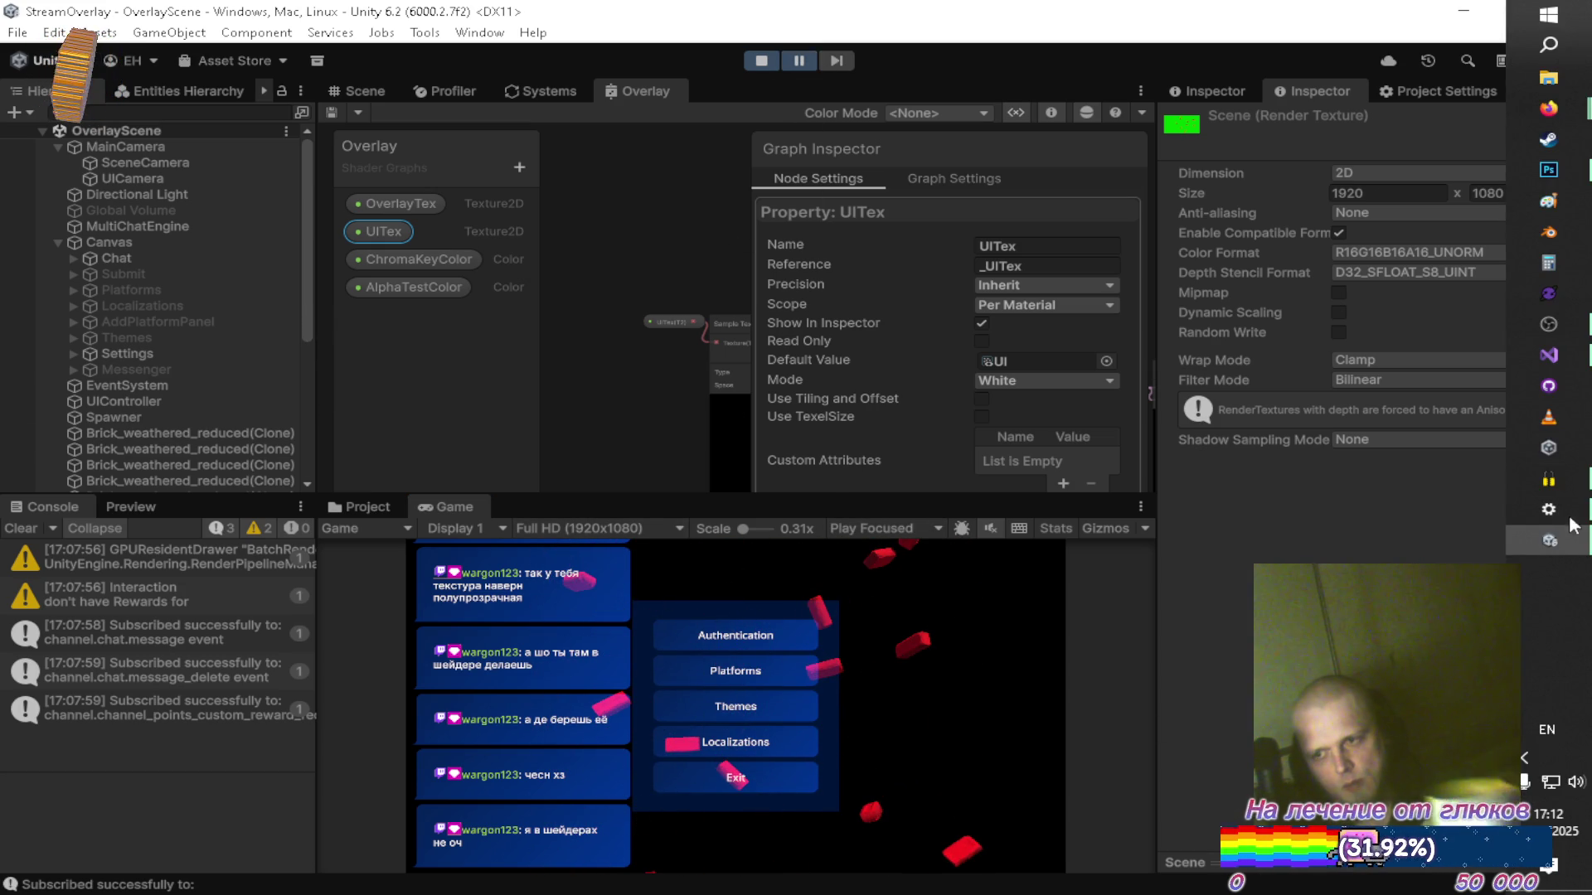
click(1566, 363)
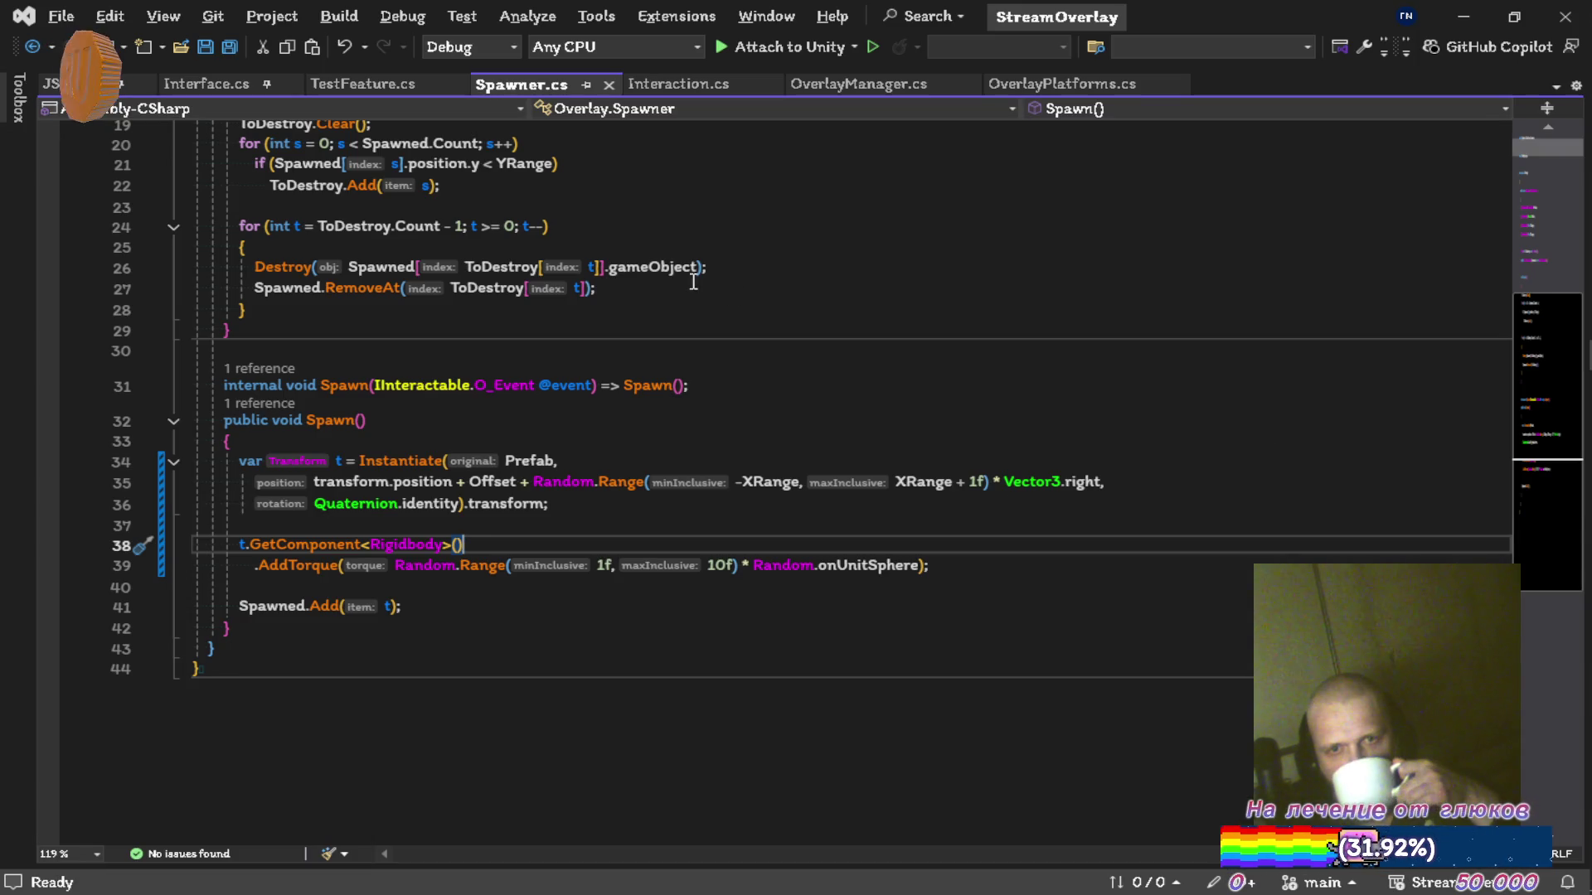
In TestFeature.cs, tidy the BlitTexture pass argument and save the file.
click(365, 84)
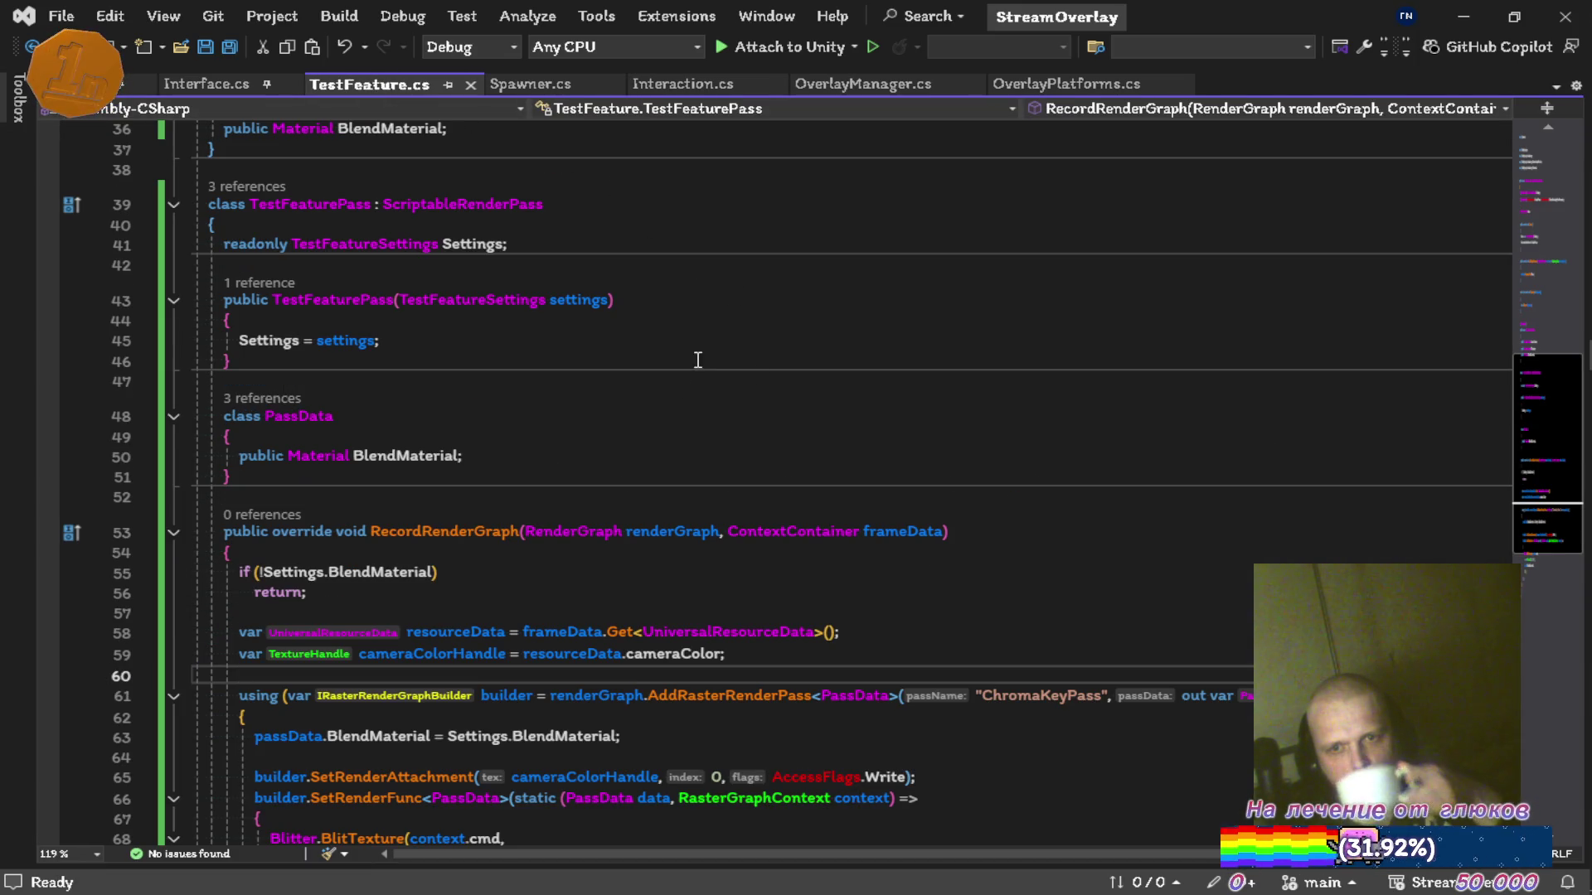
scroll(661, 345, down, 4)
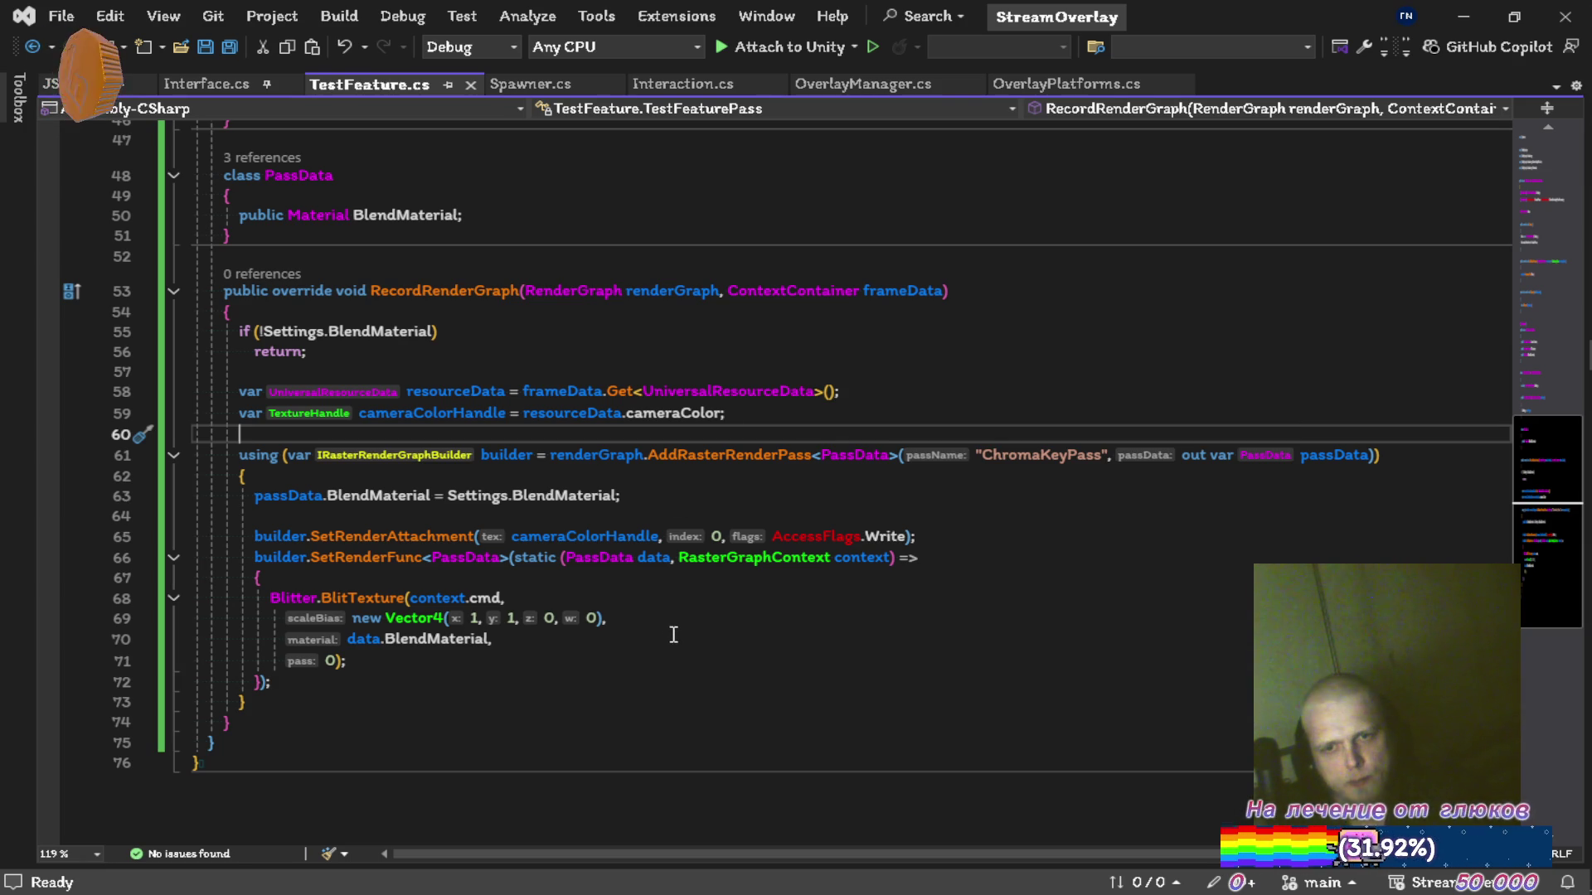
click(341, 660)
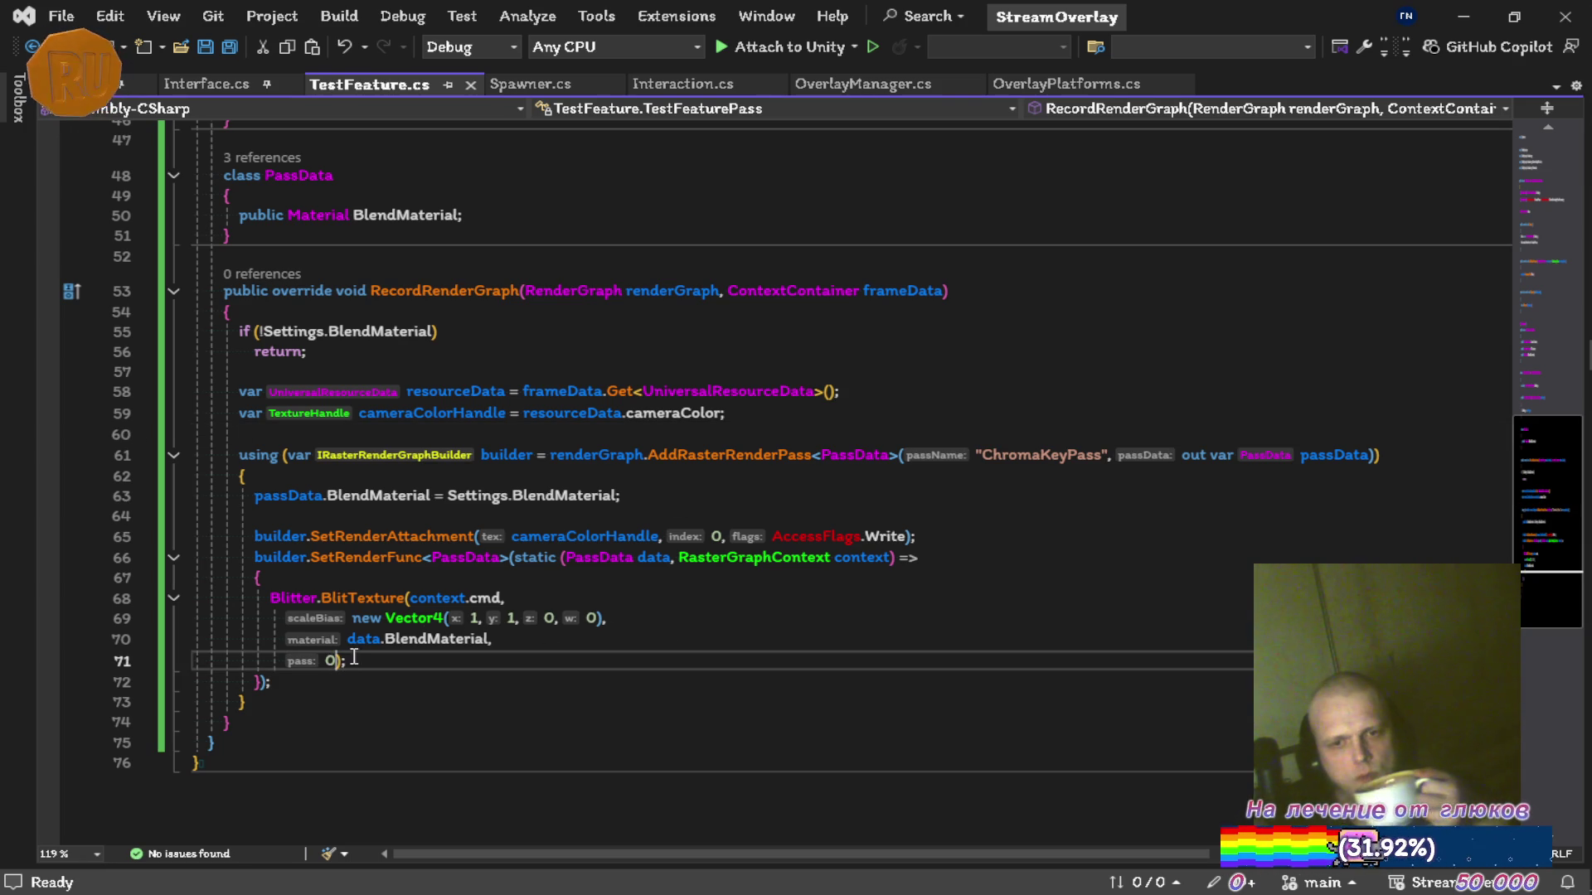
text(,)
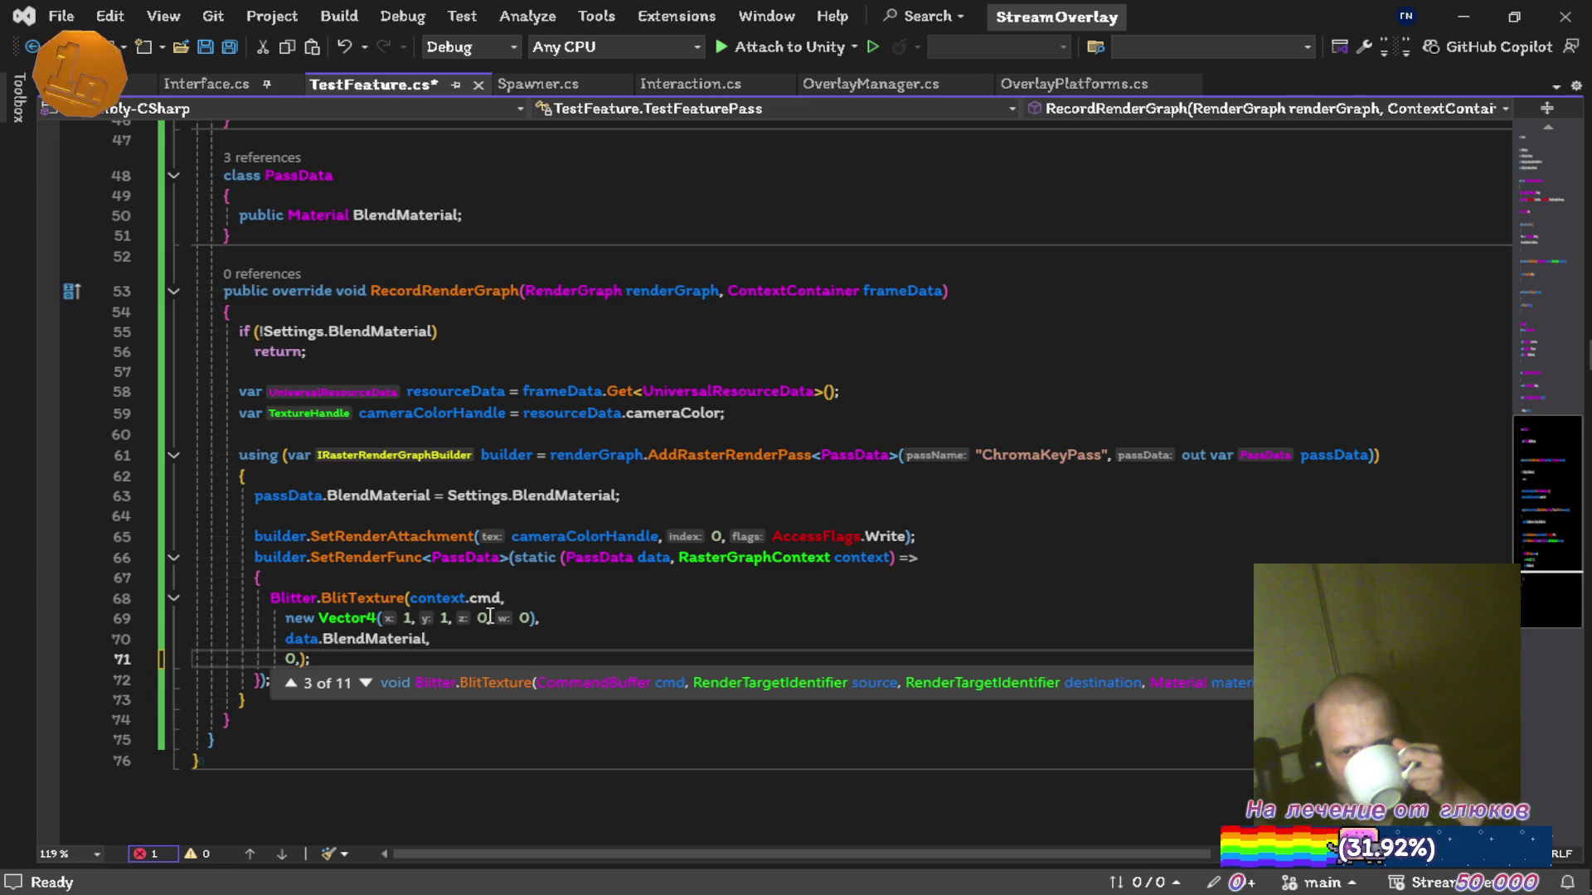
key(BackSpace)
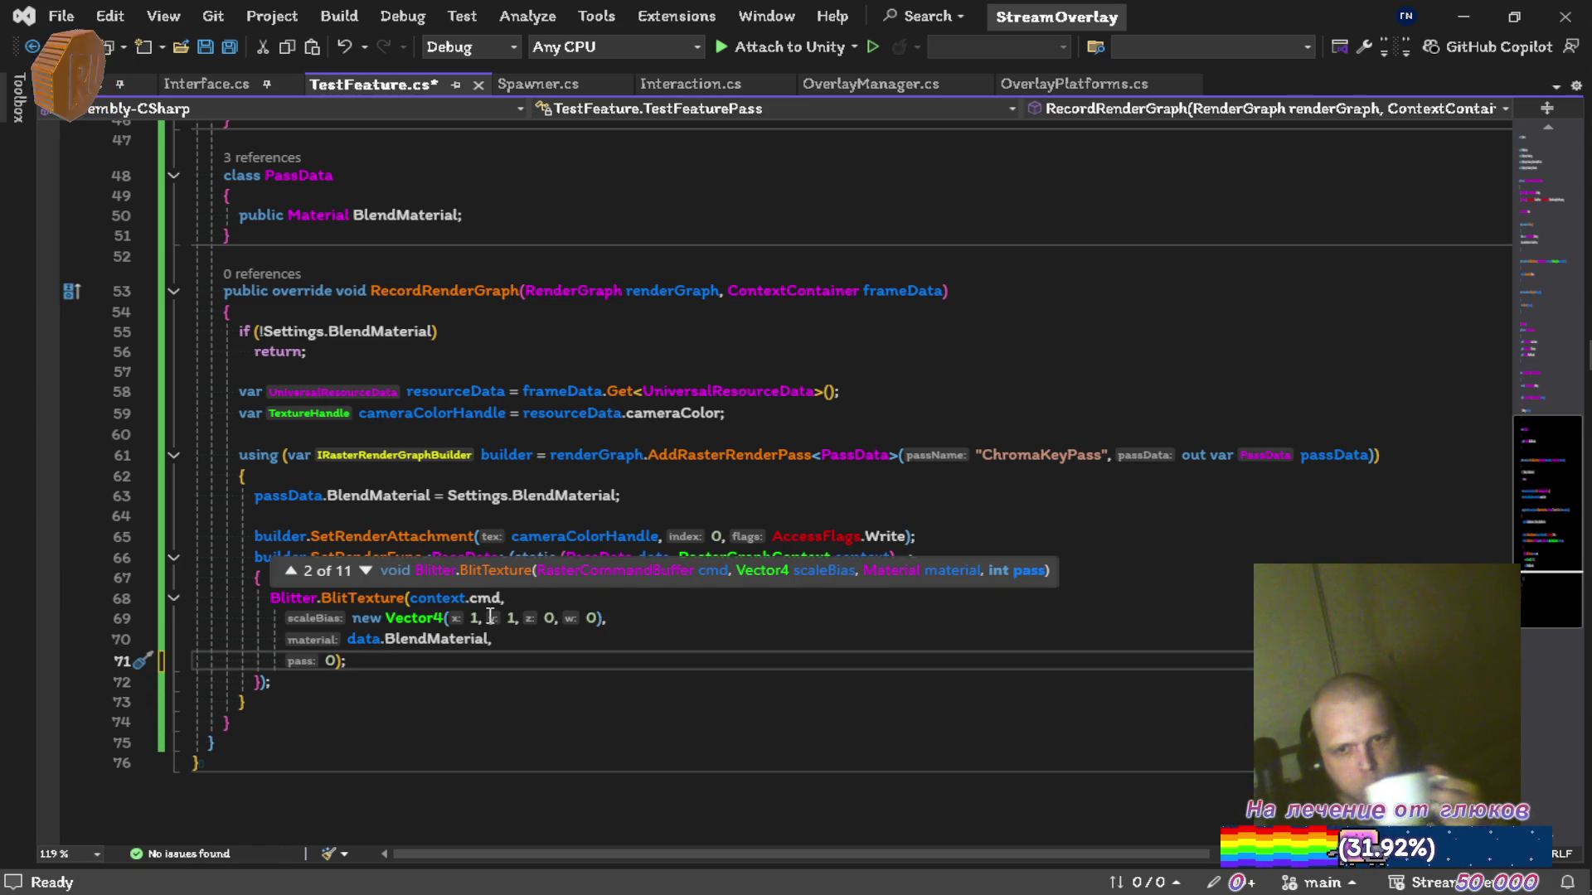
key(Escape)
key(Down)
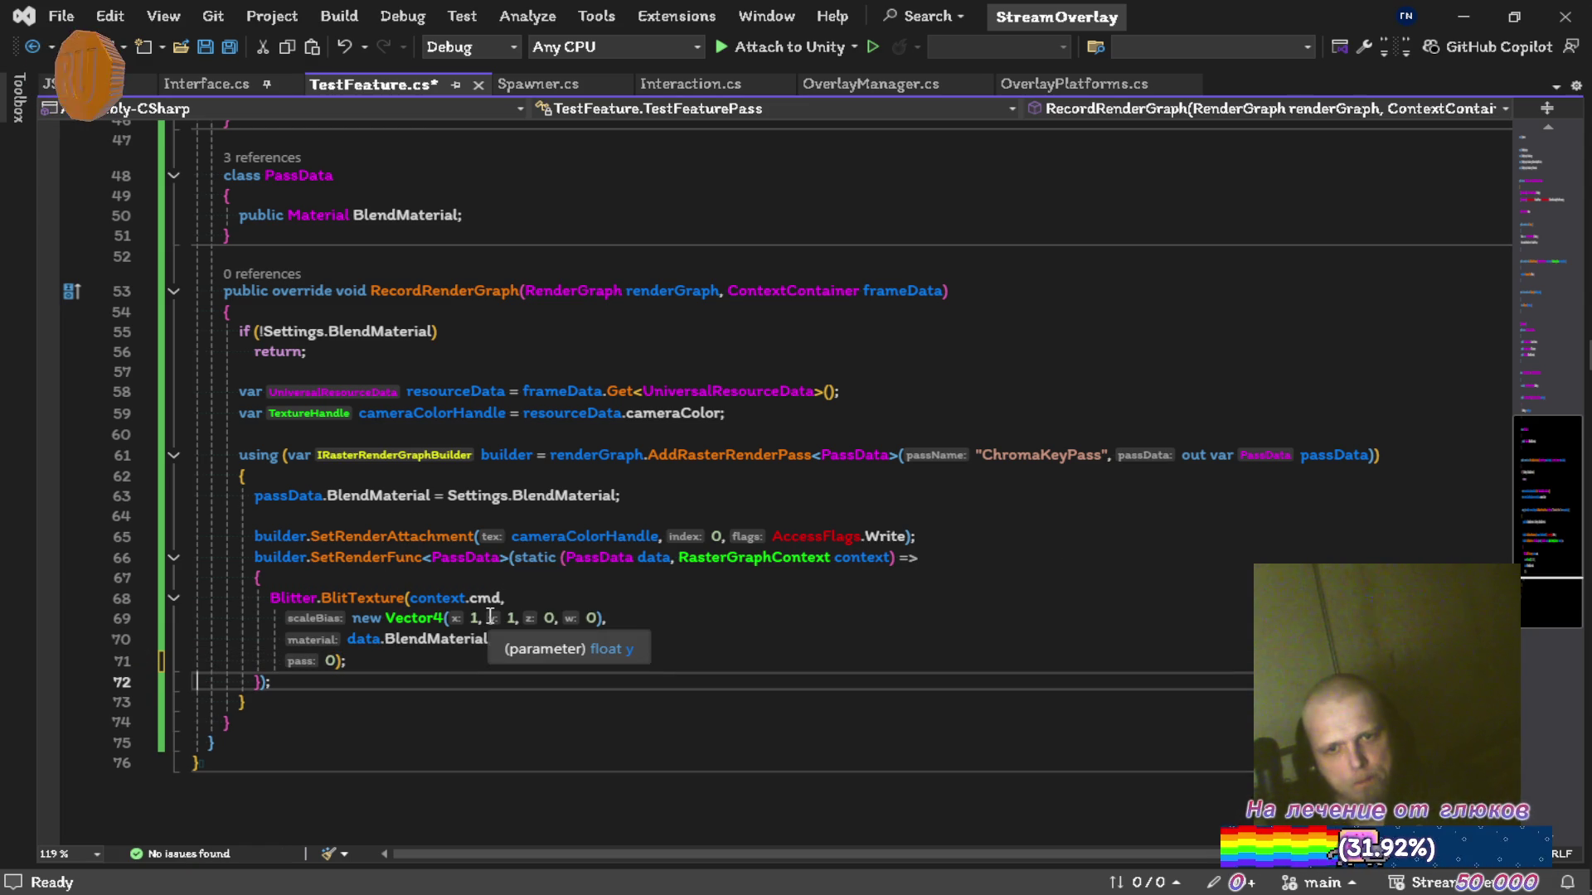
key(ctrl+s)
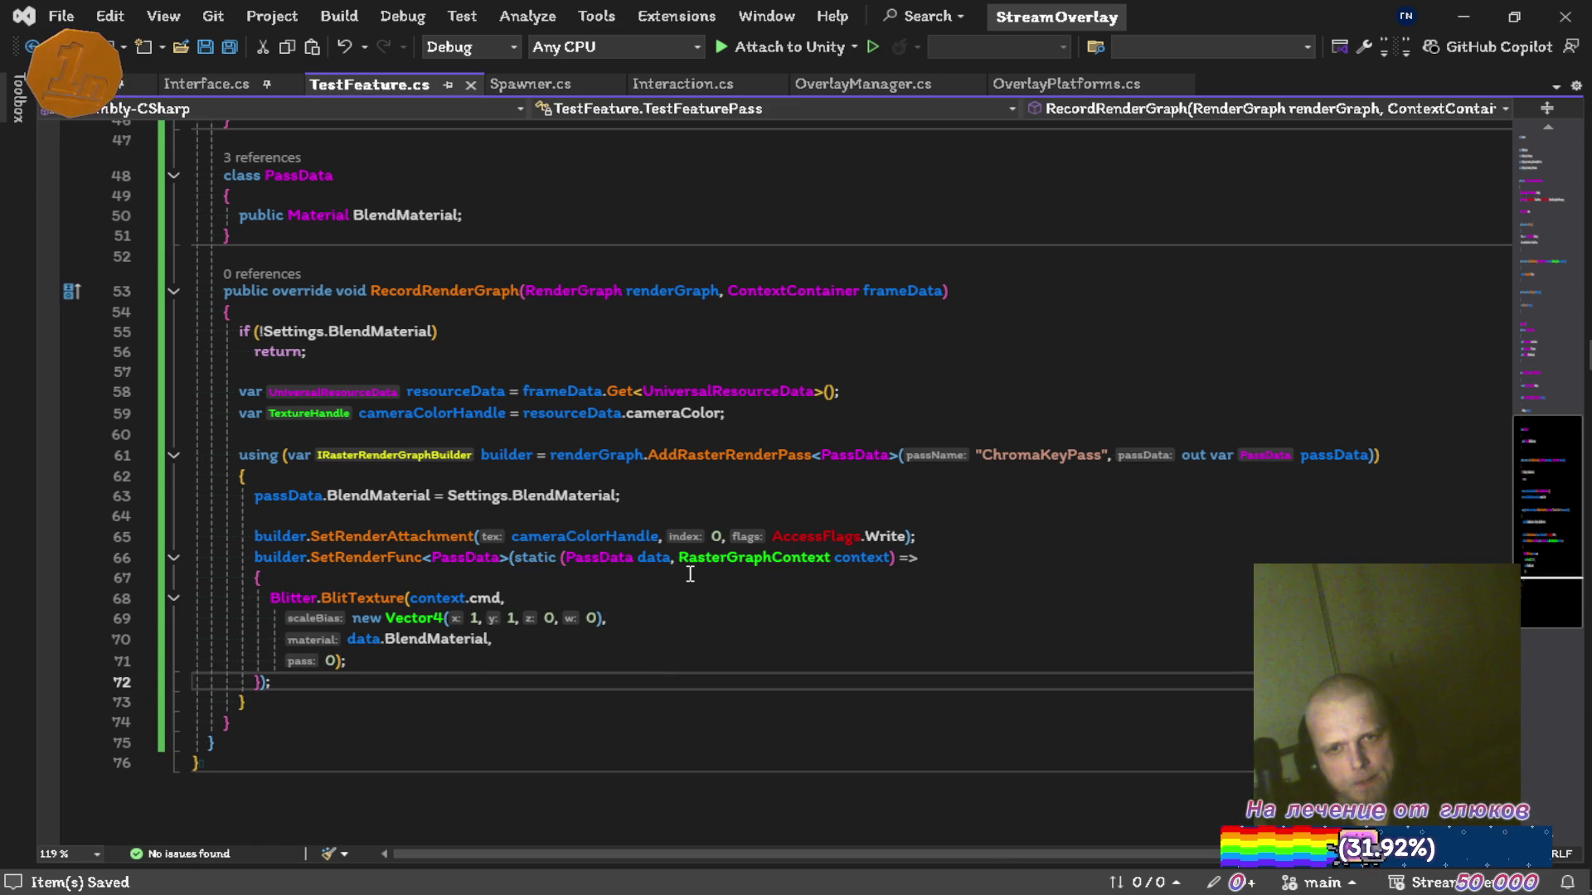
Cut the SceneTexture and UITexture fields from TestFeatureSettings, leaving only BlendMaterial.
scroll(489, 505, up, 9)
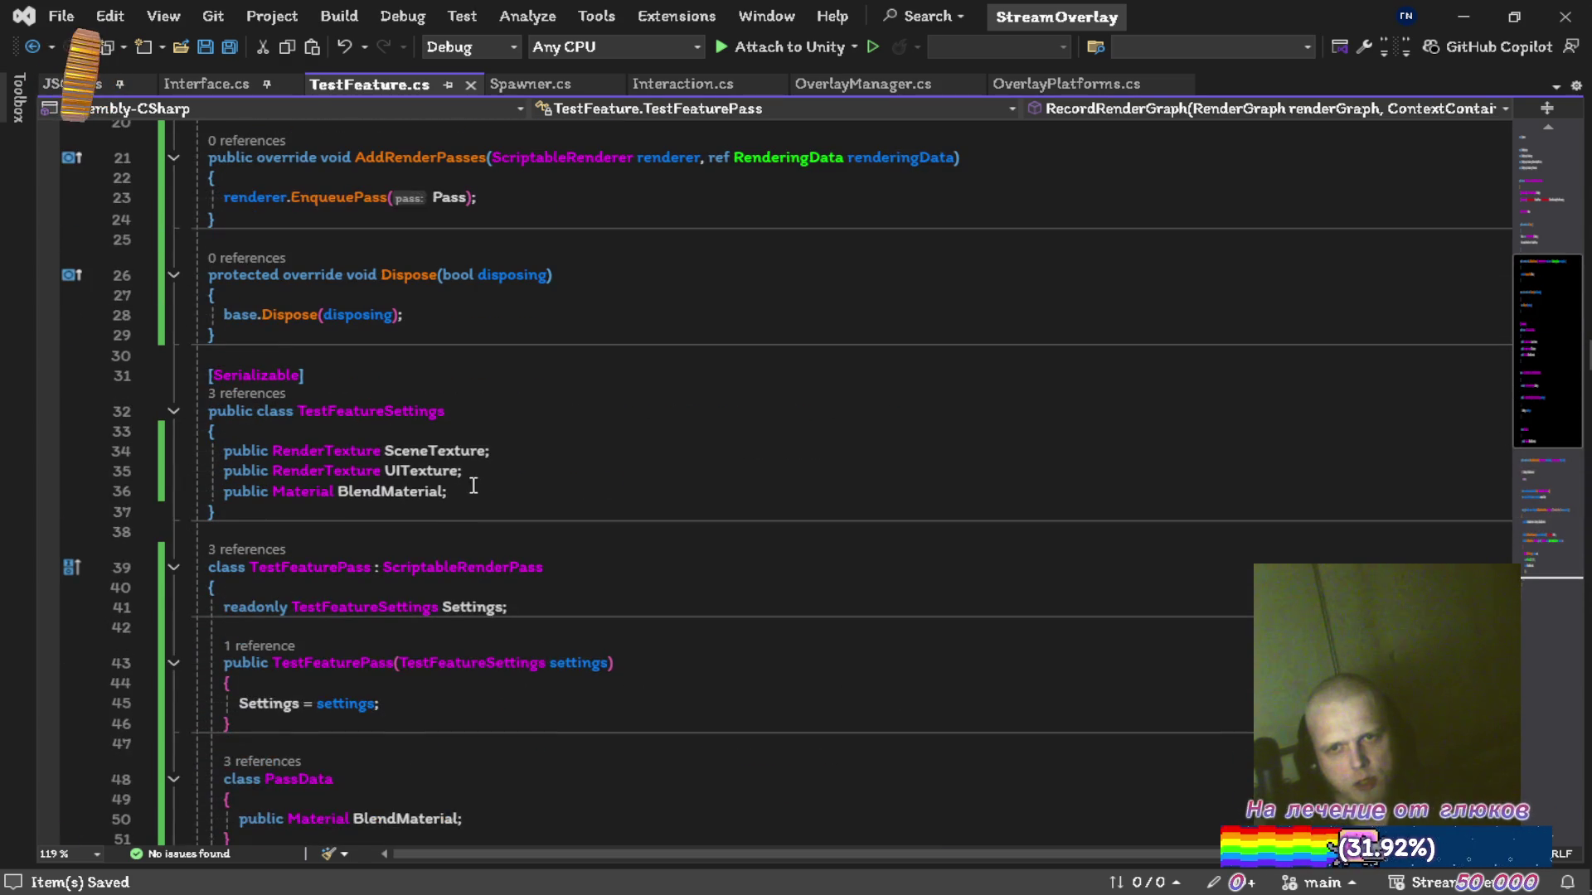
click(531, 450)
key(ctrl+x)
key(ctrl+x)
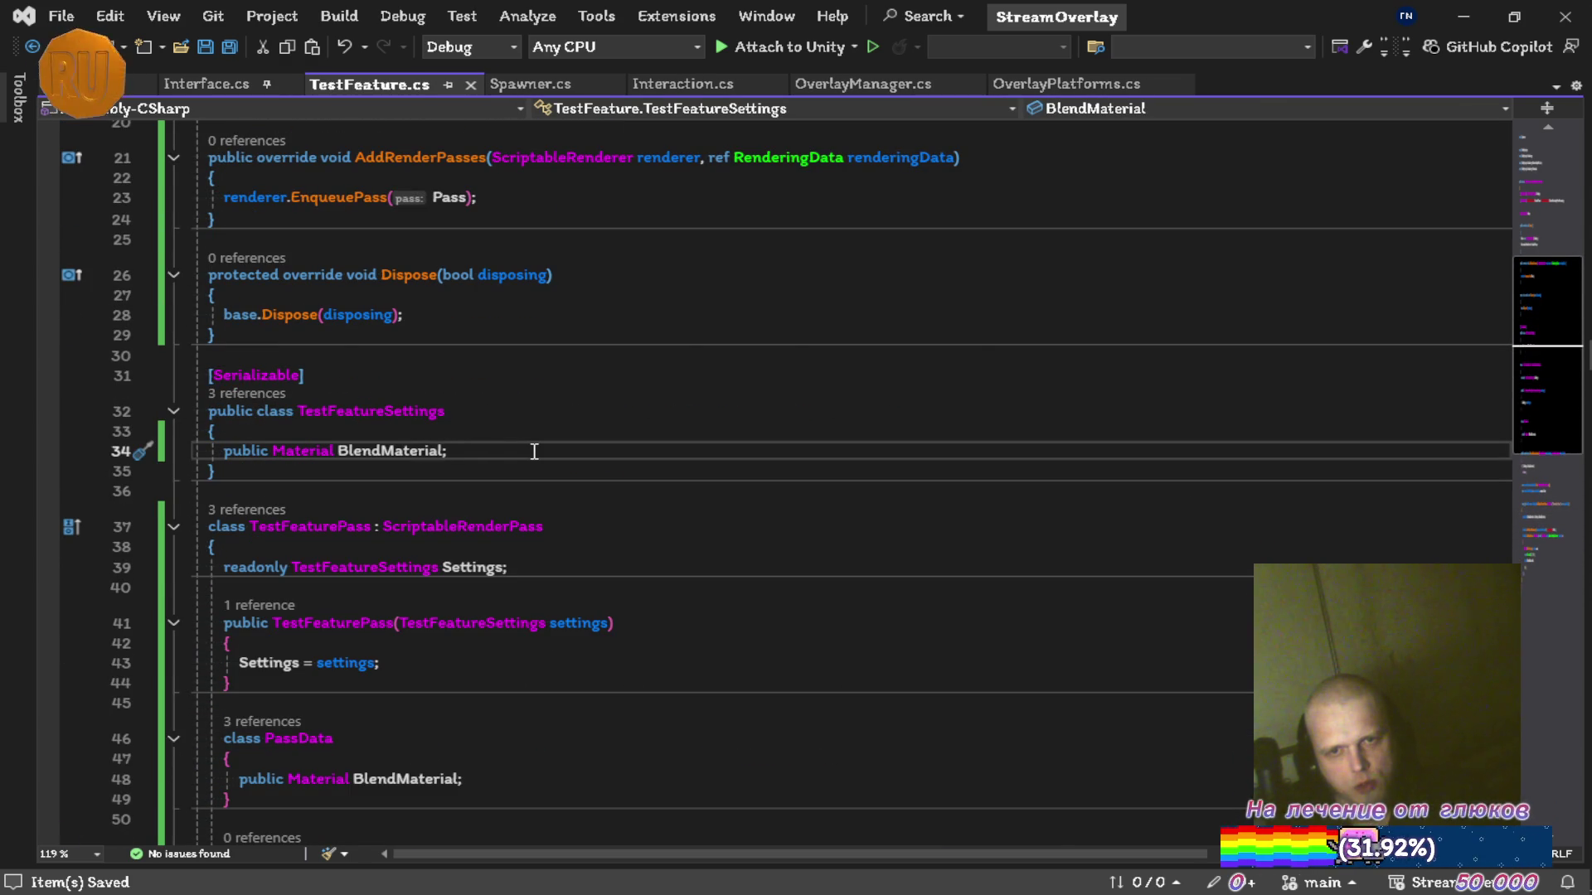
scroll(535, 451, up, 7)
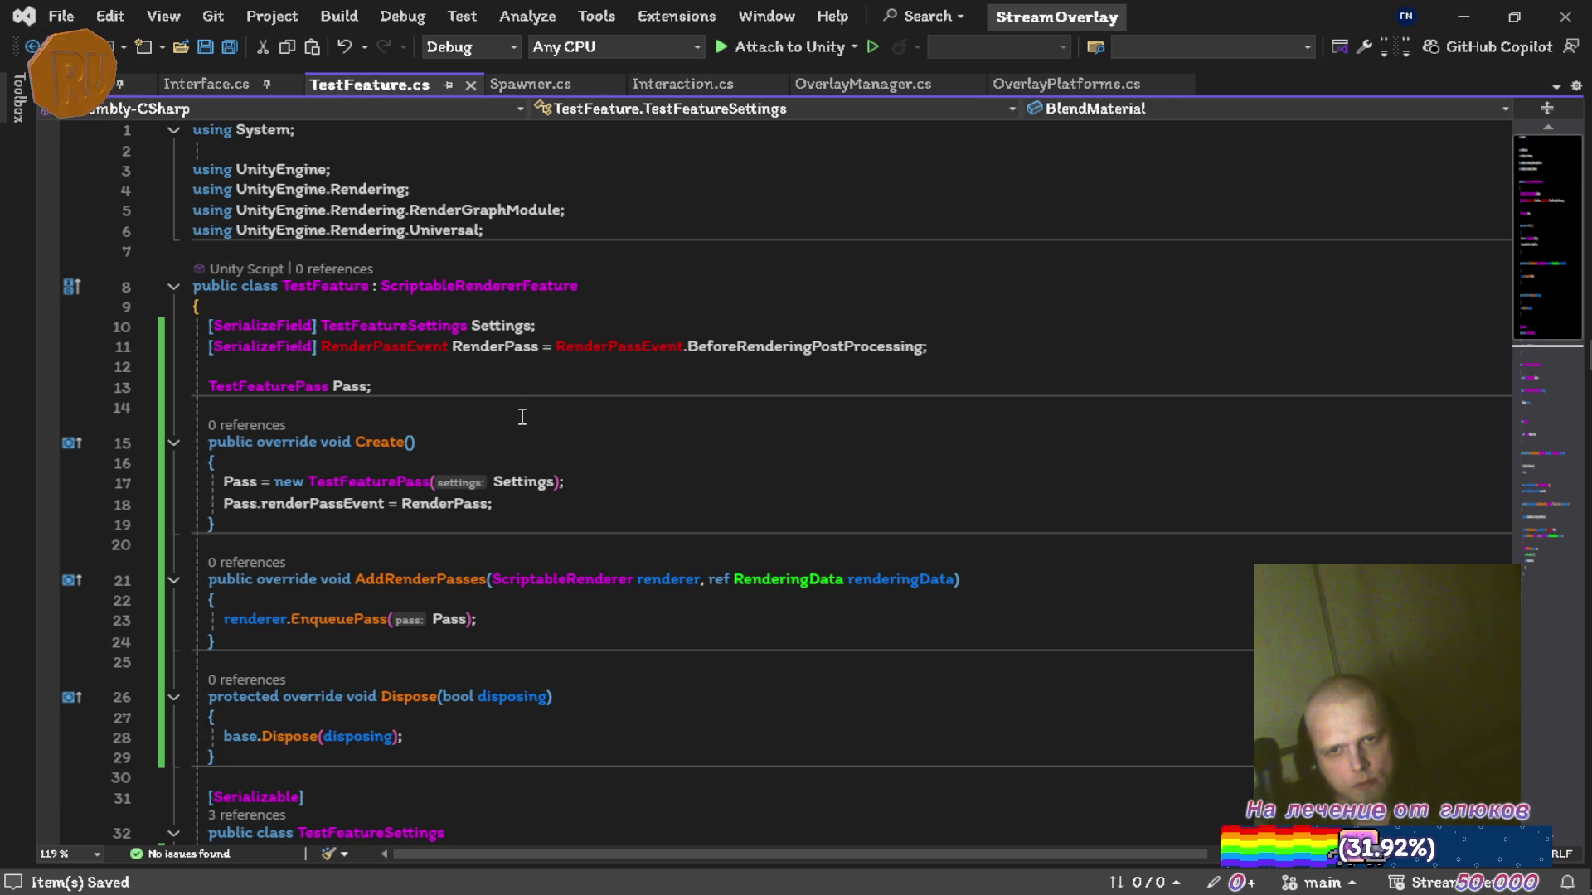
key(alt+Tab)
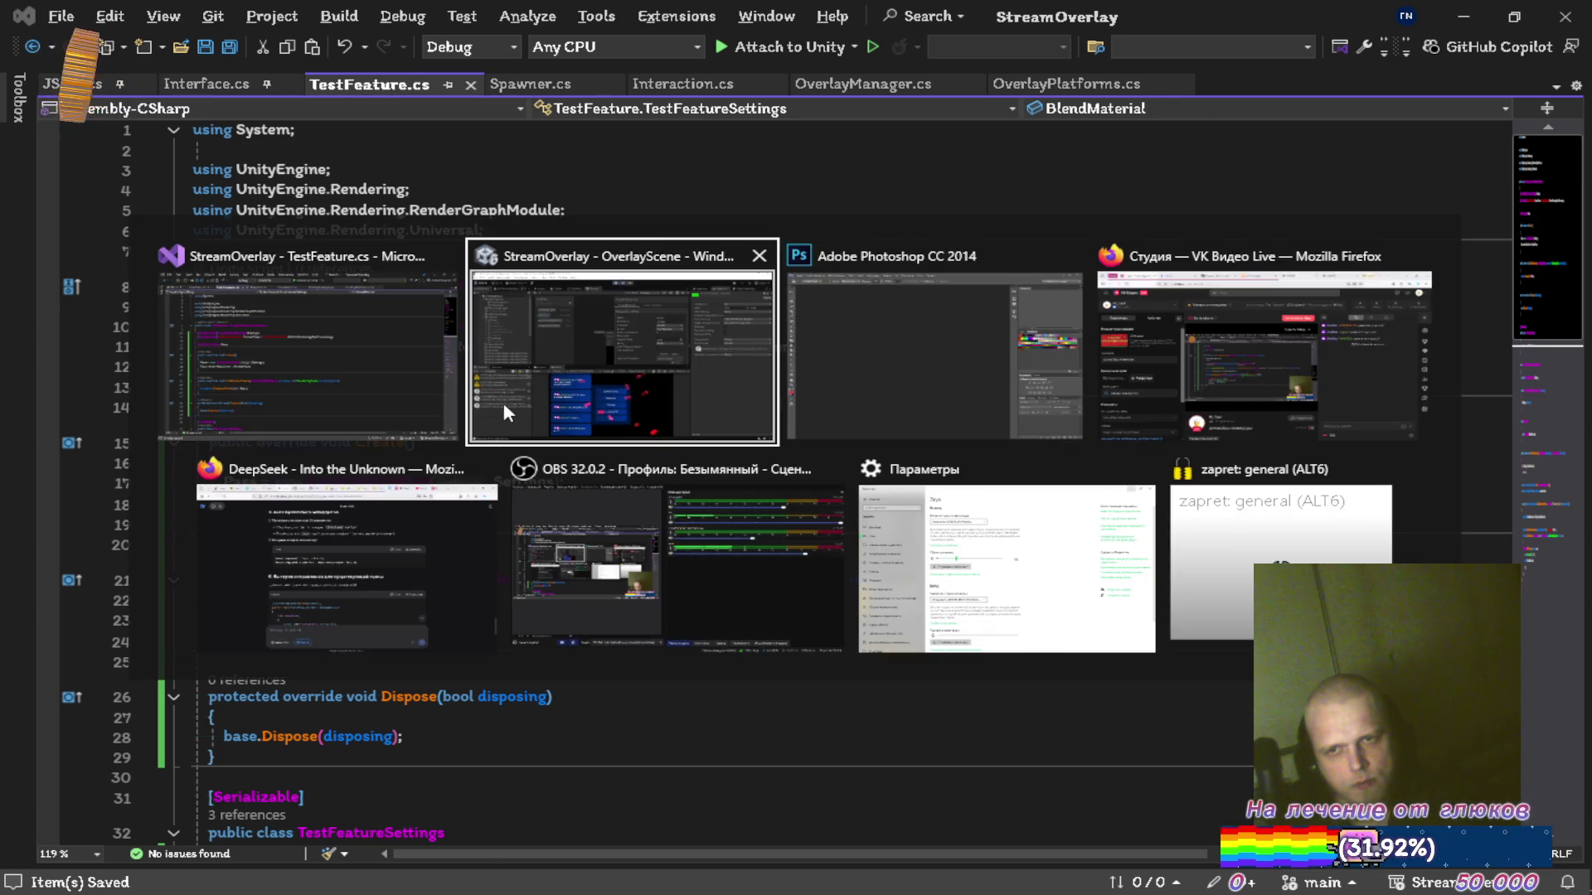
Restart play mode after compiling, read the GPUResidentDrawer warning, and watch bricks fall in the Game view.
click(761, 62)
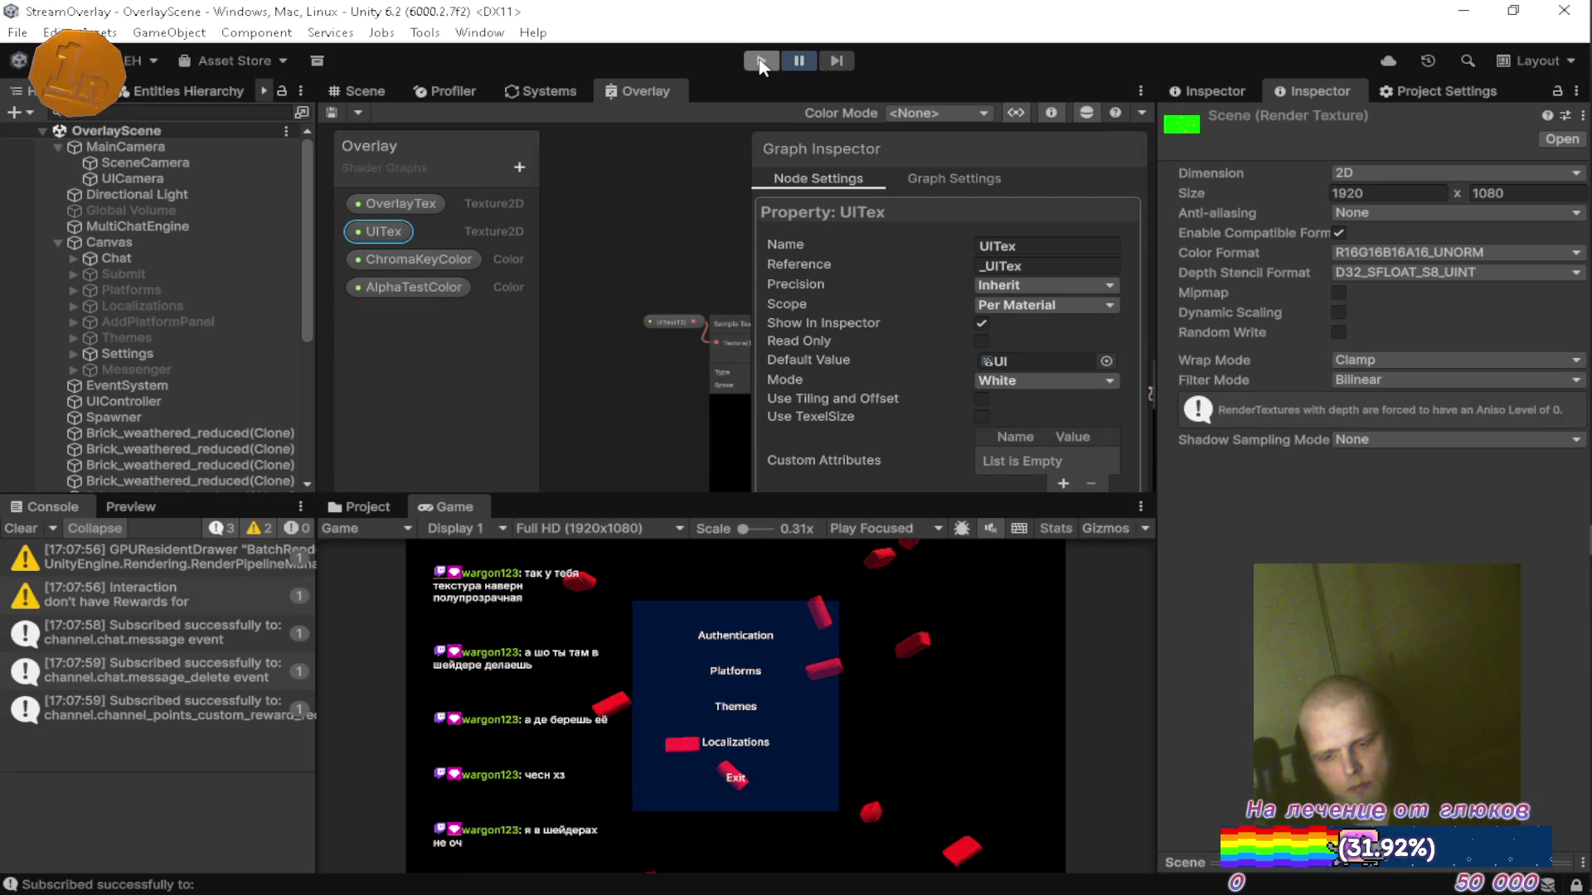
click(761, 62)
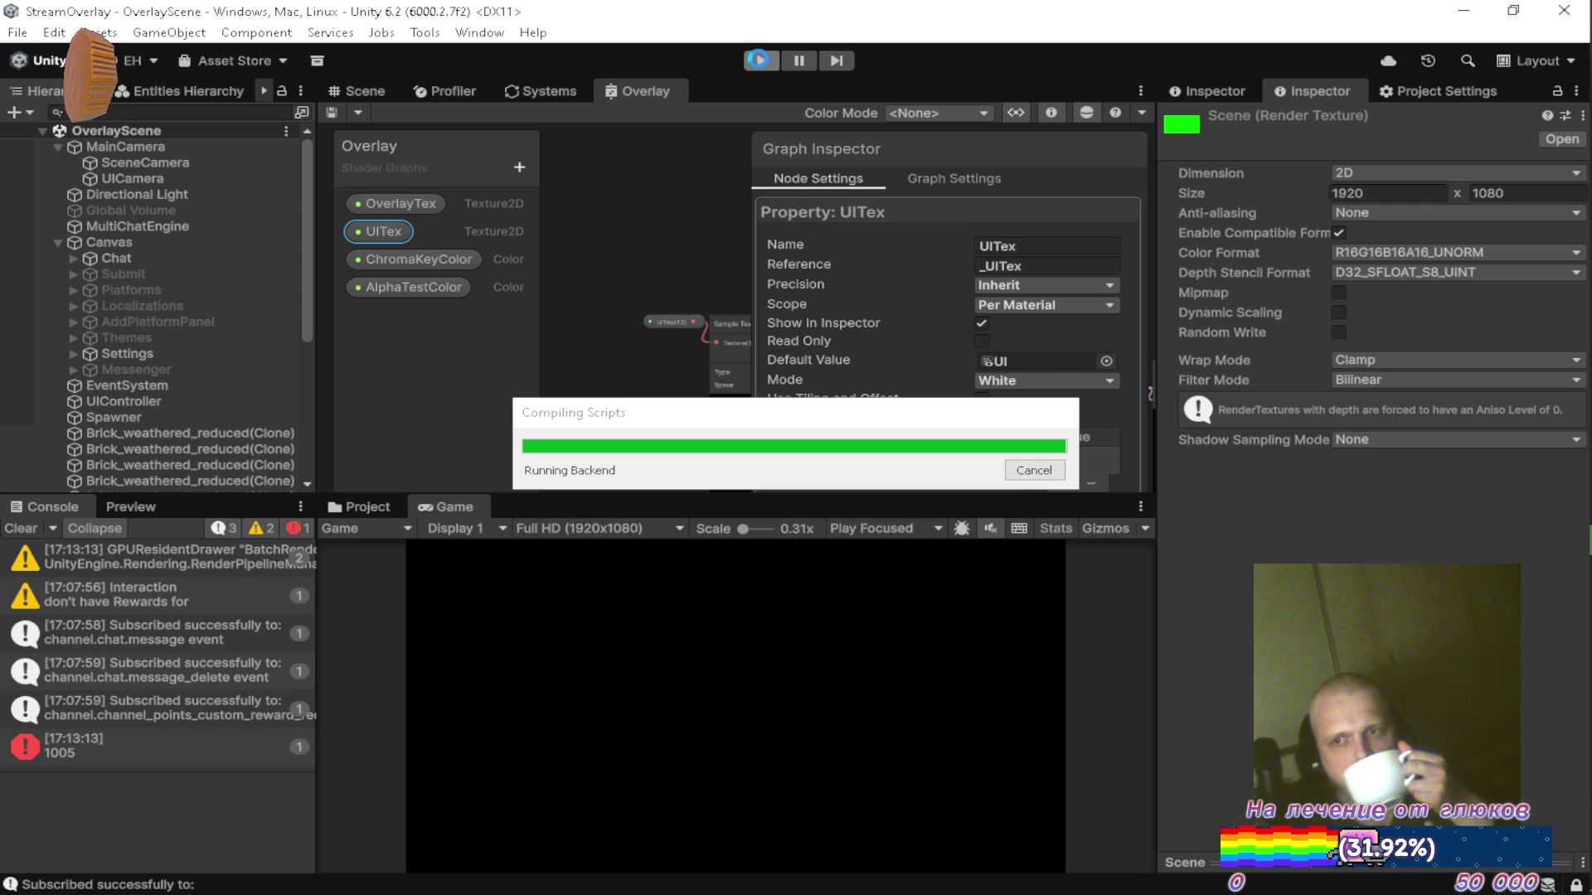
click(760, 61)
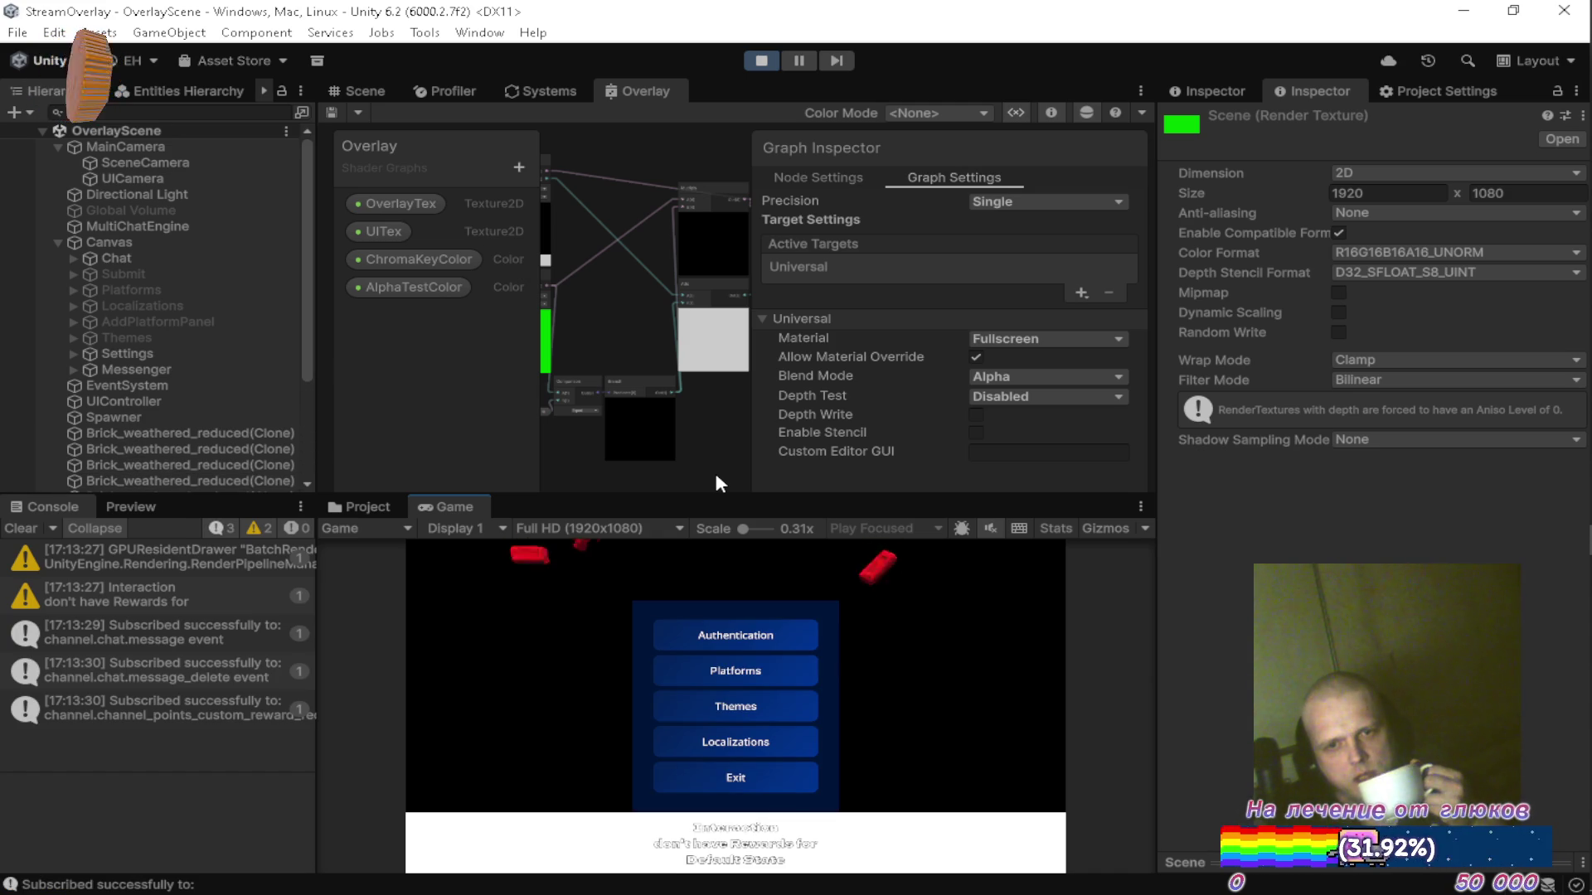
click(206, 552)
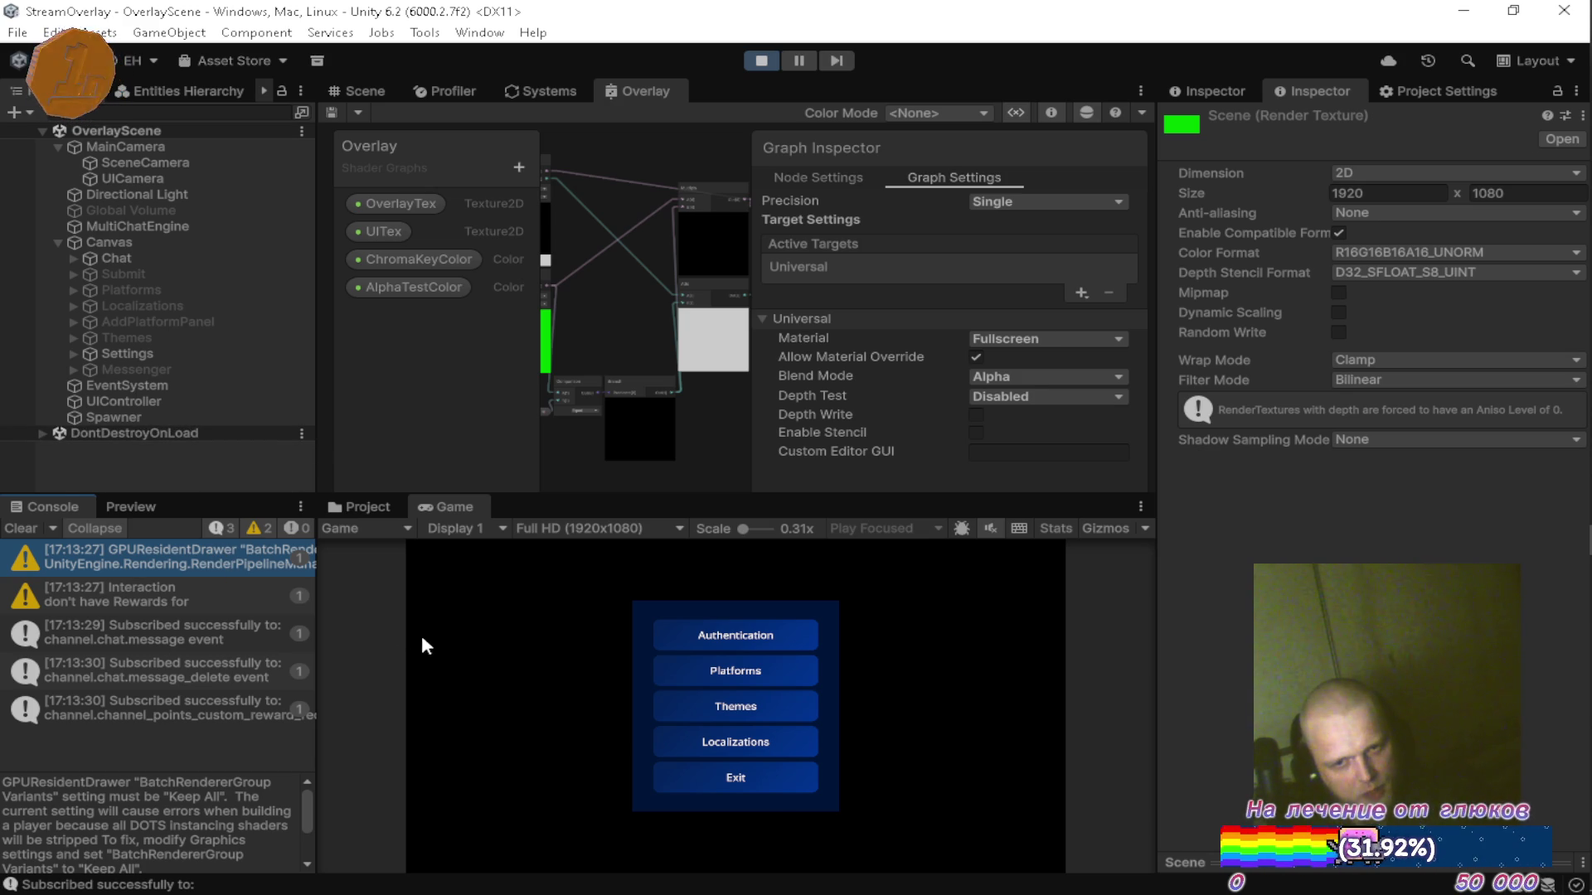
click(459, 504)
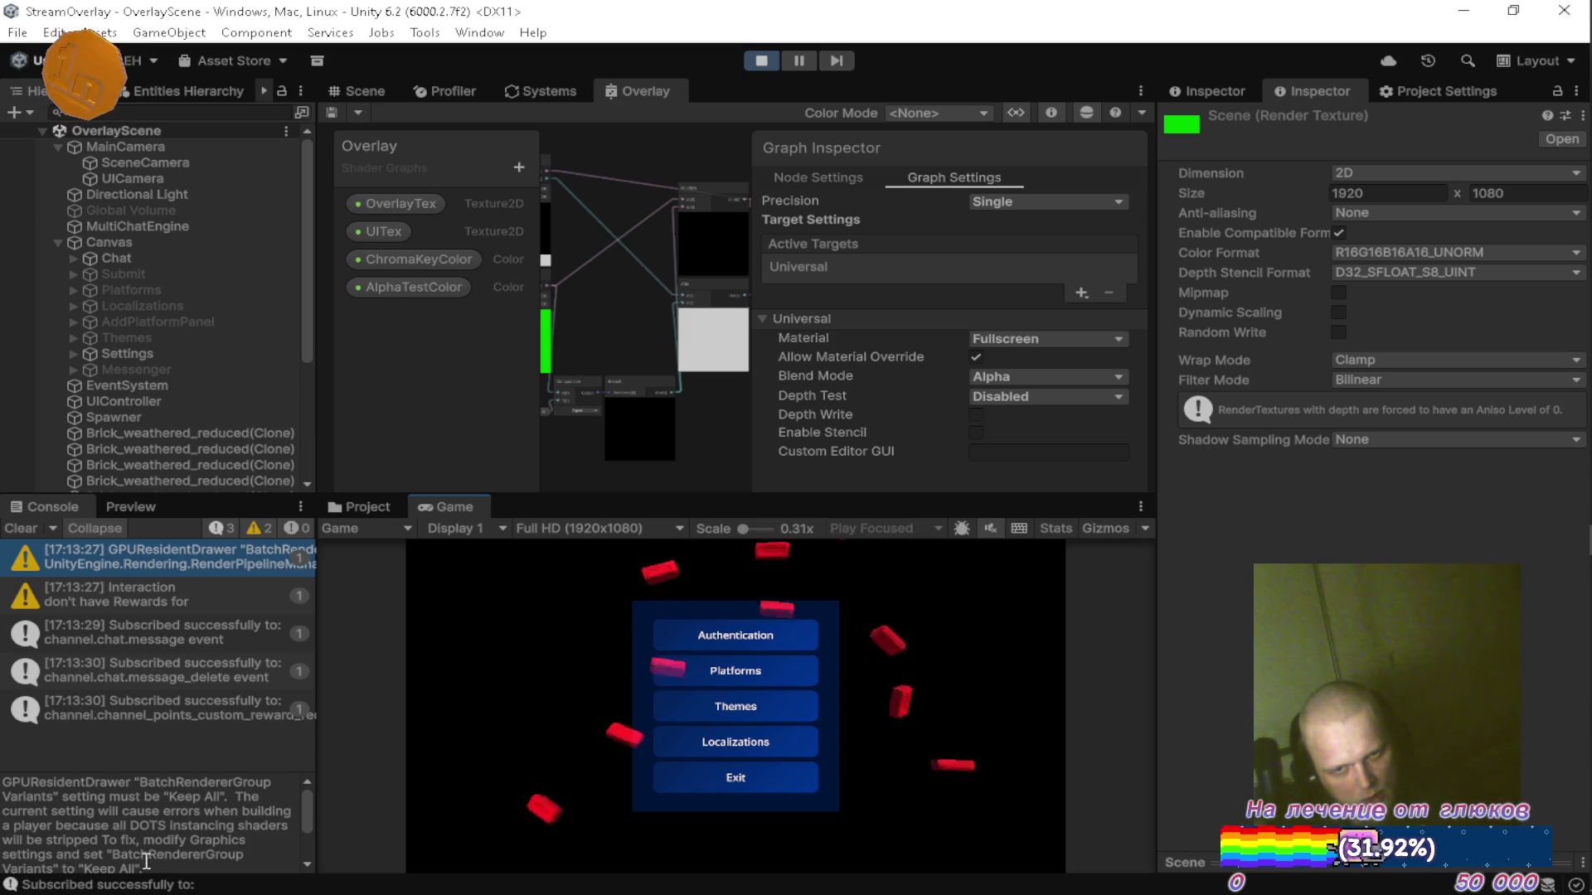
scroll(172, 833, down, 1)
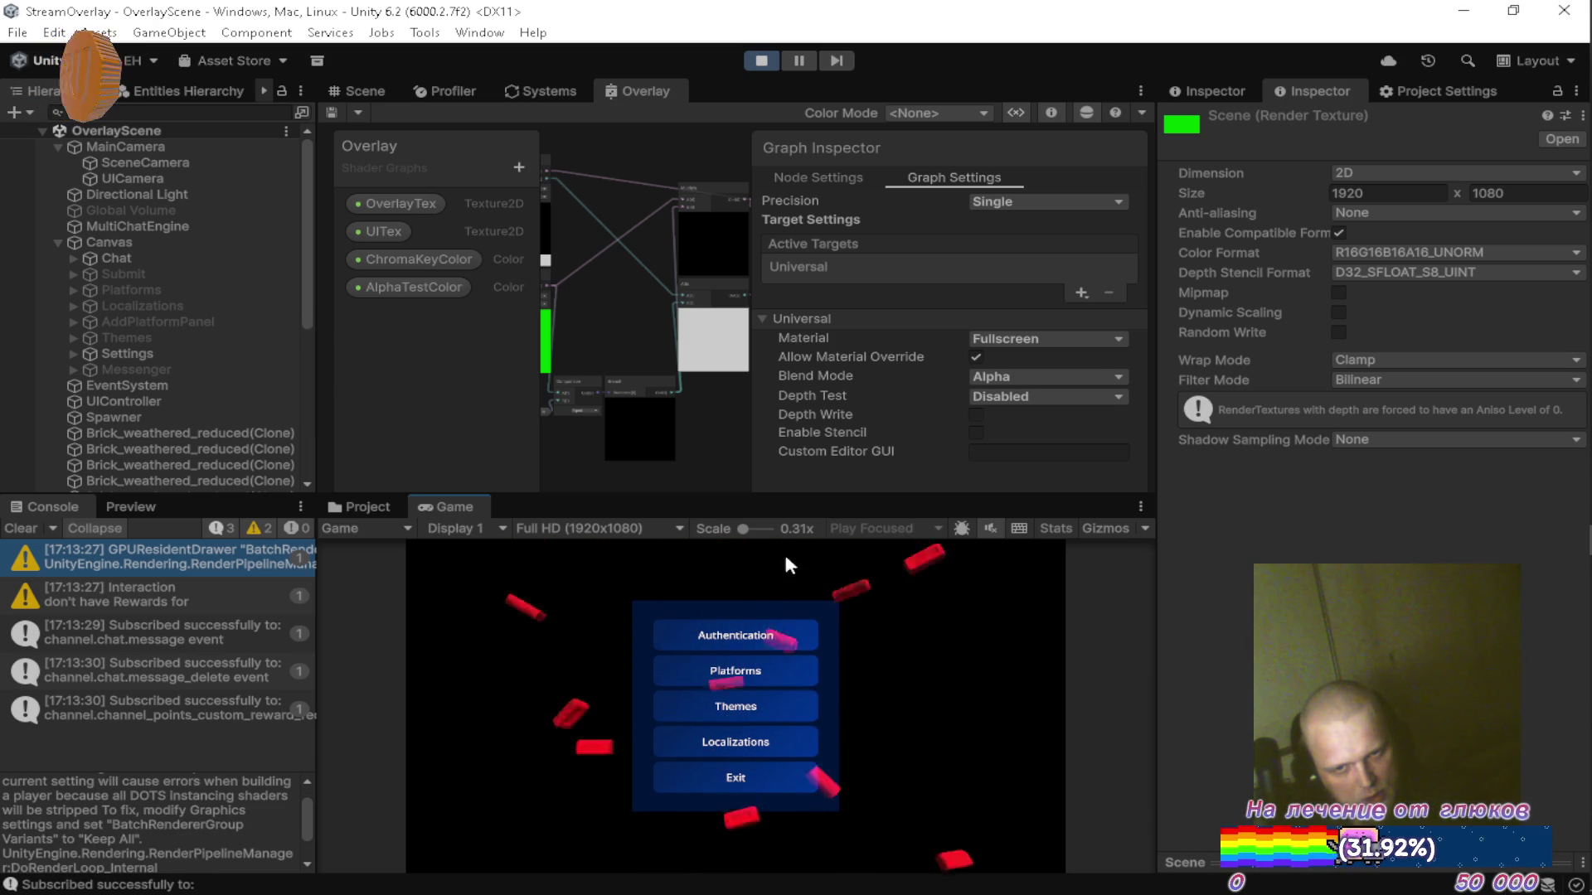
Review Batch Renderer Group Variants in Graphics settings, leaving it on strip when Entities Graphics missing.
click(1427, 87)
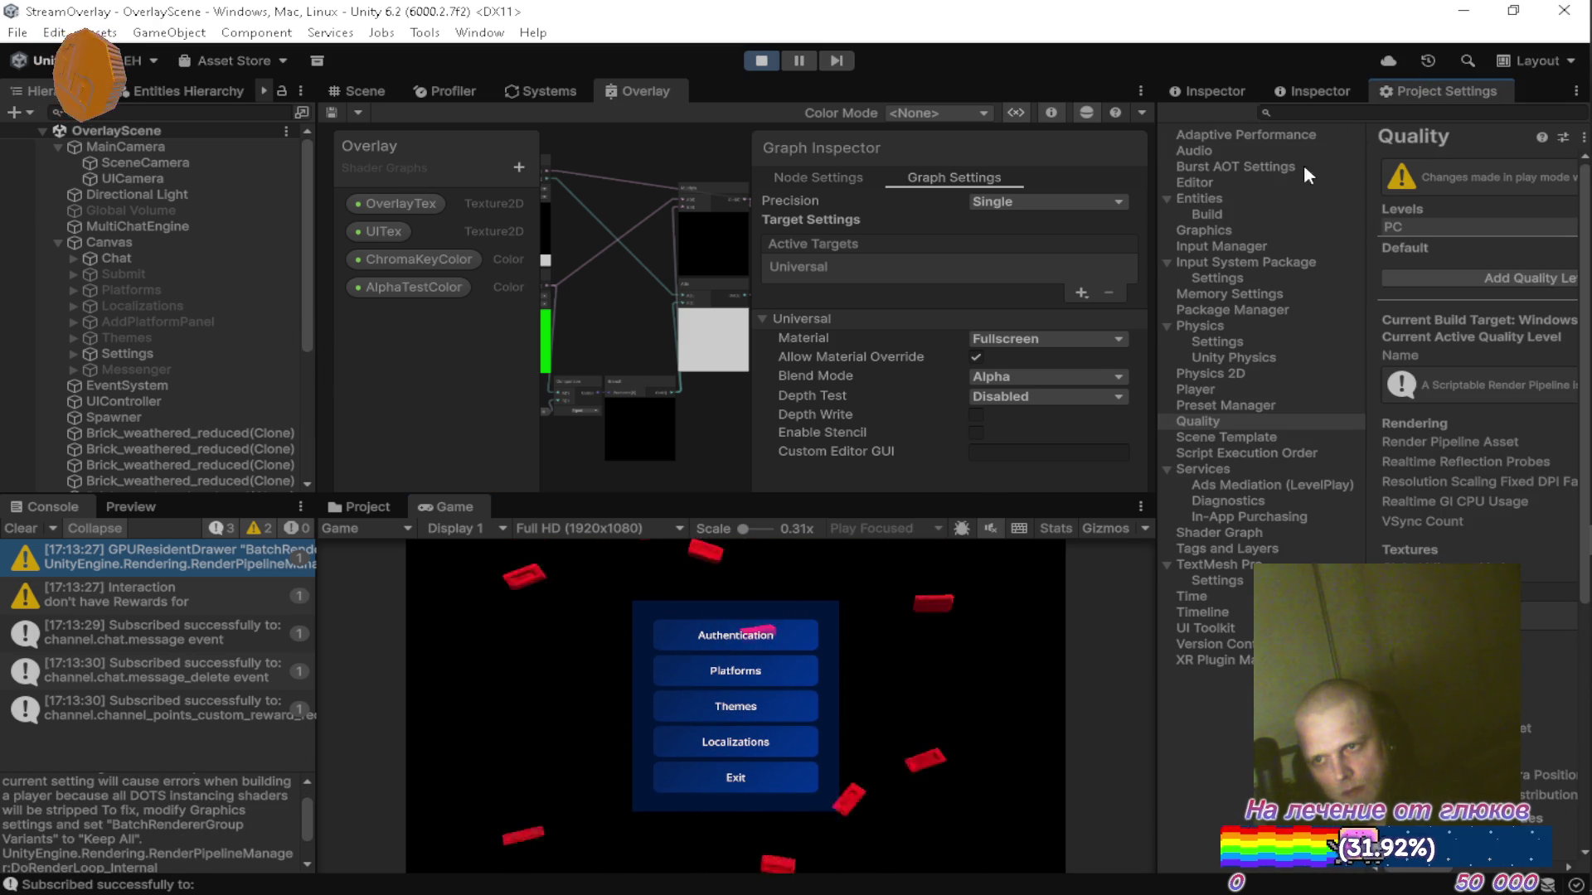
click(1236, 231)
drag(1158, 241, 792, 241)
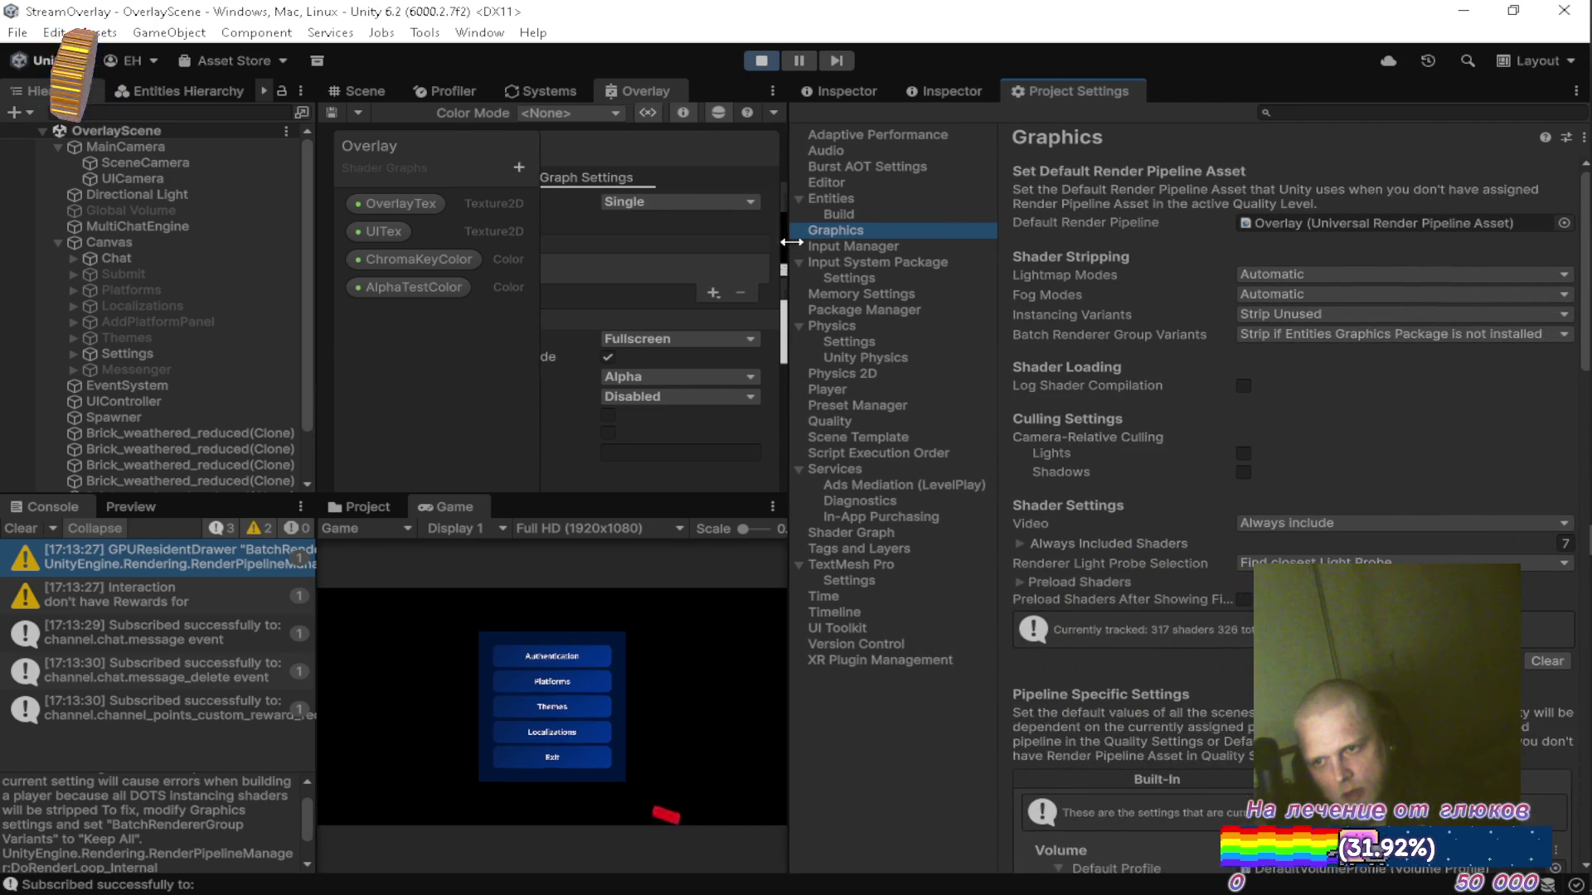
scroll(1136, 296, down, 2)
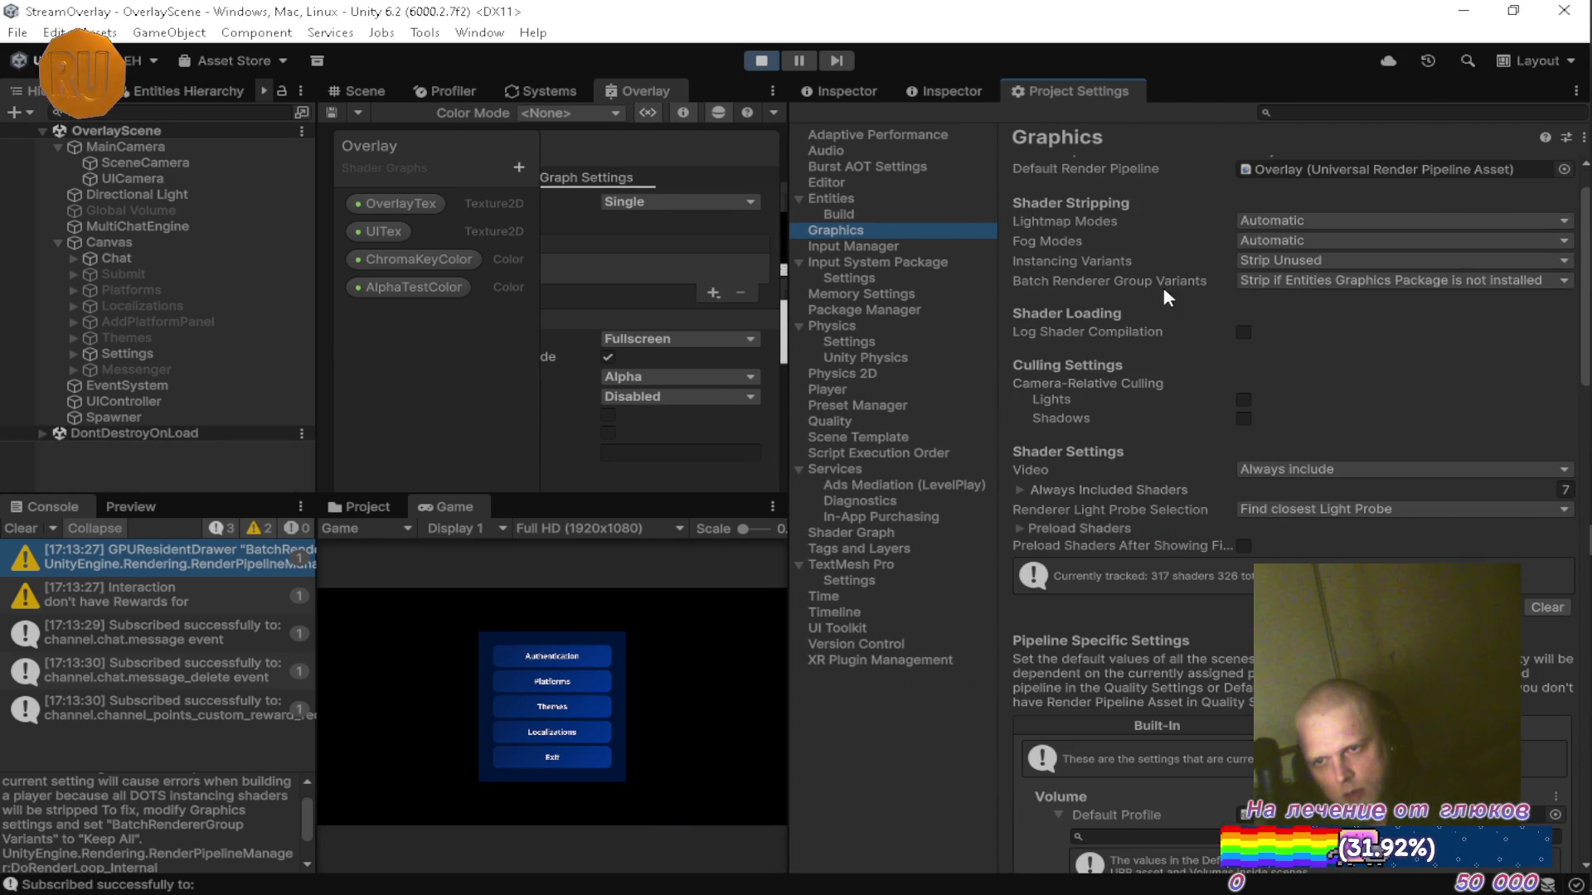
click(1275, 282)
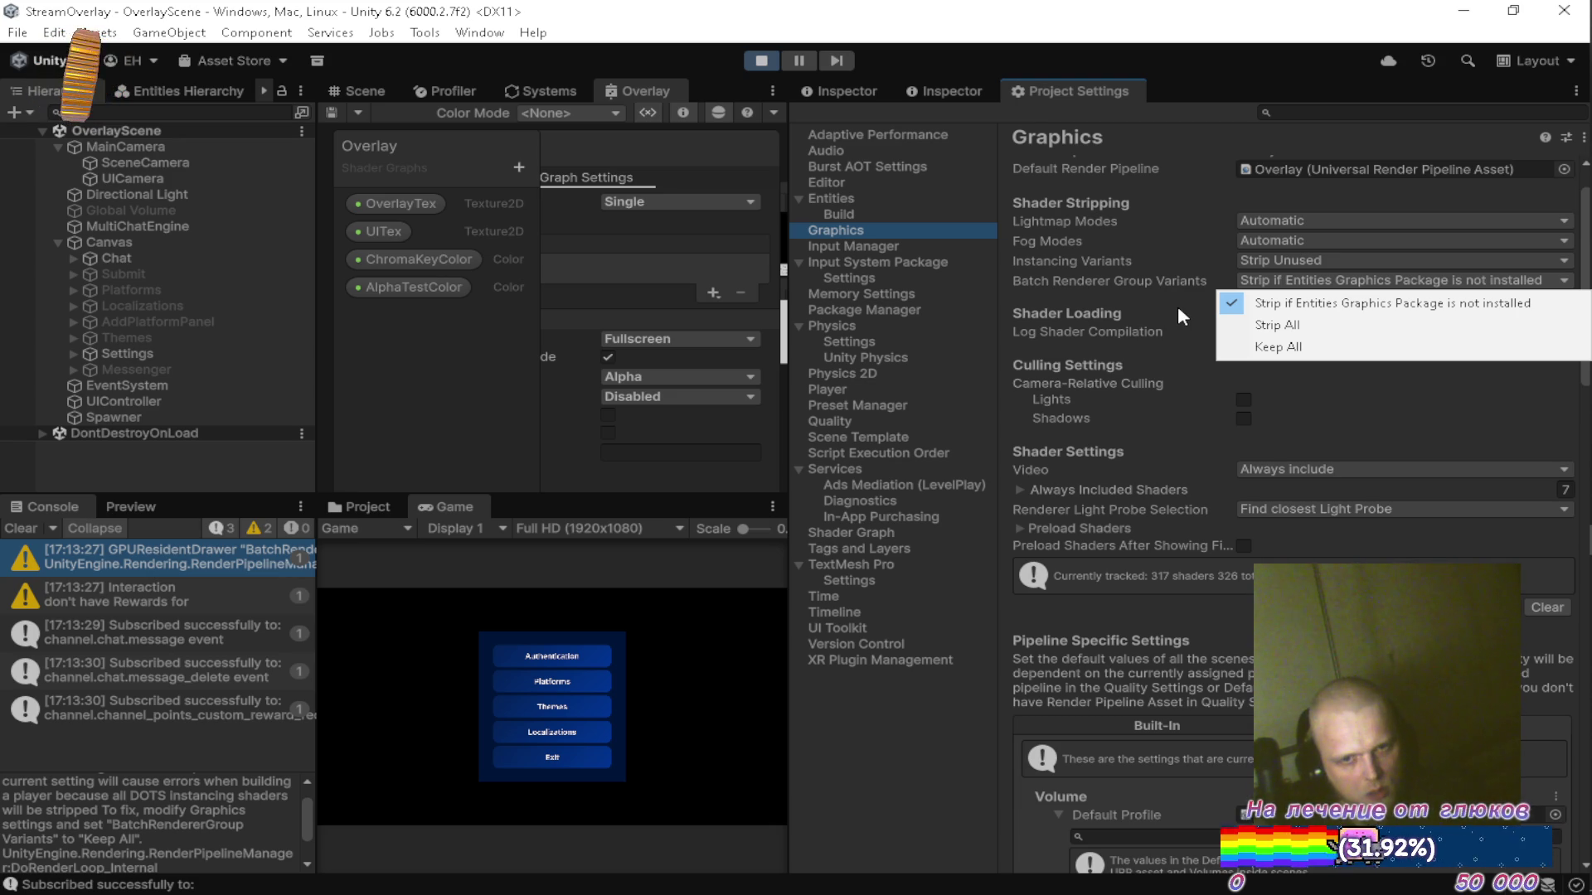
click(302, 809)
scroll(302, 809, up, 2)
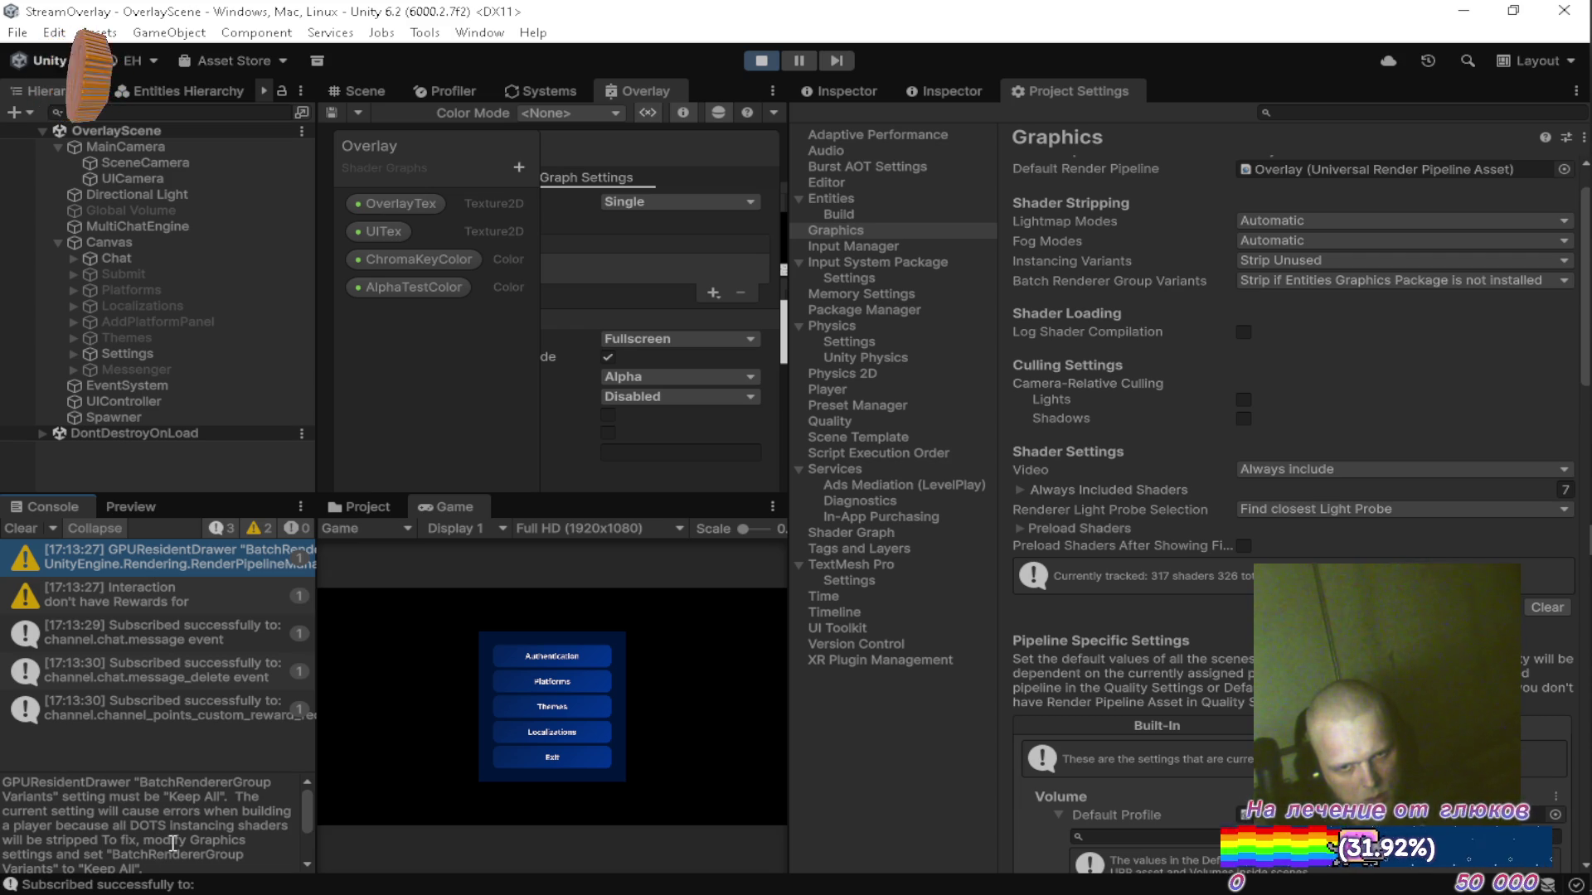
scroll(1231, 396, up, 2)
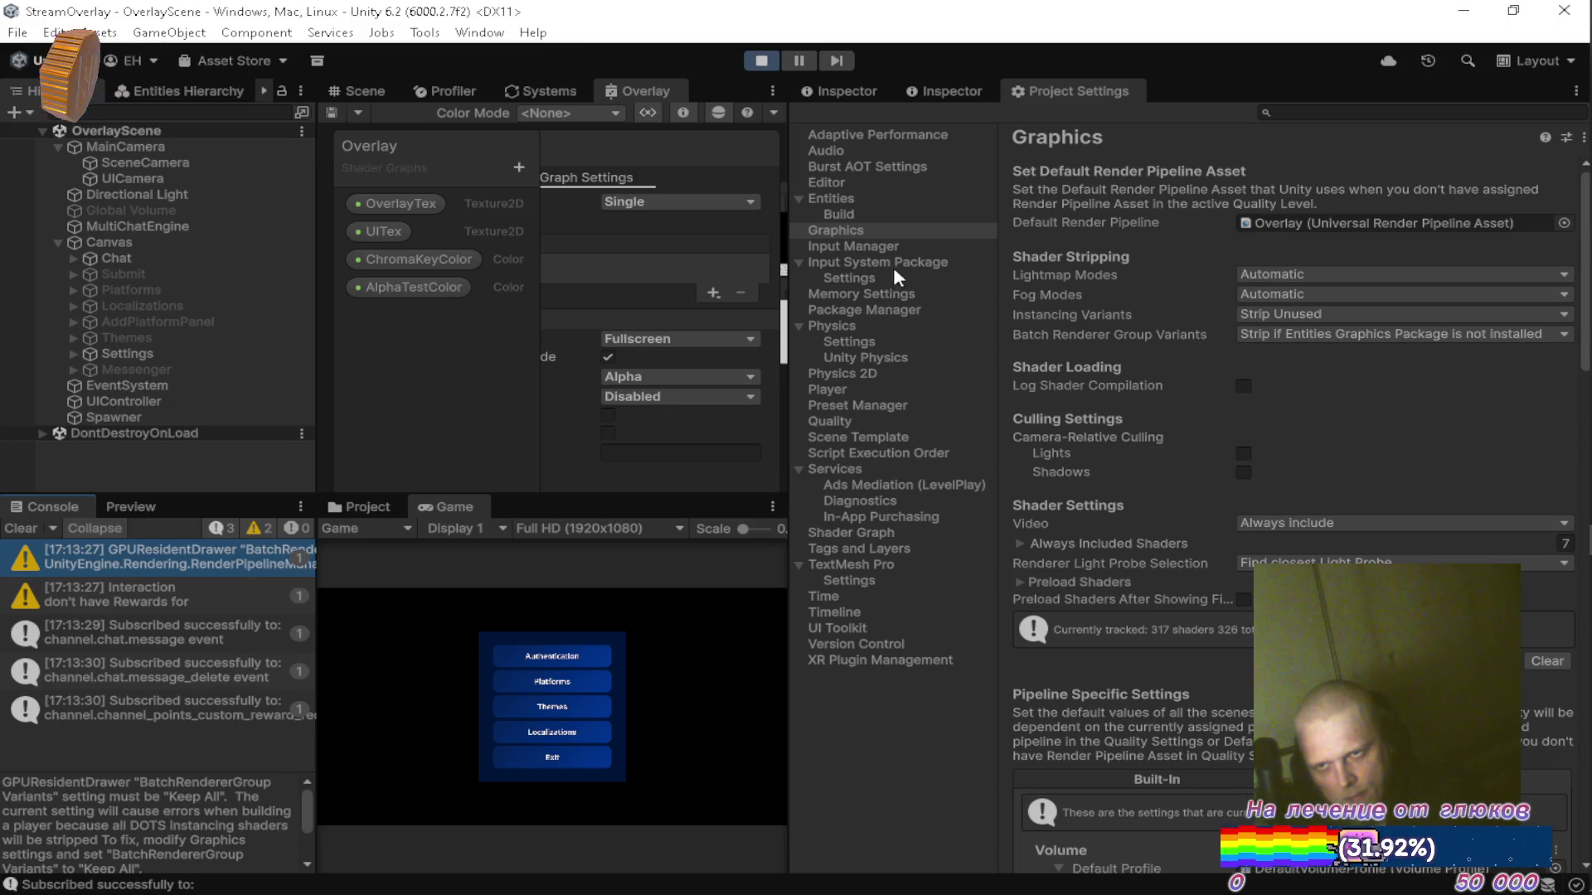
Filter Project Settings with 'reside', expand Player Other Settings, and stop the running scene.
click(1334, 114)
text(res)
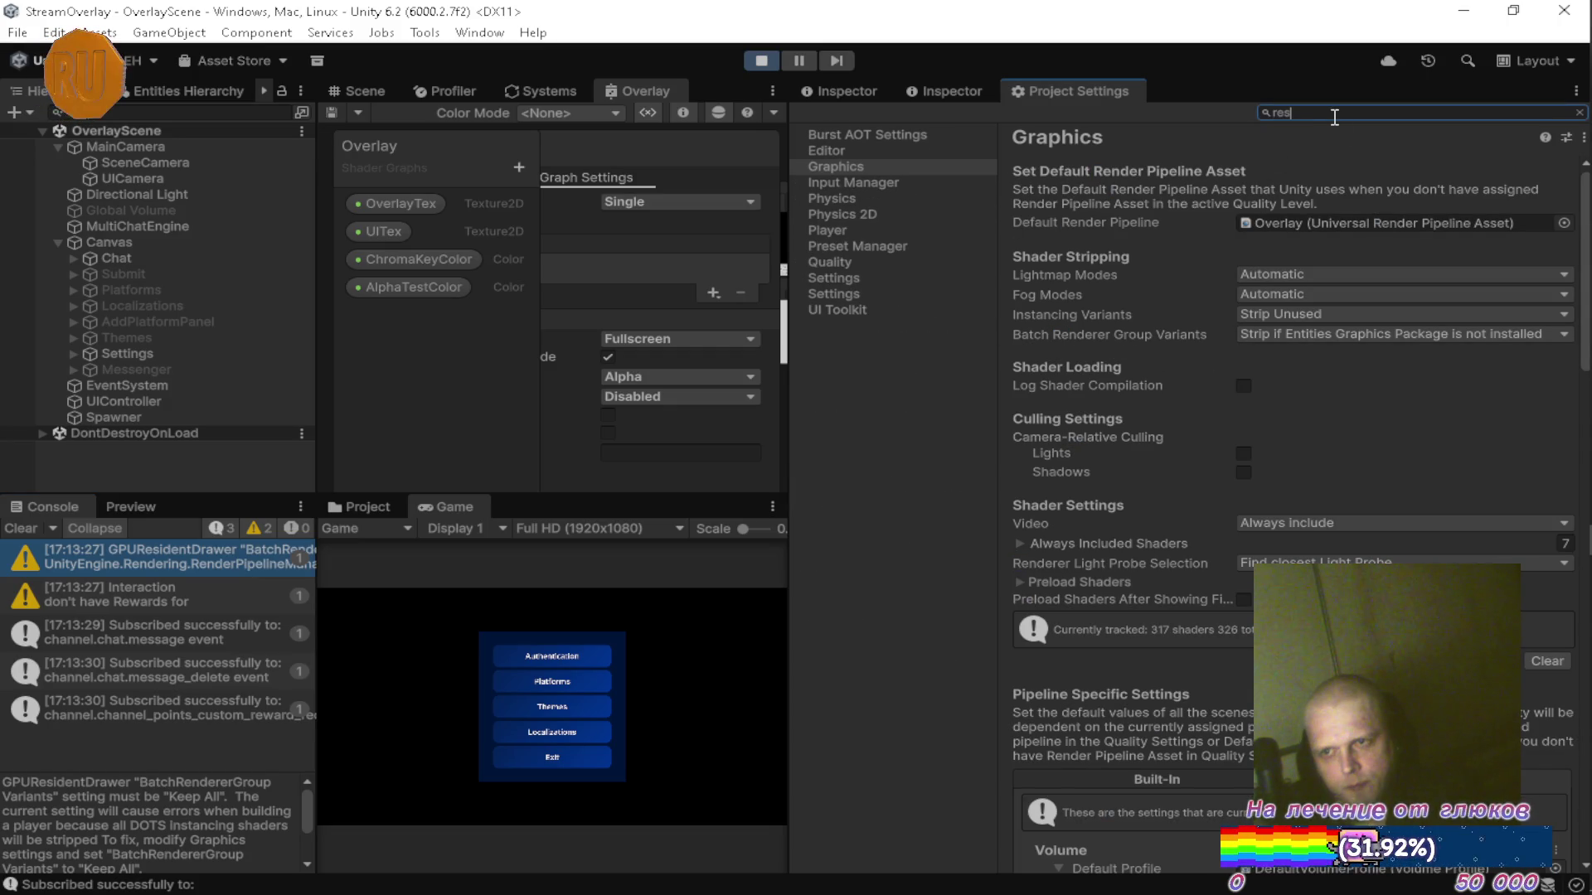
text(ide)
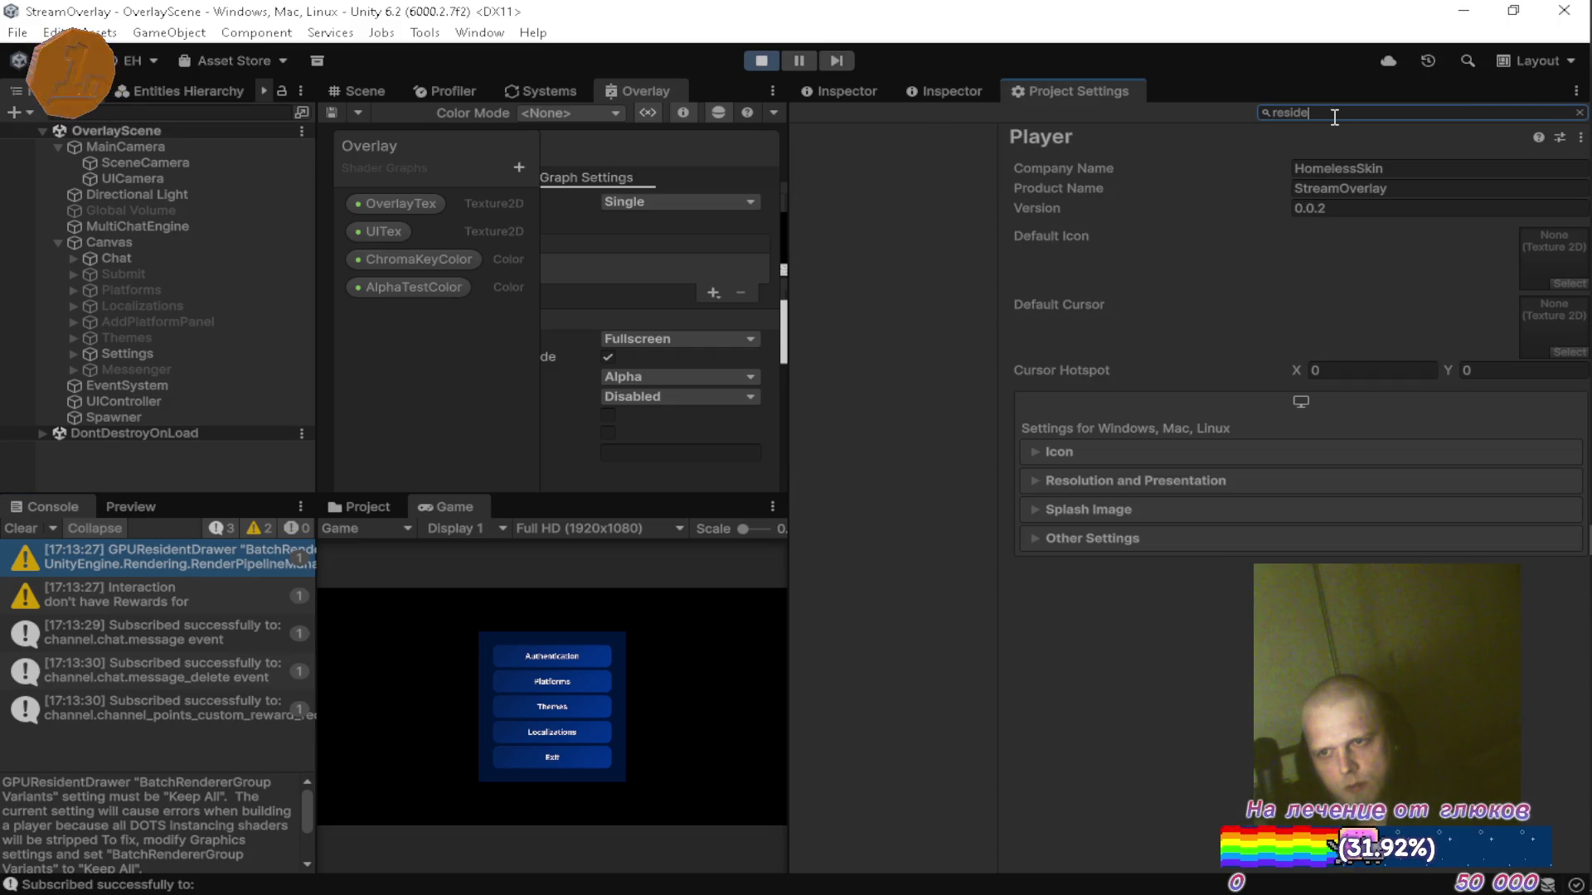
key(BackSpace)
key(BackSpace)
key(BackSpace)
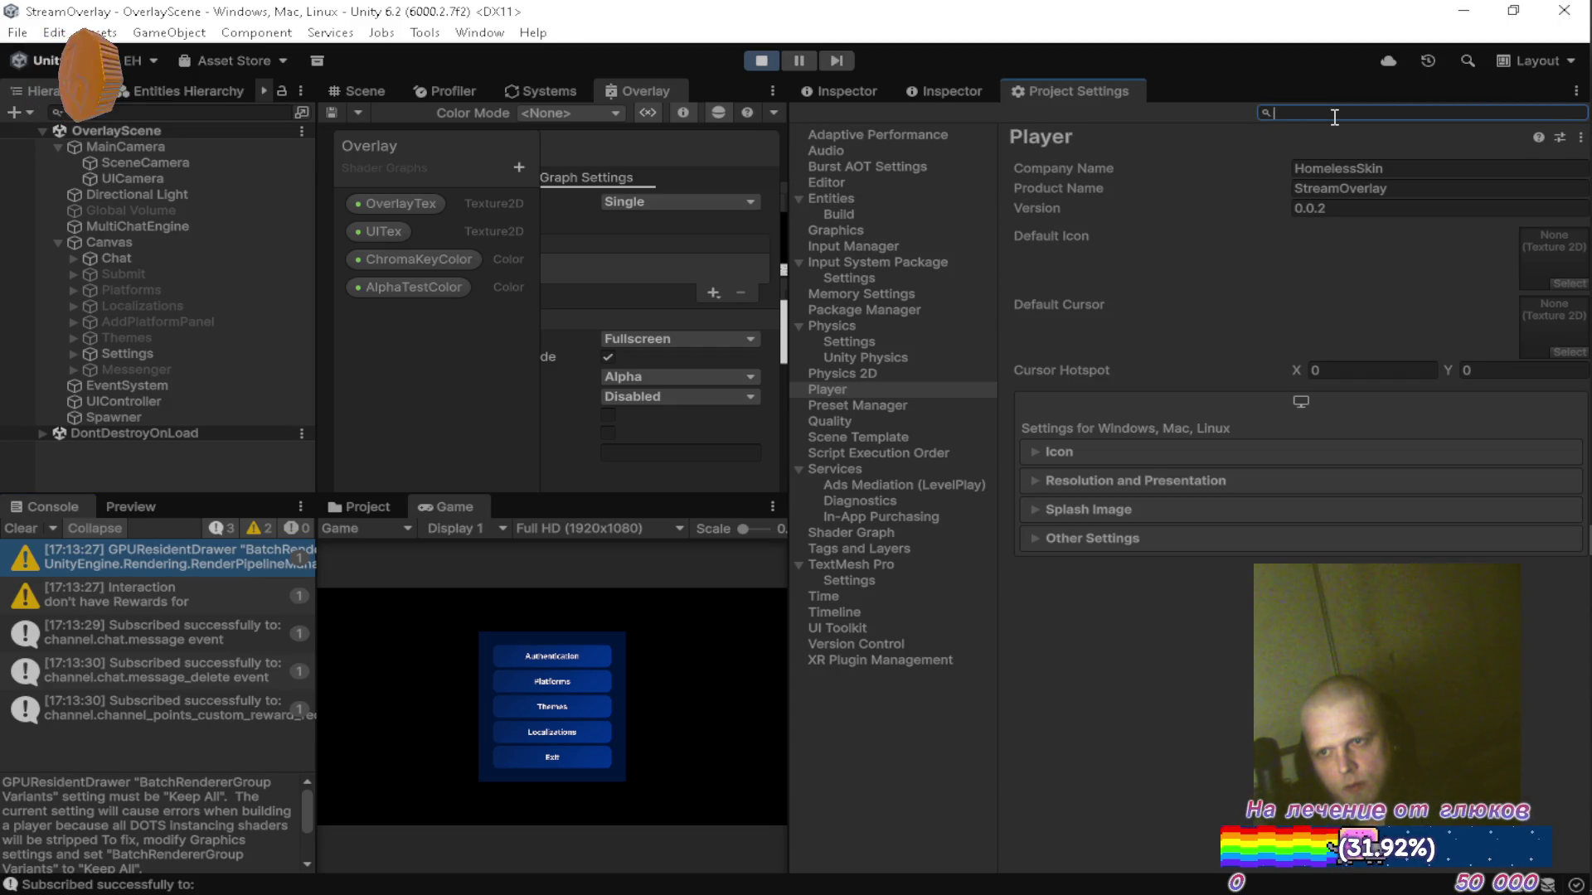
click(1078, 541)
scroll(1102, 534, down, 3)
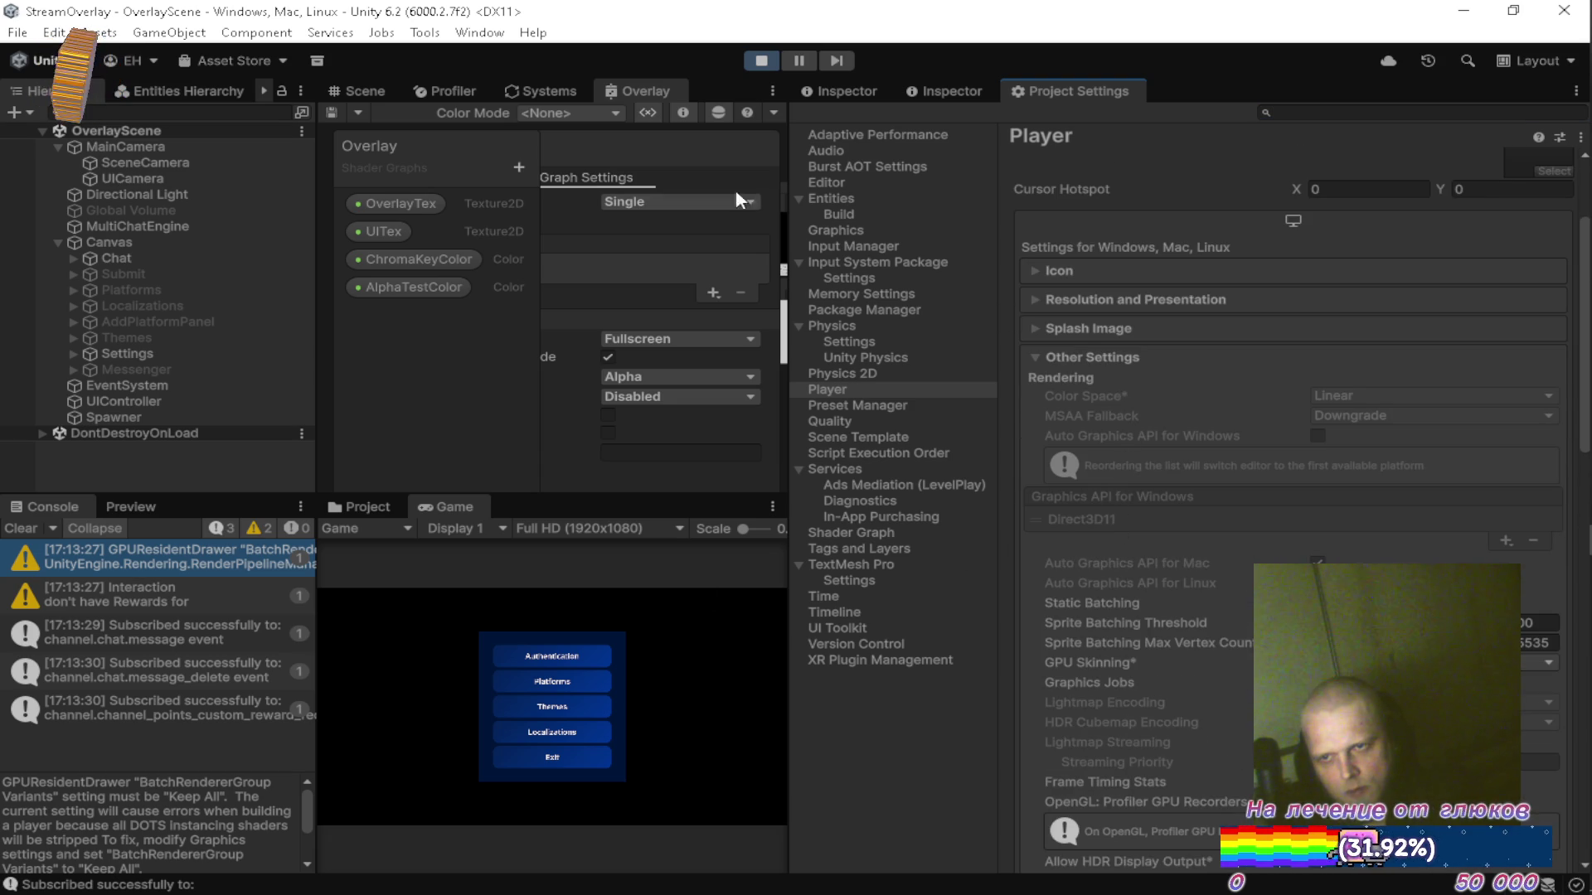
click(764, 58)
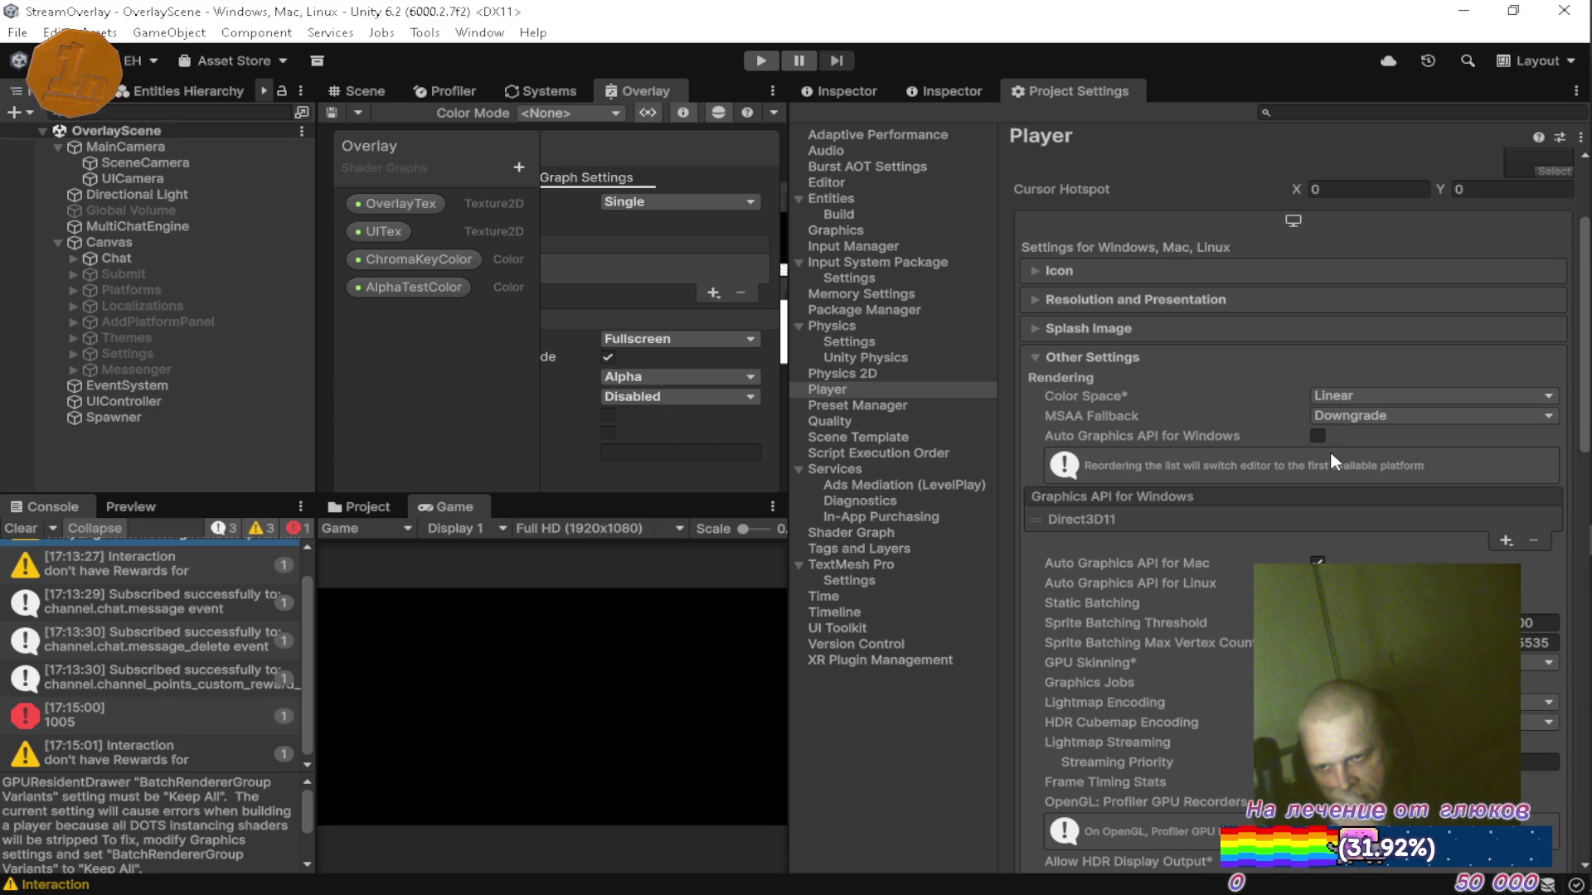
Review the GPU Skinning options, leaving it at GPU (Batched).
scroll(1327, 451, down, 3)
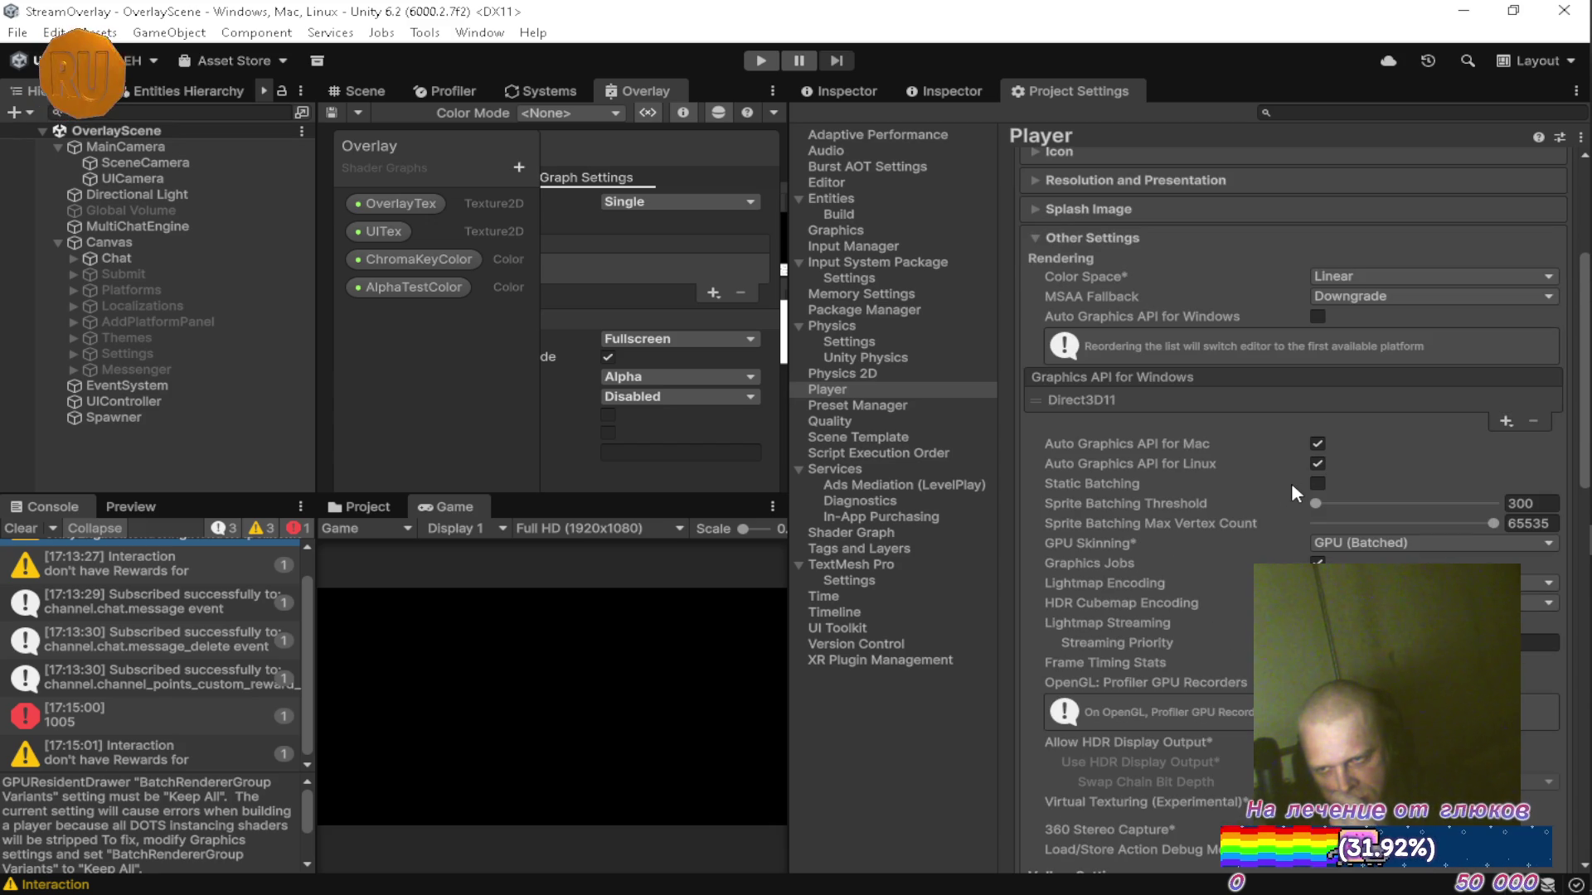
click(1320, 545)
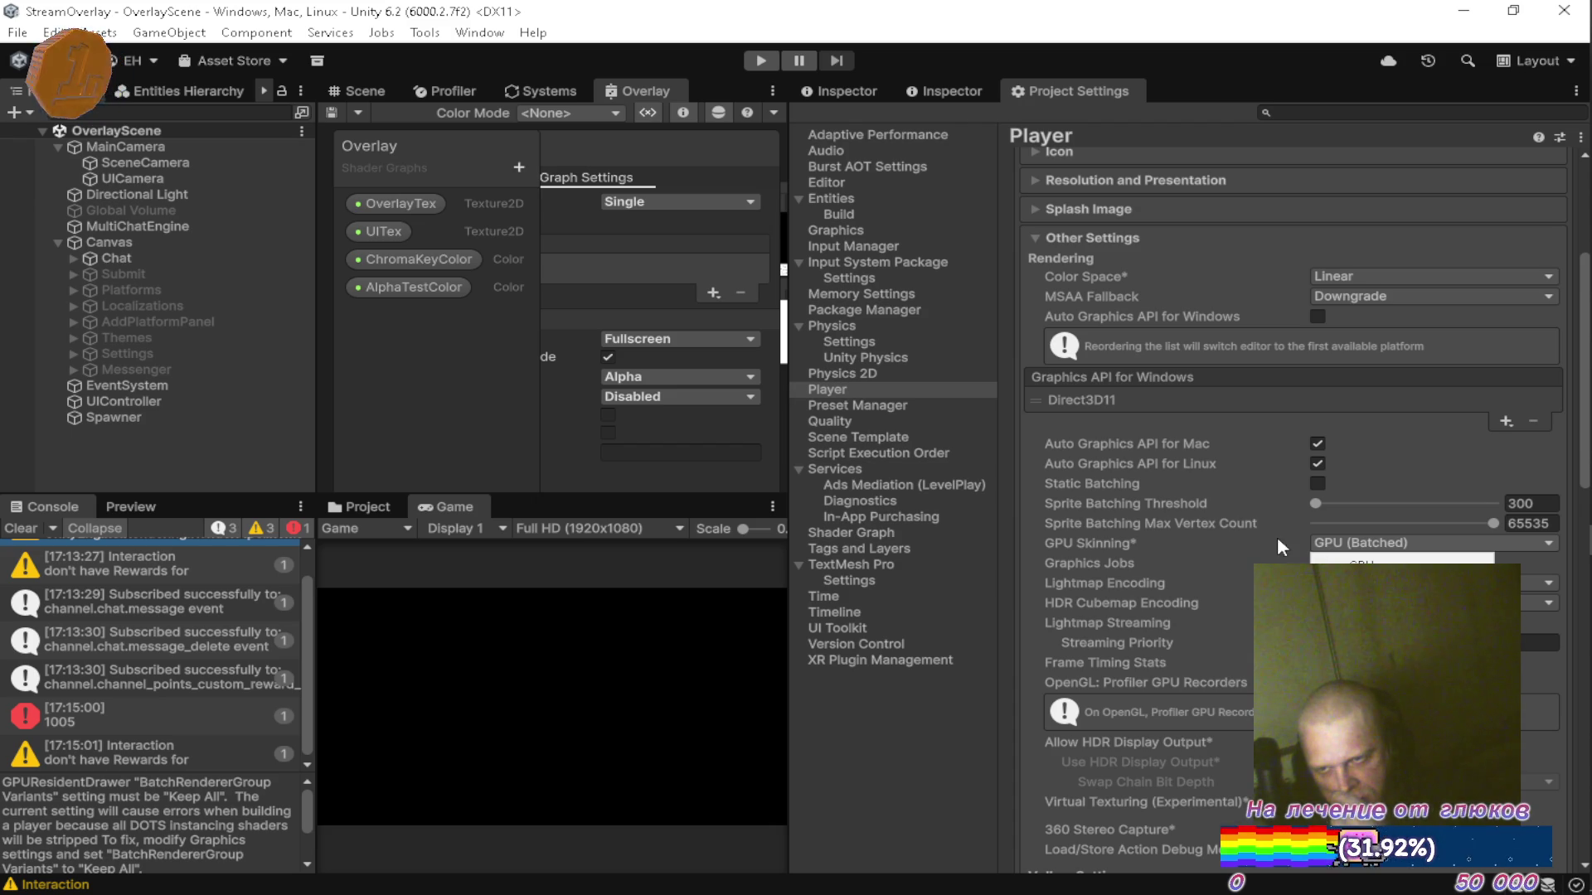
click(1184, 539)
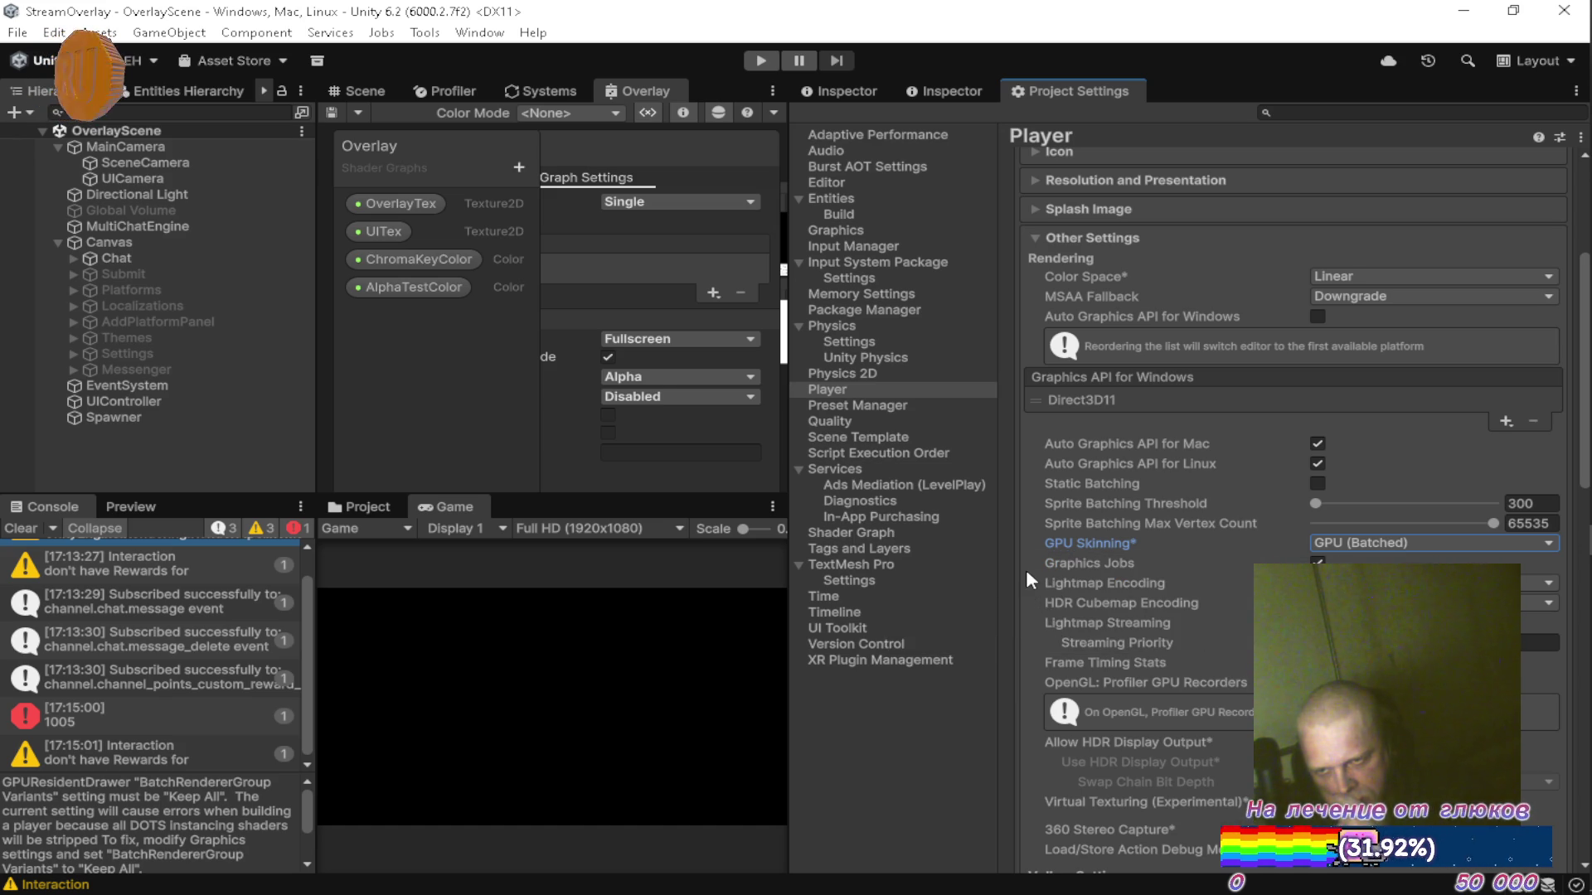
Look through the remaining Player settings, then bring back the Scene render texture's Inspector (1920×1080, R16G16B16A16_UNORM).
scroll(1028, 578, down, 3)
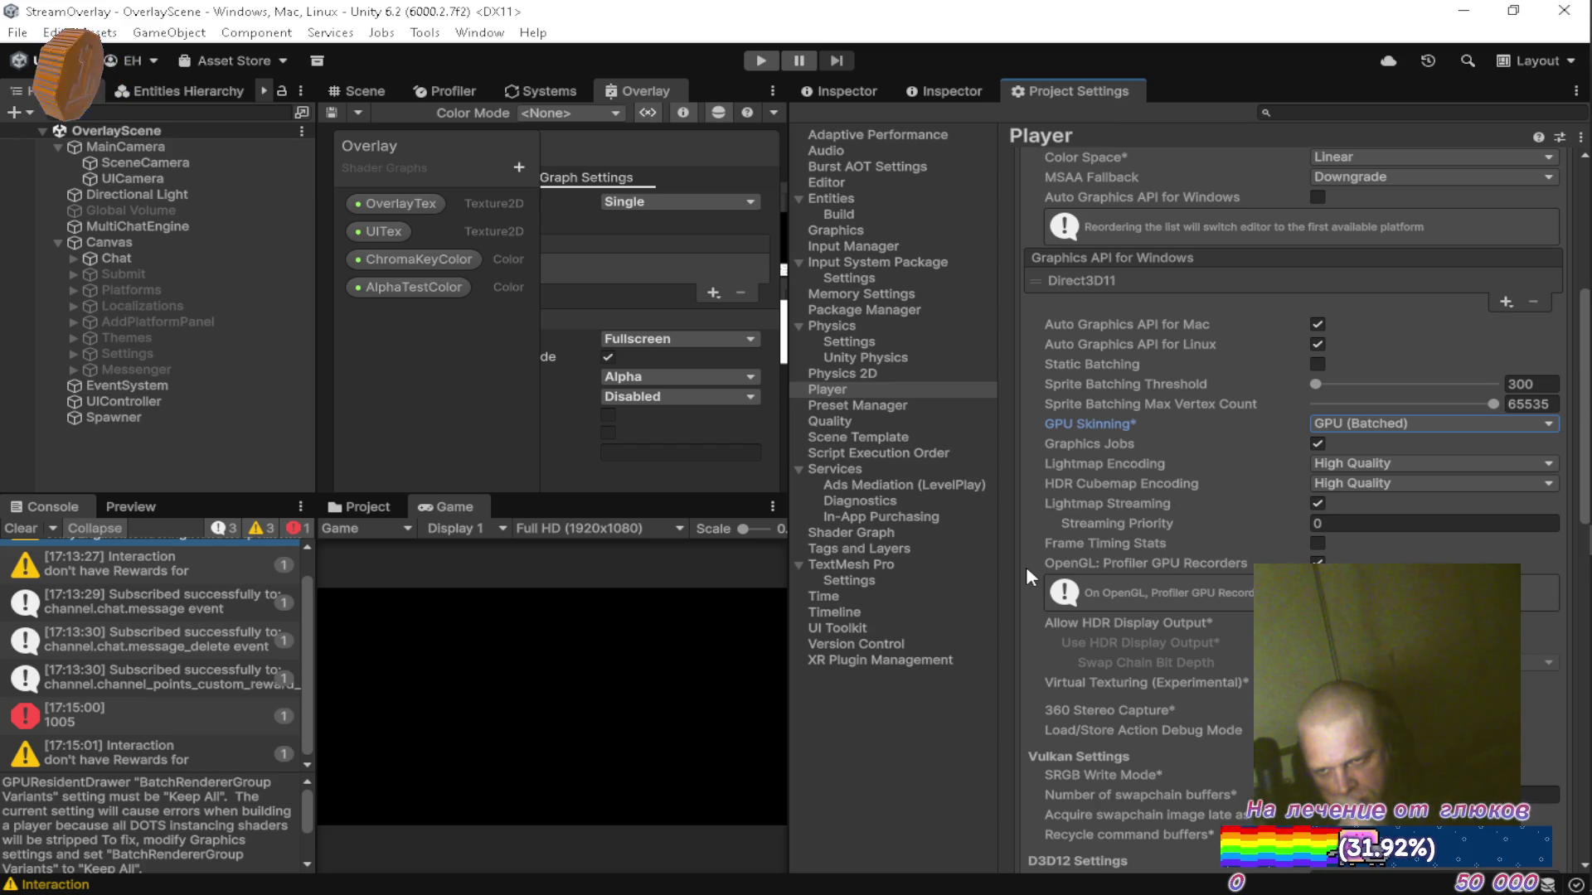
scroll(1026, 566, up, 5)
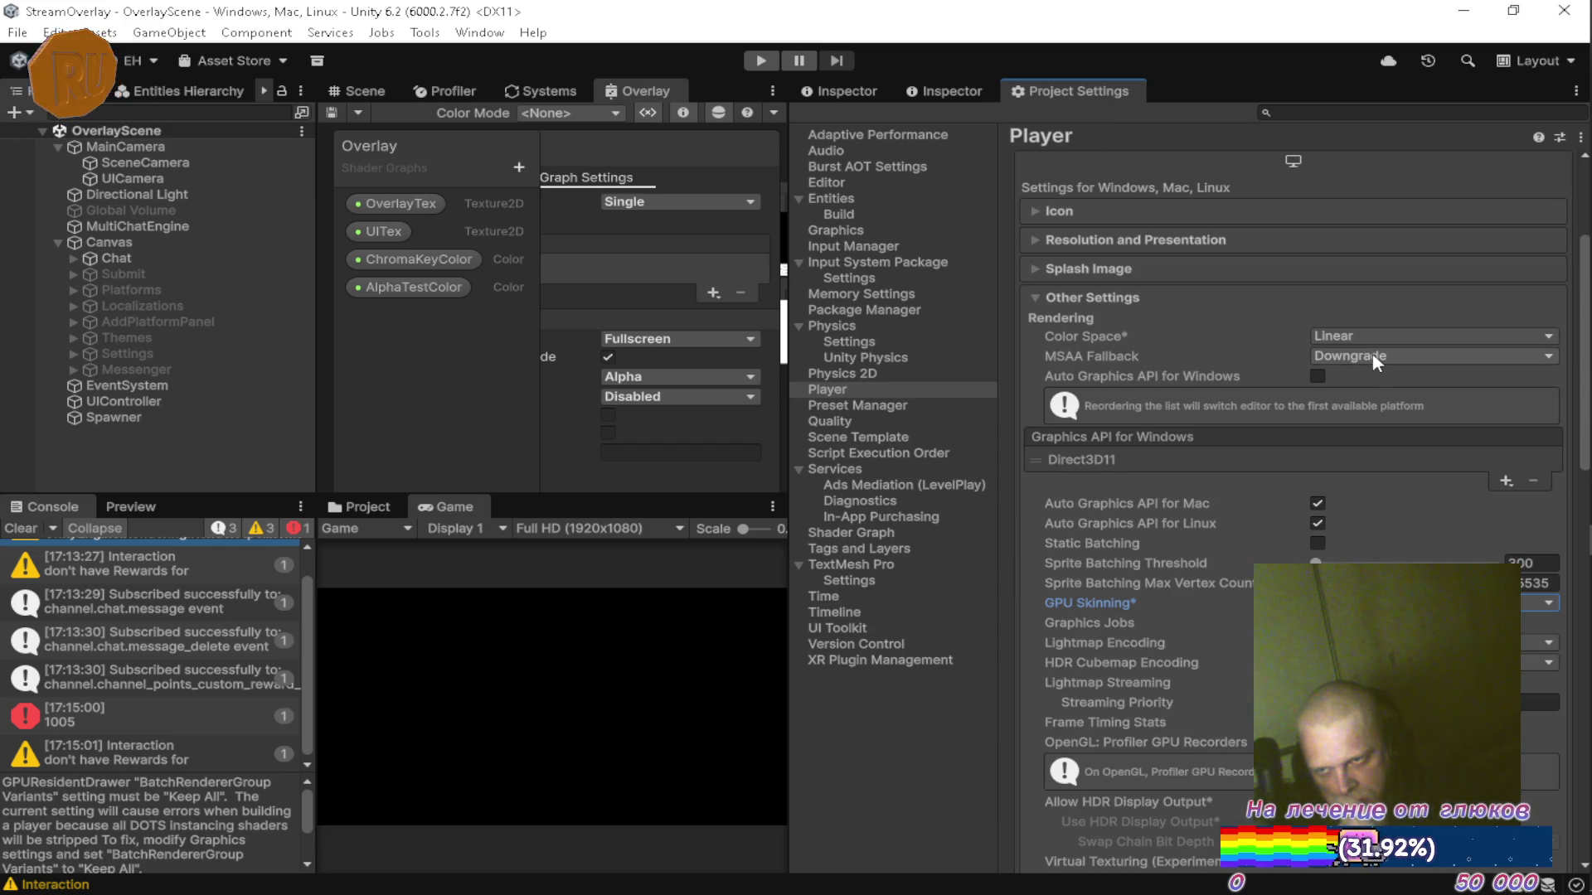
scroll(1078, 530, down, 10)
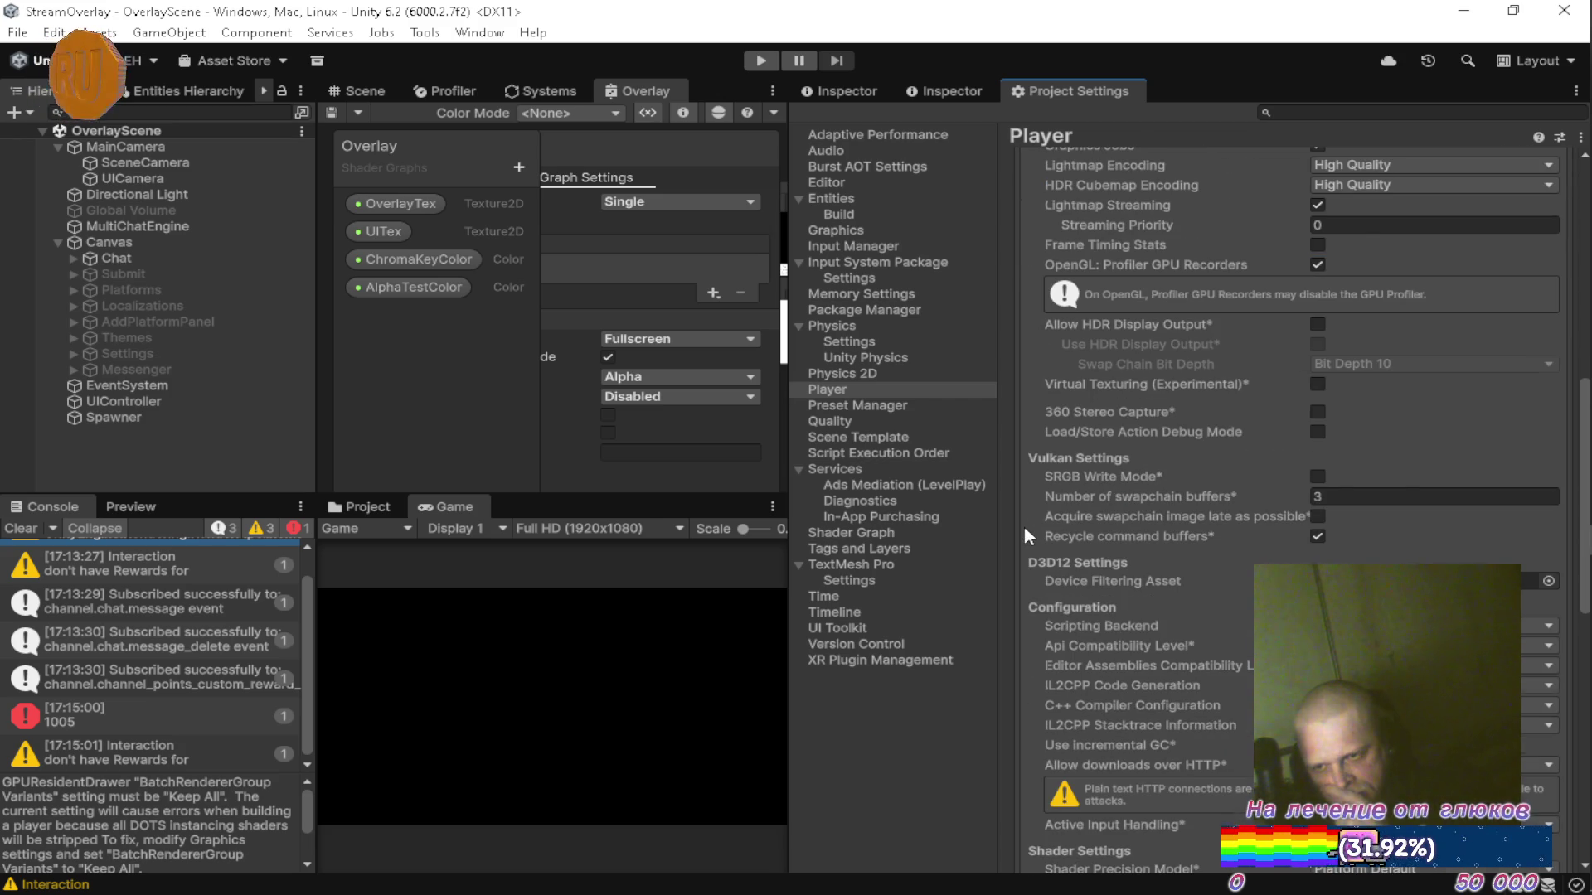
scroll(1025, 528, down, 1)
scroll(1025, 528, down, 1)
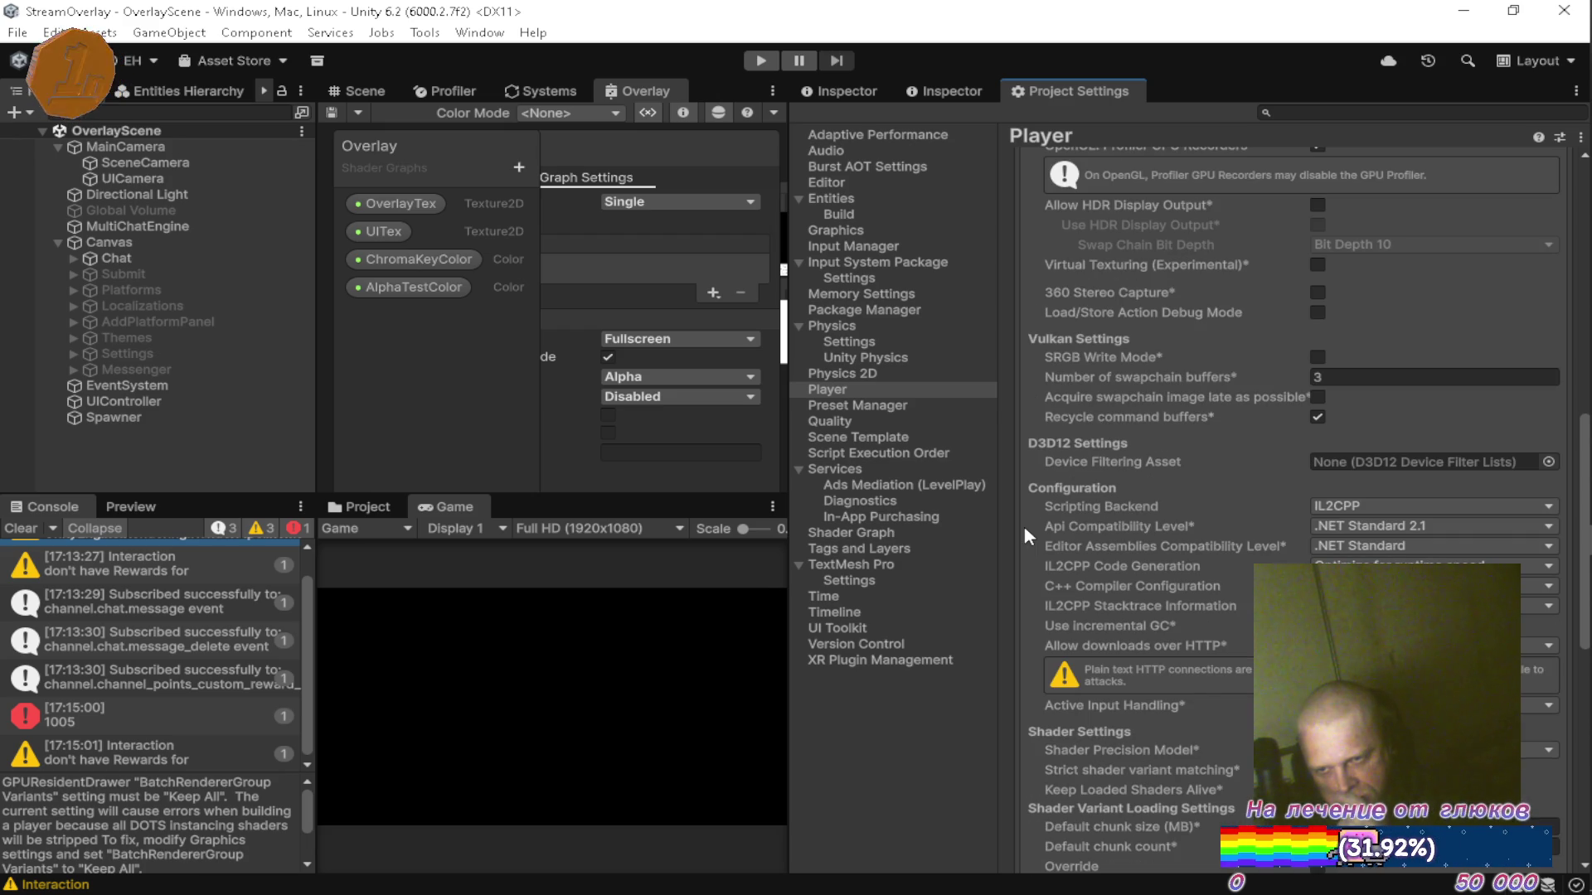
scroll(1023, 526, down, 2)
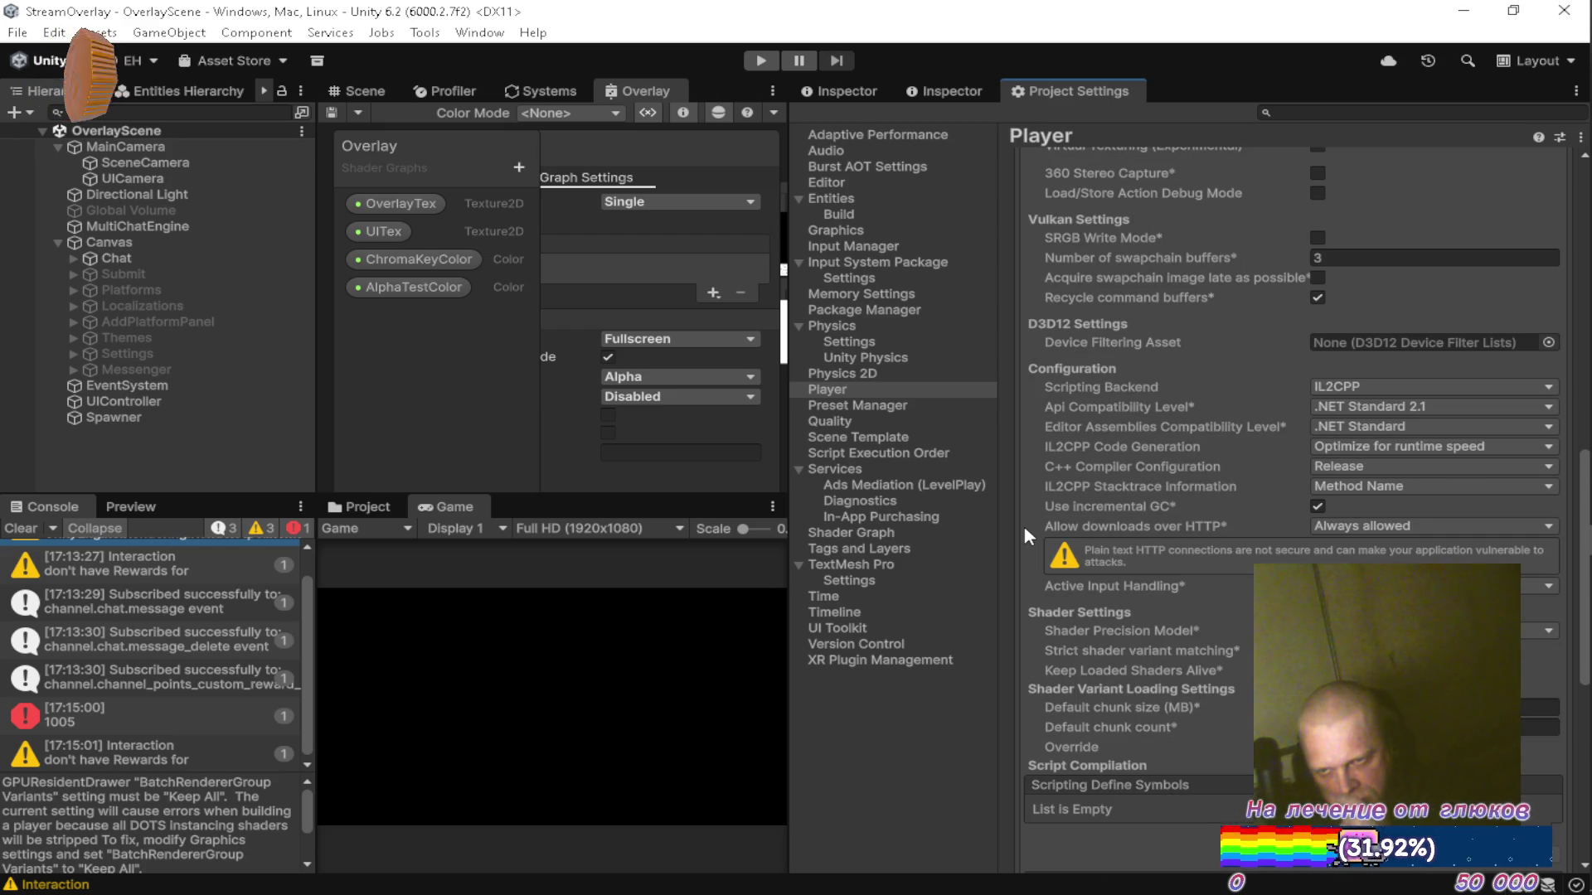
scroll(1023, 525, down, 1)
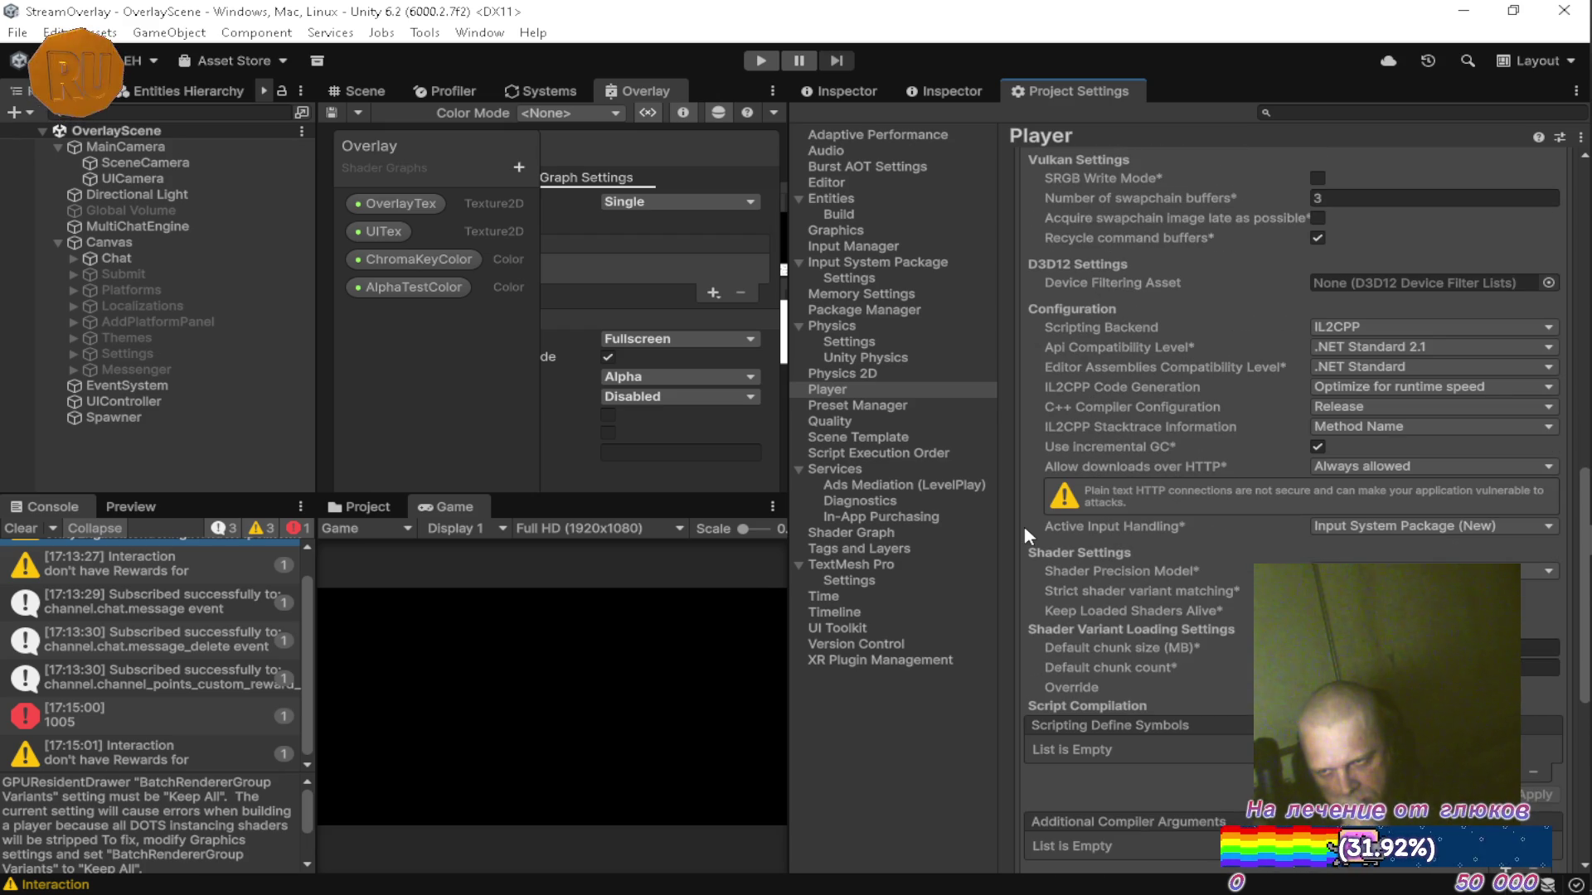
scroll(1025, 527, down, 8)
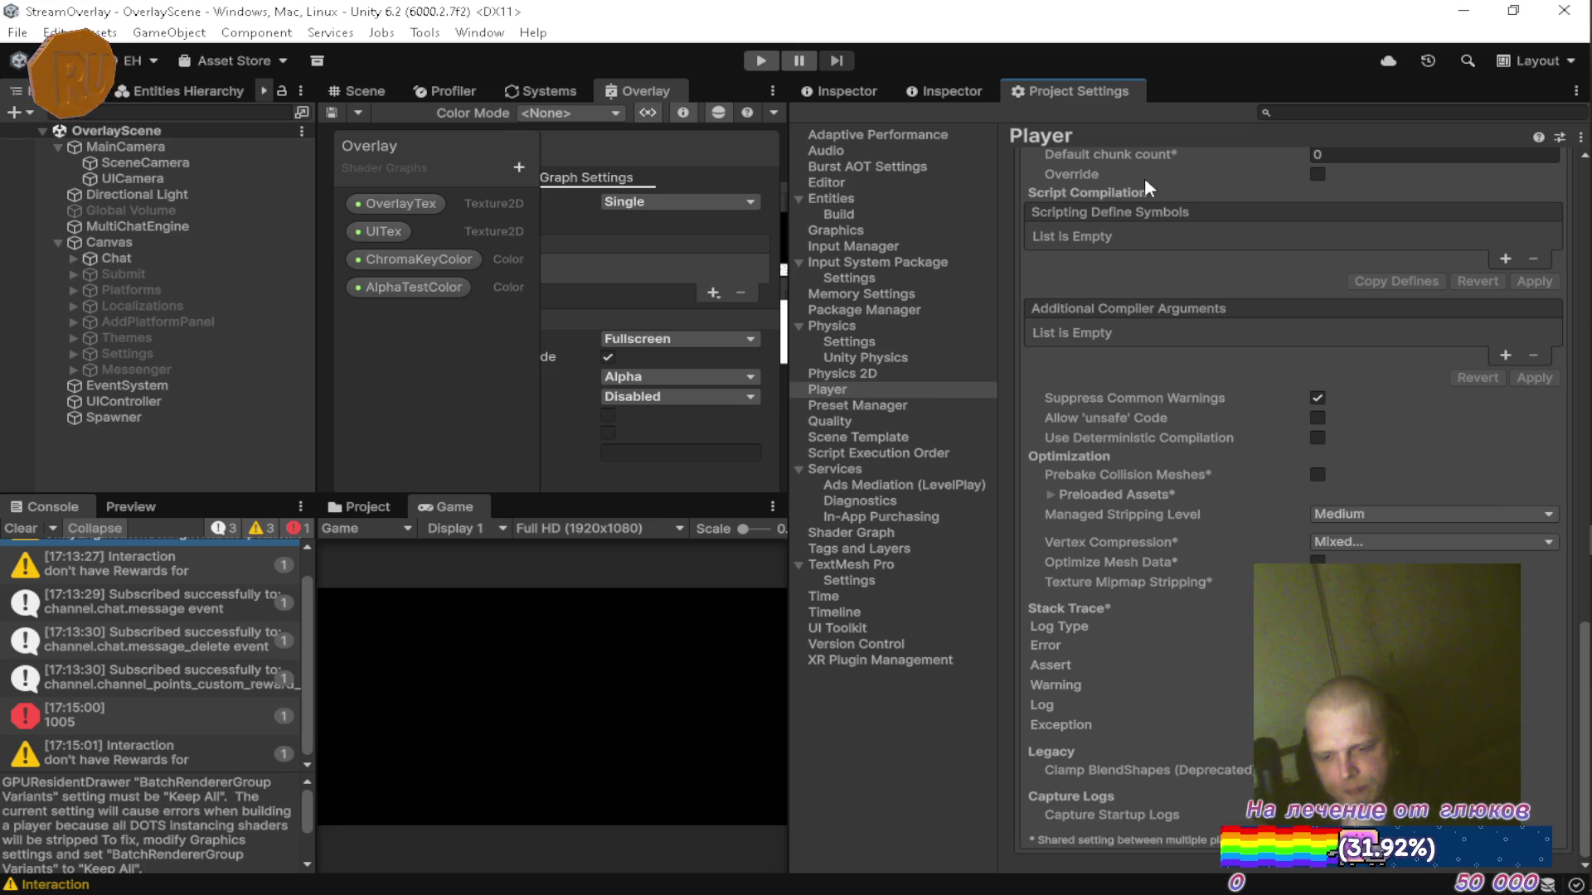
click(846, 91)
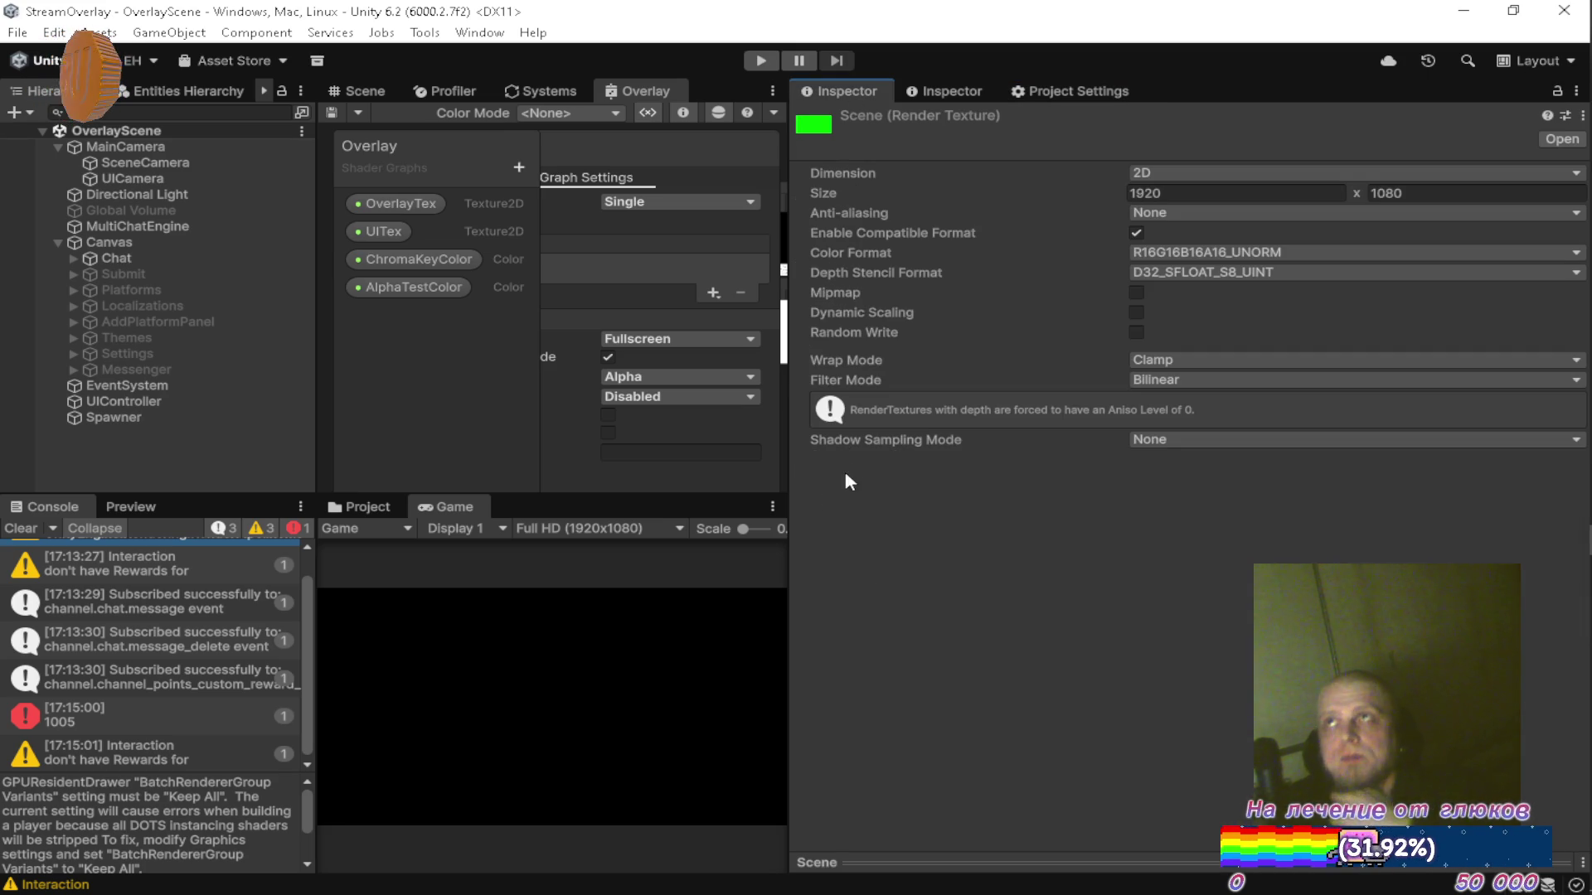
Widen the shader graph and Game views, remove render textures UI 1 through UI 3 from Resources/Textures, and clear the Console.
drag(792, 506, 1119, 508)
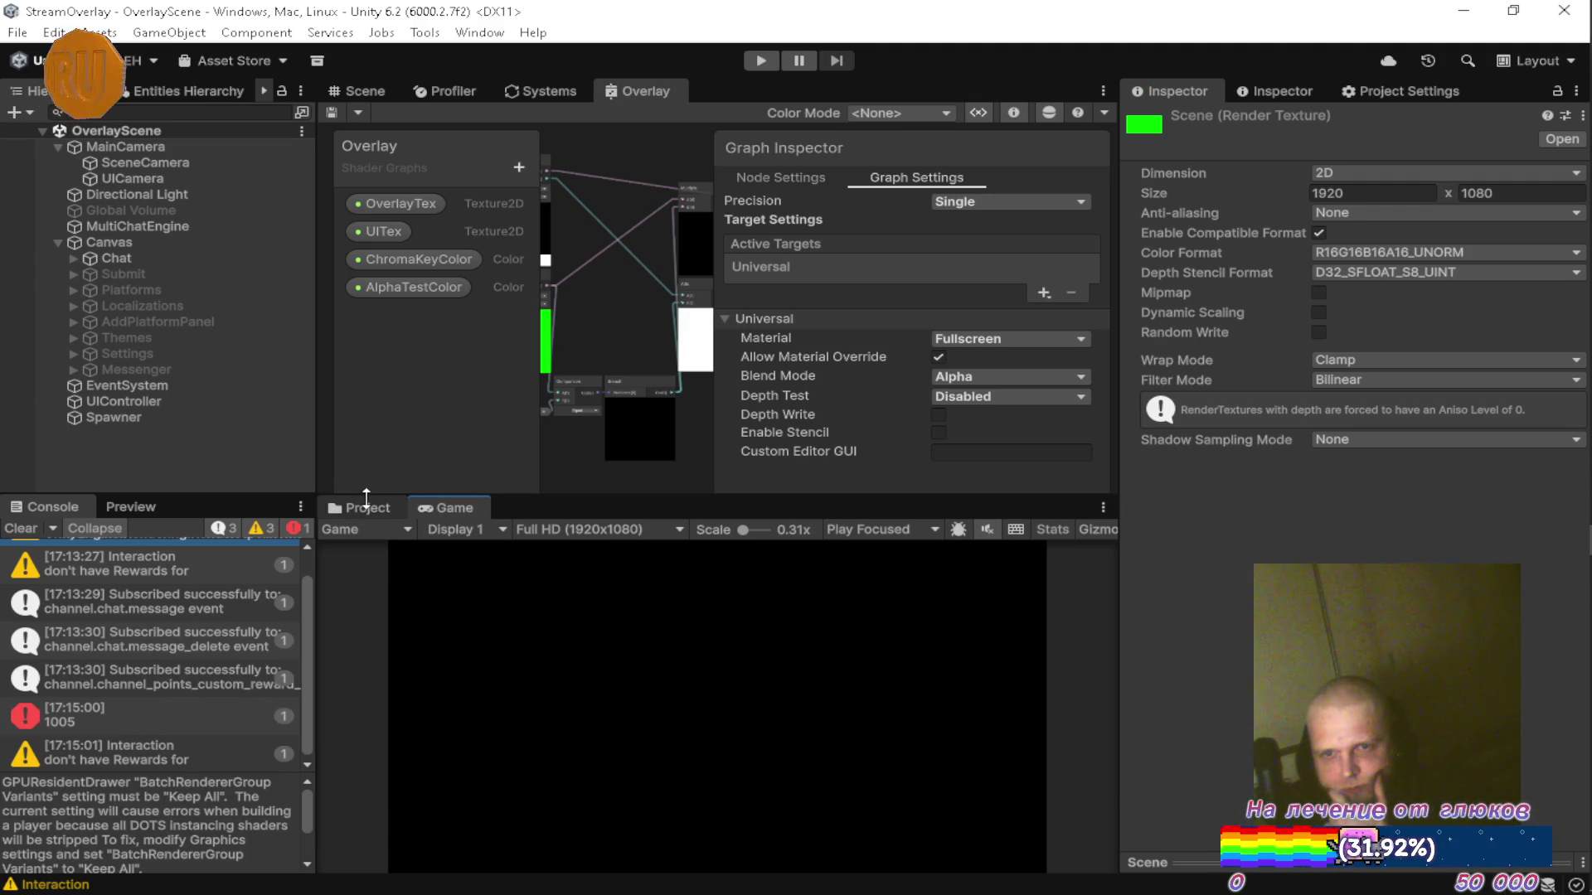
click(385, 508)
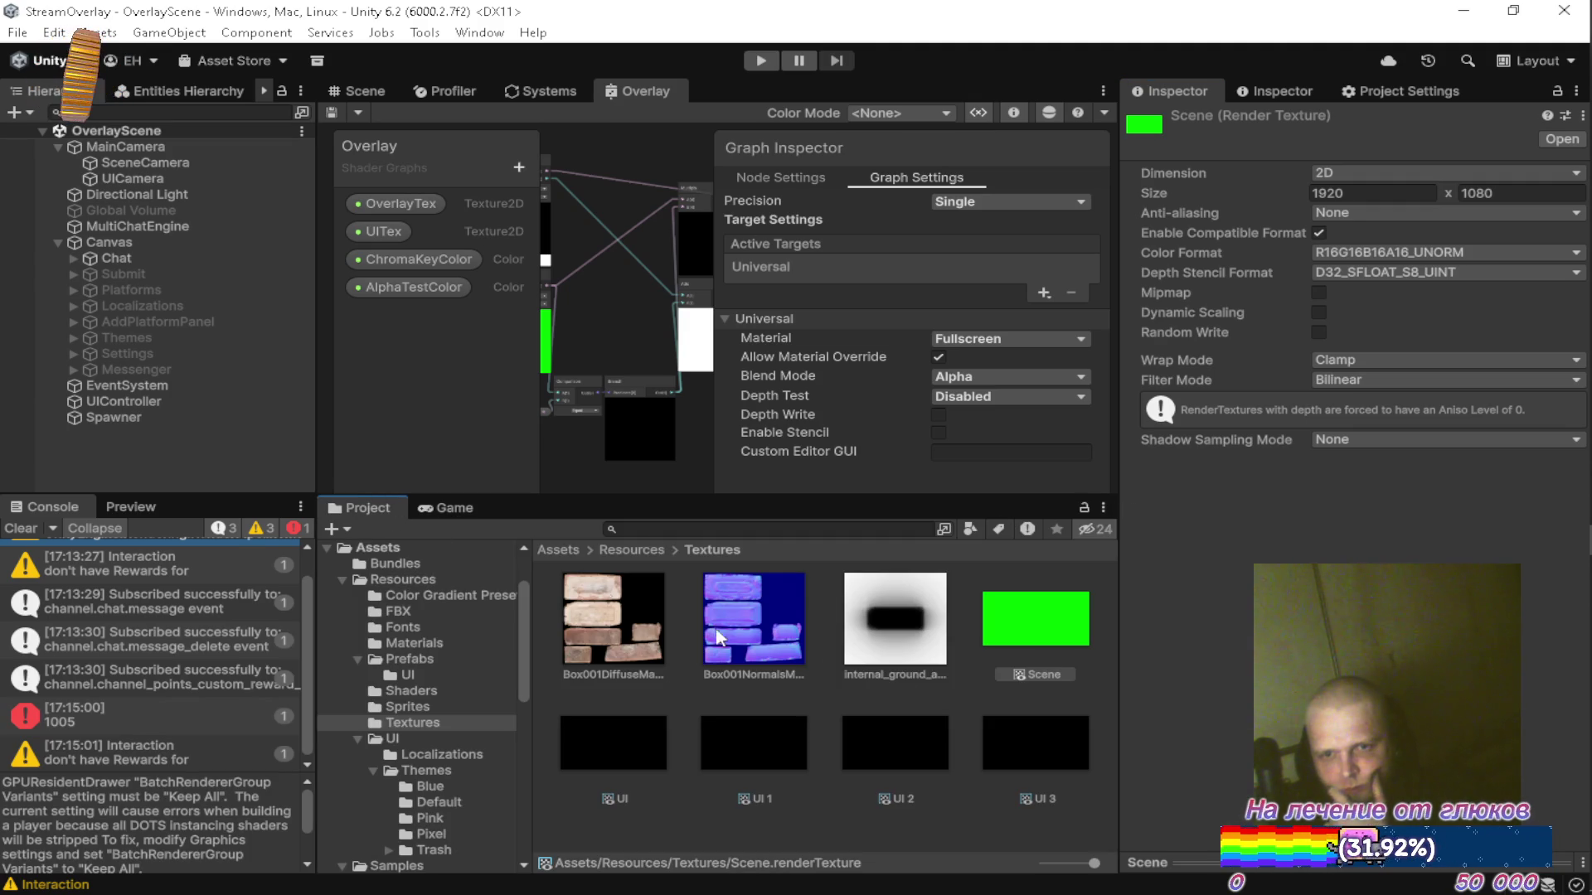
click(647, 721)
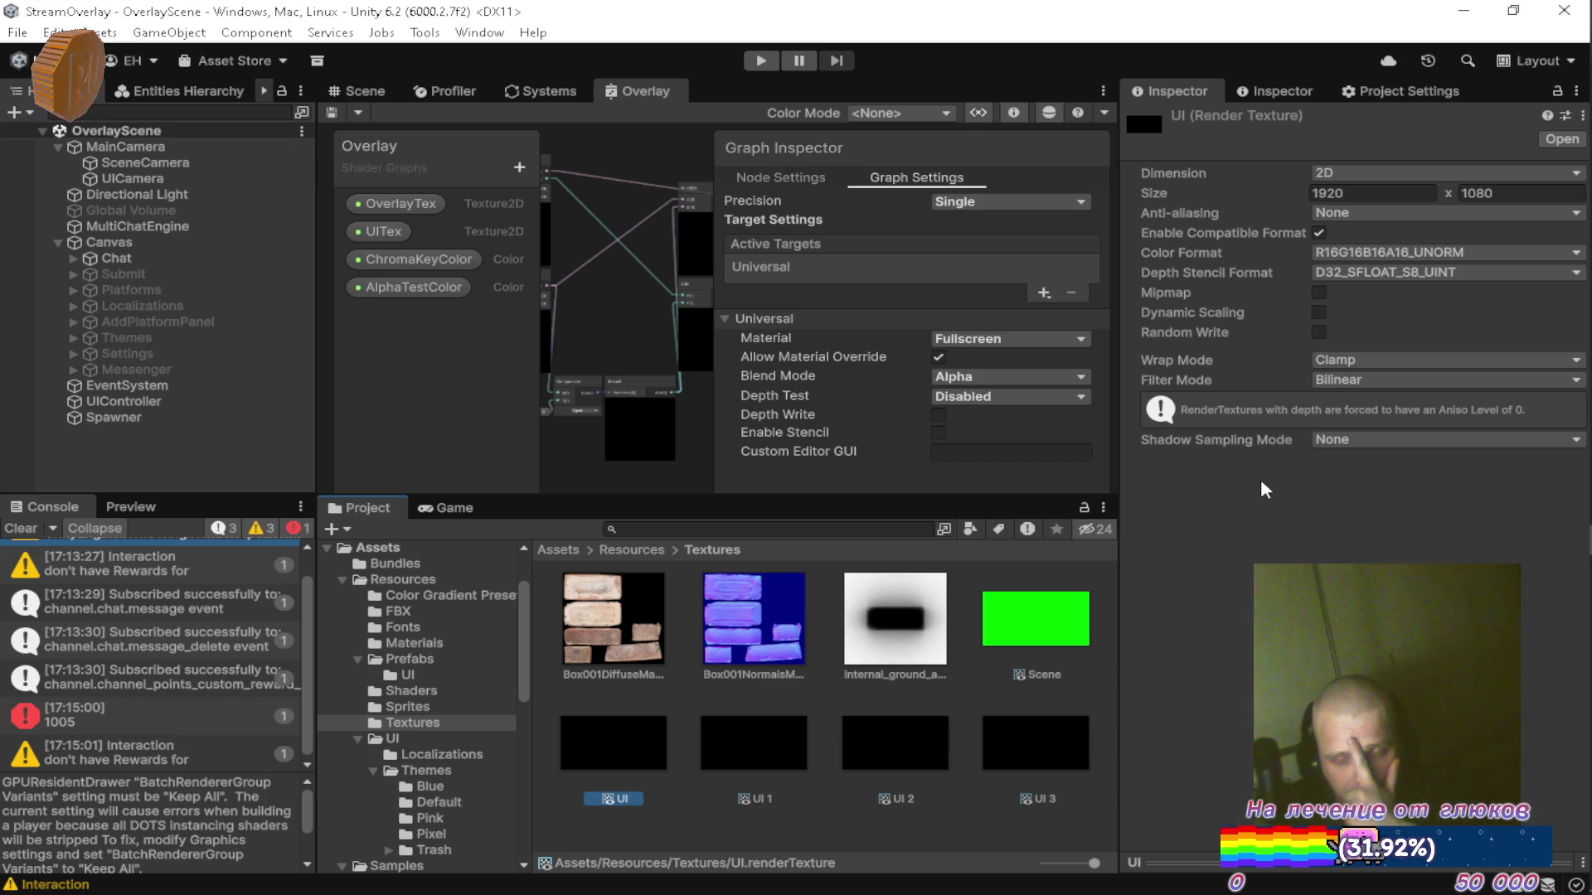
click(791, 735)
shift+click(1090, 750)
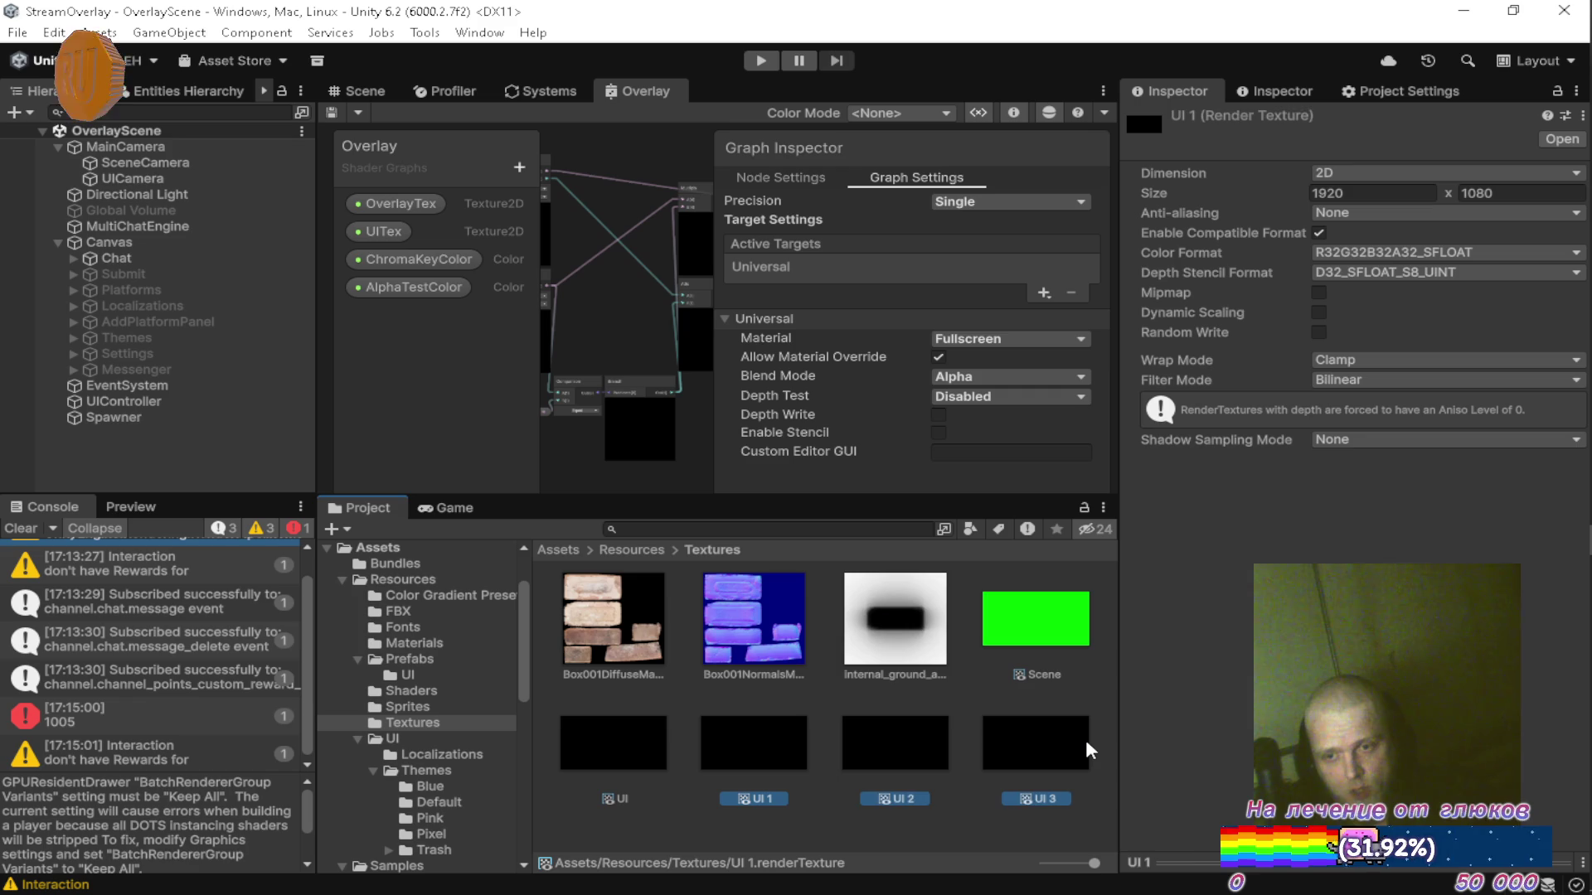
key(Delete)
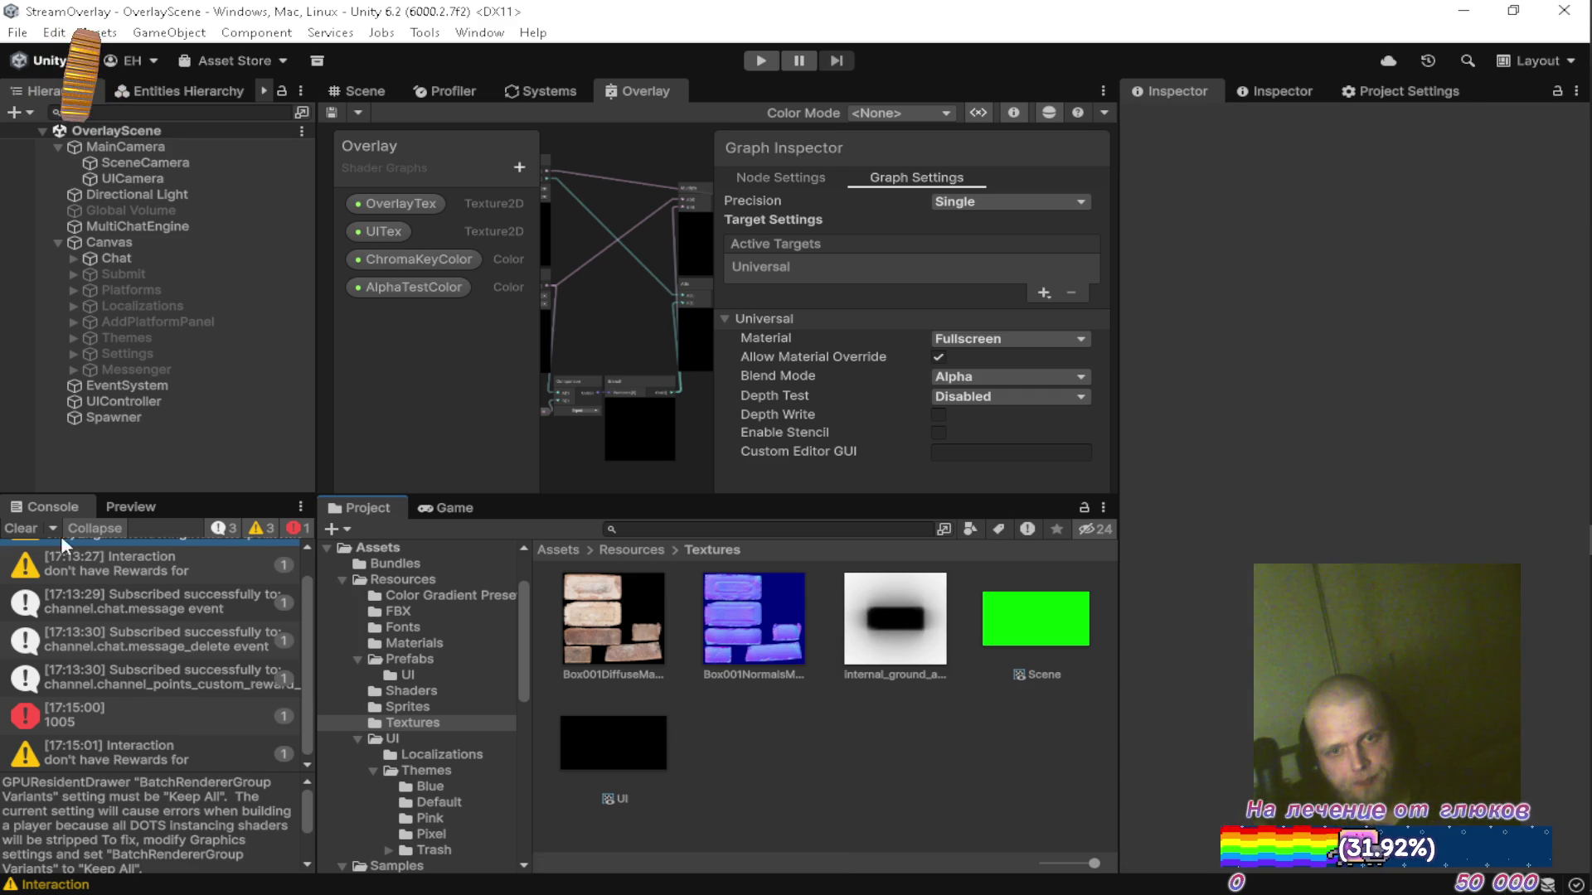
click(36, 525)
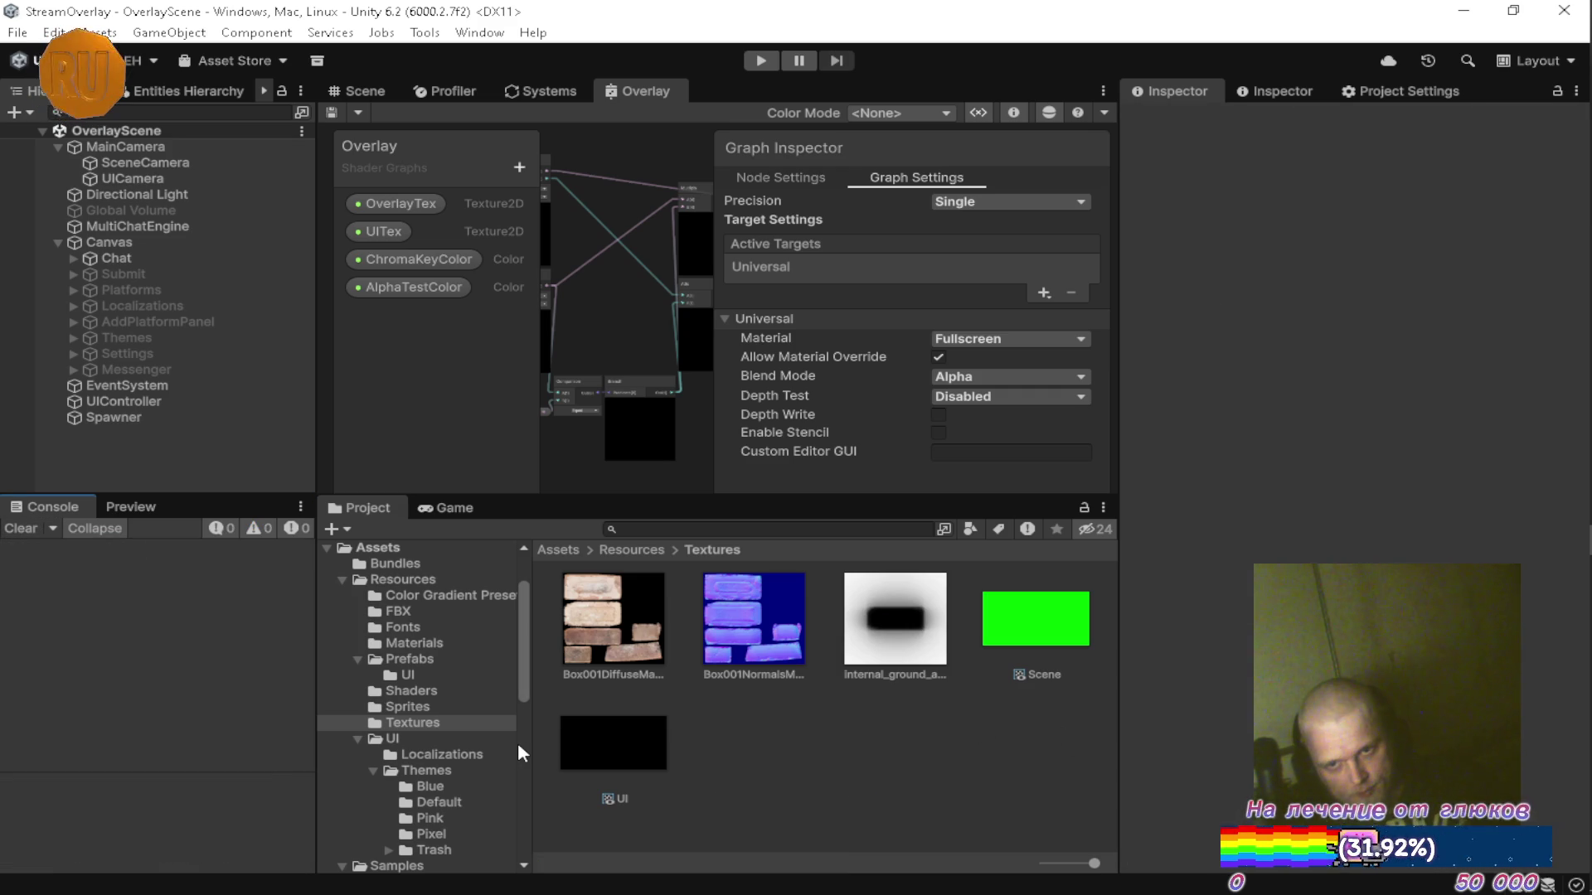
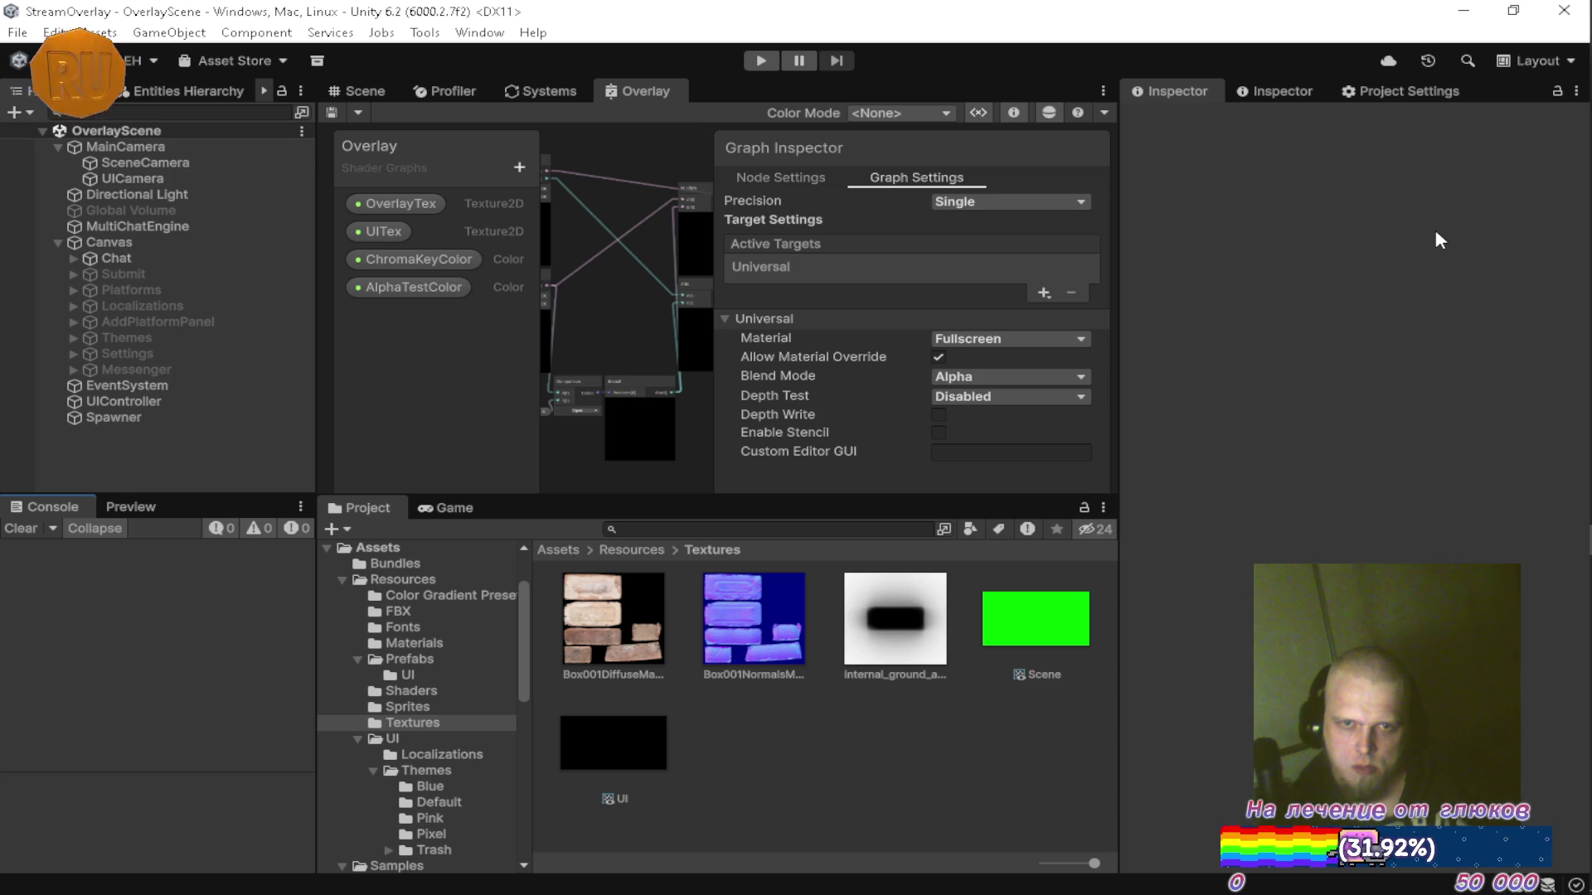
Bring the DeepSeek chat forward and read its answer down to the Canvas World Space snippet.
mouse_move(1579, 170)
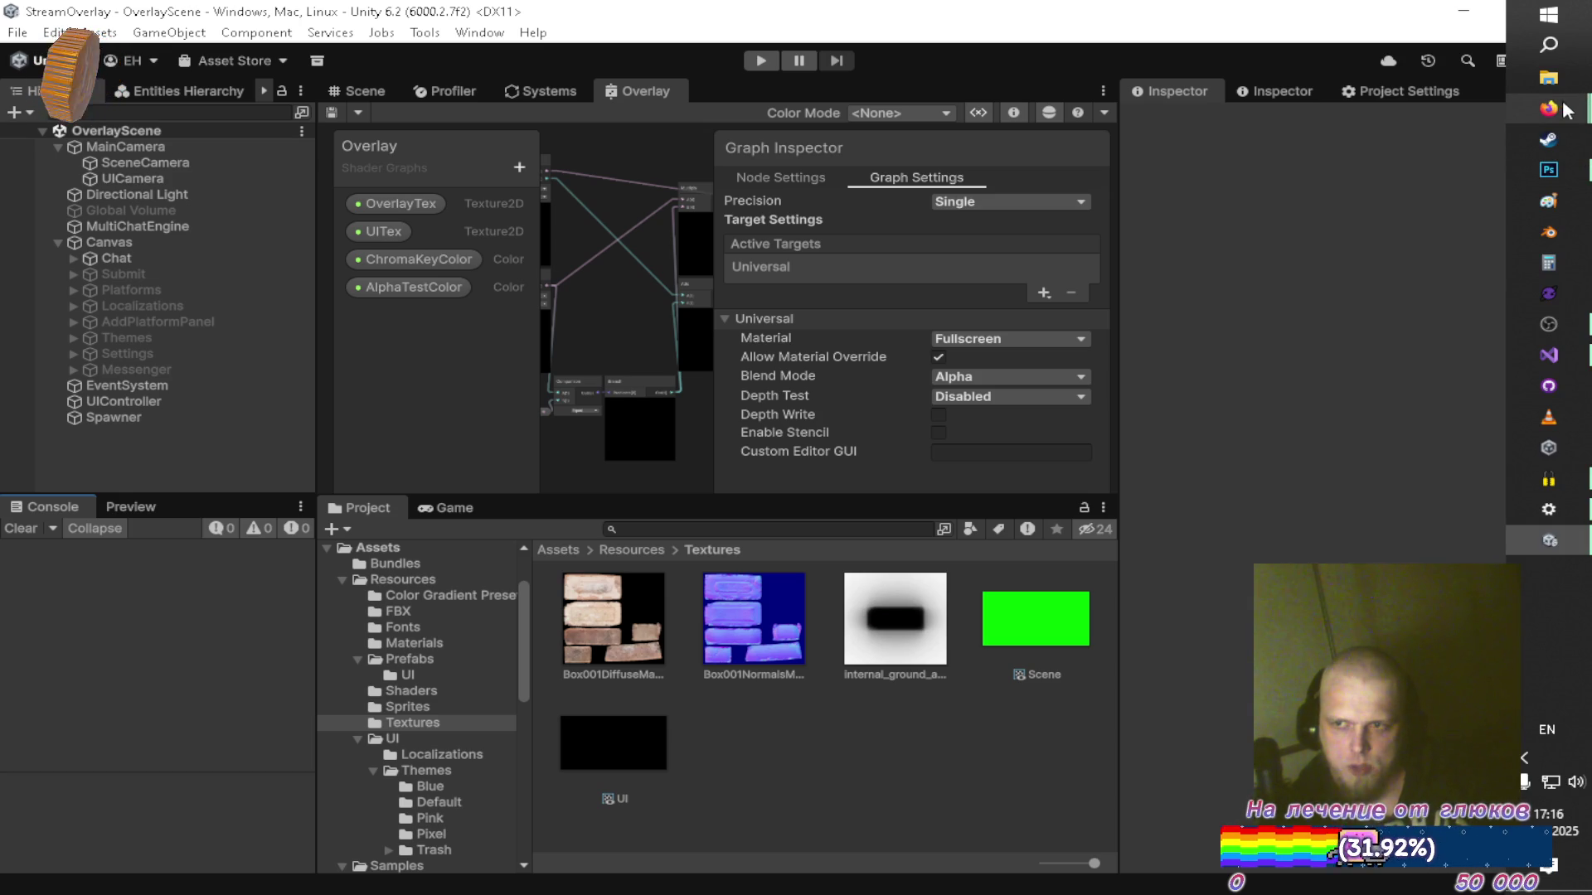
mouse_move(1549, 108)
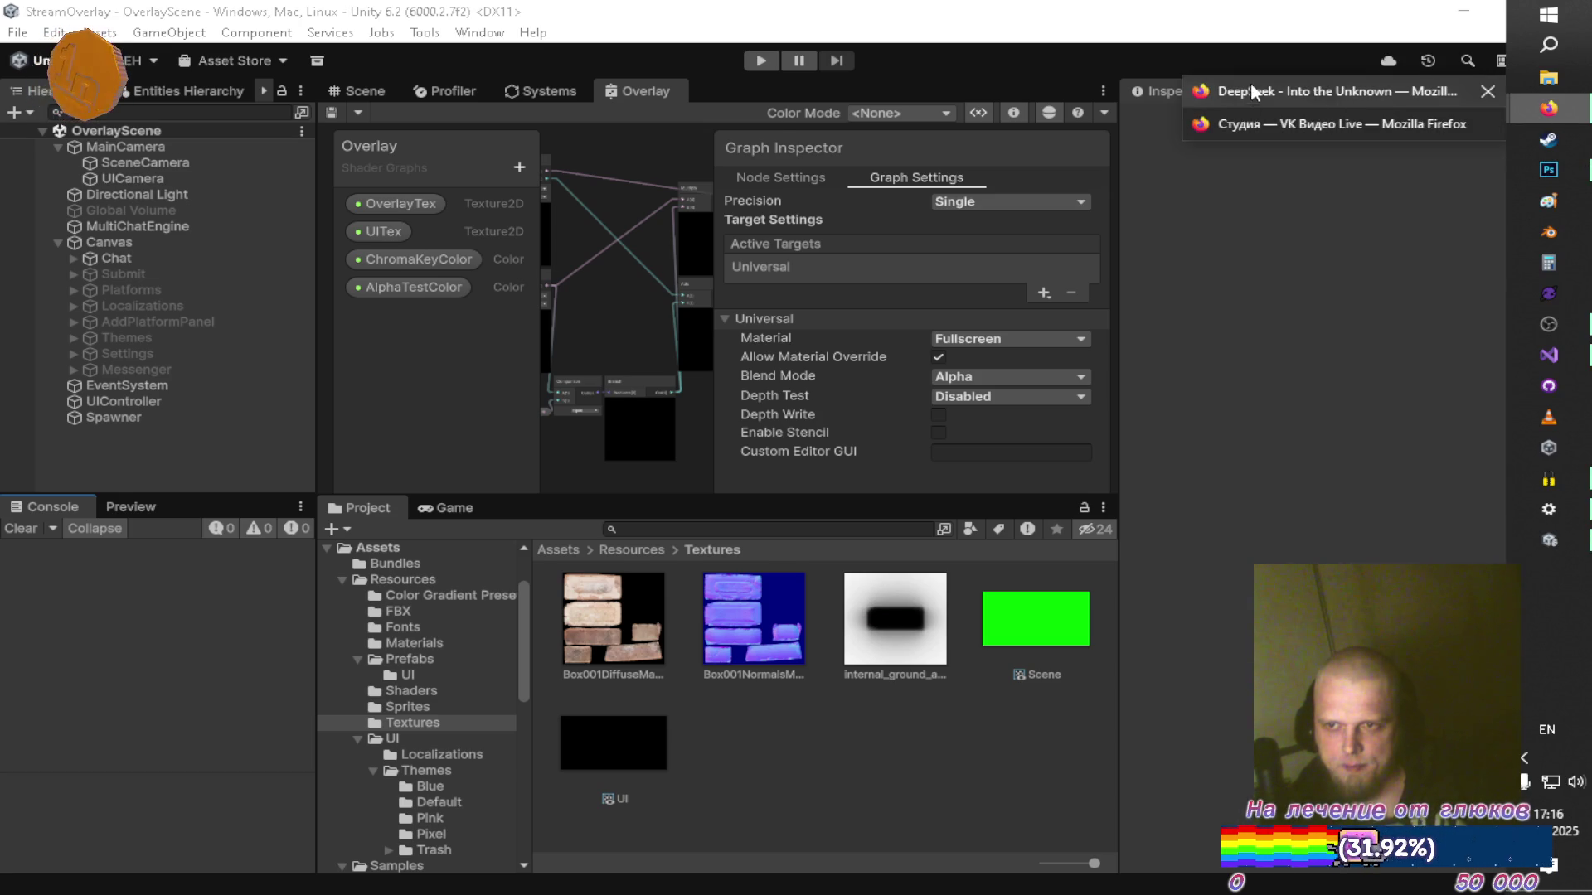
click(1254, 92)
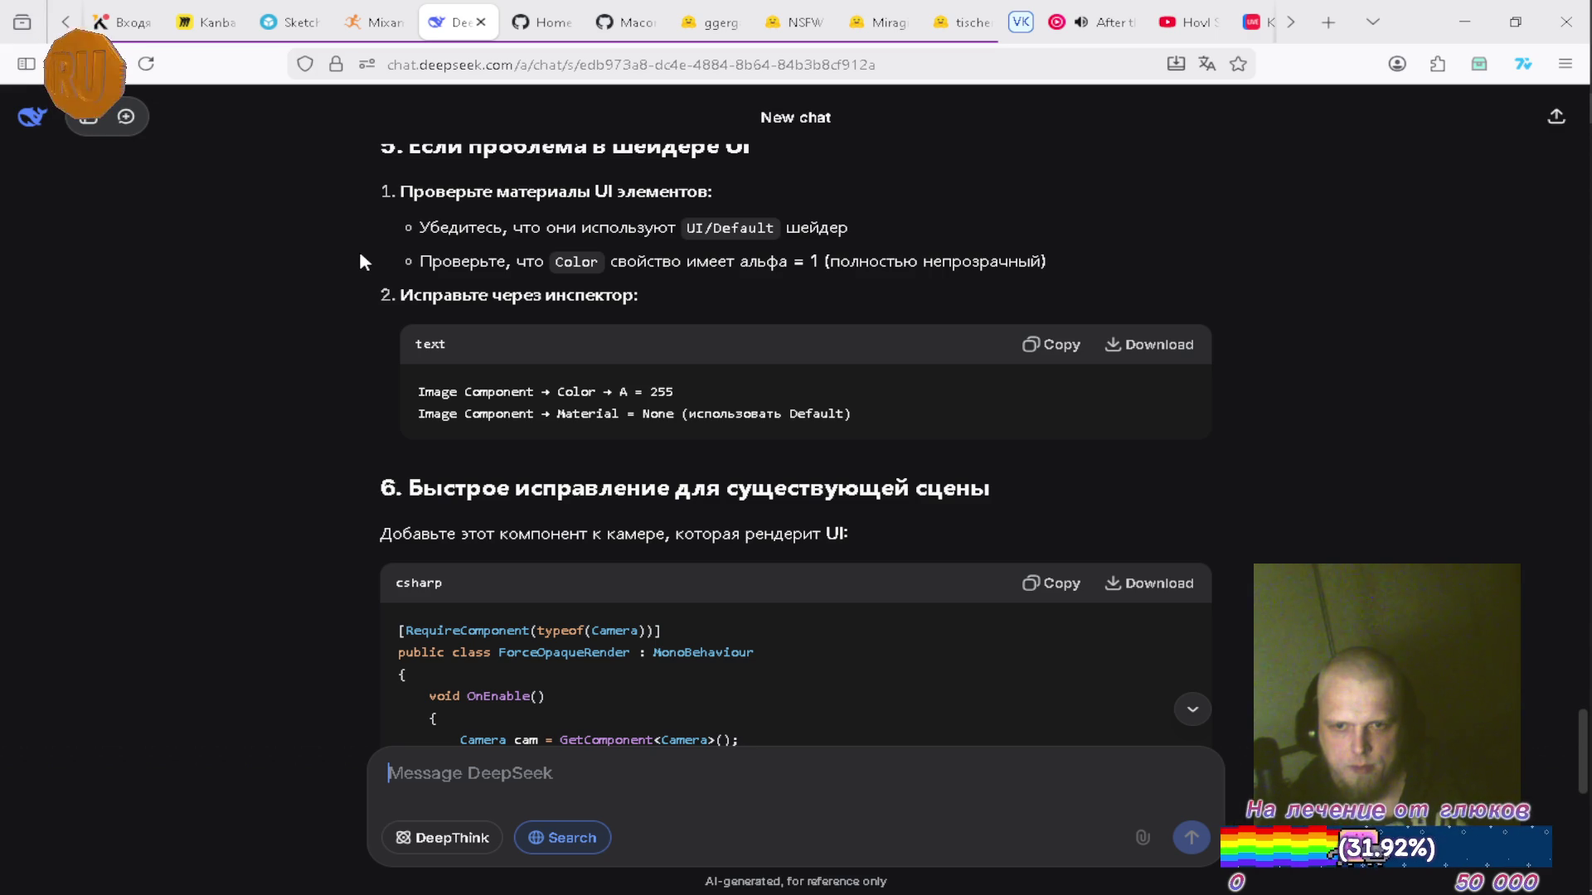
scroll(361, 257, down, 2)
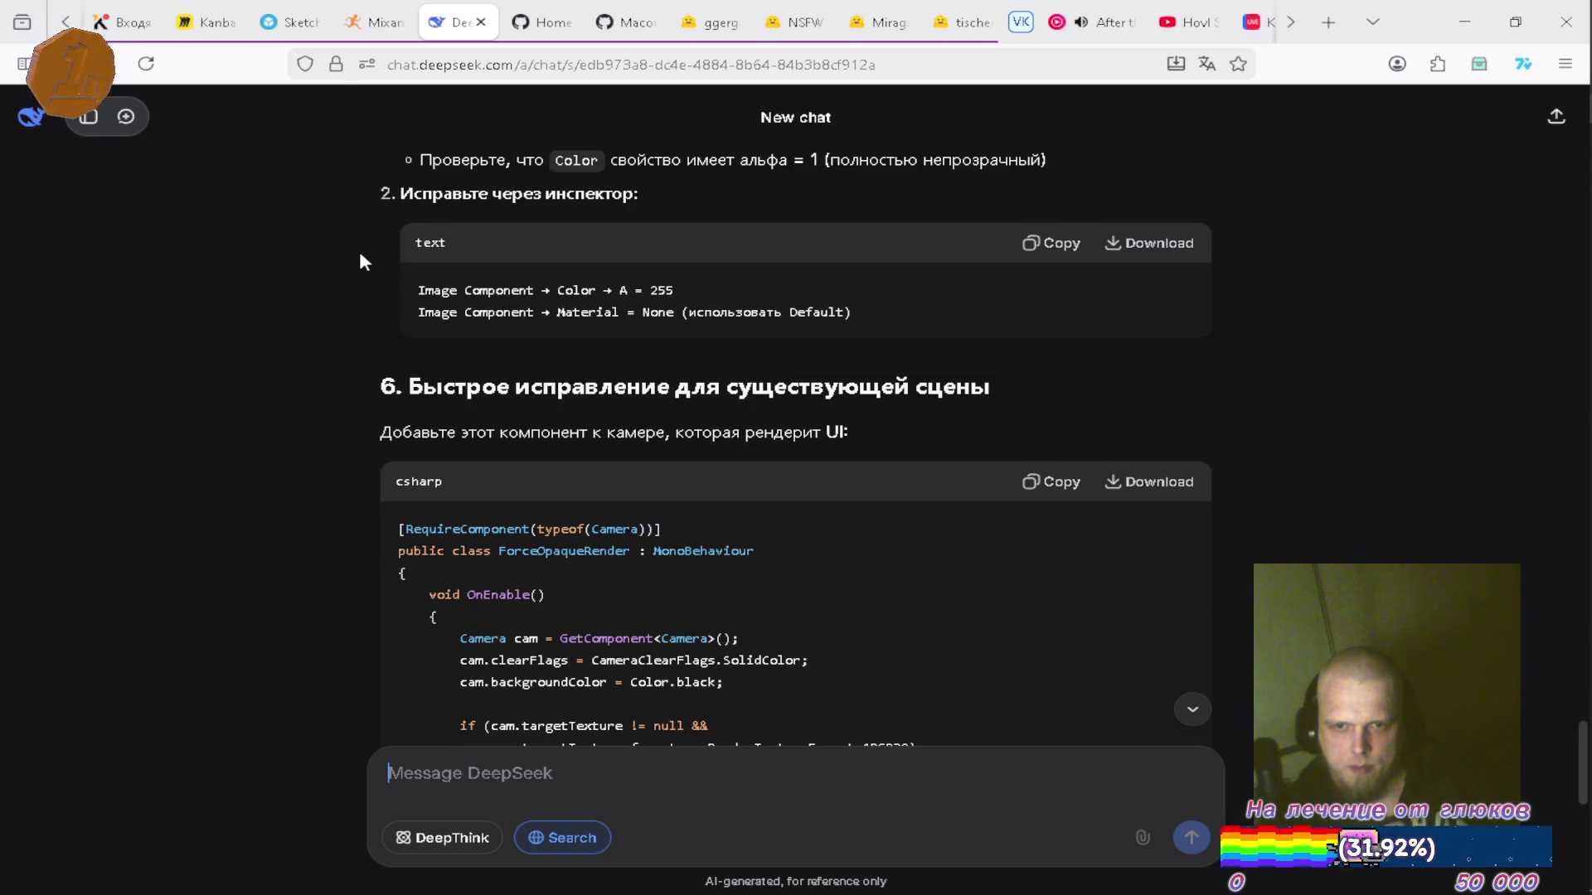
scroll(361, 255, down, 2)
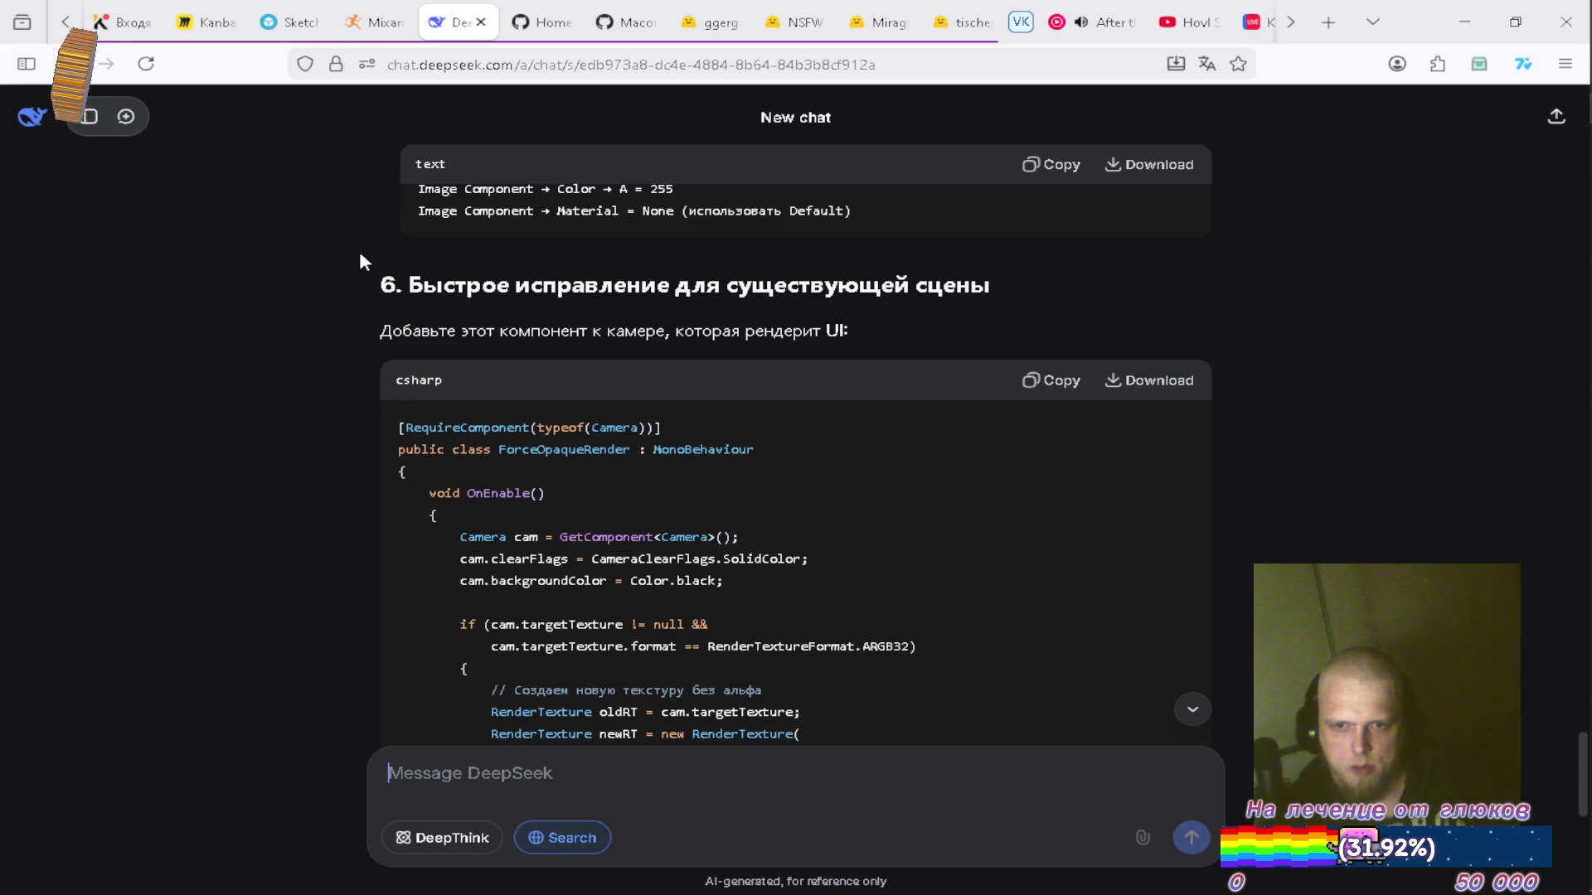
scroll(360, 257, down, 2)
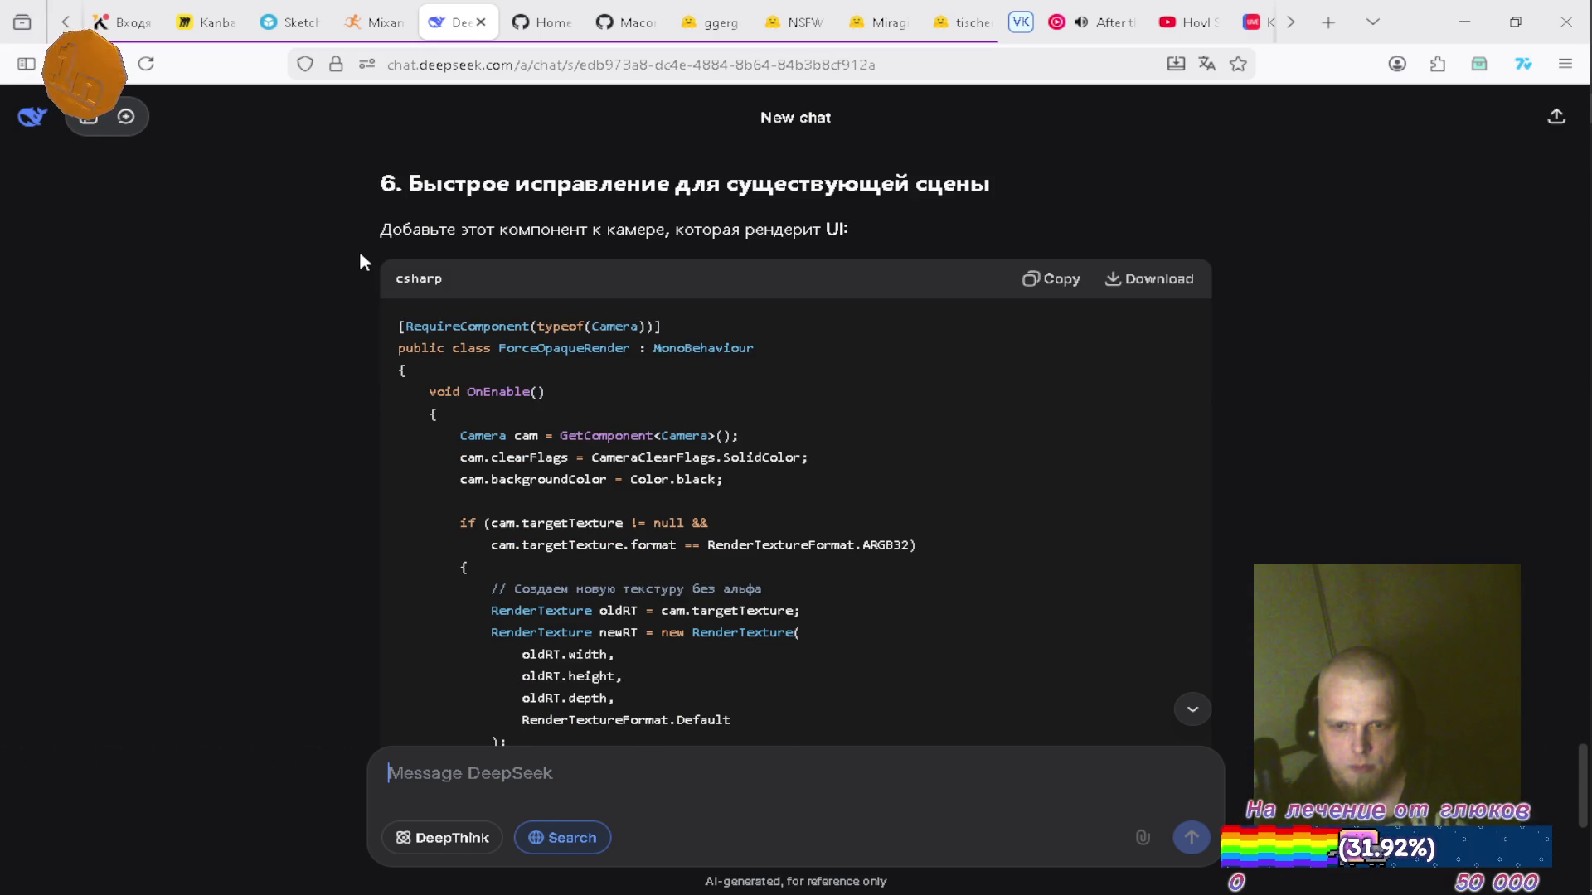
scroll(360, 257, down, 2)
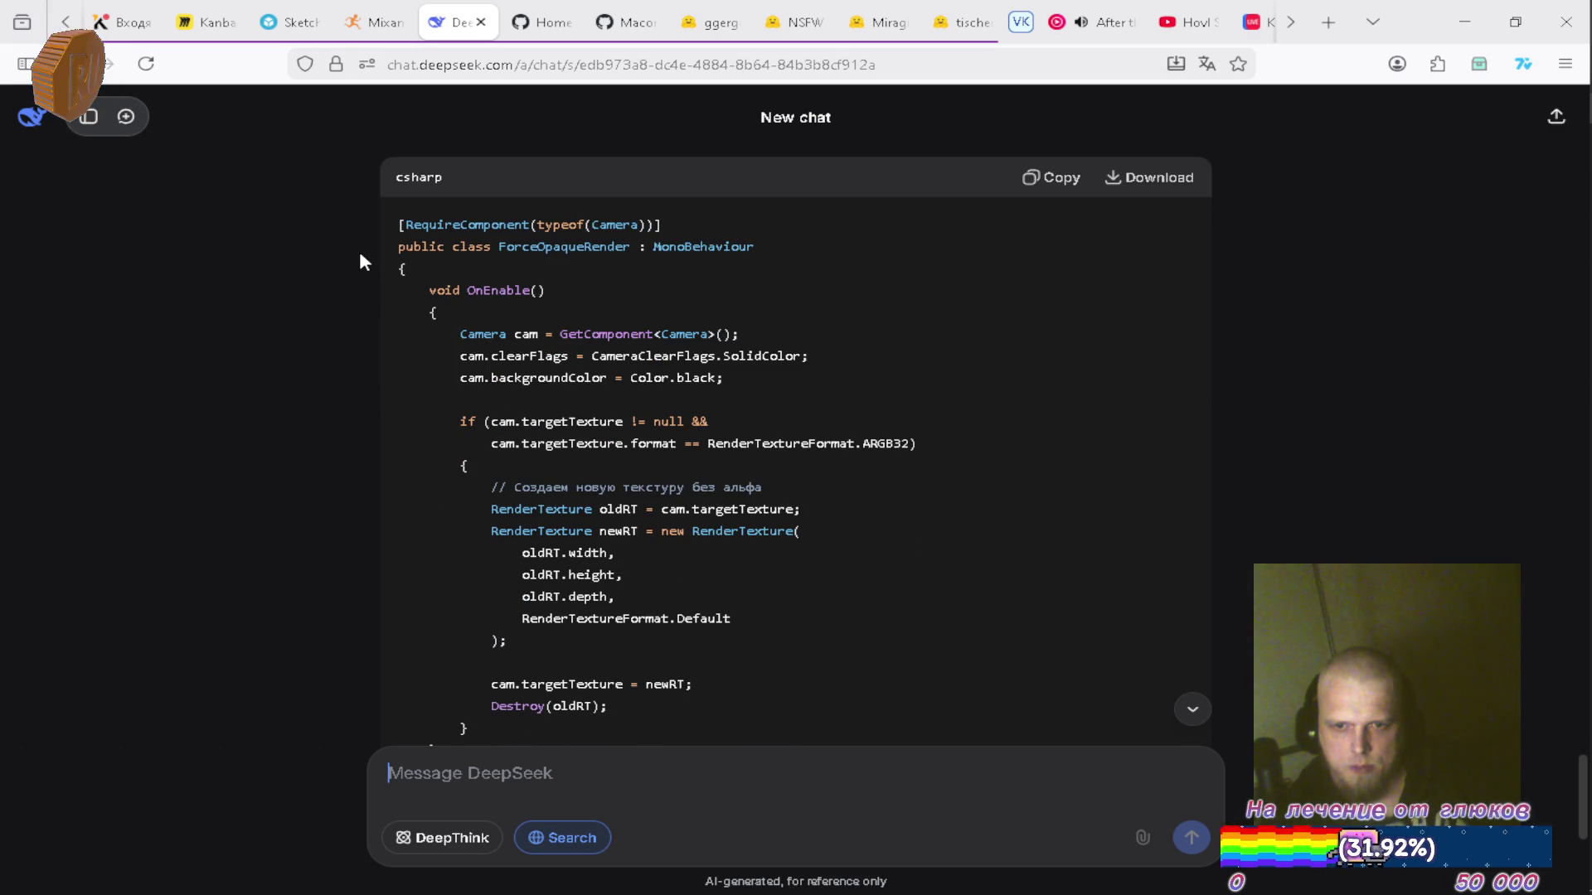
scroll(360, 256, down, 2)
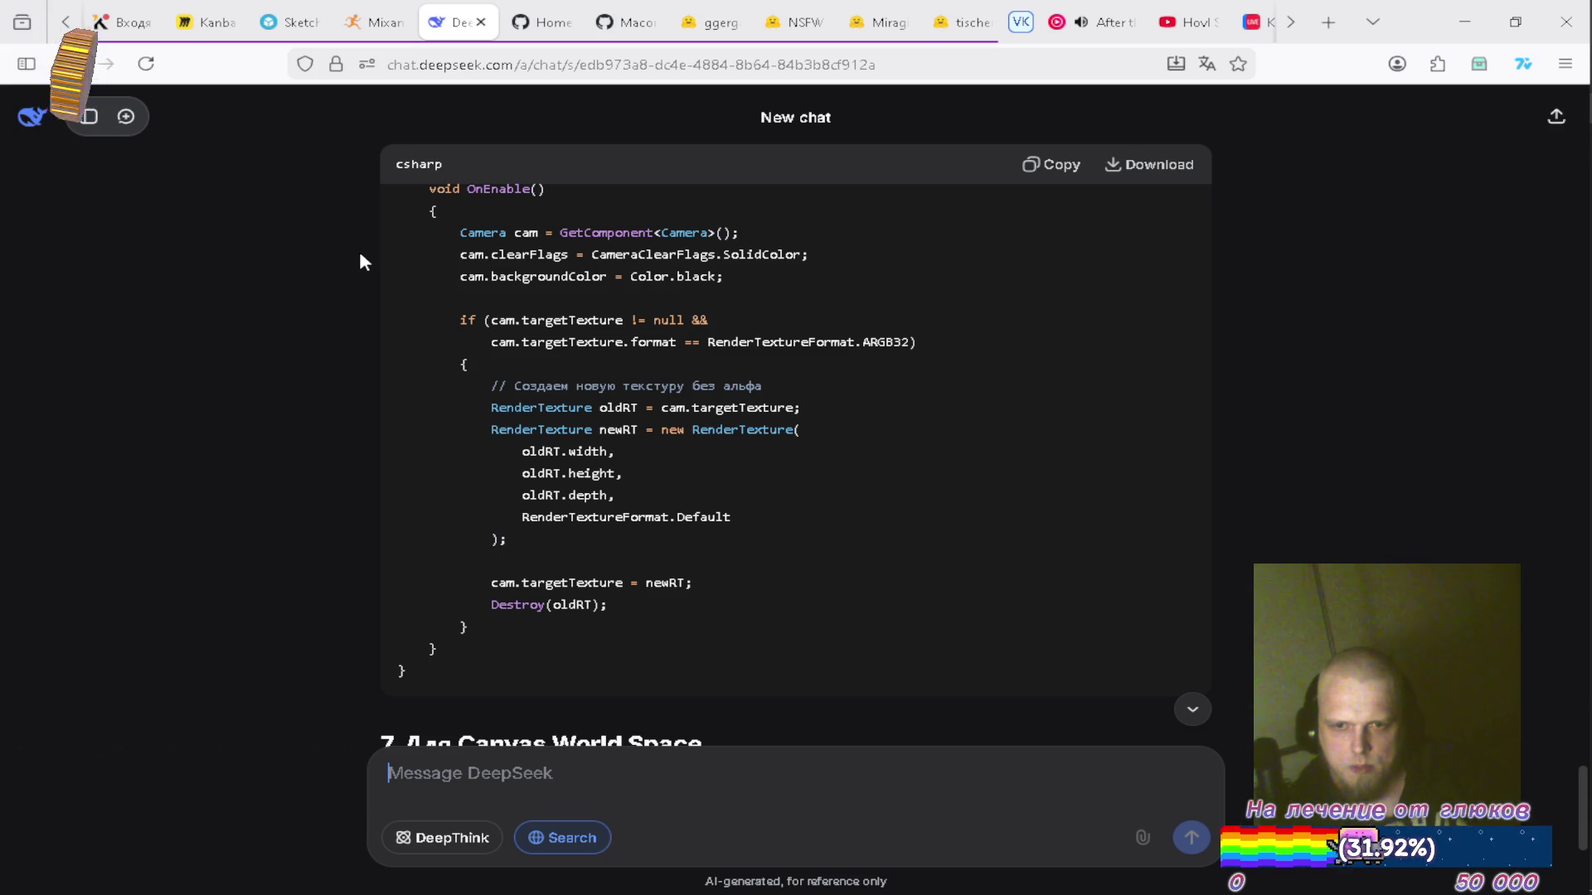
scroll(359, 257, down, 6)
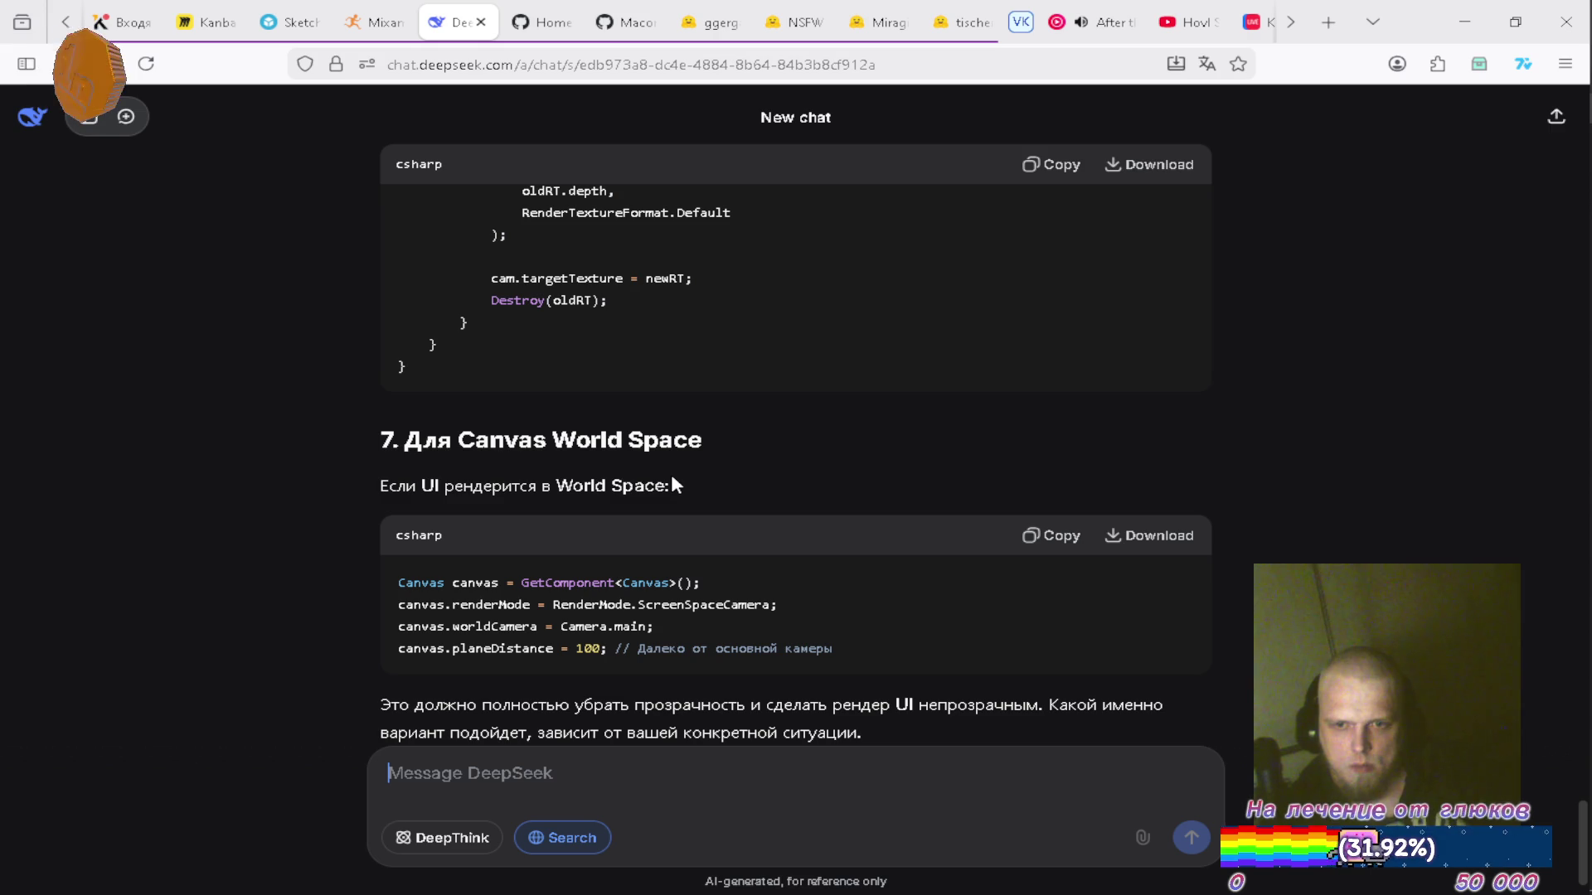
scroll(673, 478, down, 1)
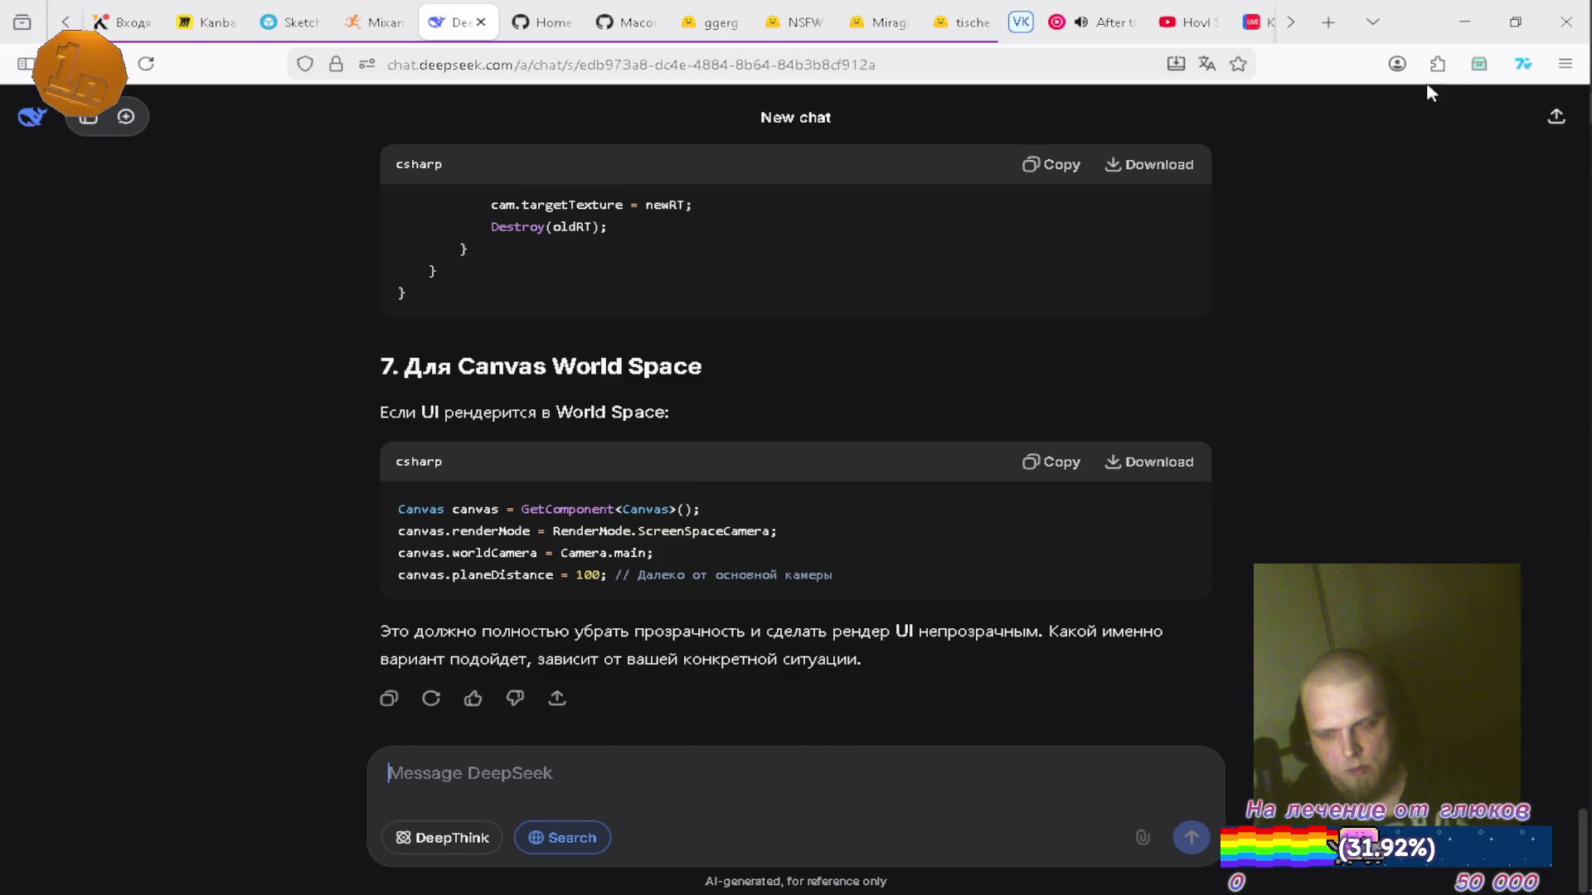
click(1472, 34)
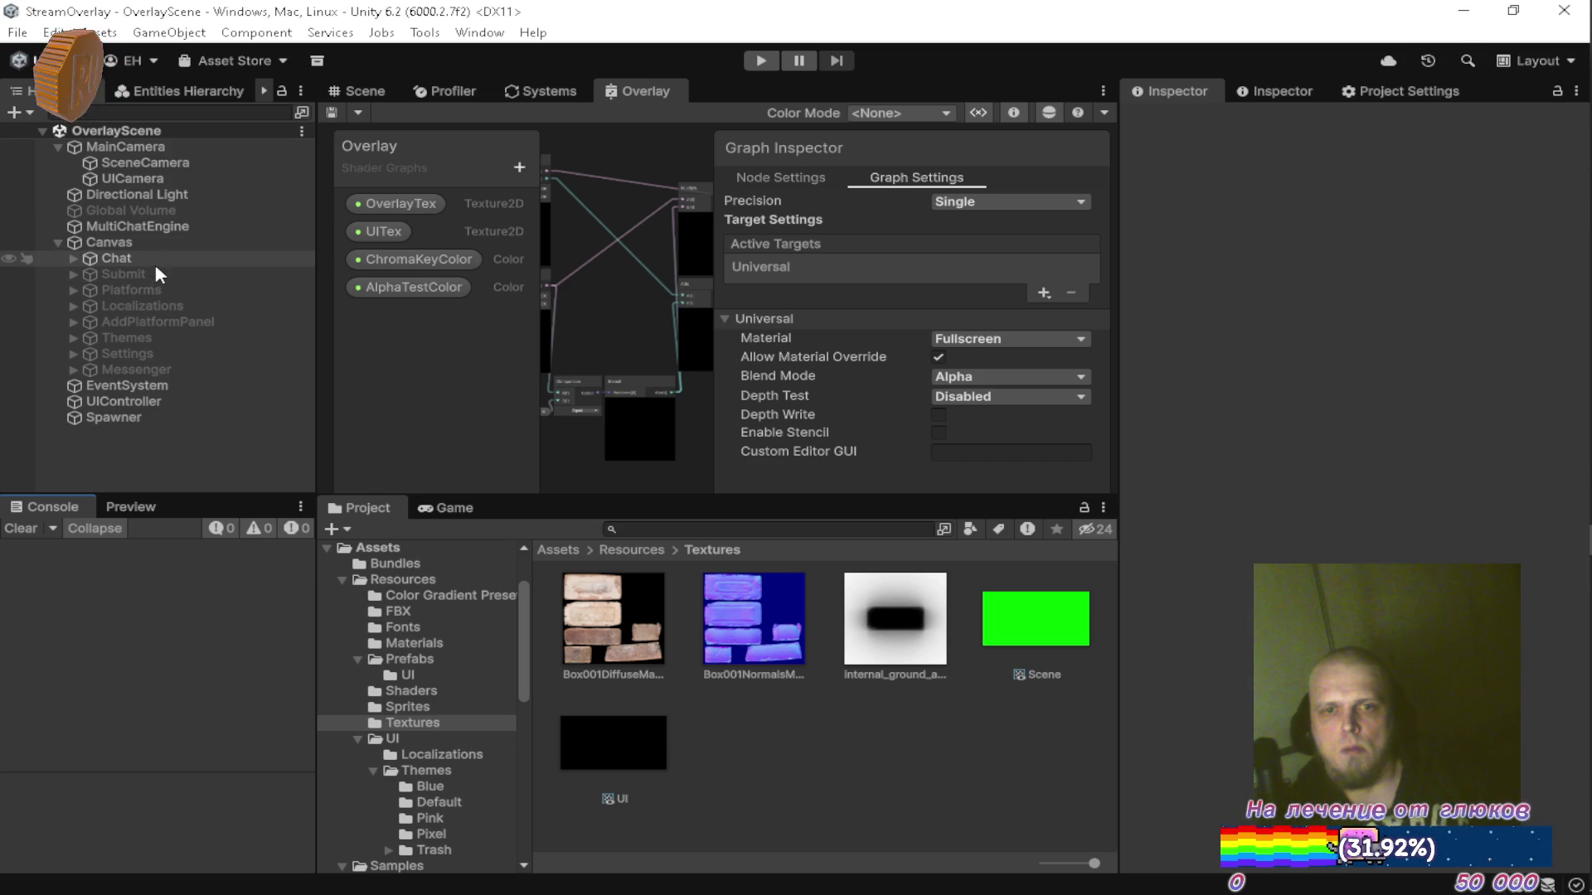
Turn on Vertex Color Always In Gamma for the Canvas, keeping Resize Canvas Enabled, and save the scene.
click(143, 241)
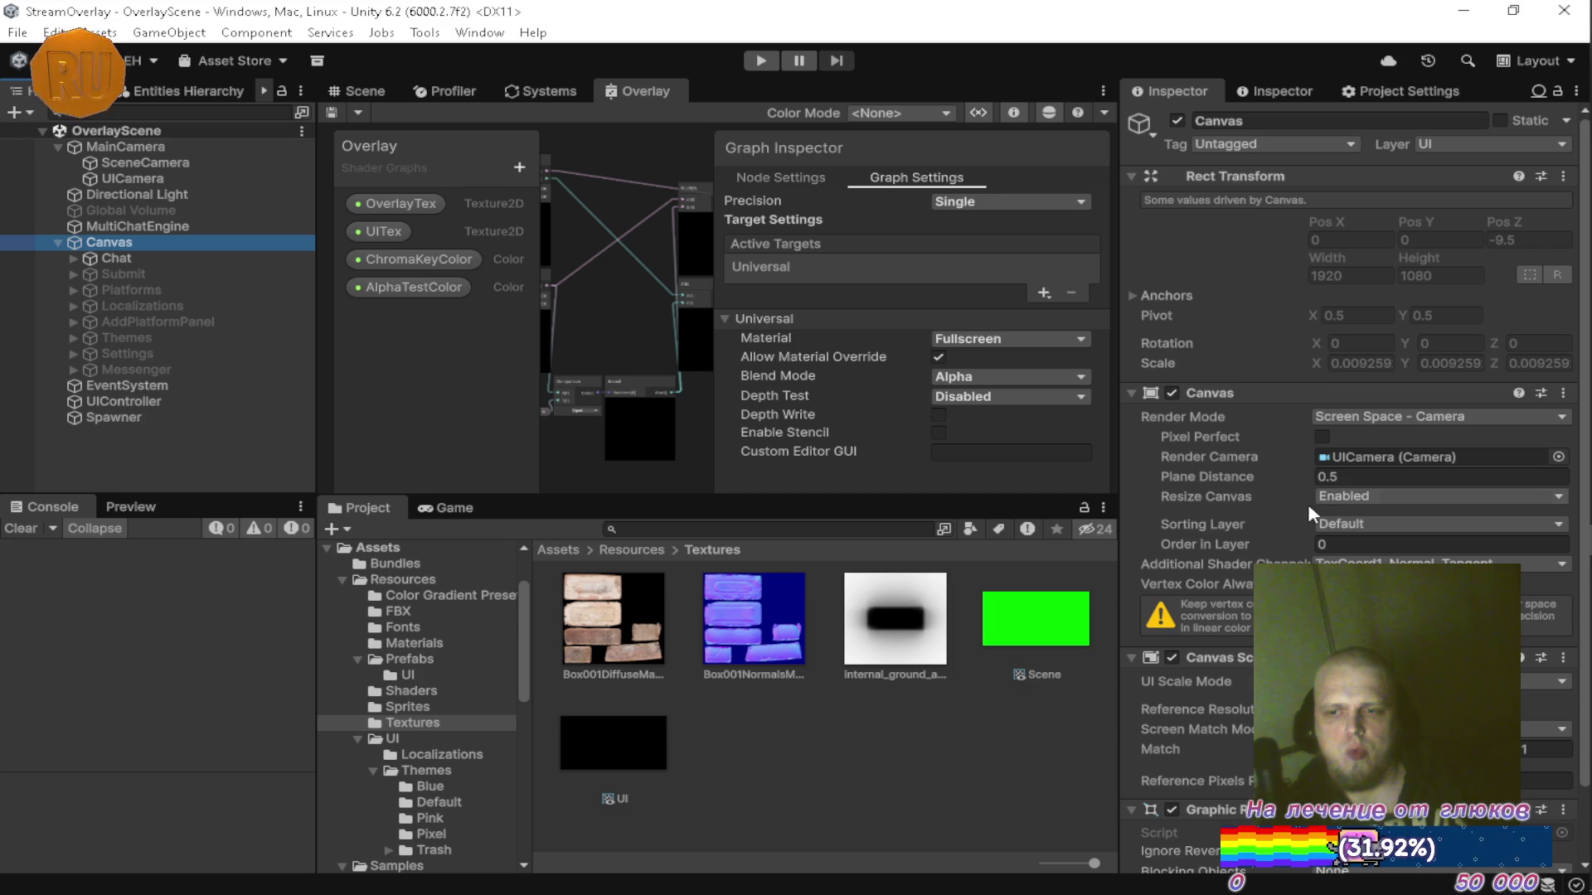
click(1340, 496)
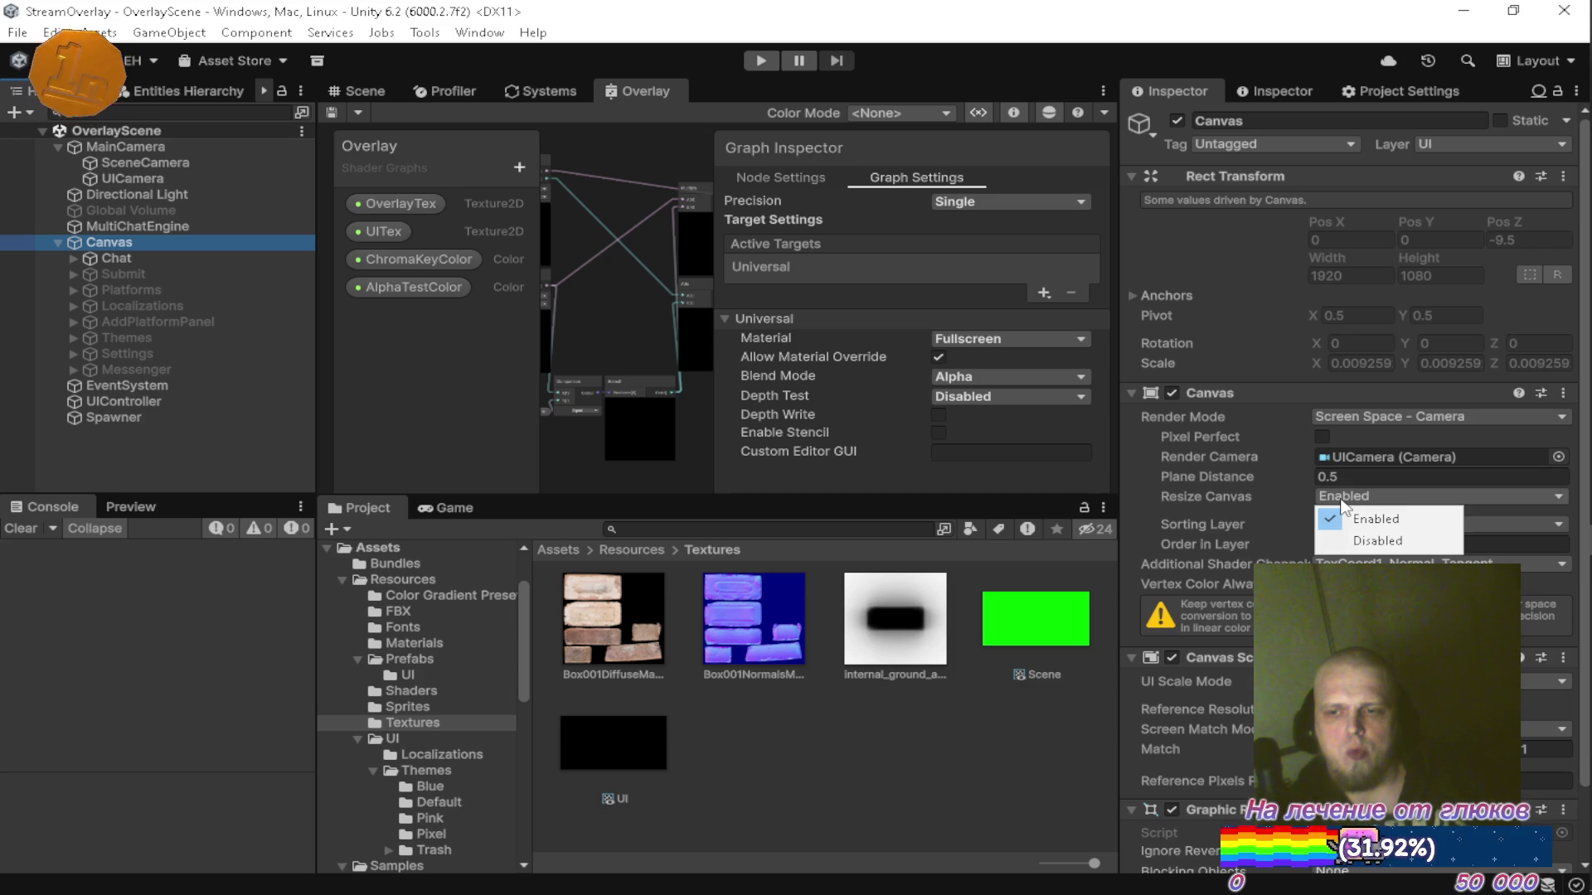
click(1152, 492)
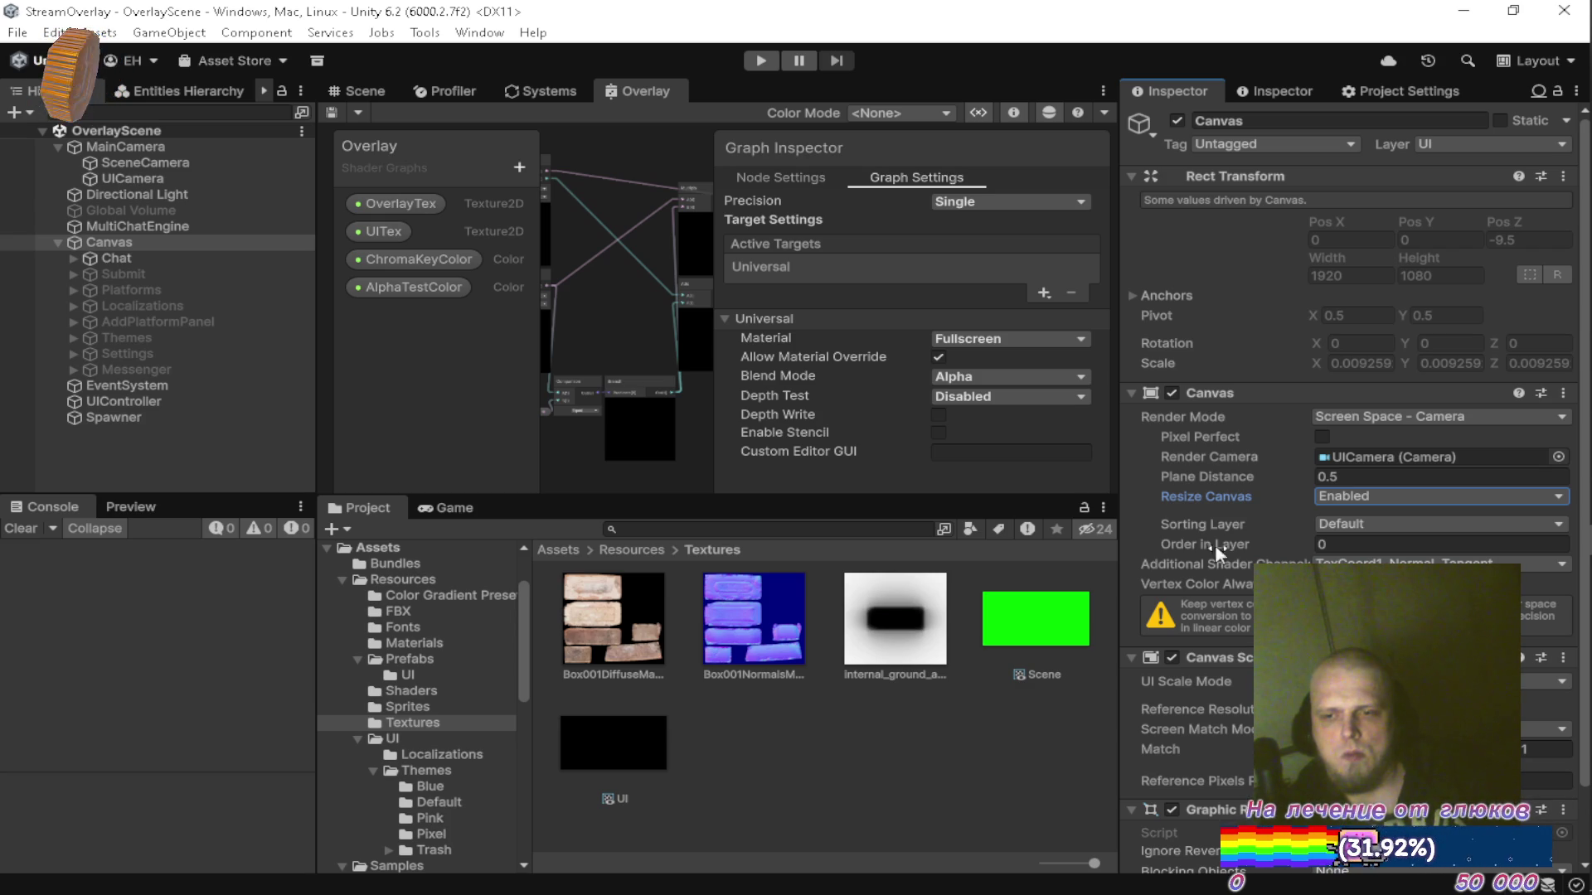
click(1322, 583)
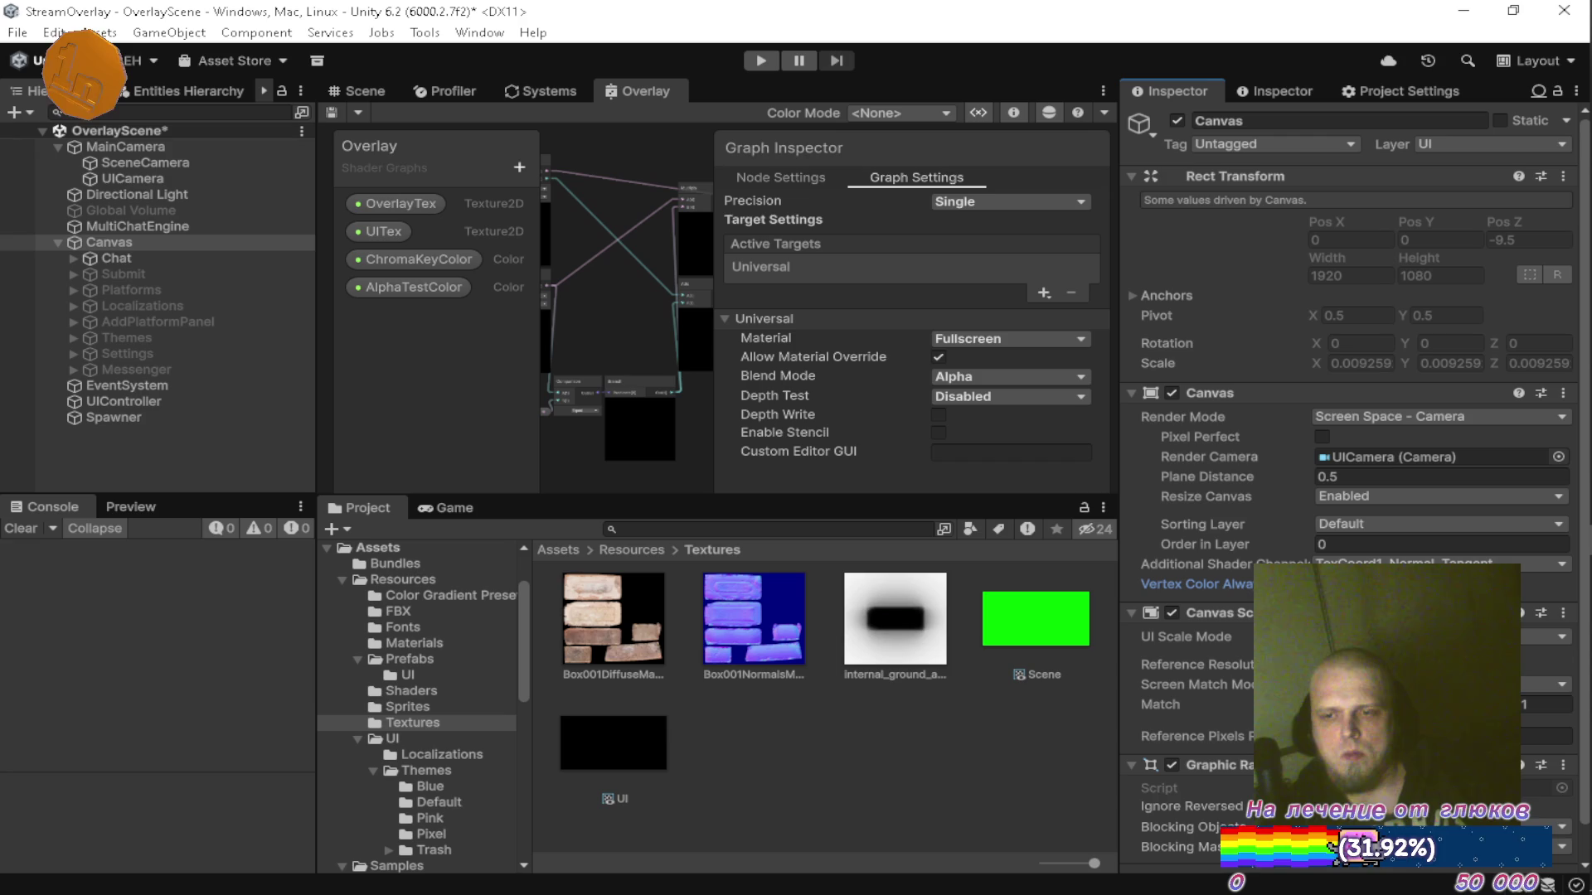
key(ctrl+s)
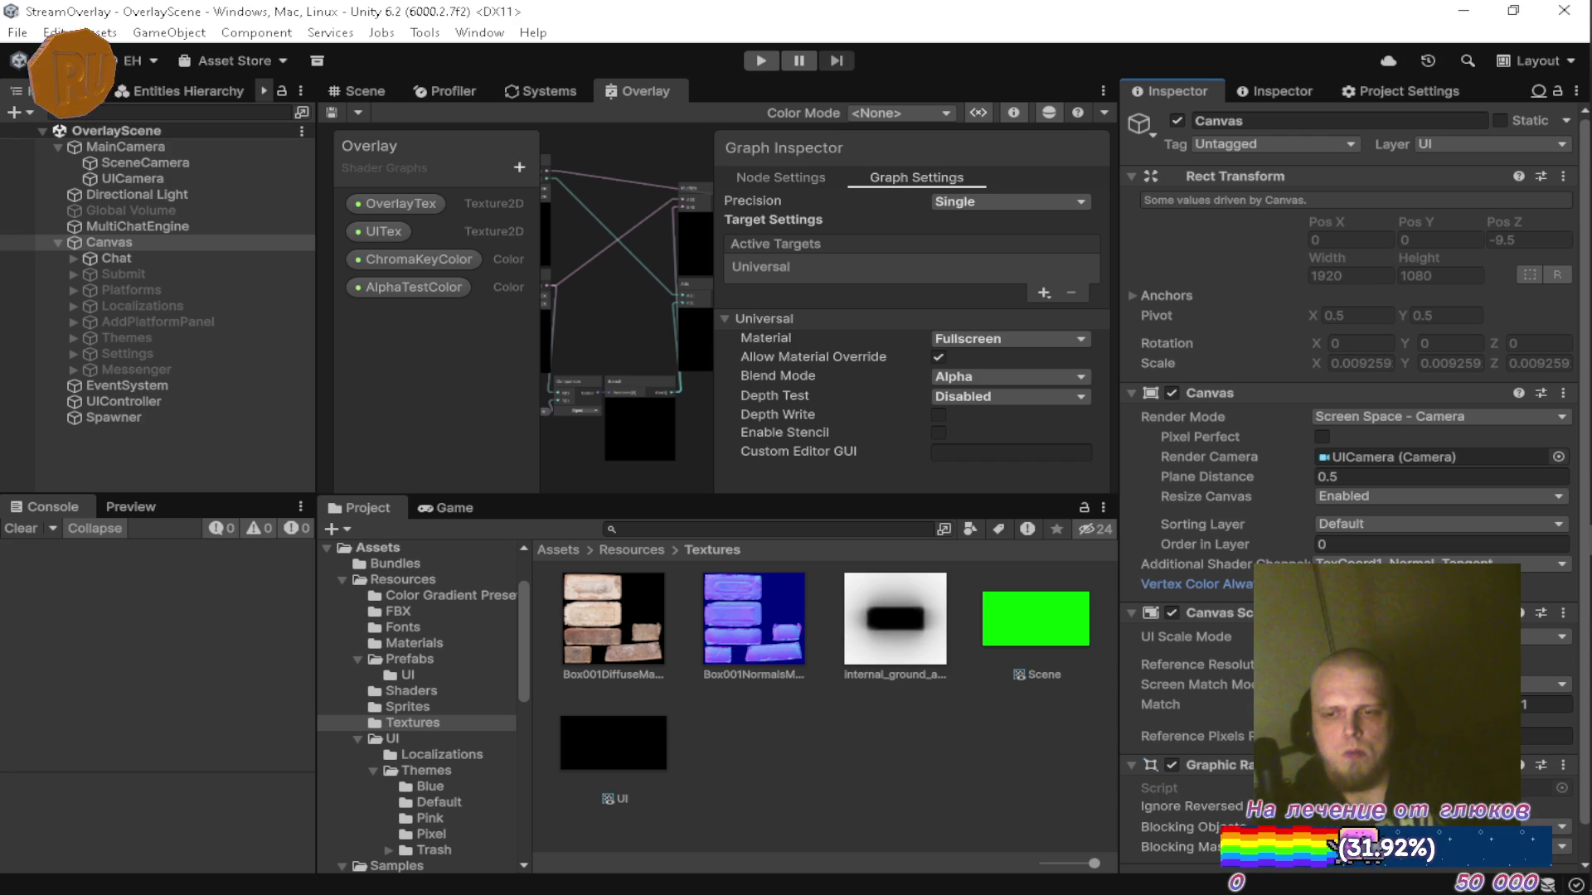
scroll(1356, 484, down, 2)
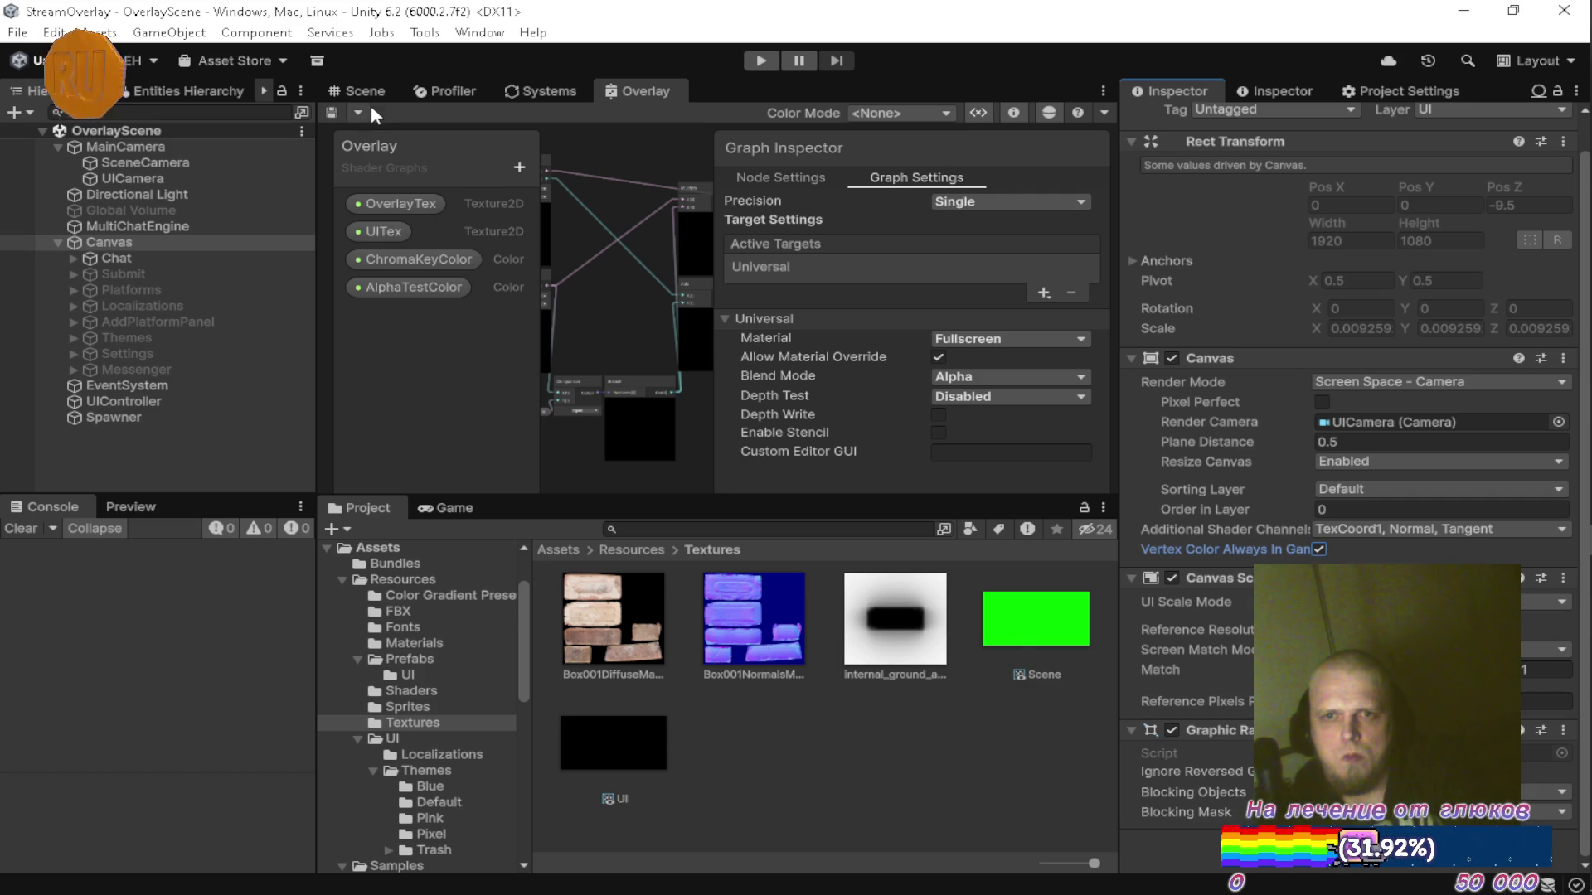
Start play mode, pause it, and read the GPU resident drawer warning in the Console.
click(761, 64)
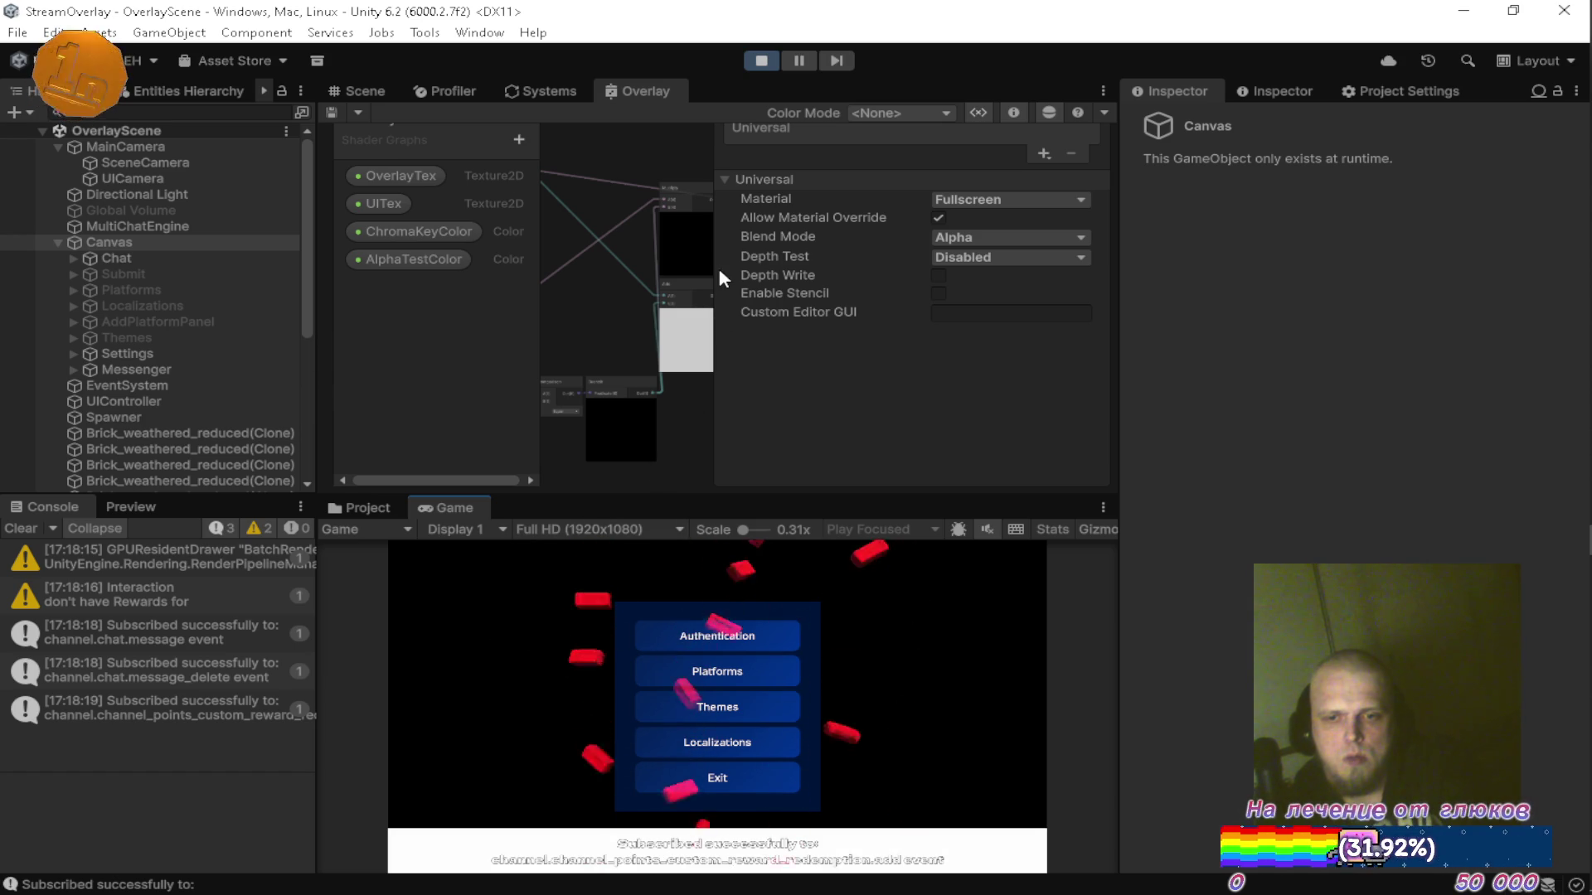
click(799, 61)
click(367, 507)
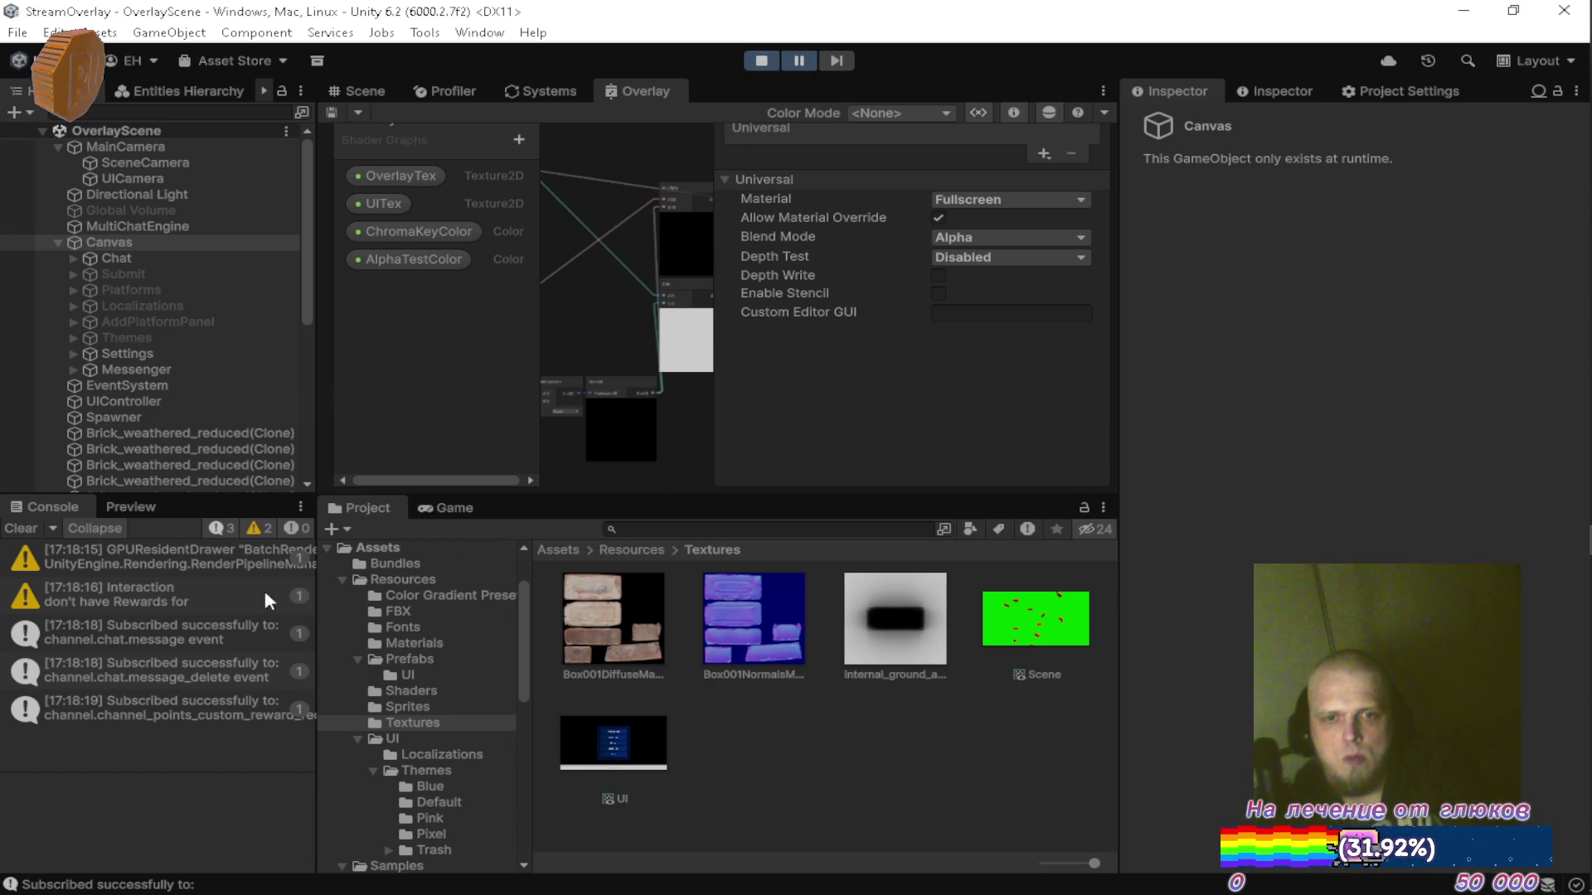
click(113, 557)
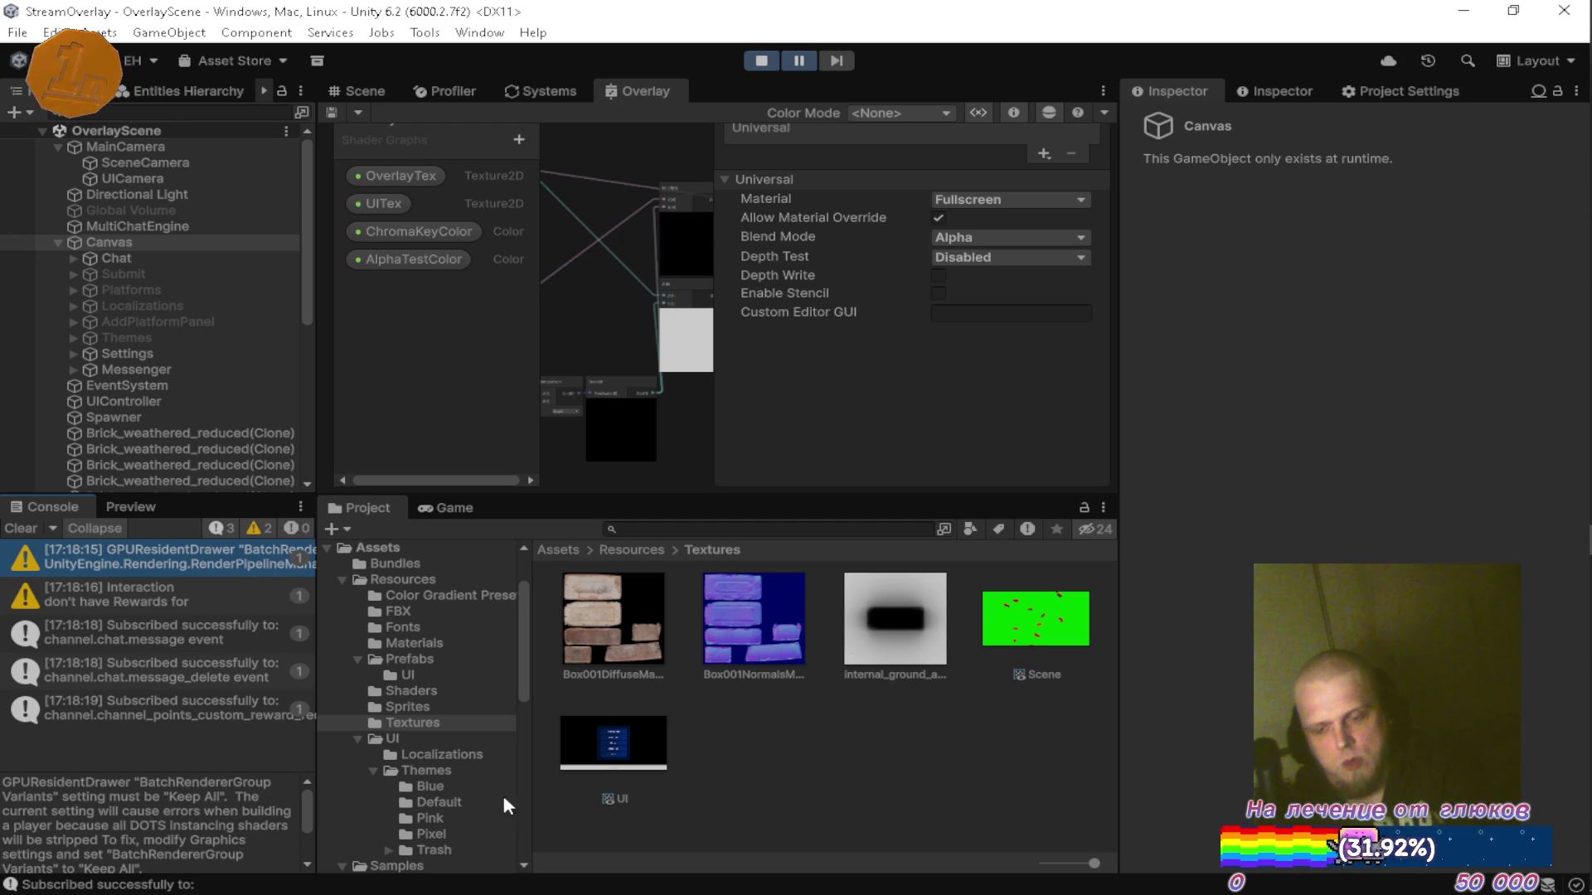
Maximize the Game view to check the menu over falling bricks, then select Directional Light.
click(455, 509)
double_click(455, 509)
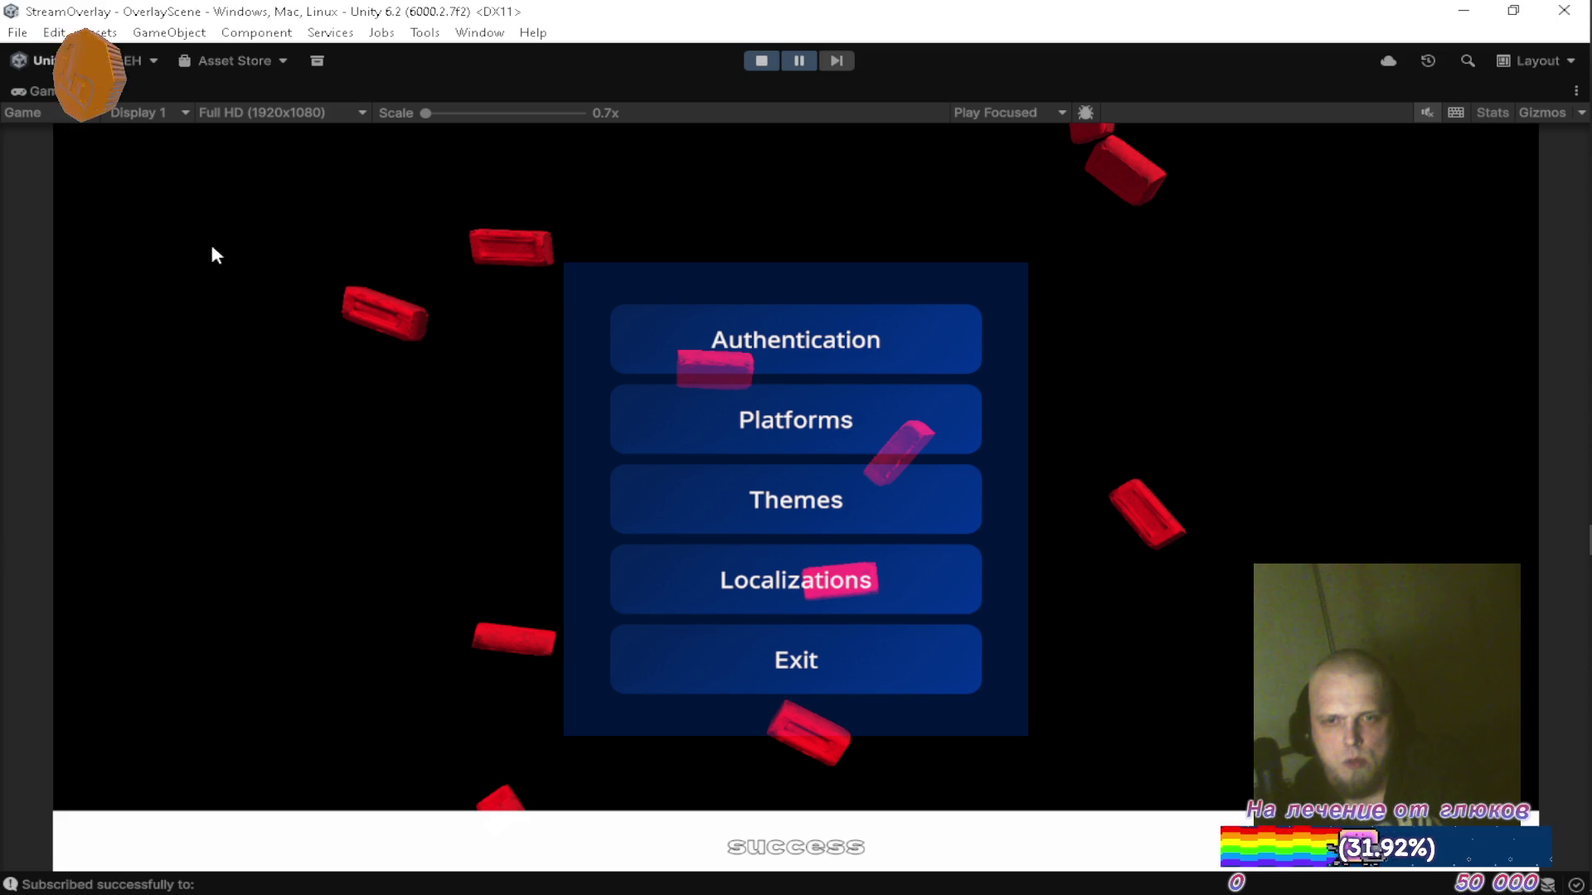
double_click(53, 112)
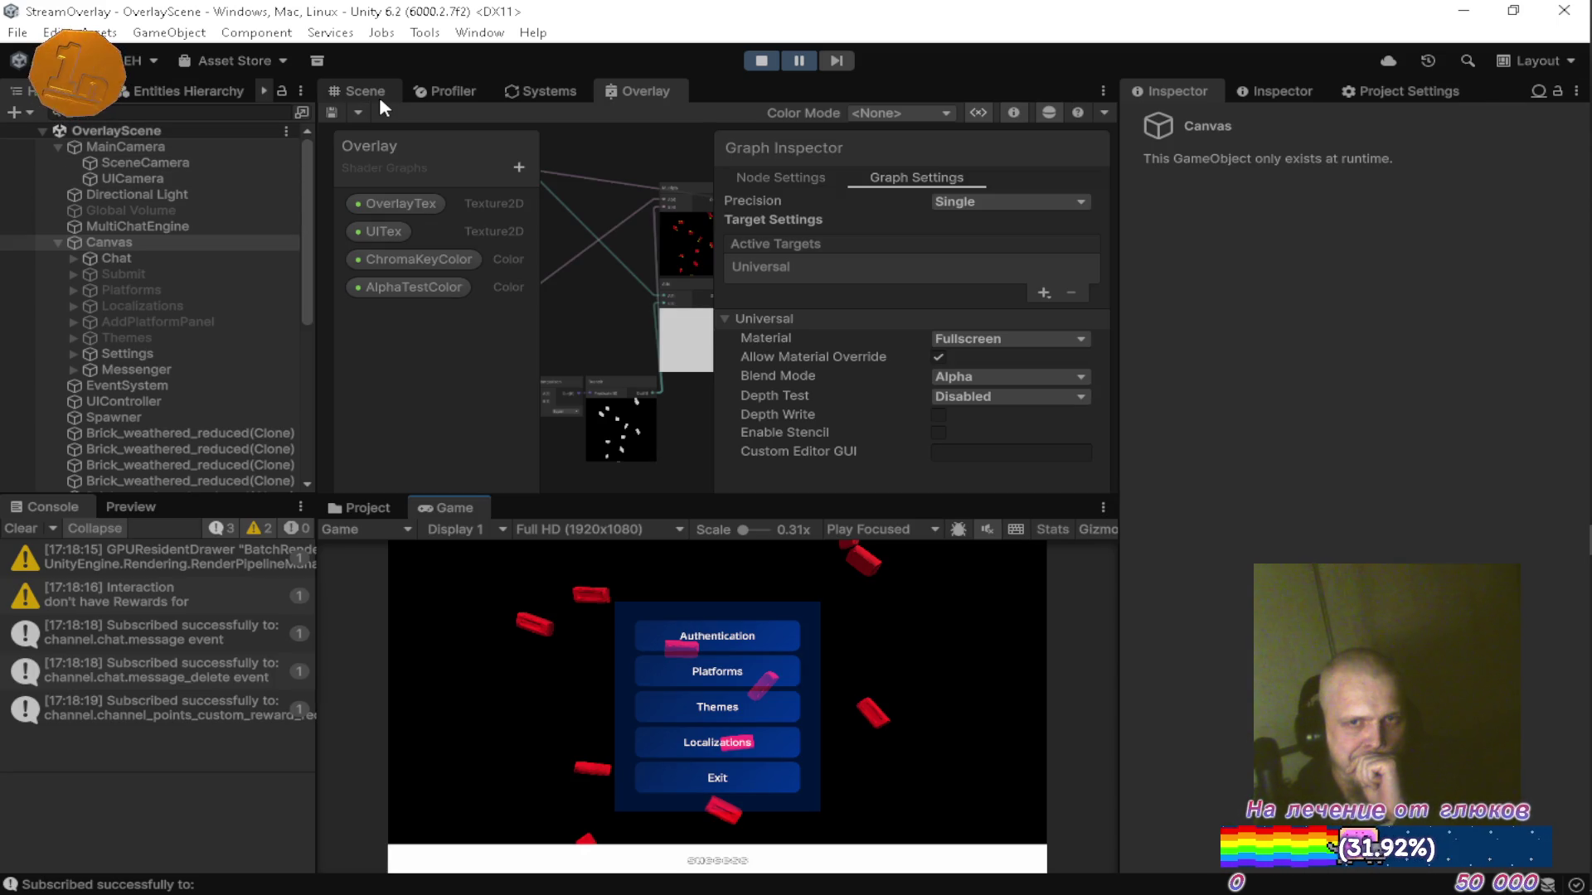
click(144, 194)
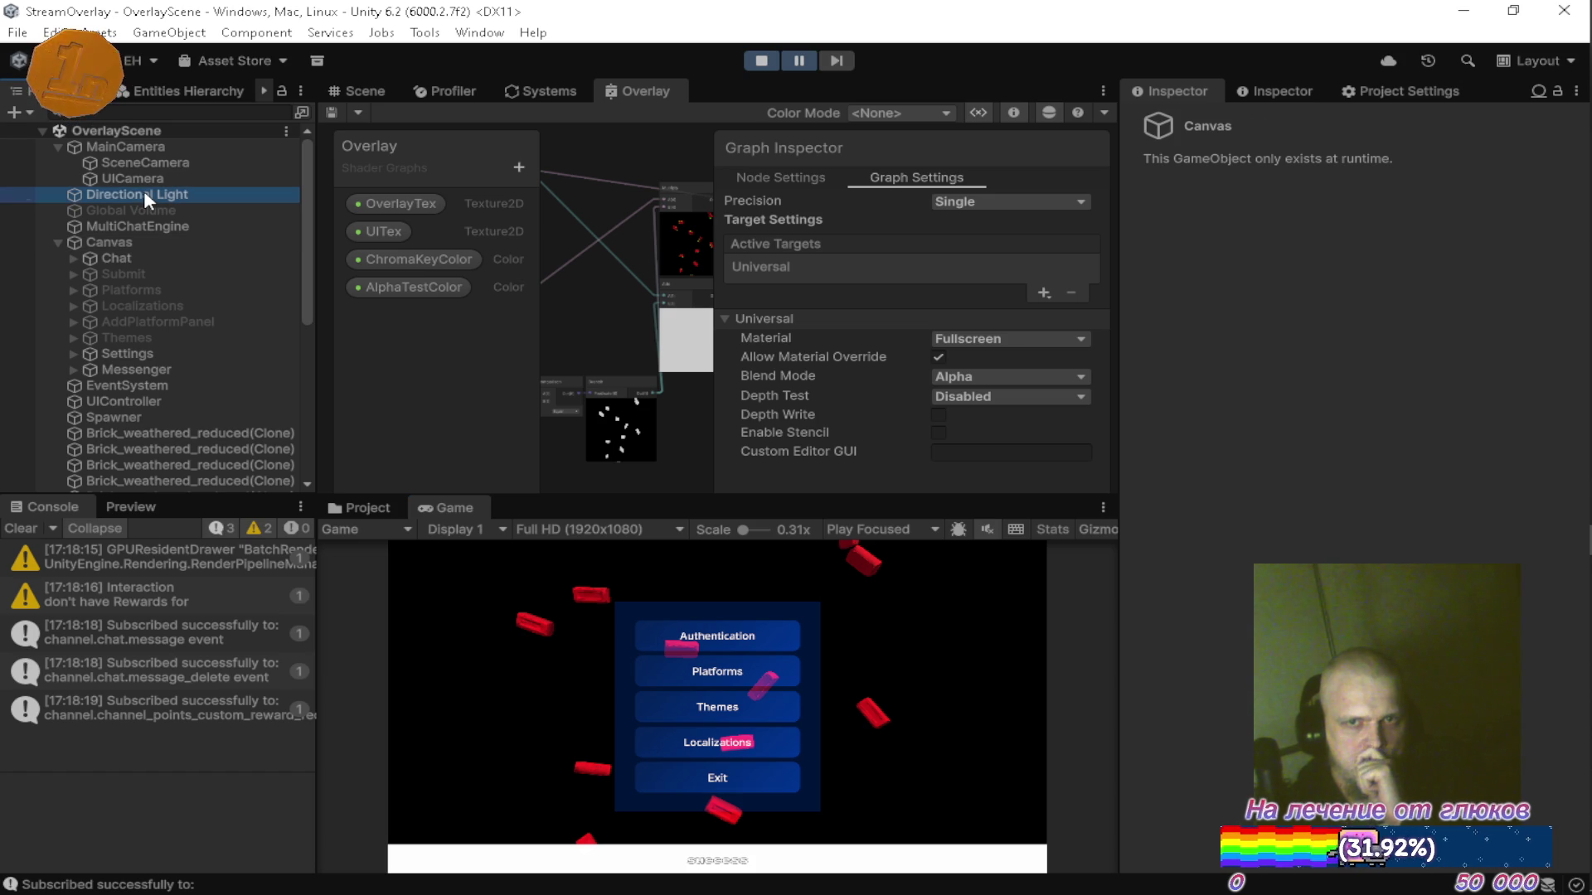
Inspect the Directional Light and the Settings panel's image colour, then expand Auth and Mask.
click(1244, 93)
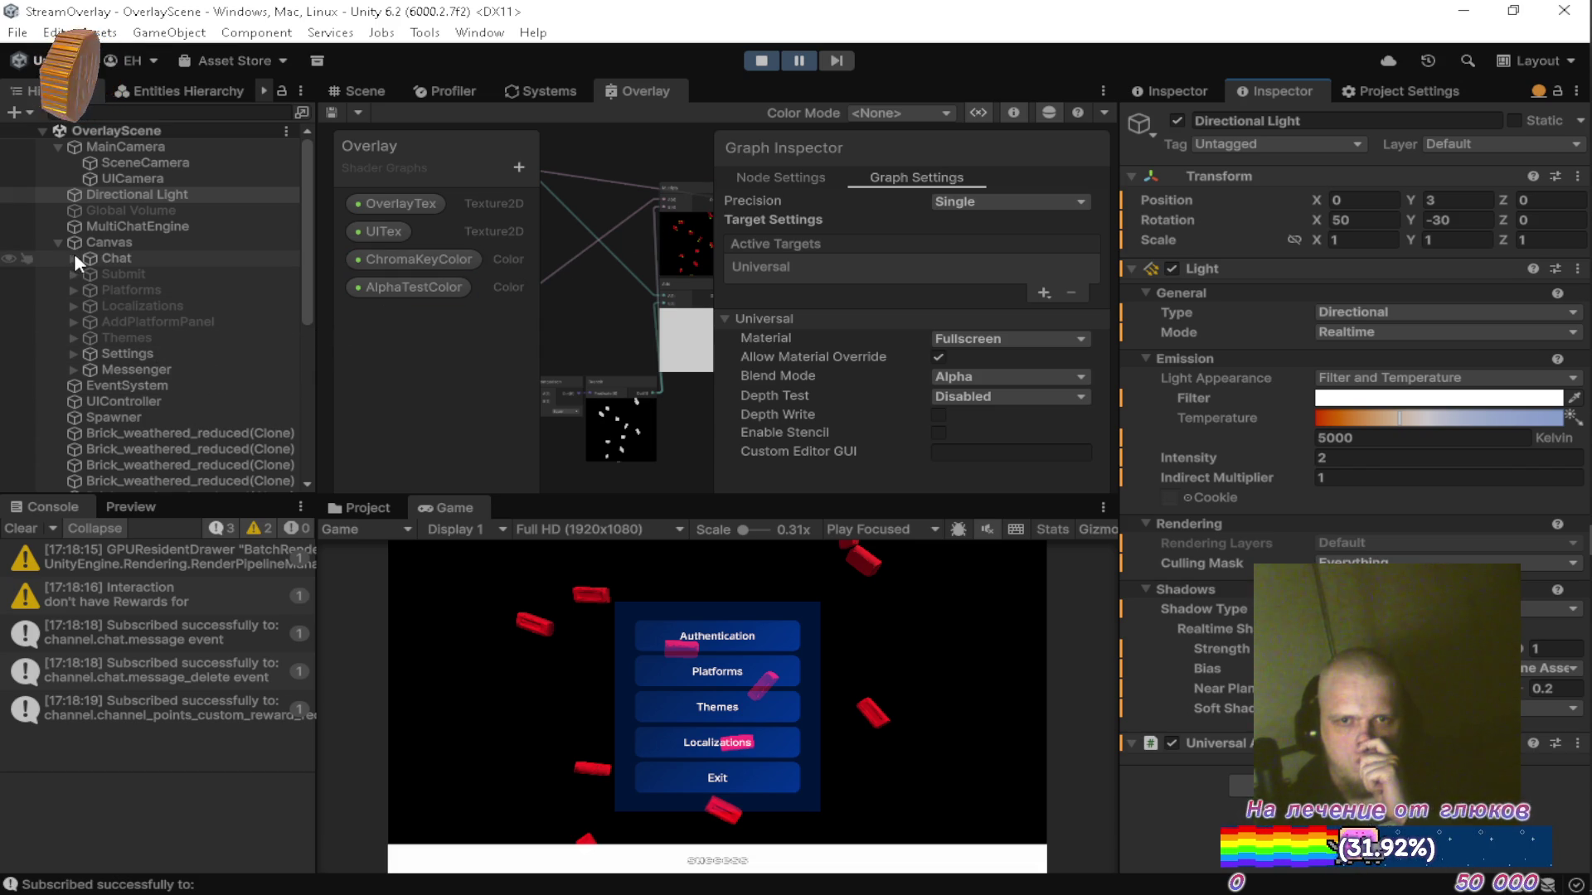
click(74, 354)
click(133, 353)
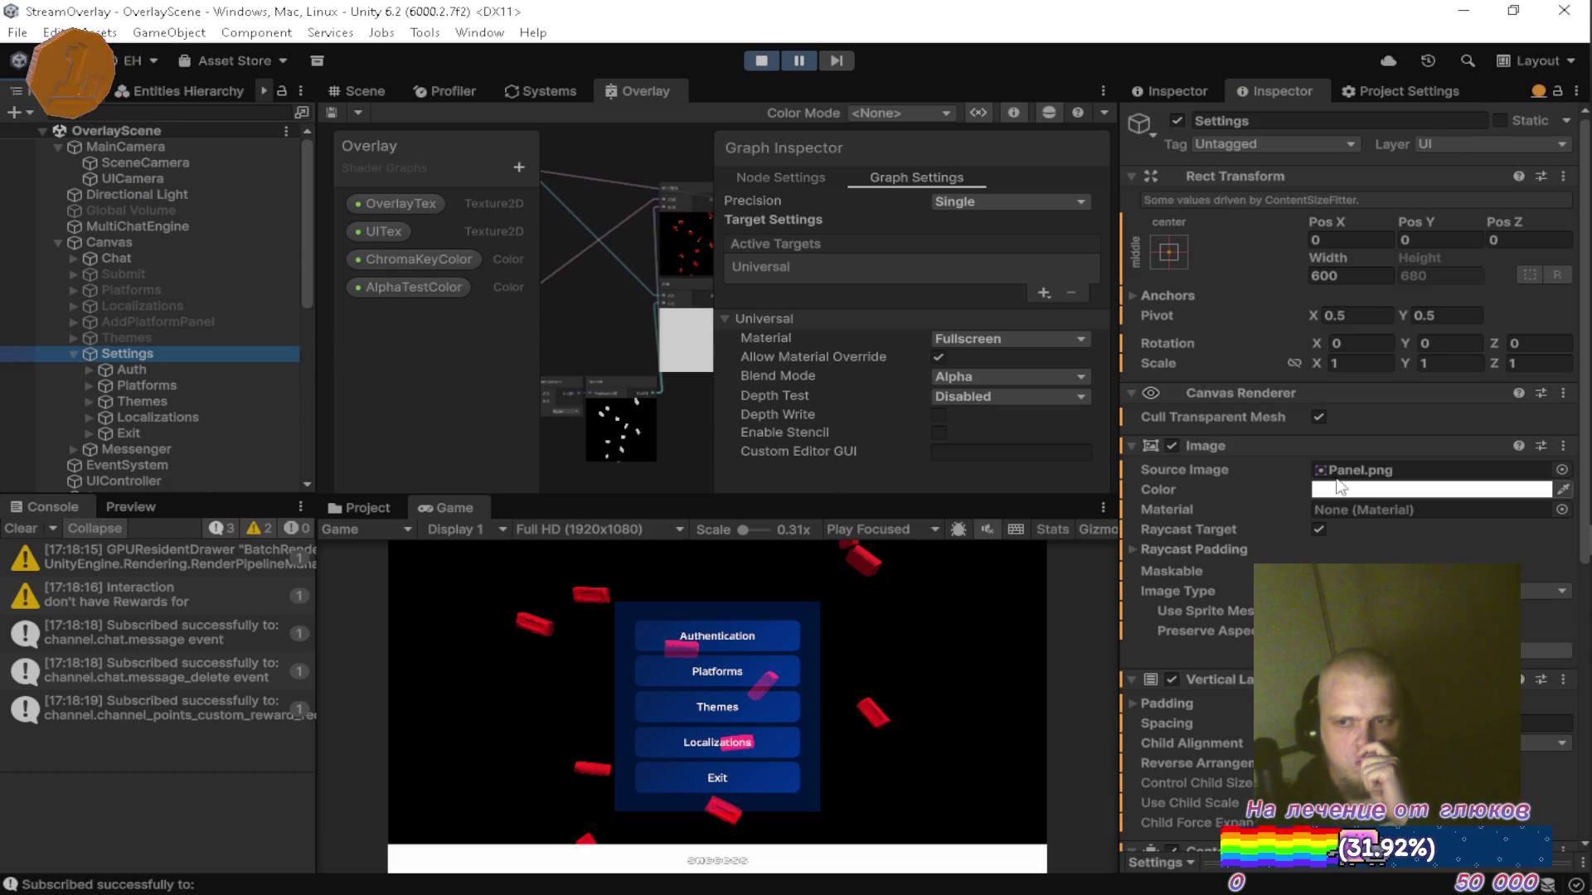
click(1390, 491)
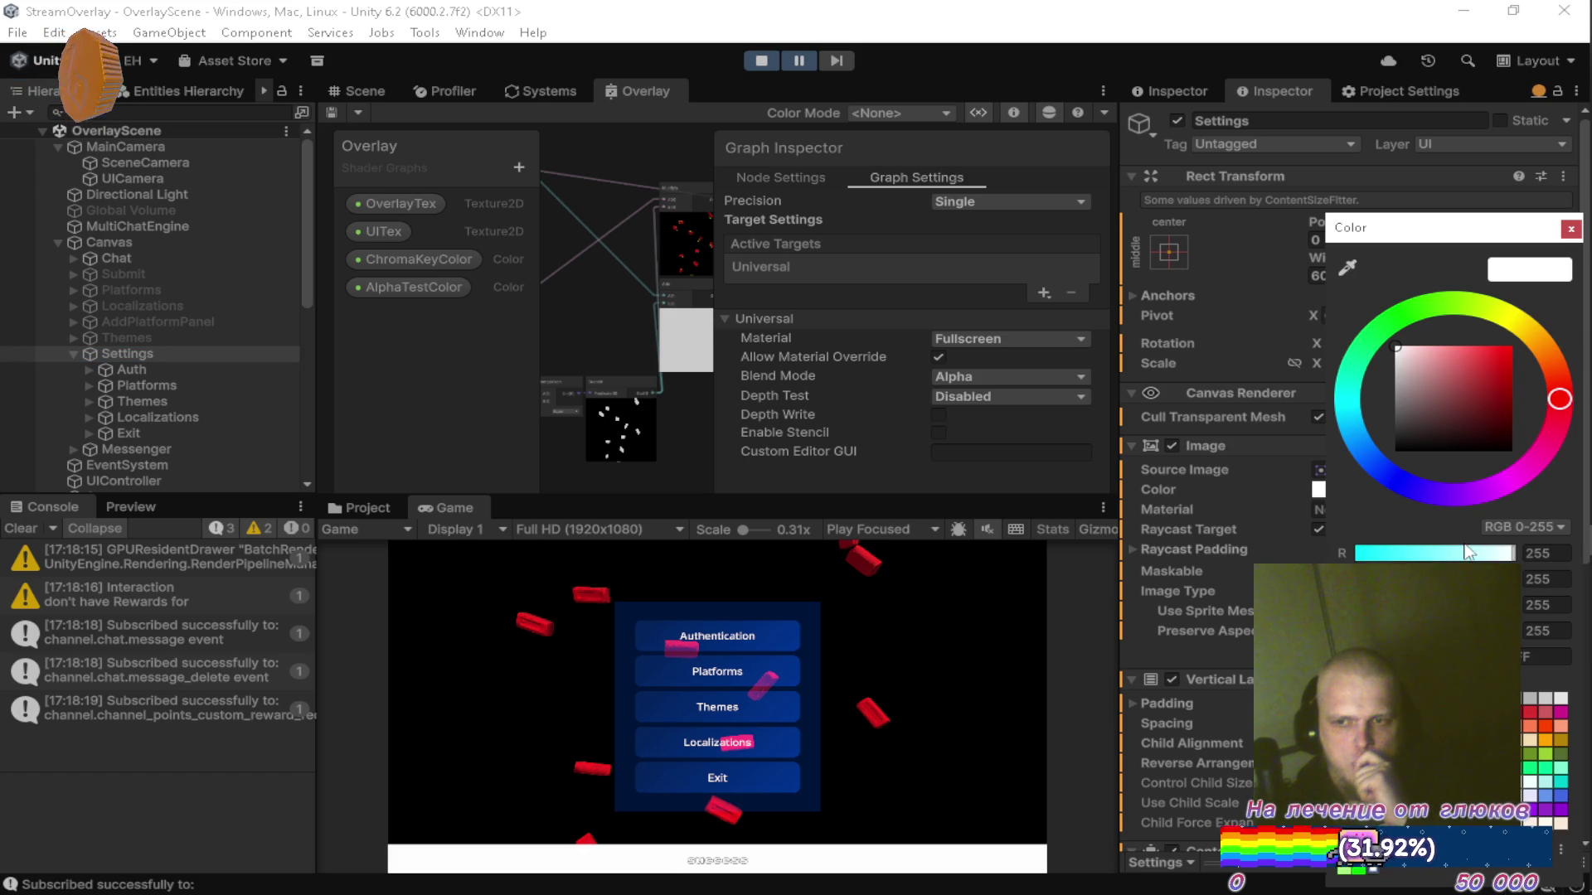
click(1570, 228)
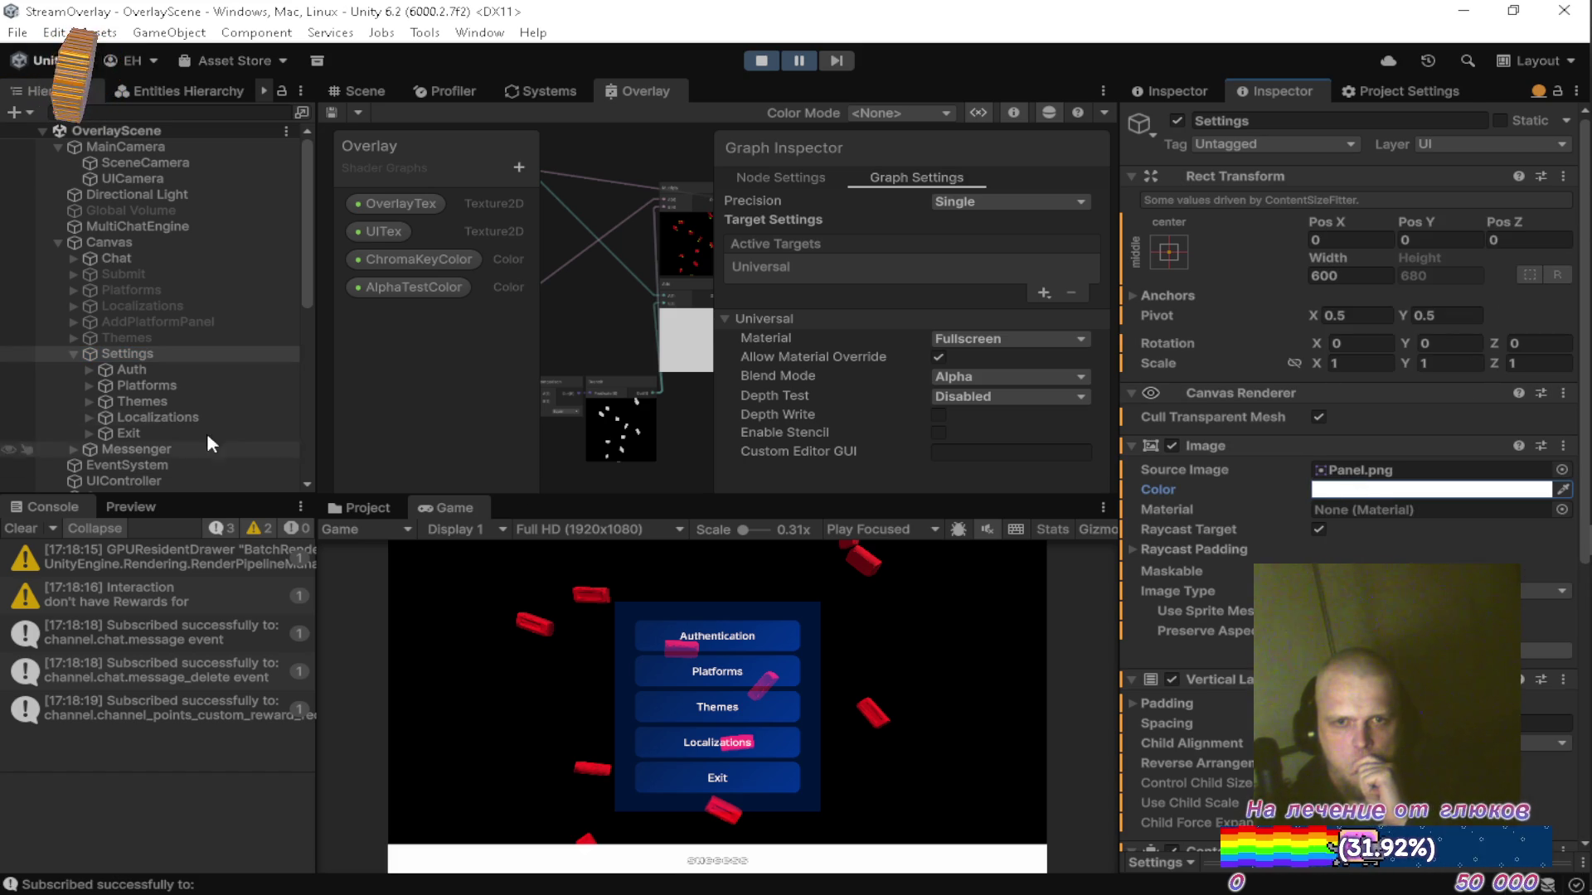
click(83, 370)
click(104, 387)
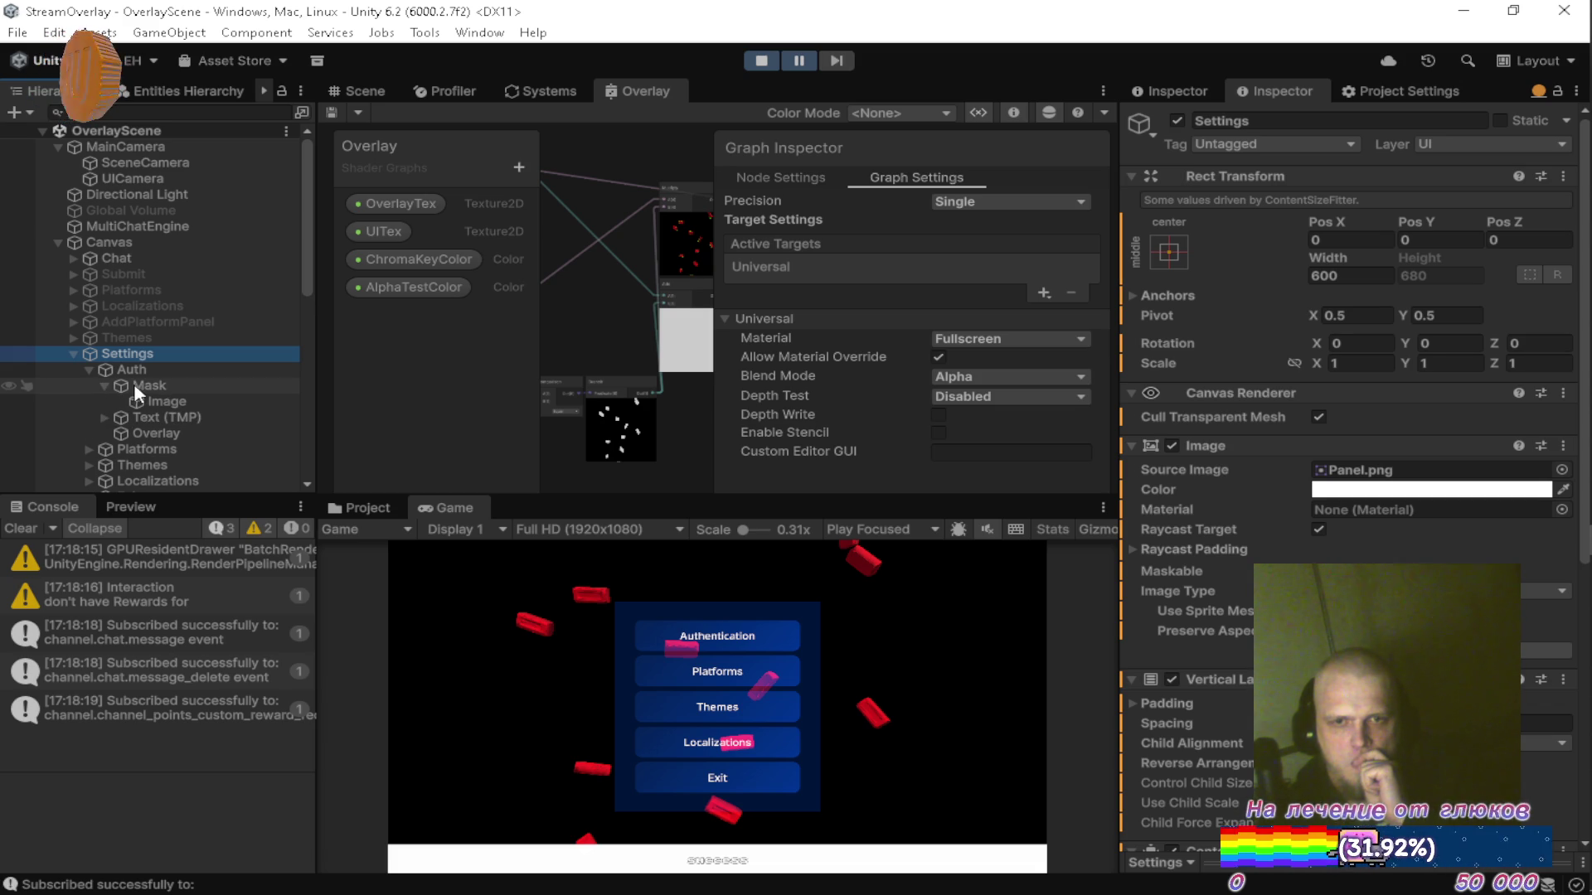
Inspect the Overlay and Mask objects under Auth, checking the Mask image colour's alpha.
click(151, 431)
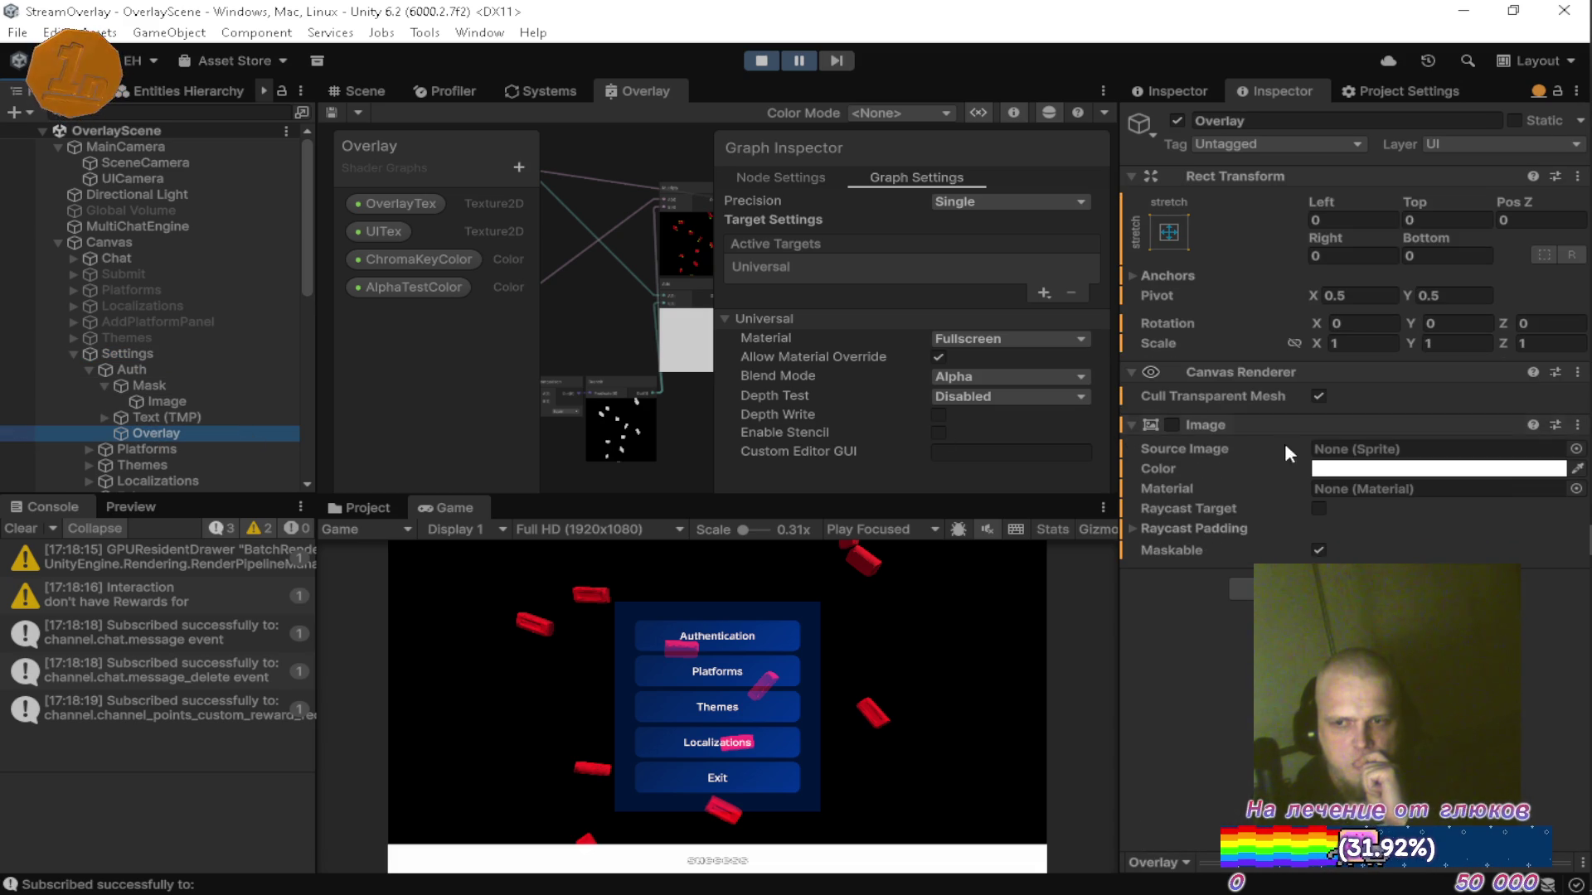
click(150, 386)
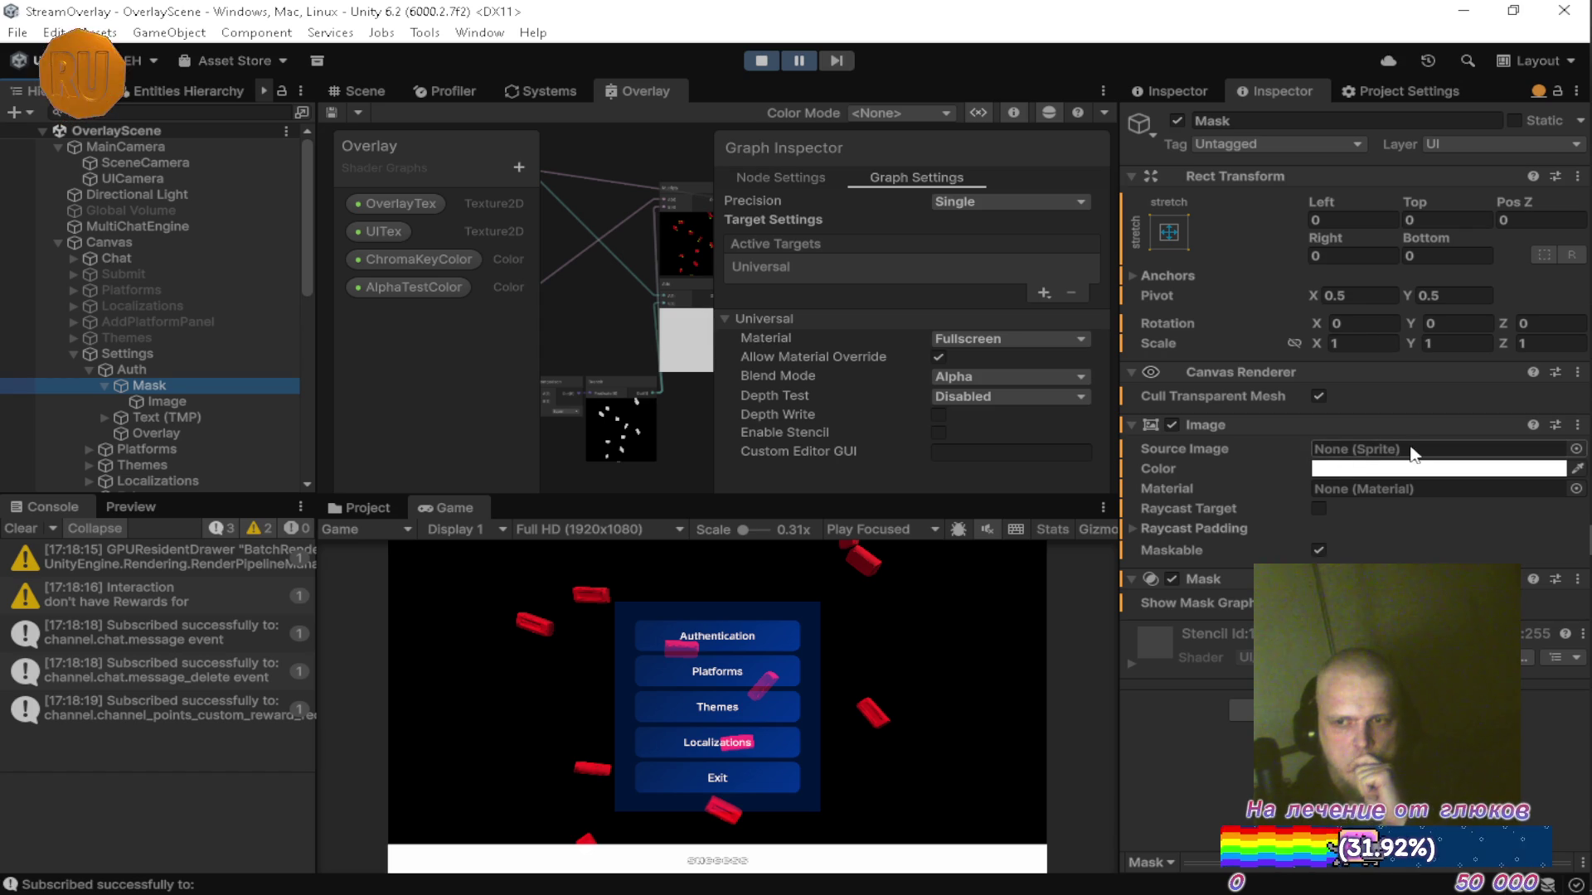
click(1369, 470)
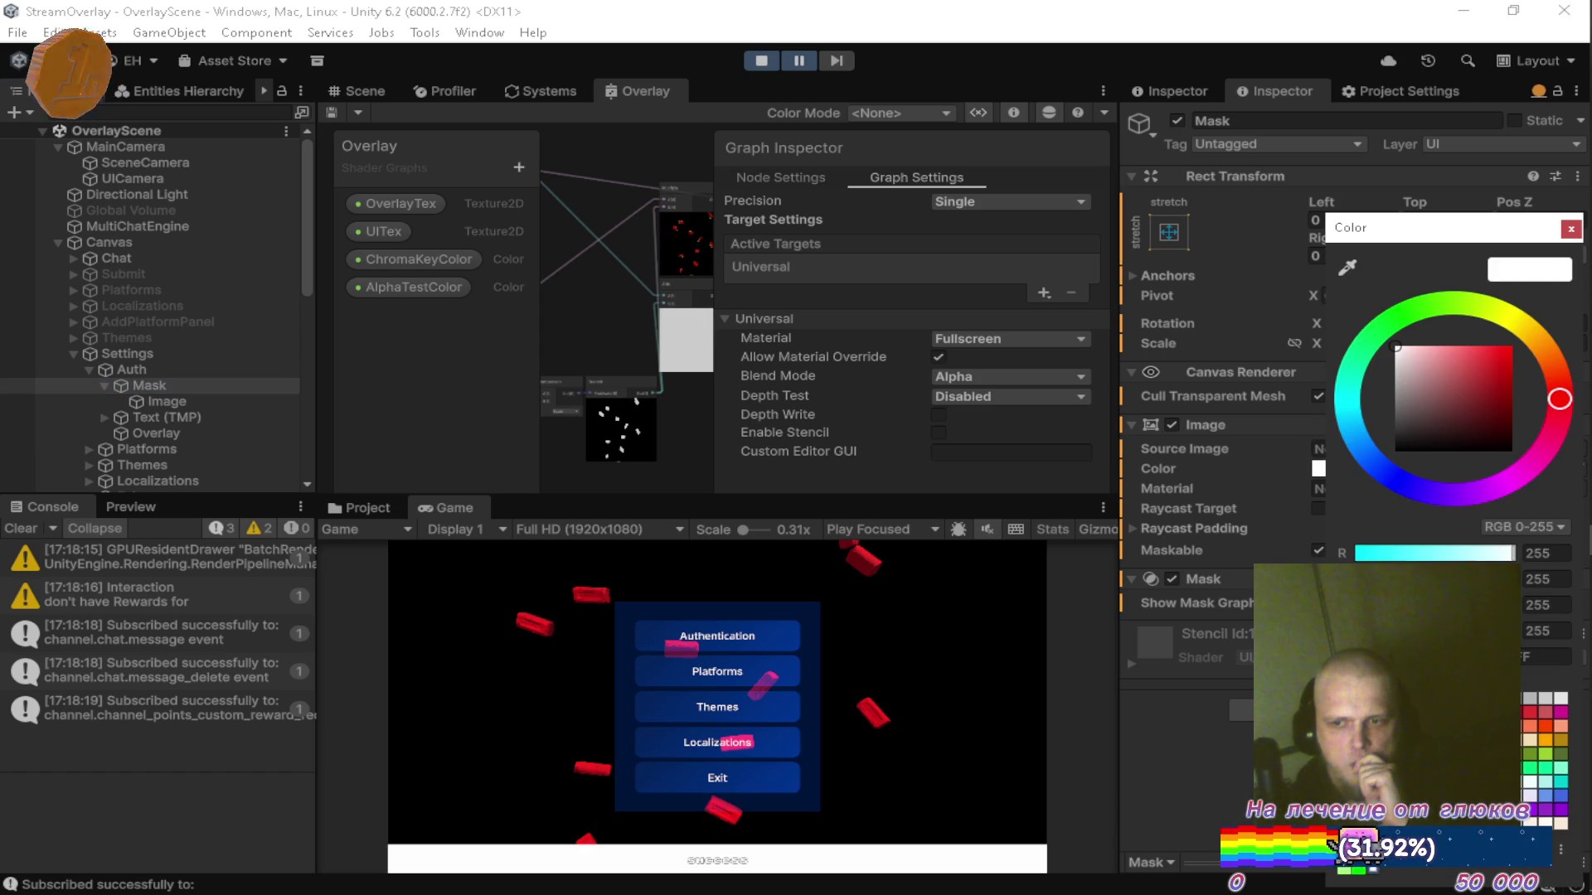
click(1547, 631)
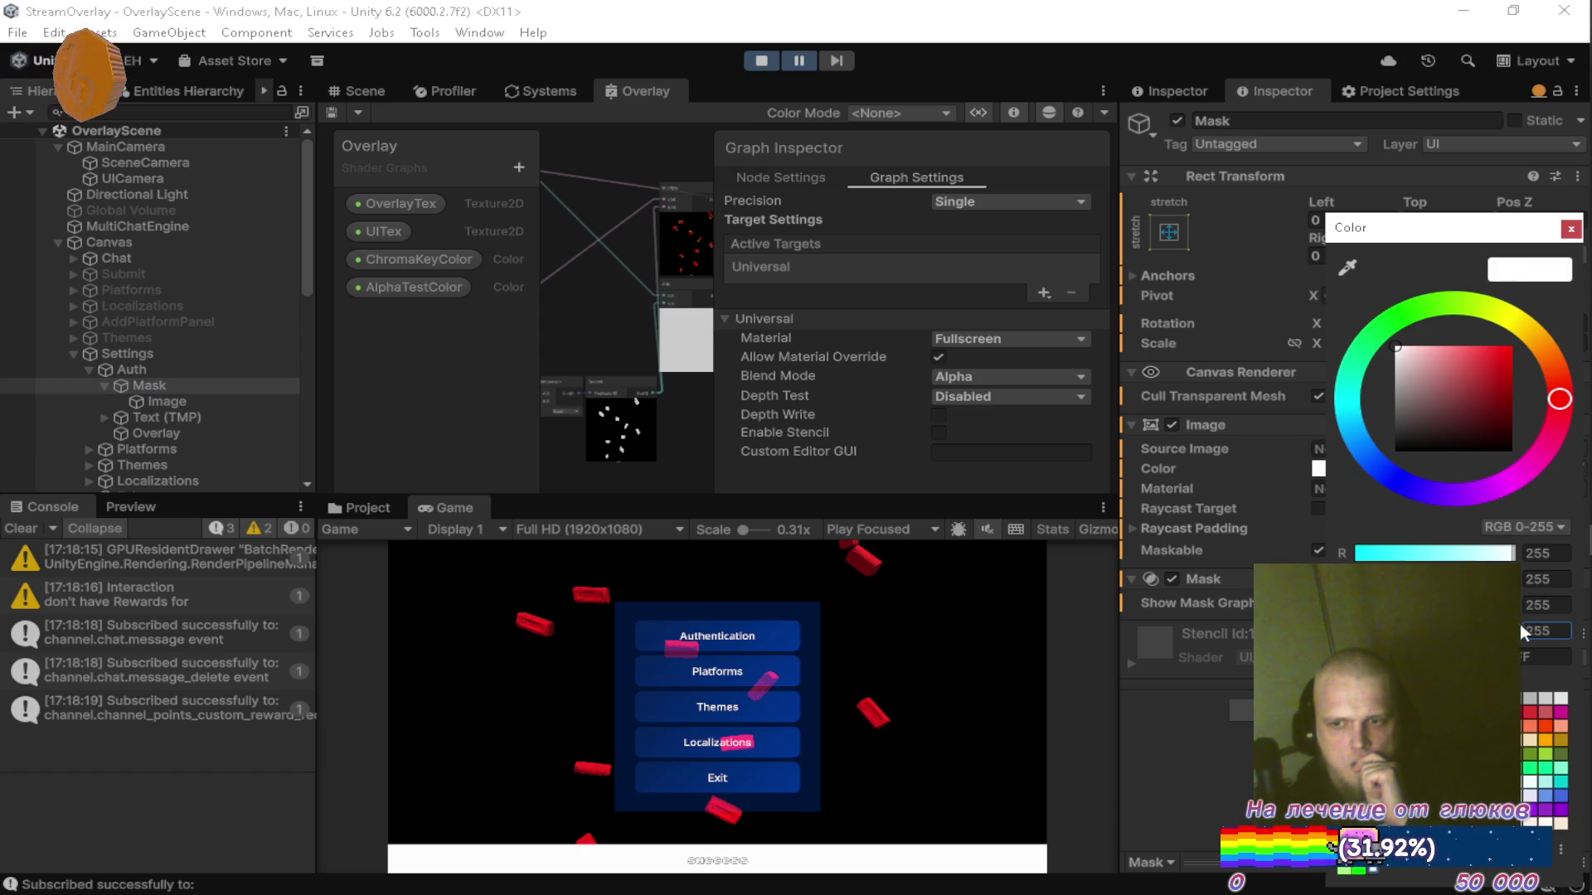
click(1570, 229)
Set the Mask Image colour alpha to 0, then 248, while resuming the game preview.
click(154, 402)
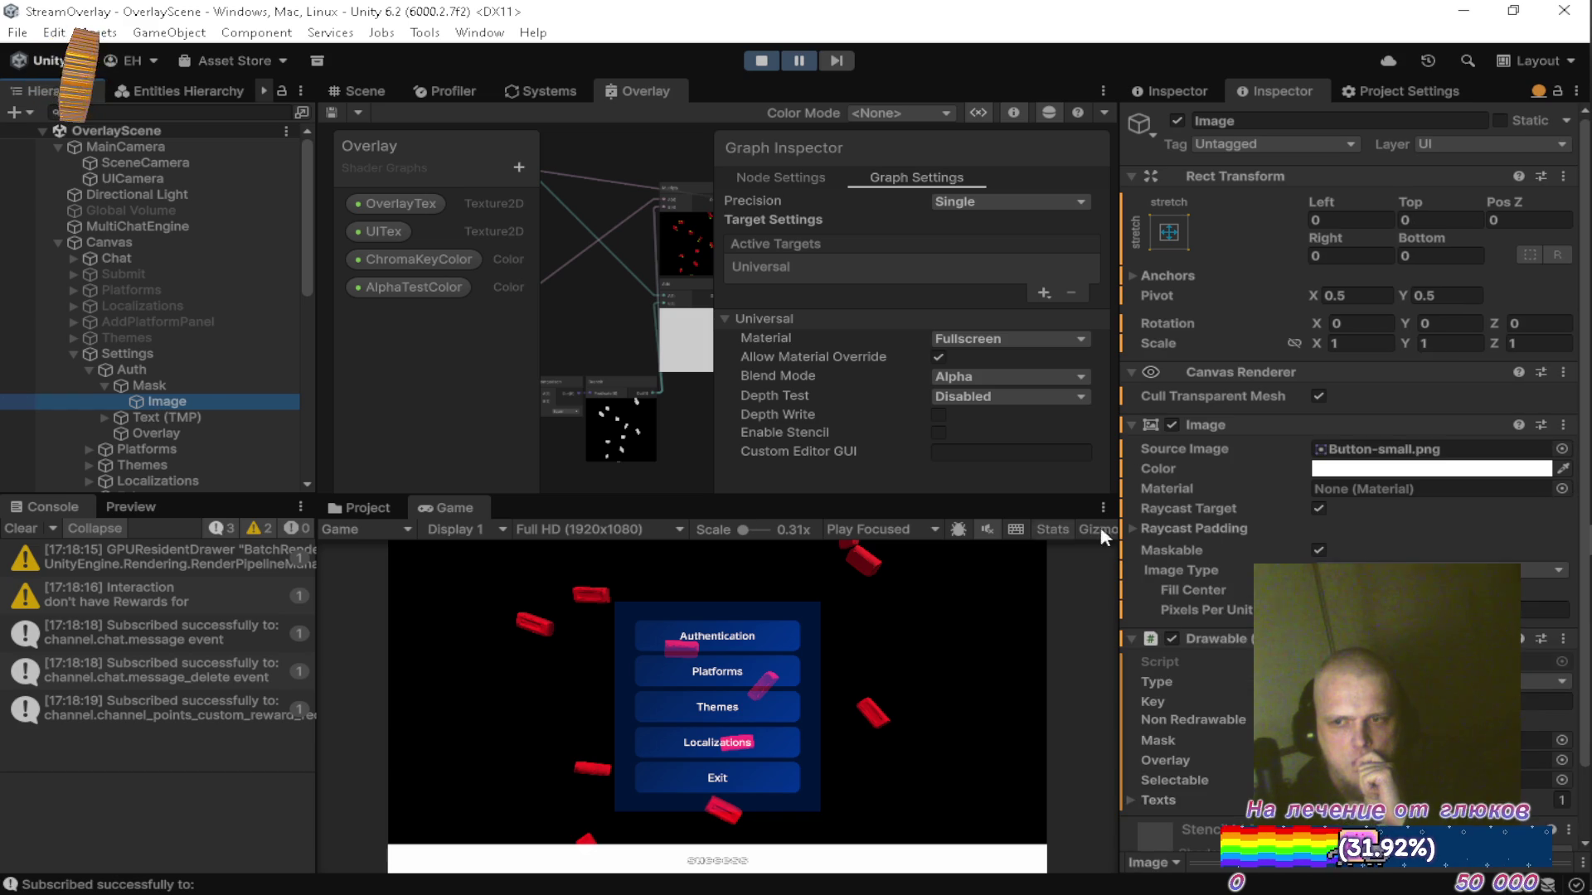
click(1379, 471)
mouse_move(1341, 631)
mouse_down()
mouse_move(1223, 628)
mouse_move(1587, 638)
mouse_up()
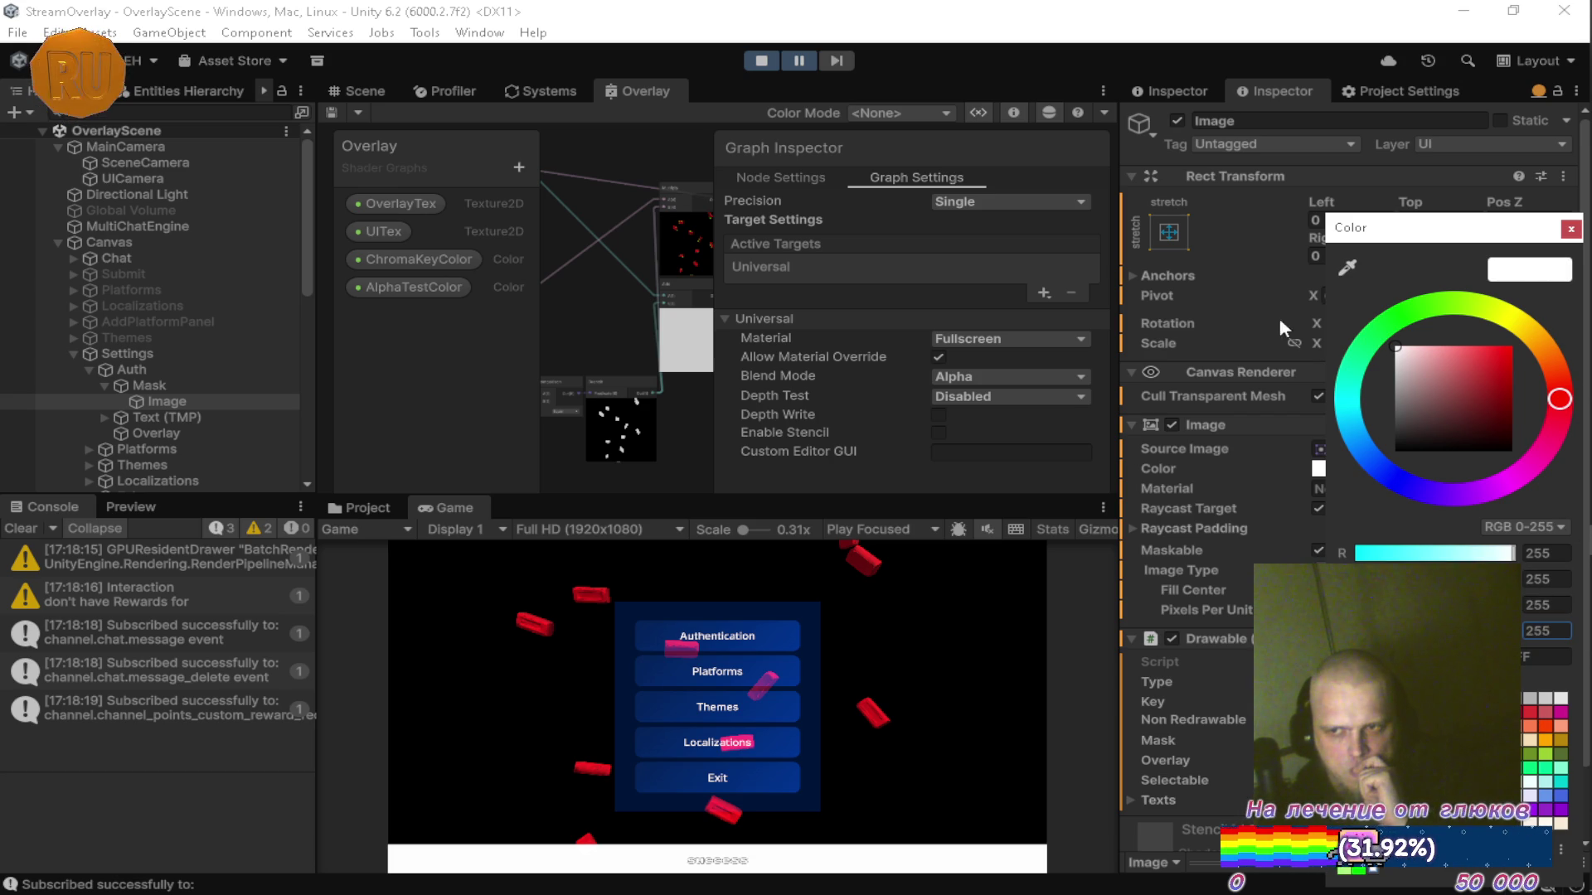
click(798, 62)
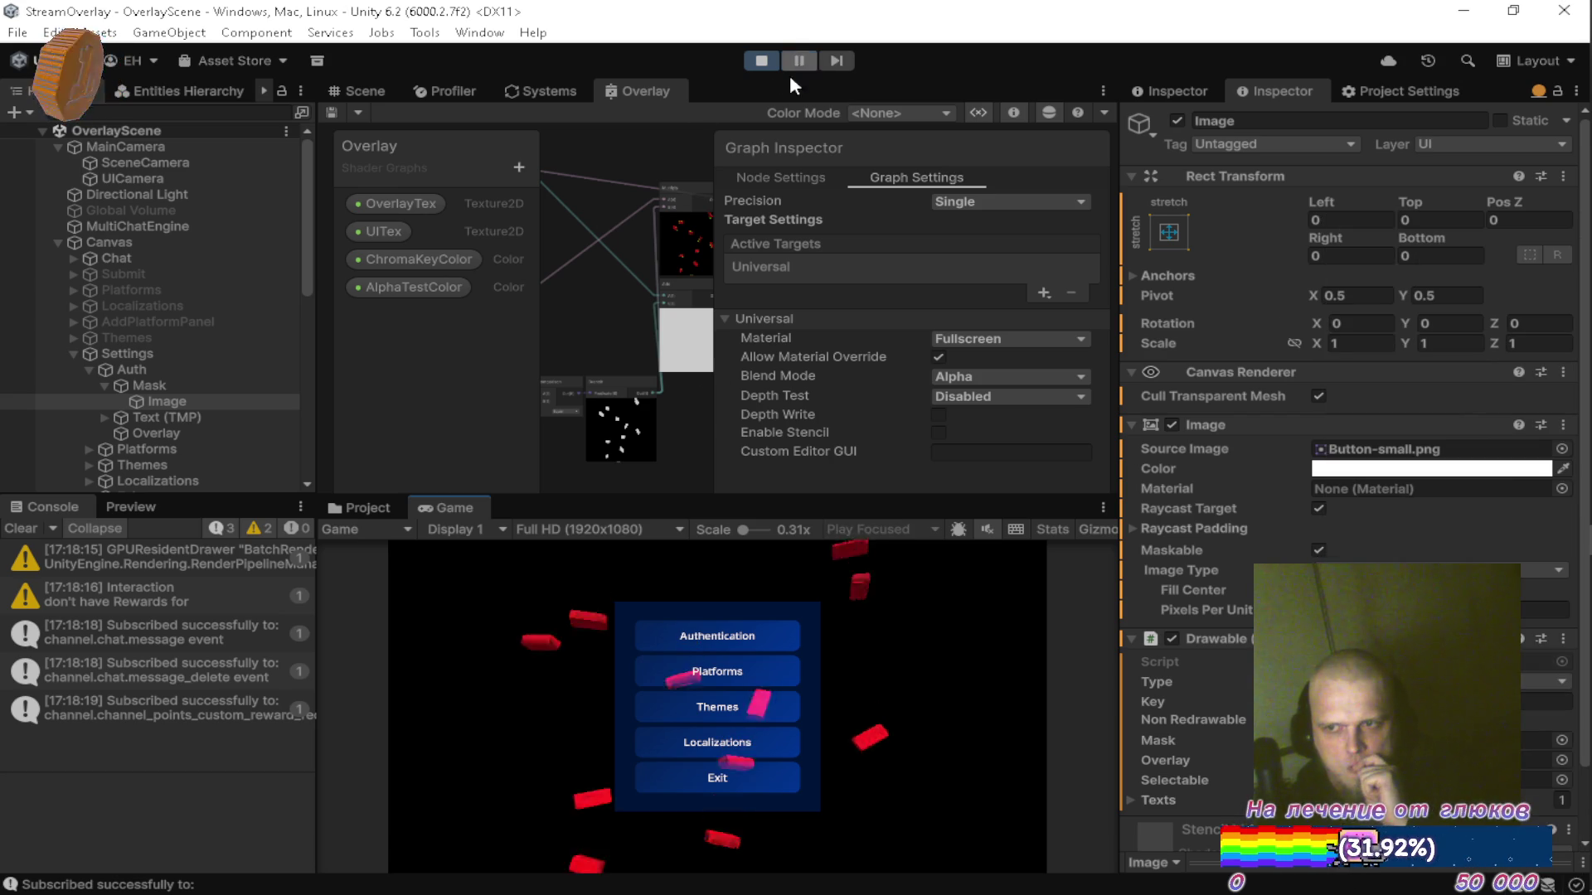
mouse_move(1504, 630)
mouse_down()
mouse_move(1459, 631)
mouse_move(1525, 630)
mouse_up()
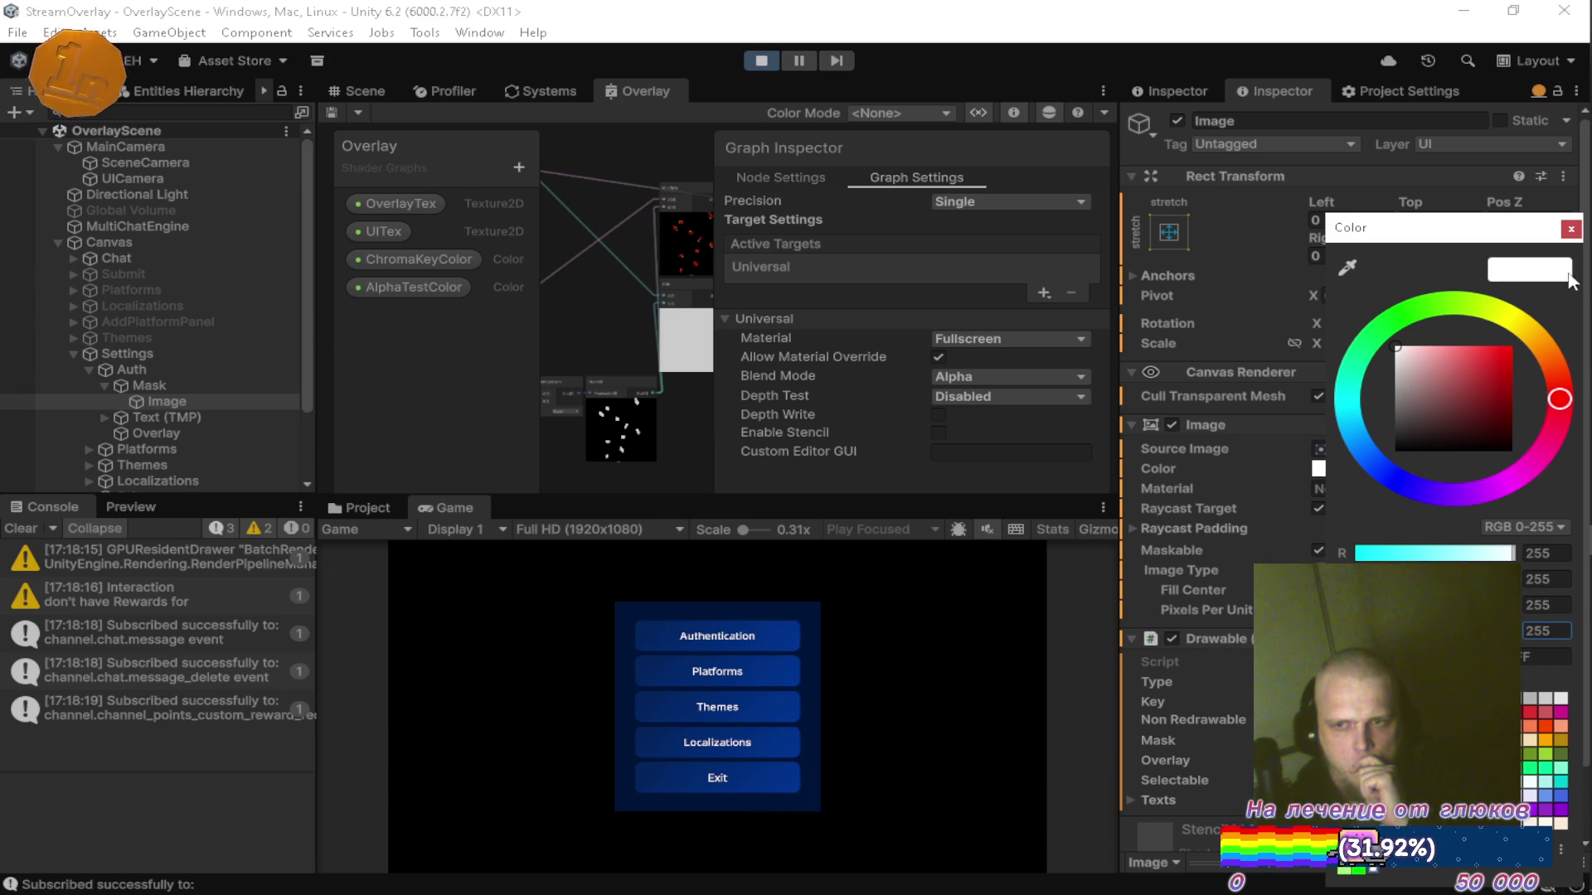
click(1571, 231)
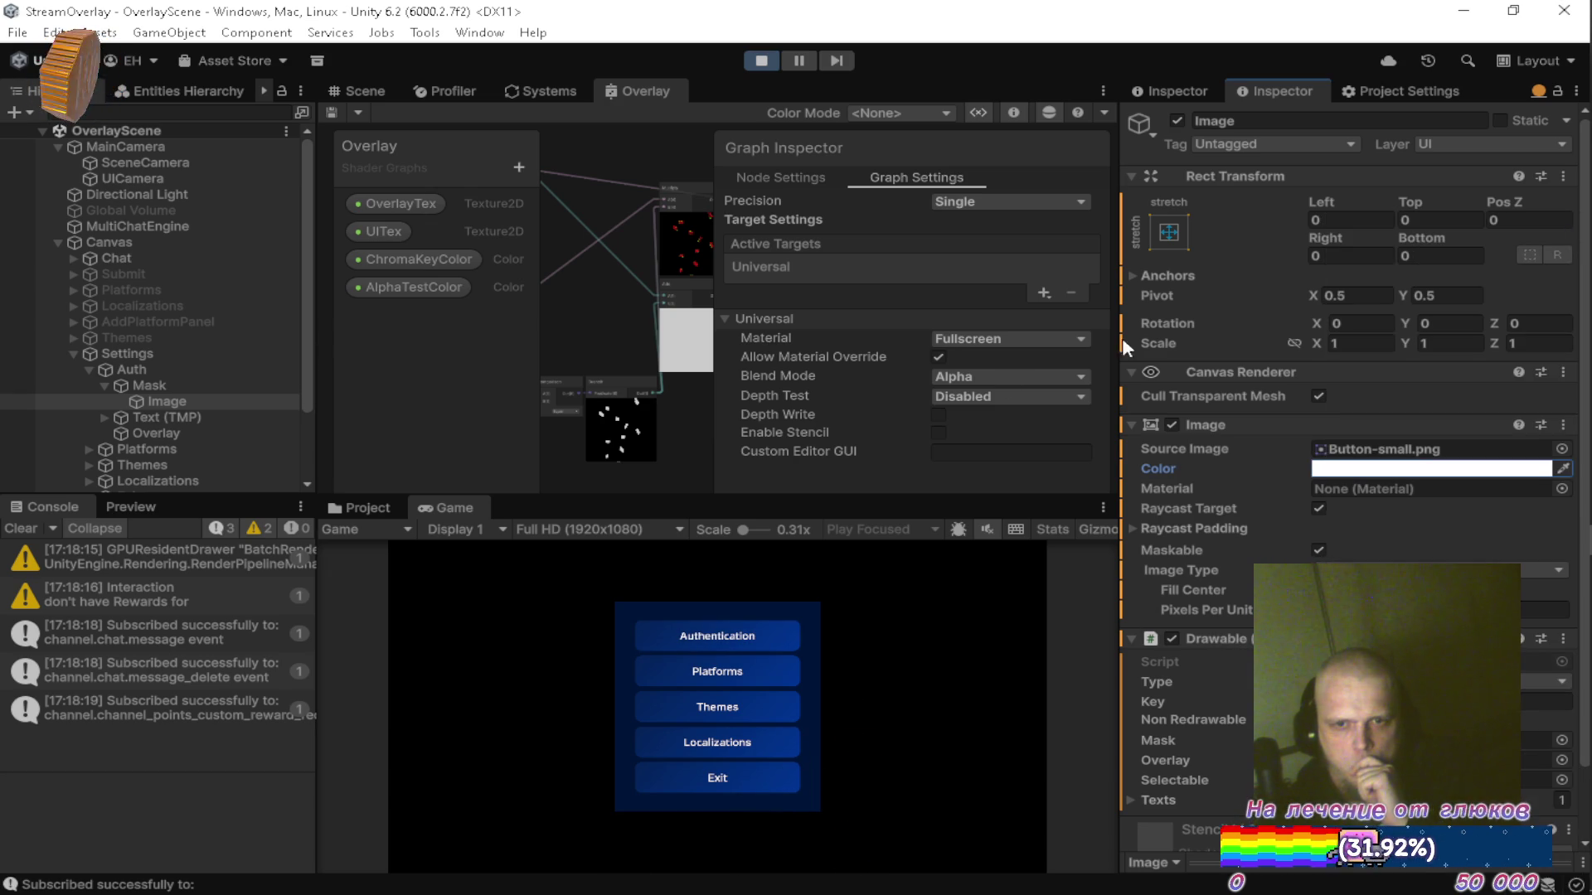
click(464, 507)
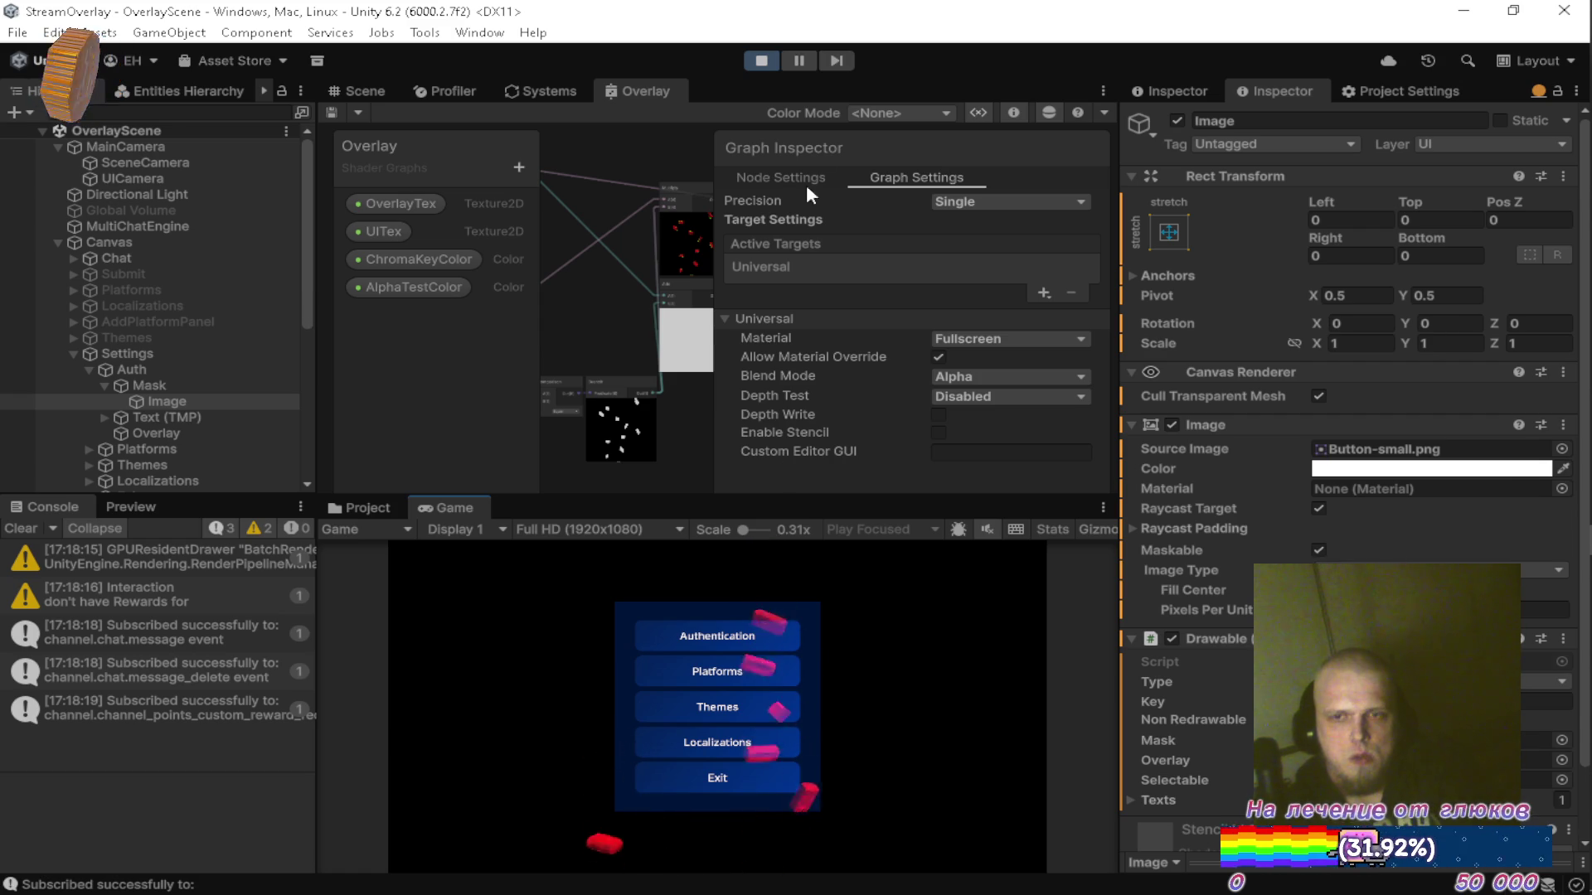
Maximize the Overlay shader graph and nudge the Add node right of Multiply.
double_click(673, 93)
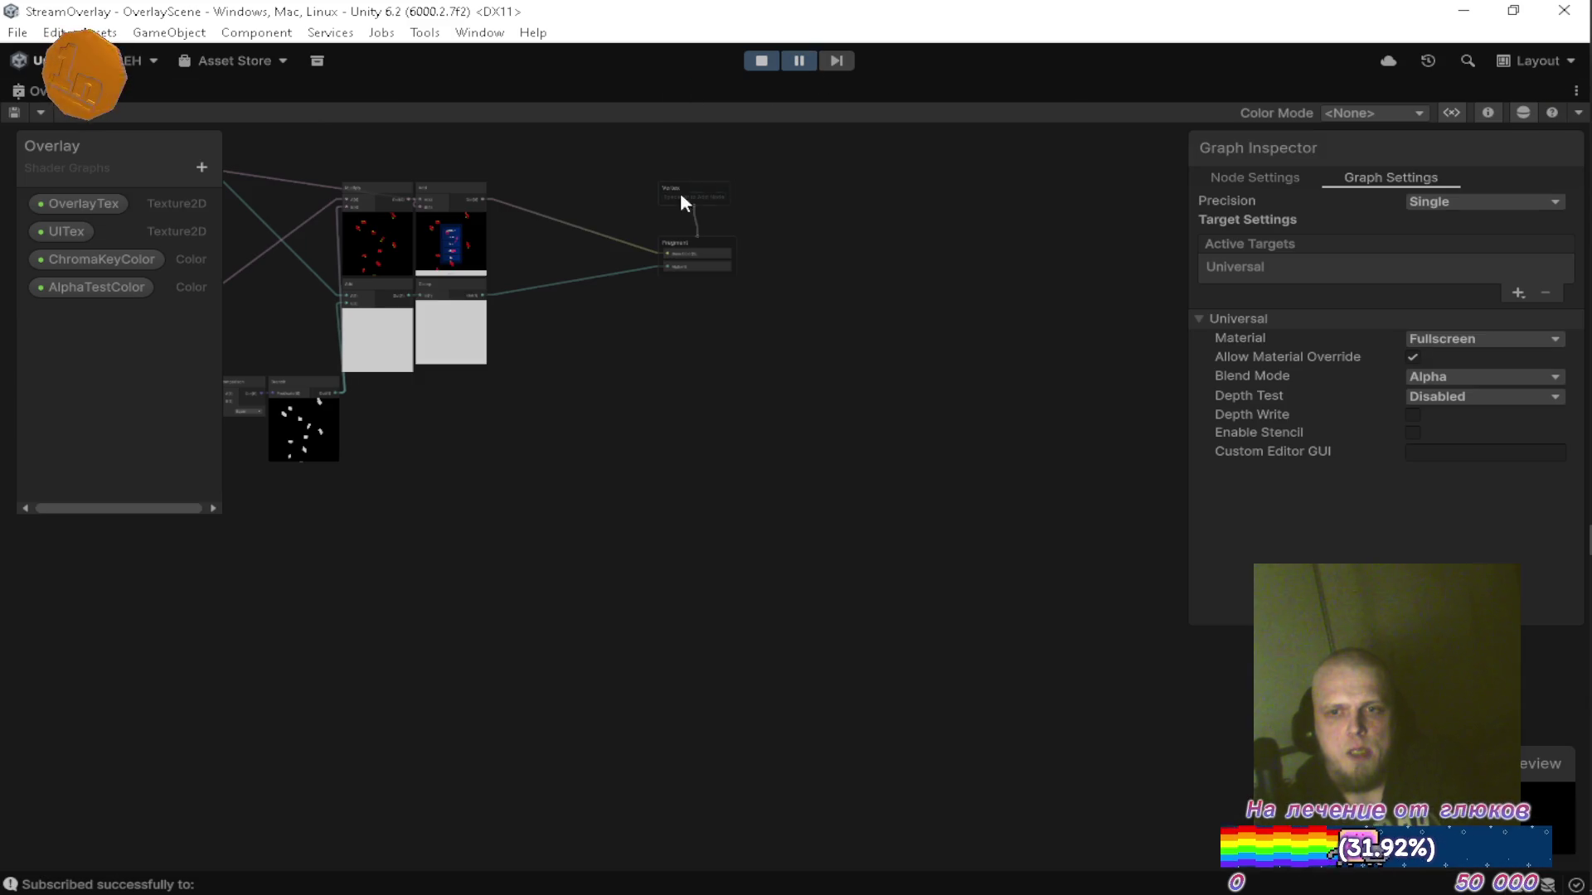
scroll(778, 448, up, 2)
drag(778, 448, 922, 613)
scroll(724, 454, up, 5)
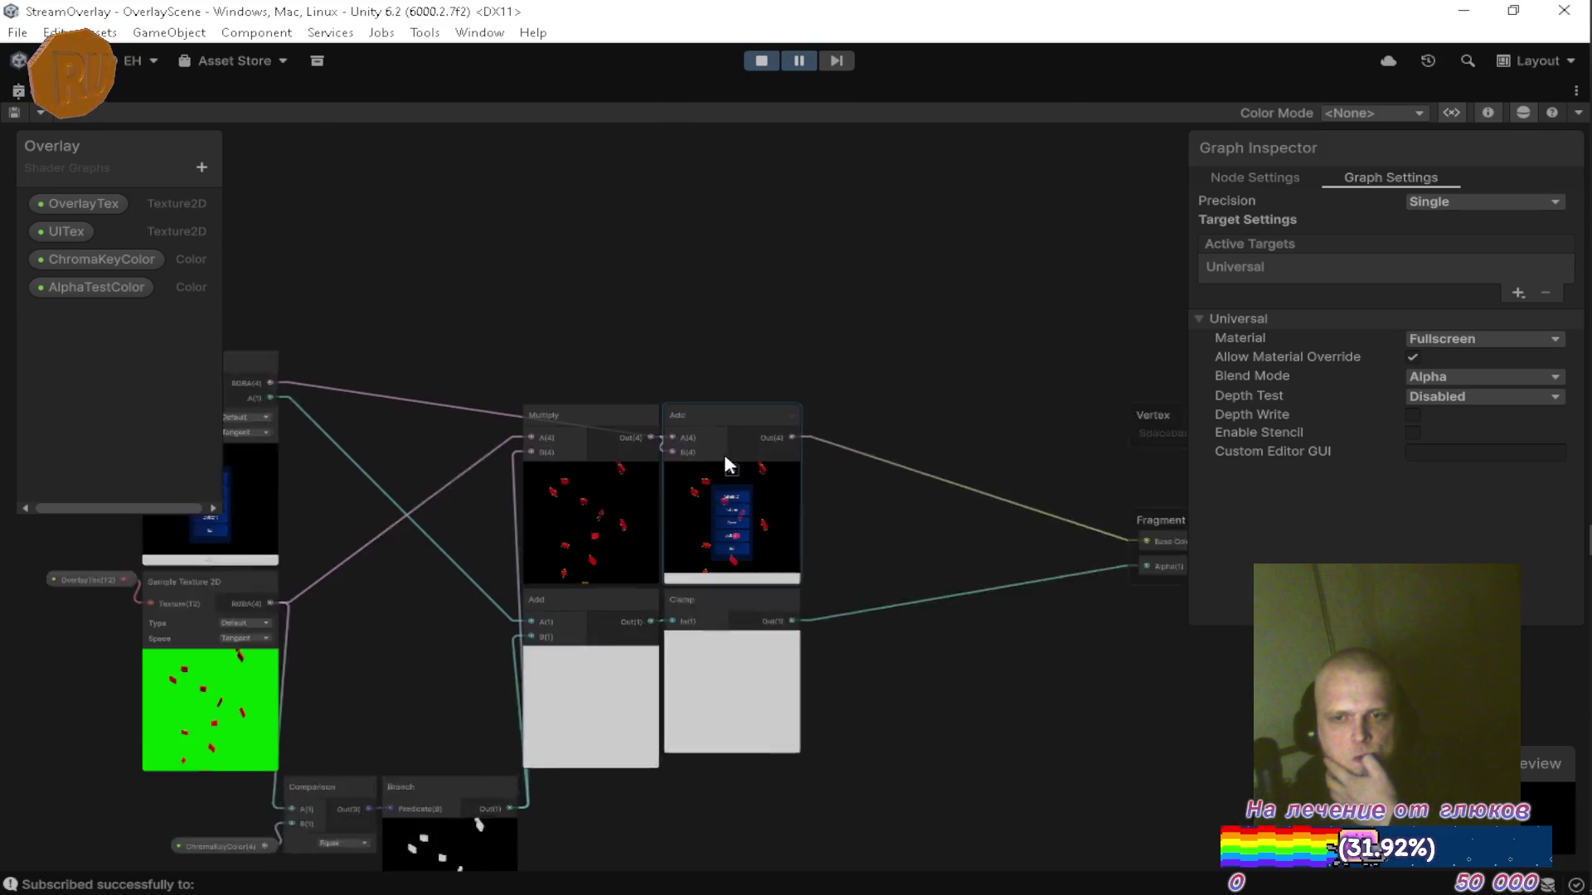
drag(709, 487, 867, 428)
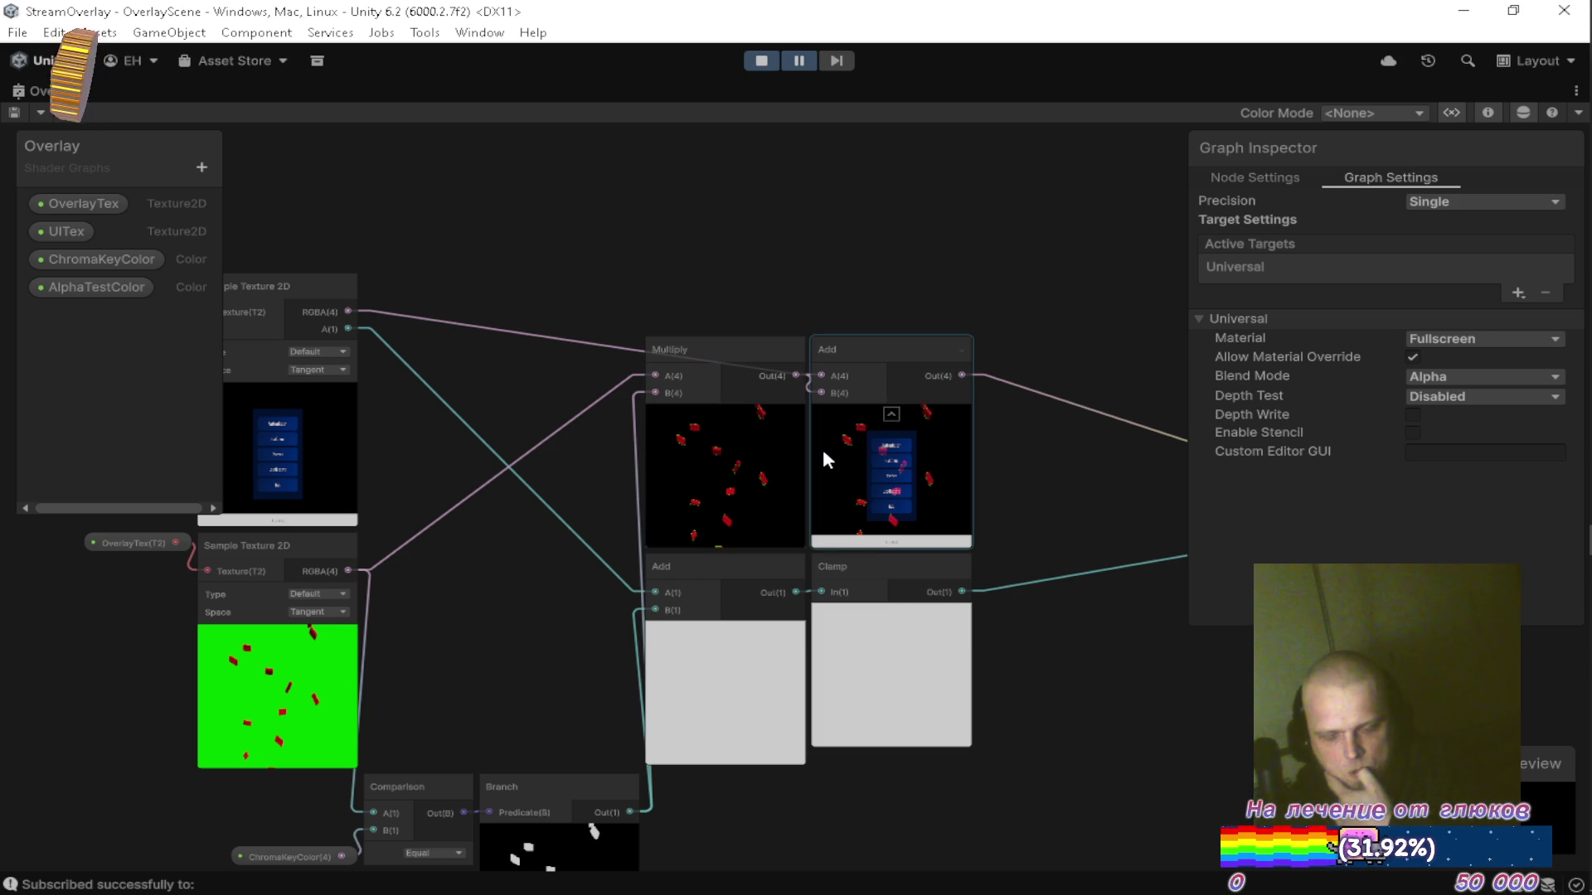
mouse_move(865, 346)
mouse_down()
mouse_move(967, 347)
mouse_move(867, 344)
mouse_up()
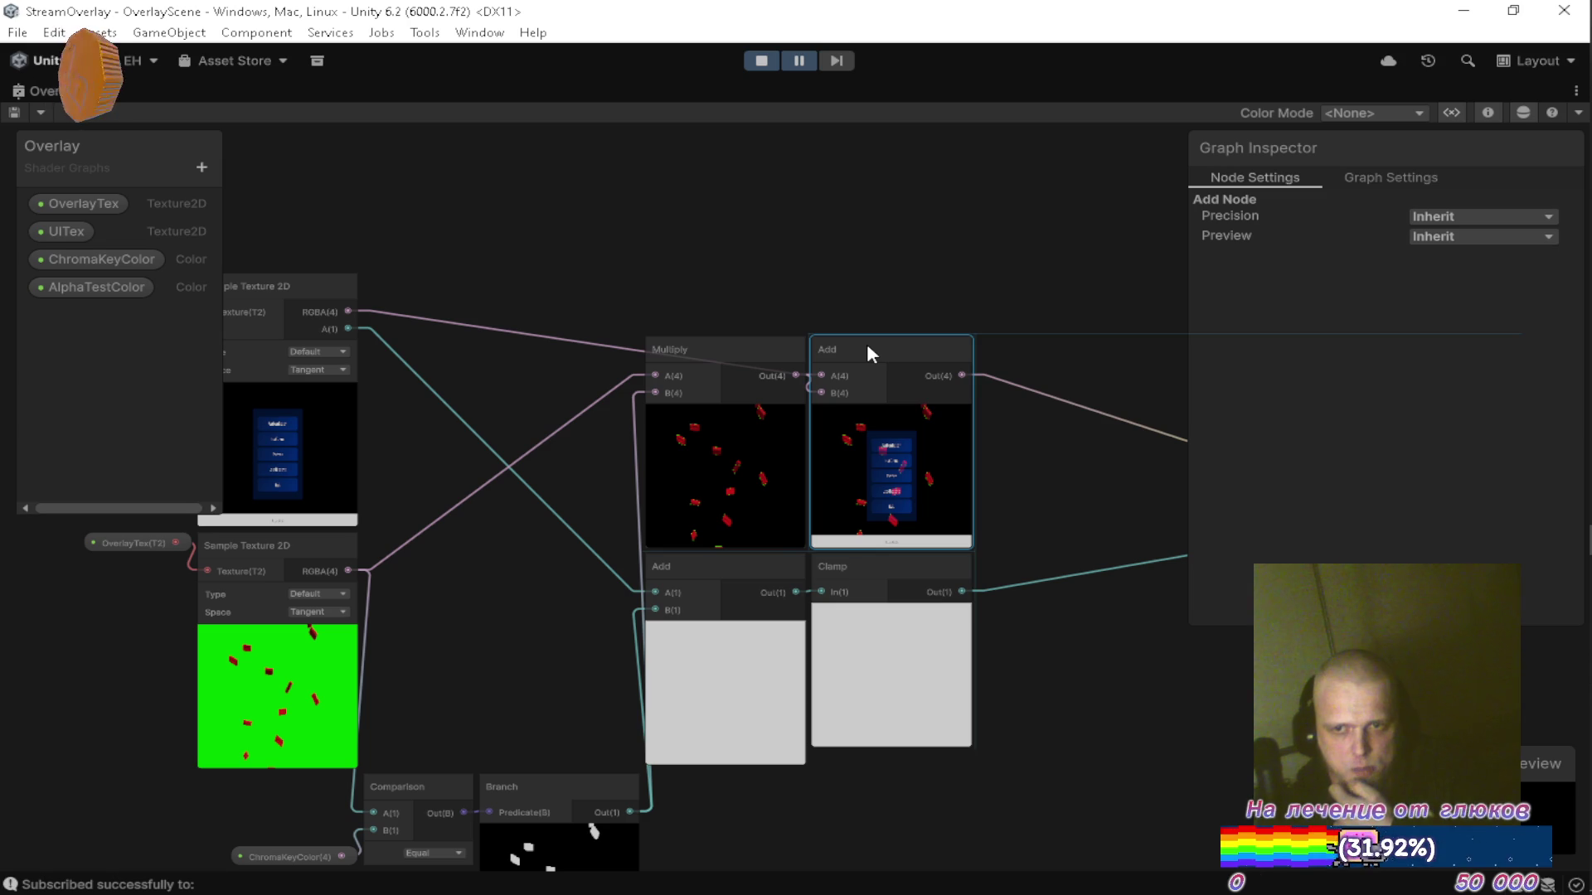
Move the Add node up and away from Multiply, shifting the graph view right.
scroll(893, 248, up, 1)
scroll(893, 448, up, 3)
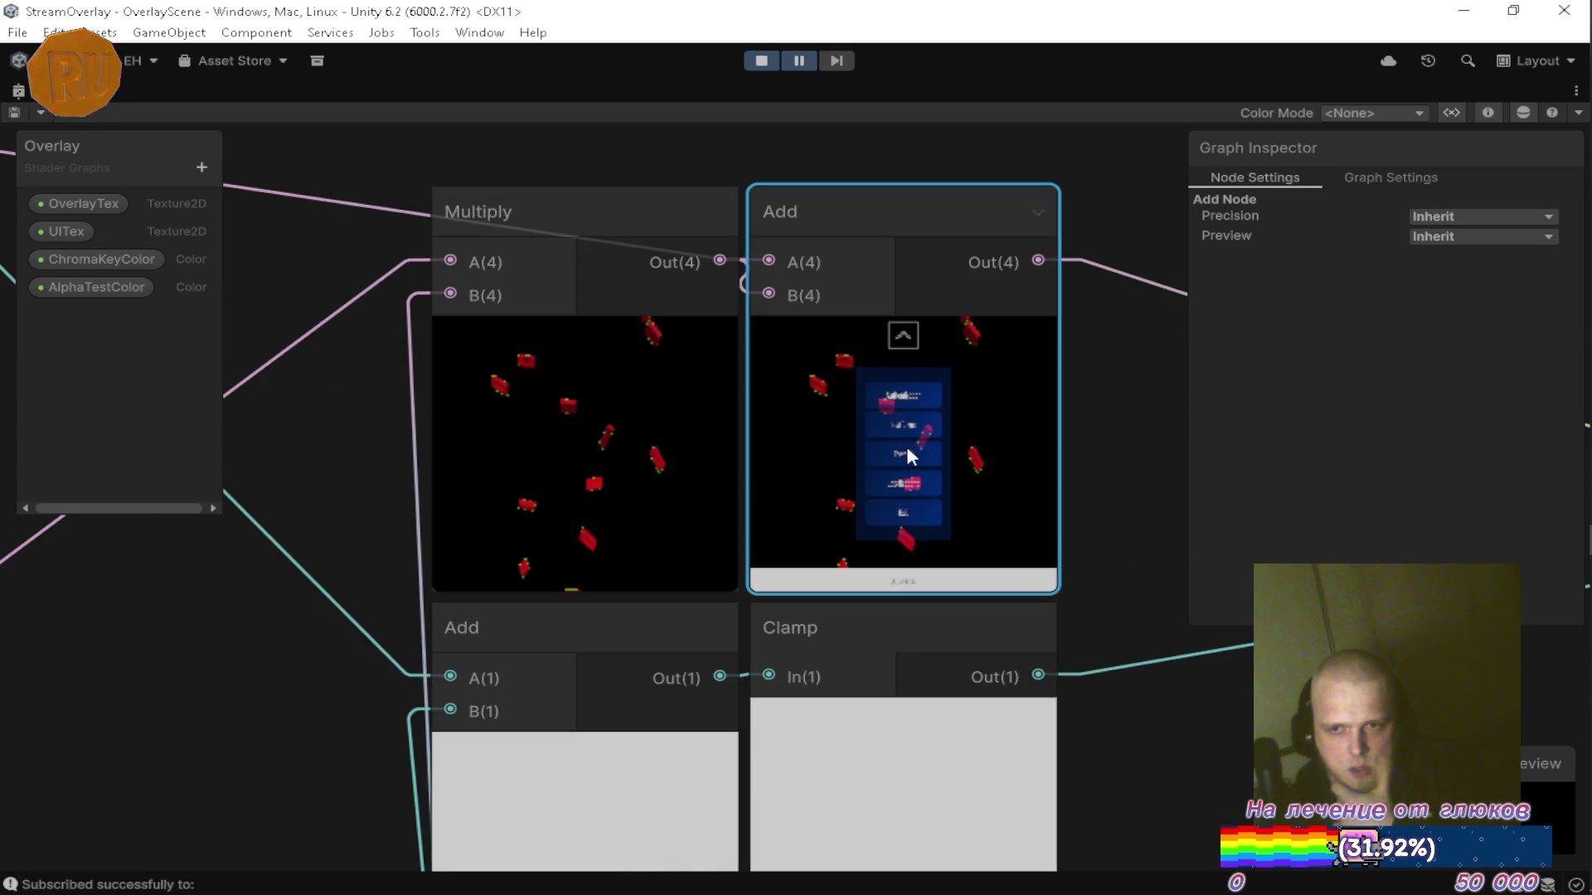
scroll(947, 409, up, 4)
scroll(832, 464, down, 6)
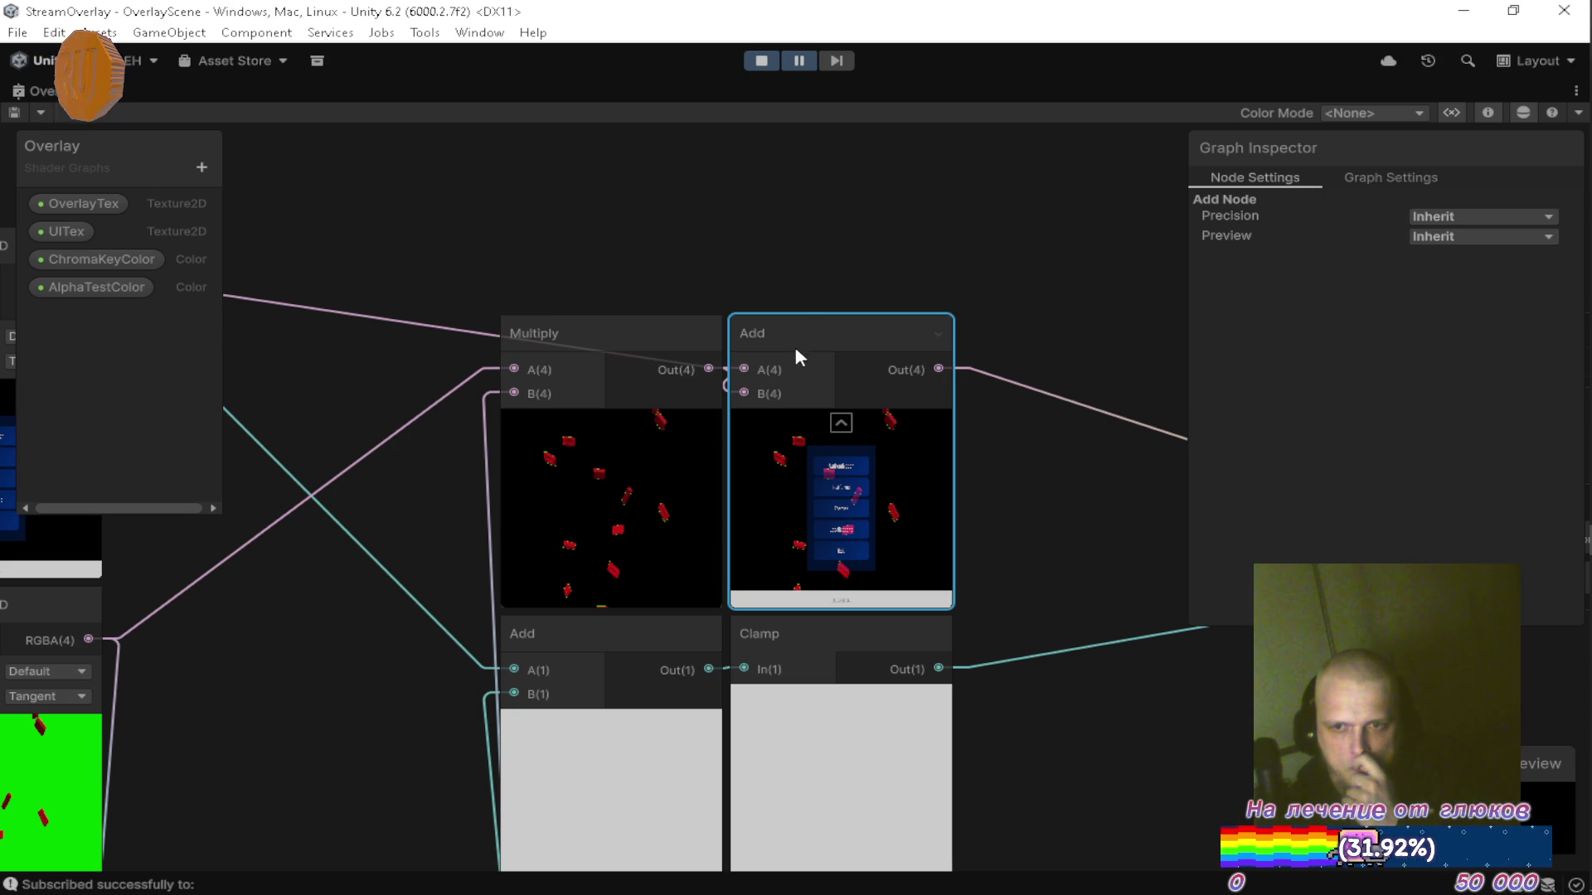
scroll(896, 342, down, 5)
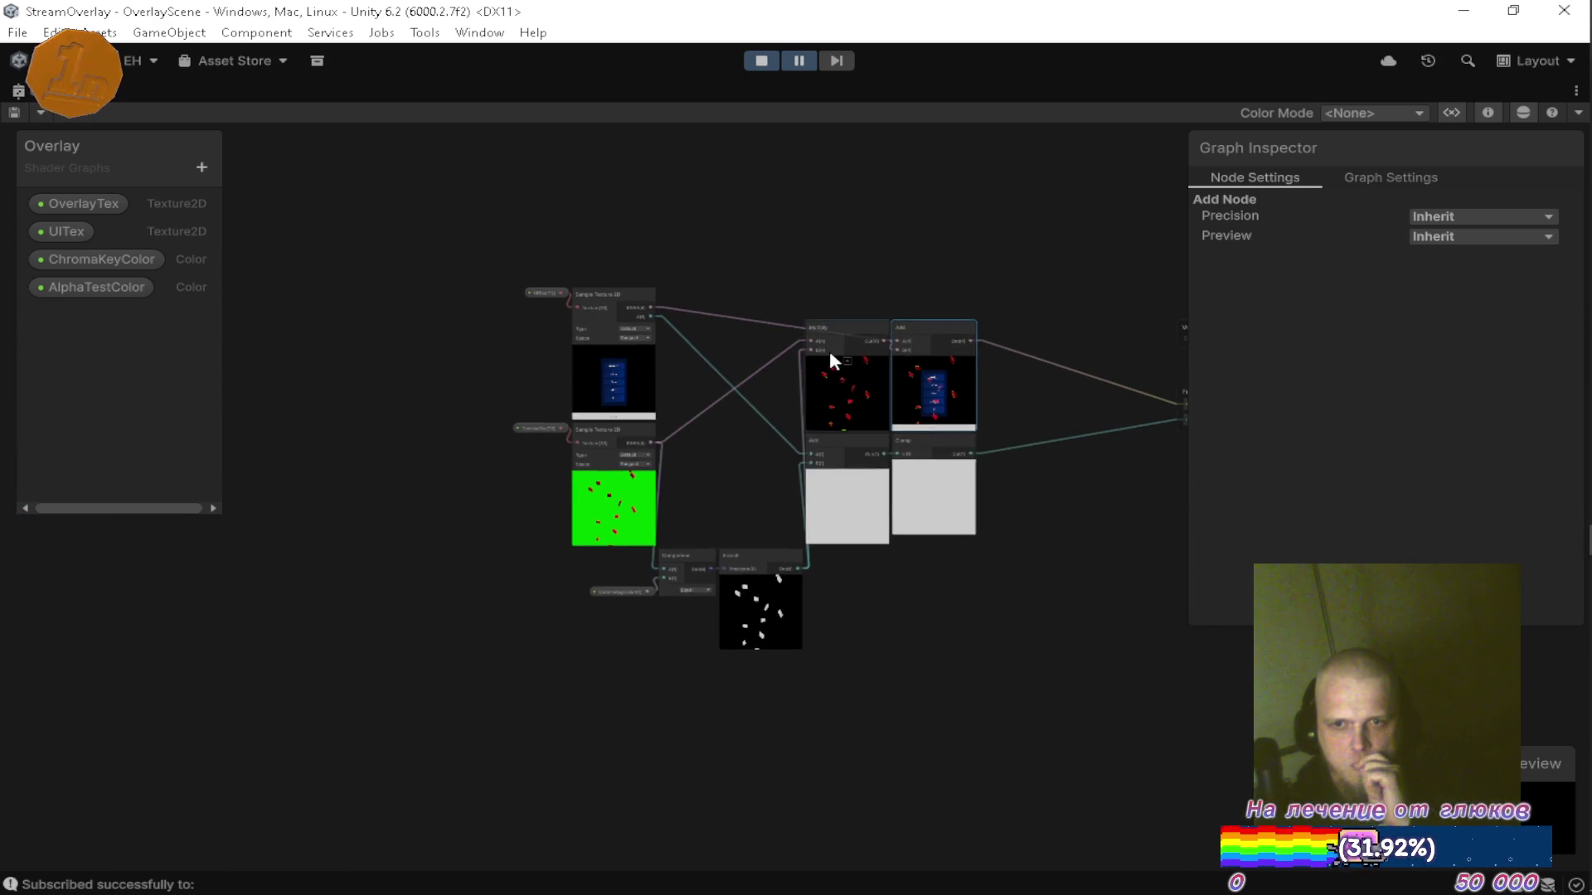
scroll(849, 351, up, 5)
drag(872, 354, 752, 383)
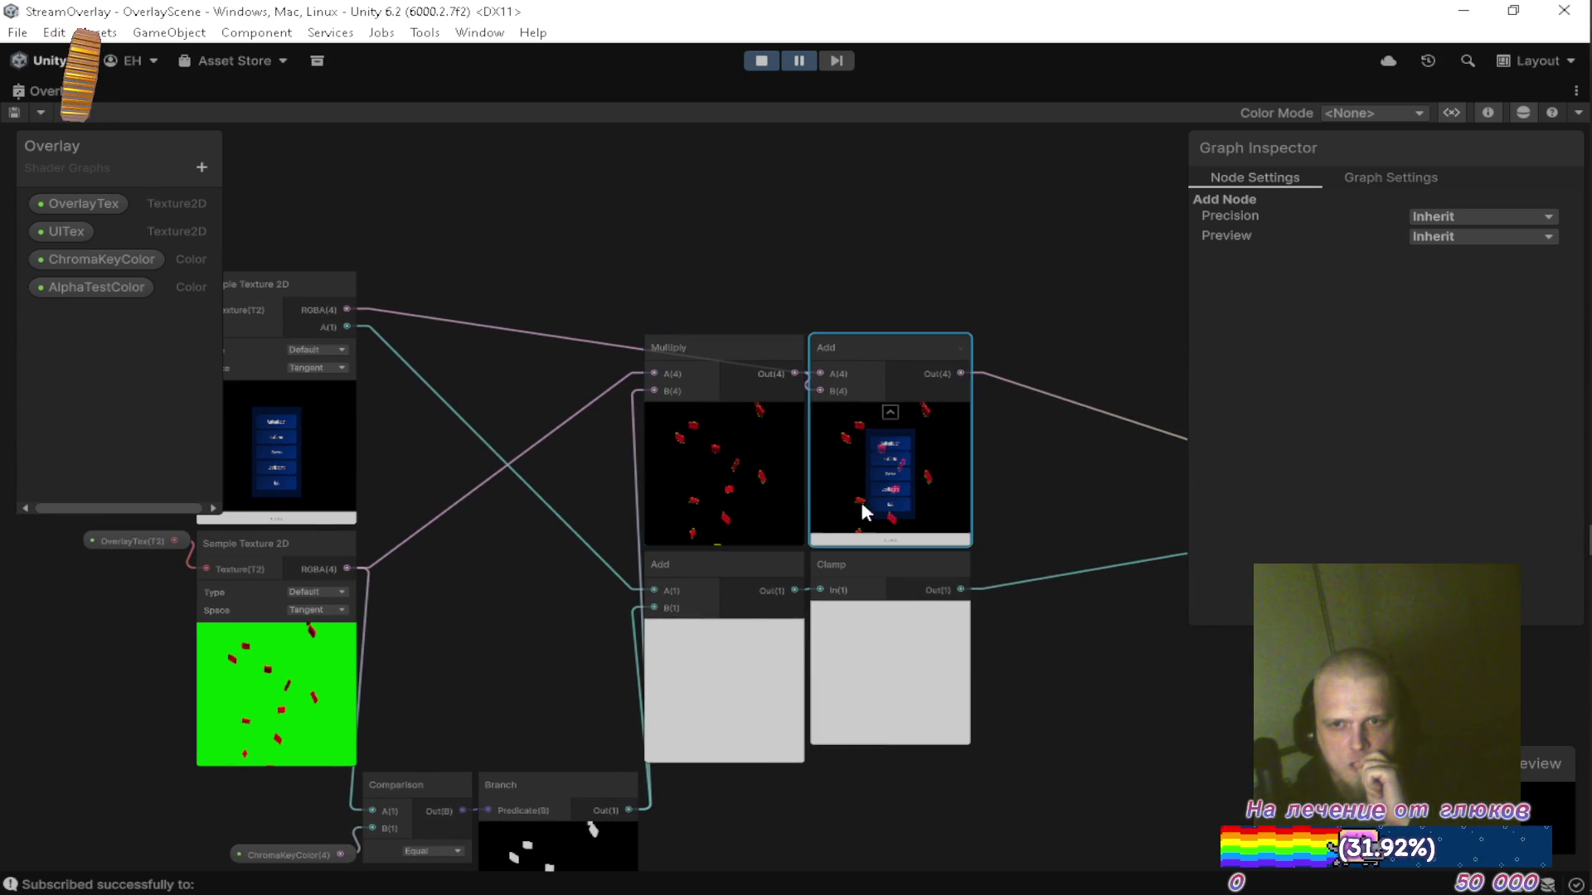
mouse_move(856, 376)
mouse_down()
mouse_move(774, 440)
mouse_move(974, 390)
mouse_up()
drag(625, 383, 761, 472)
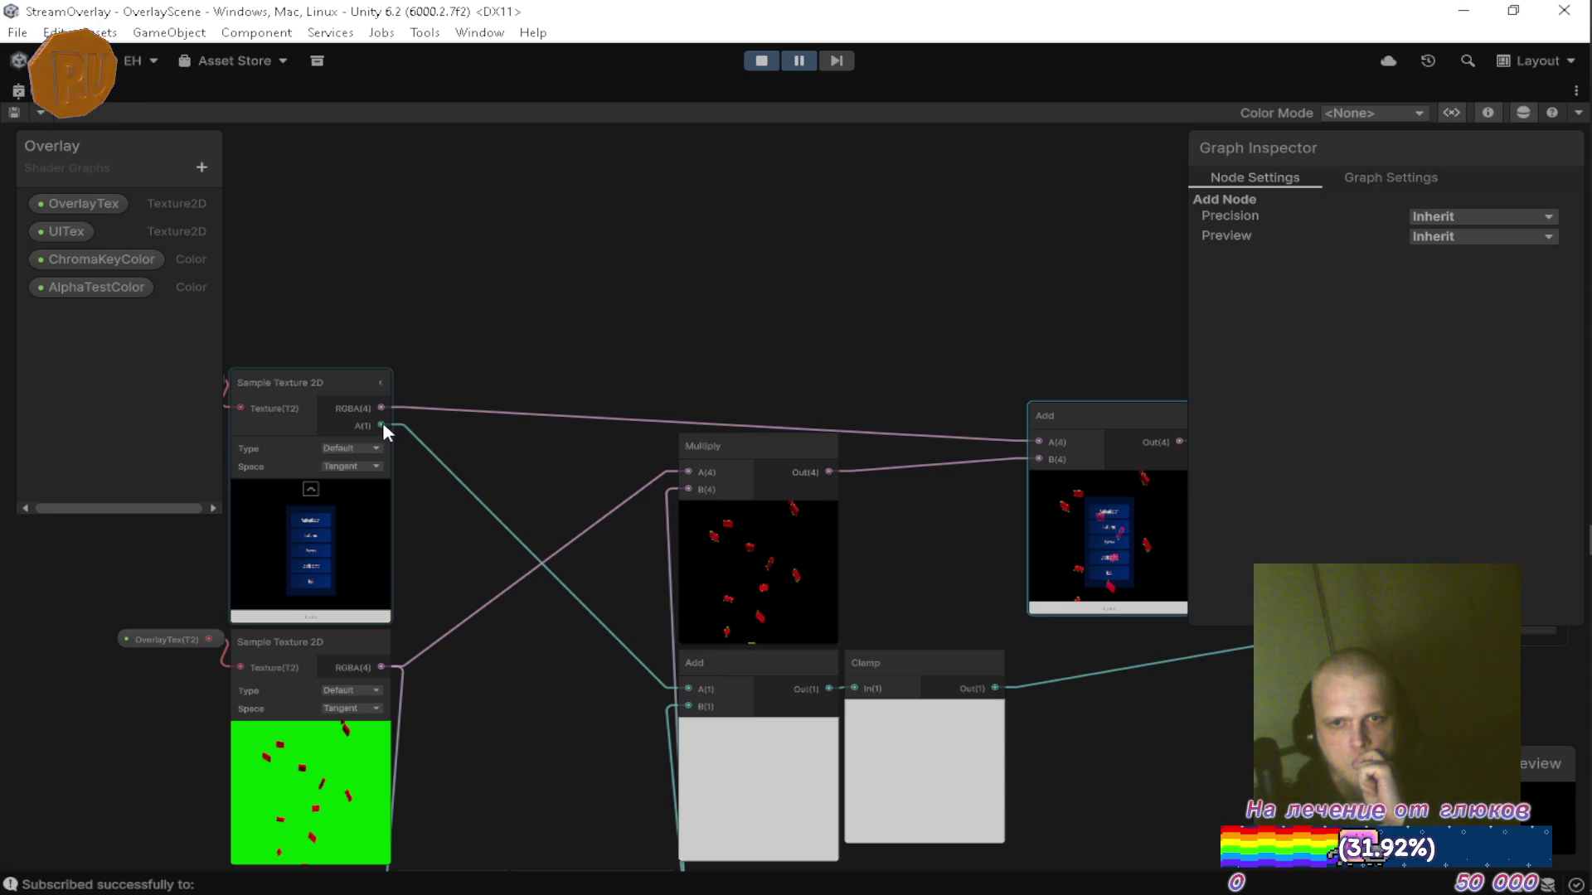
drag(382, 425, 710, 259)
Create a One Minus node on the UI alpha output and place it above Multiply.
text(o)
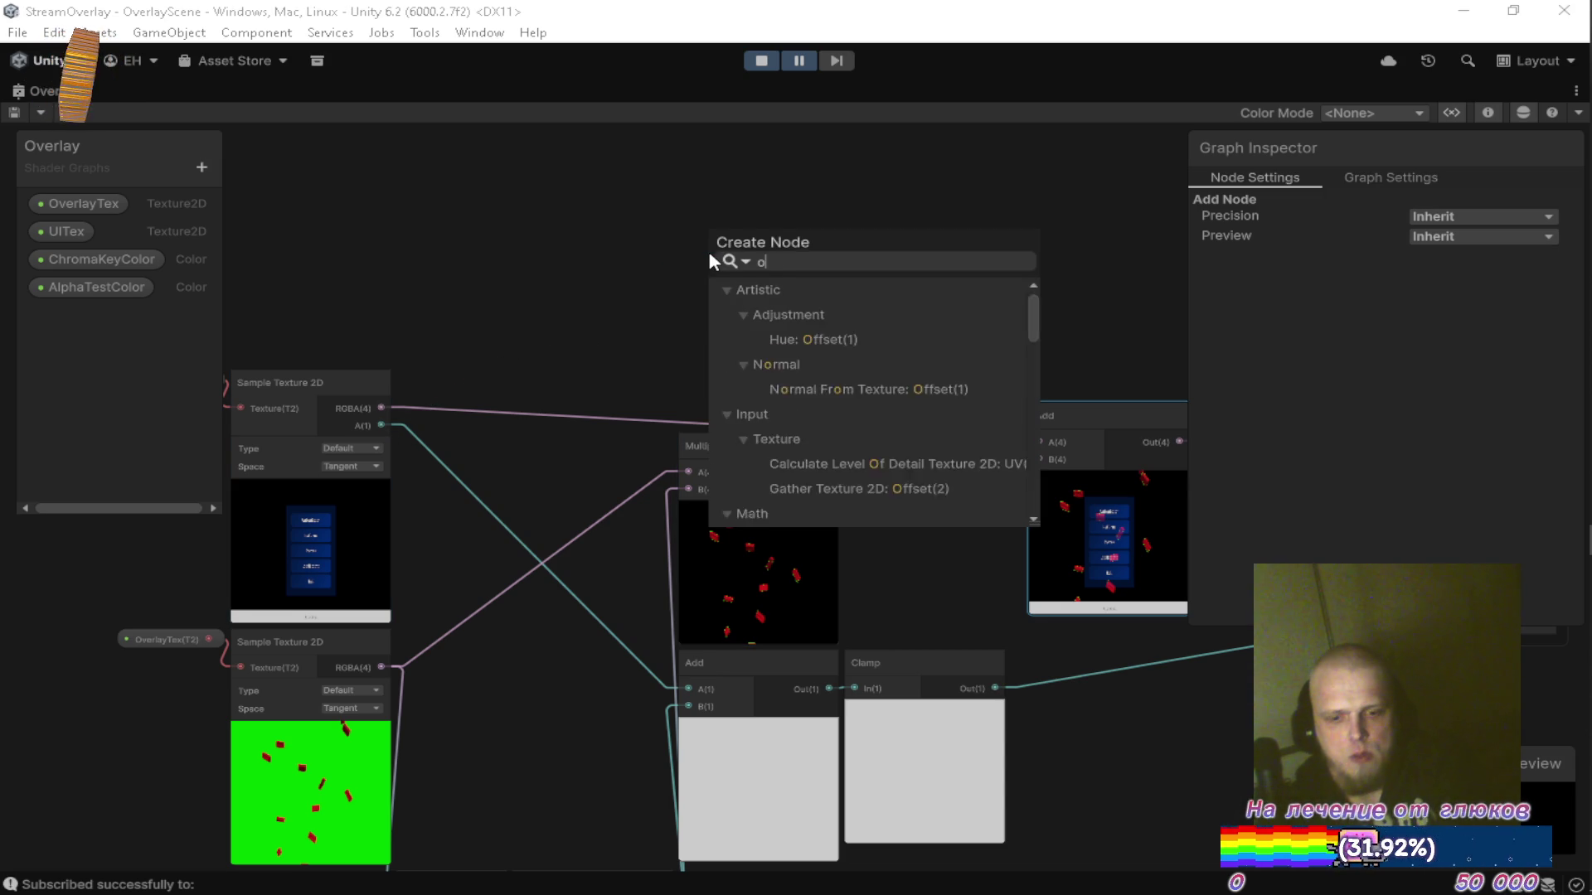
text(nem)
key(Return)
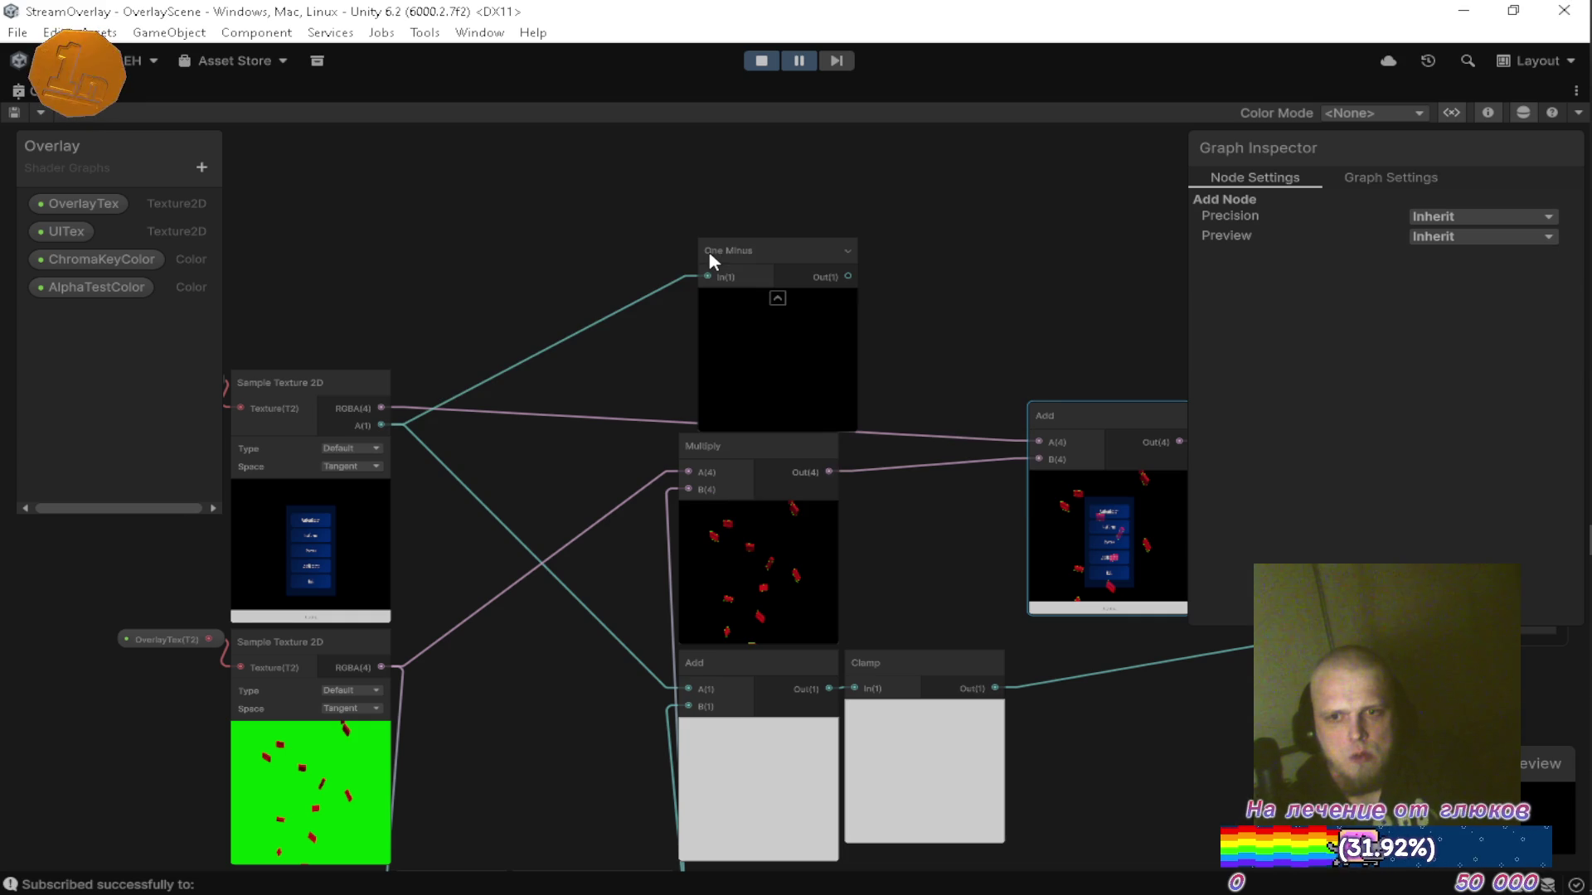
mouse_move(760, 256)
mouse_down()
mouse_move(743, 242)
mouse_move(959, 423)
mouse_up()
Add a Multiply combining One Minus with the red overlay result, then restore the layout.
text(mul)
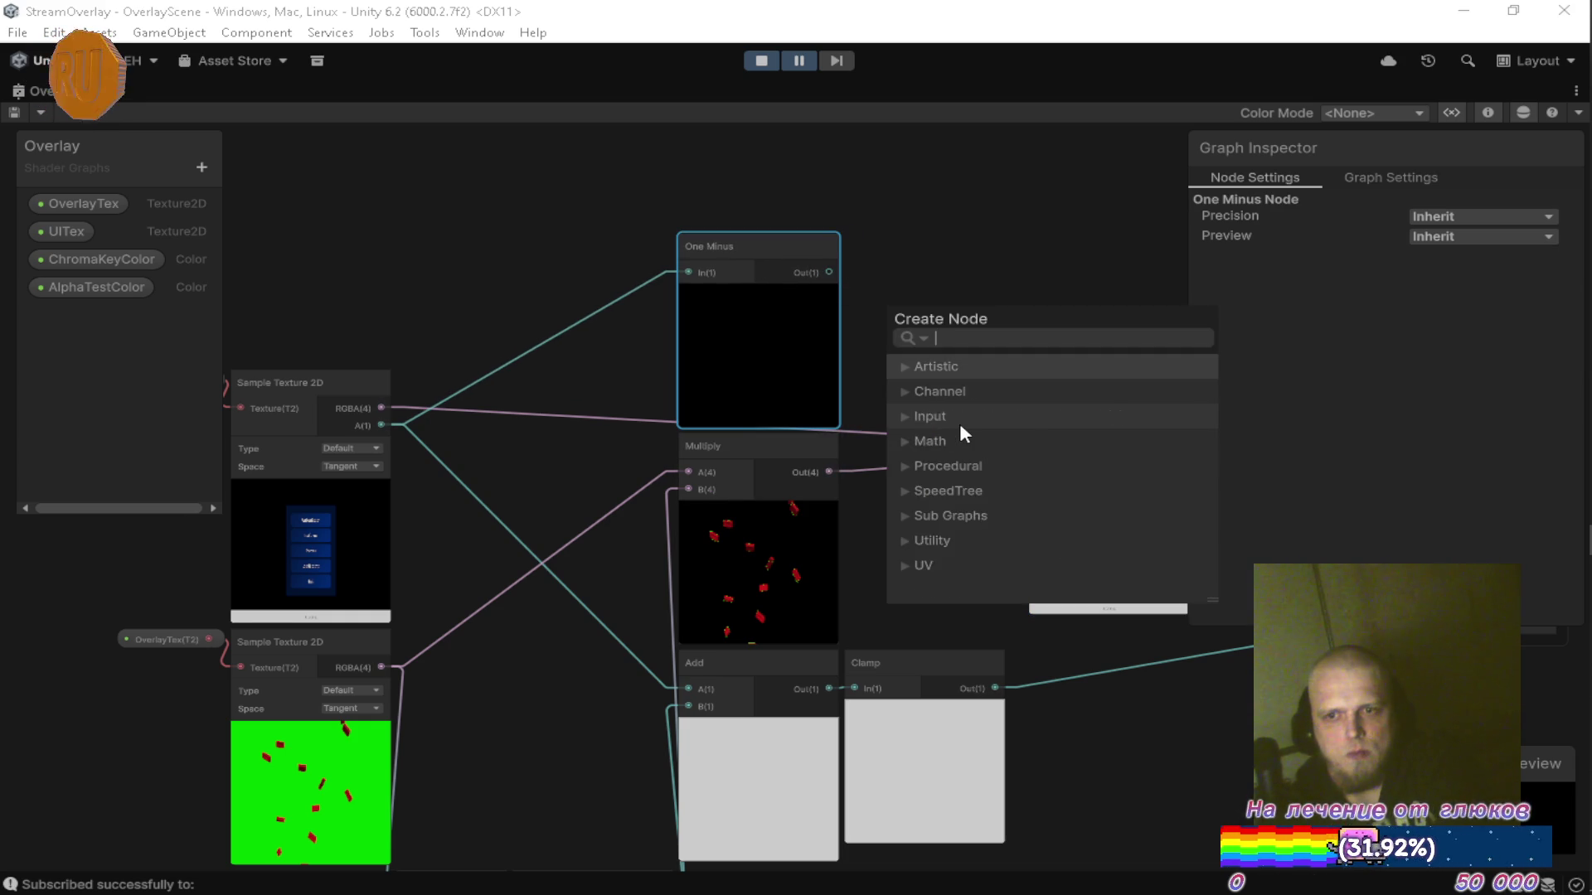
key(Return)
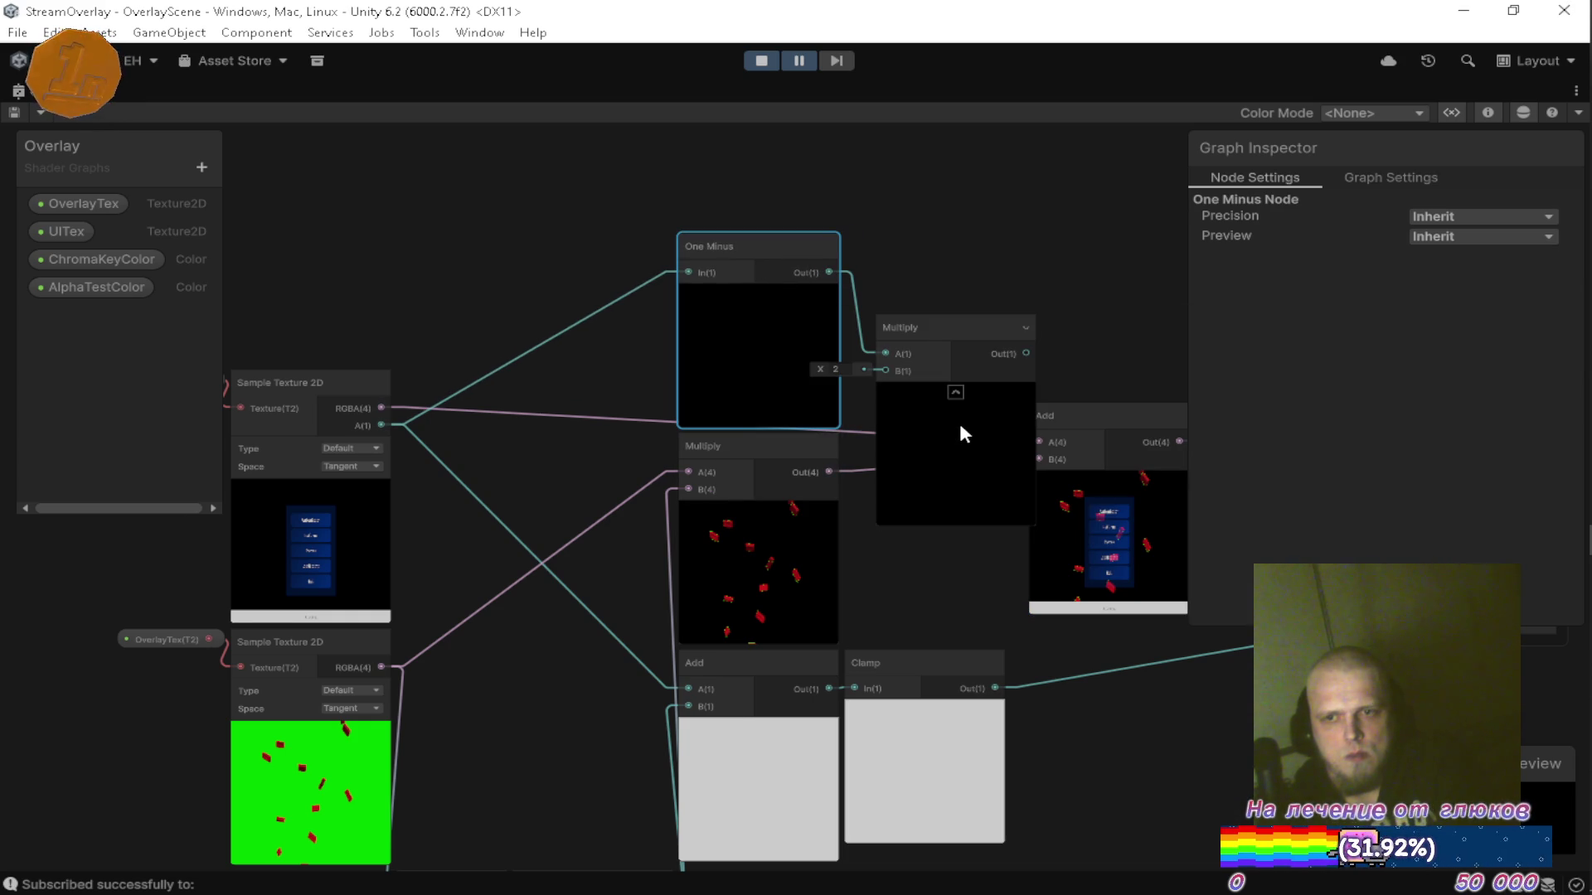
drag(829, 471, 885, 370)
mouse_move(962, 325)
mouse_down()
mouse_move(929, 244)
mouse_move(1026, 356)
mouse_move(1041, 458)
mouse_move(839, 447)
mouse_up()
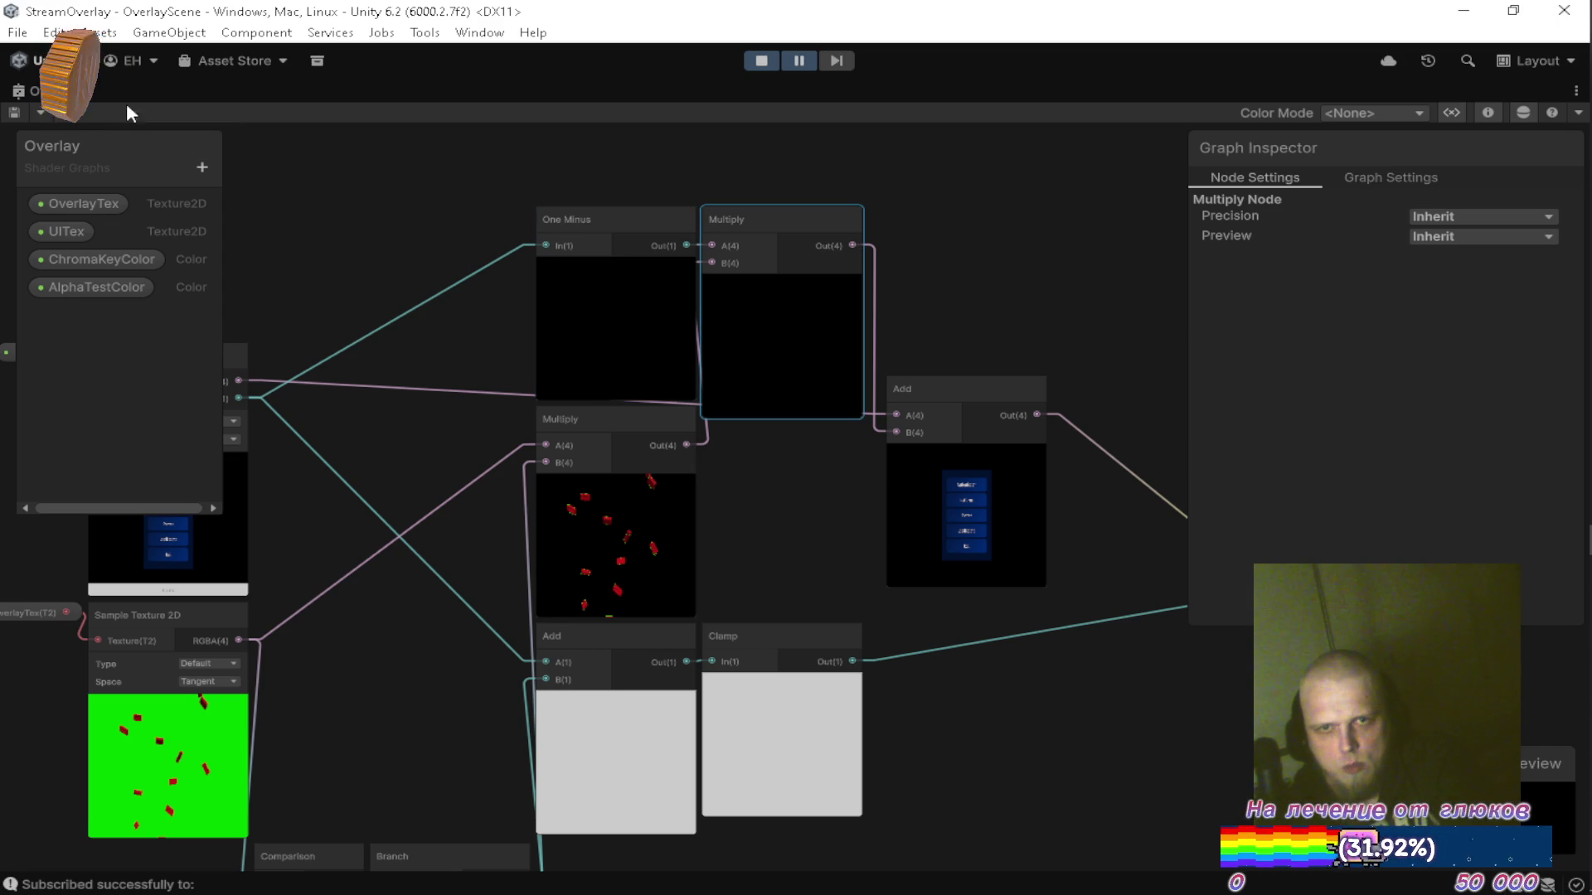
double_click(50, 91)
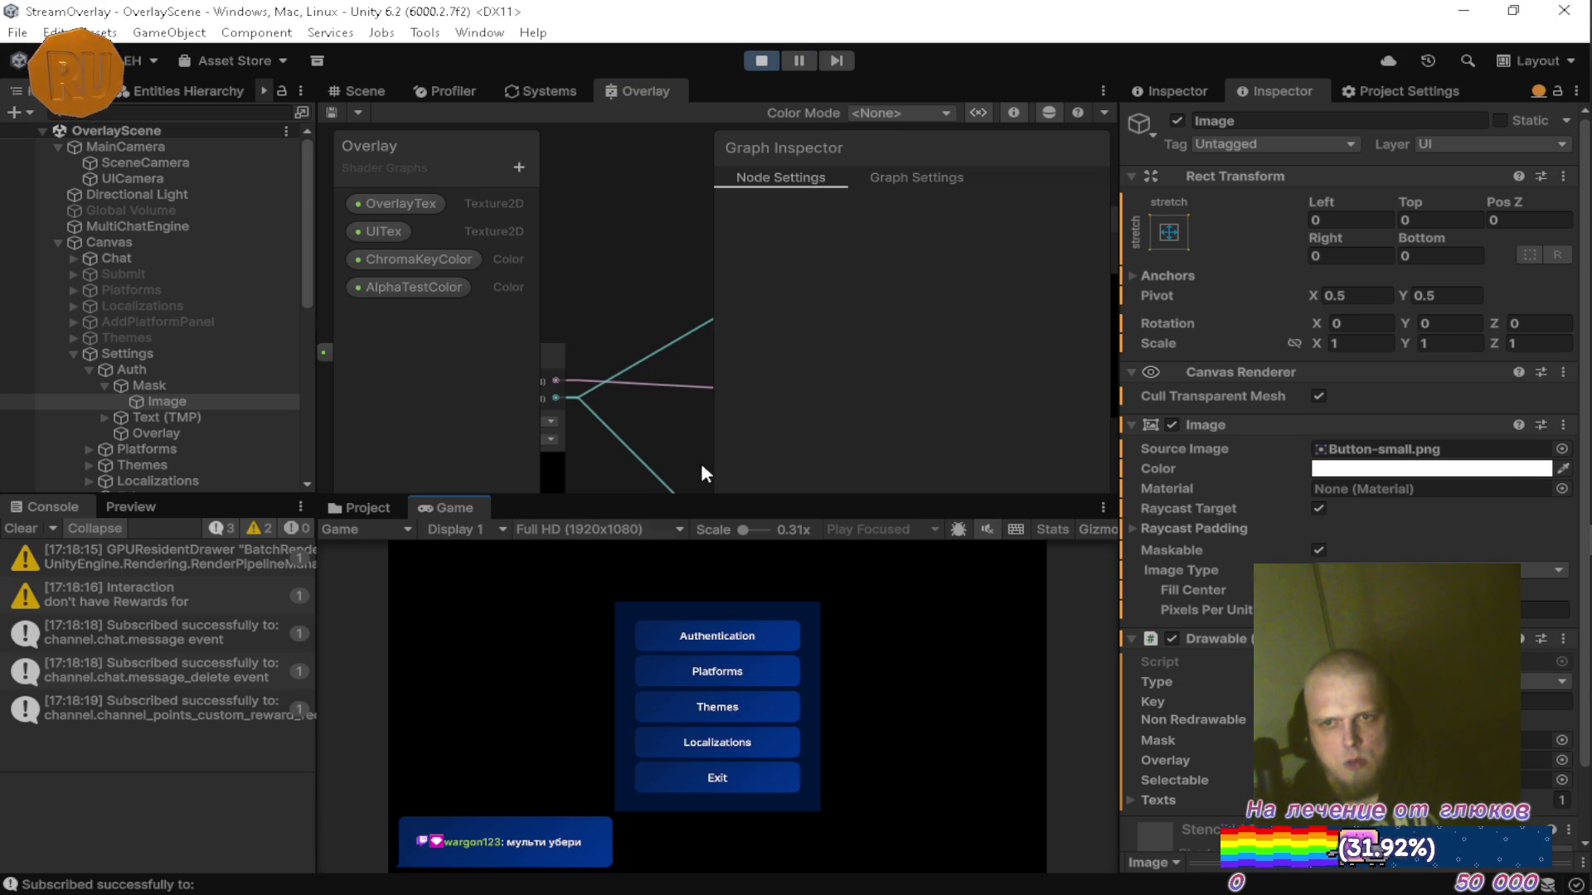
Pause the game, re-maximize the Overlay graph, and select the One Minus node.
click(800, 62)
double_click(650, 88)
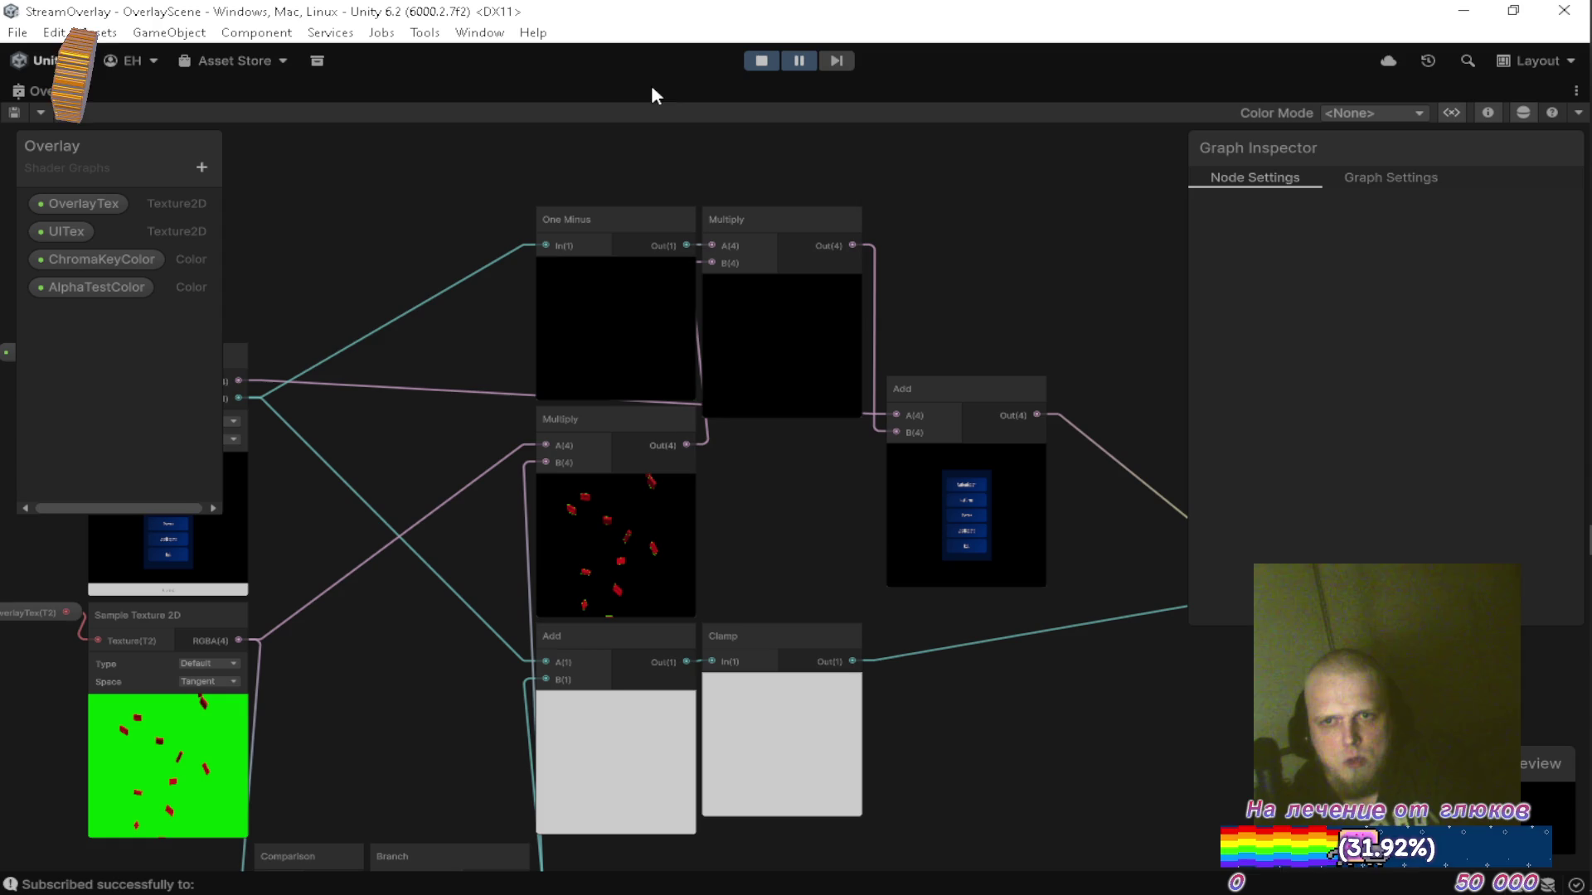
click(739, 307)
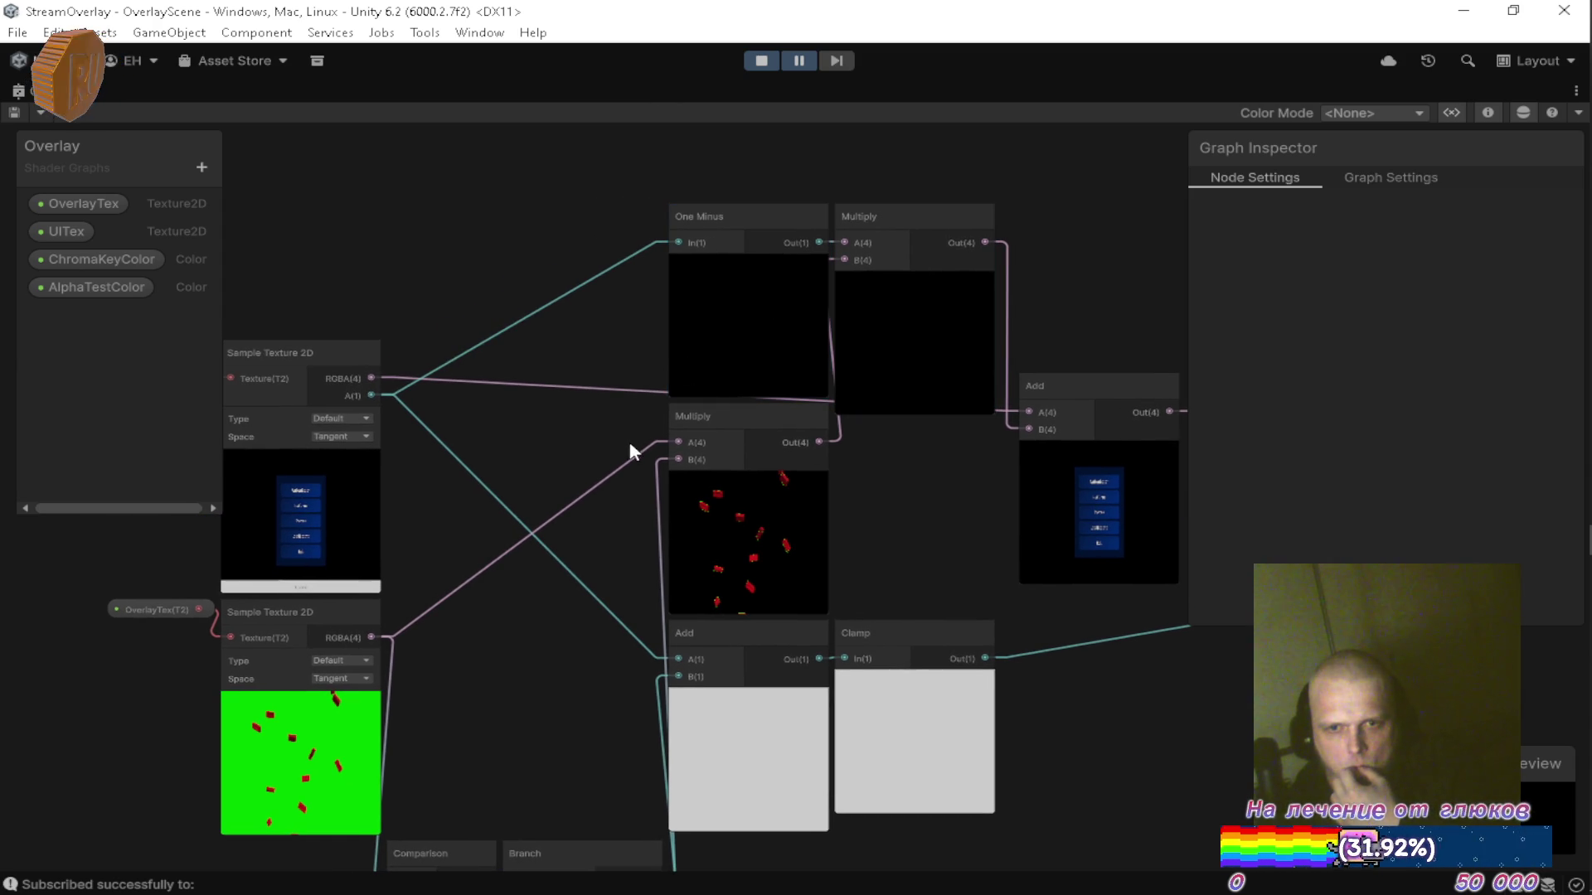
click(646, 526)
drag(645, 520, 595, 529)
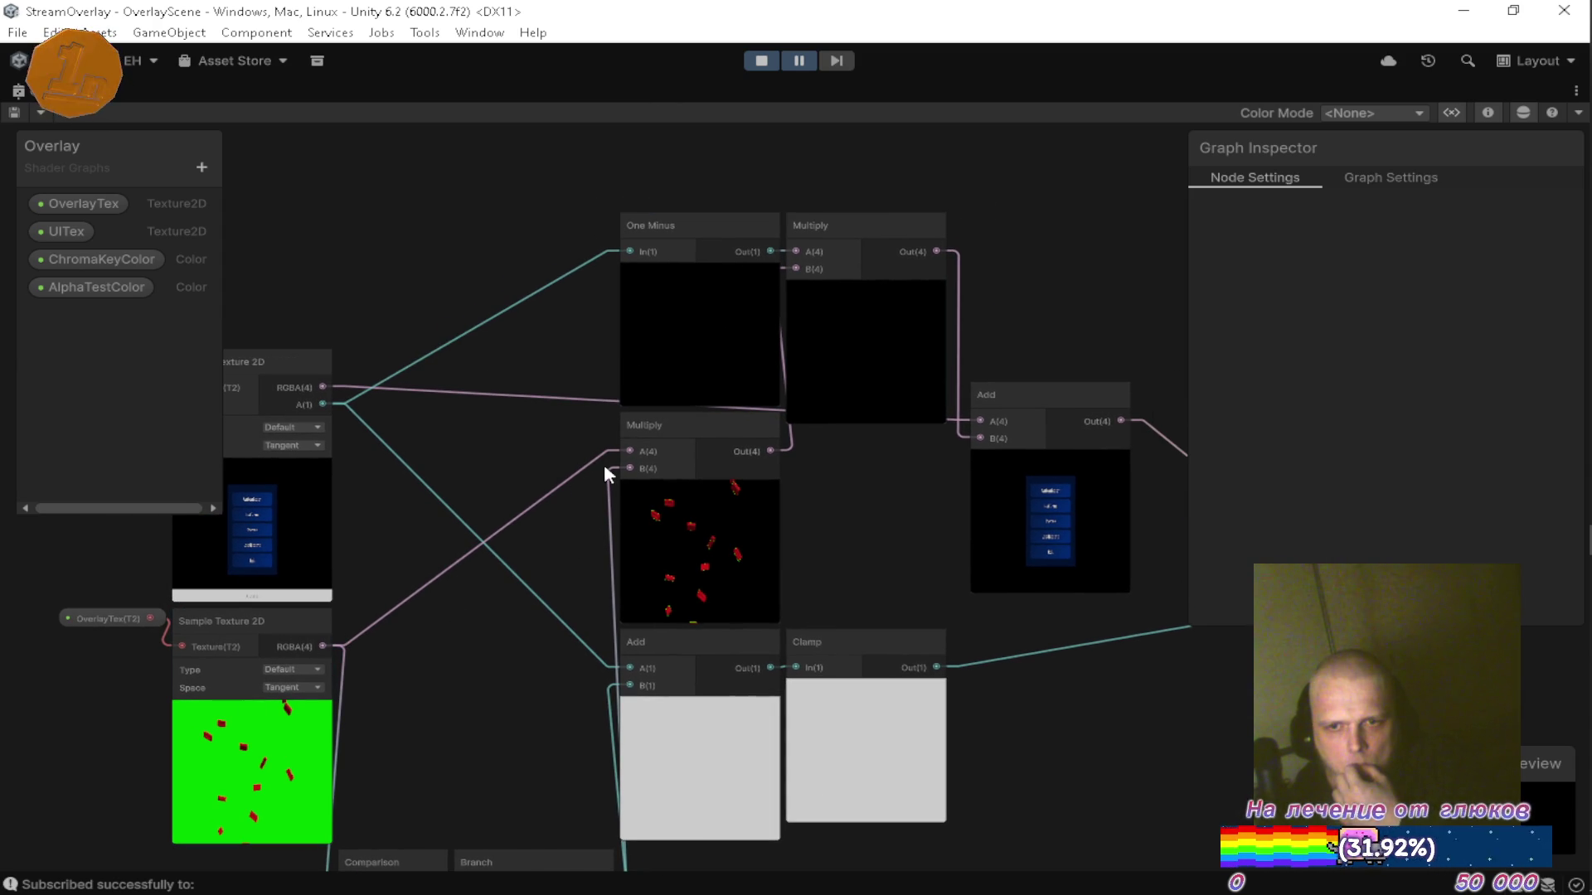
mouse_move(832, 520)
mouse_down()
mouse_move(837, 364)
mouse_move(871, 419)
mouse_move(802, 507)
mouse_move(765, 519)
mouse_move(826, 548)
mouse_up()
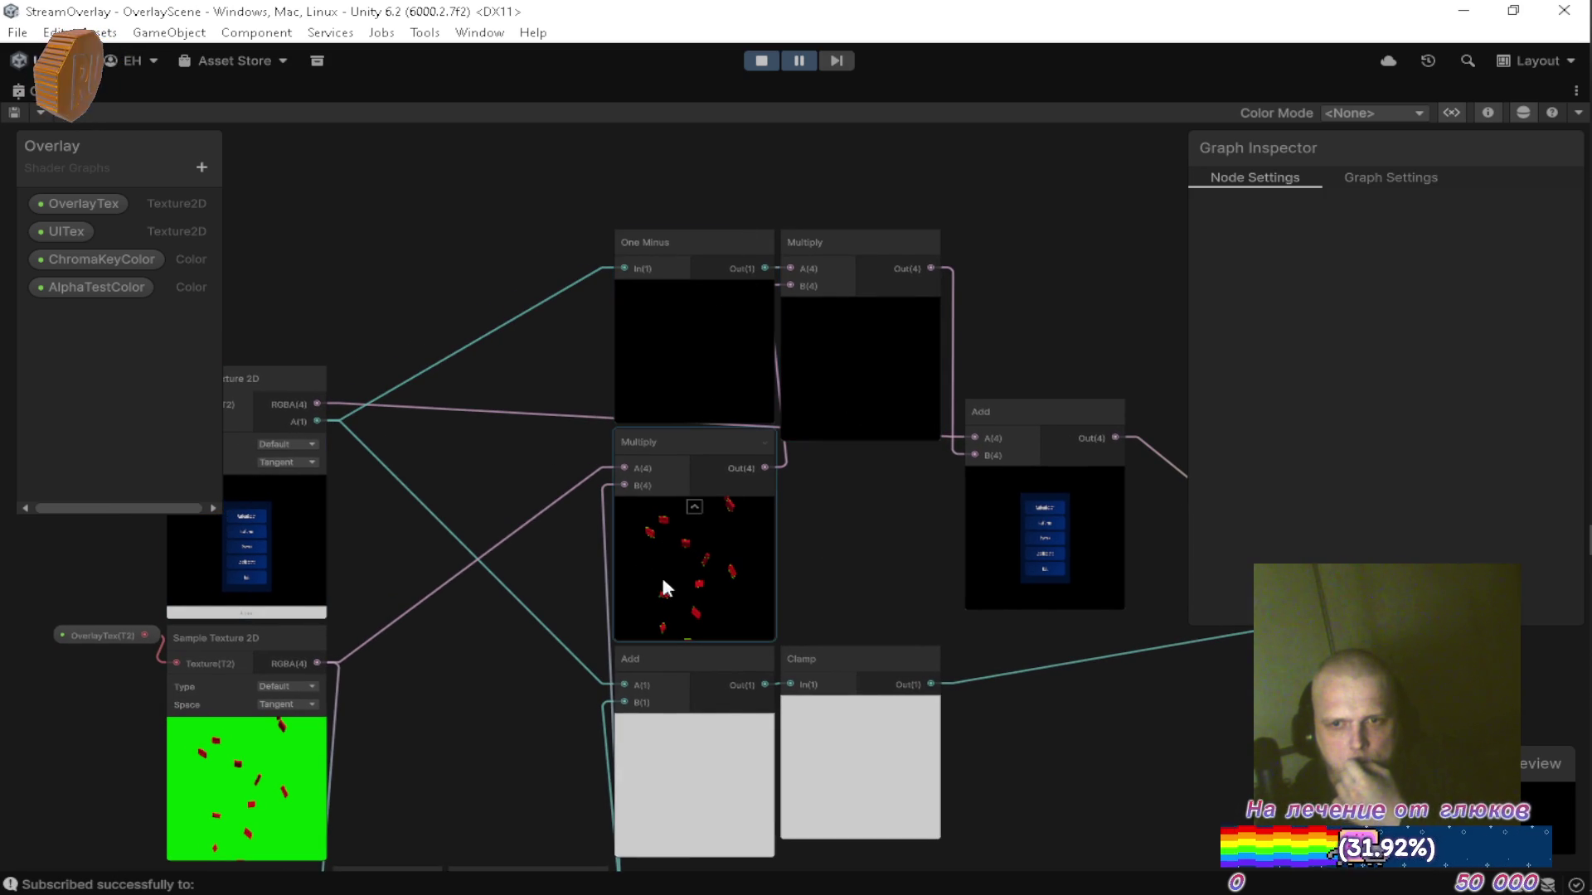
drag(859, 544, 819, 510)
mouse_move(805, 229)
mouse_down()
mouse_move(809, 430)
mouse_move(800, 413)
mouse_up()
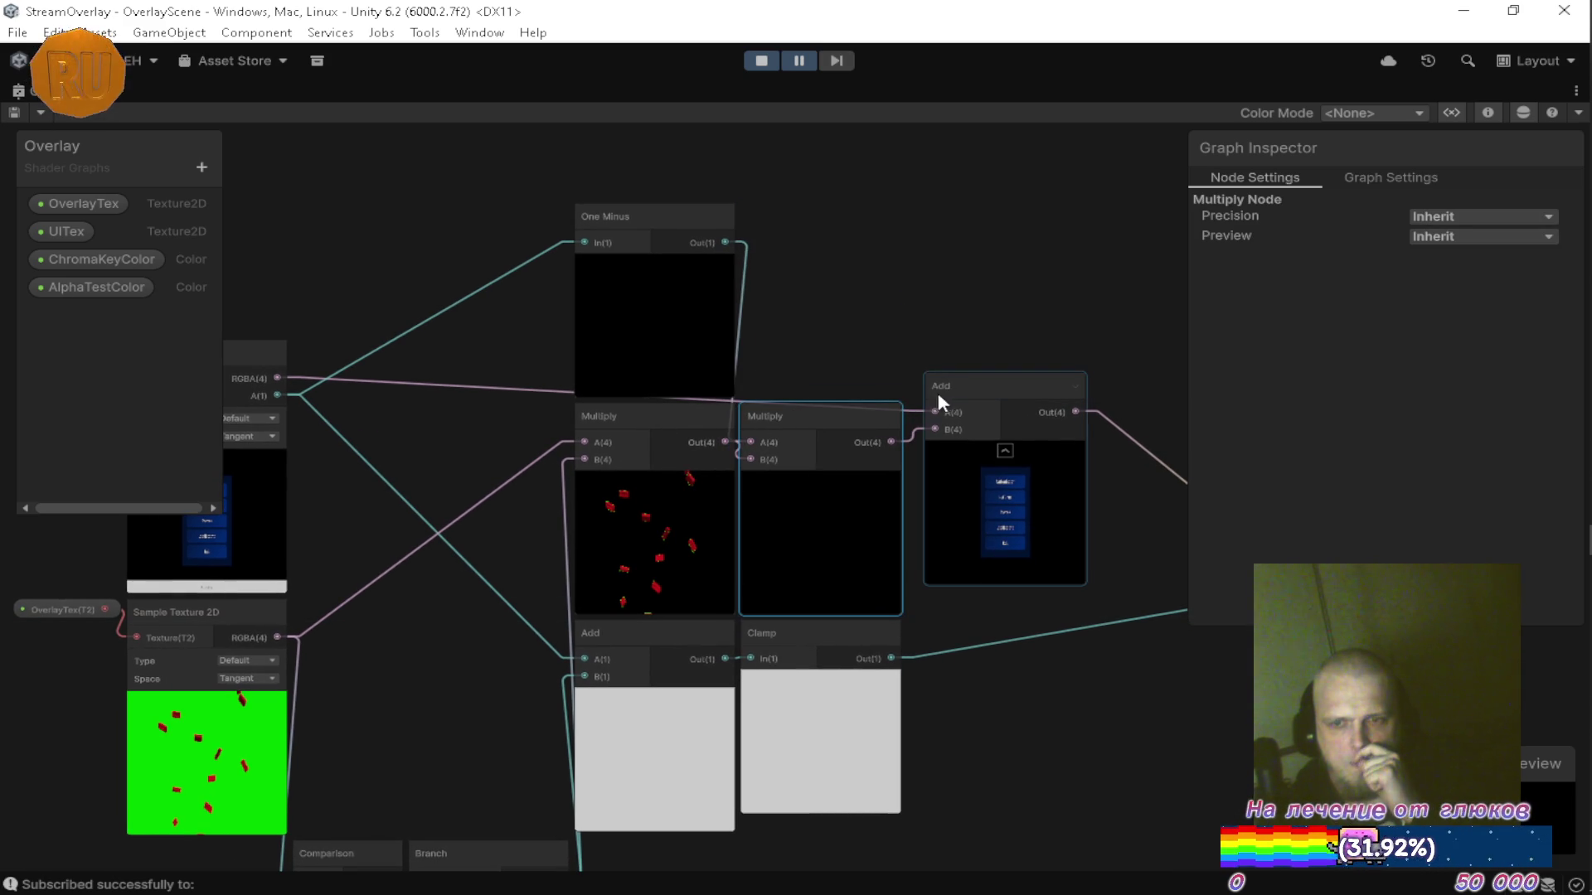
drag(1057, 561, 946, 474)
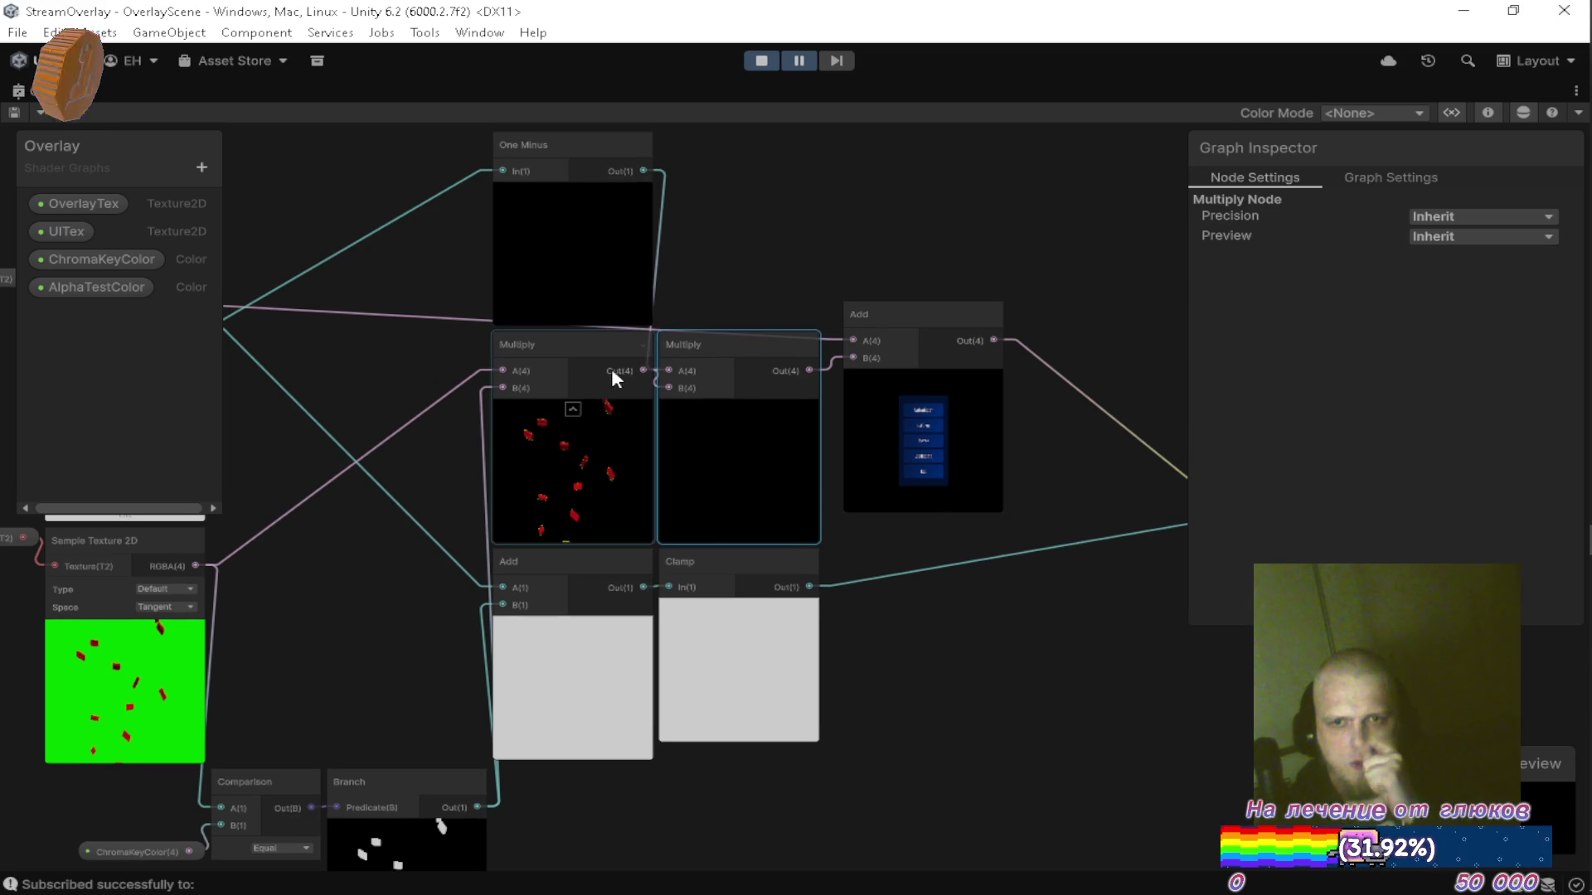
drag(650, 407, 790, 439)
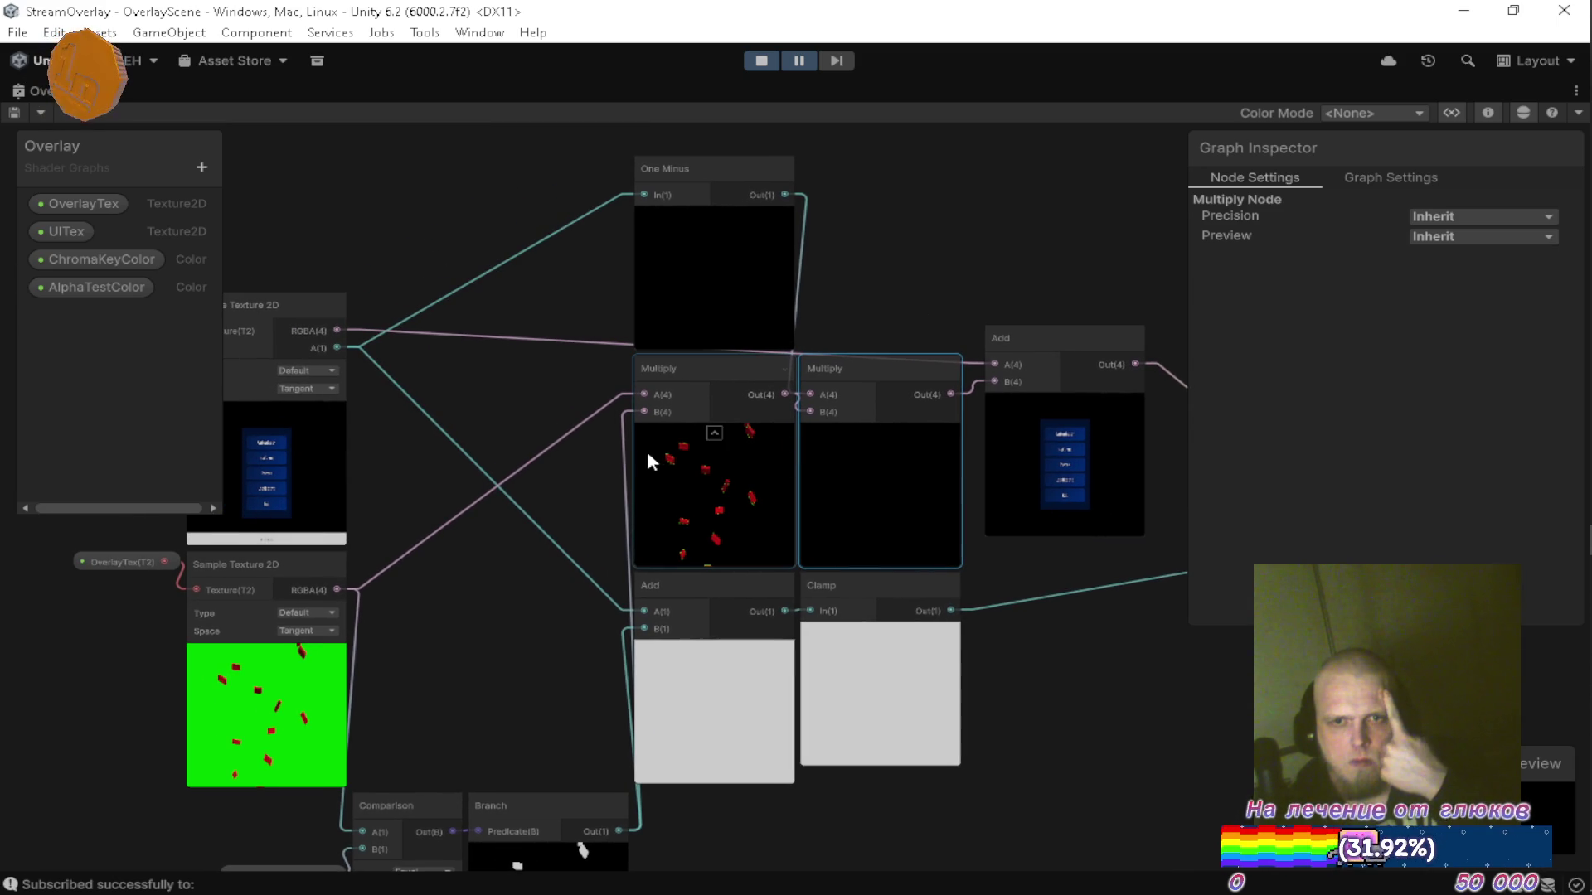
drag(582, 418, 657, 431)
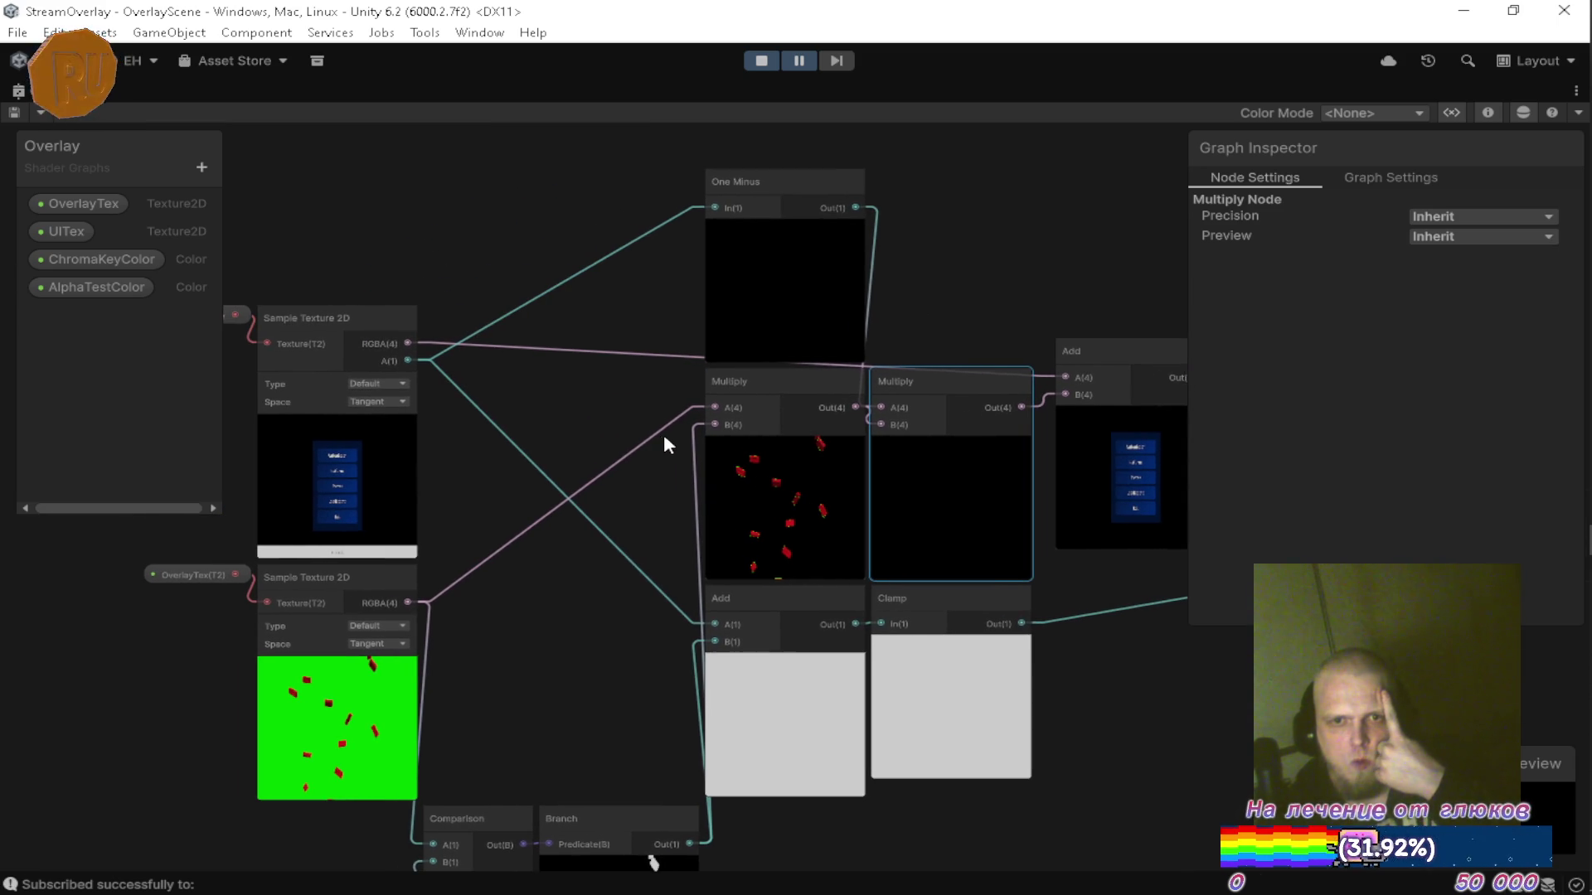
scroll(445, 368, up, 5)
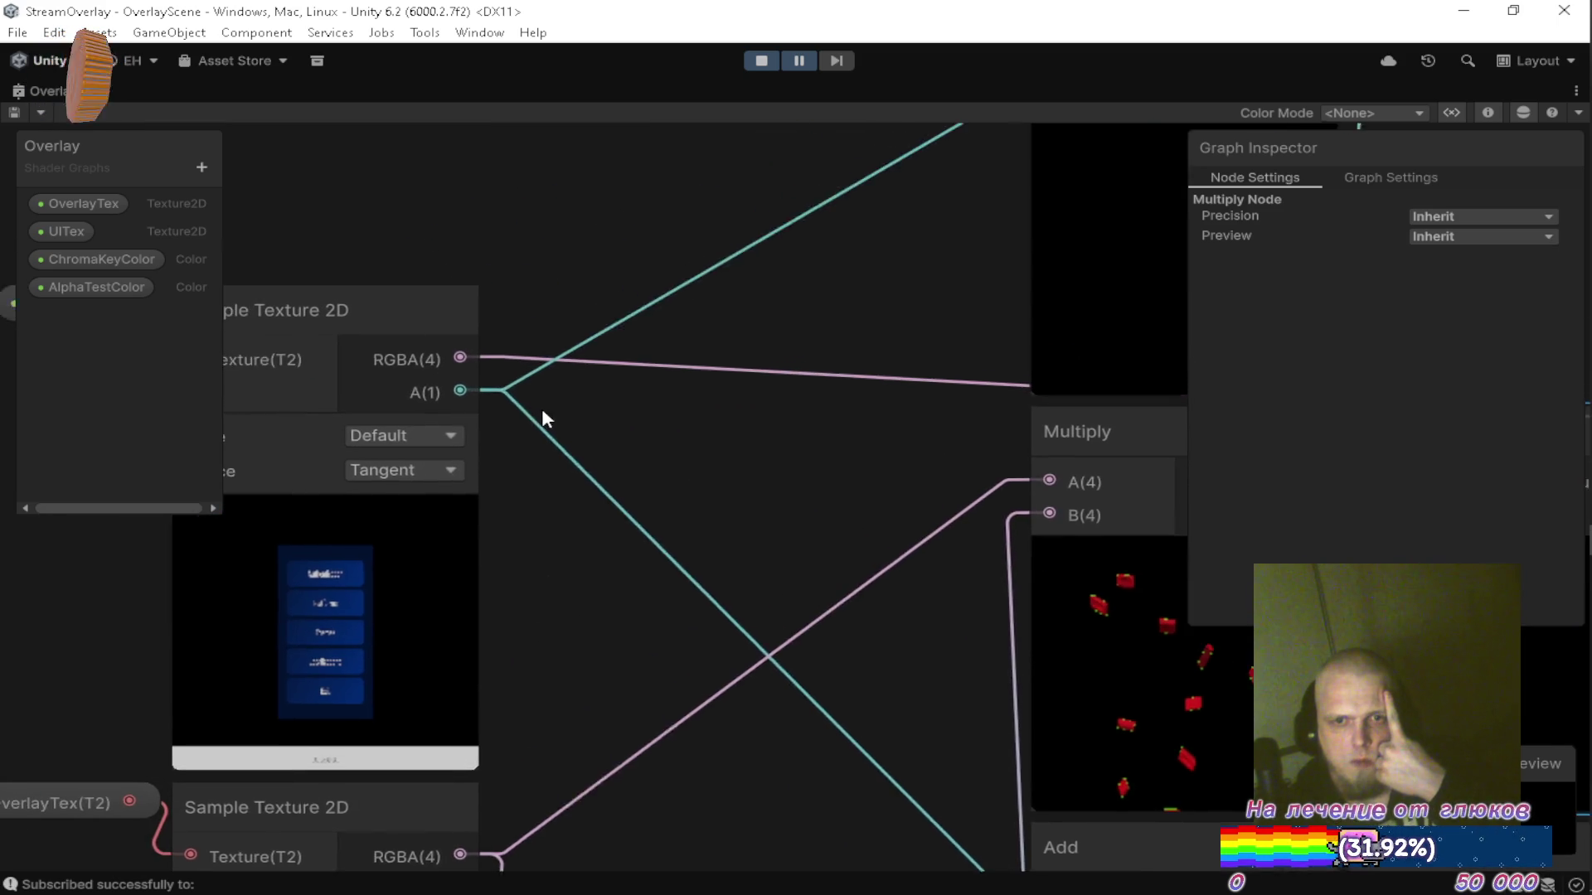
scroll(603, 435, down, 5)
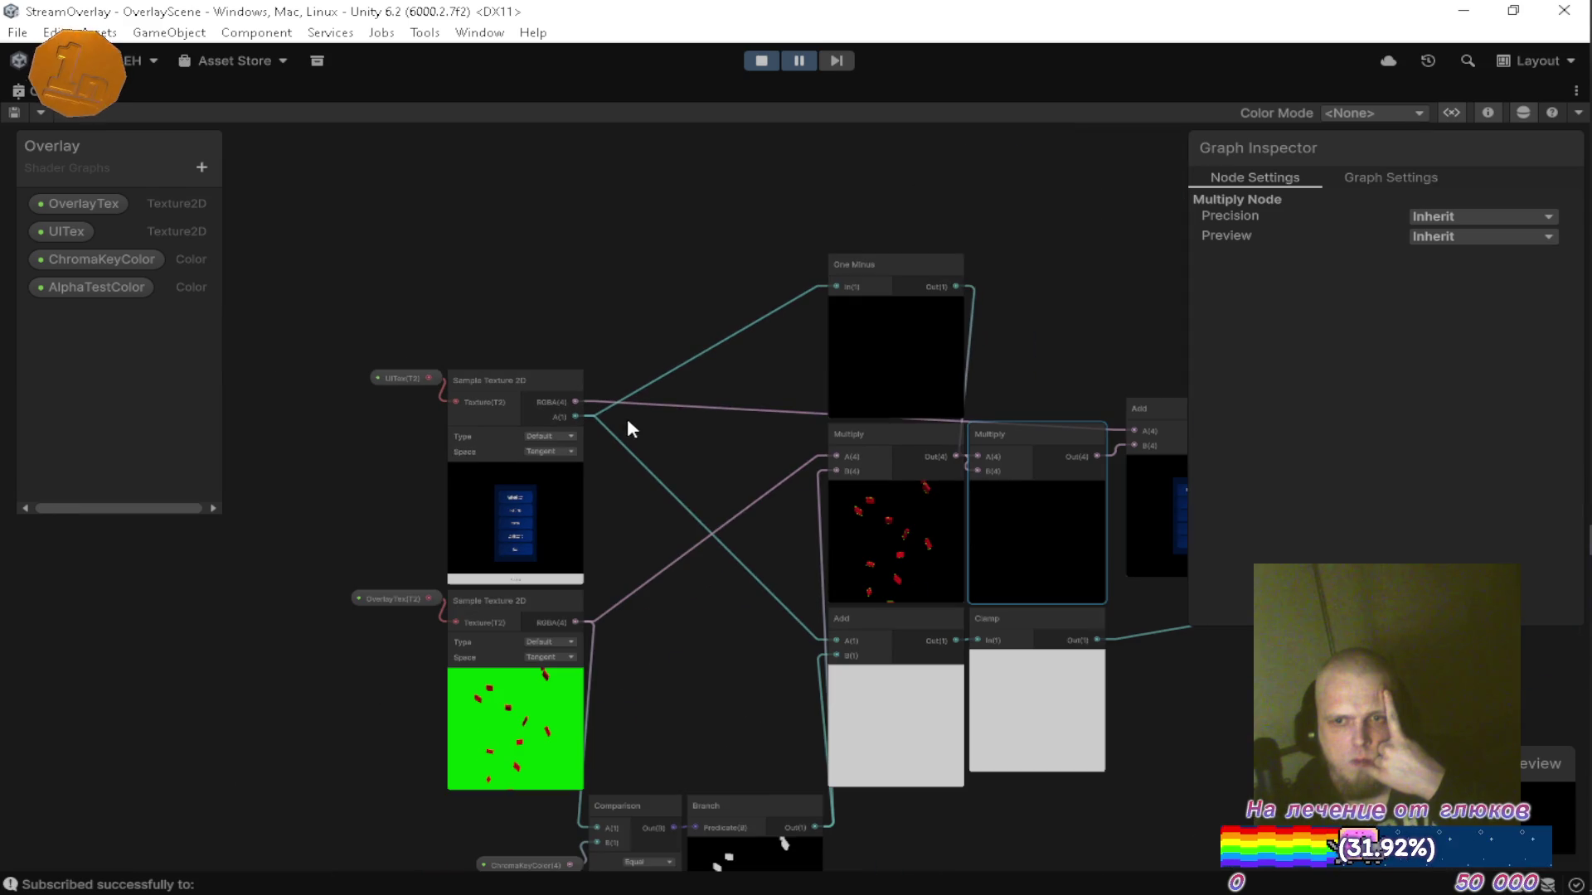
drag(727, 443, 513, 385)
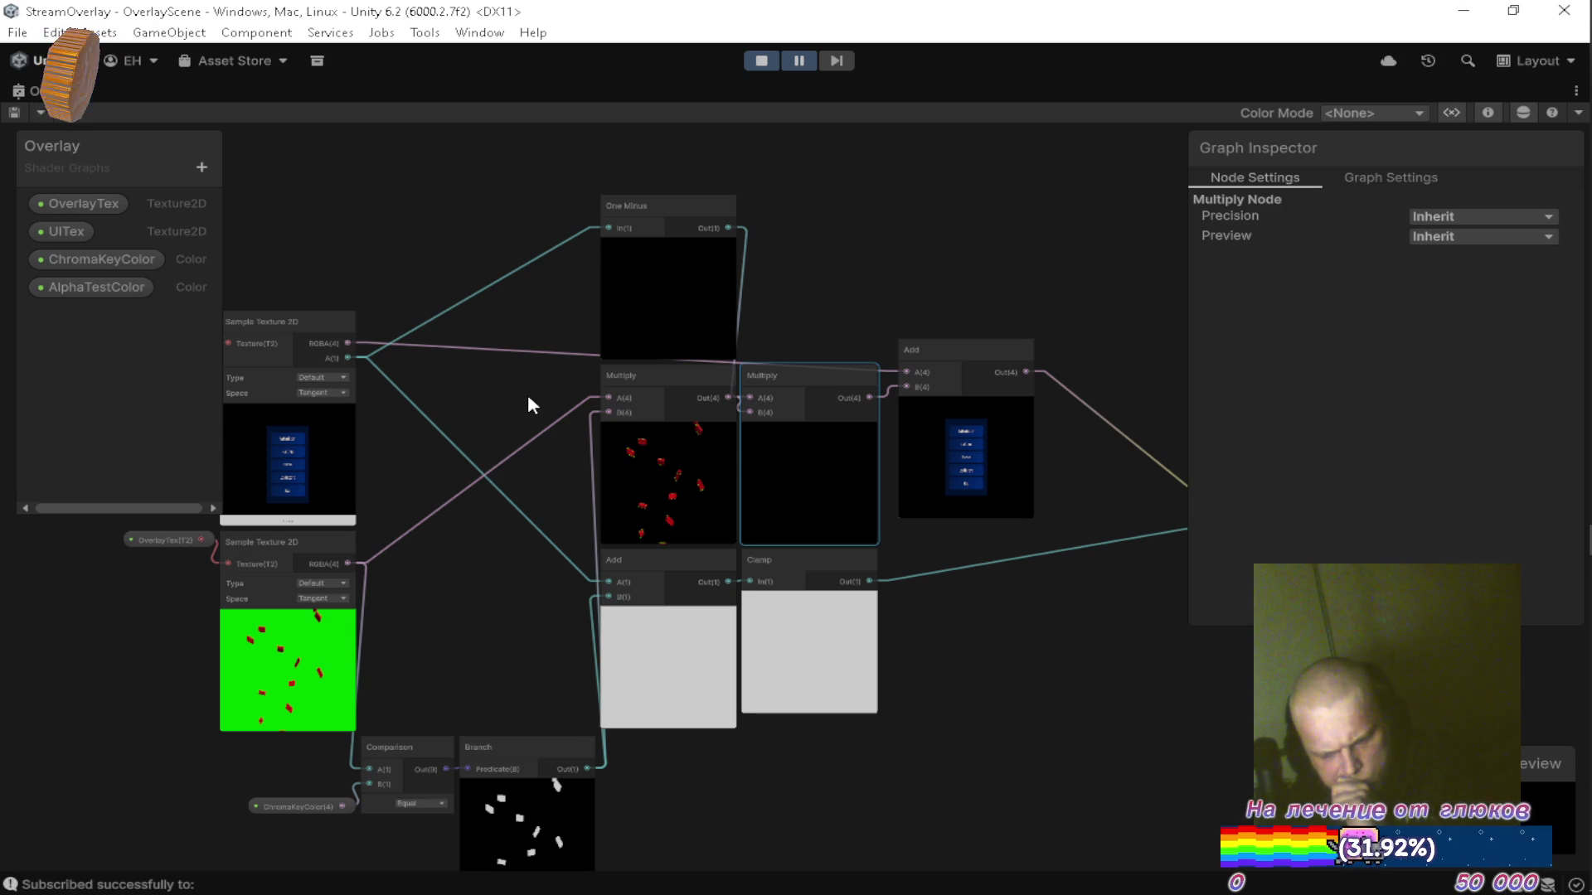
mouse_move(580, 460)
mouse_down()
mouse_move(561, 433)
mouse_move(597, 436)
mouse_up()
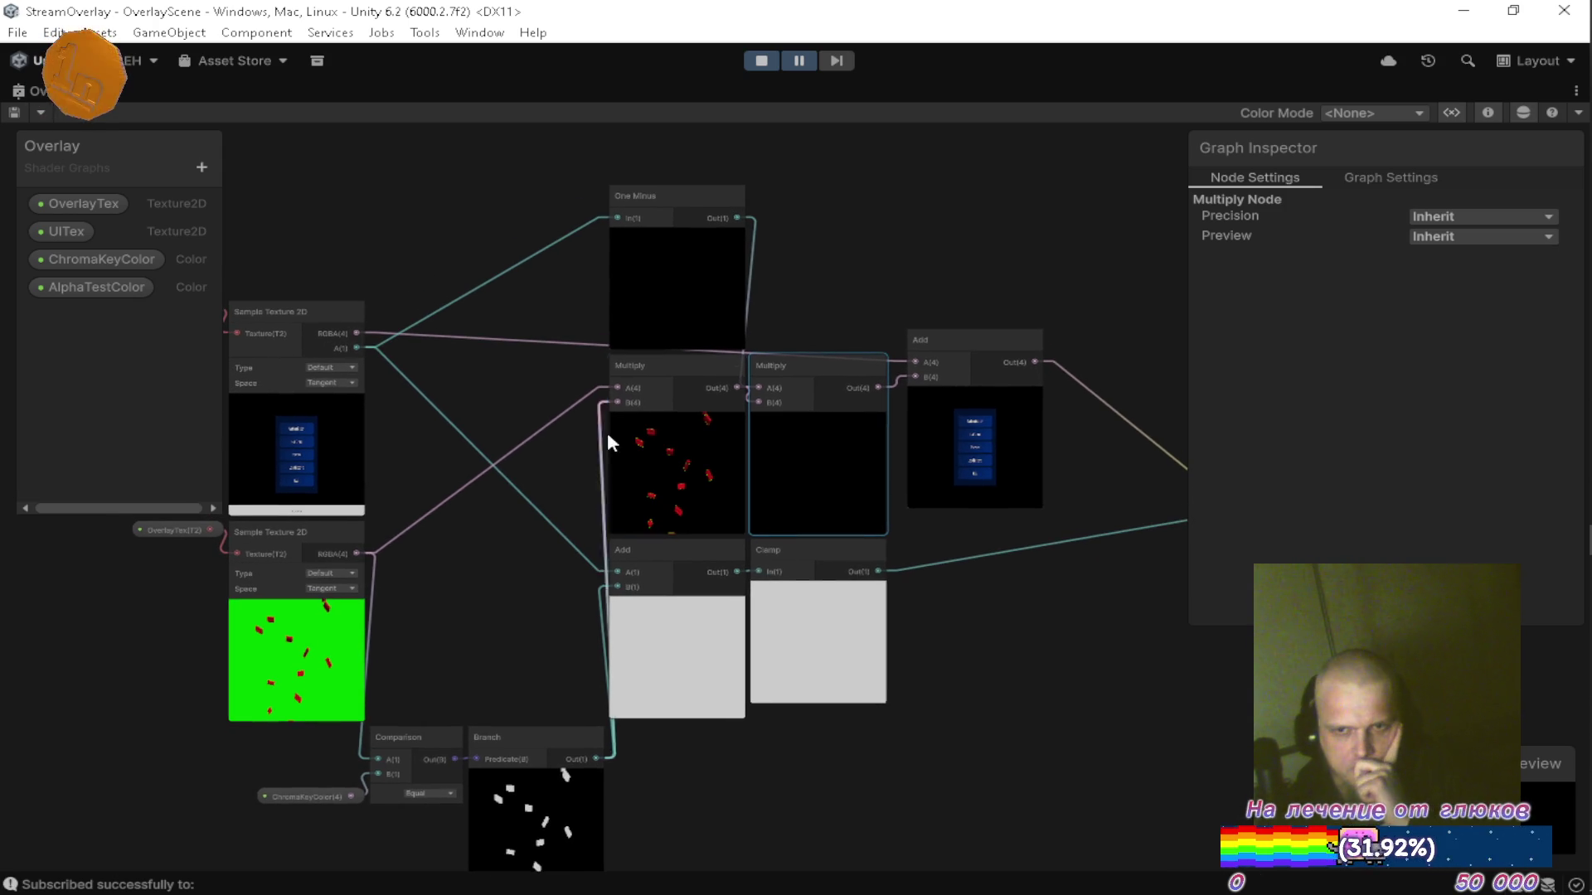
drag(832, 336, 828, 363)
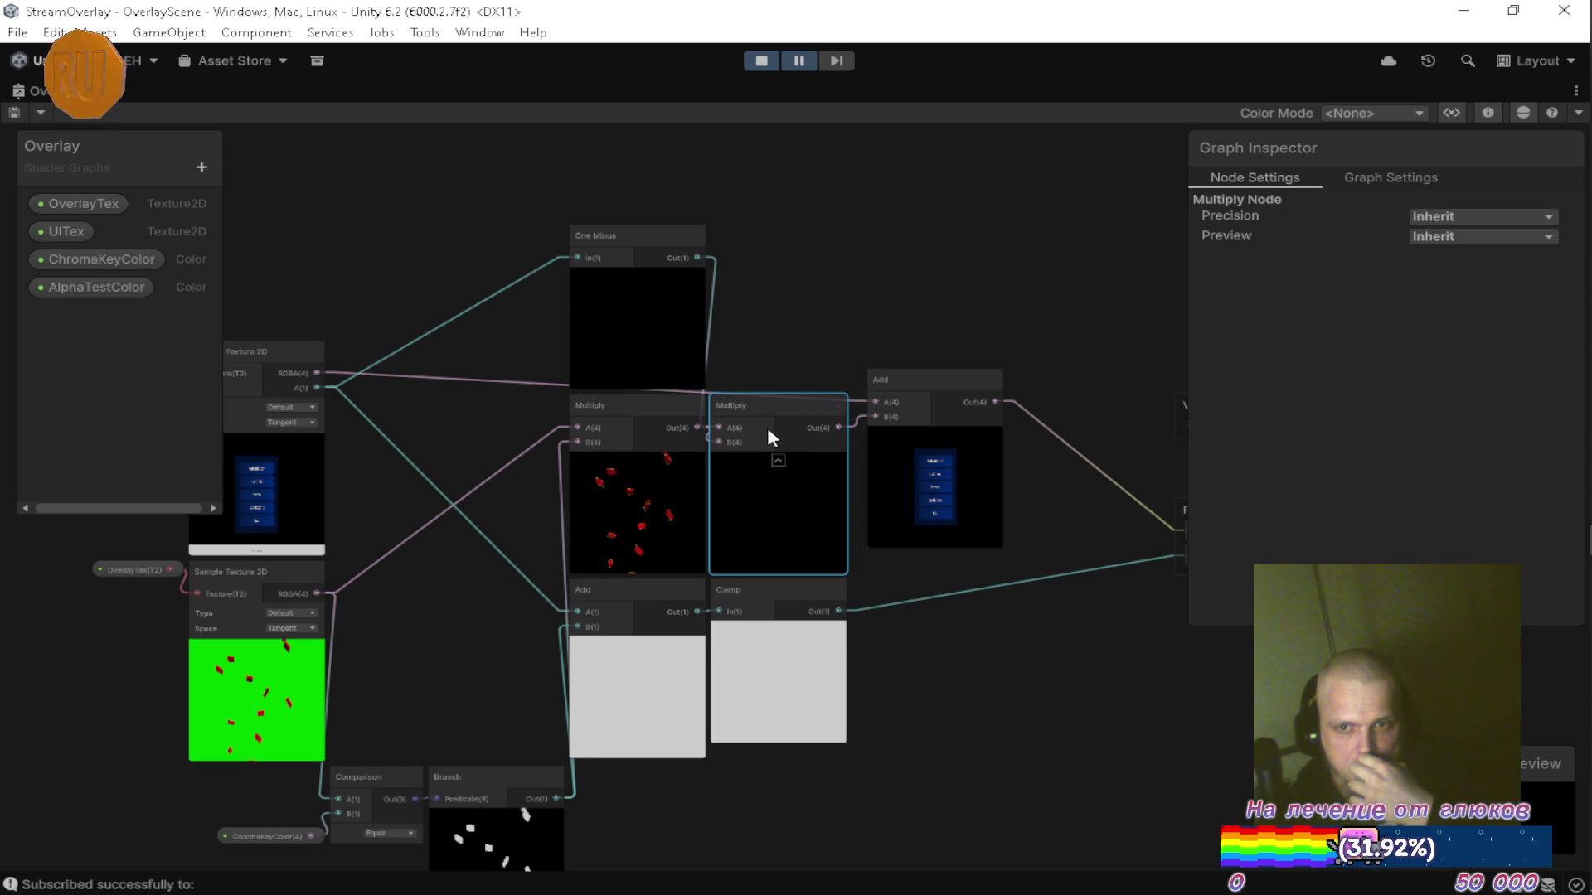
mouse_move(760, 421)
mouse_down()
mouse_move(824, 390)
mouse_move(894, 392)
mouse_up()
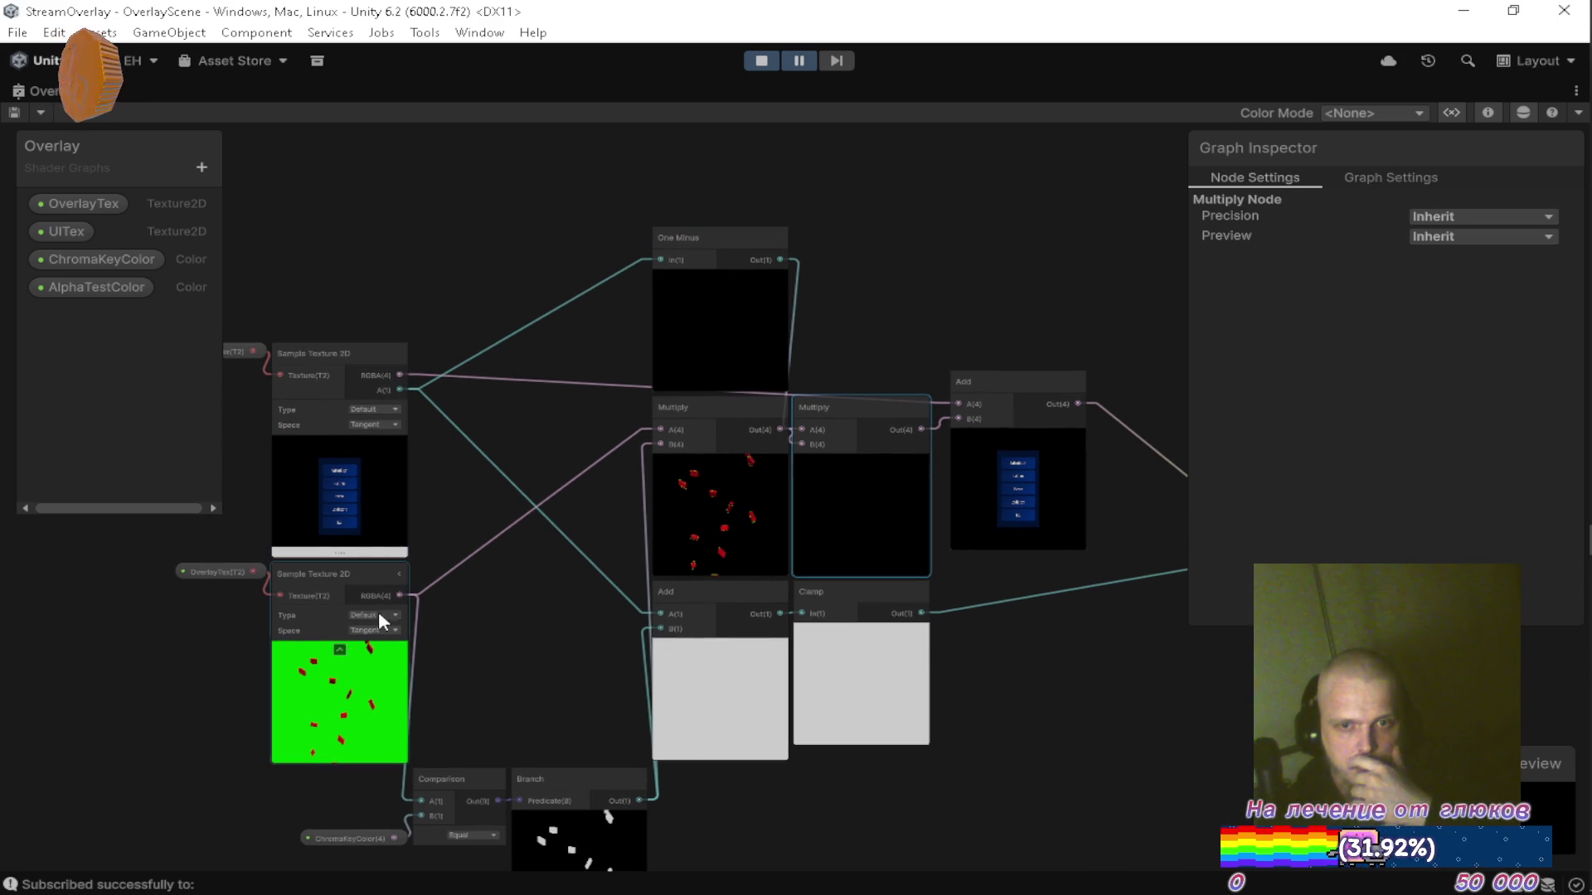
mouse_move(604, 387)
mouse_down()
mouse_move(617, 435)
mouse_move(660, 386)
mouse_up()
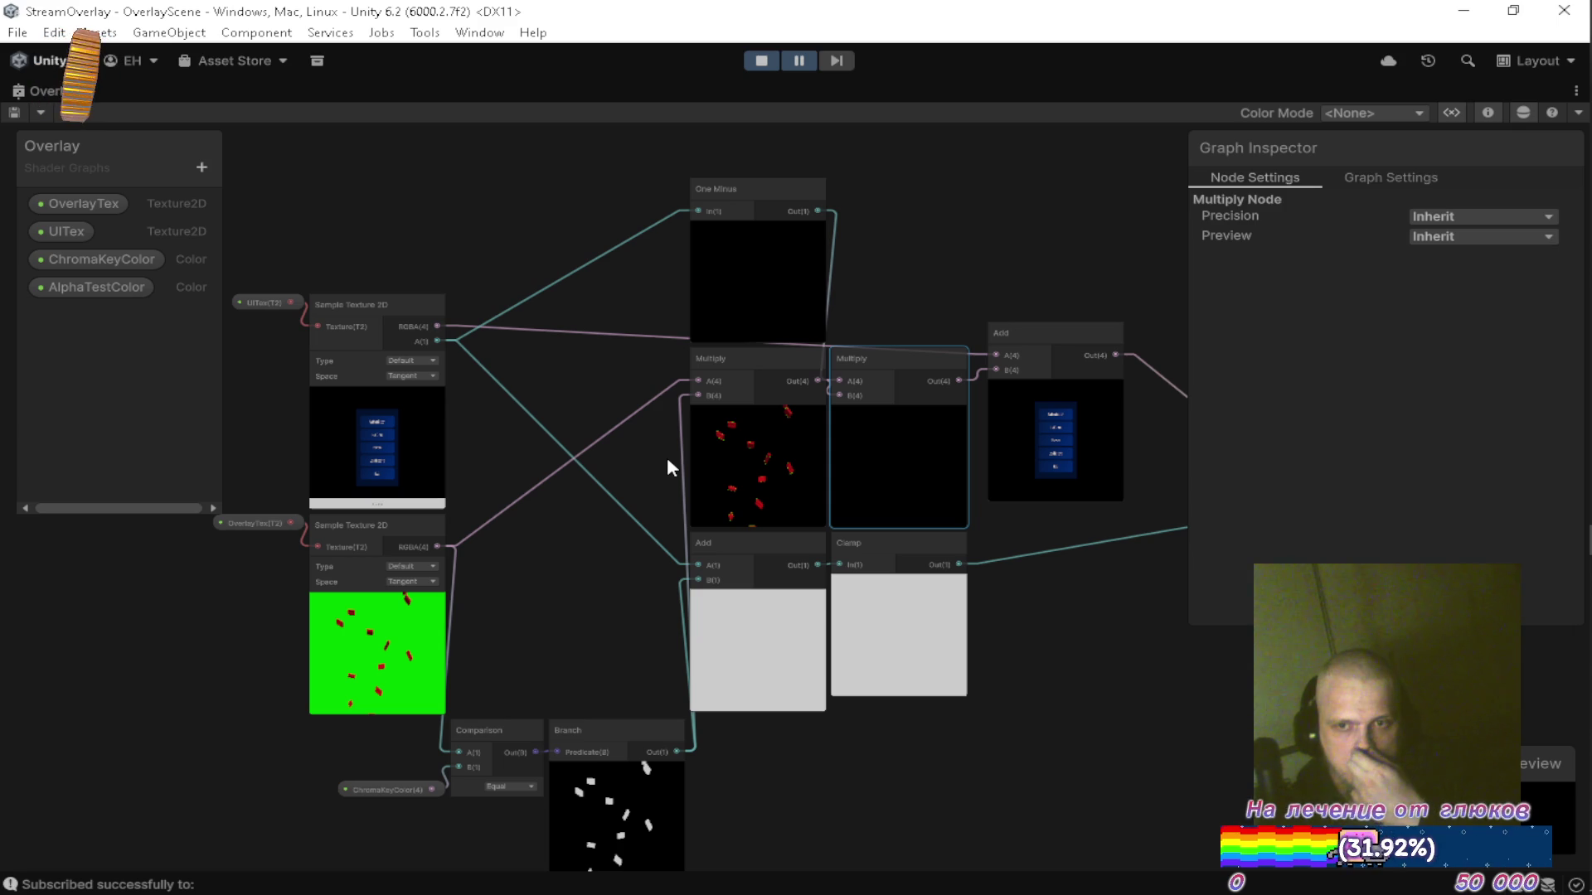
mouse_move(634, 456)
mouse_down()
mouse_move(489, 460)
mouse_move(685, 462)
mouse_up()
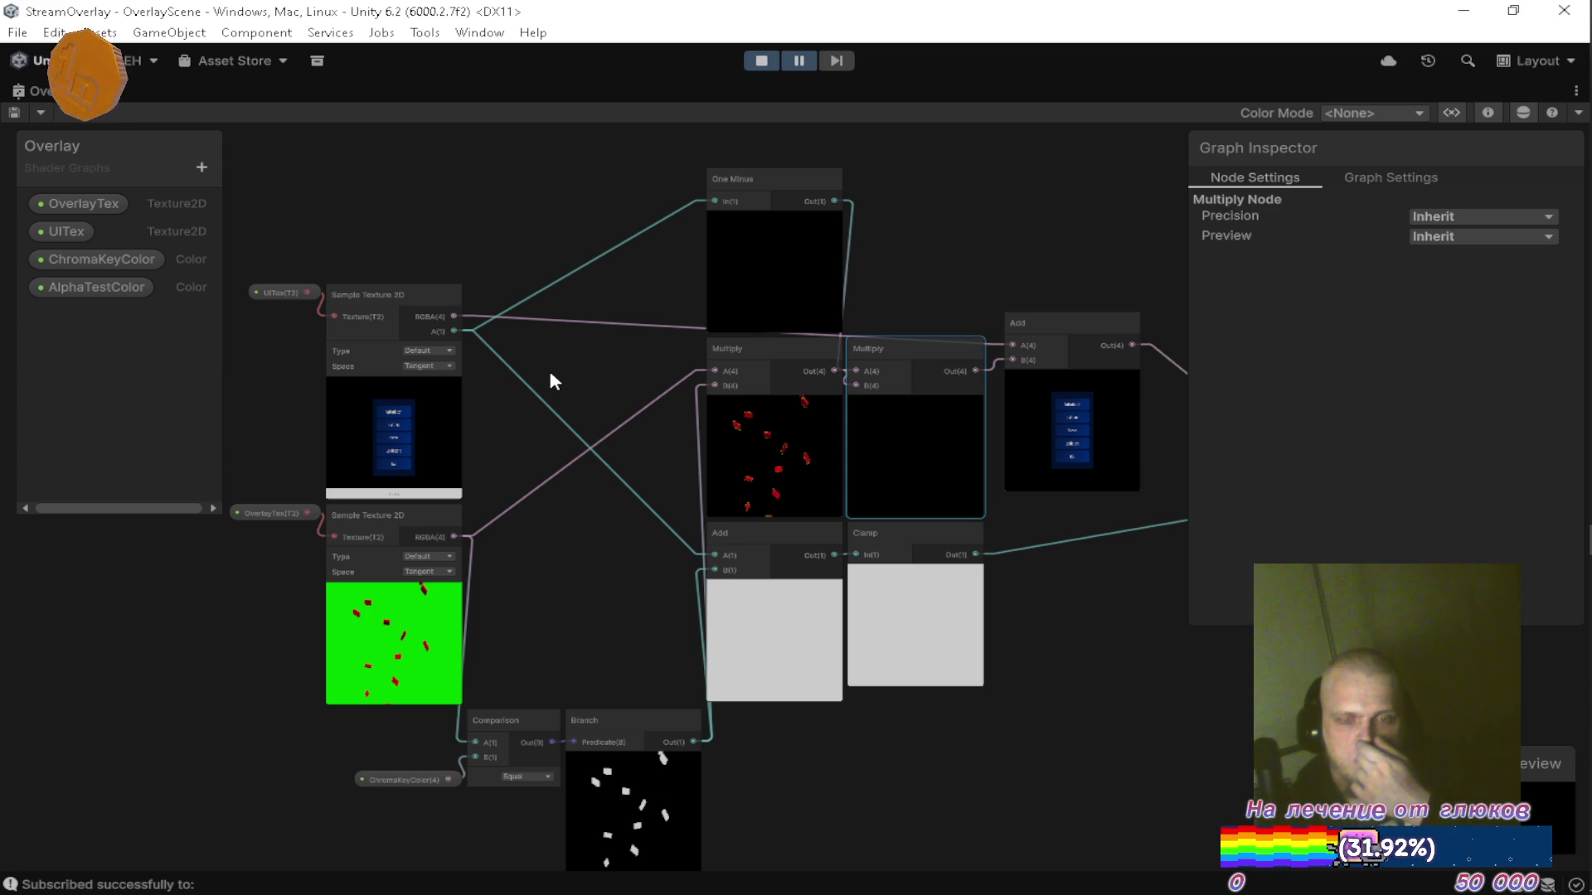
scroll(464, 334, up, 4)
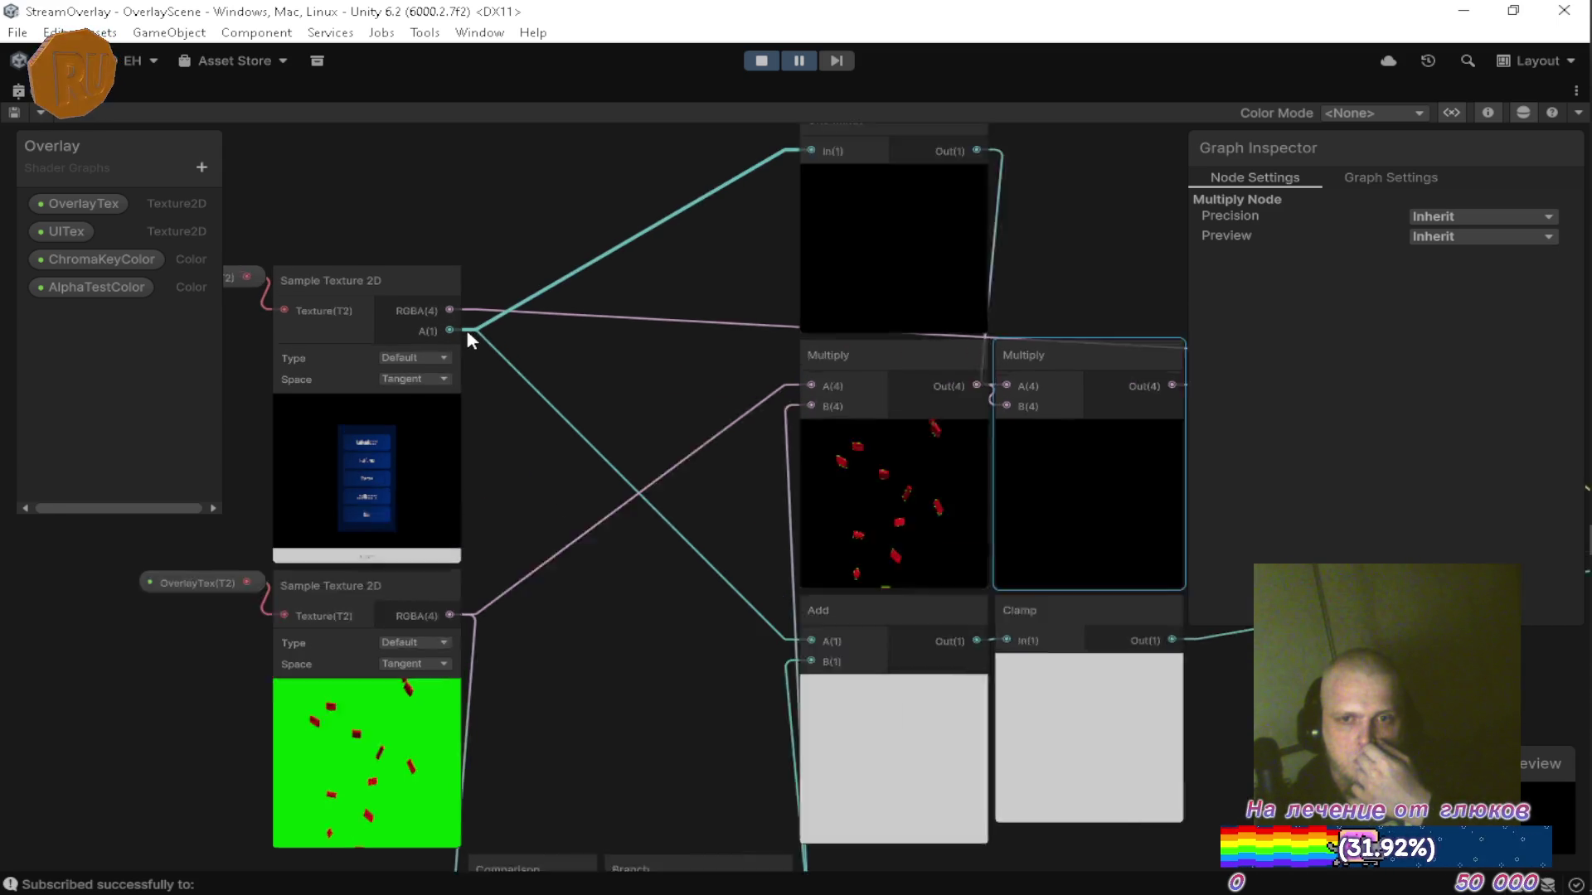
Wire the UI sampler's G(1) output into One Minus In(1) and view the whole chain.
click(447, 273)
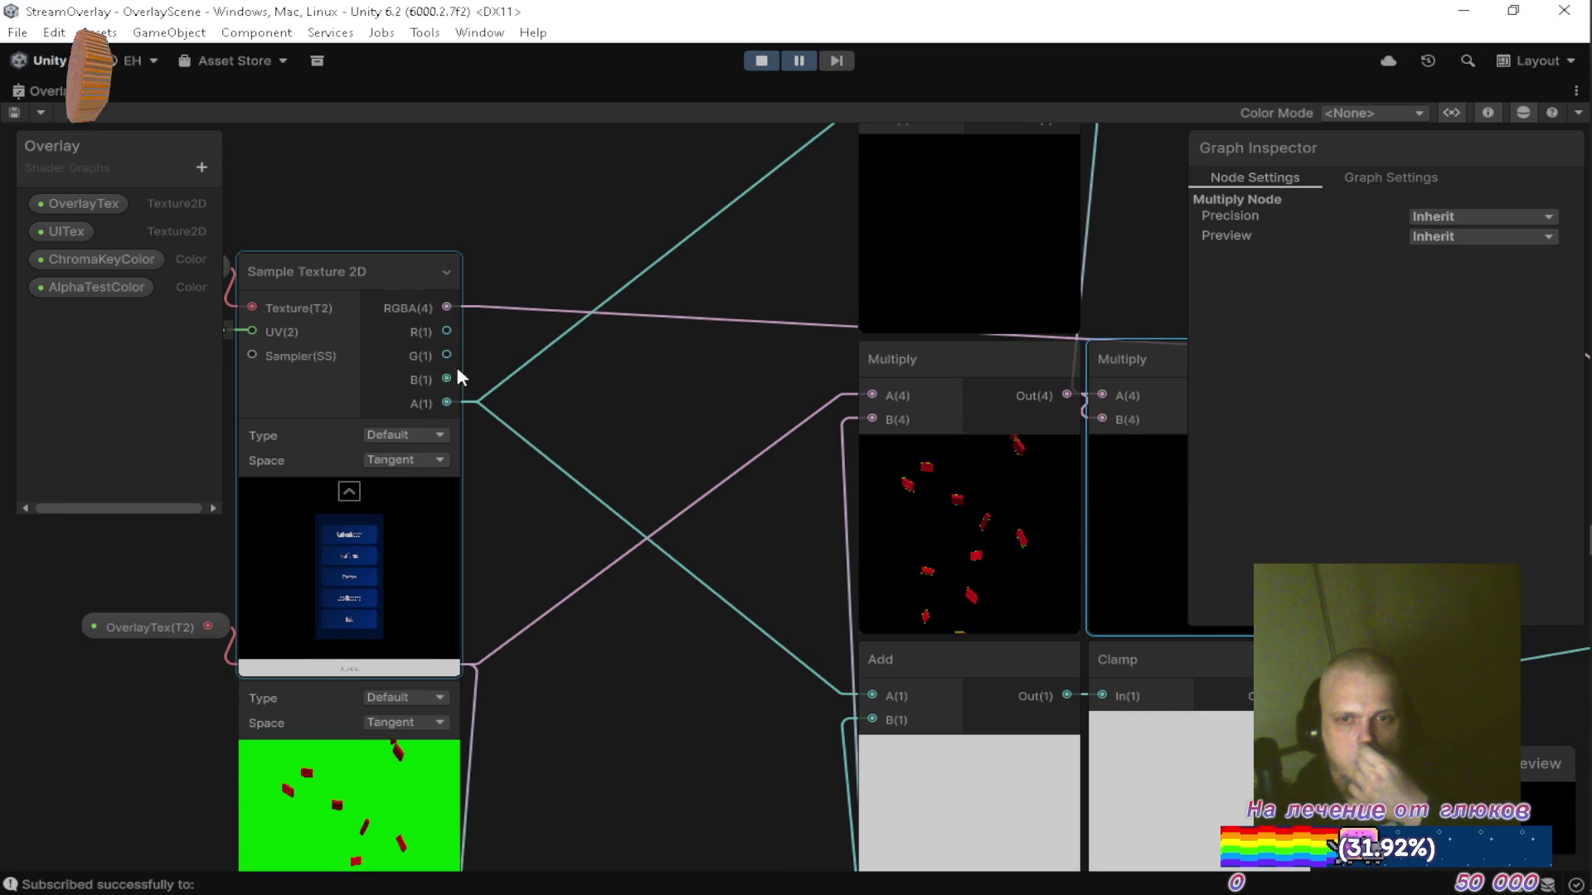
mouse_move(447, 355)
mouse_down()
mouse_move(602, 367)
mouse_move(829, 166)
mouse_move(873, 377)
mouse_up()
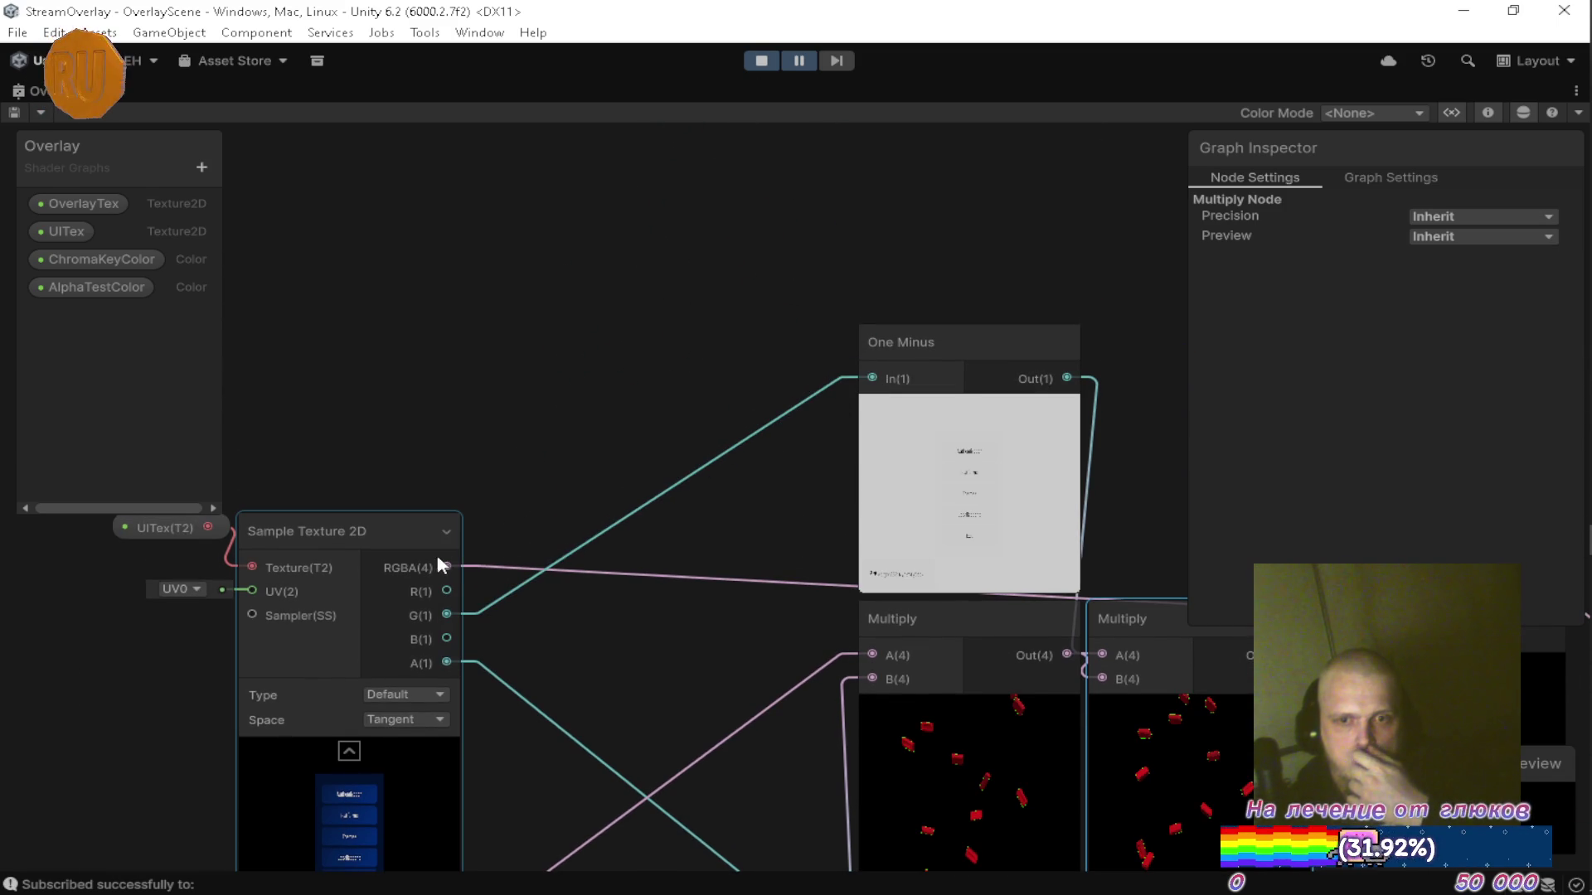
click(451, 529)
scroll(728, 550, down, 2)
mouse_move(728, 550)
mouse_down()
mouse_move(675, 526)
mouse_move(598, 402)
mouse_up()
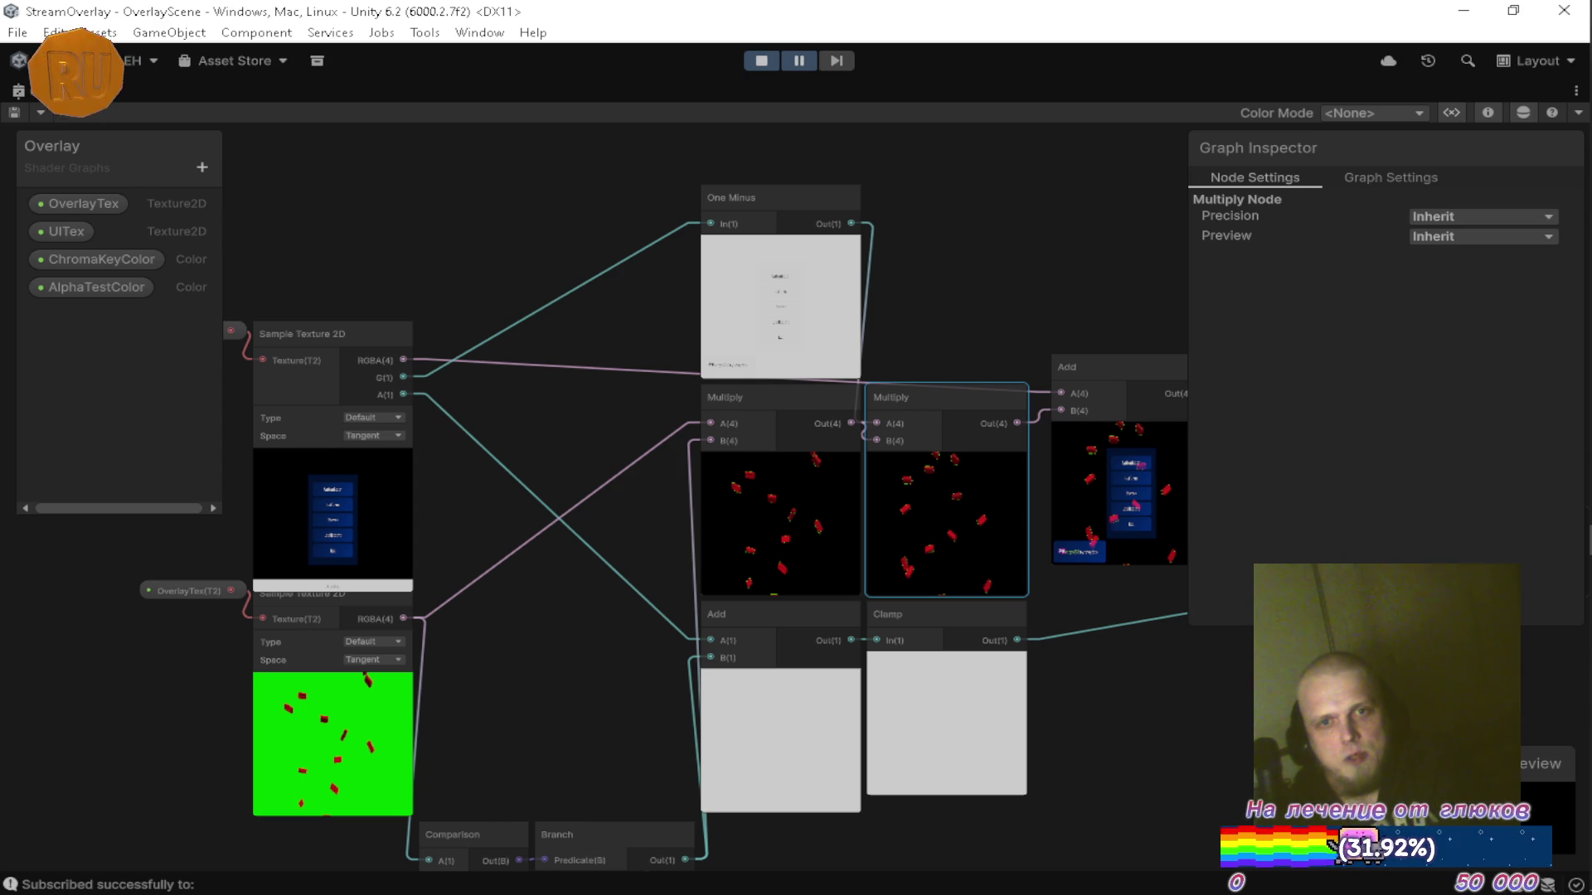
double_click(101, 97)
Resume play mode, clear the Console warnings, and maximize the Overlay graph again.
click(798, 61)
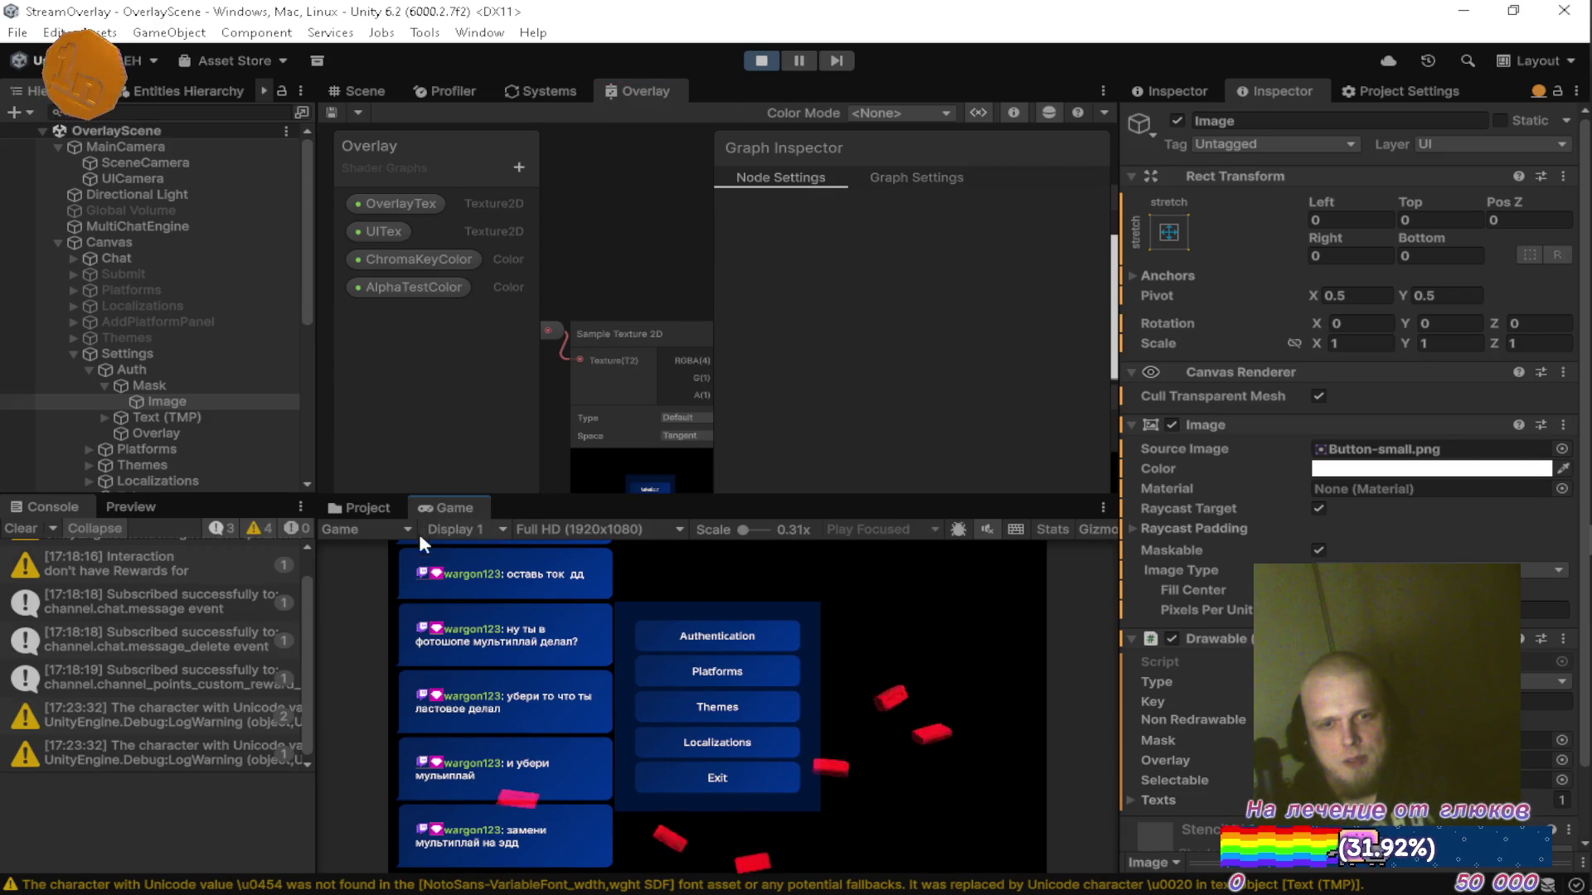
click(8, 529)
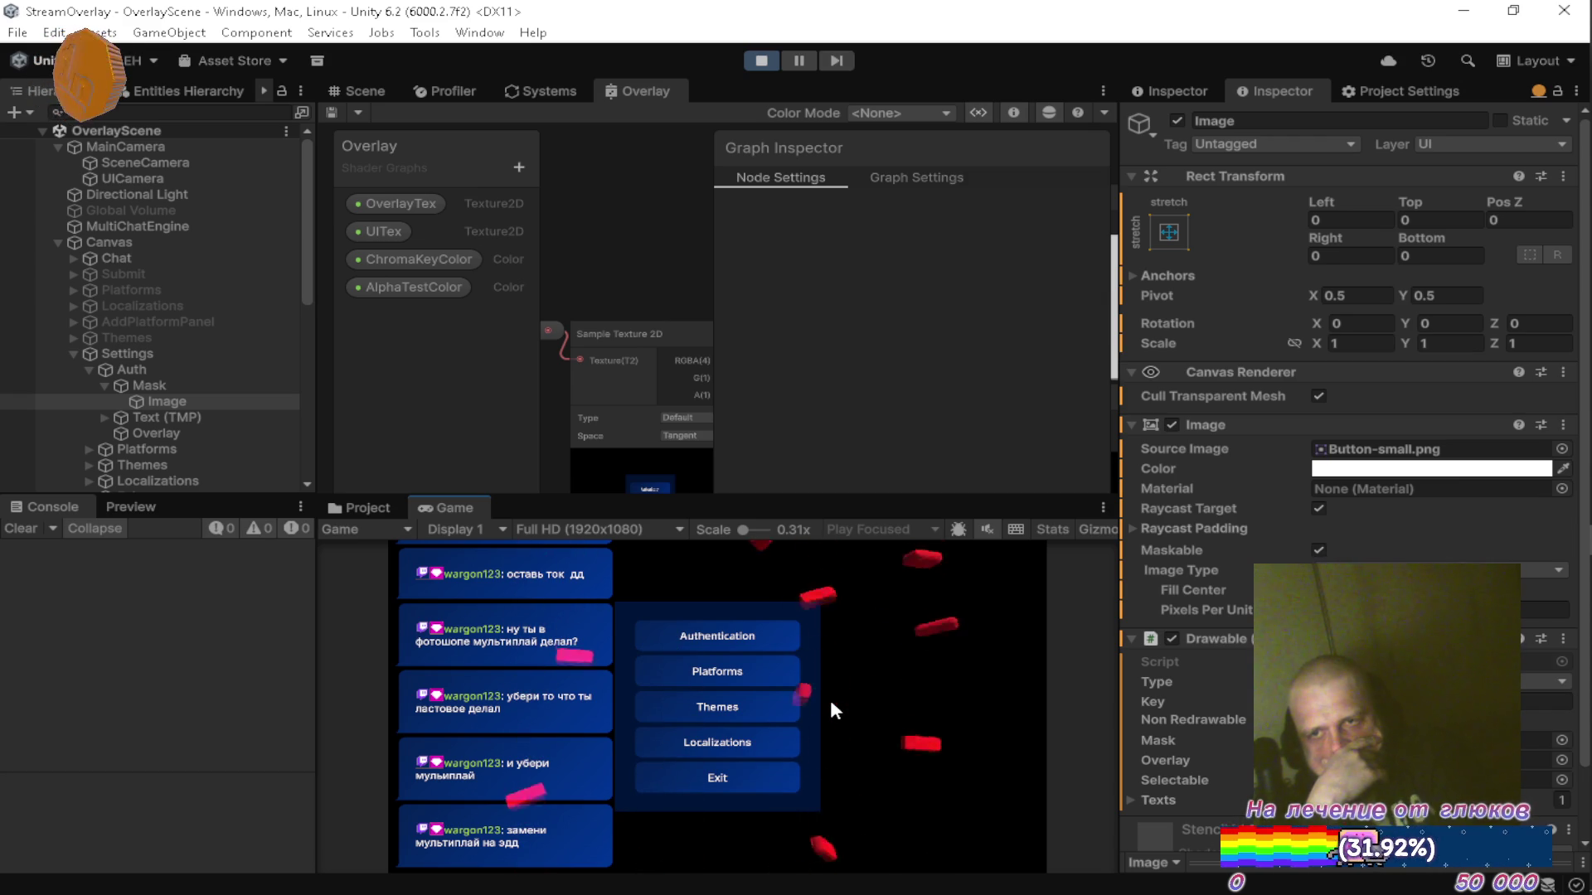
double_click(648, 97)
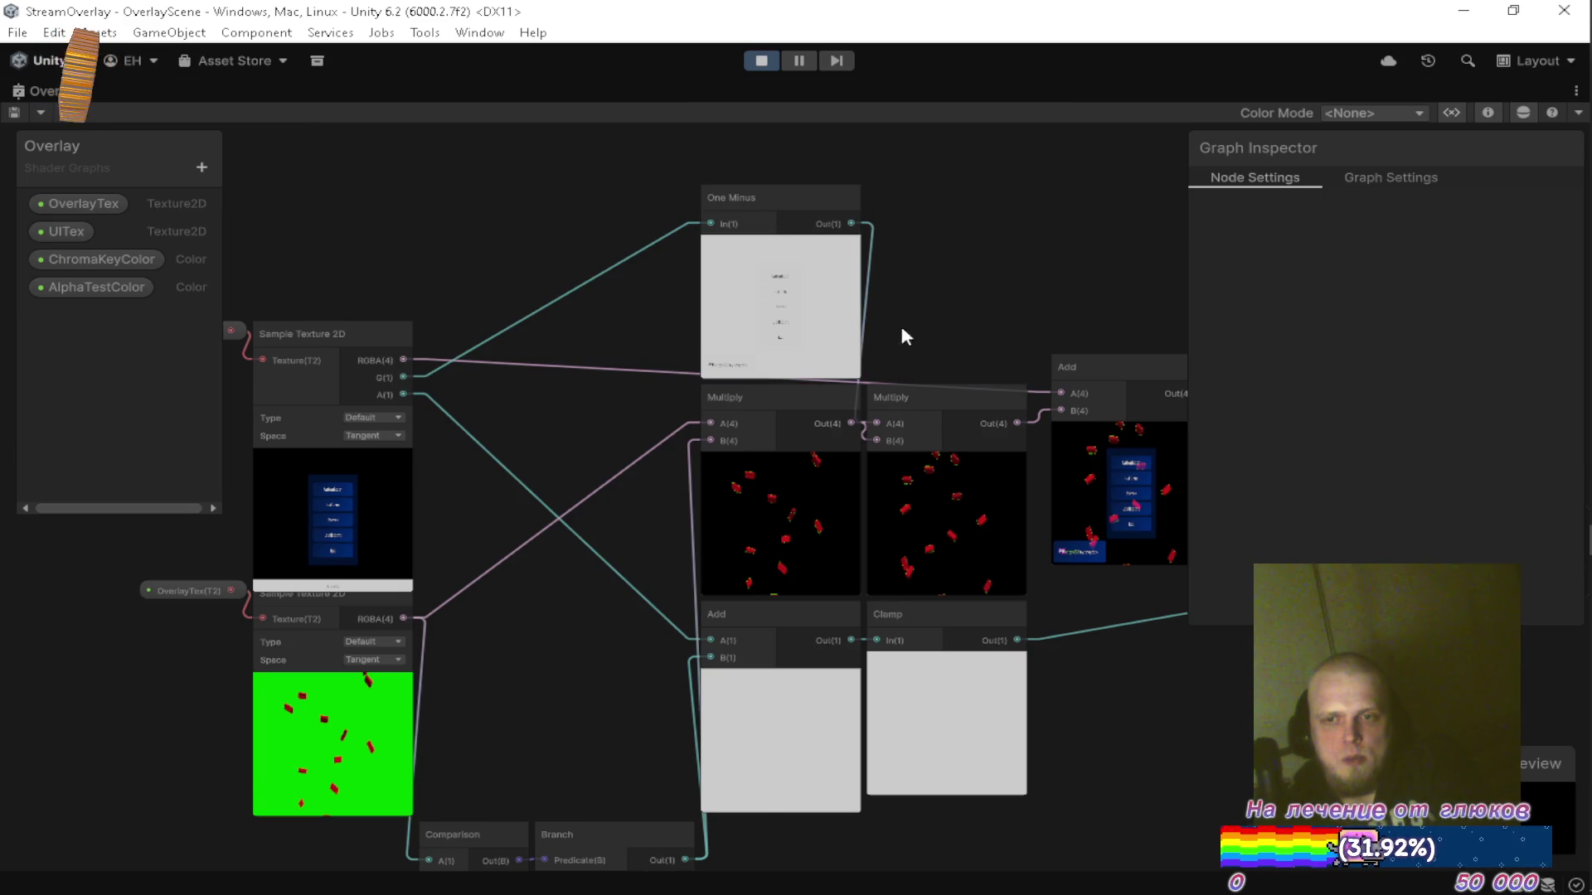
Delete the One Minus node and the second Multiply node from the graph.
drag(977, 307, 962, 298)
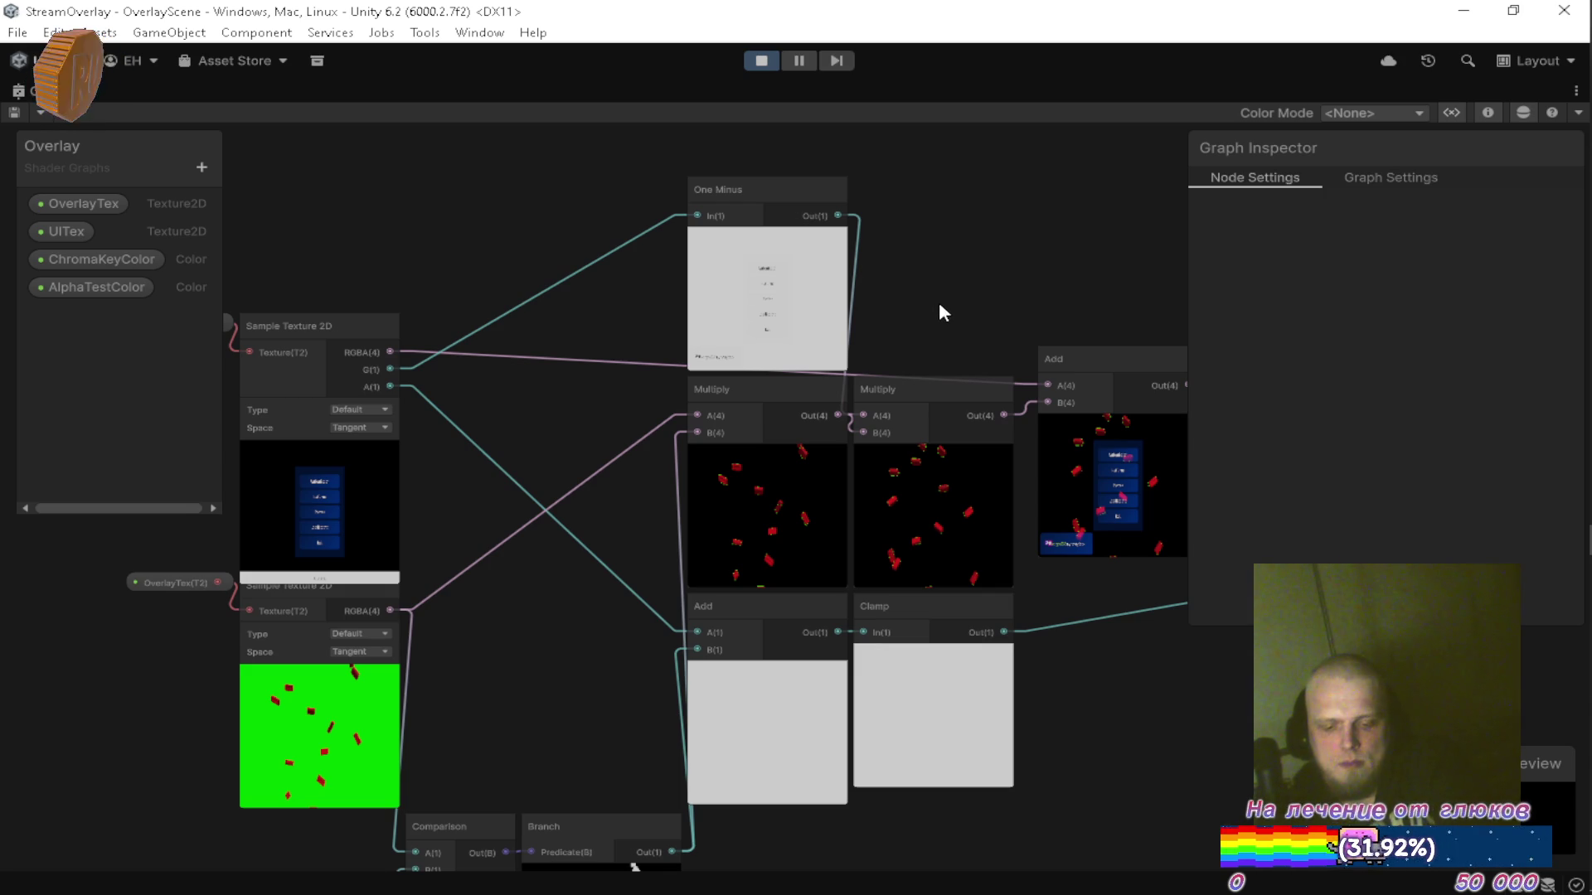
drag(622, 398, 602, 374)
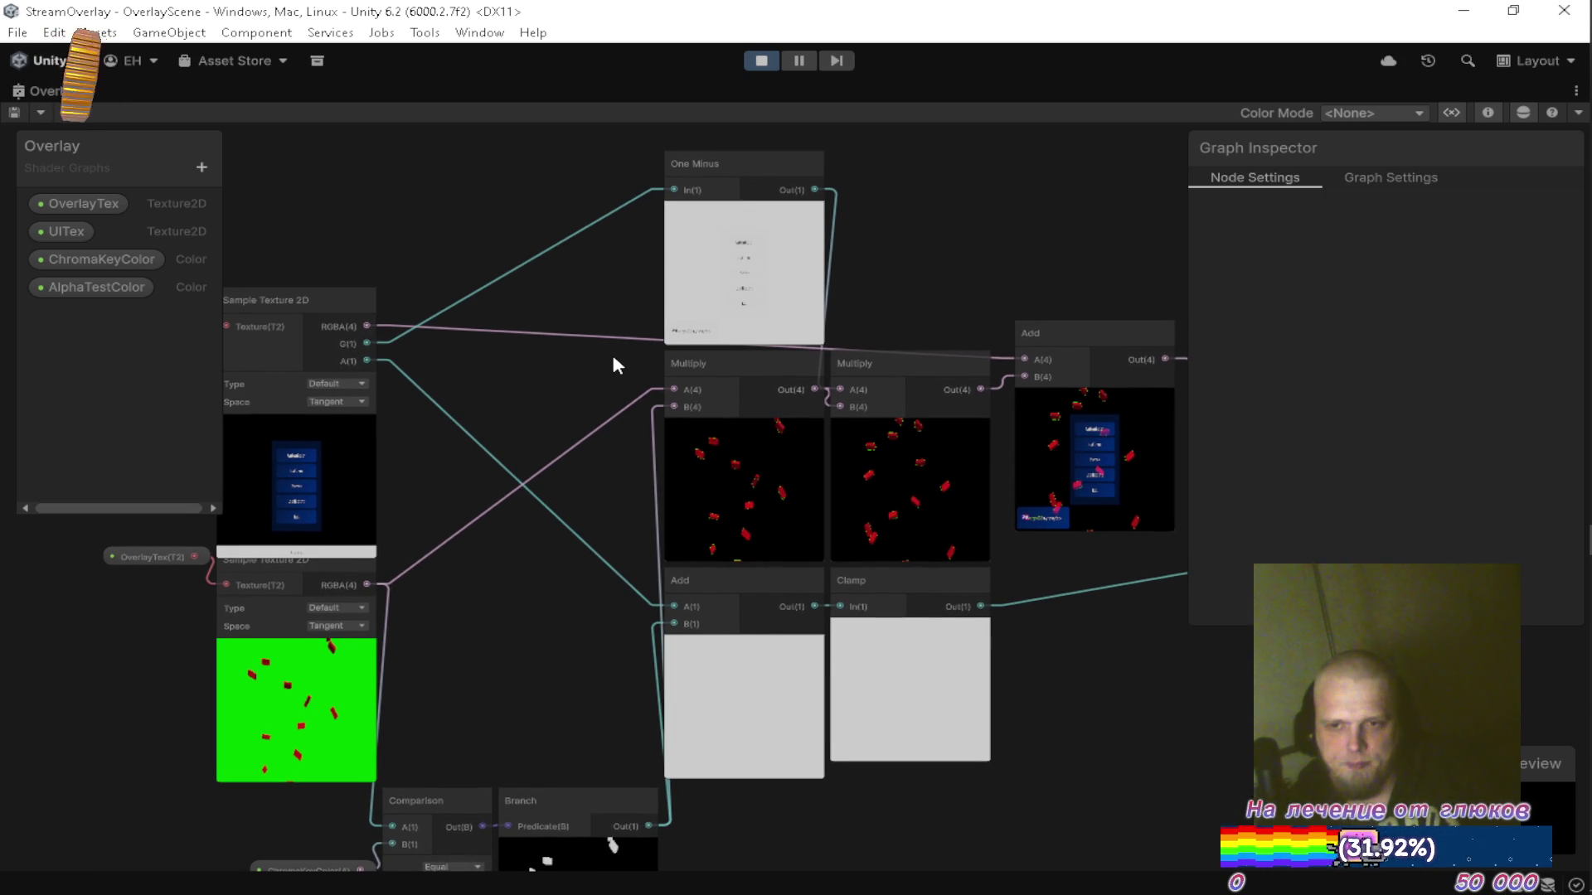
drag(587, 370, 676, 426)
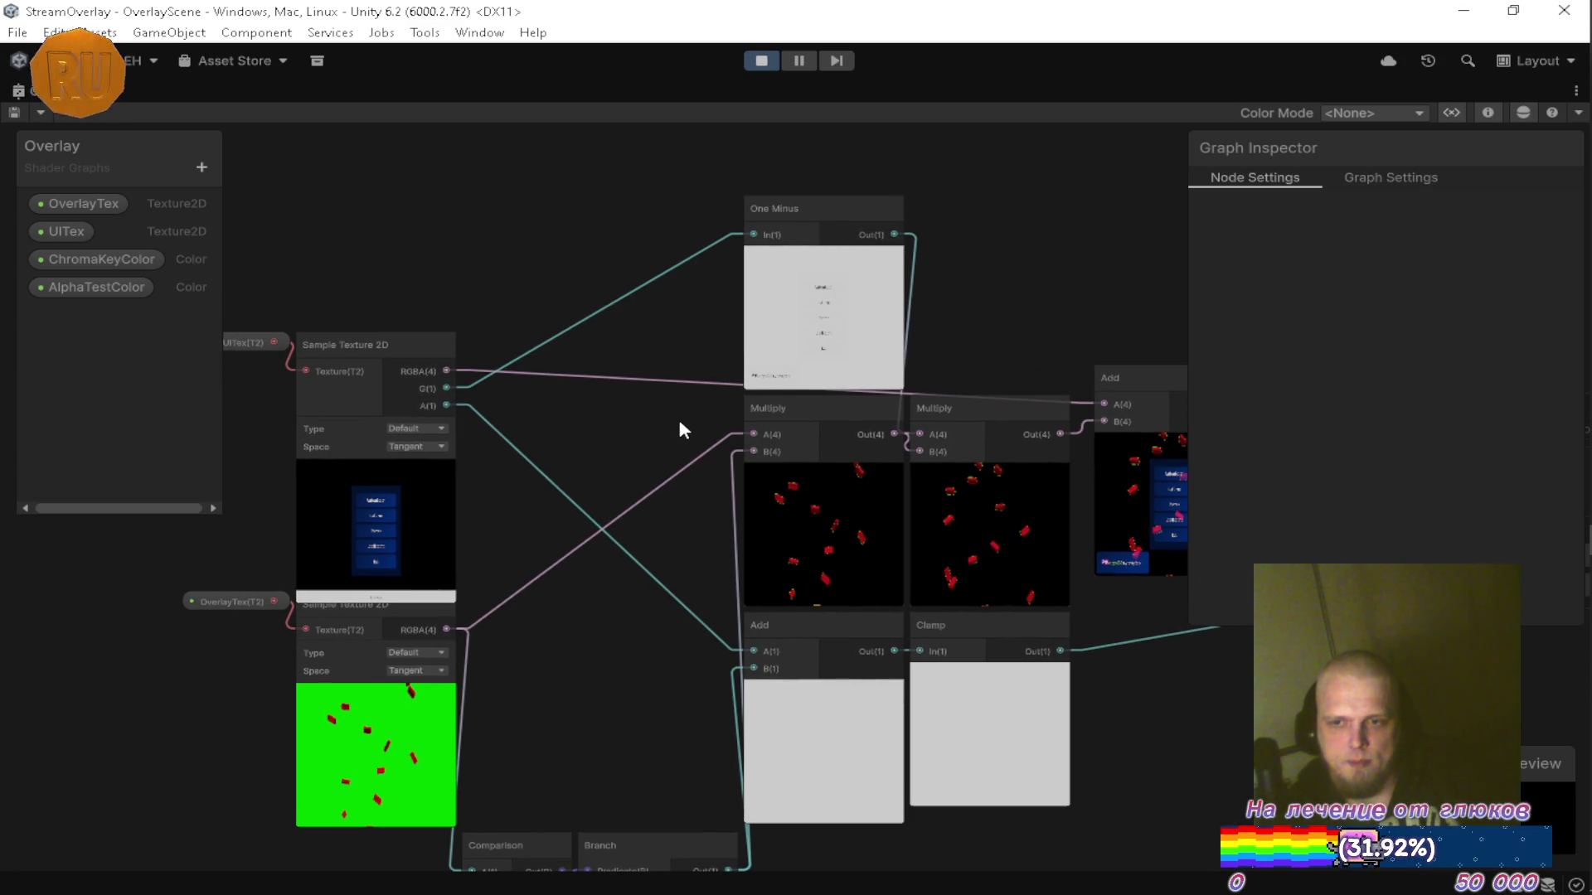
drag(668, 411, 637, 404)
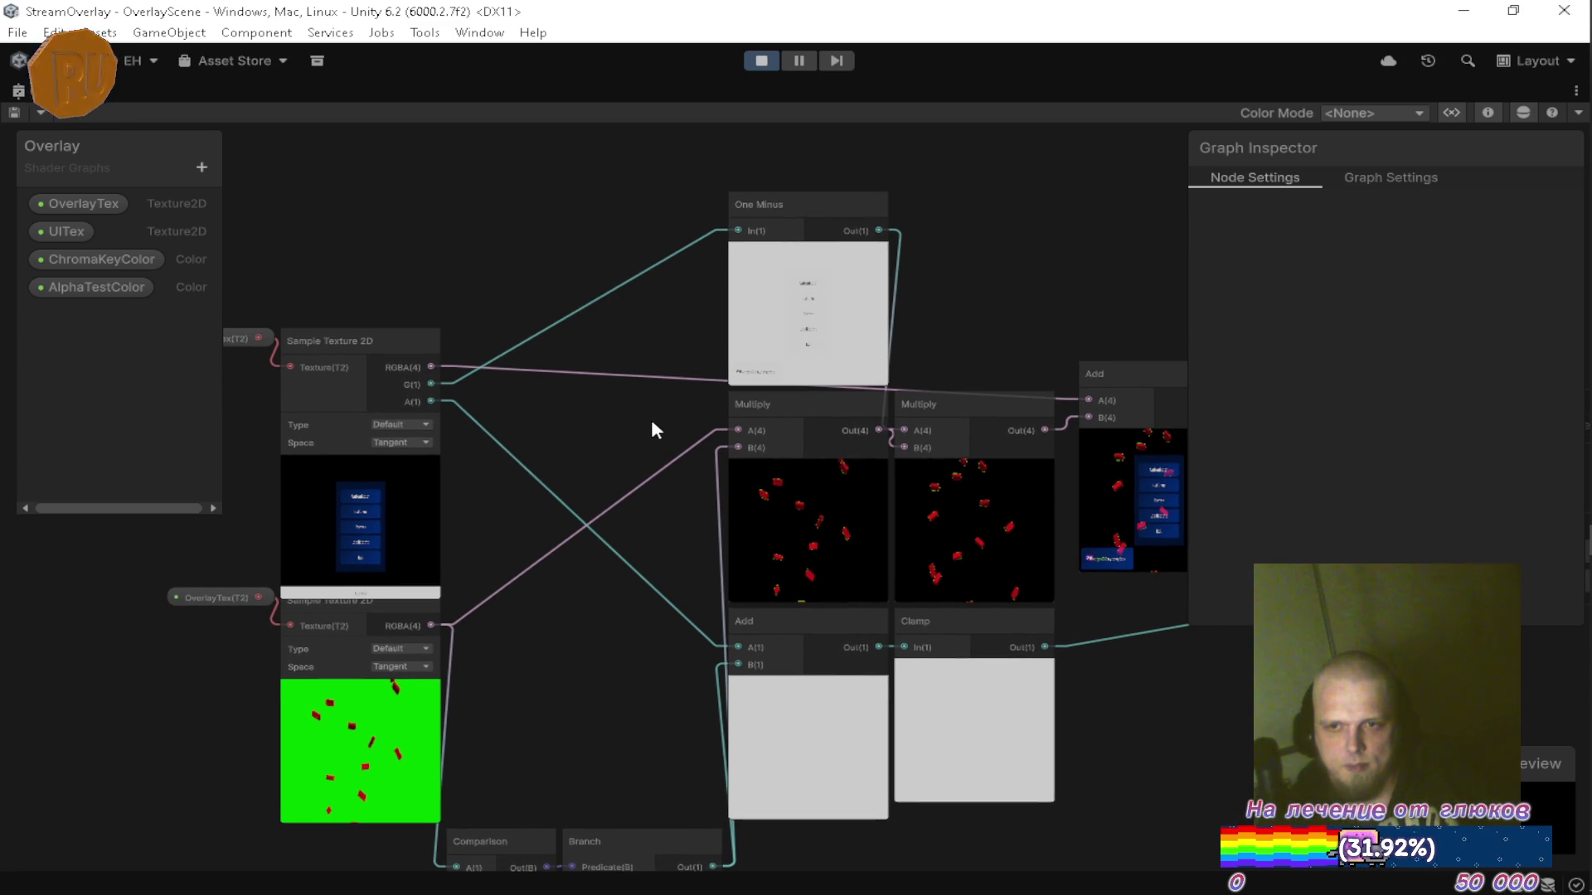
click(809, 212)
key(Delete)
click(967, 404)
key(Delete)
Wire the remaining Multiply into Add's B input and reposition the Add node and UI texture sampler.
drag(747, 374, 947, 362)
mouse_move(1002, 316)
mouse_down()
mouse_move(863, 328)
mouse_move(863, 257)
mouse_move(827, 161)
mouse_move(843, 340)
mouse_move(817, 431)
mouse_up()
mouse_move(721, 339)
mouse_down()
mouse_move(798, 247)
mouse_move(633, 234)
mouse_up()
mouse_move(779, 309)
mouse_down()
mouse_move(812, 267)
mouse_move(872, 245)
mouse_move(957, 331)
mouse_up()
mouse_move(211, 435)
mouse_down()
mouse_move(497, 417)
mouse_move(672, 340)
mouse_move(455, 404)
mouse_move(921, 286)
mouse_up()
Add a Blend node and wire the Multiply output into its Blend input.
text(ble)
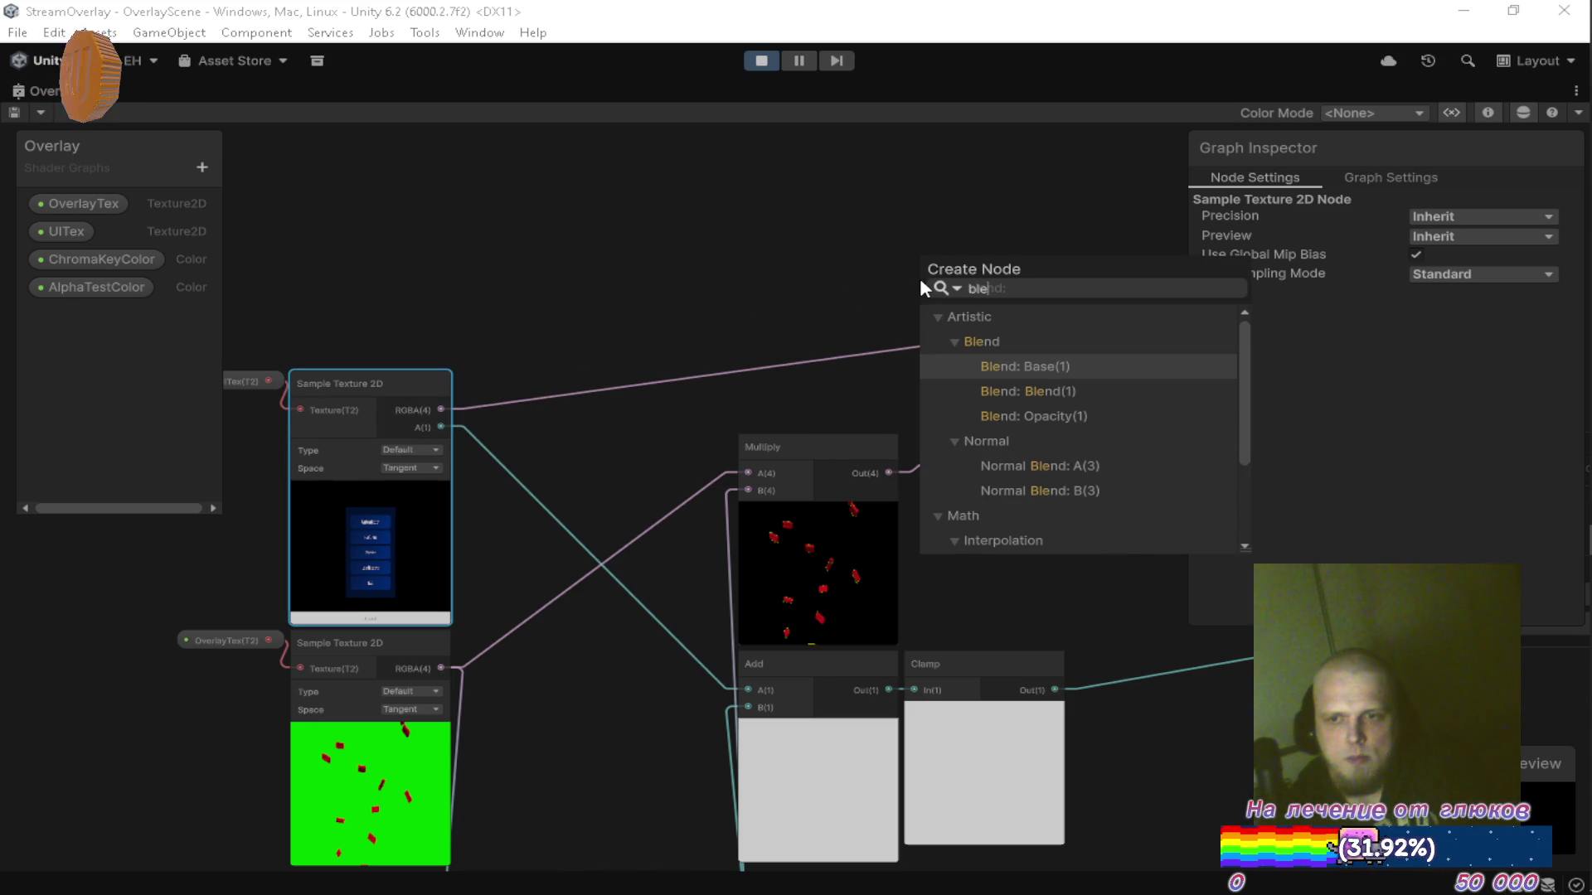
text(nd)
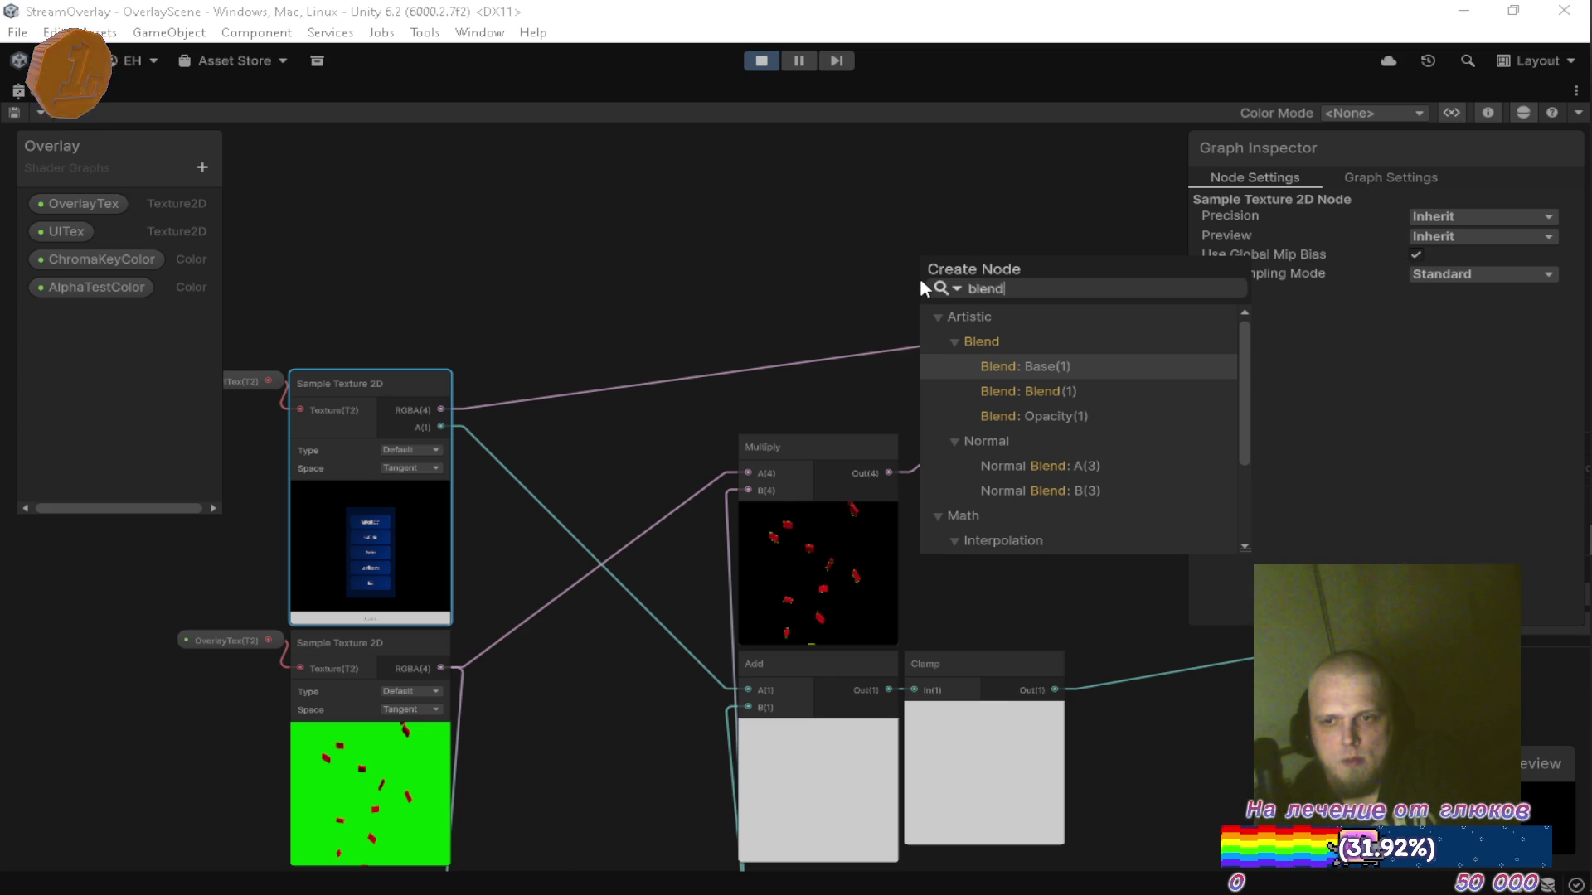
key(Return)
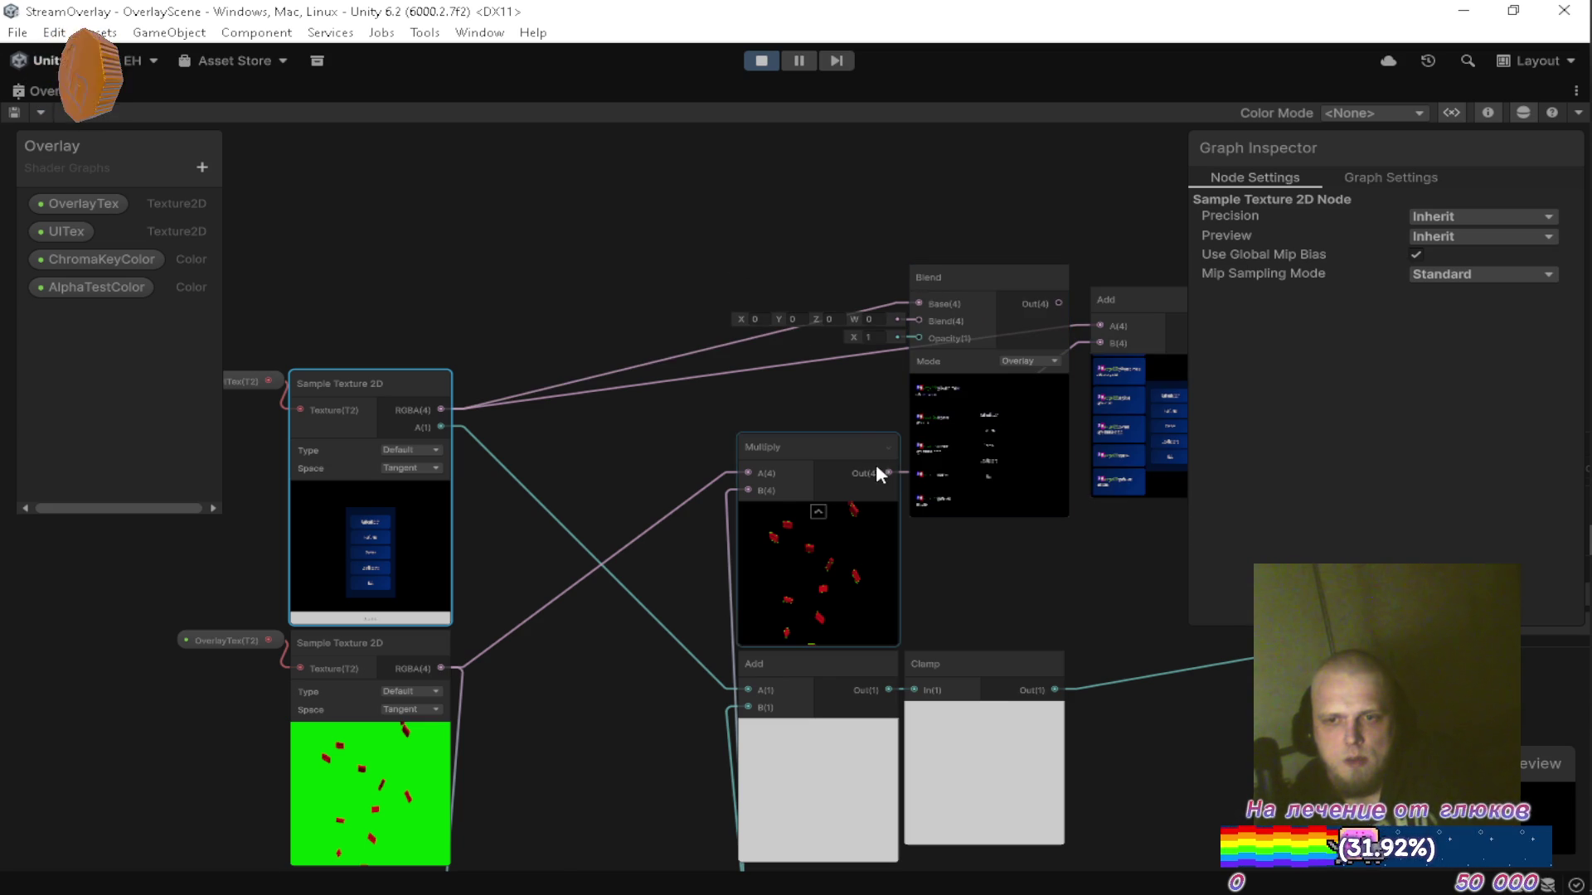
drag(888, 465, 913, 317)
drag(868, 366, 714, 338)
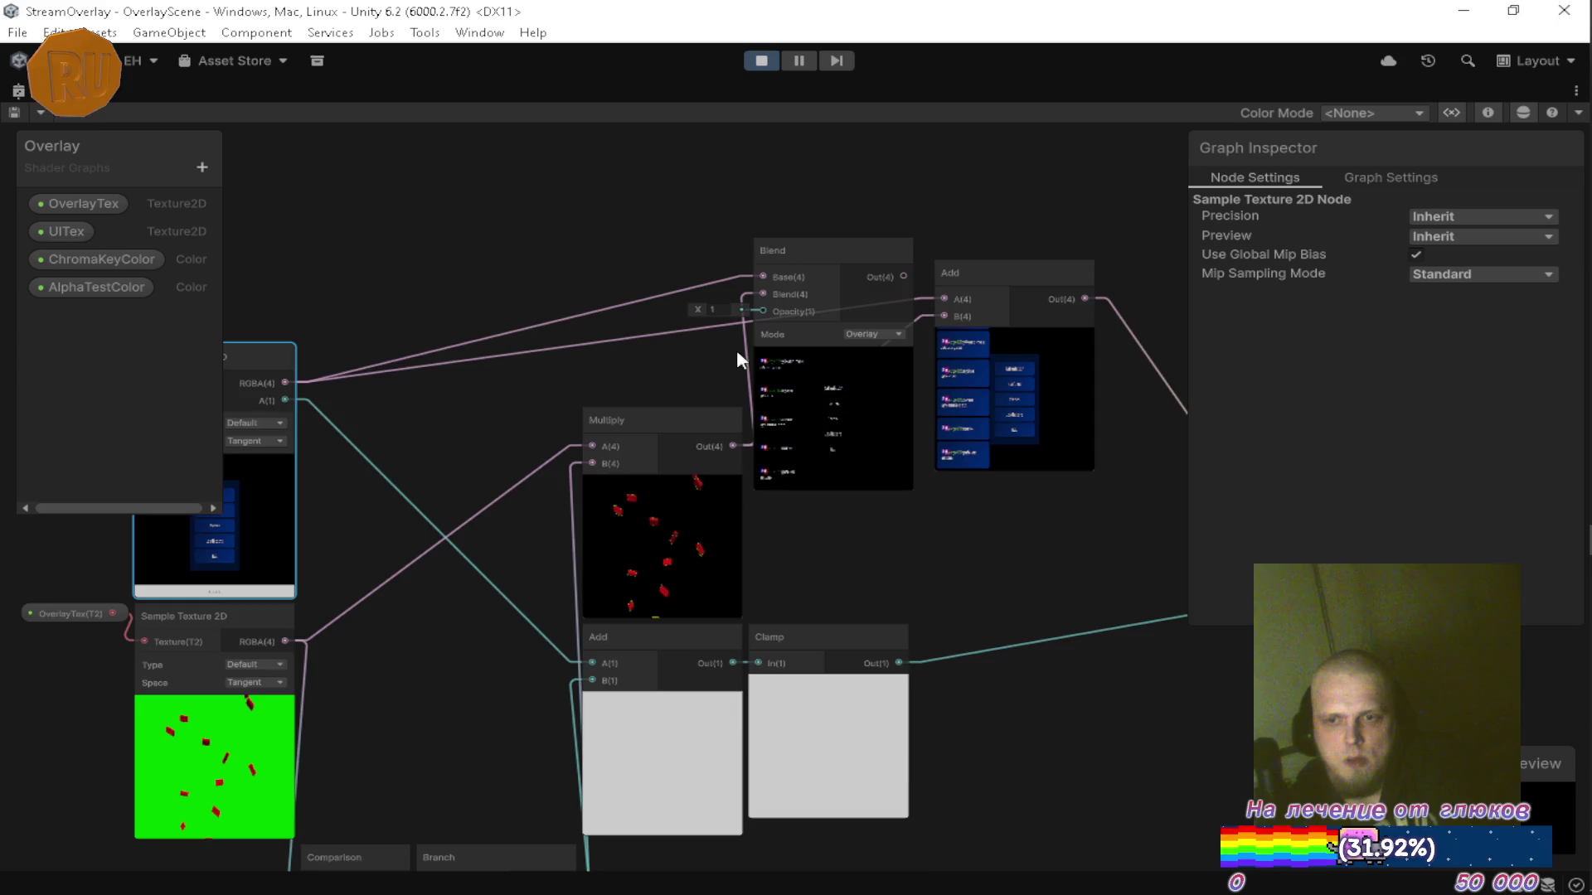
scroll(875, 365, up, 3)
drag(851, 353, 640, 367)
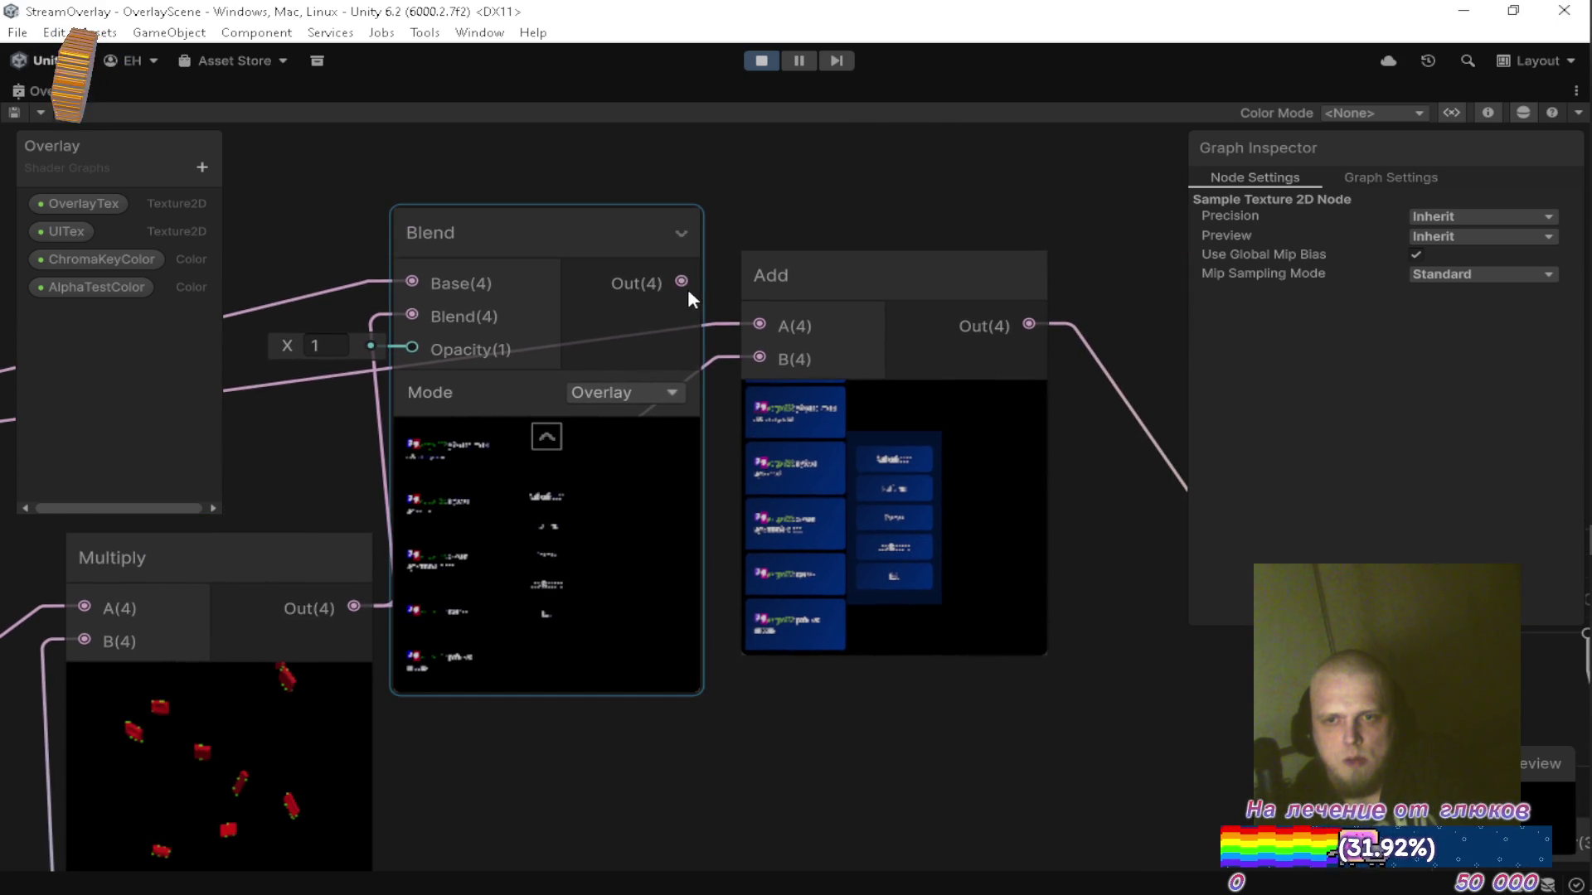
scroll(689, 289, down, 5)
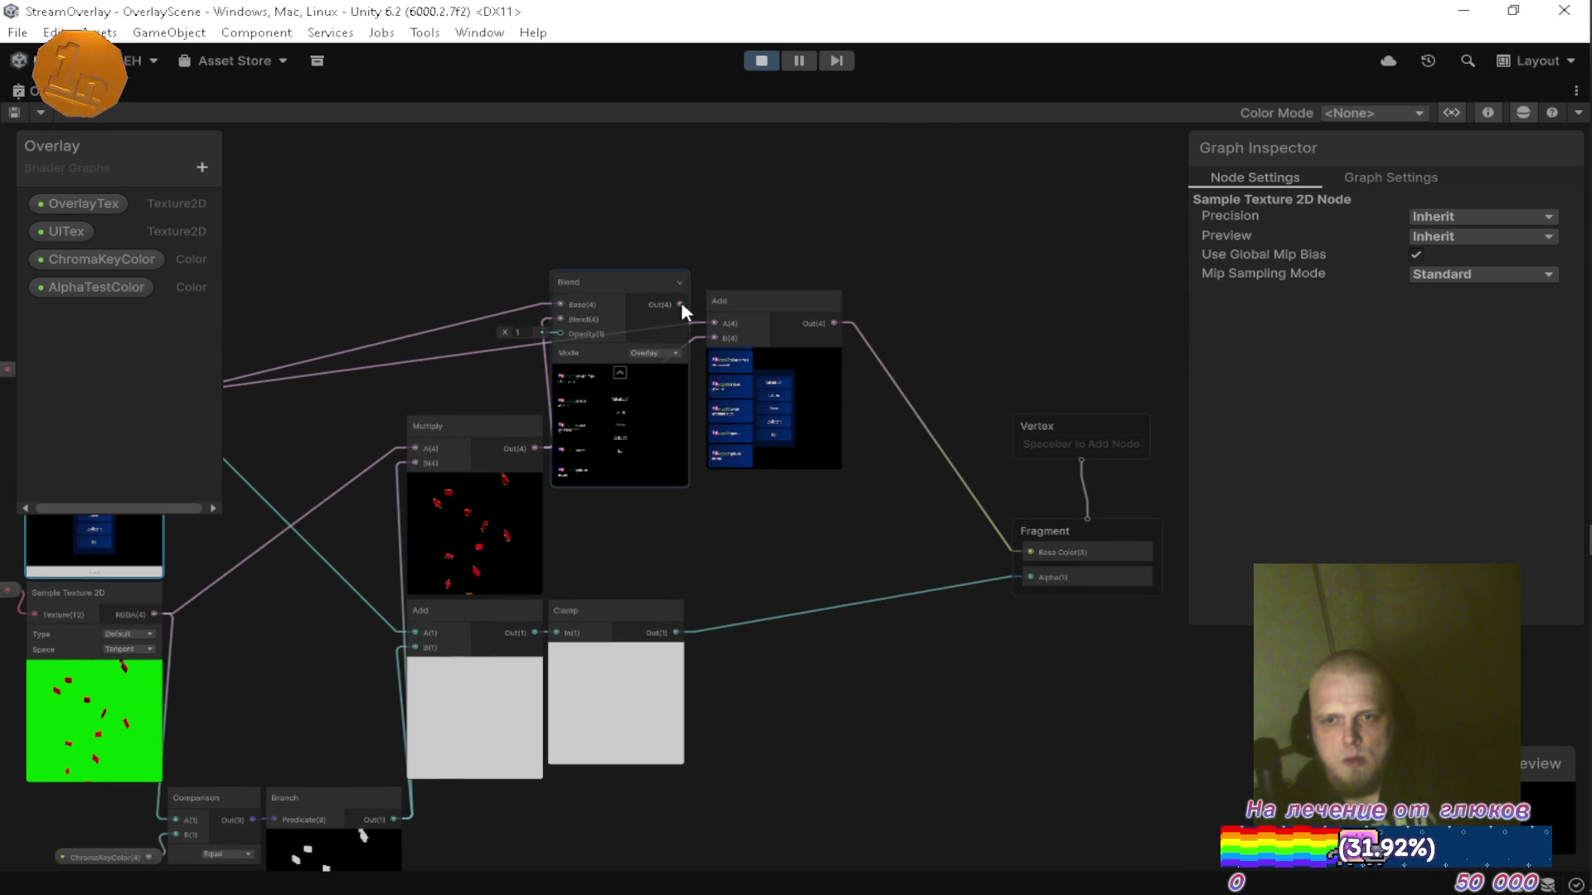
Edit the Blend opacity, feed the UI texture's RGBA into Blend, and show the mode choices.
scroll(806, 386, up, 4)
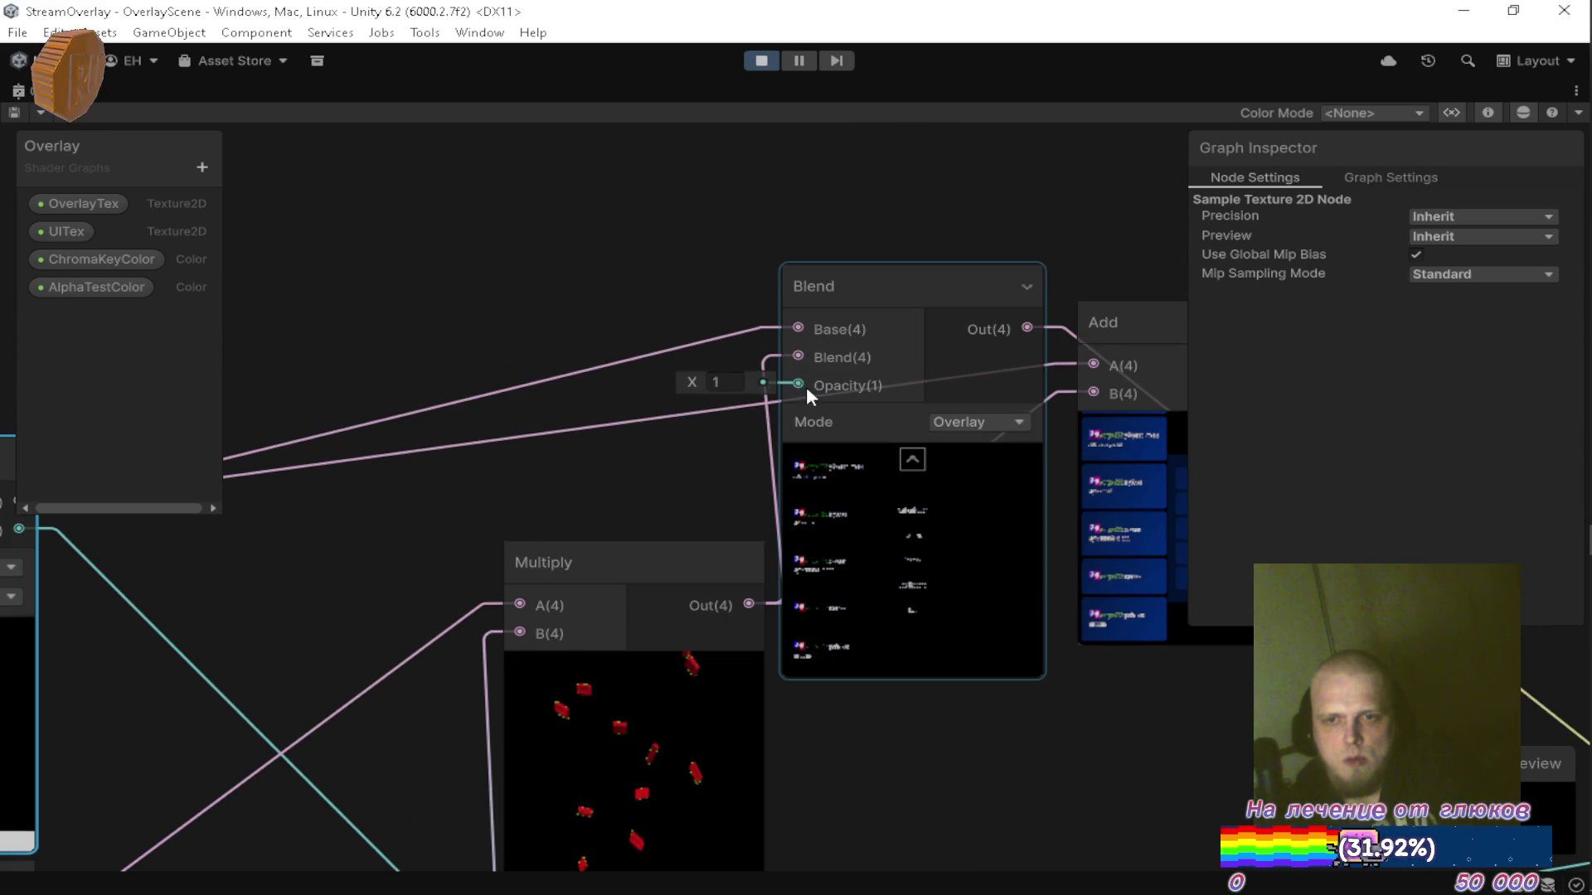
text(0)
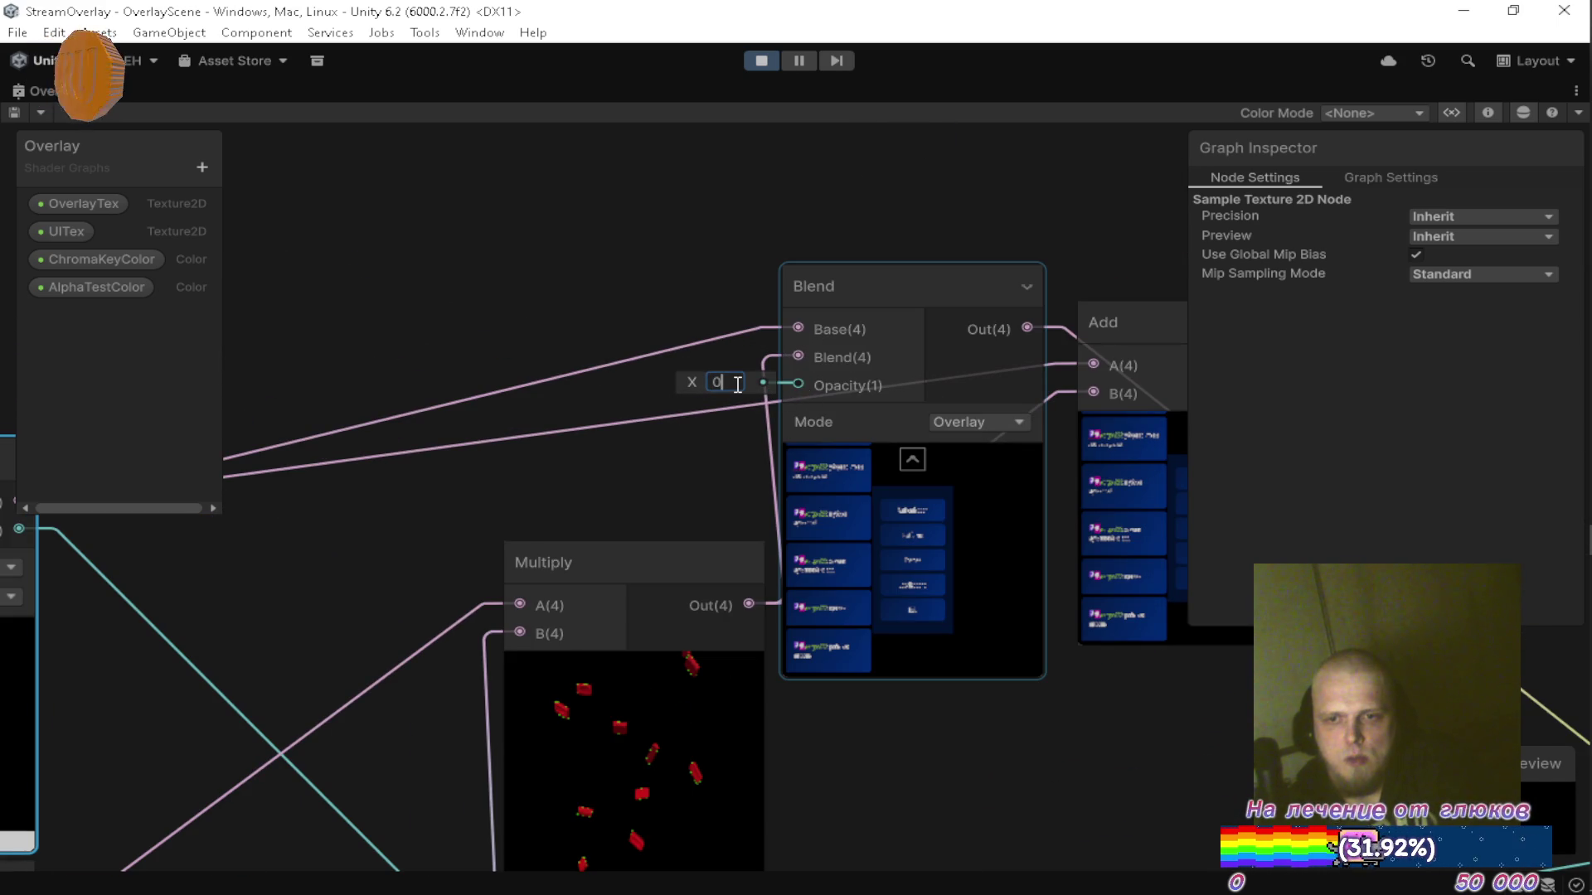
click(745, 421)
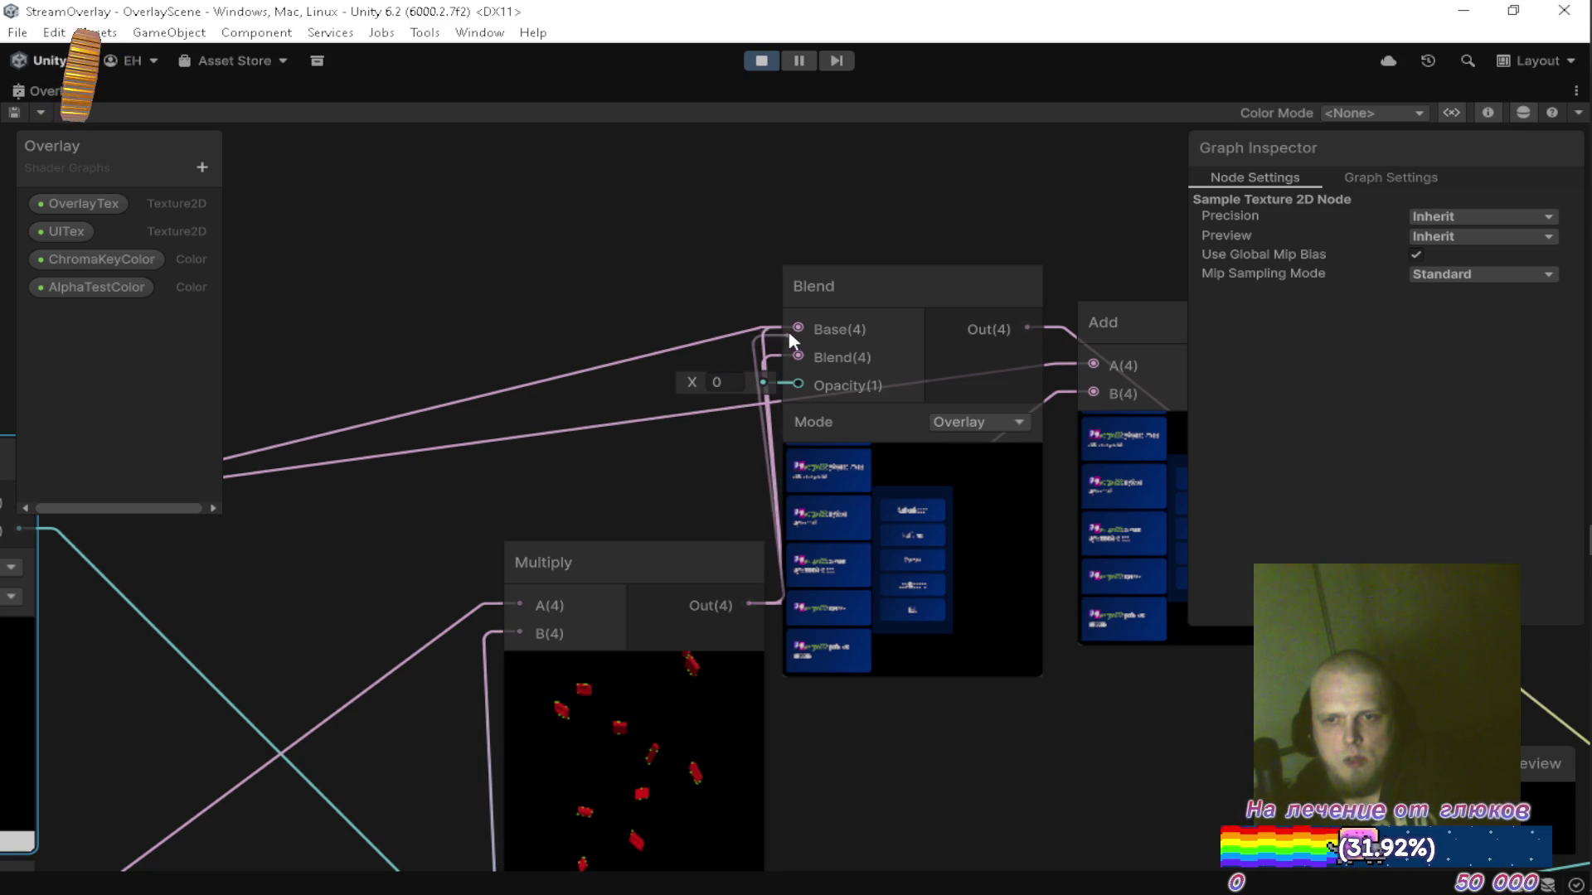
scroll(608, 375, down, 1)
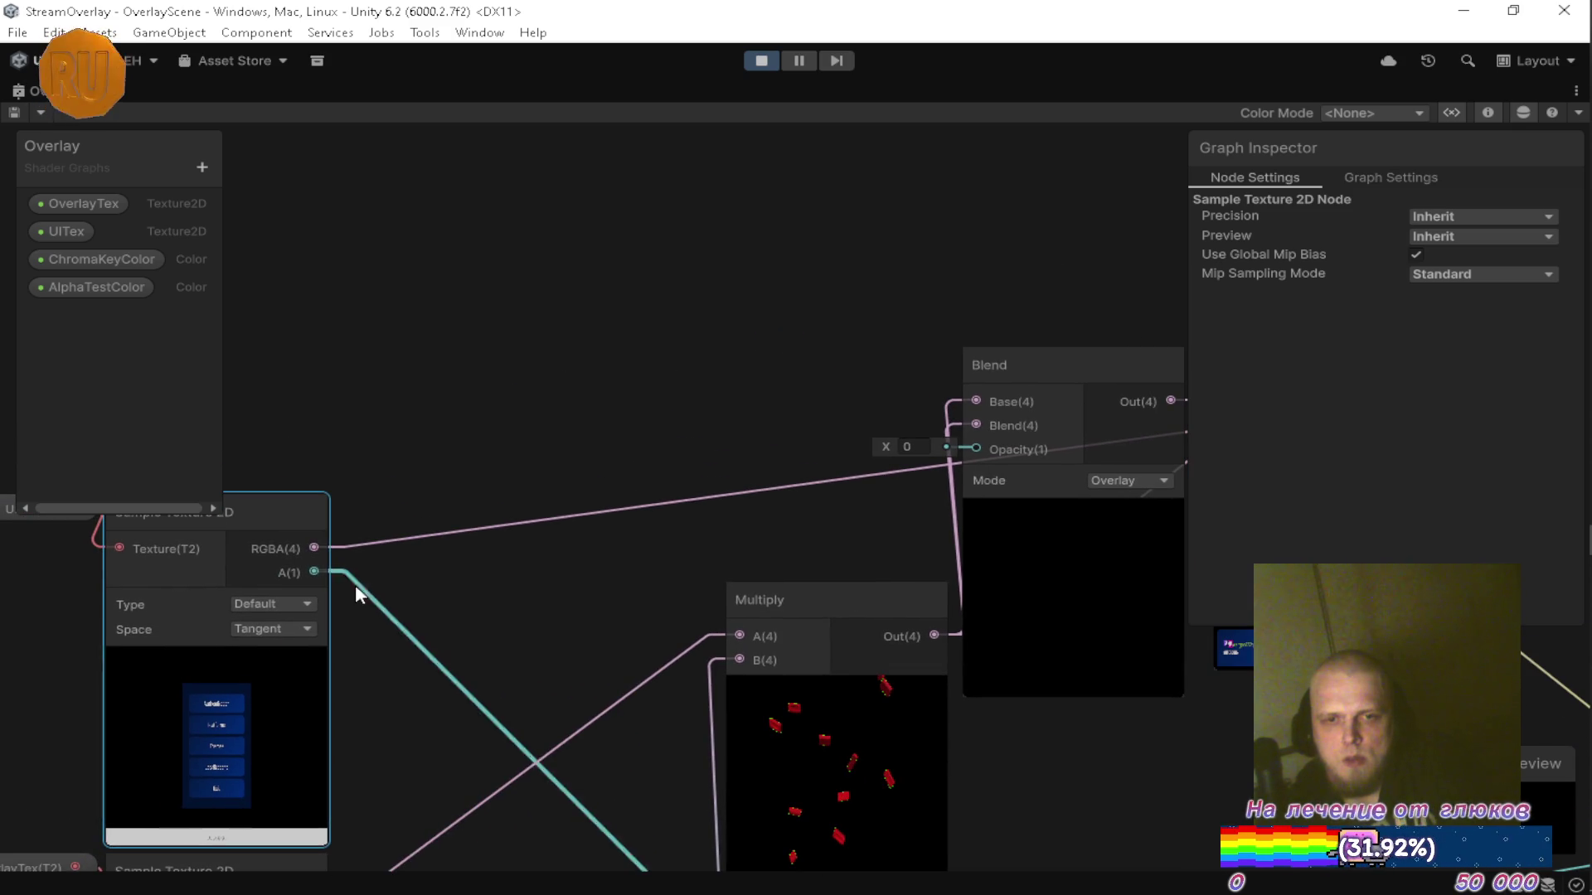
mouse_move(311, 548)
mouse_down()
mouse_move(969, 425)
mouse_move(892, 443)
mouse_up()
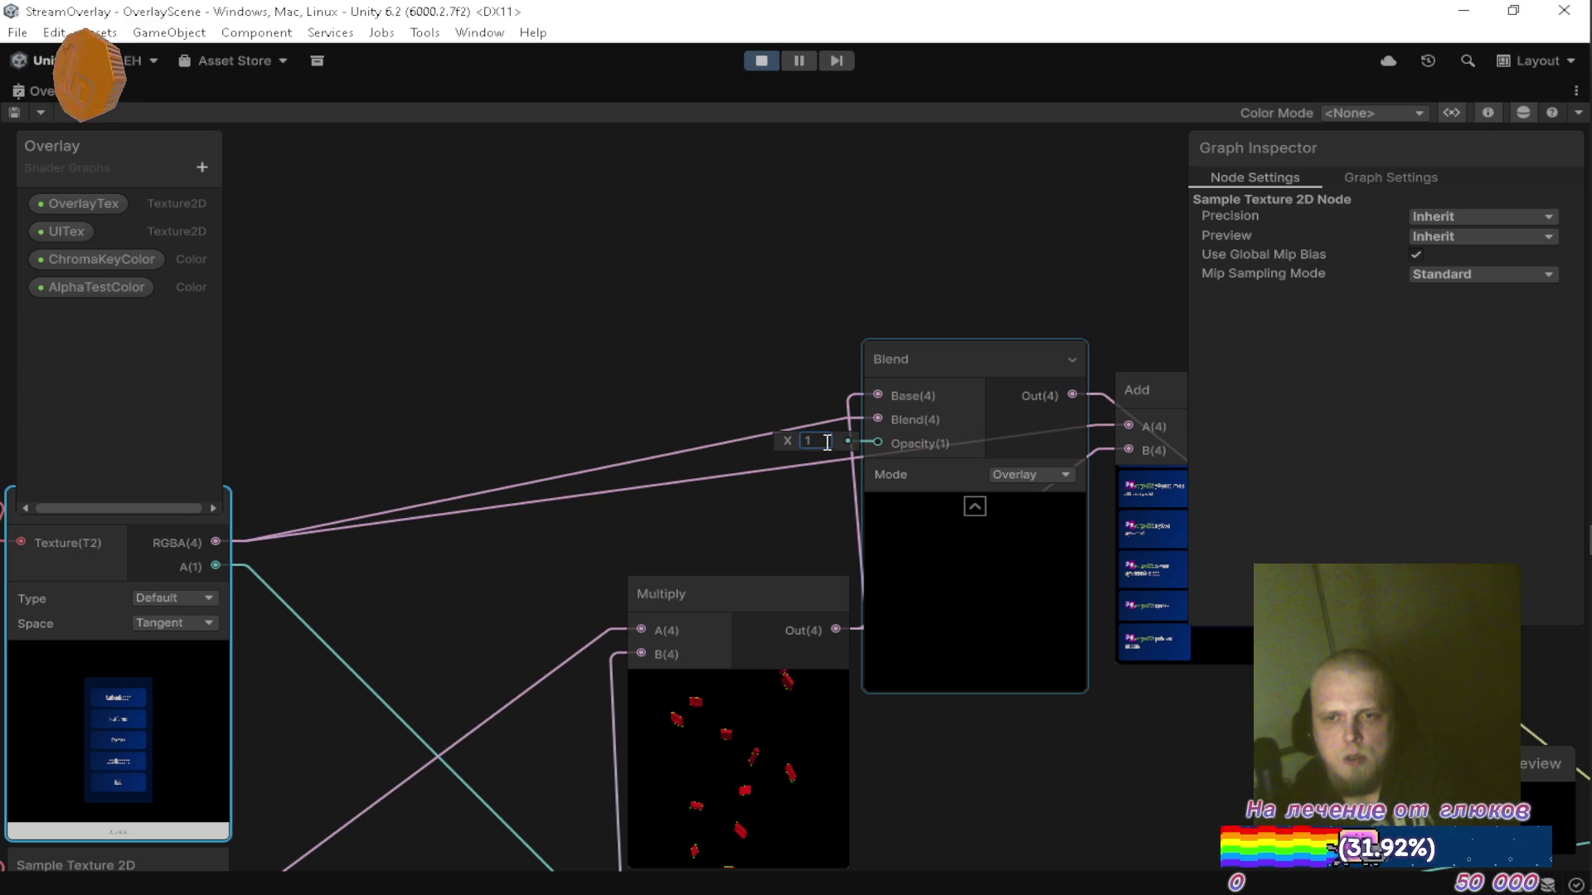
drag(809, 516, 600, 431)
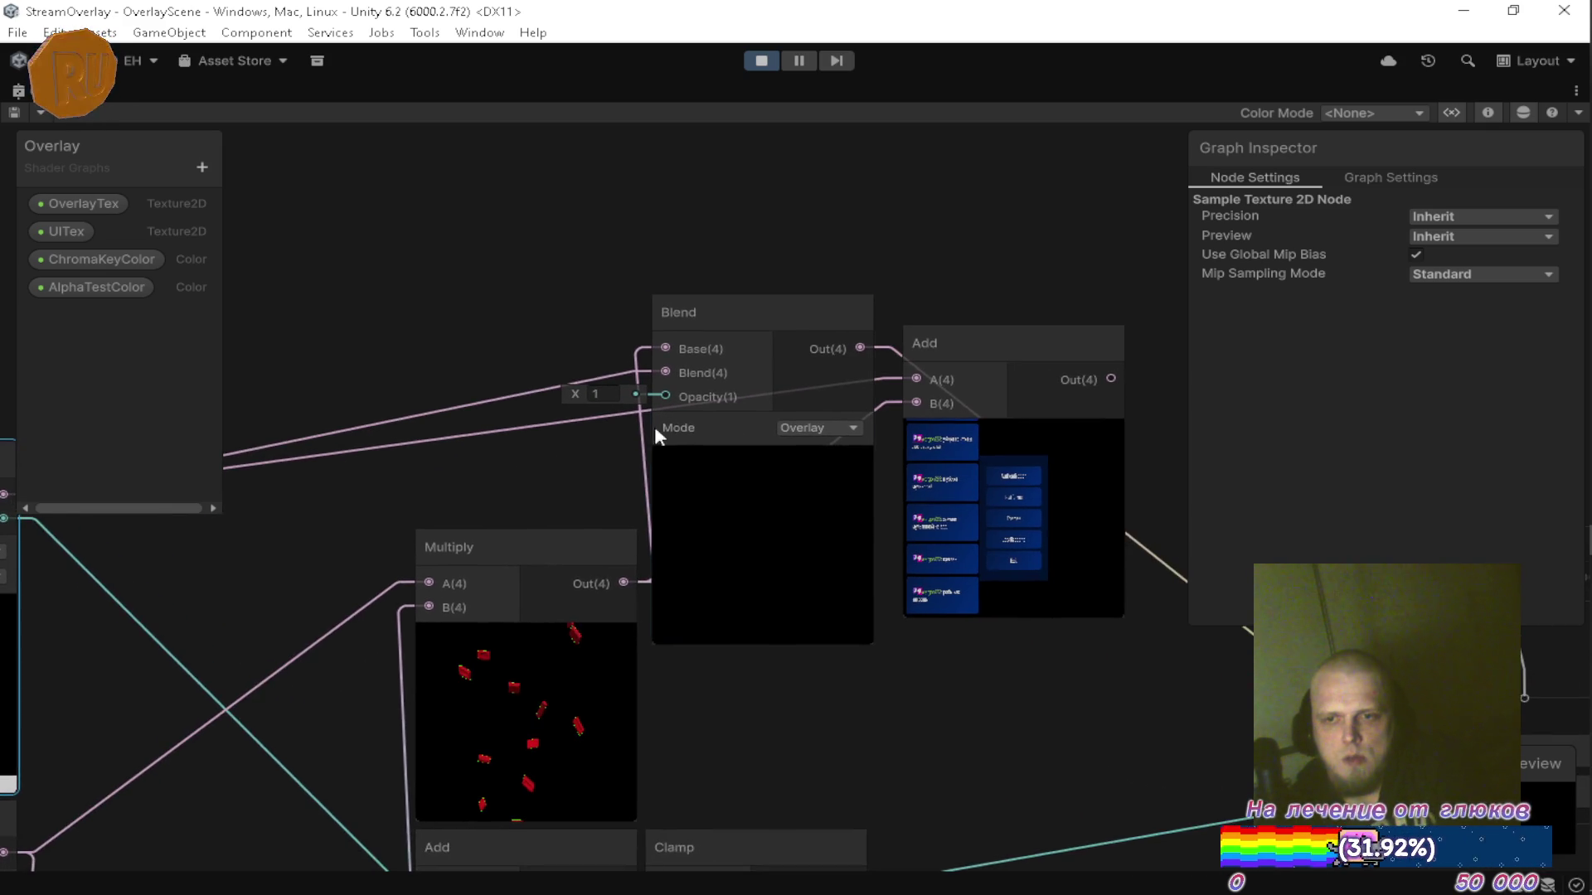
scroll(808, 435, up, 3)
click(809, 436)
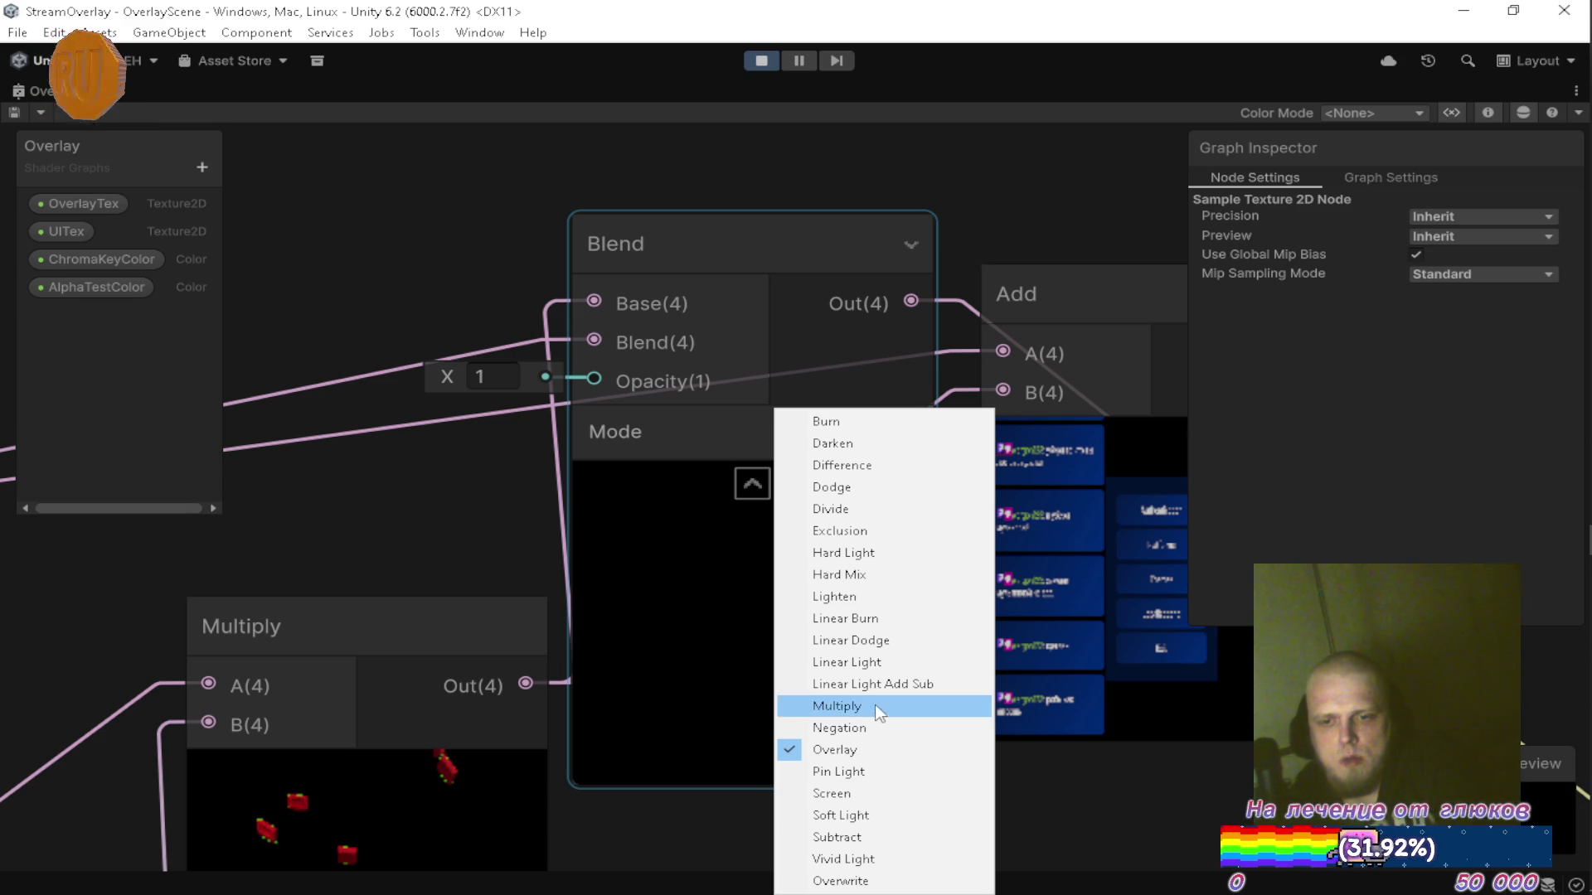
Switch the Blend mode to Overwrite, check the Game view, then maximize the Overlay graph again.
click(860, 882)
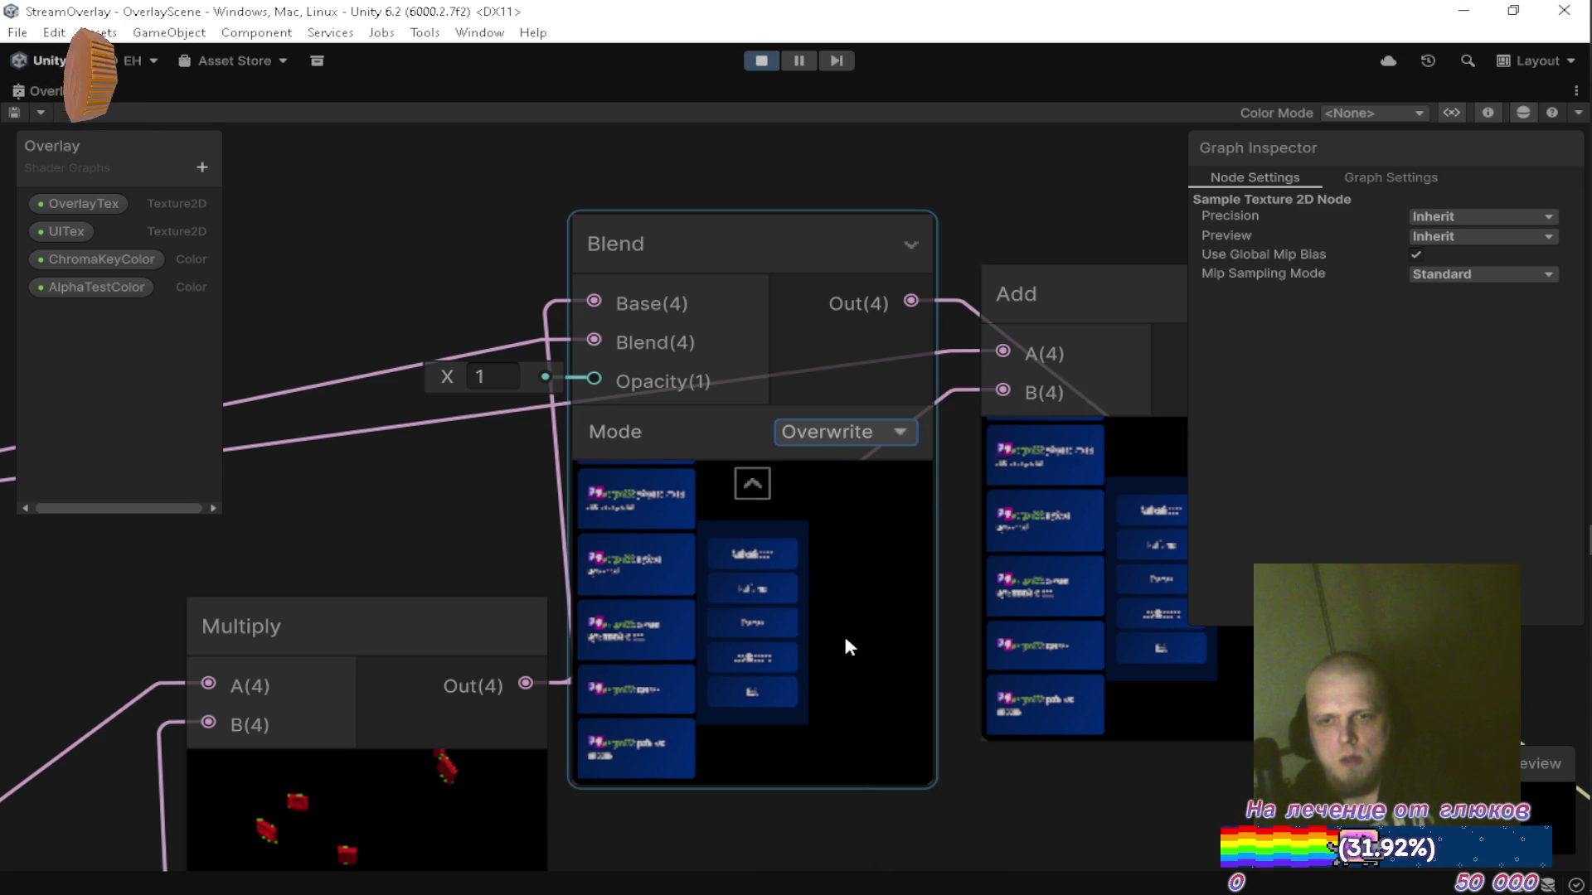
scroll(753, 509, down, 5)
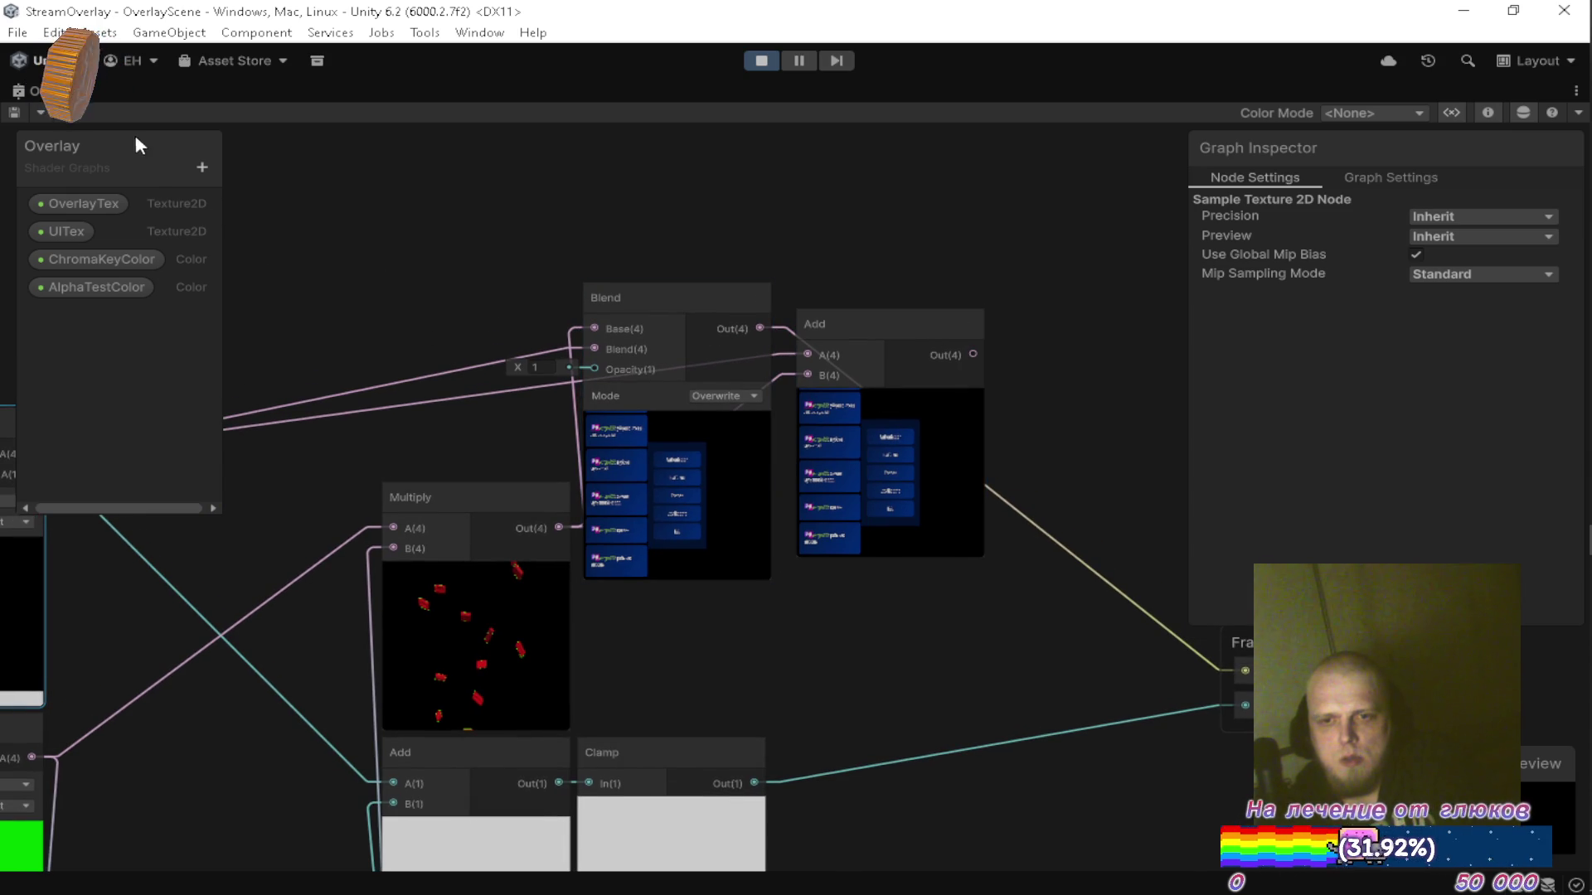
double_click(50, 91)
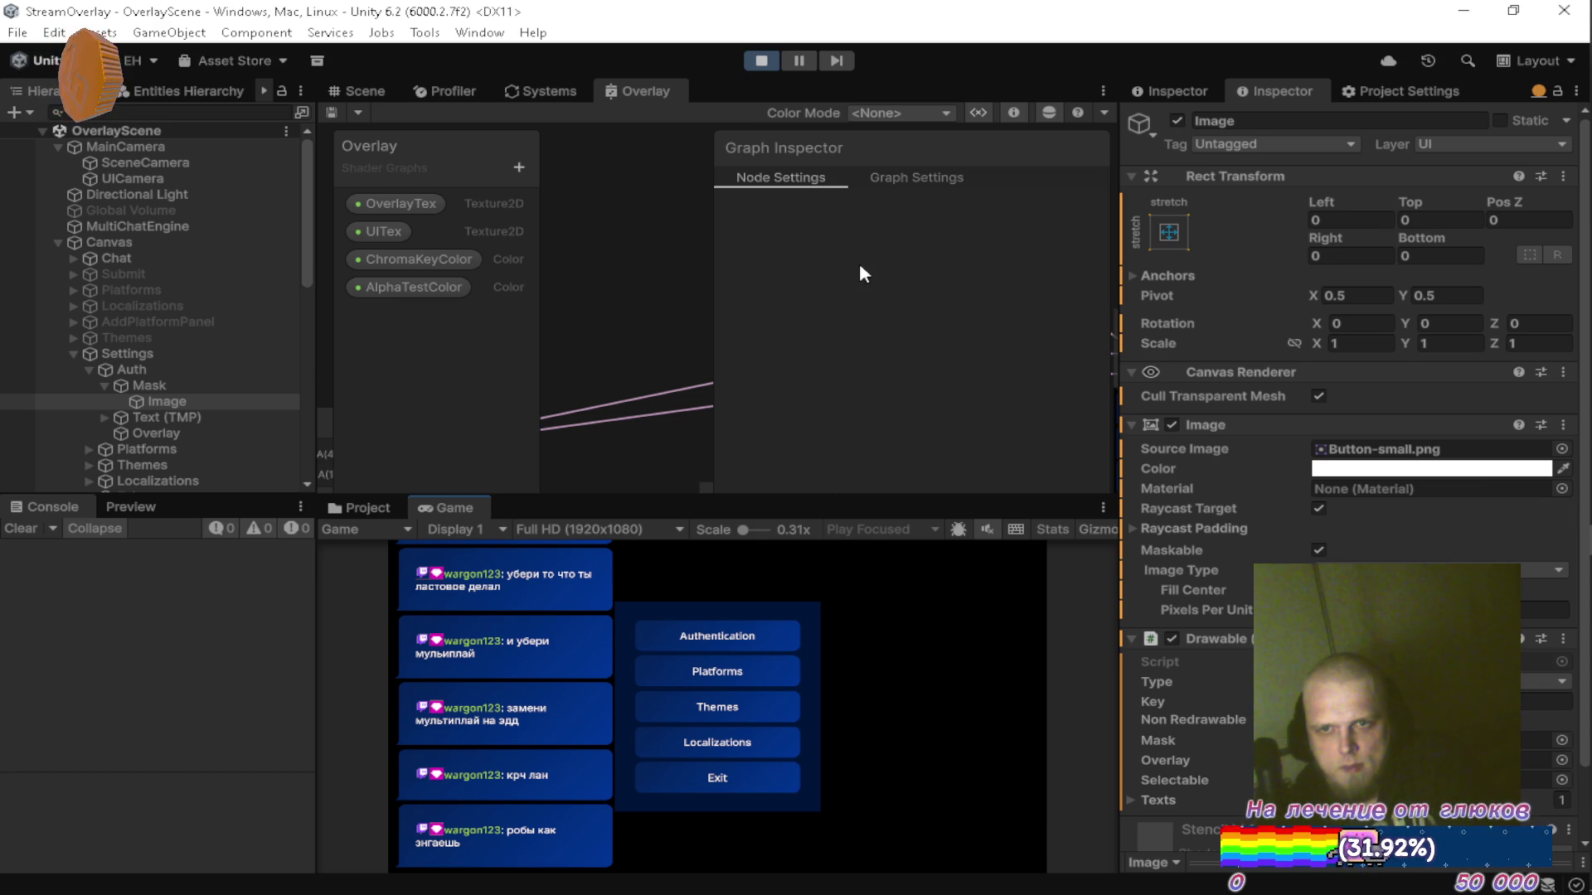
double_click(650, 89)
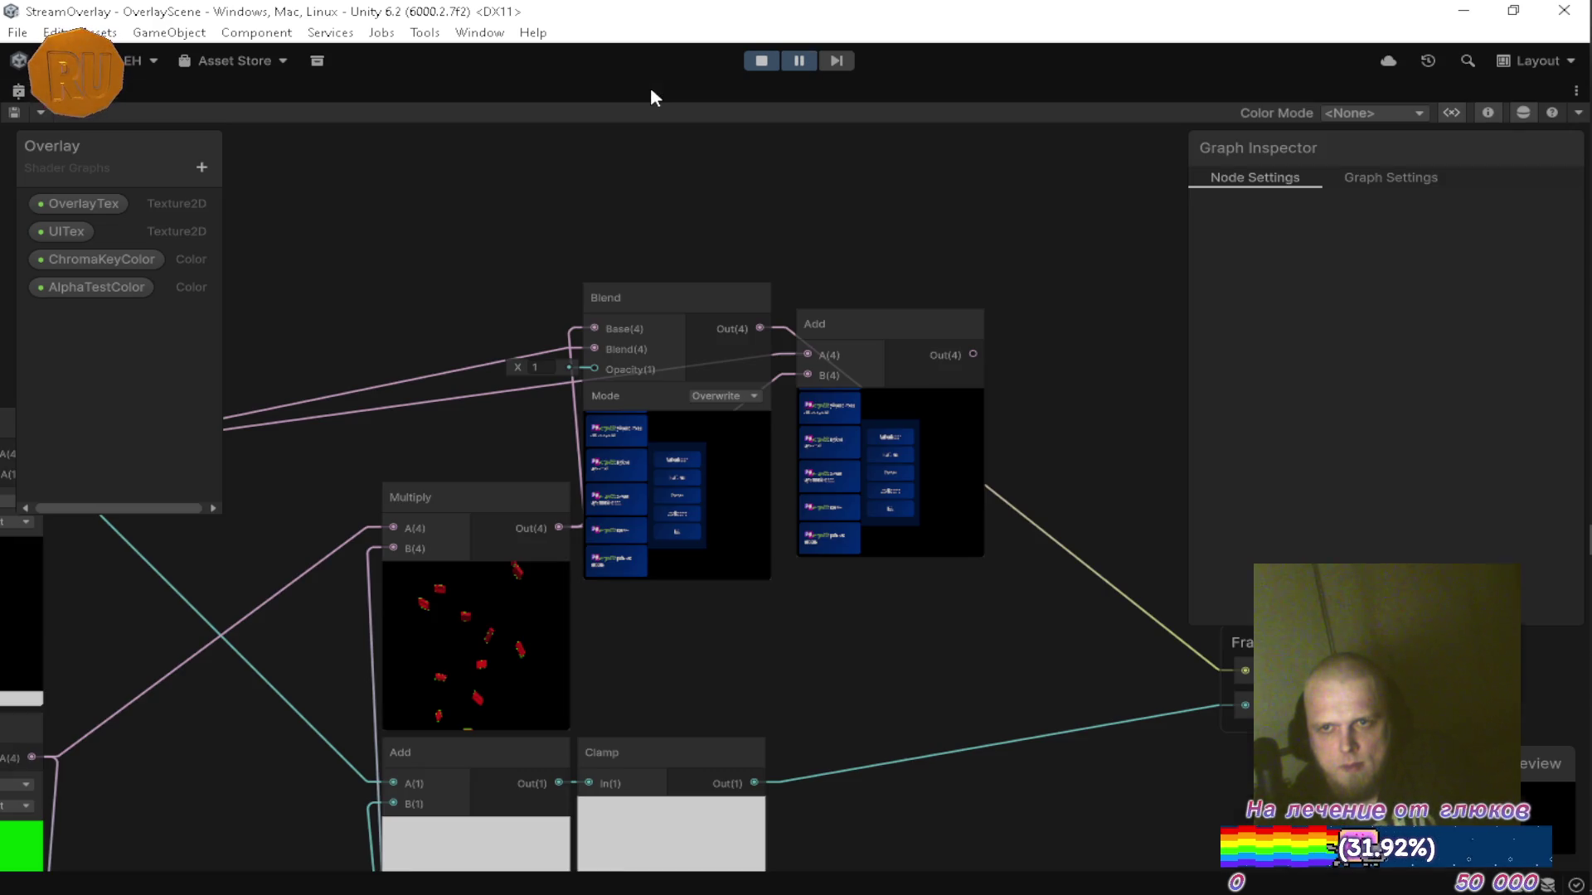
Try Blend opacity values 1 and 0.5 and feed the Multiply output into Blend.
drag(685, 521, 710, 594)
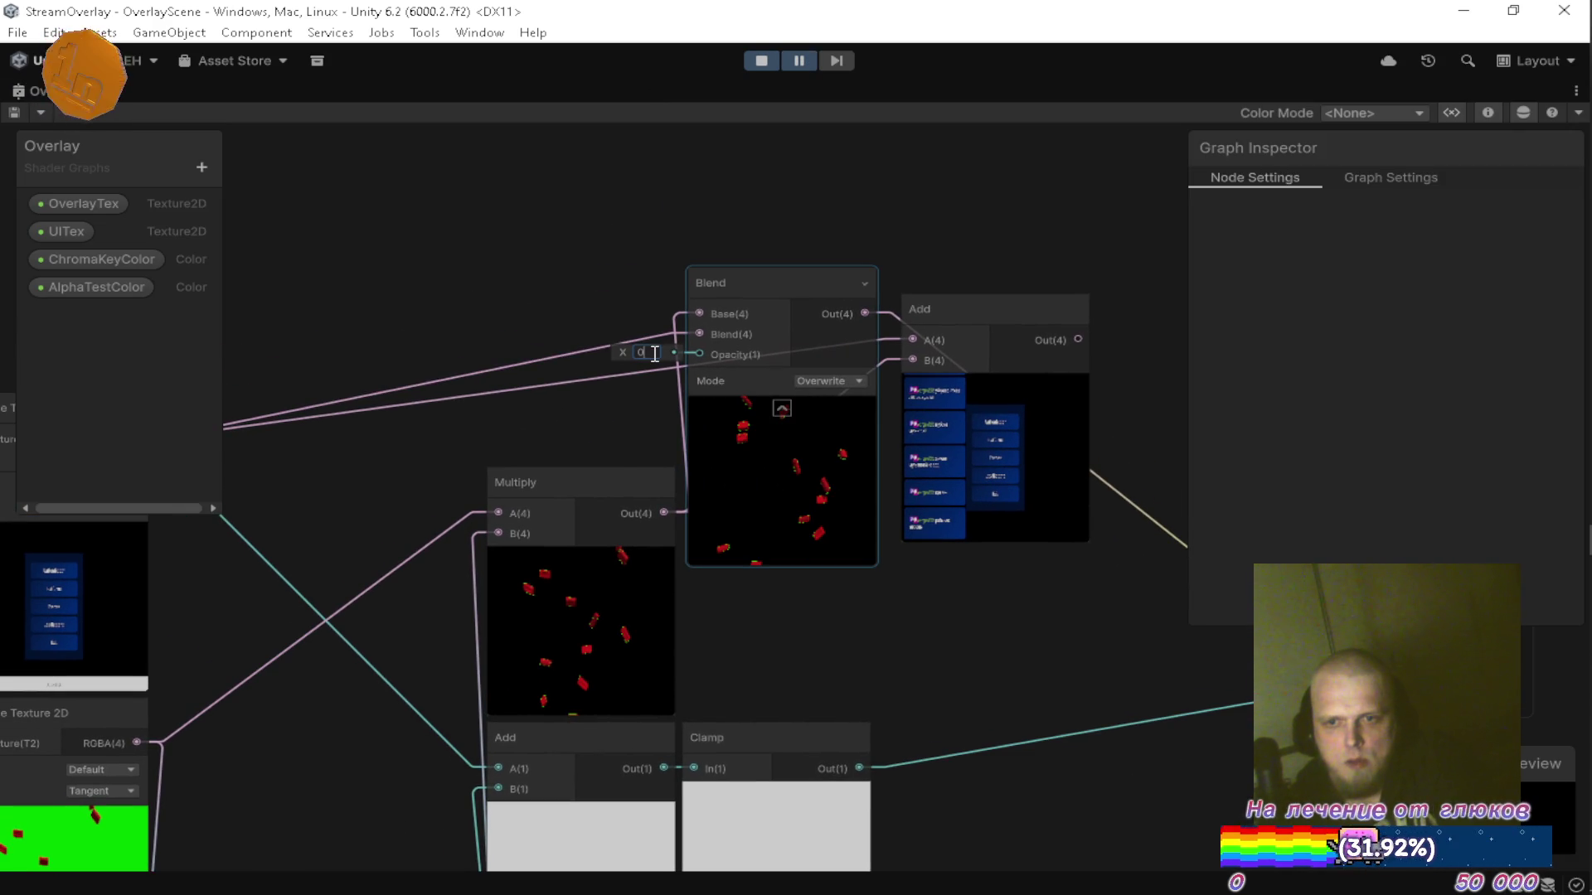
text(1)
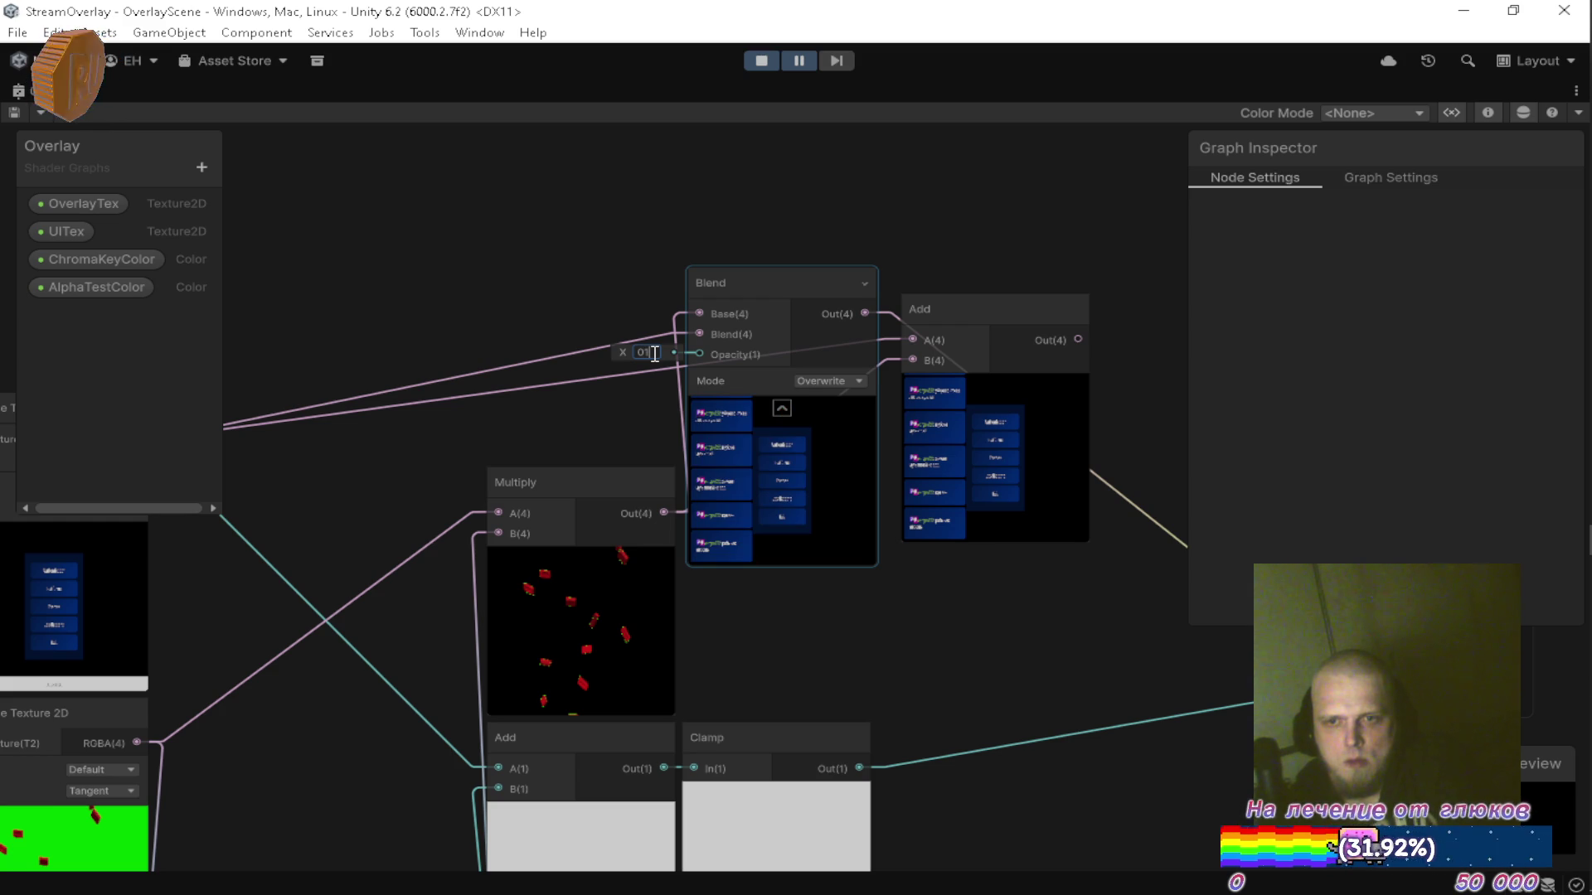
text(55)
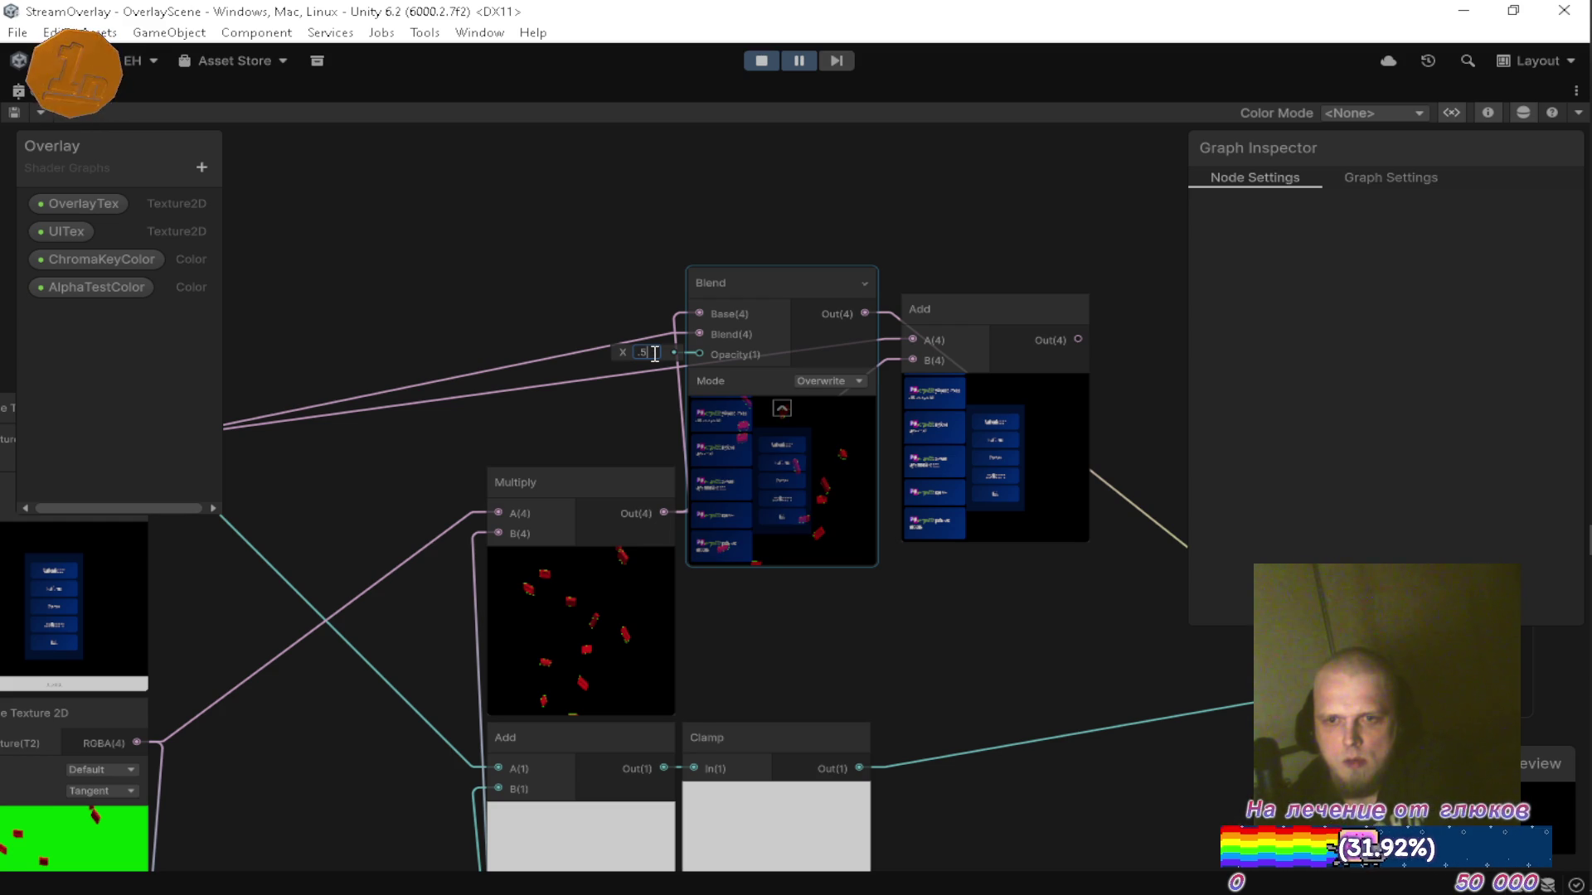
key(BackSpace)
key(BackSpace)
text(1)
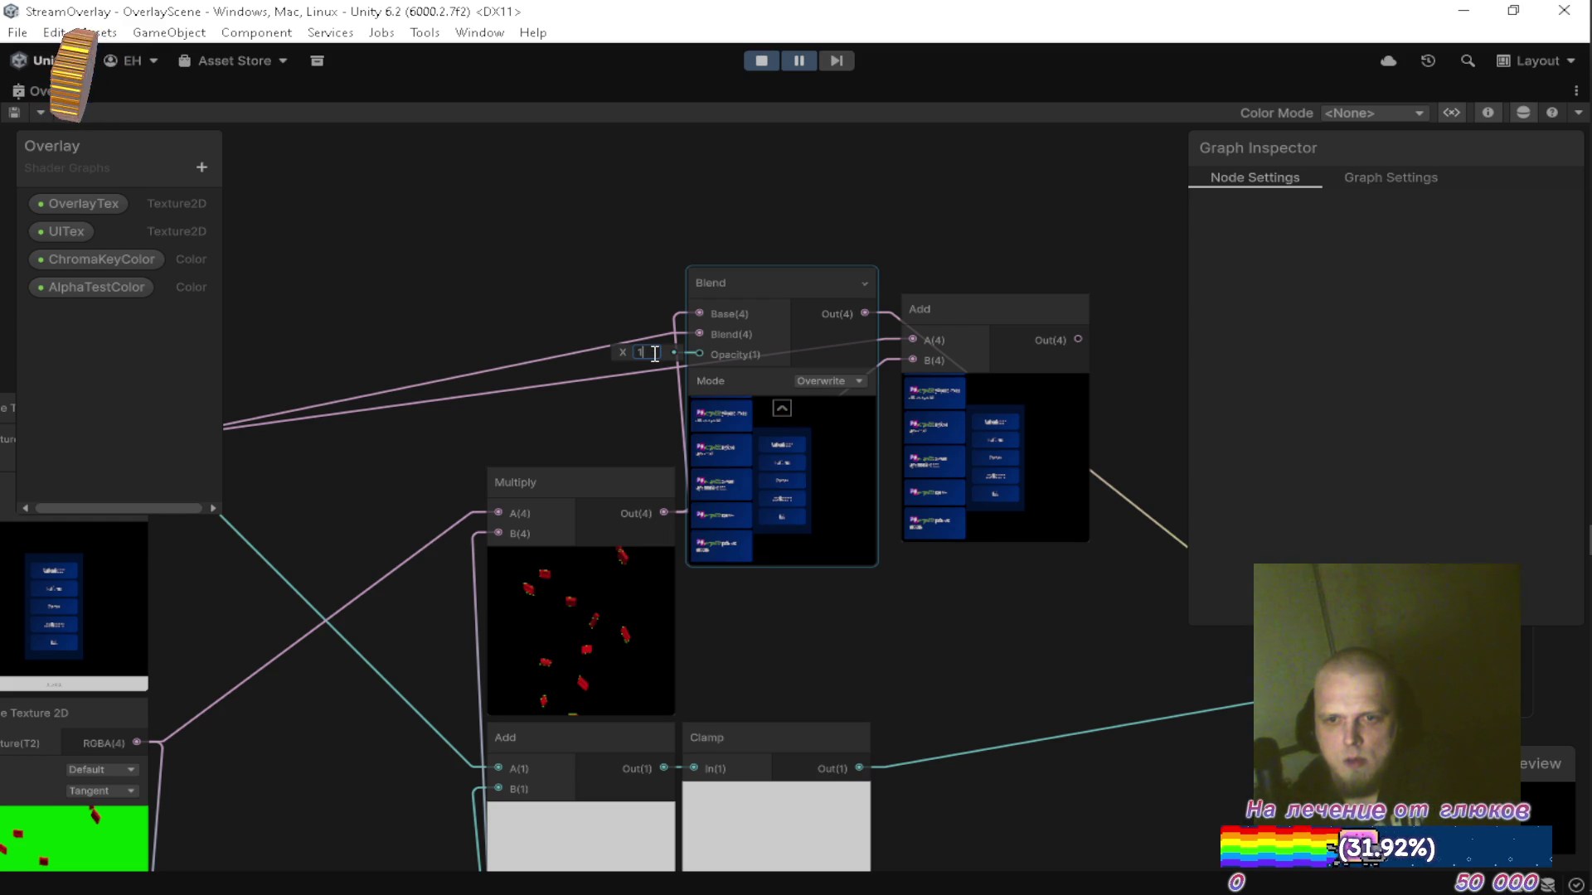
click(1144, 273)
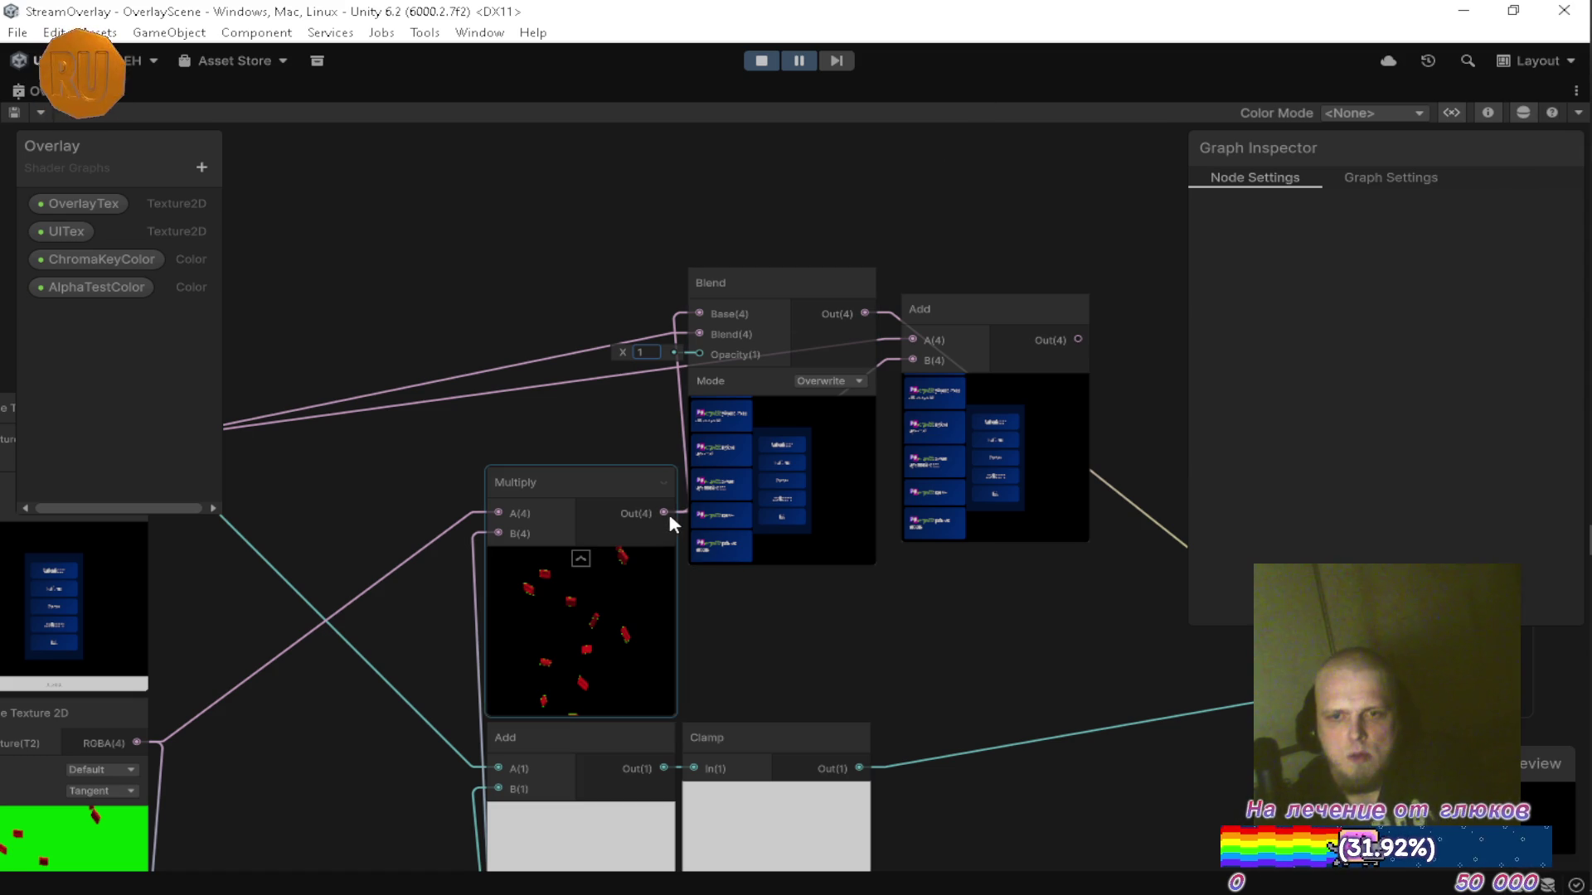
mouse_move(664, 514)
mouse_down()
mouse_move(706, 328)
mouse_move(907, 401)
mouse_move(737, 367)
mouse_up()
text(0)
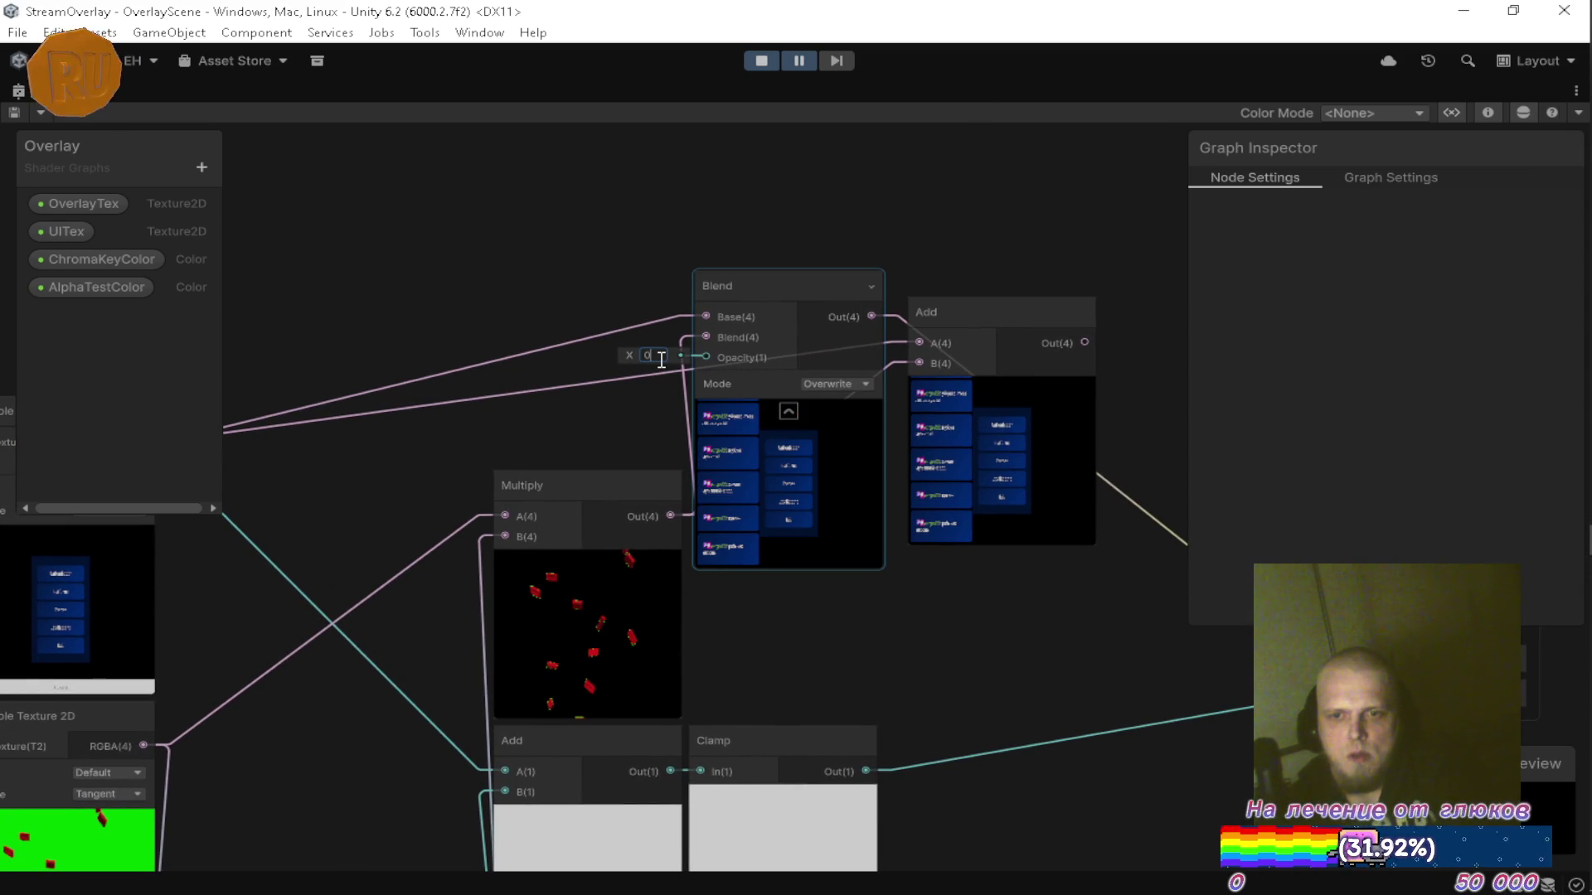
text(.5)
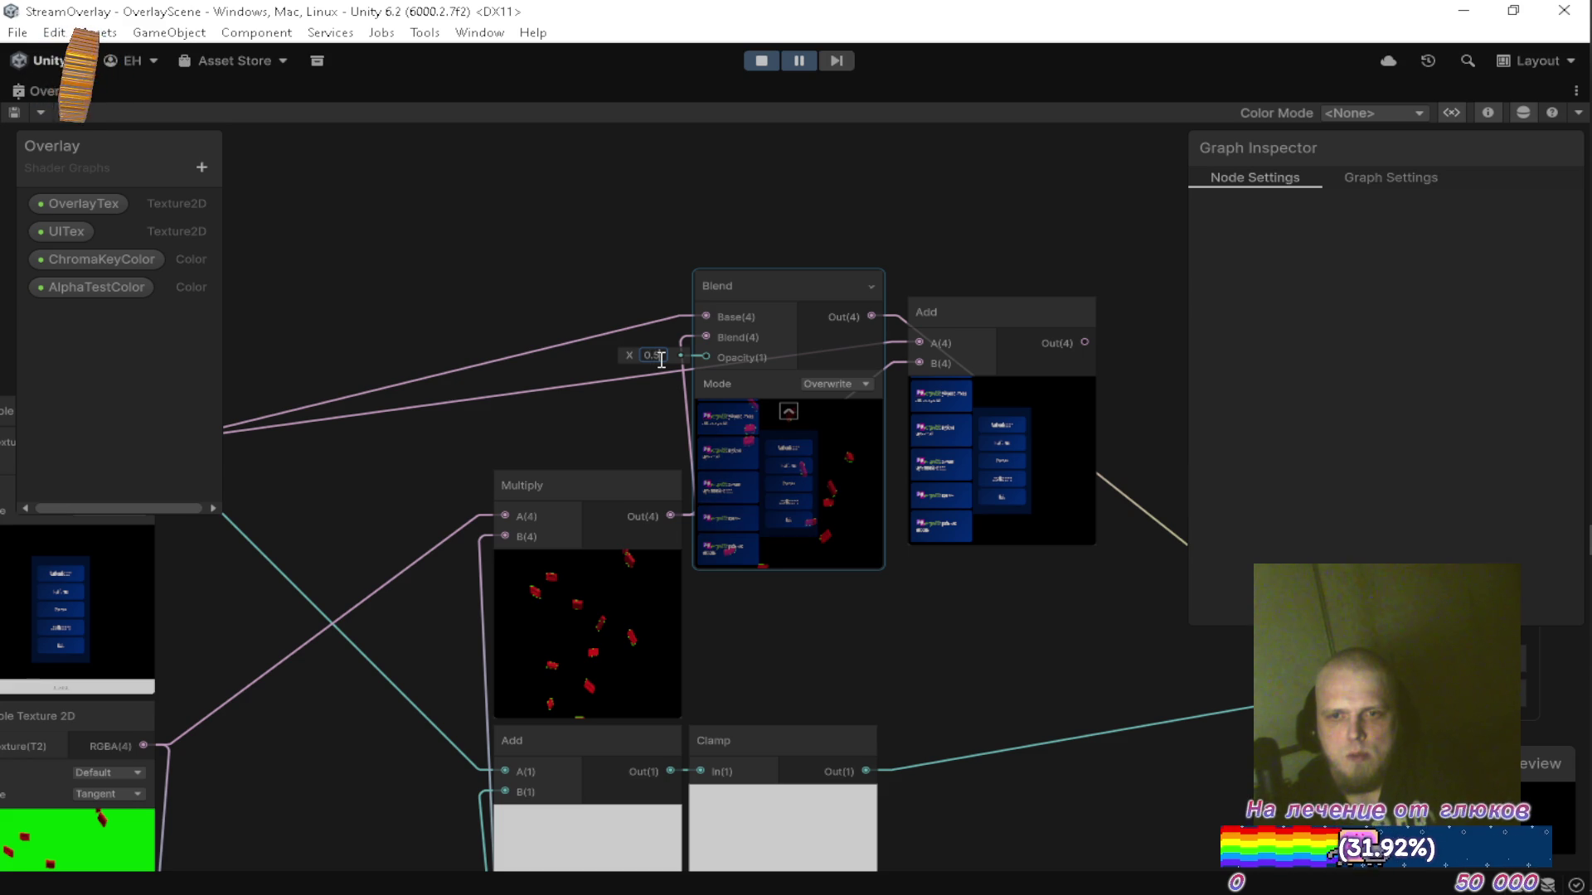
key(BackSpace)
key(BackSpace)
key(BackSpace)
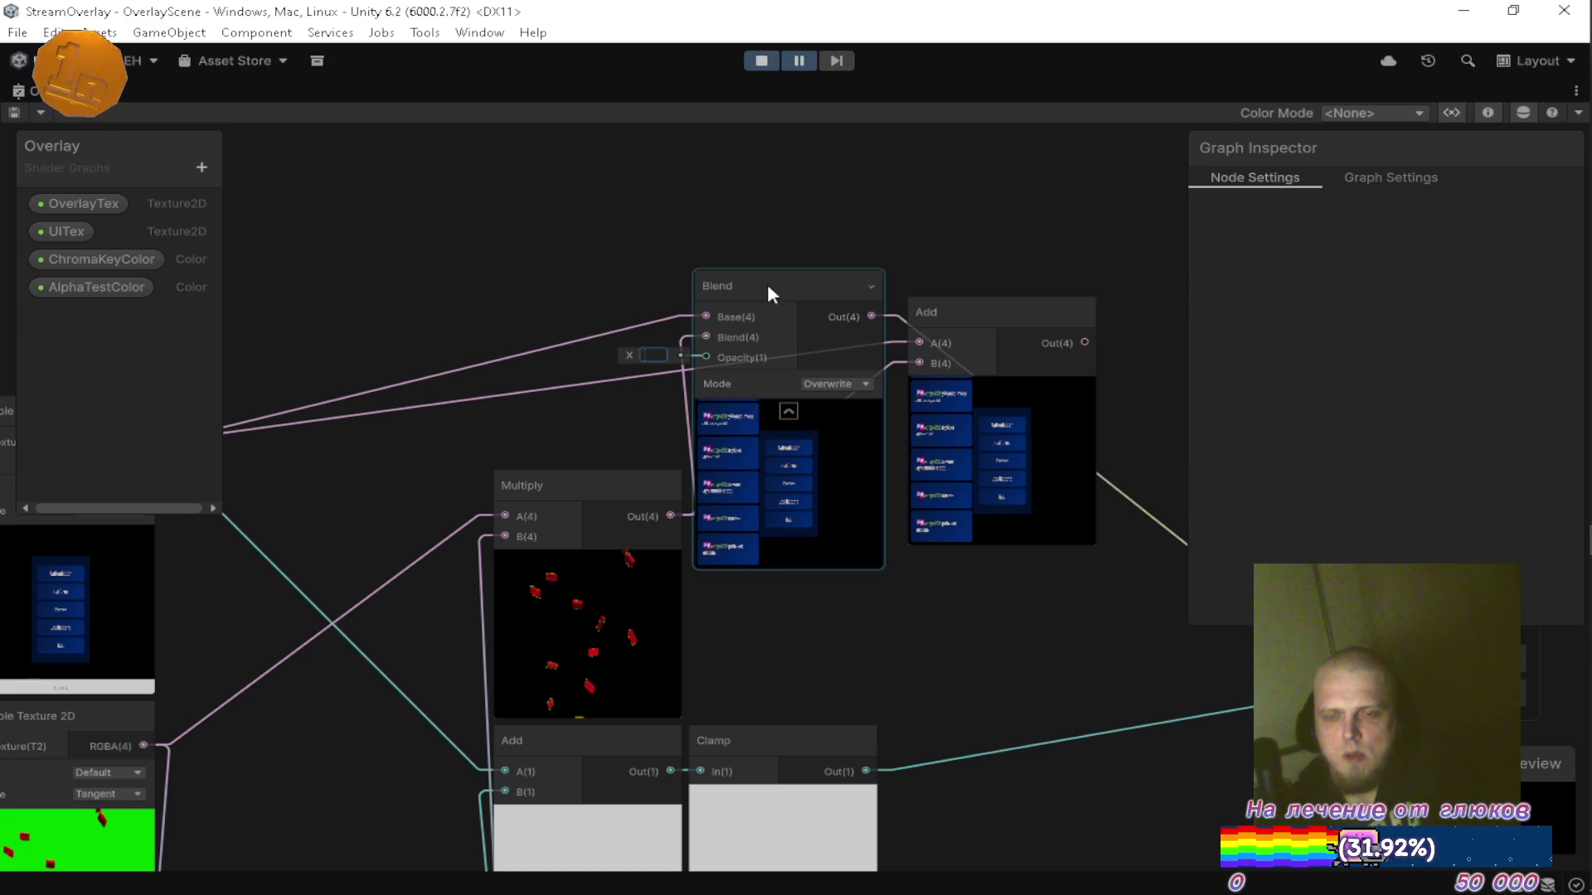
Delete the Blend node from the Overlay graph.
drag(774, 223, 838, 225)
click(839, 290)
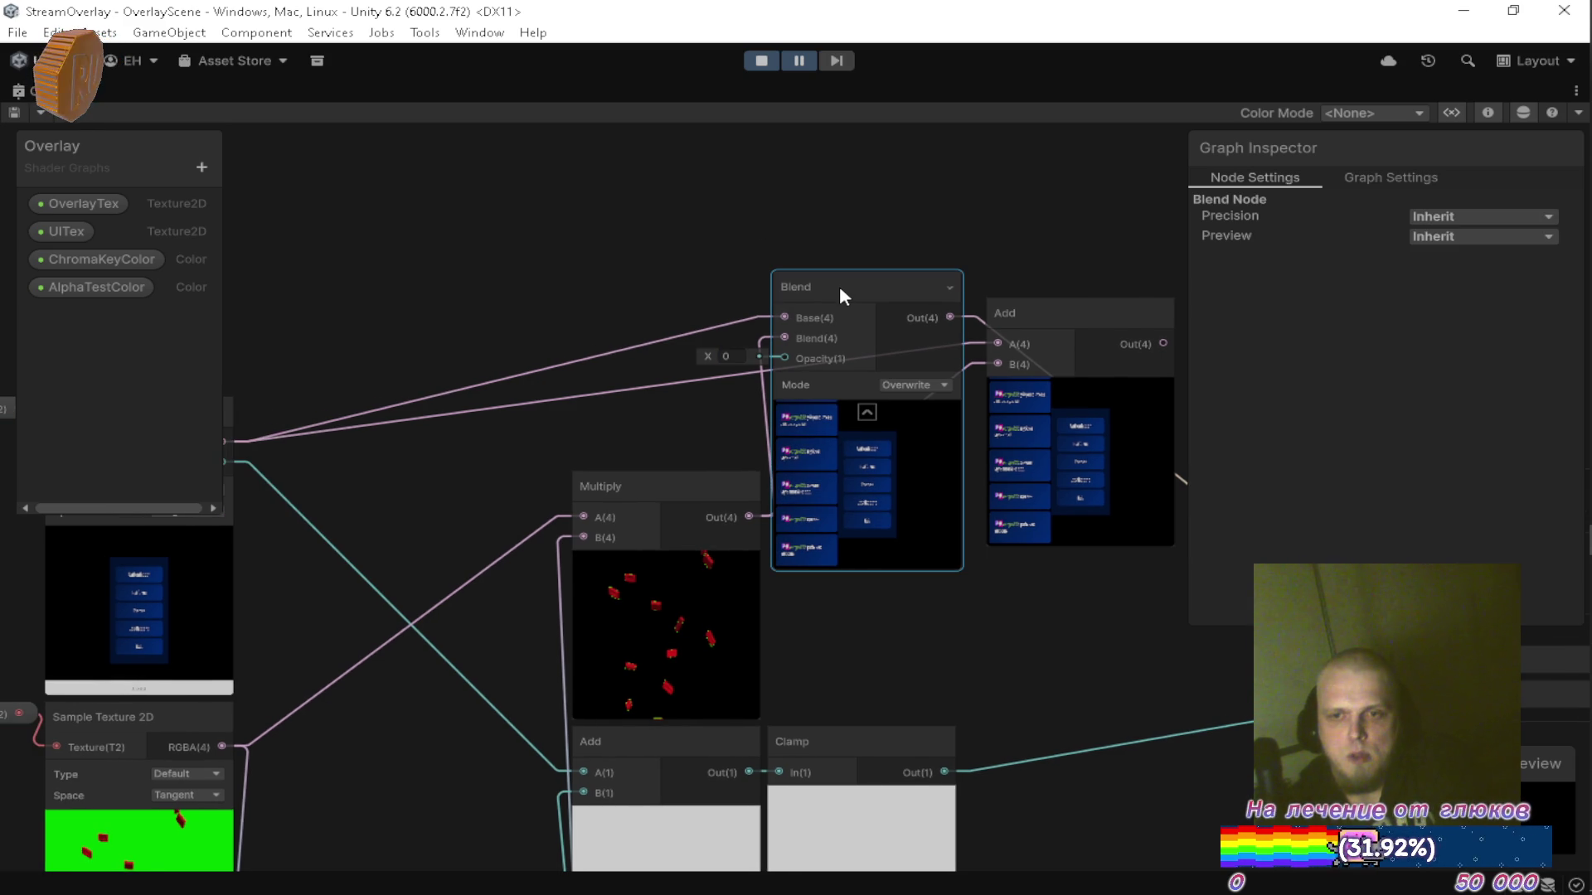
key(Delete)
mouse_move(868, 324)
mouse_down()
mouse_move(808, 285)
mouse_move(799, 329)
mouse_move(906, 359)
mouse_move(967, 356)
mouse_move(1022, 322)
mouse_move(1054, 360)
mouse_move(867, 352)
mouse_move(873, 388)
mouse_move(815, 404)
mouse_up()
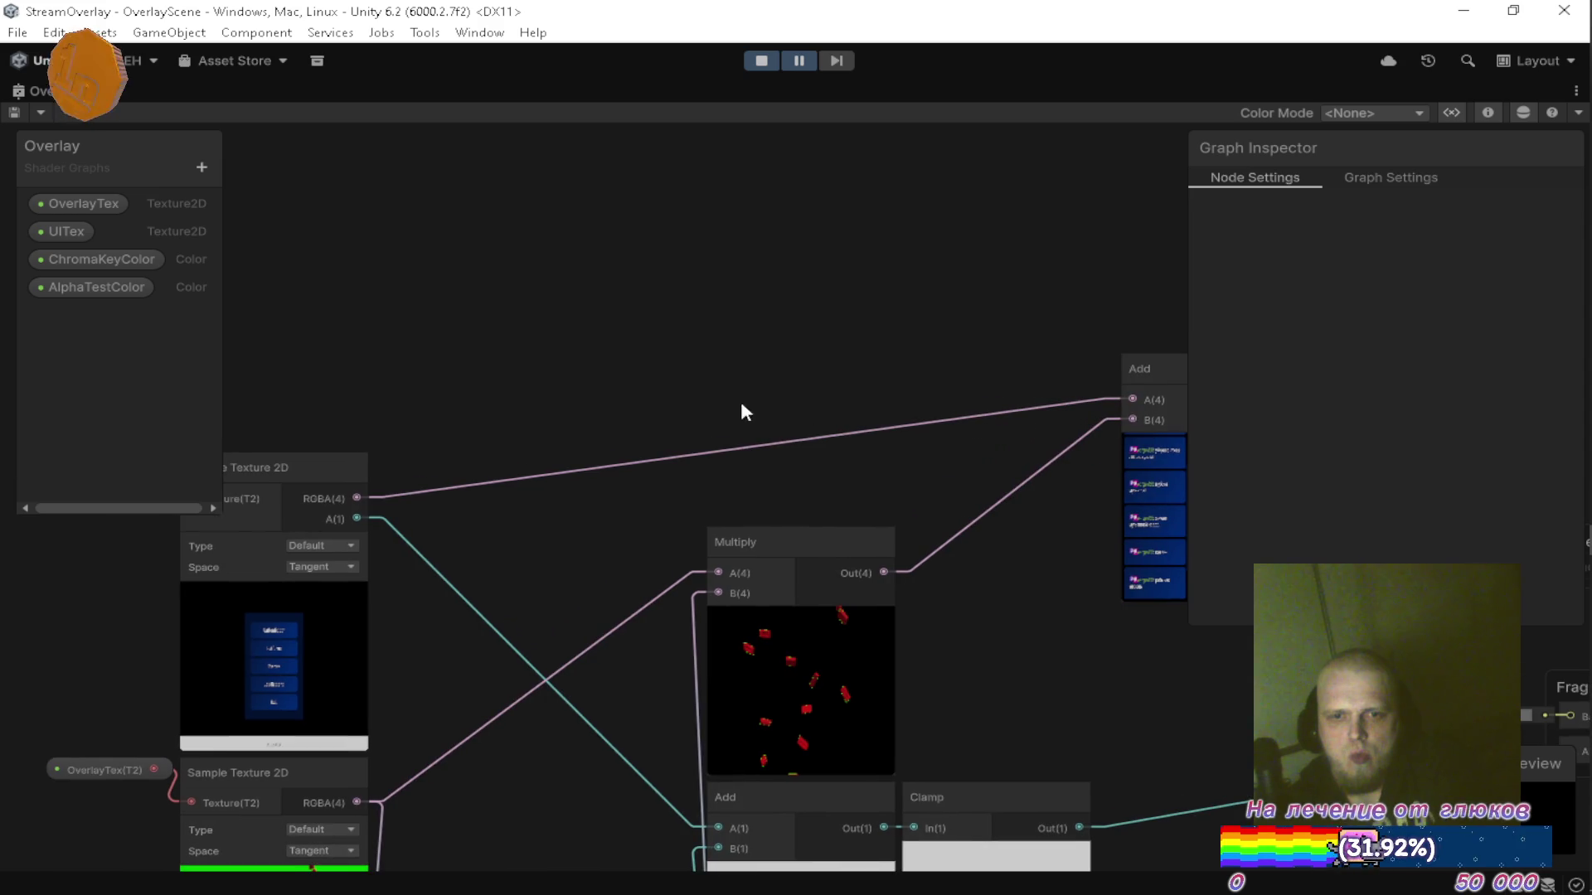
click(363, 482)
mouse_move(381, 497)
mouse_down()
mouse_move(606, 412)
mouse_move(375, 489)
mouse_up()
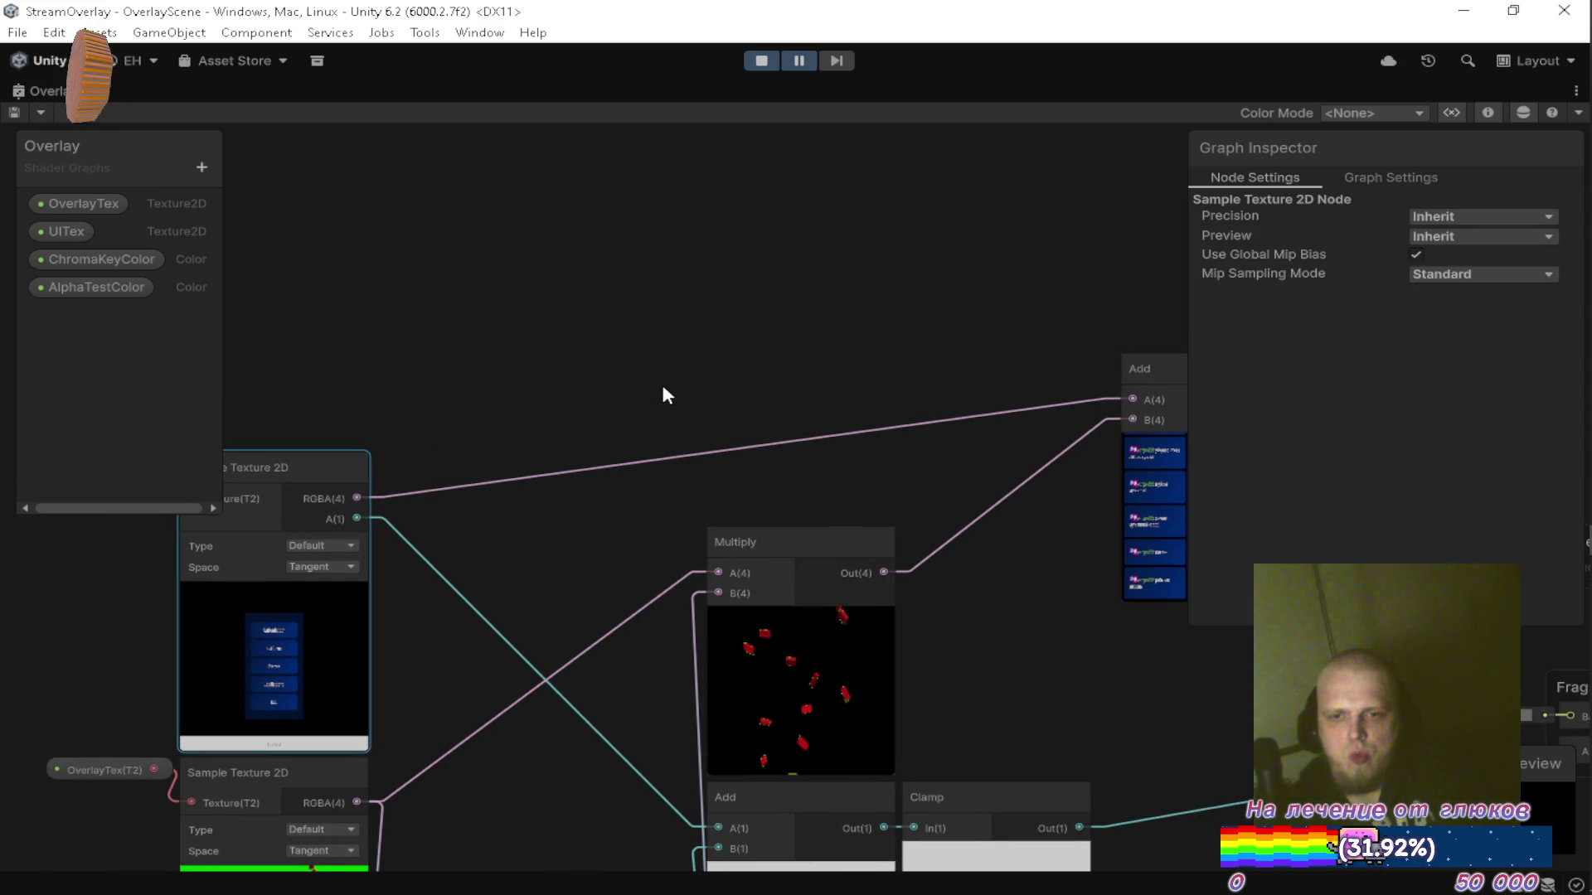
drag(729, 411, 843, 374)
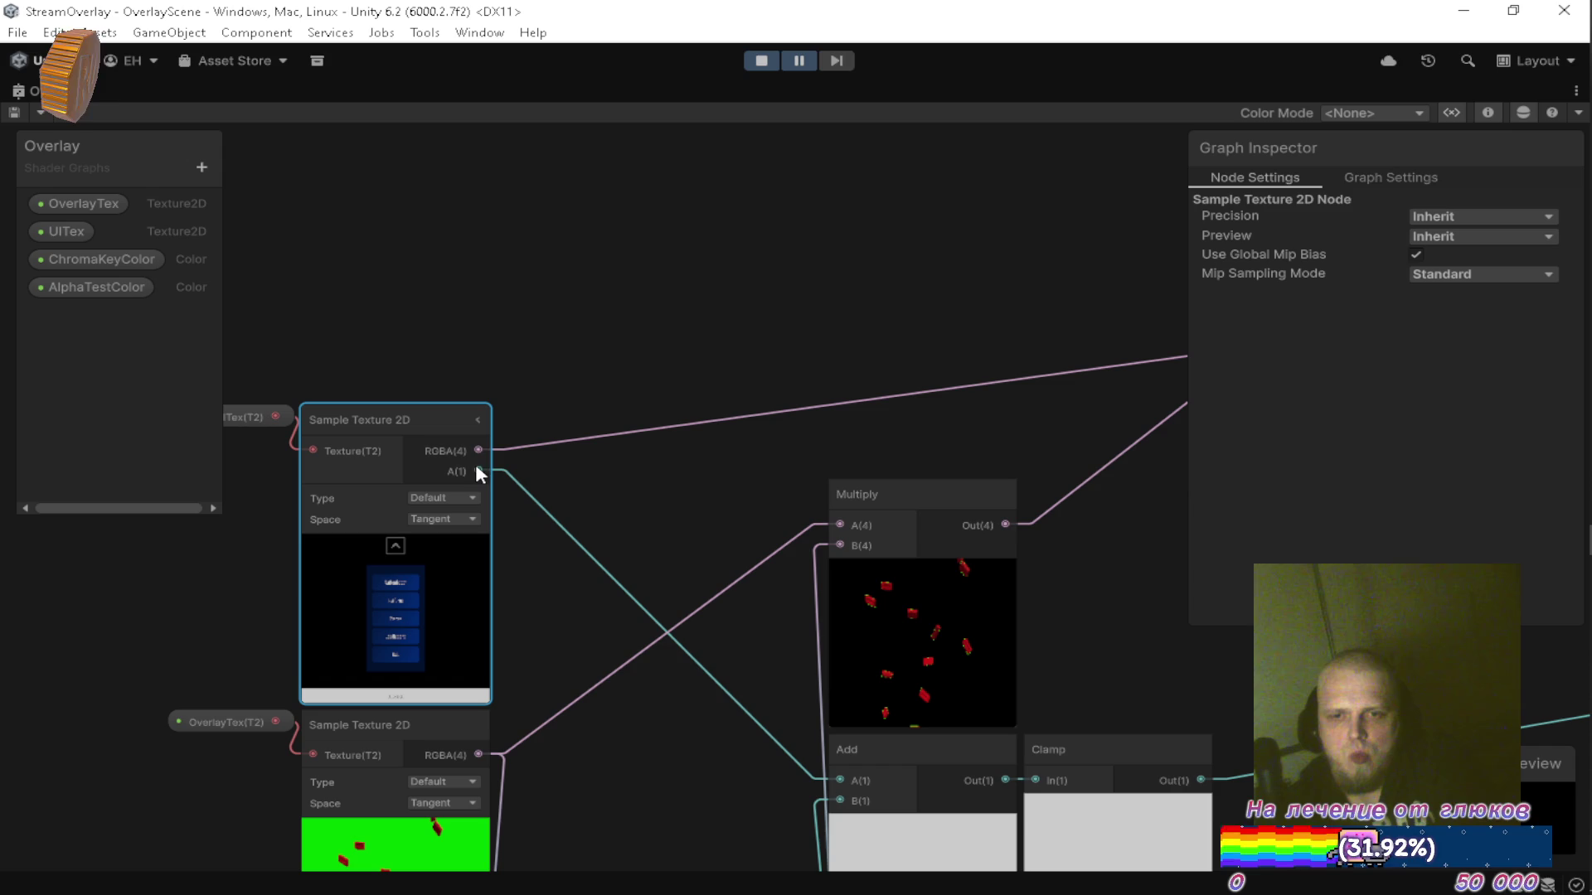
scroll(481, 472, up, 3)
click(476, 388)
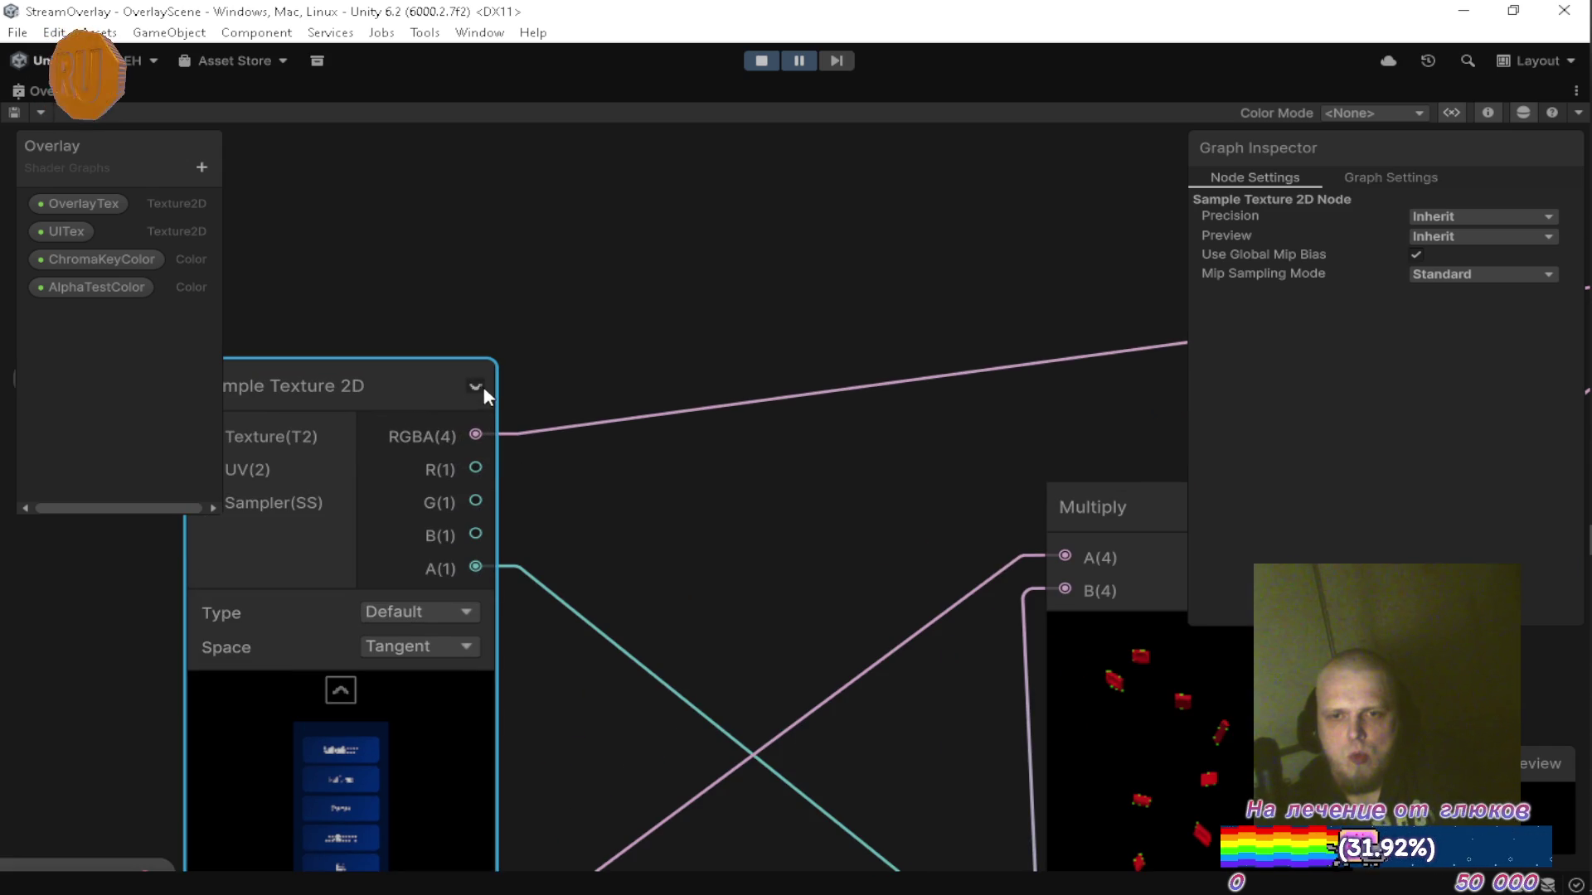
scroll(581, 374, down, 3)
scroll(604, 455, up, 3)
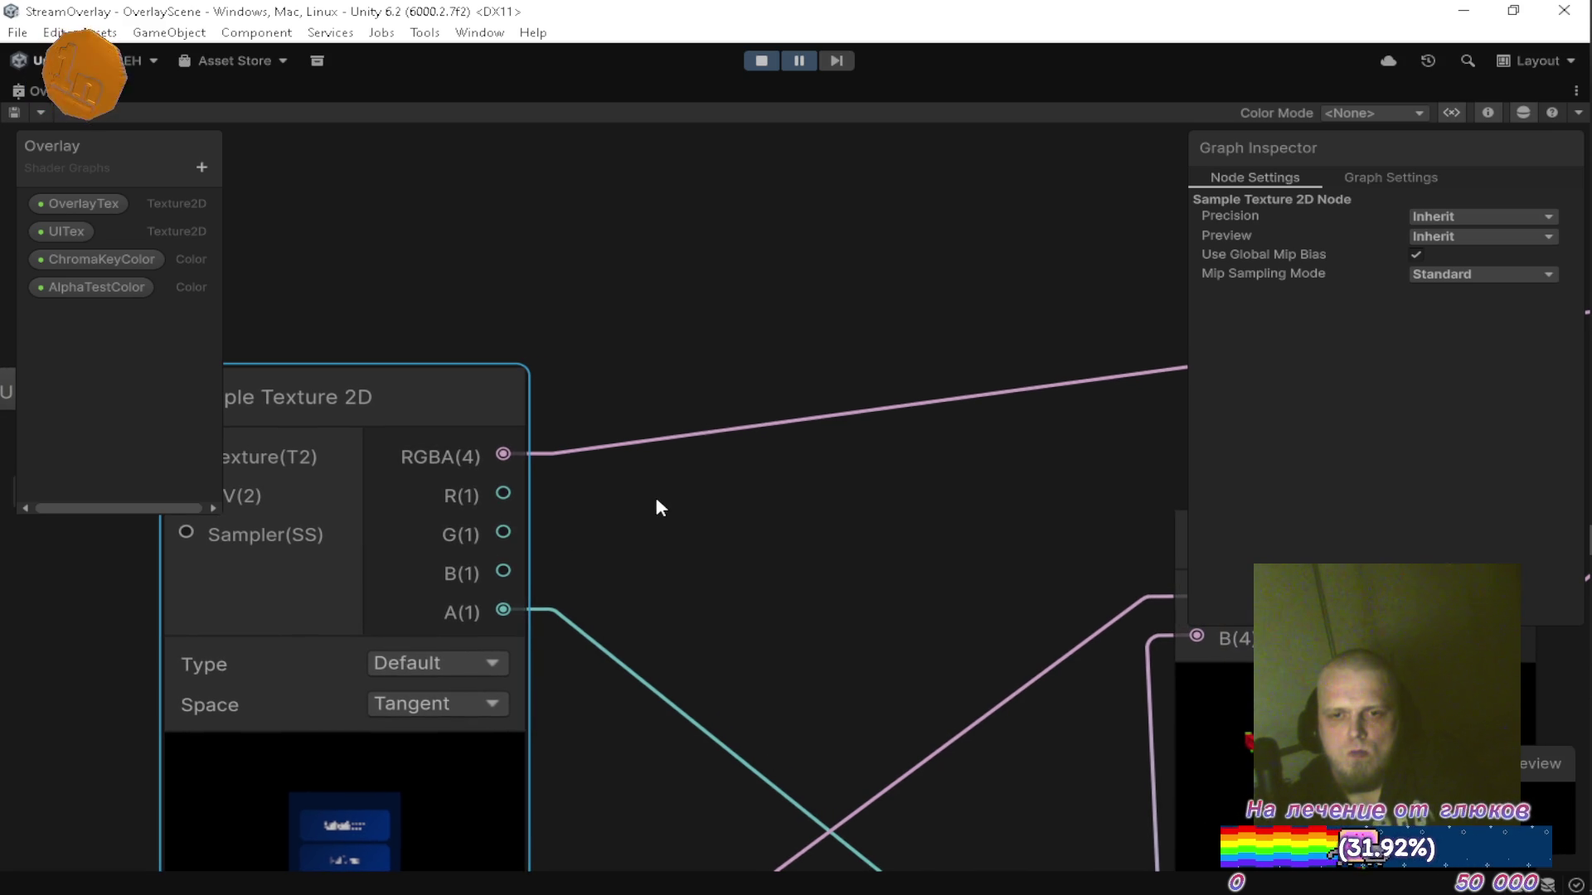
mouse_move(522, 408)
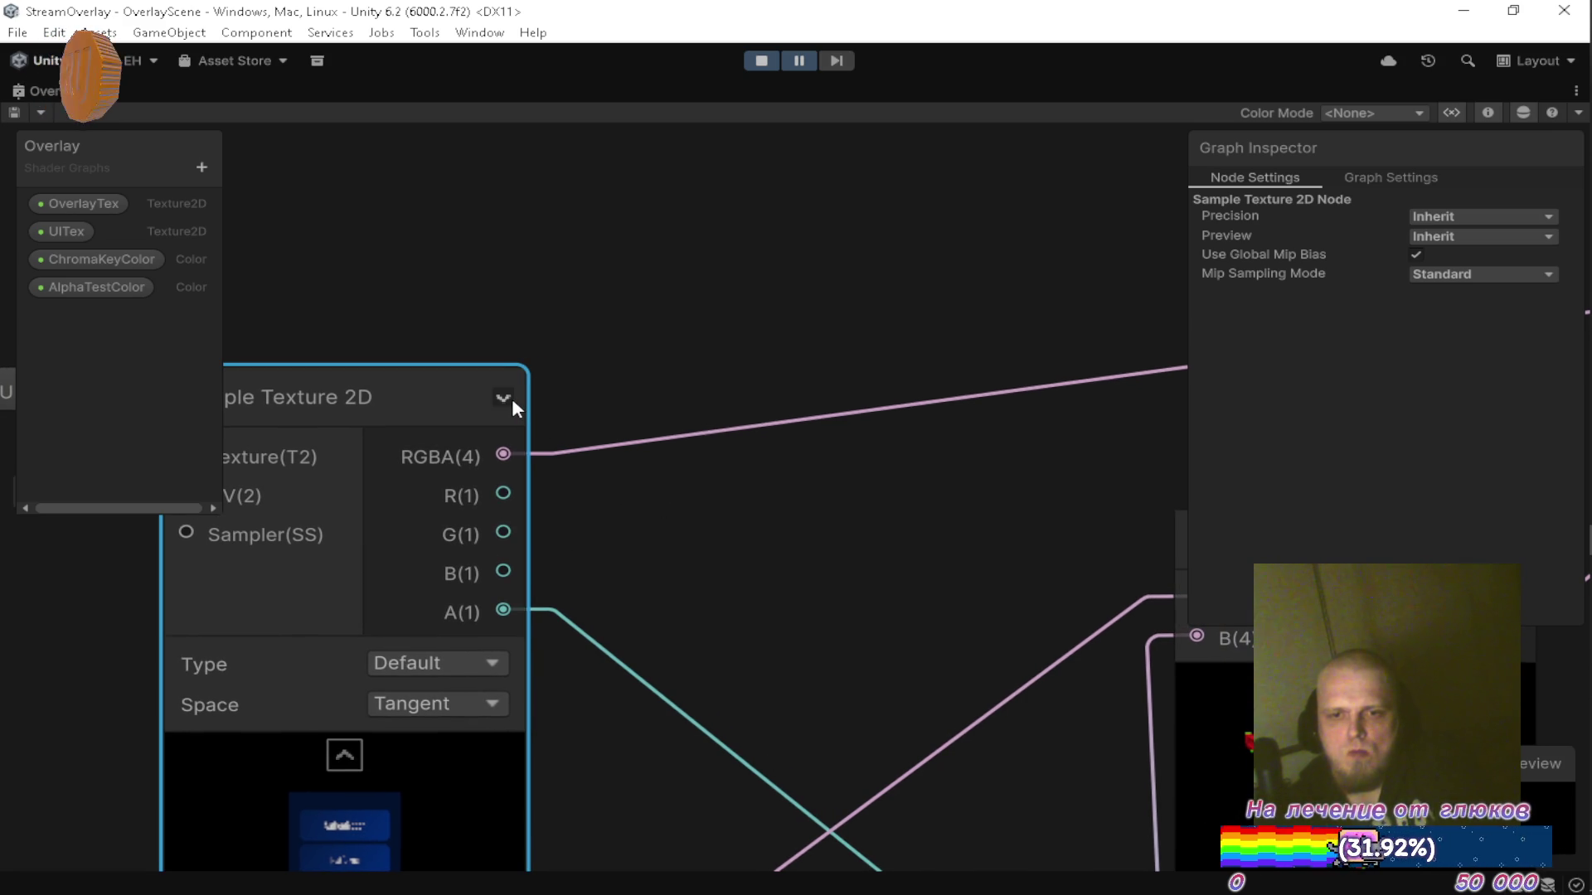
click(510, 397)
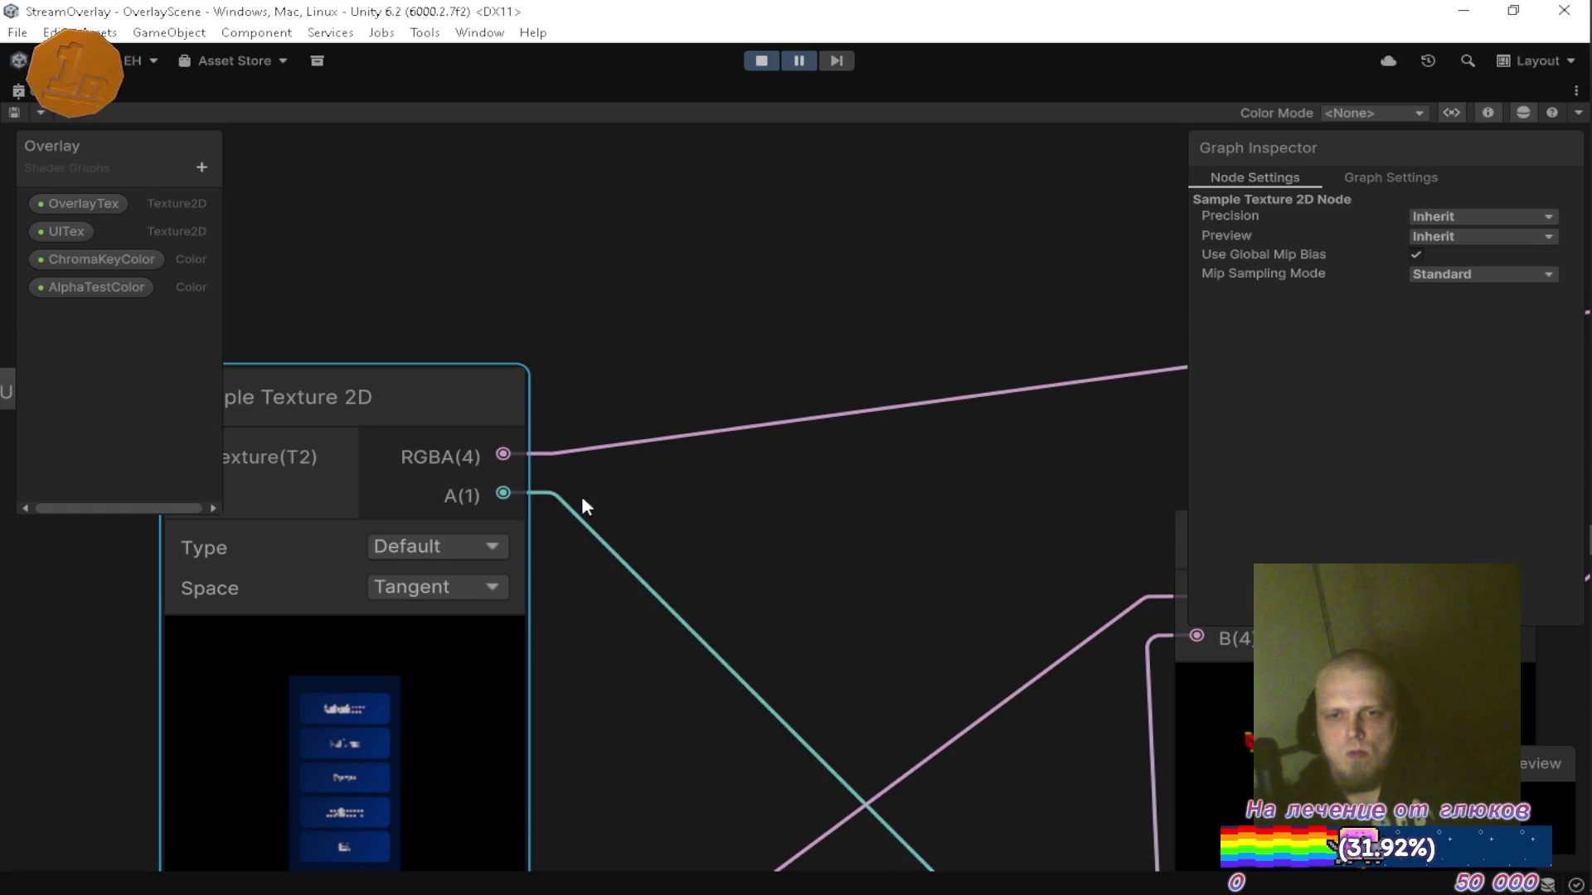
scroll(734, 437, down, 5)
drag(724, 423, 540, 388)
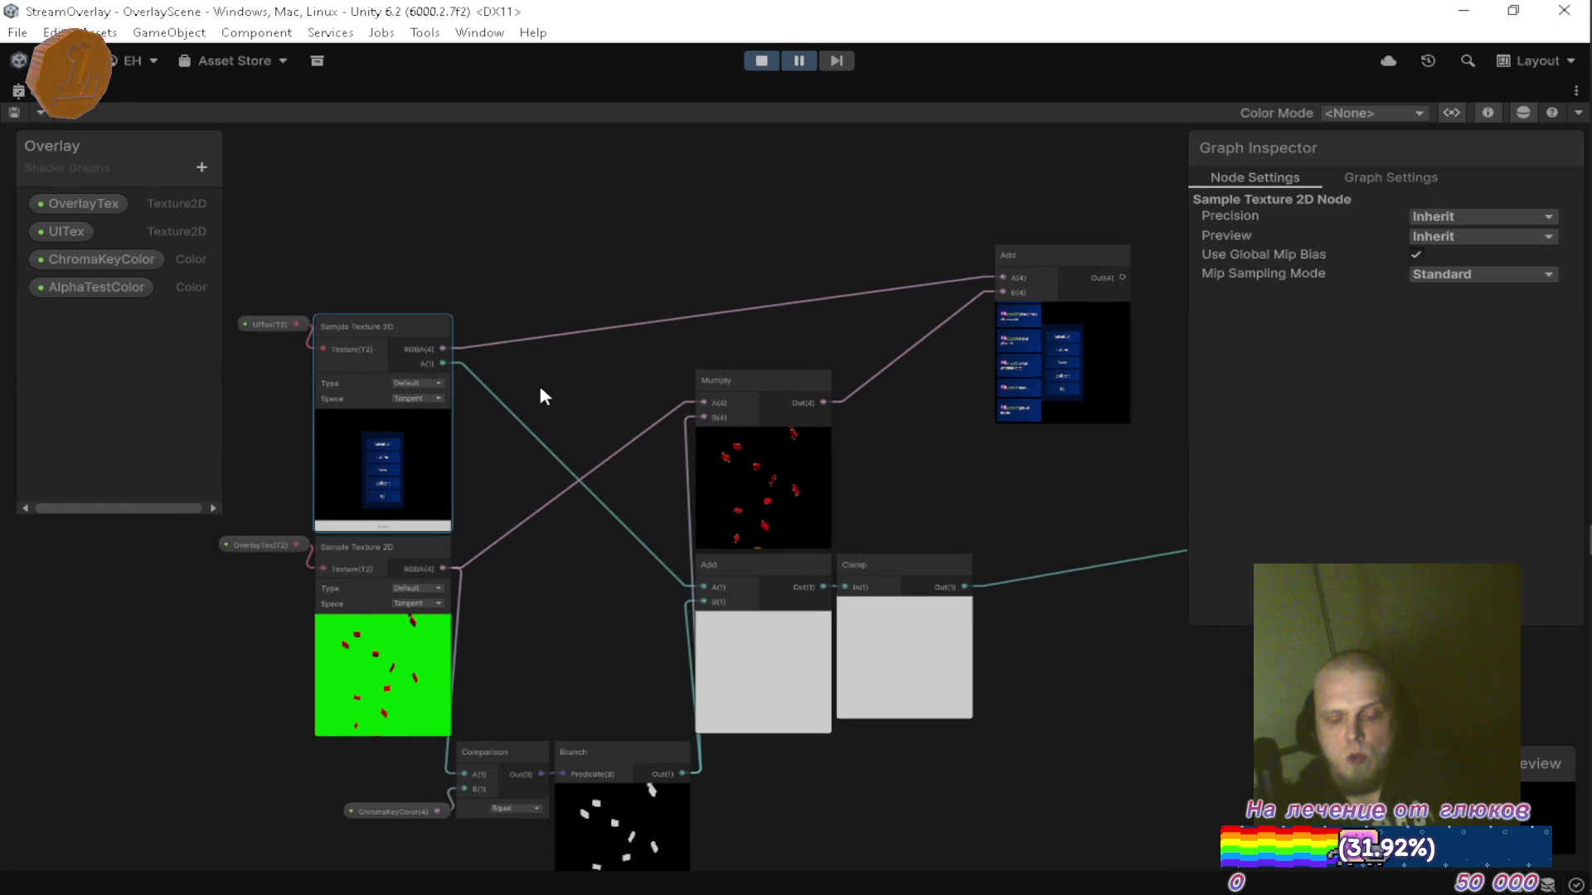
Connect the Add output to the fragment Base Color and place Add beside Multiply.
scroll(884, 388, right, 5)
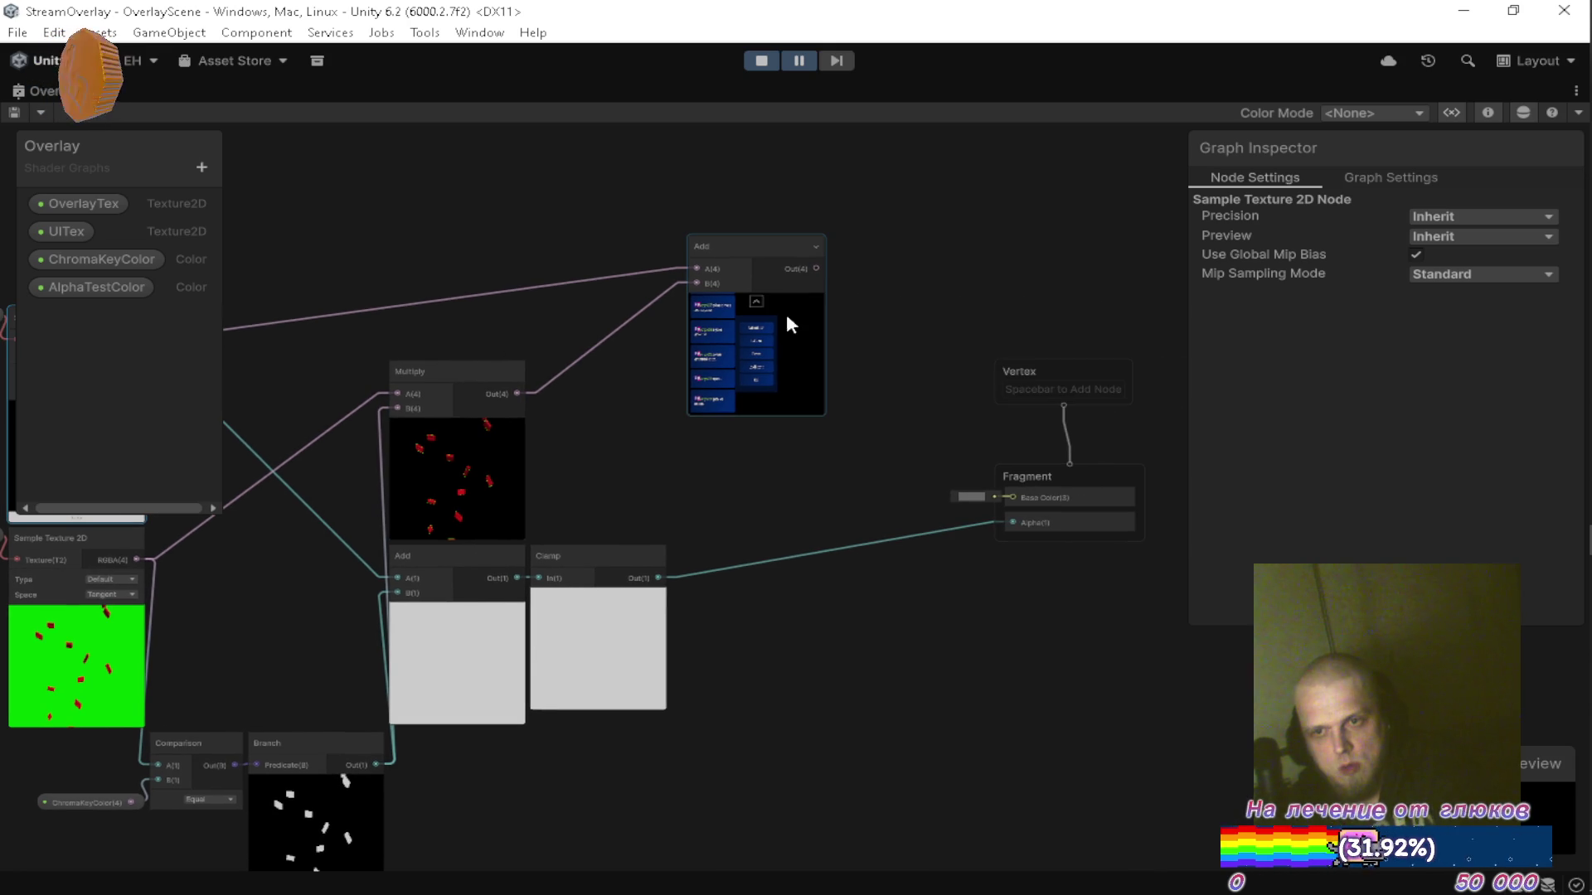
drag(817, 267, 999, 493)
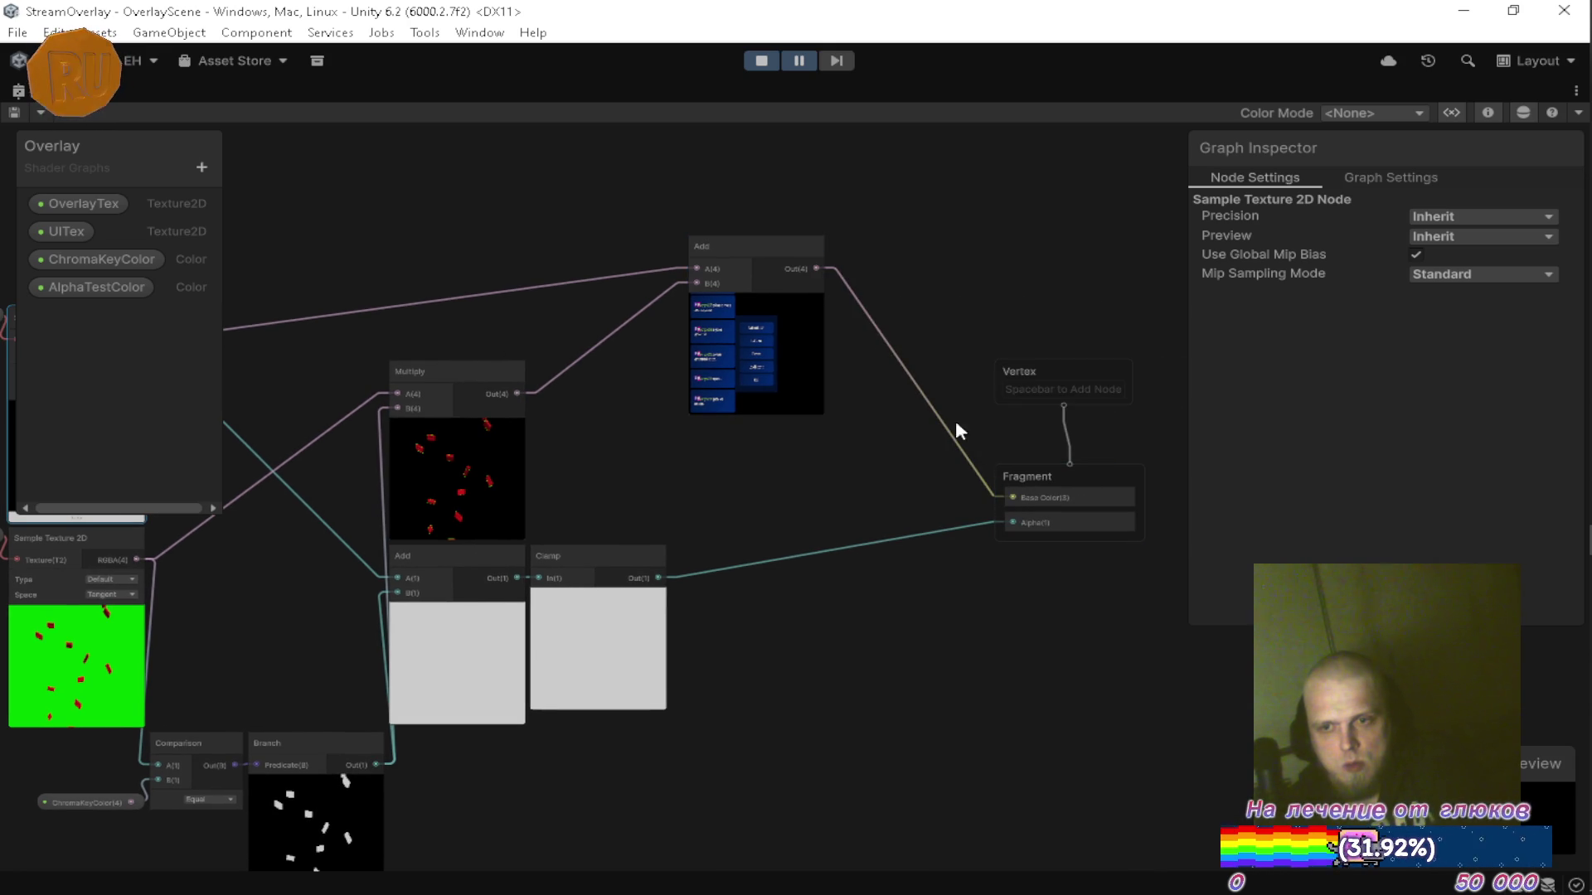
drag(622, 327, 970, 326)
mouse_move(1018, 270)
mouse_down()
mouse_move(881, 377)
mouse_move(879, 398)
mouse_up()
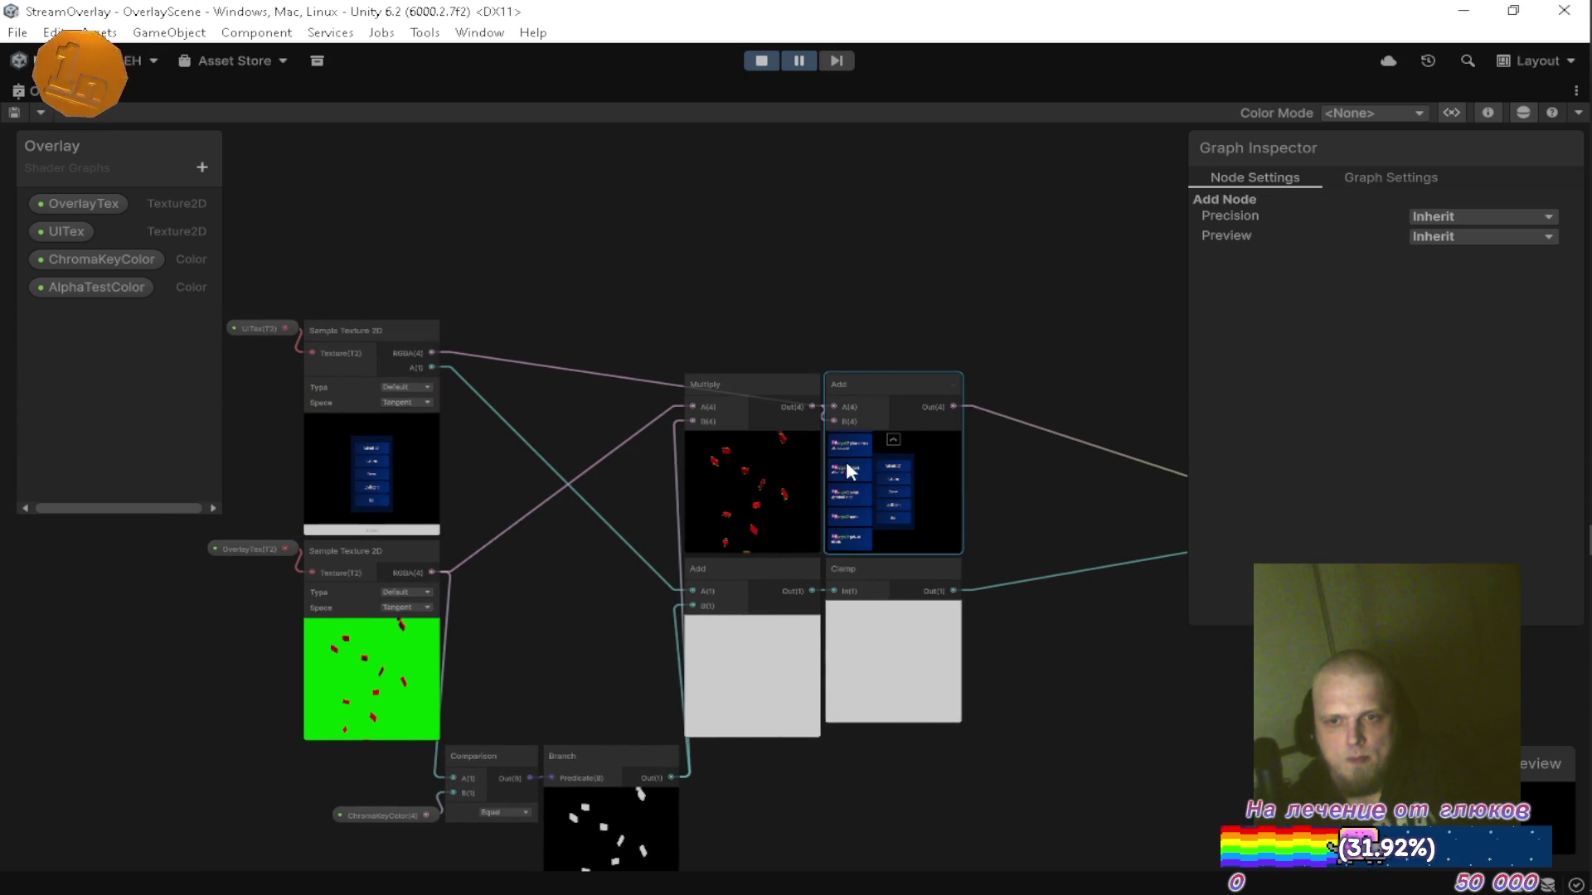
scroll(776, 425, up, 2)
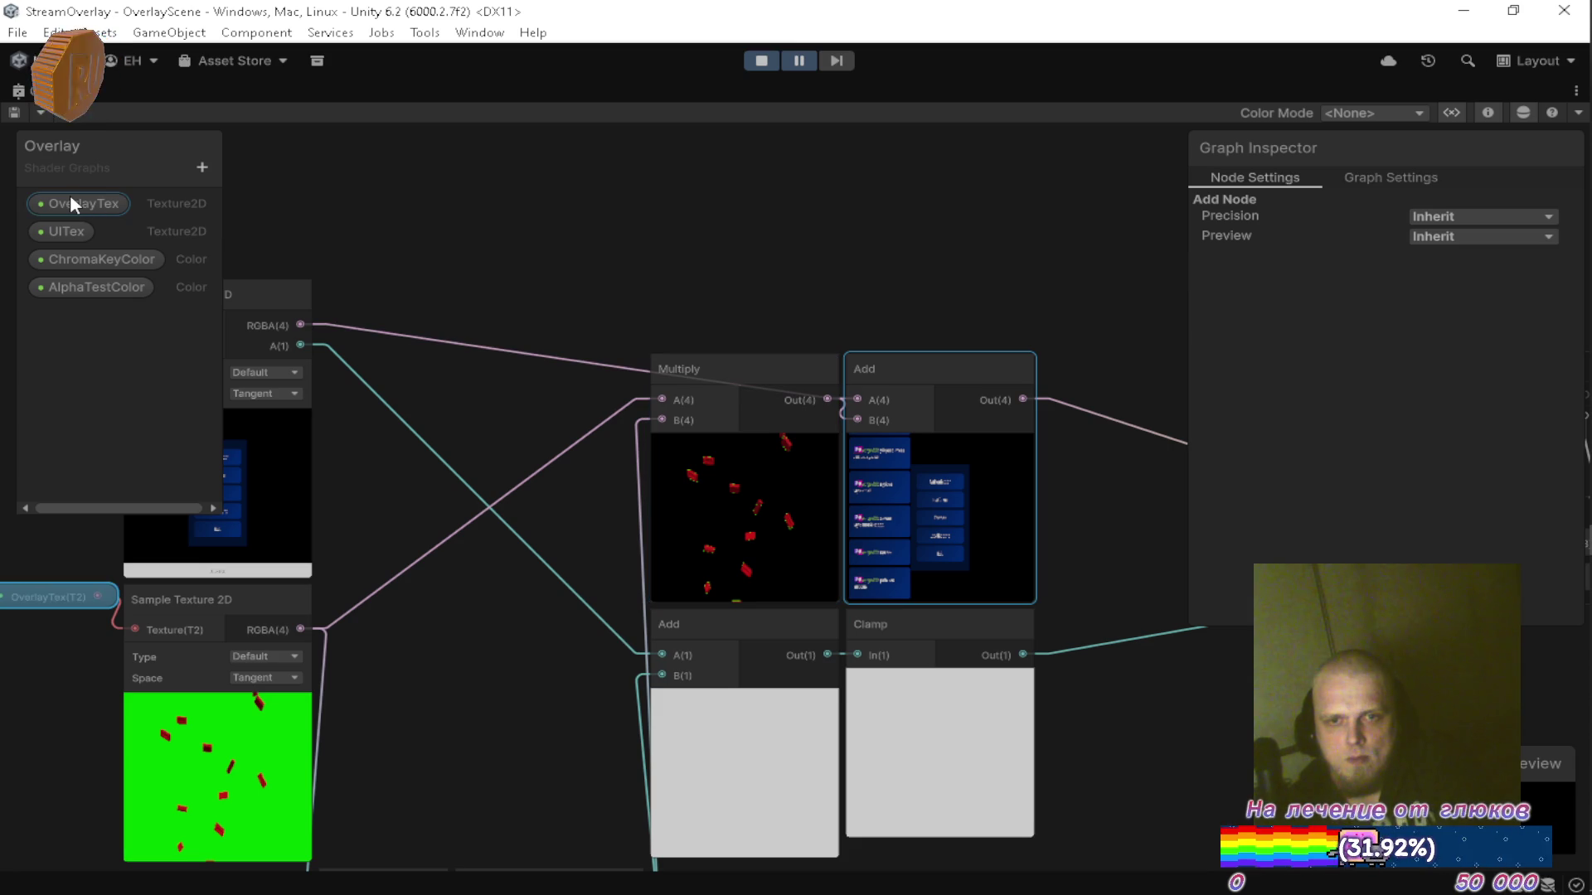
Resume the overlay in a maximized Game view, pause it, then maximize the Overlay shader graph.
key(shift+space)
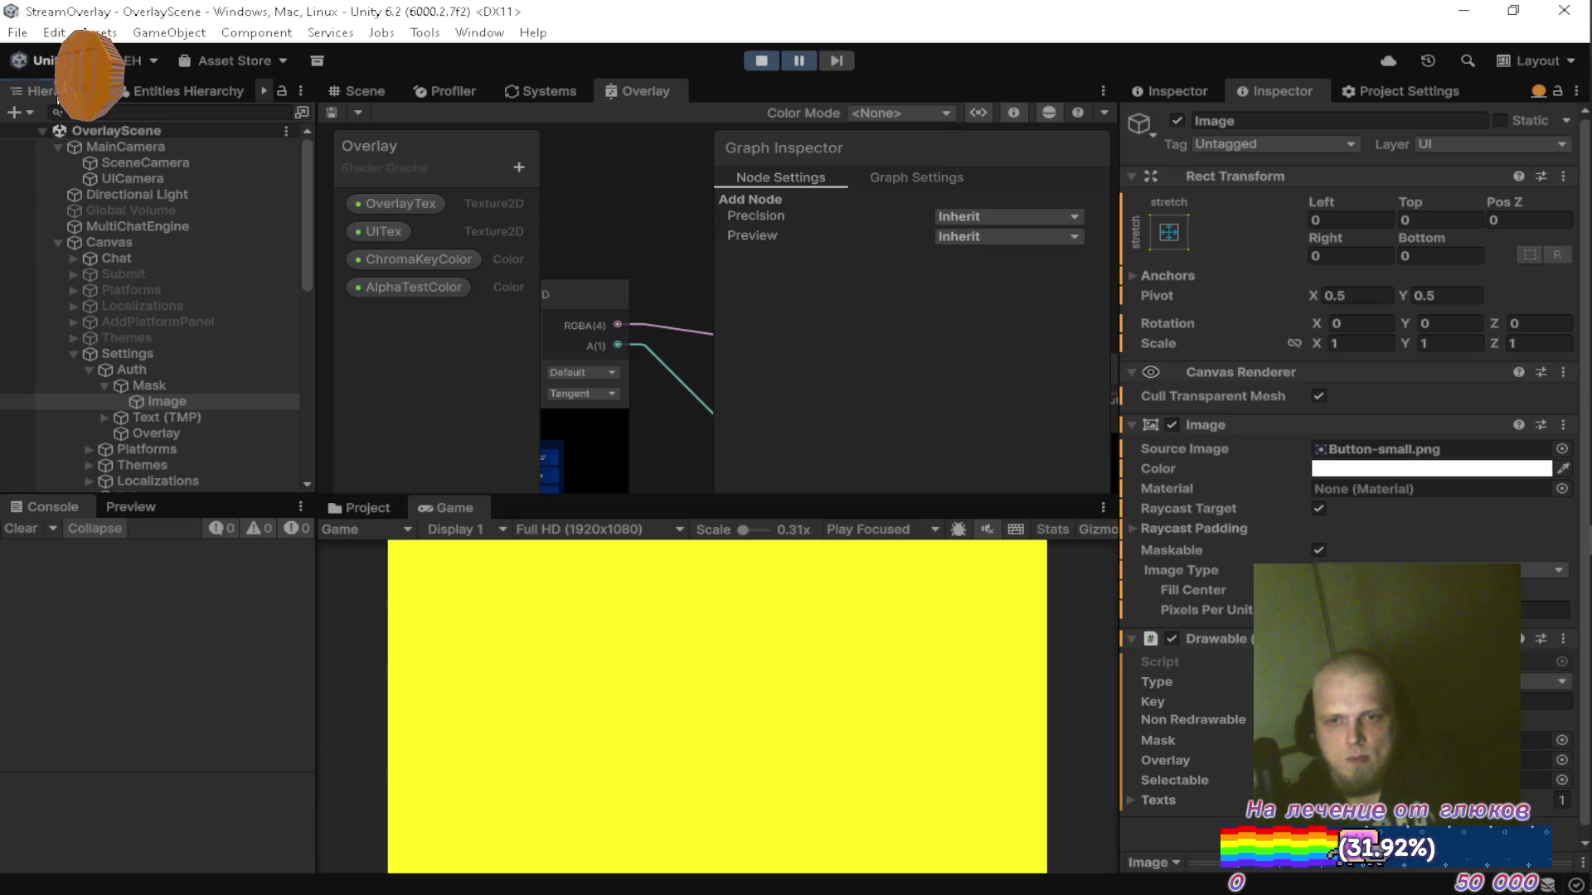
click(793, 66)
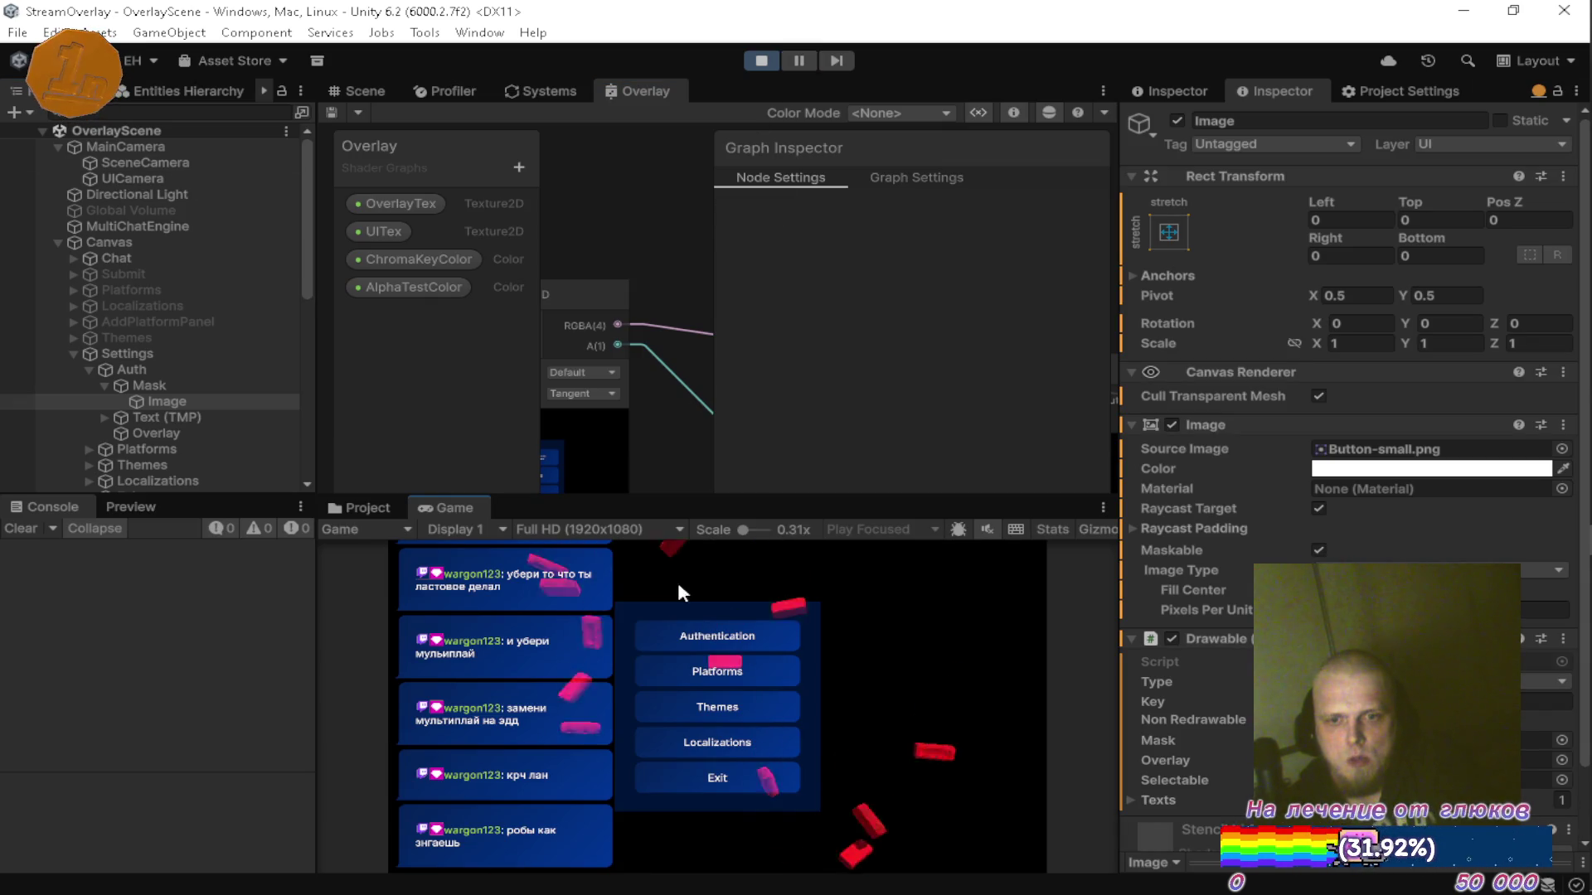
double_click(453, 516)
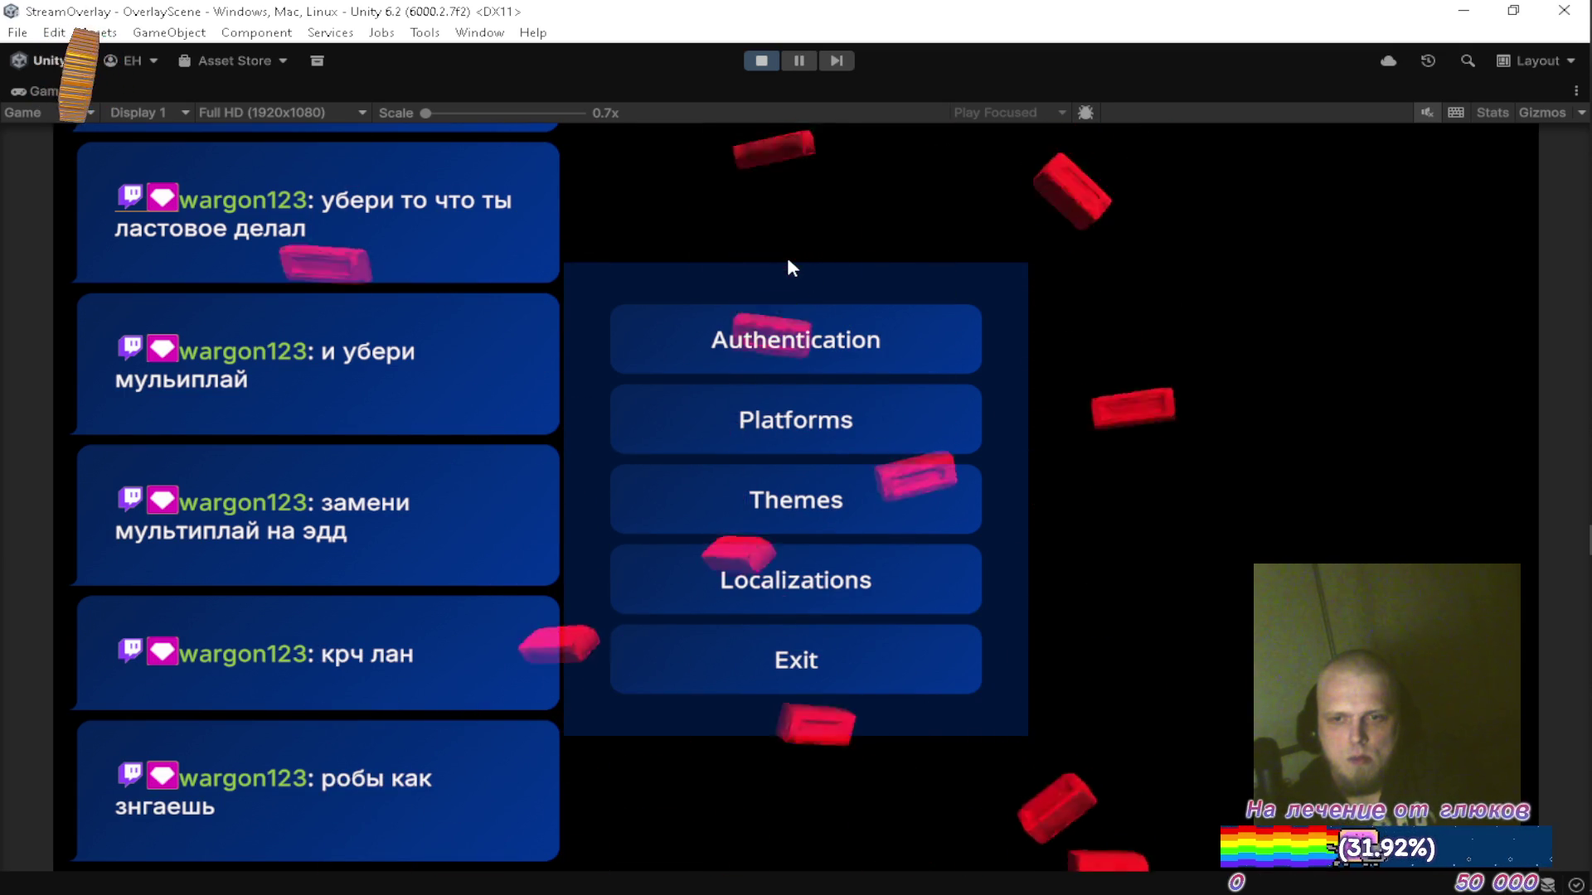
click(797, 59)
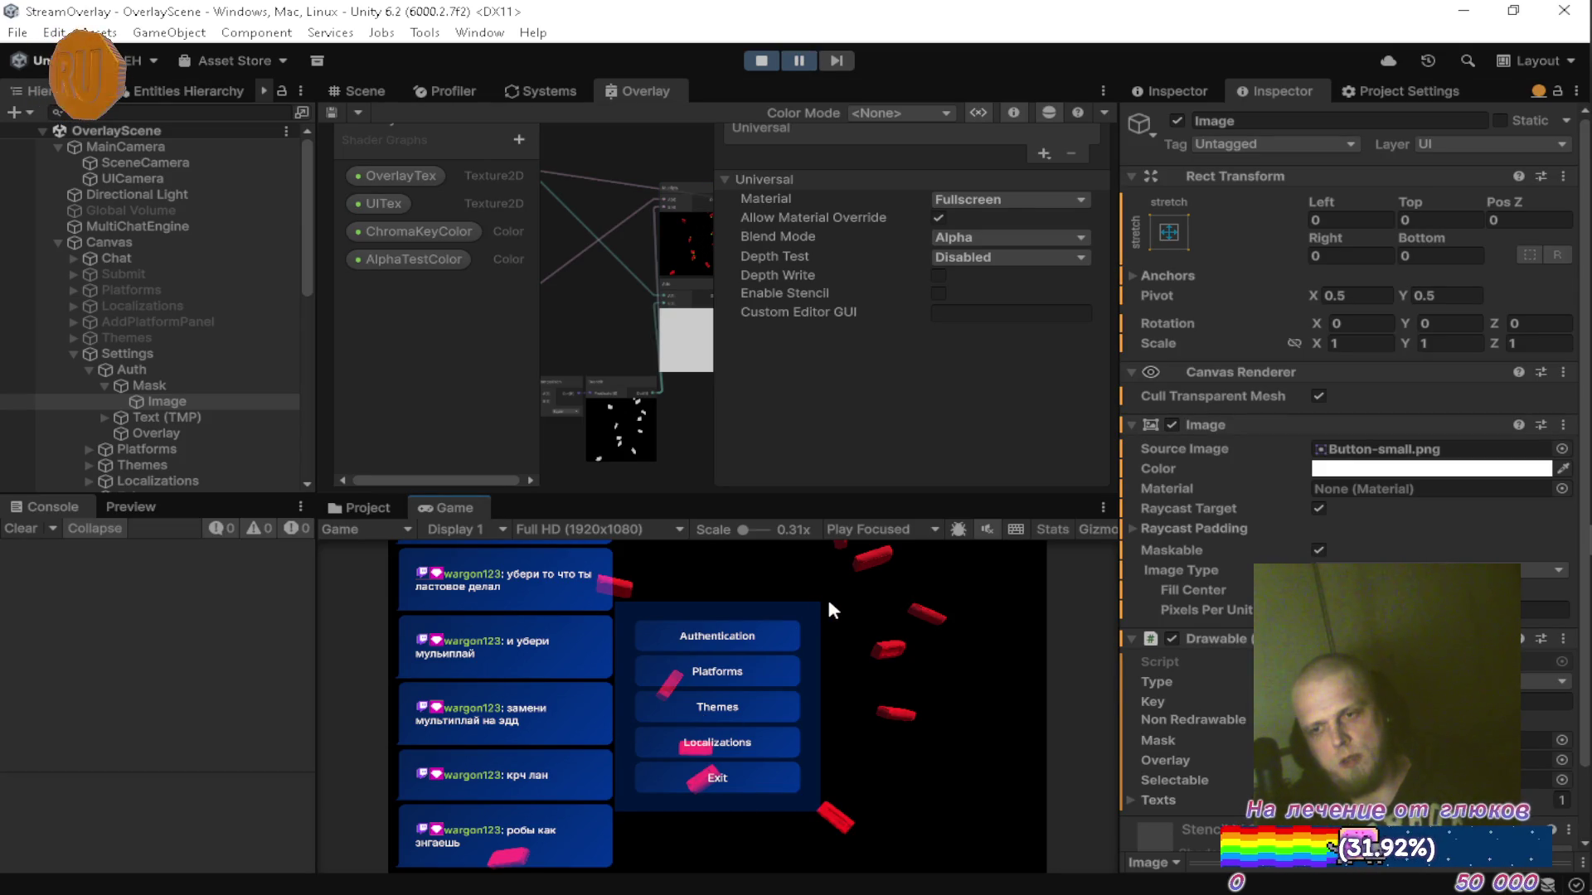
double_click(659, 92)
scroll(627, 286, up, 5)
drag(613, 343, 793, 371)
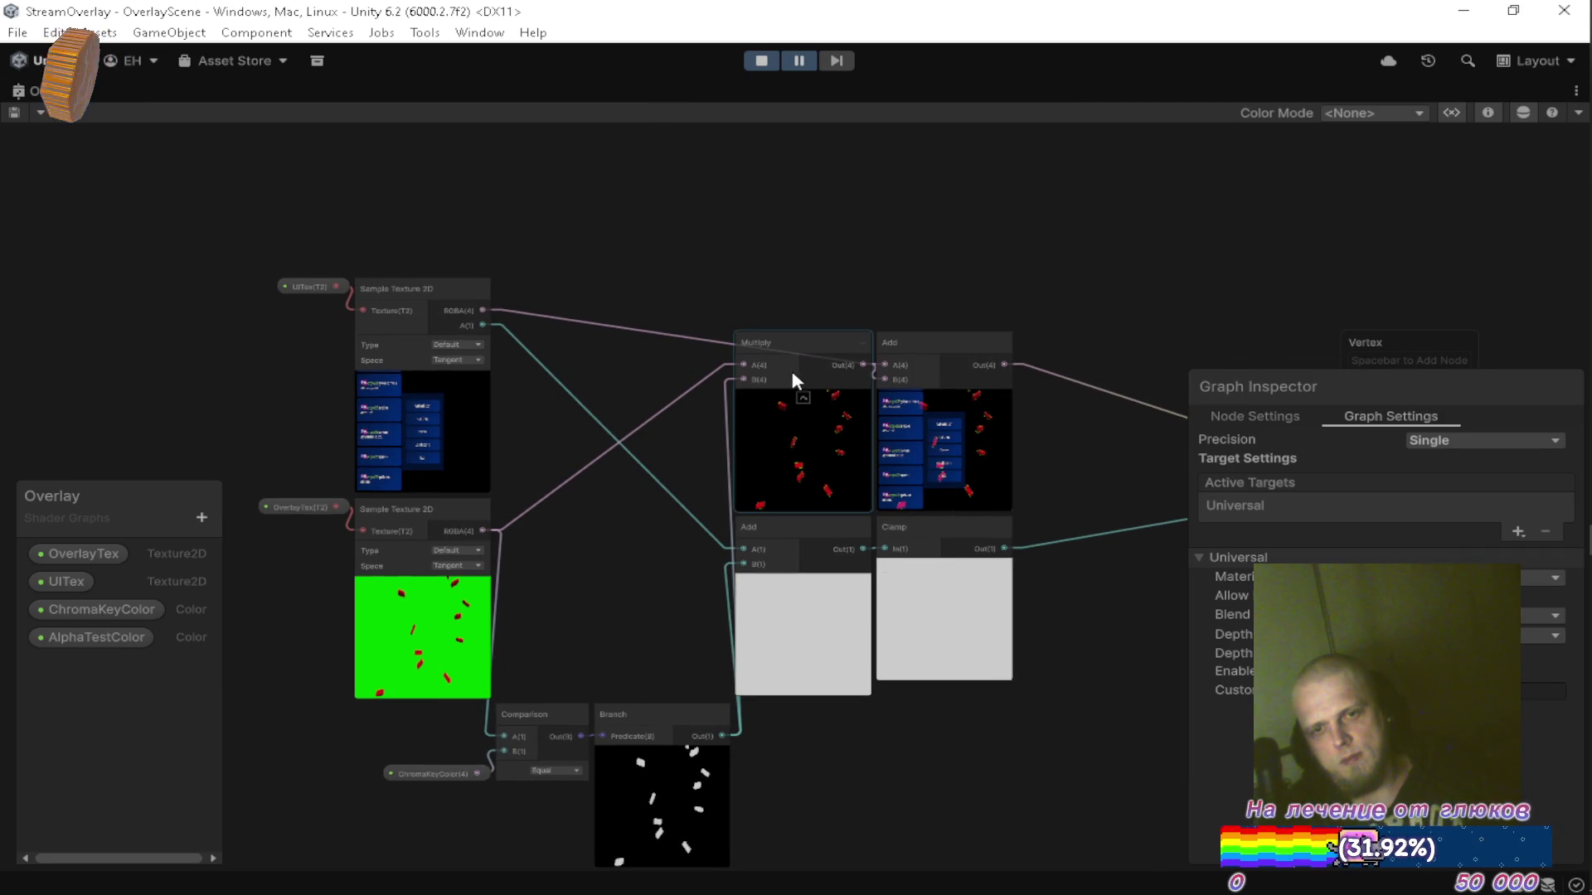
Zoom around the Sample Texture nodes, then dock the Overlay graph back into the normal layout.
scroll(484, 326, up, 4)
scroll(495, 331, down, 6)
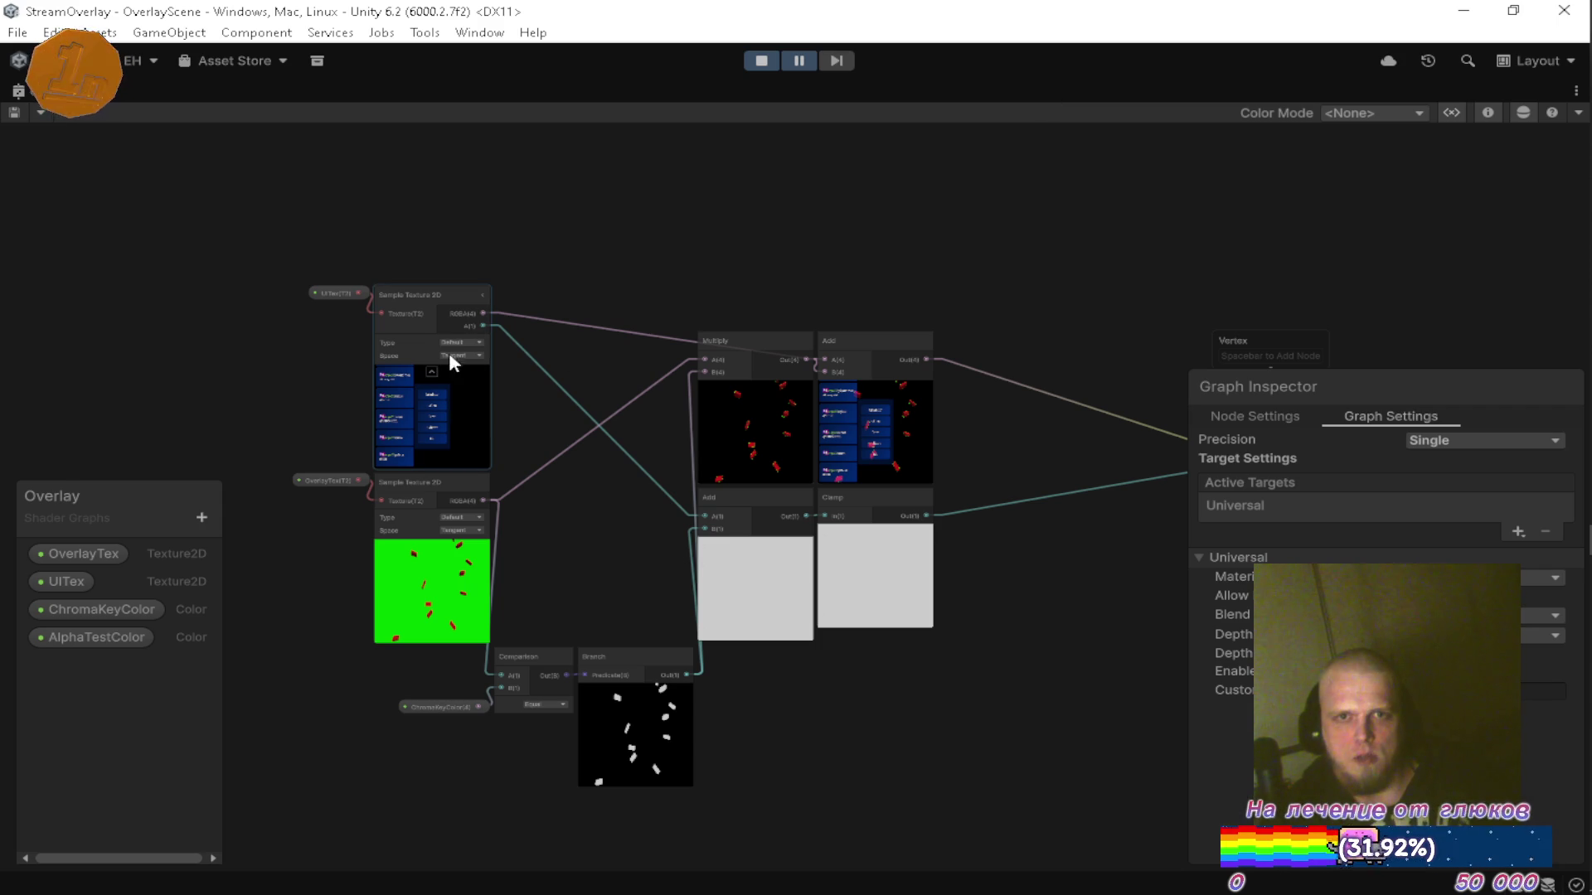
double_click(46, 92)
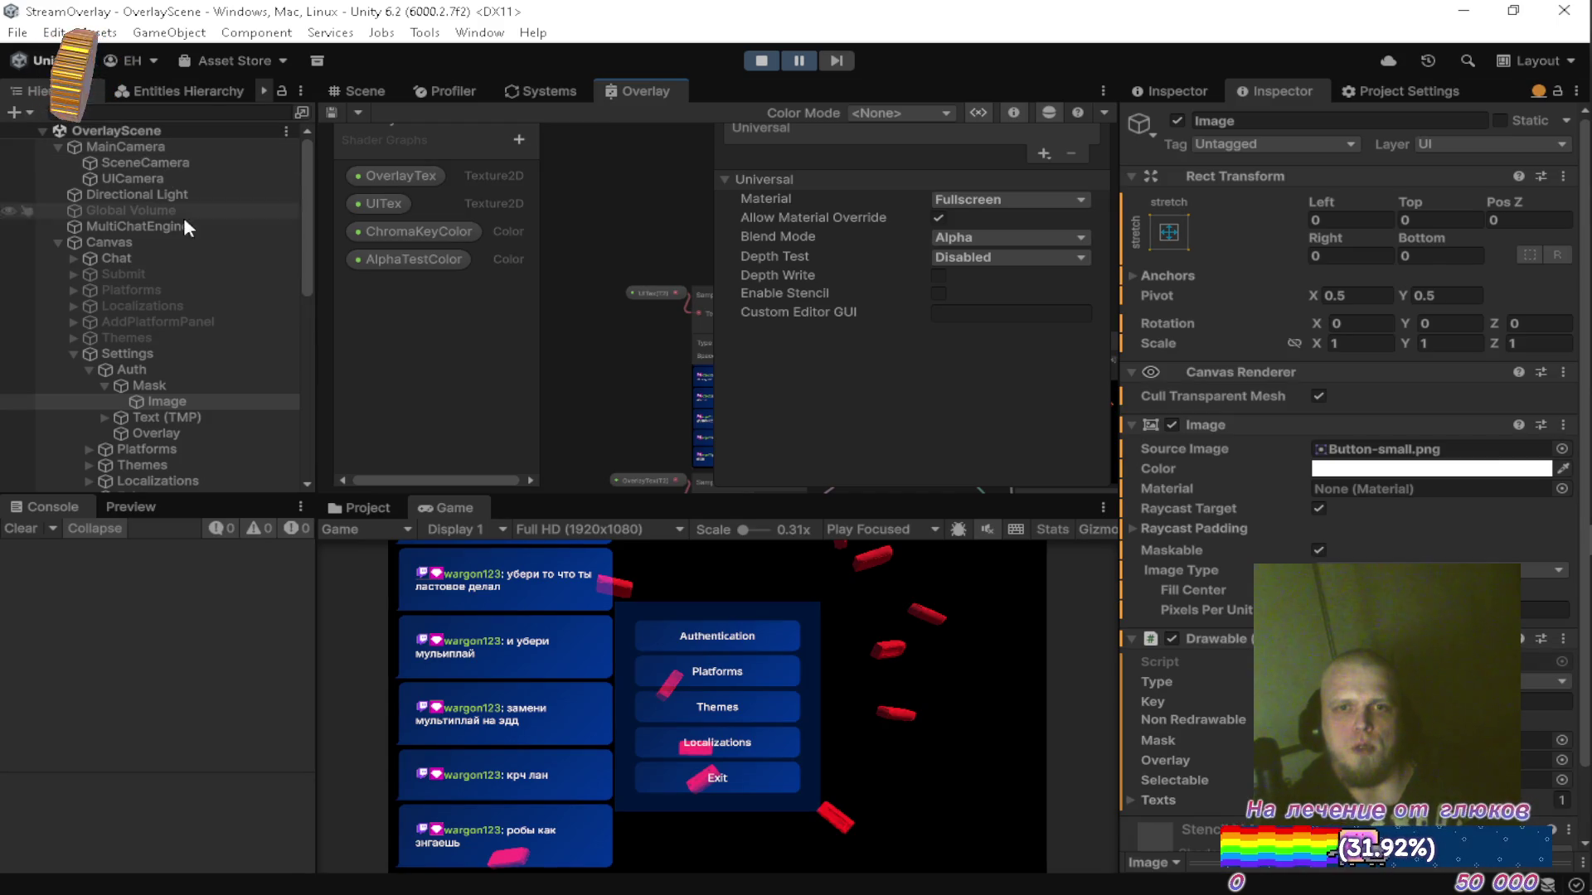
Set the UICamera background colour's G channel to 255, then maximize the Overlay shader graph.
click(177, 176)
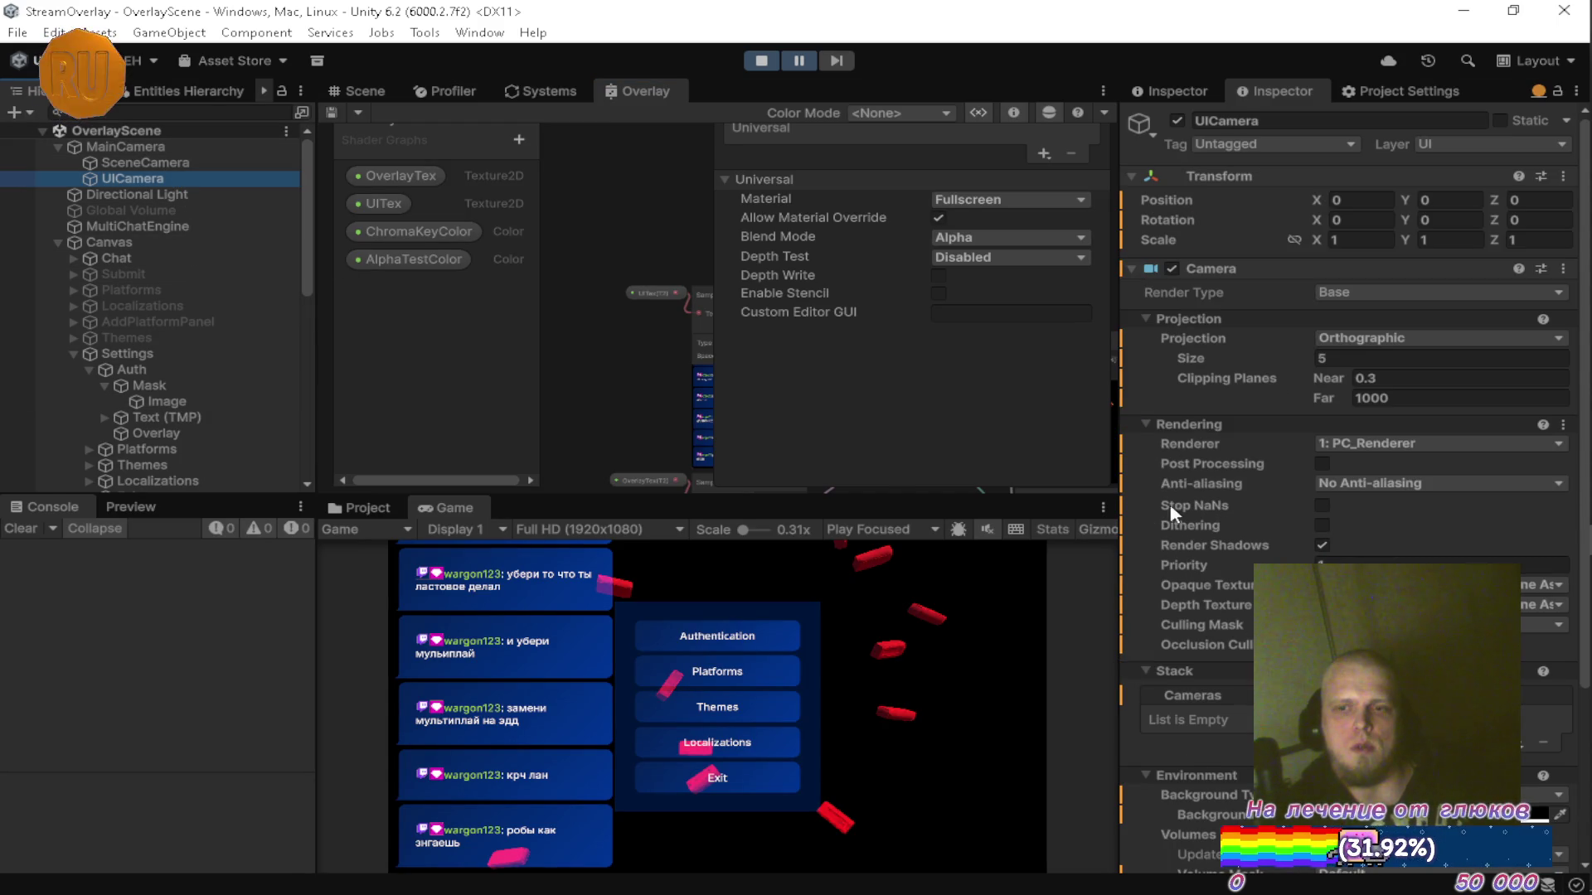
scroll(1160, 506, down, 3)
click(1538, 654)
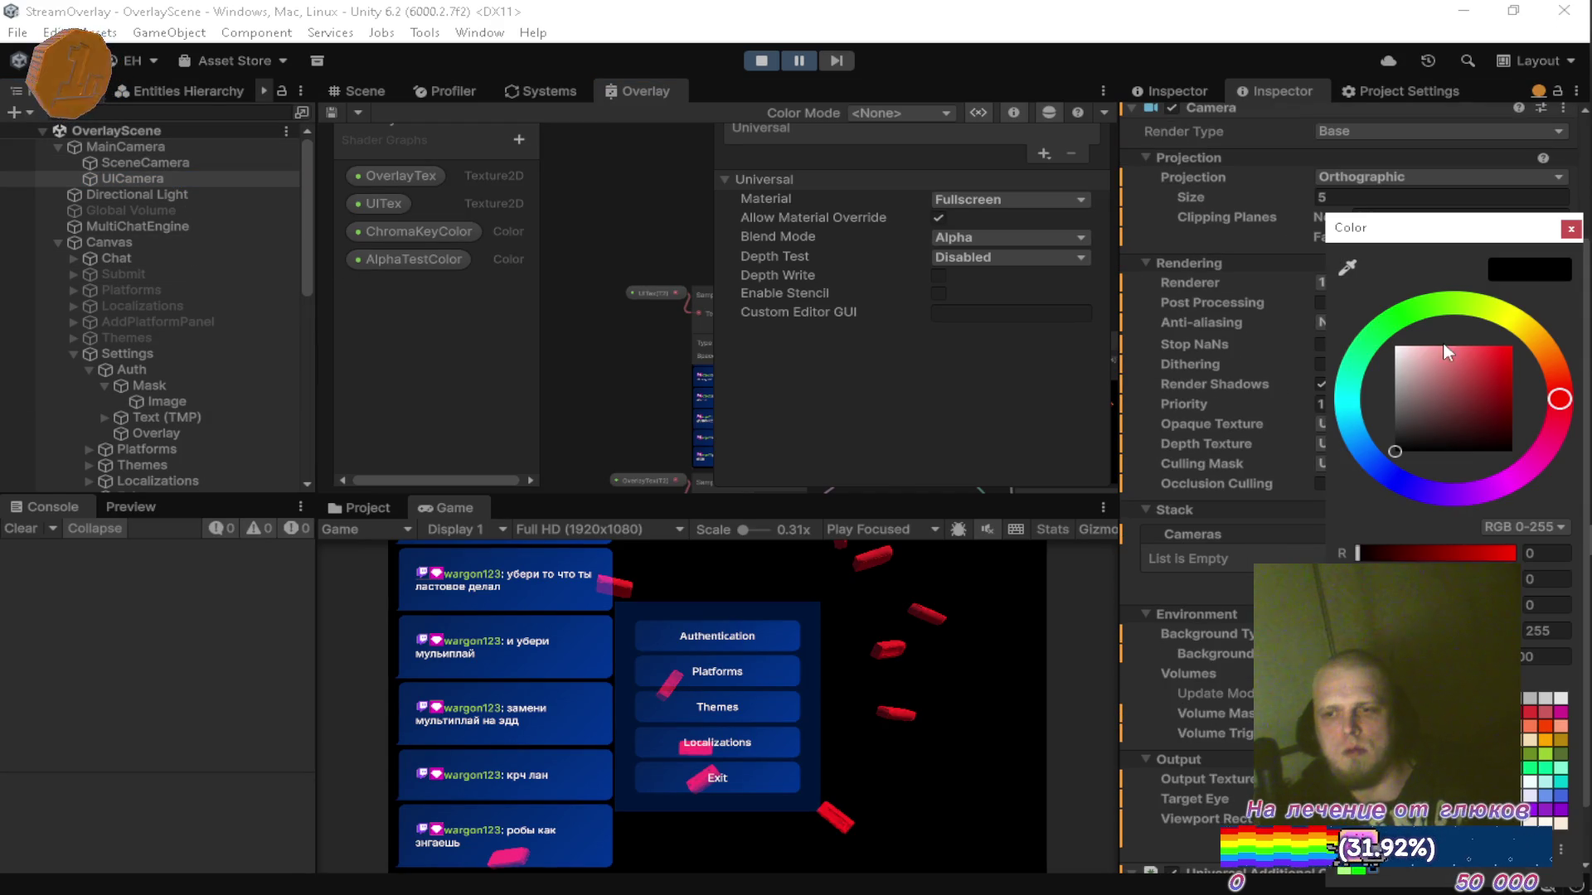
click(1546, 579)
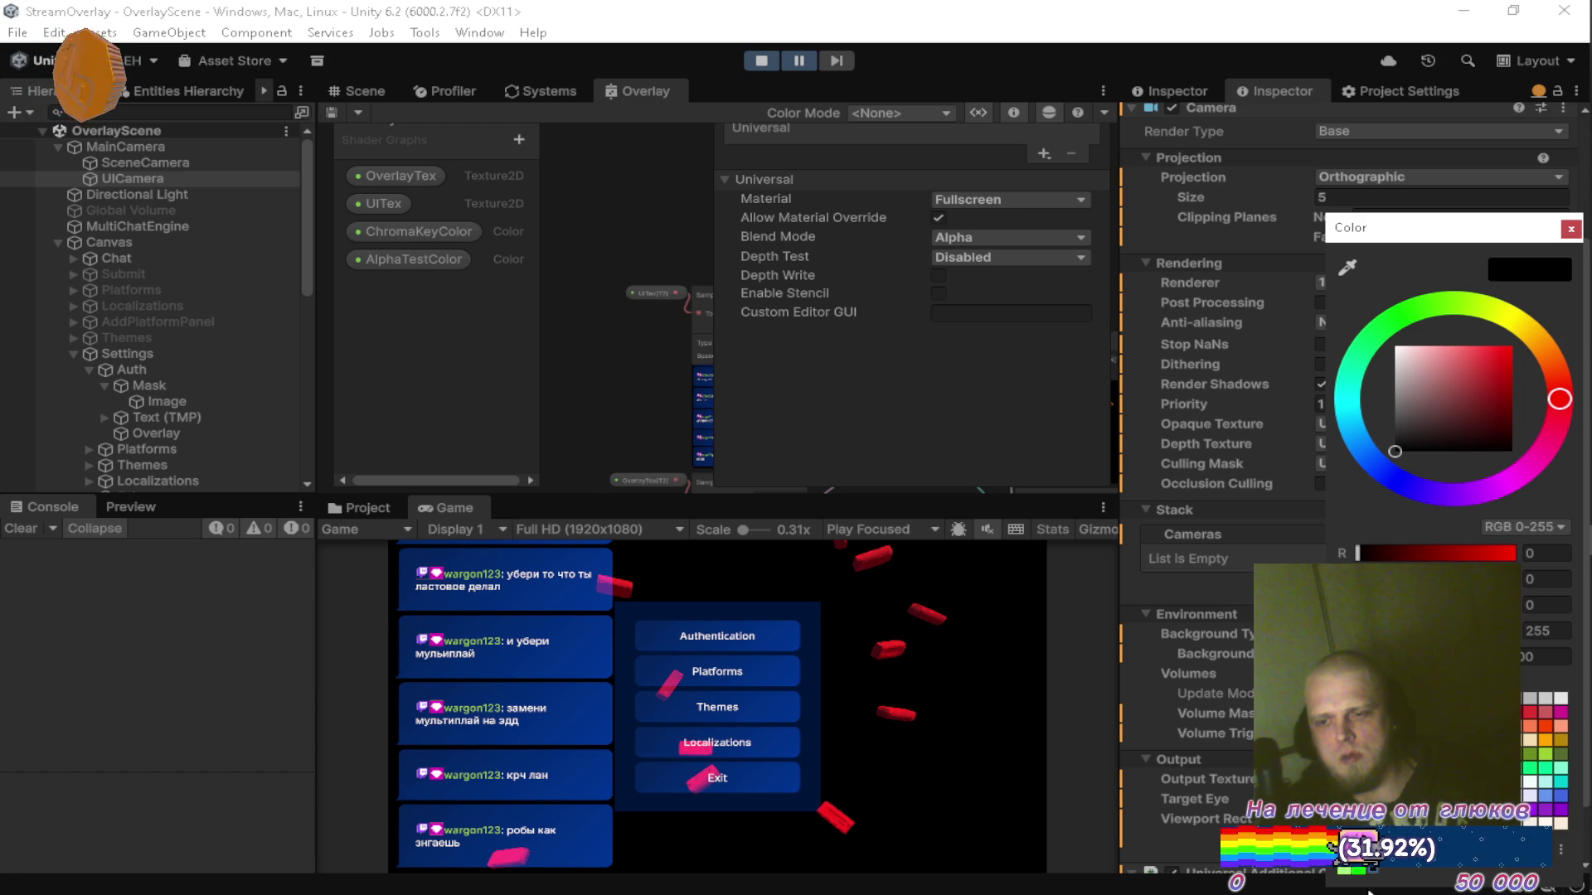
text(255)
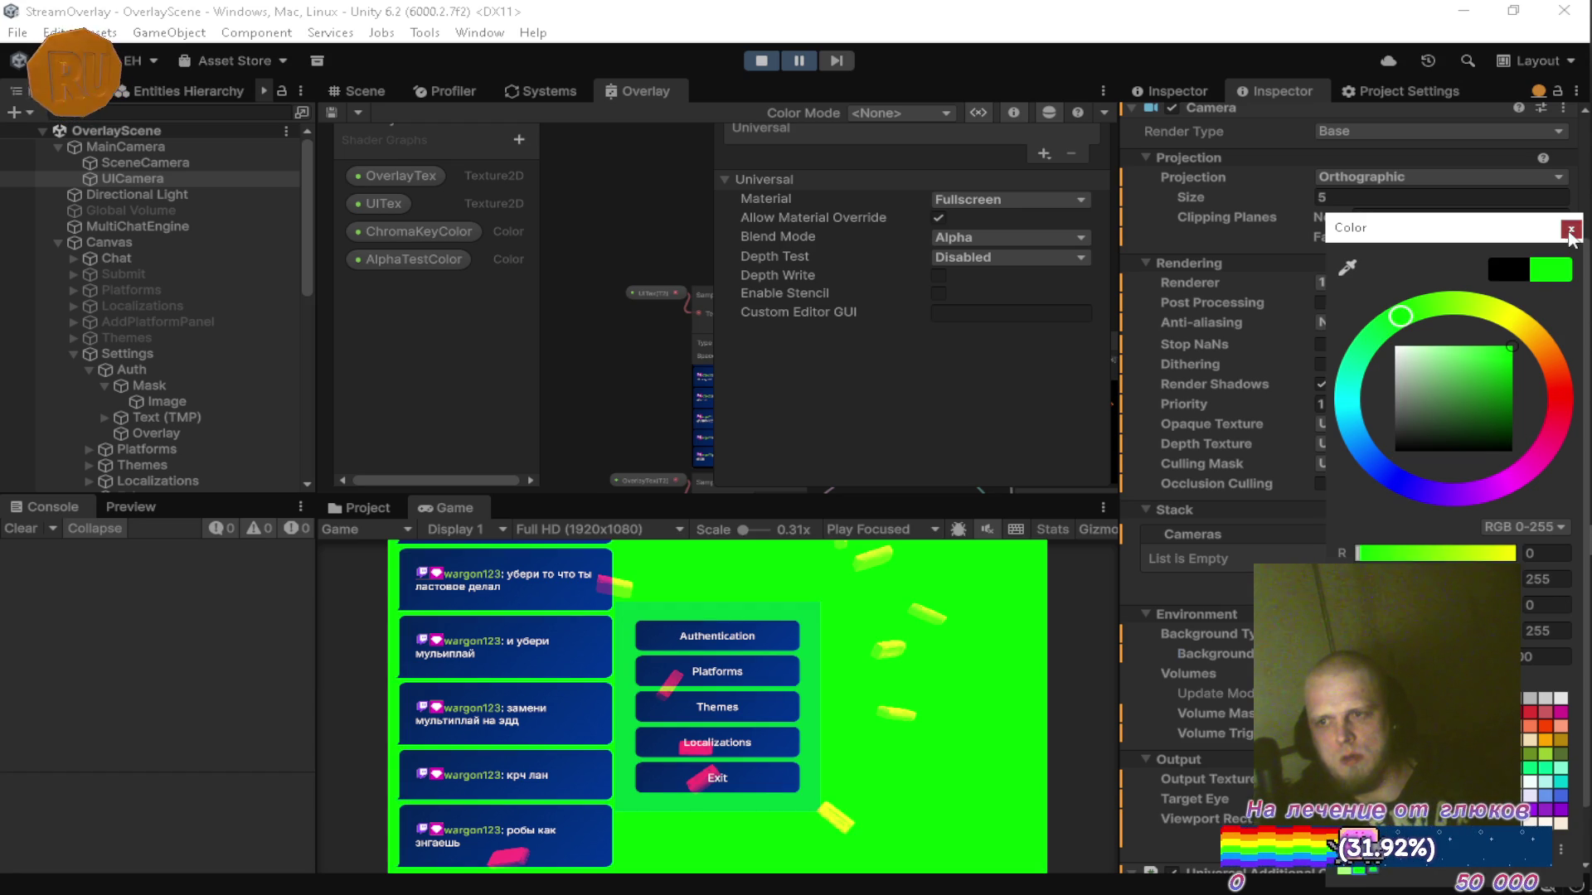
click(1570, 229)
double_click(656, 94)
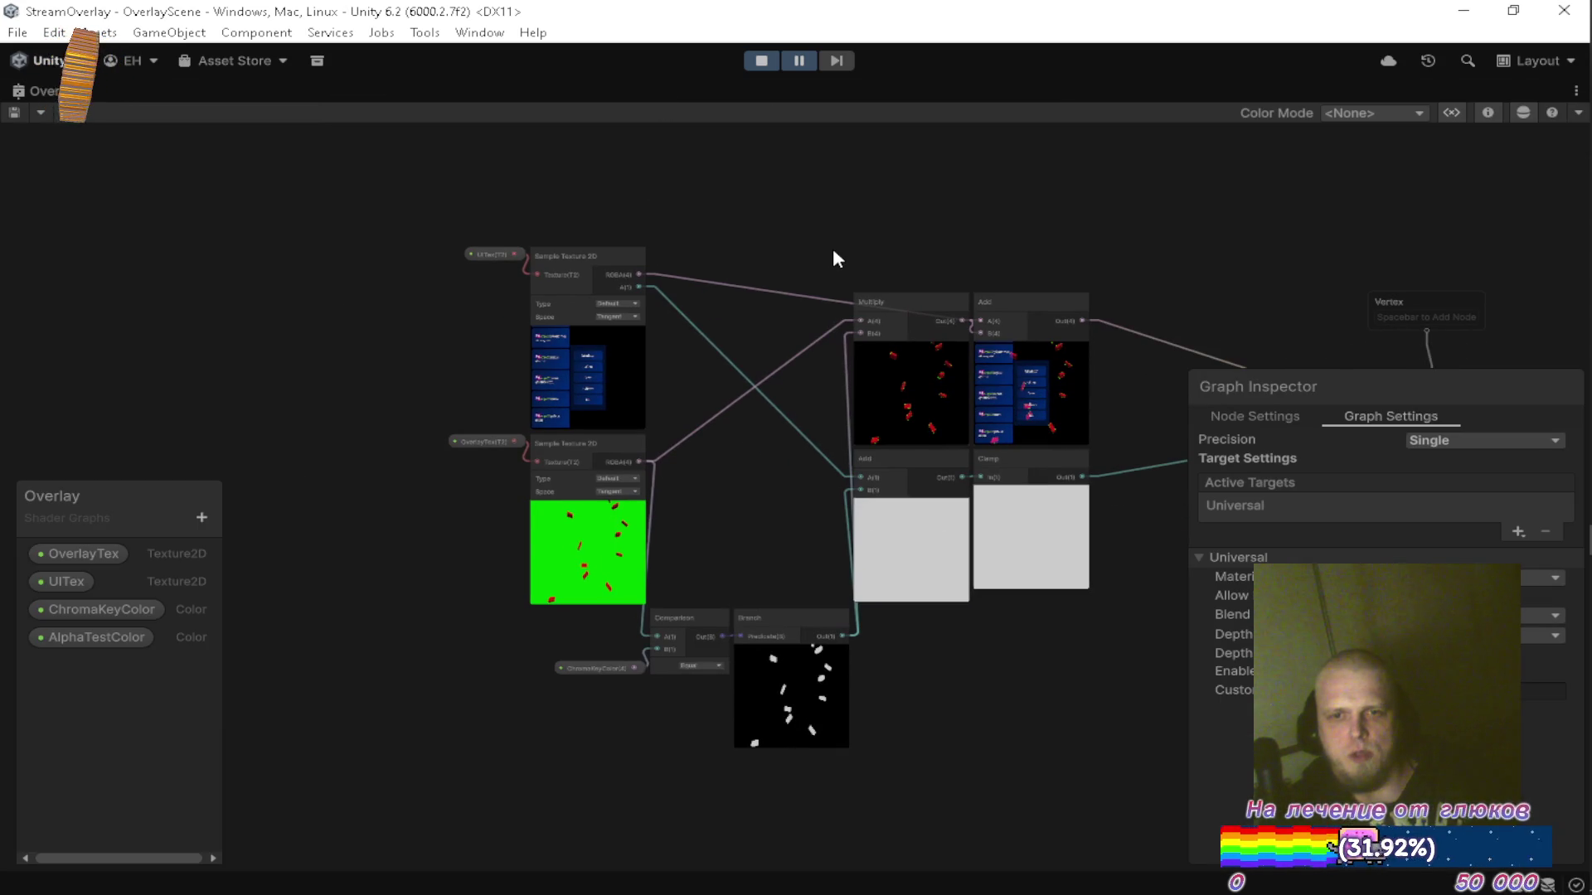
Connect the UITex Sample Texture 2D RGBA output to the Comparison node's A input.
mouse_move(514, 750)
mouse_down()
mouse_move(786, 635)
mouse_move(809, 610)
mouse_move(792, 325)
mouse_up()
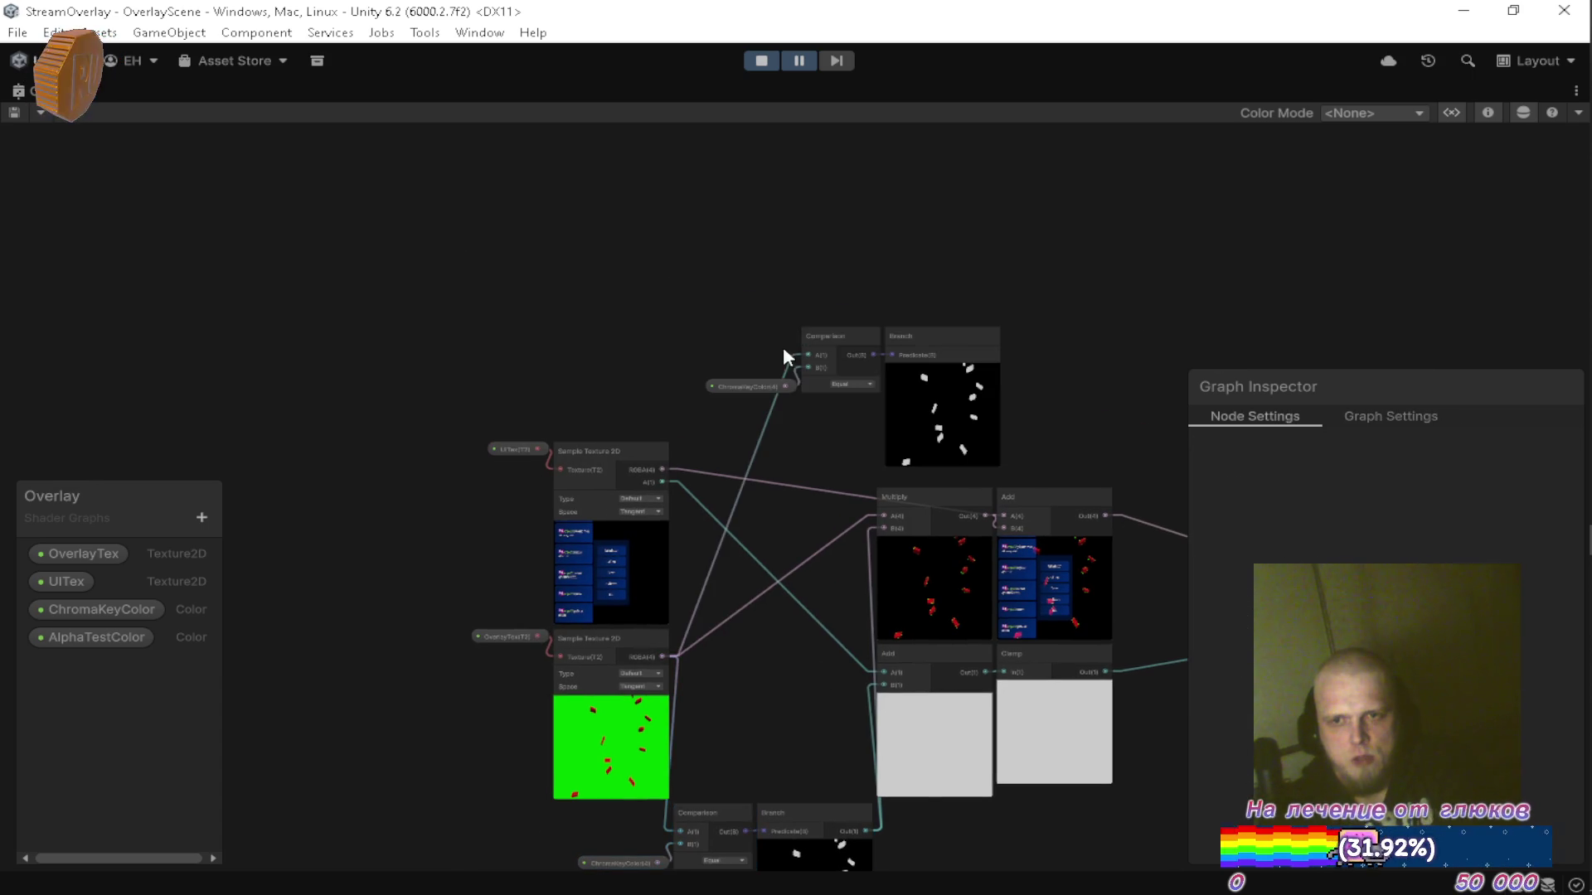
scroll(792, 325, up, 5)
drag(717, 448, 660, 499)
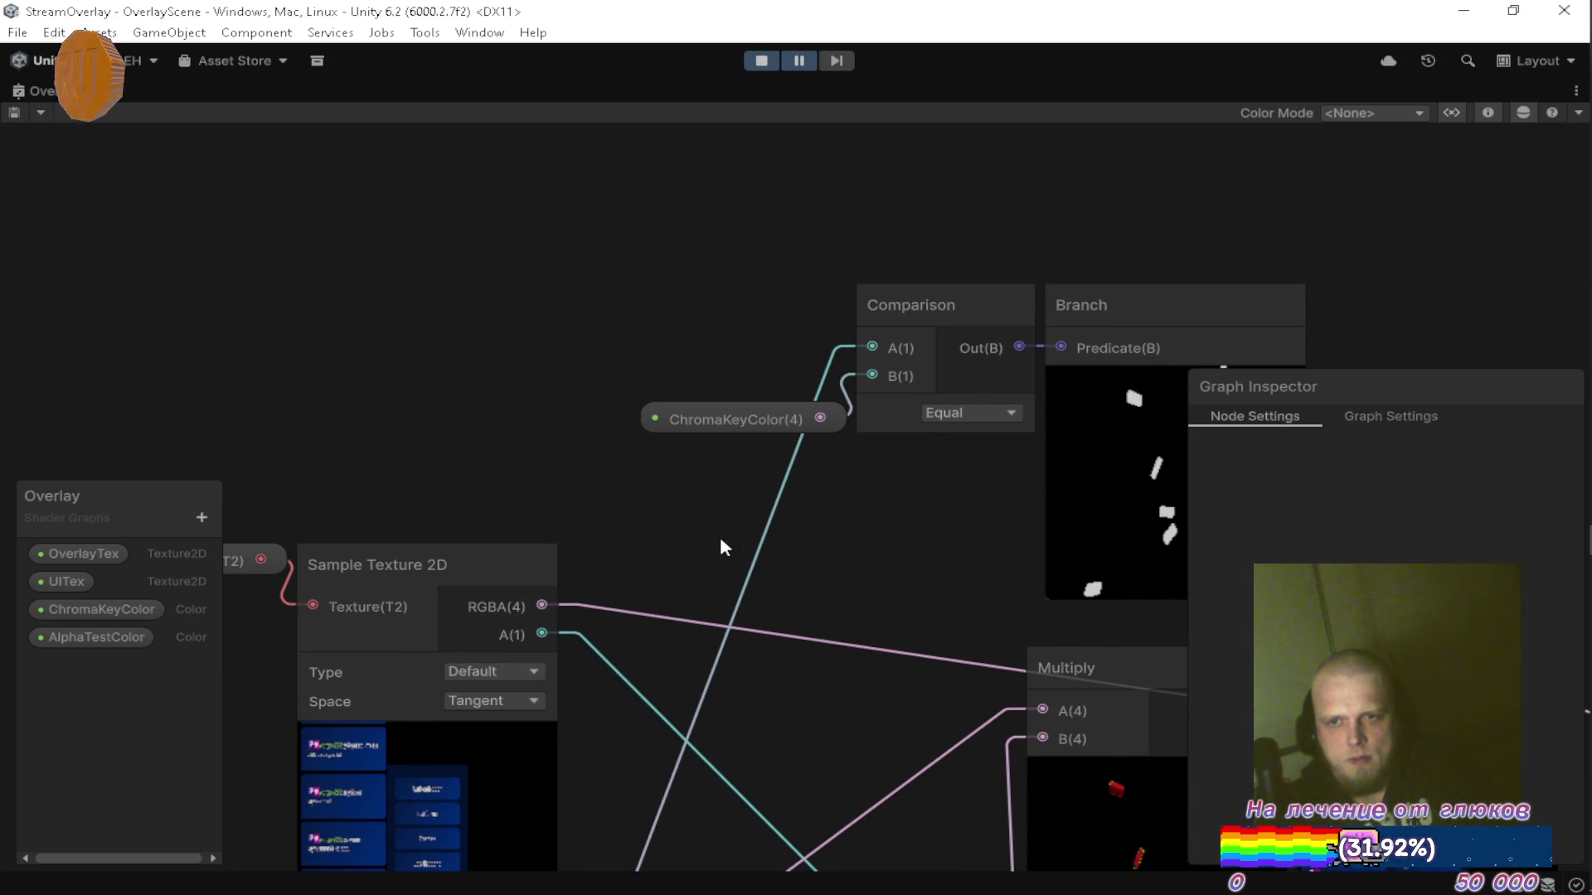
scroll(735, 550, down, 6)
scroll(729, 561, up, 4)
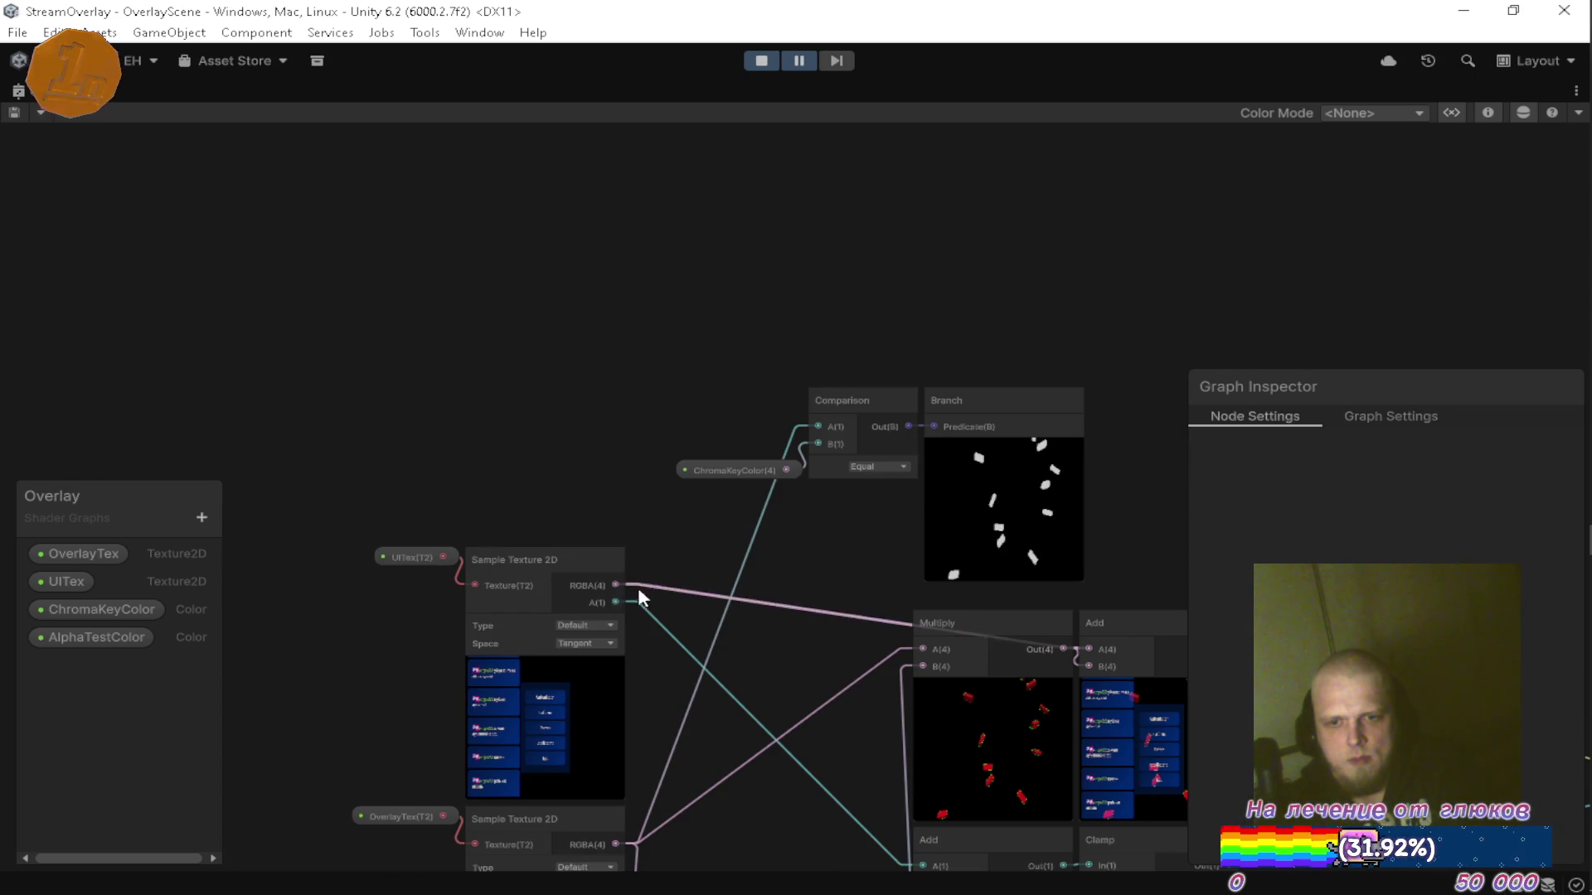
mouse_move(617, 586)
mouse_down()
mouse_move(726, 429)
mouse_move(818, 426)
mouse_up()
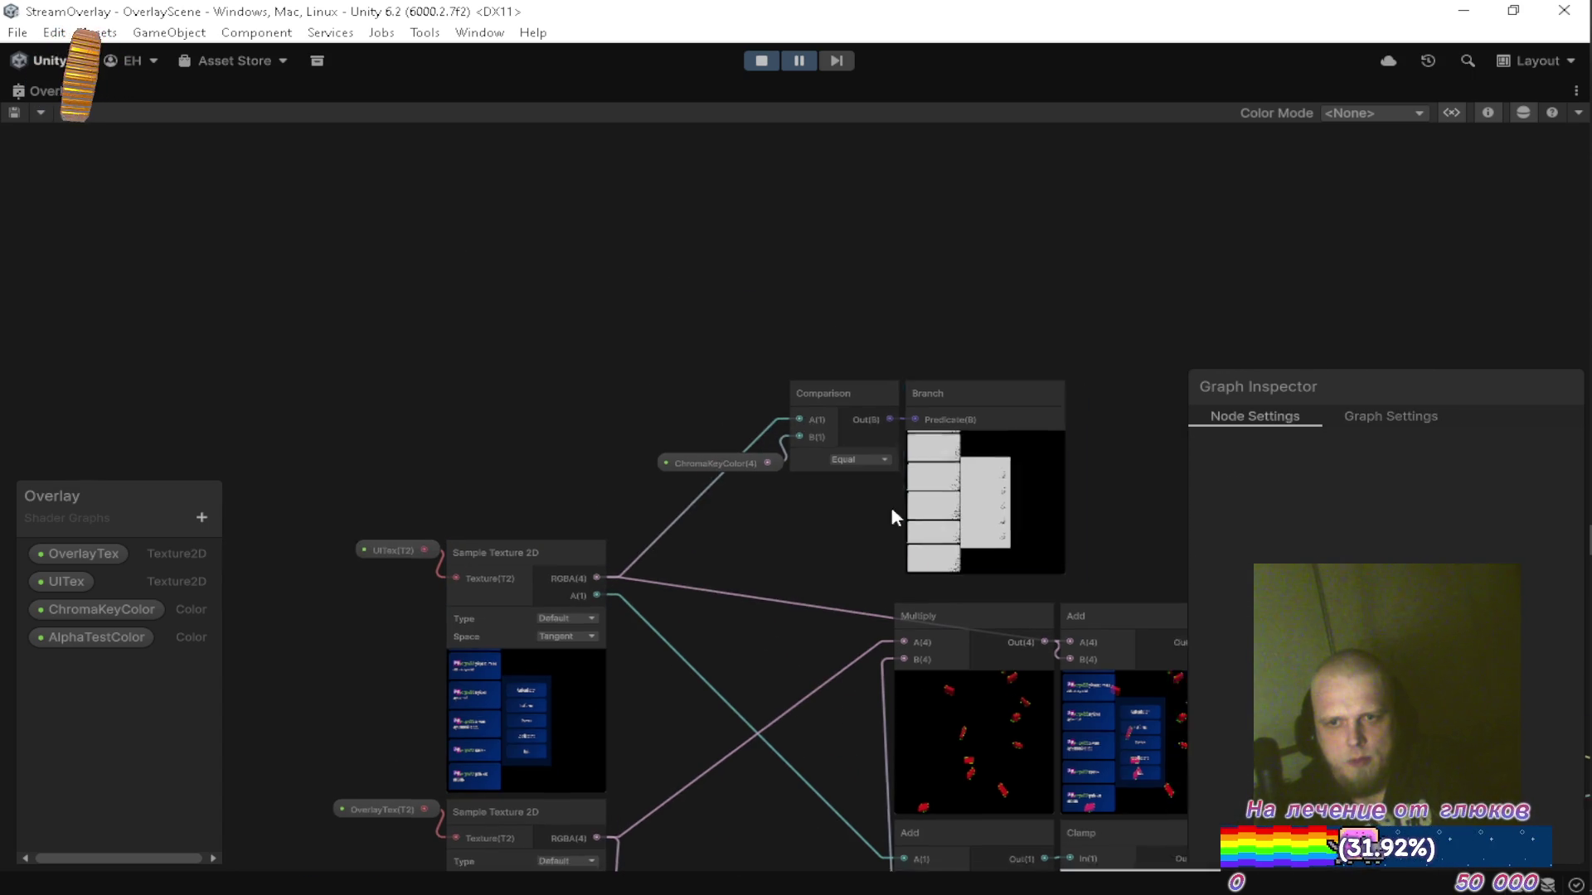
drag(1007, 471, 754, 388)
Expand the Branch node and move Comparison, Branch and ChromaKeyColor up and to the left.
click(819, 315)
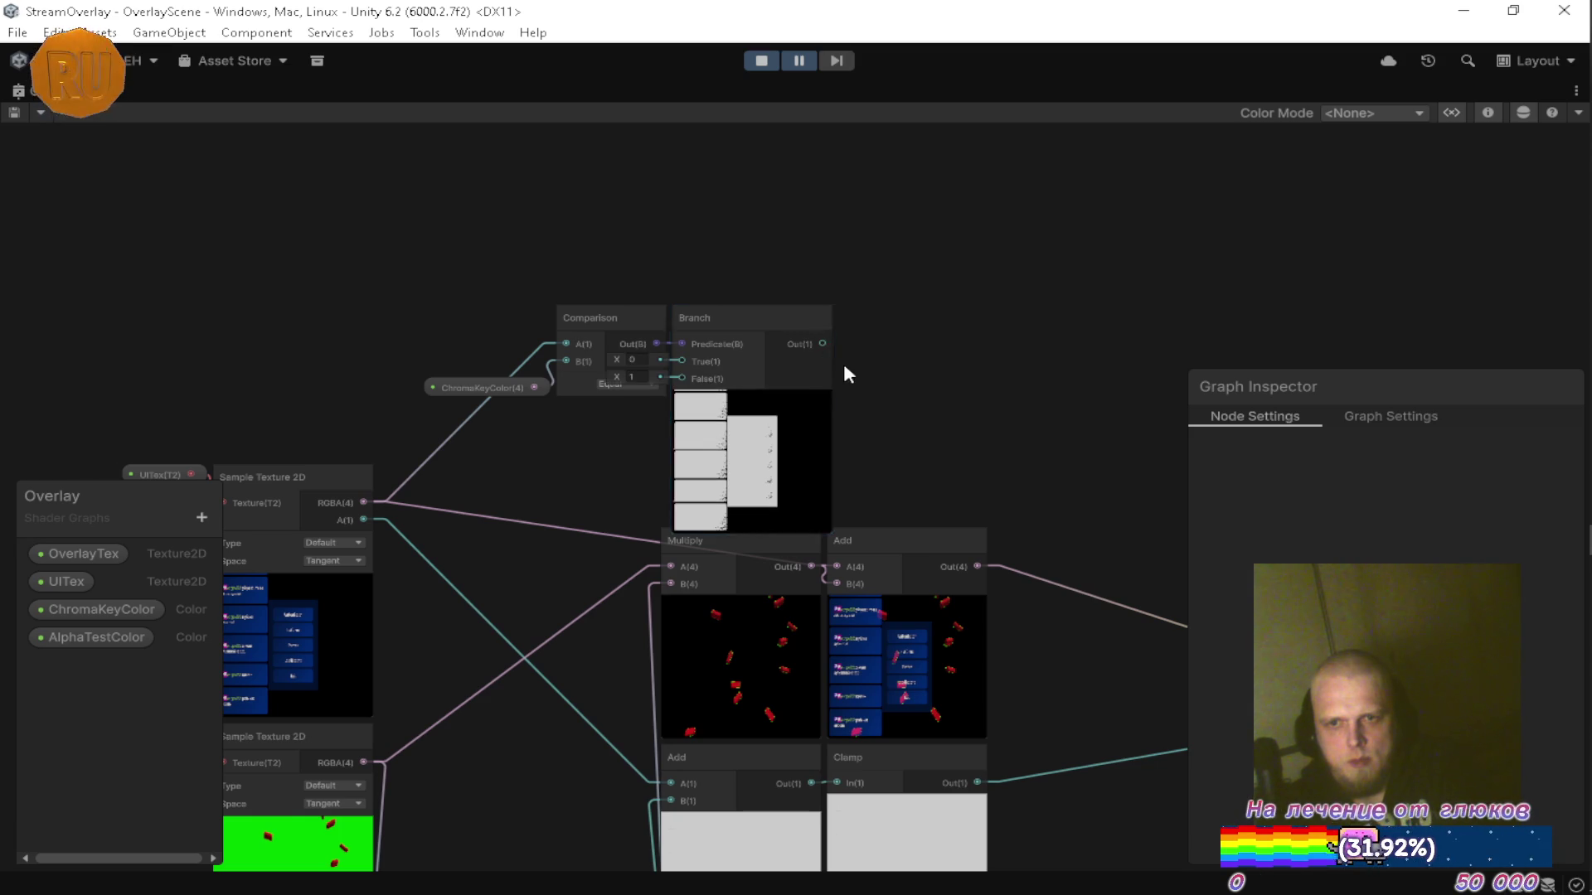
scroll(788, 415, up, 5)
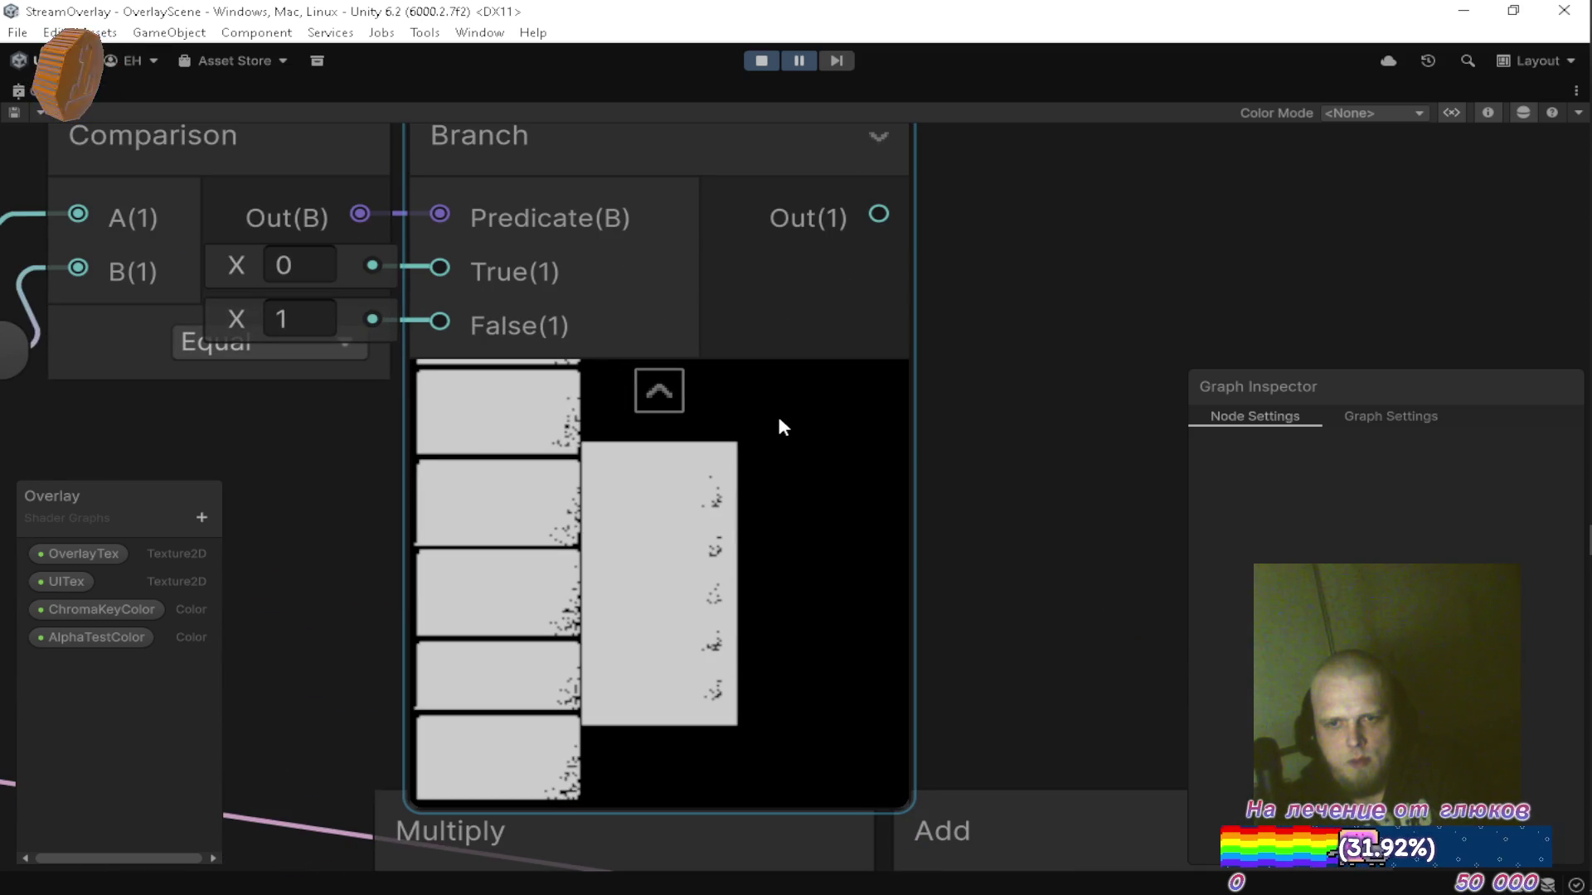
scroll(779, 419, down, 3)
scroll(709, 530, up, 6)
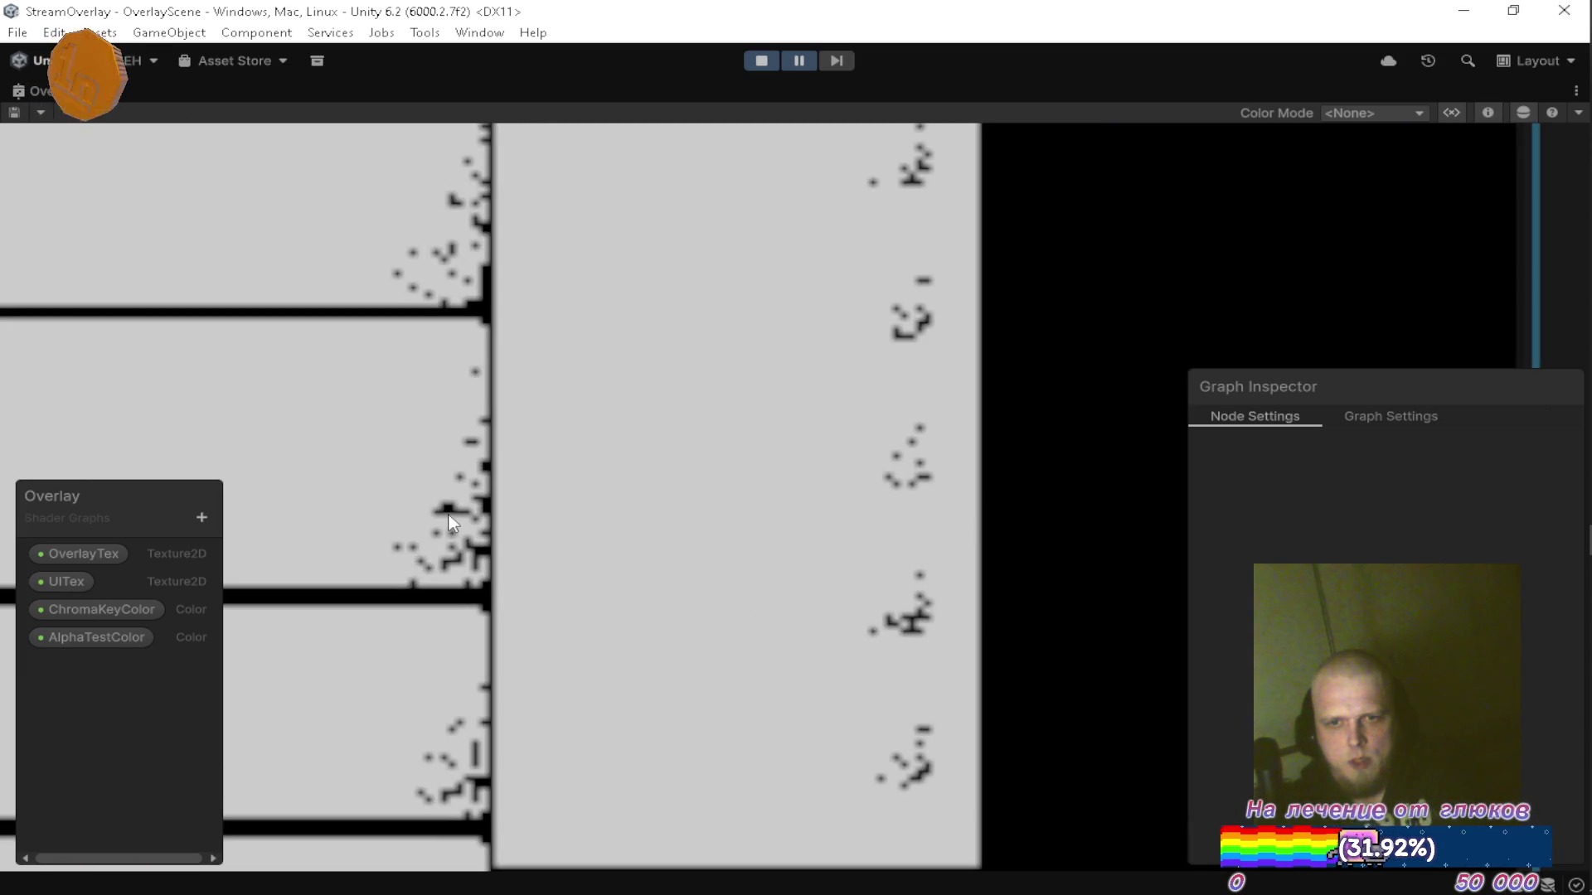
scroll(710, 532, down, 5)
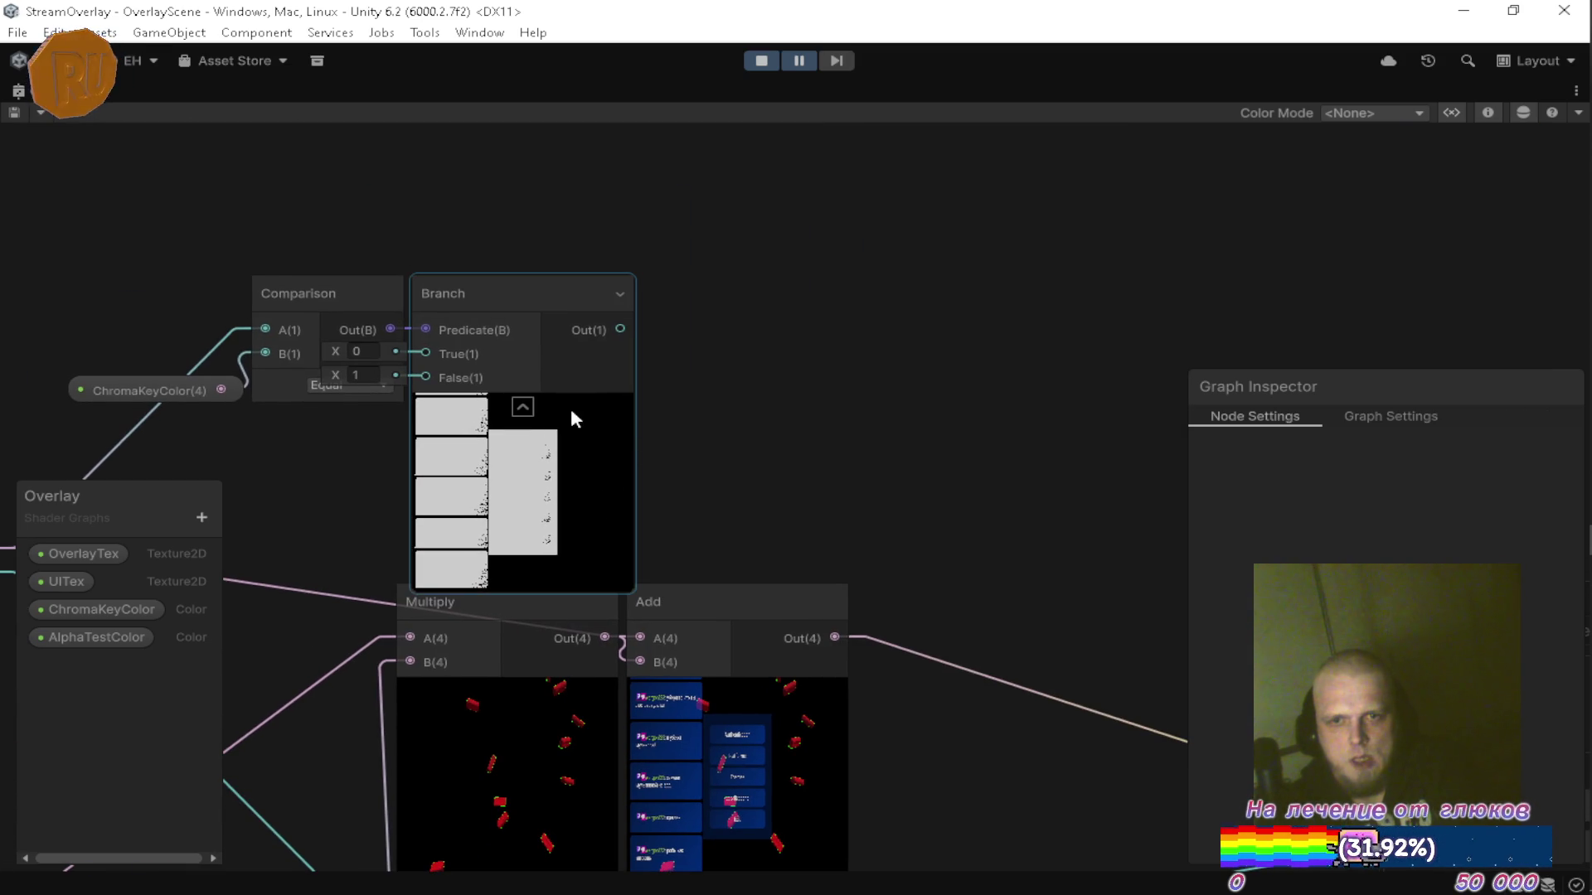
drag(570, 405, 756, 461)
drag(514, 464, 566, 467)
drag(420, 355, 210, 236)
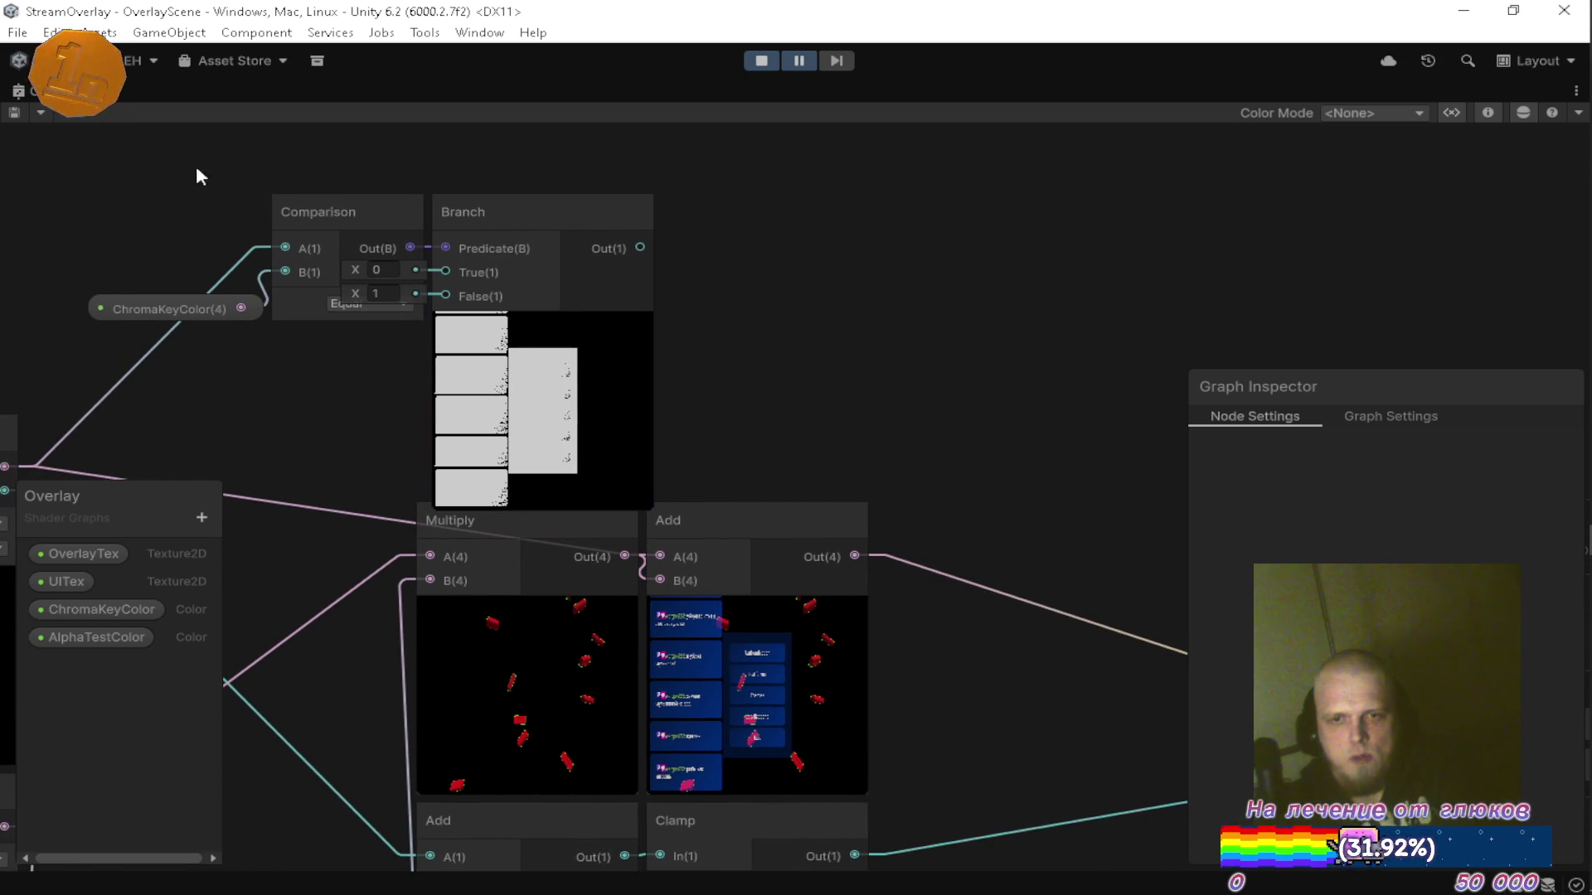
drag(514, 297, 514, 299)
mouse_move(698, 371)
mouse_down()
mouse_move(718, 321)
mouse_move(461, 202)
mouse_move(530, 327)
mouse_up()
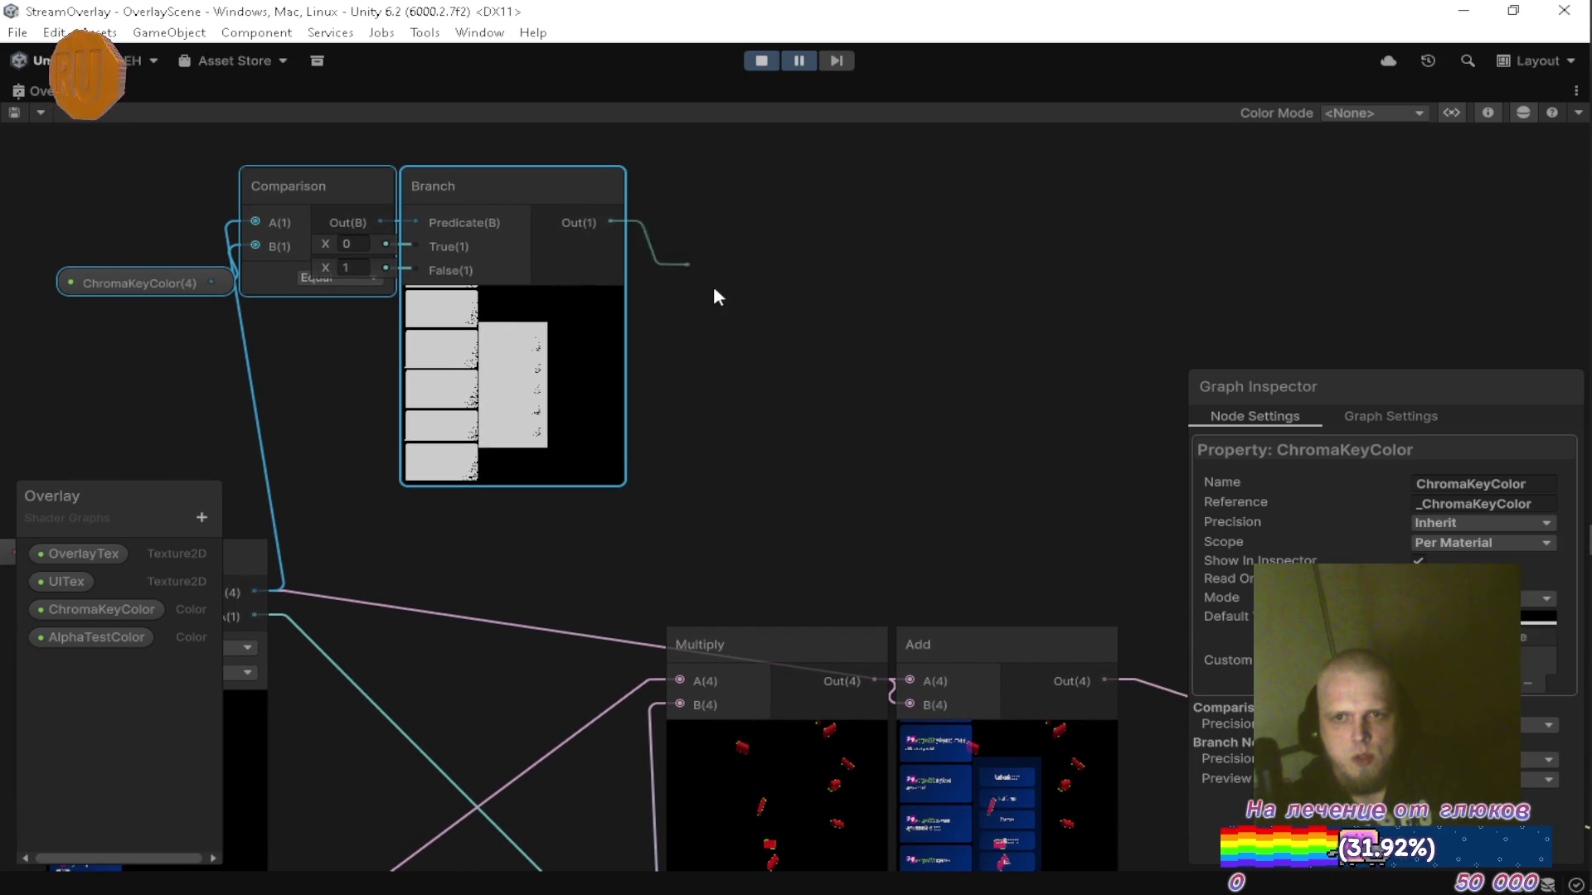
Add a One Minus node after the Branch output and shift it left.
key(space)
text(mul)
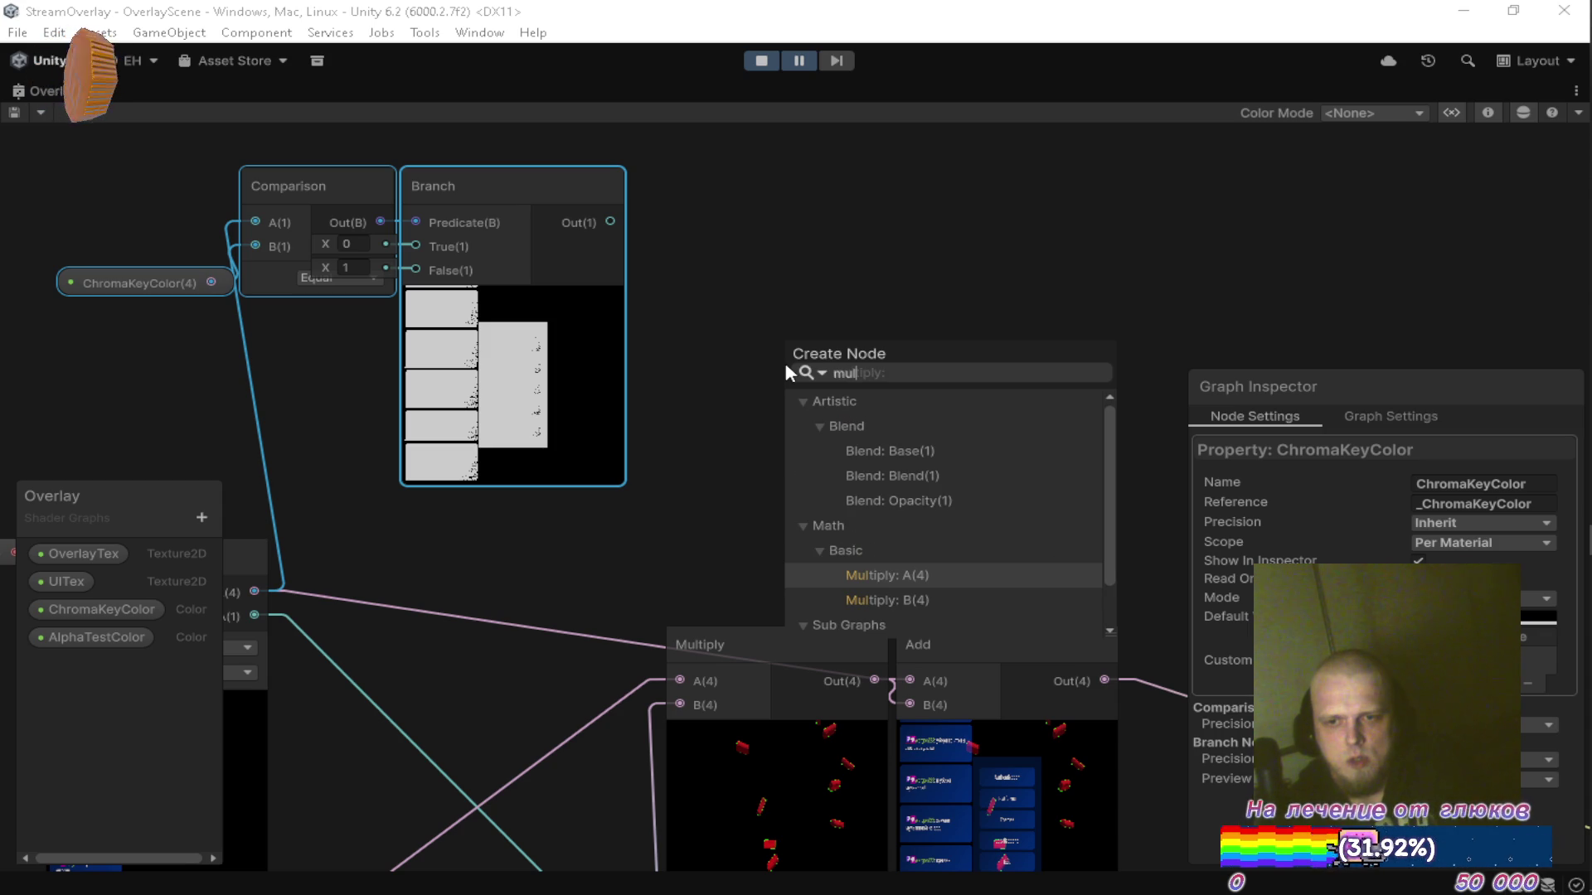
key(BackSpace)
key(BackSpace)
key(BackSpace)
text(one)
key(Return)
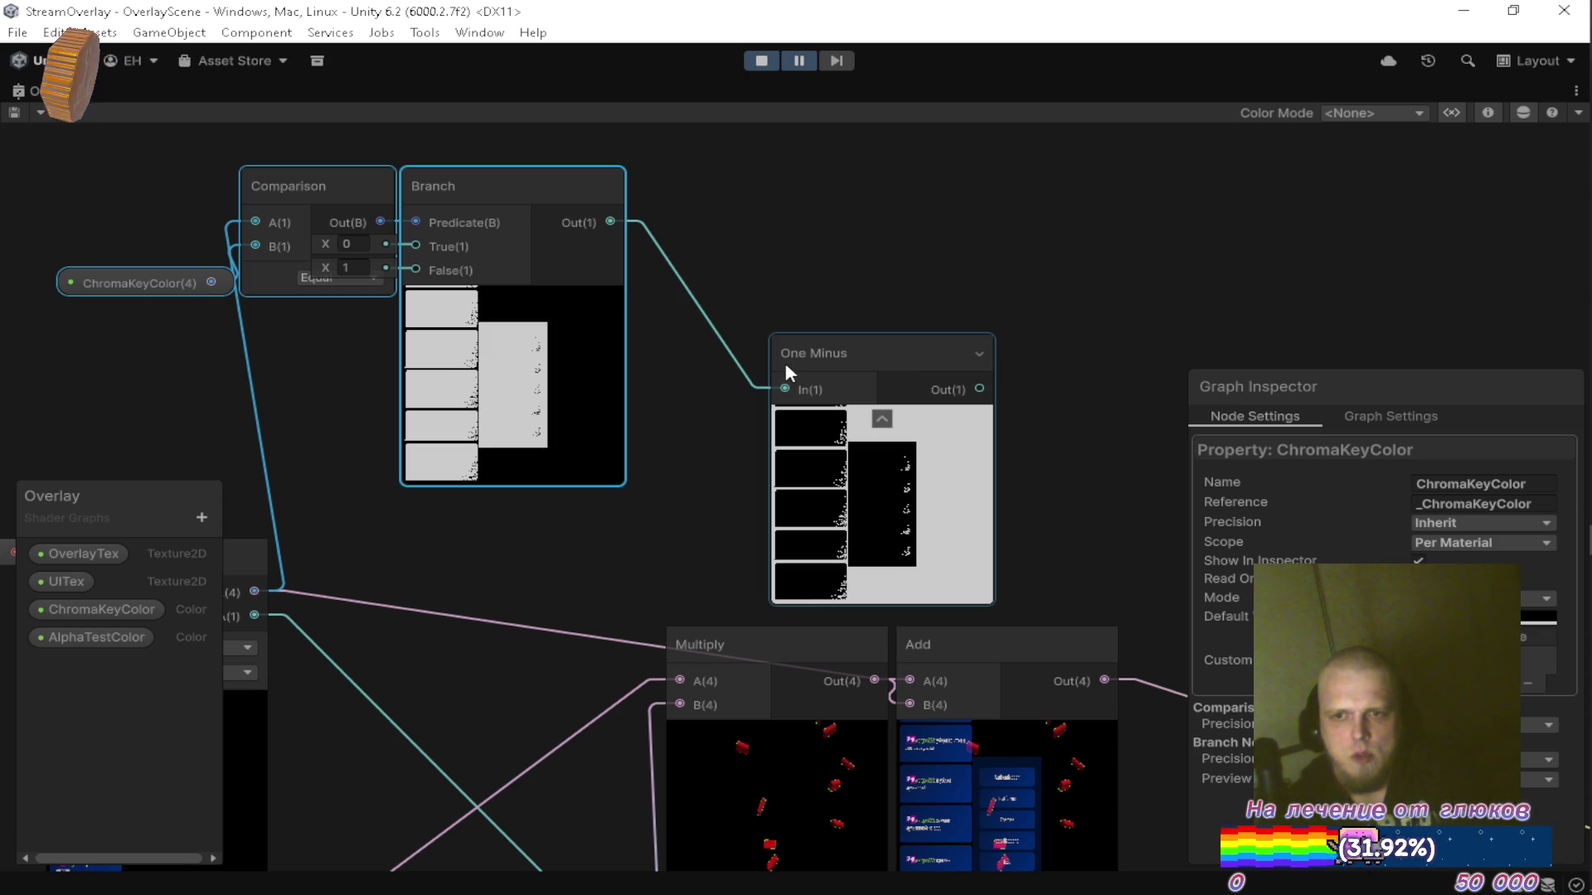
drag(785, 362, 668, 314)
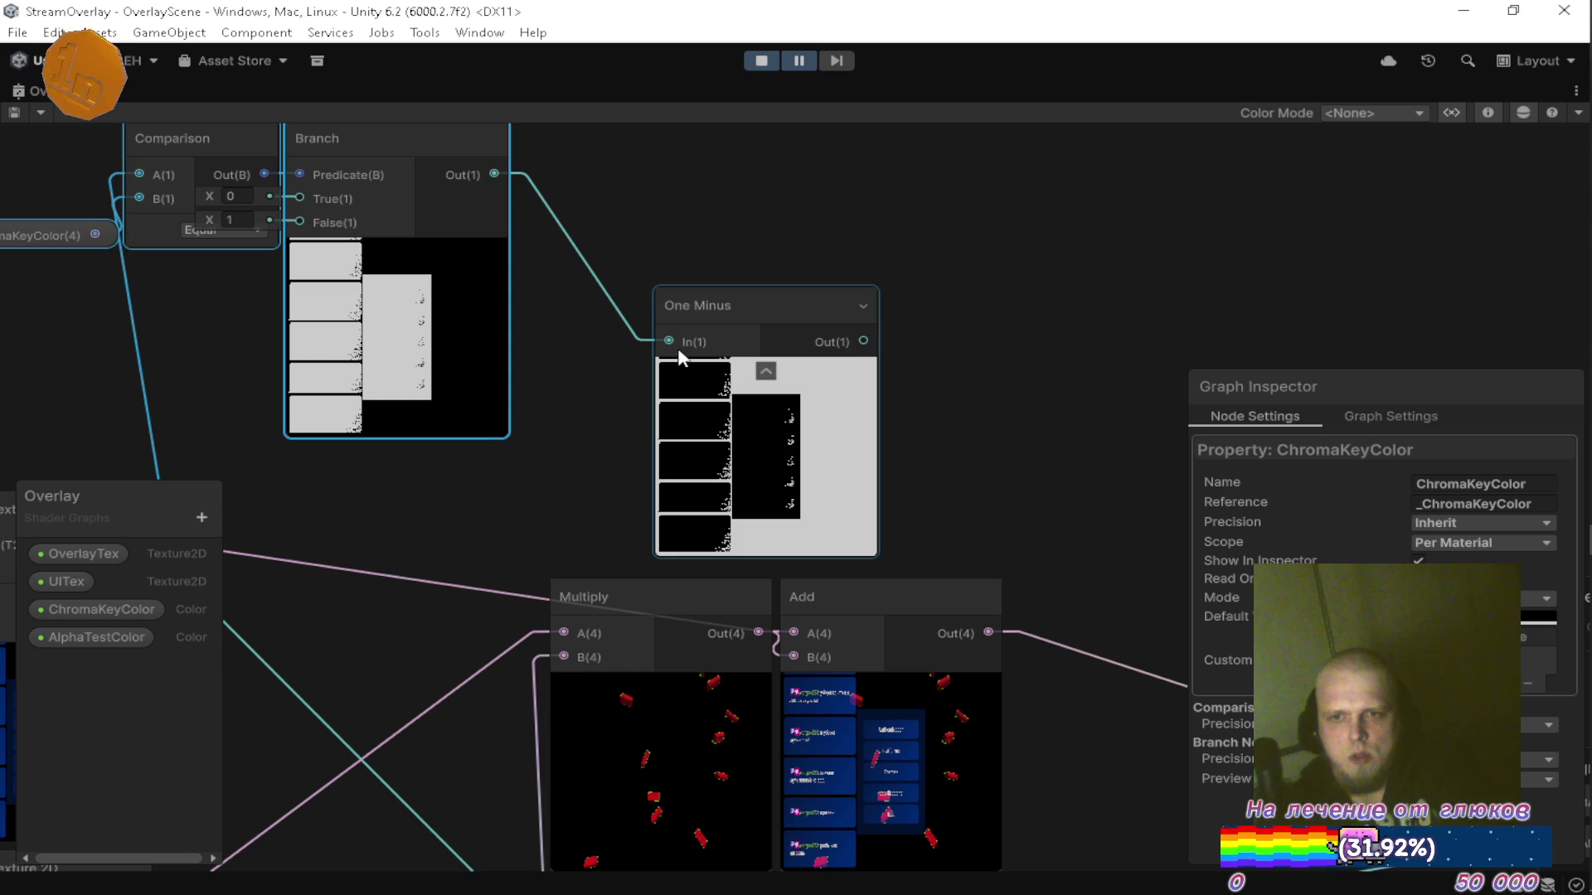
drag(769, 323, 677, 290)
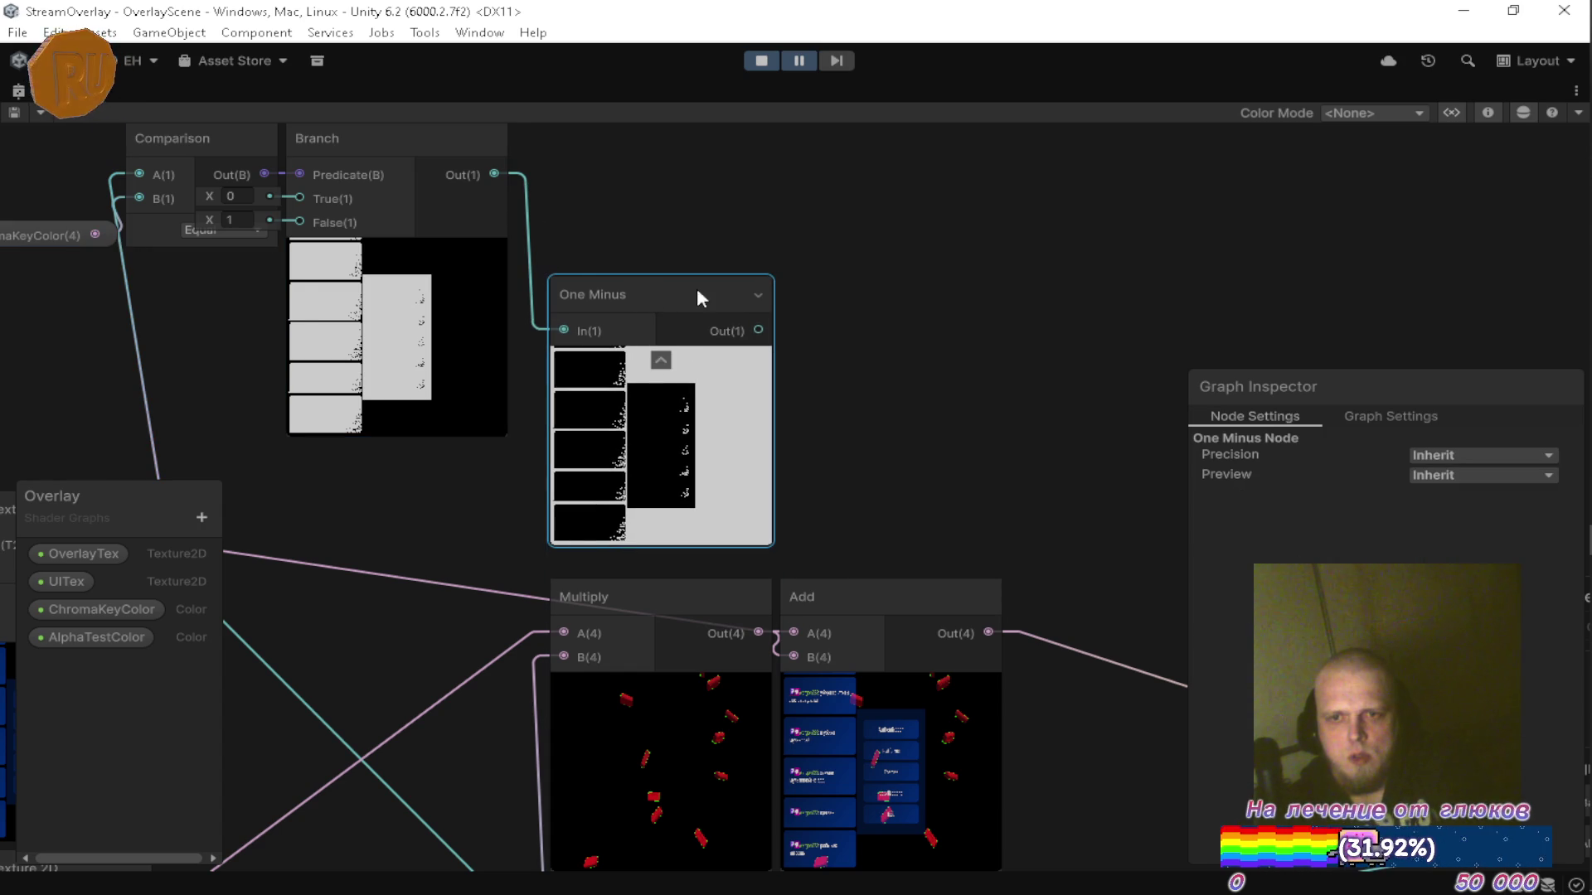
Create a Multiply node wired from the One Minus output.
scroll(759, 323, up, 10)
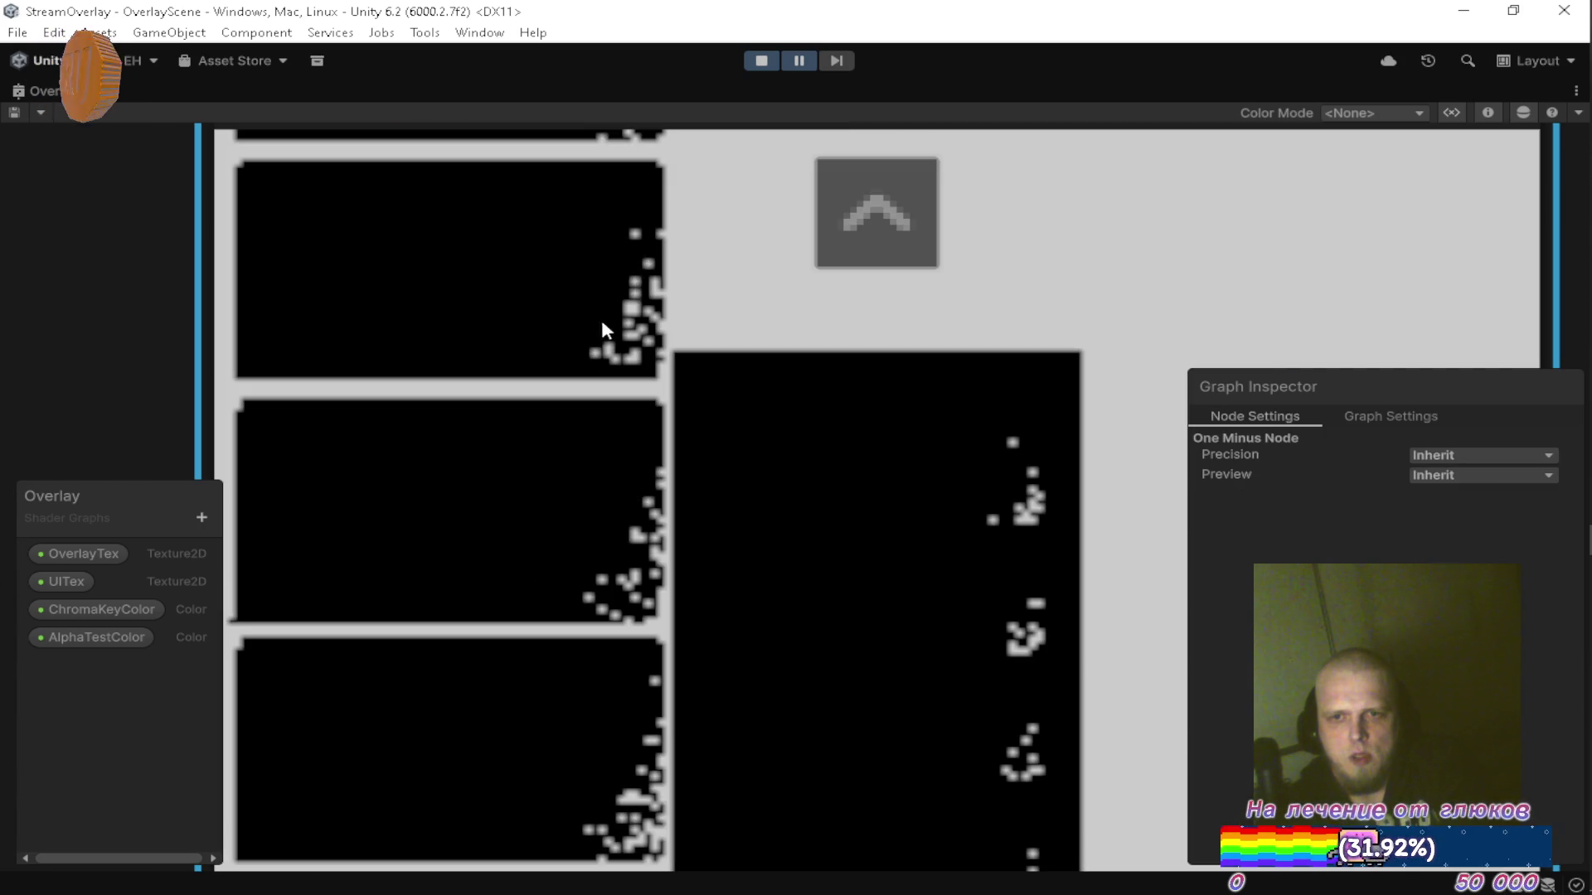
scroll(603, 332, down, 8)
drag(742, 344, 653, 372)
drag(873, 297, 880, 303)
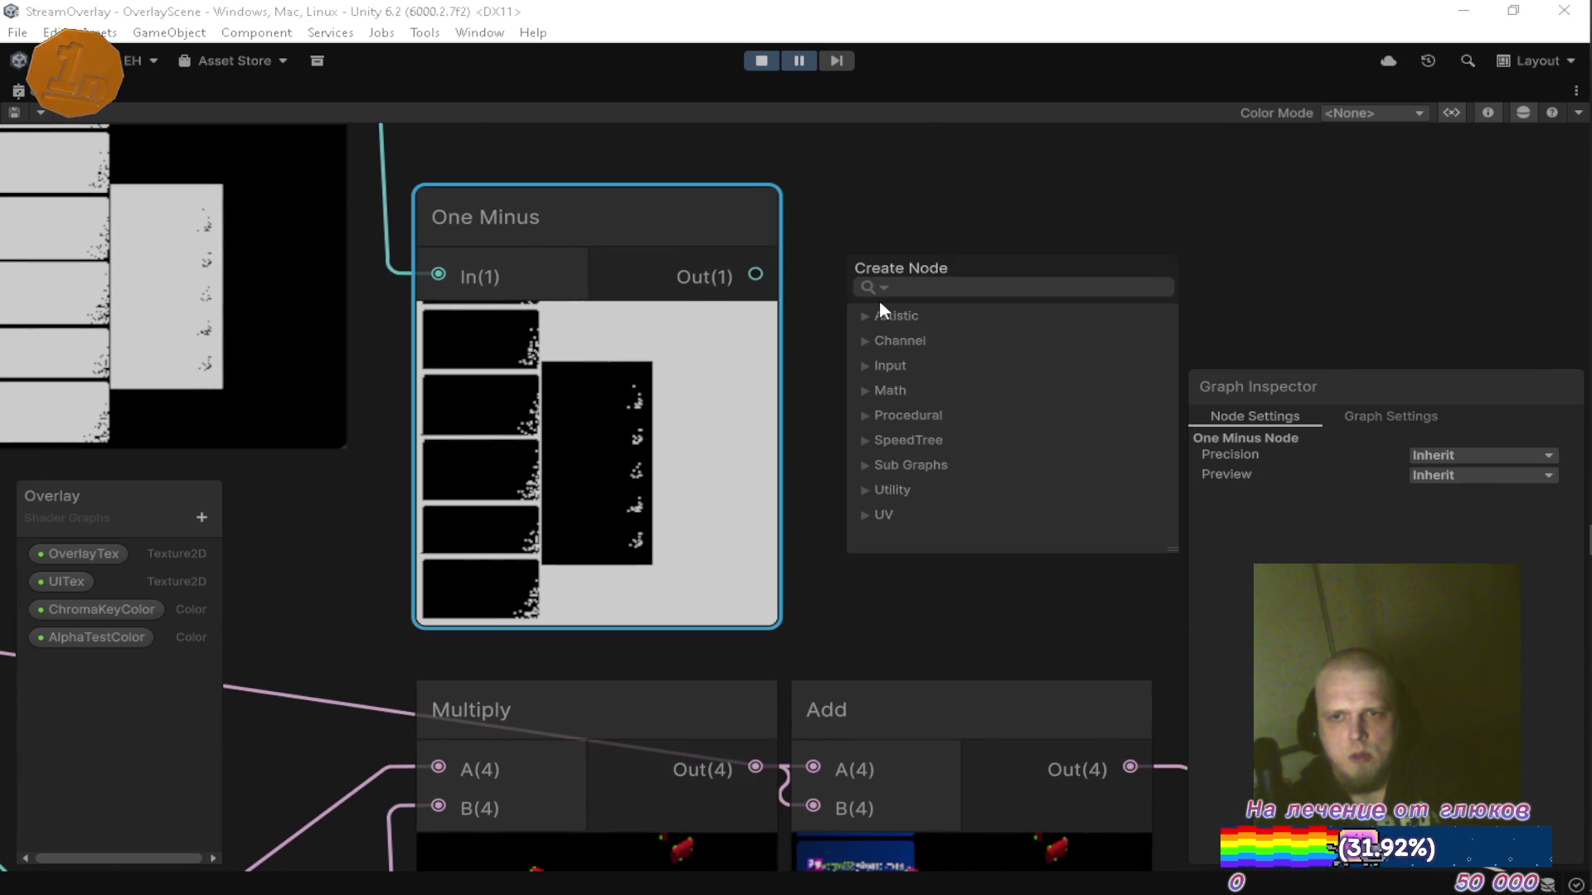
text(mul)
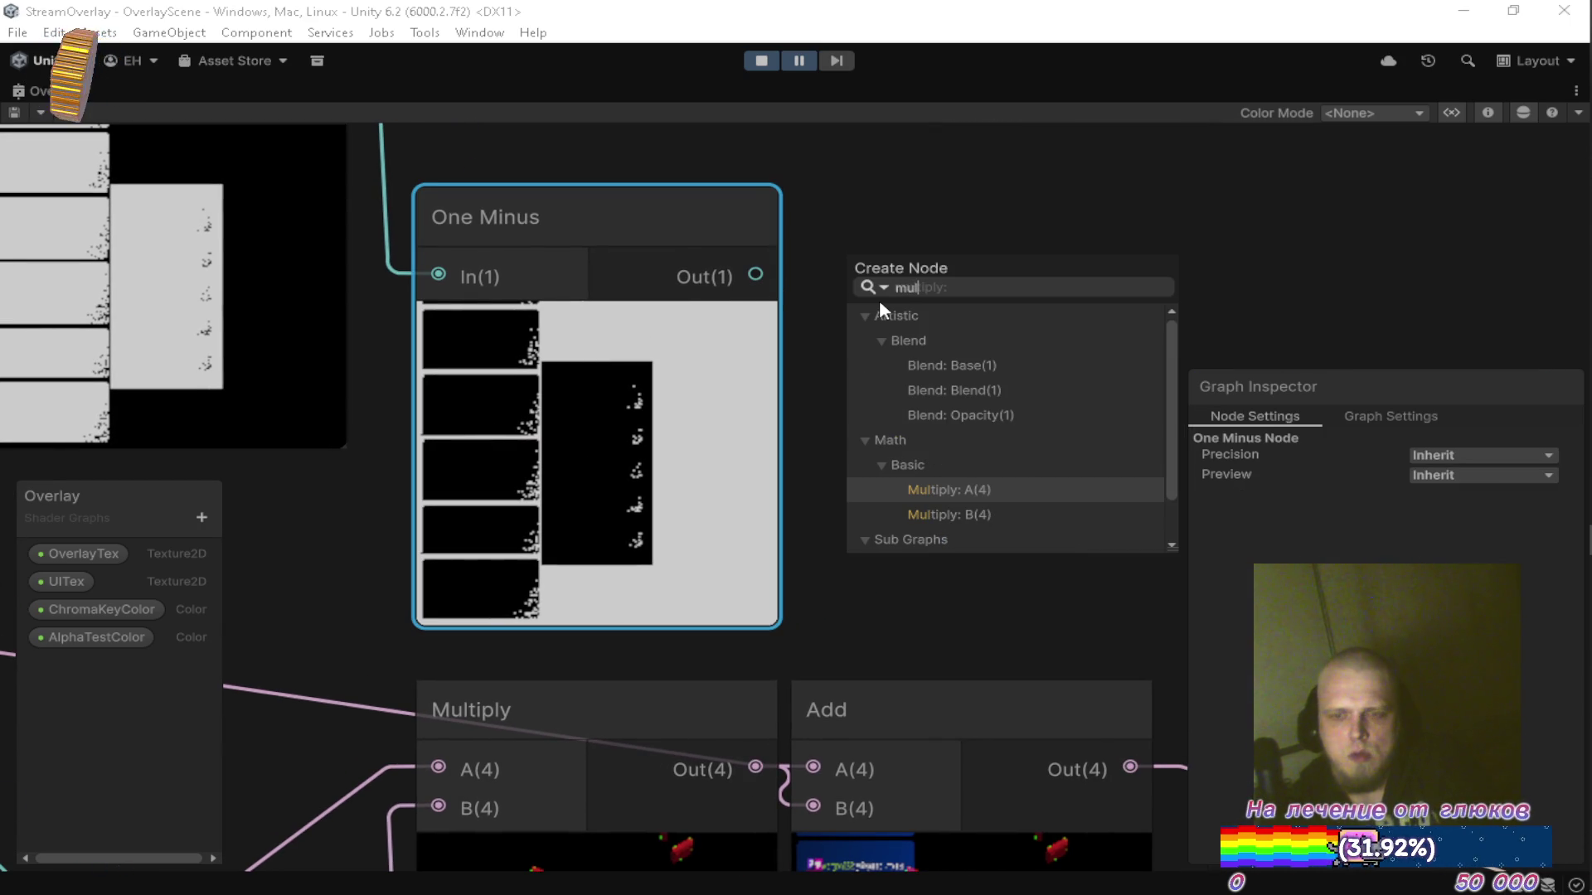
key(Return)
scroll(714, 449, down, 4)
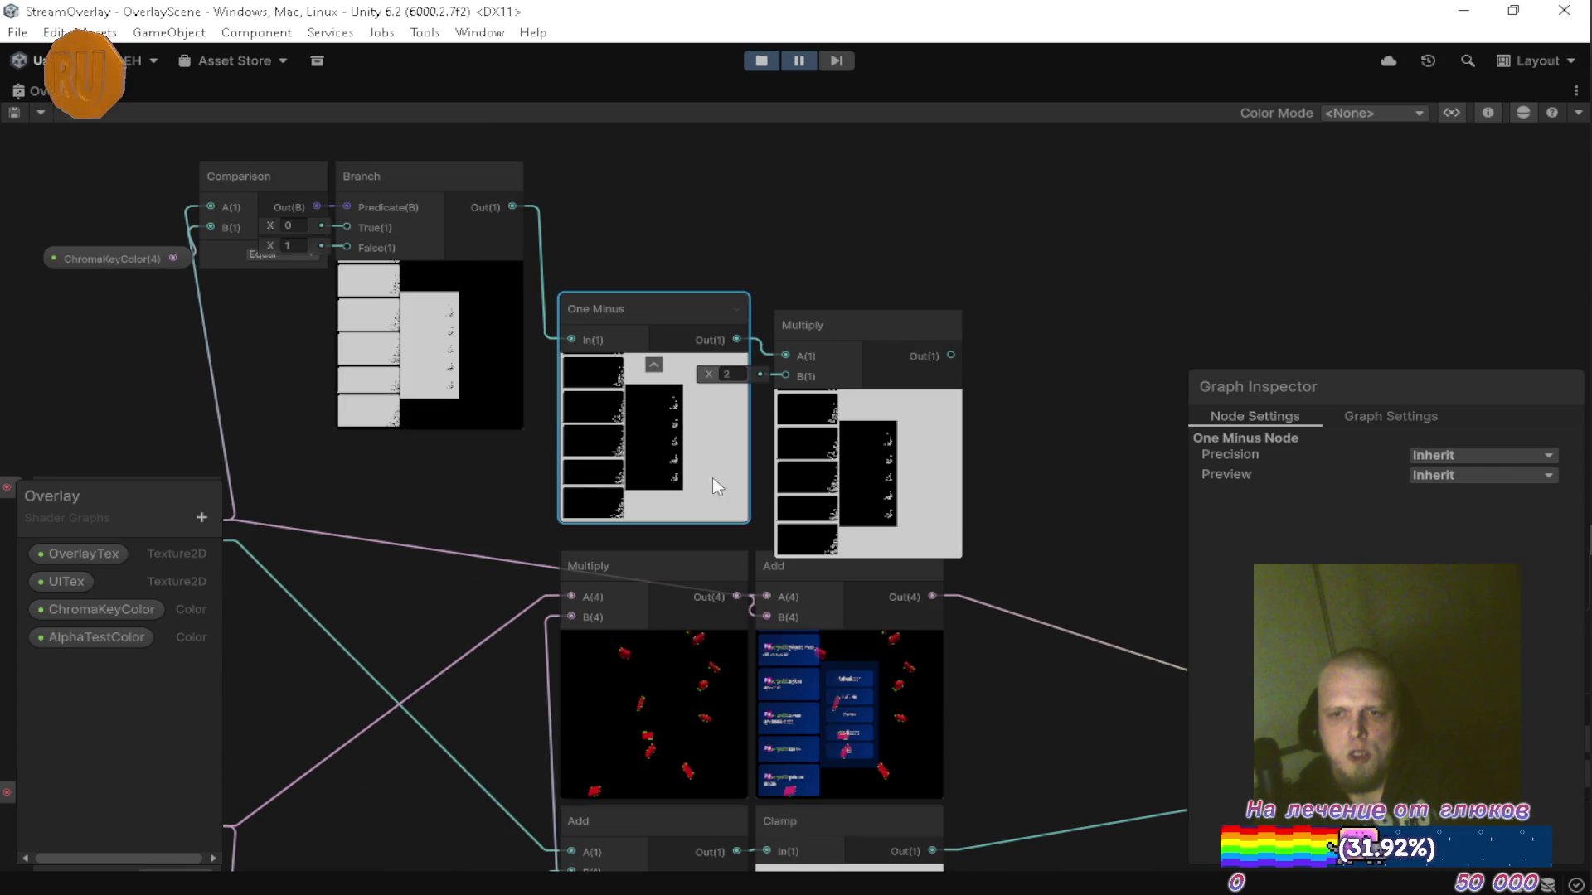
mouse_move(785, 383)
mouse_down()
mouse_move(718, 347)
mouse_move(684, 266)
mouse_move(698, 266)
mouse_up()
mouse_move(917, 402)
mouse_down()
mouse_move(856, 242)
mouse_move(869, 241)
mouse_up()
drag(1006, 383, 813, 387)
drag(668, 648, 928, 346)
drag(811, 400, 825, 390)
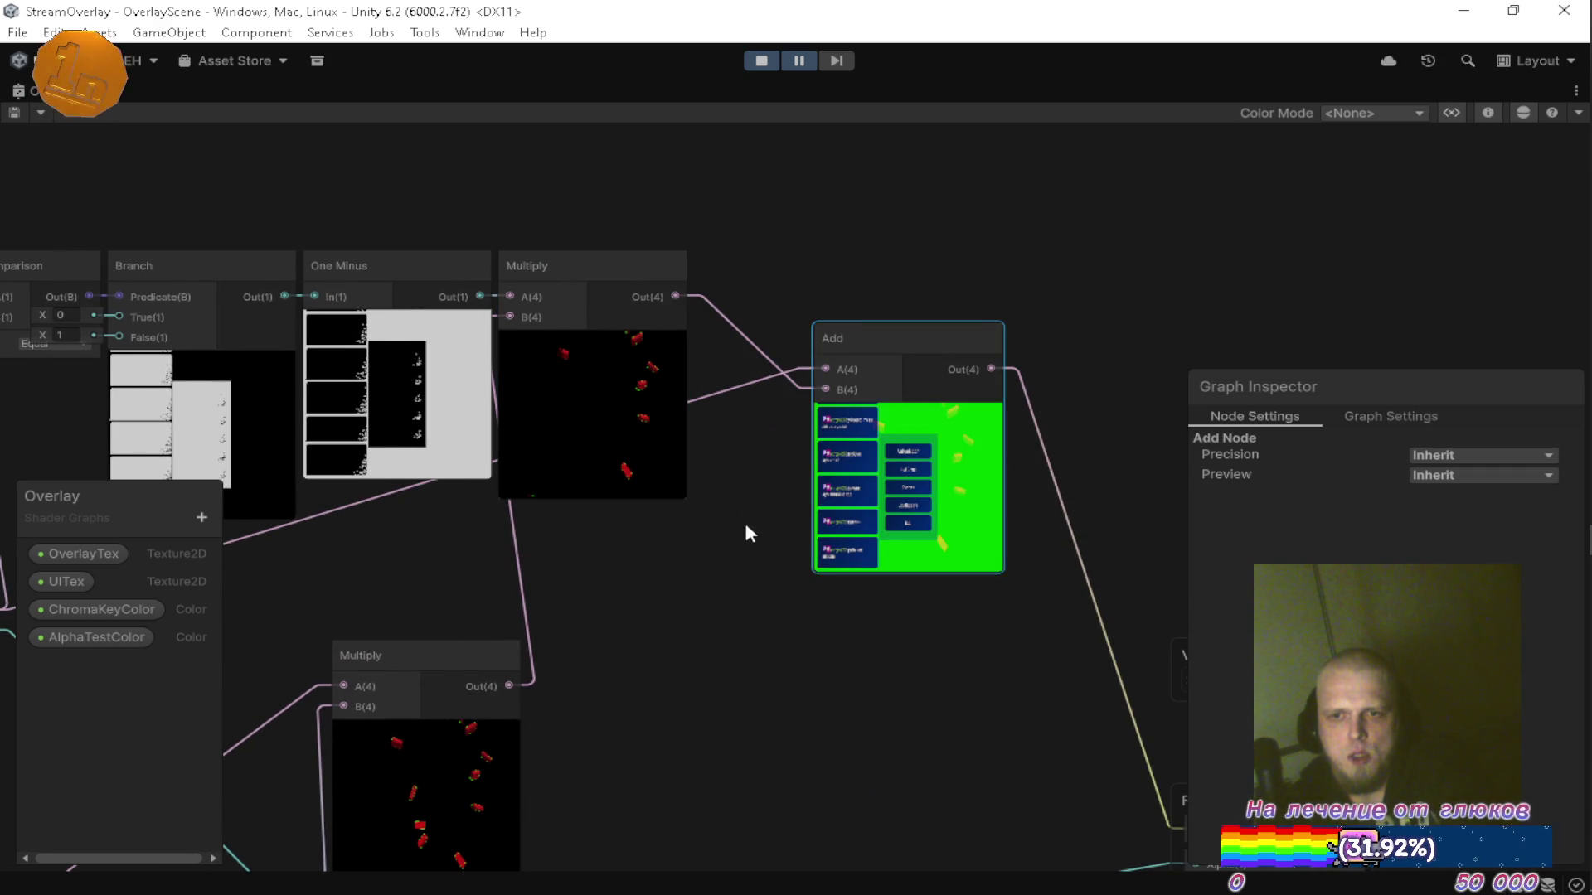
drag(746, 527, 753, 454)
scroll(803, 415, down, 5)
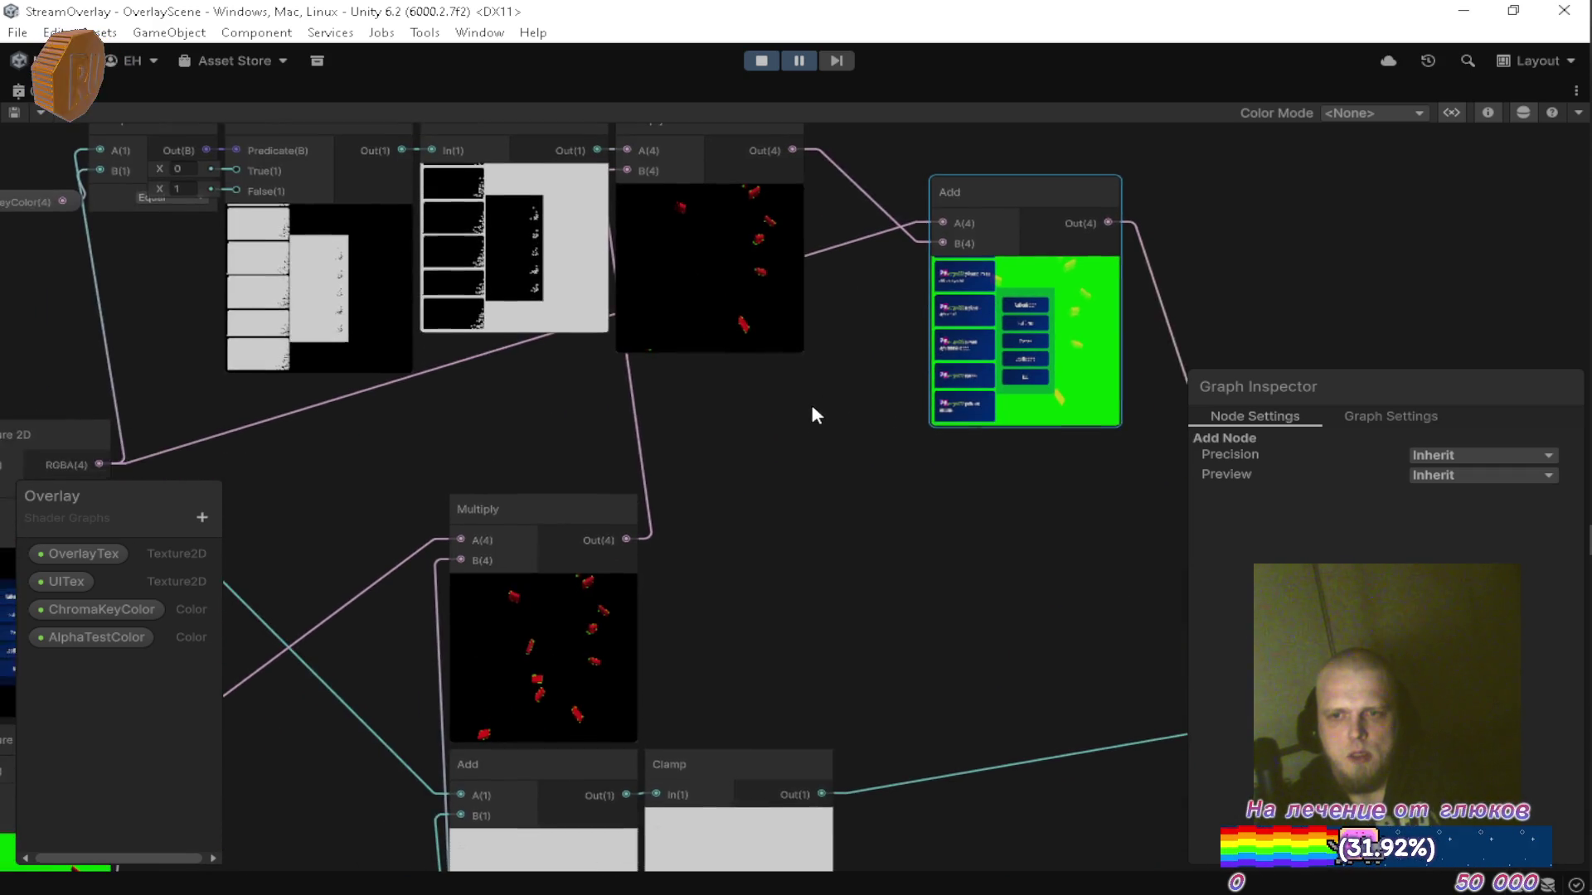
drag(814, 408, 794, 419)
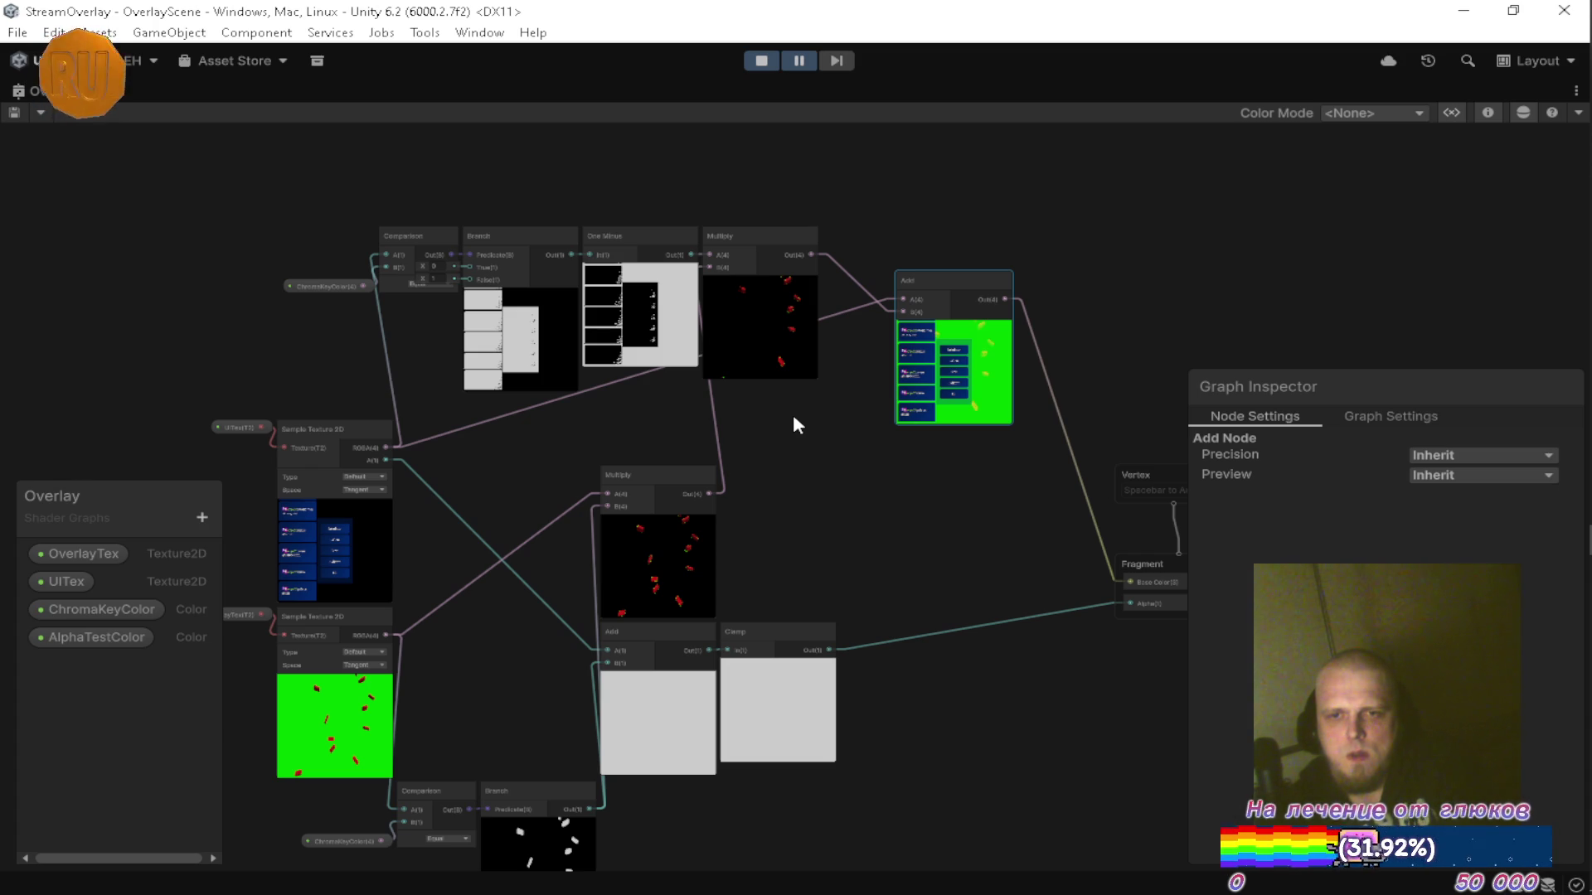
scroll(794, 419, up, 5)
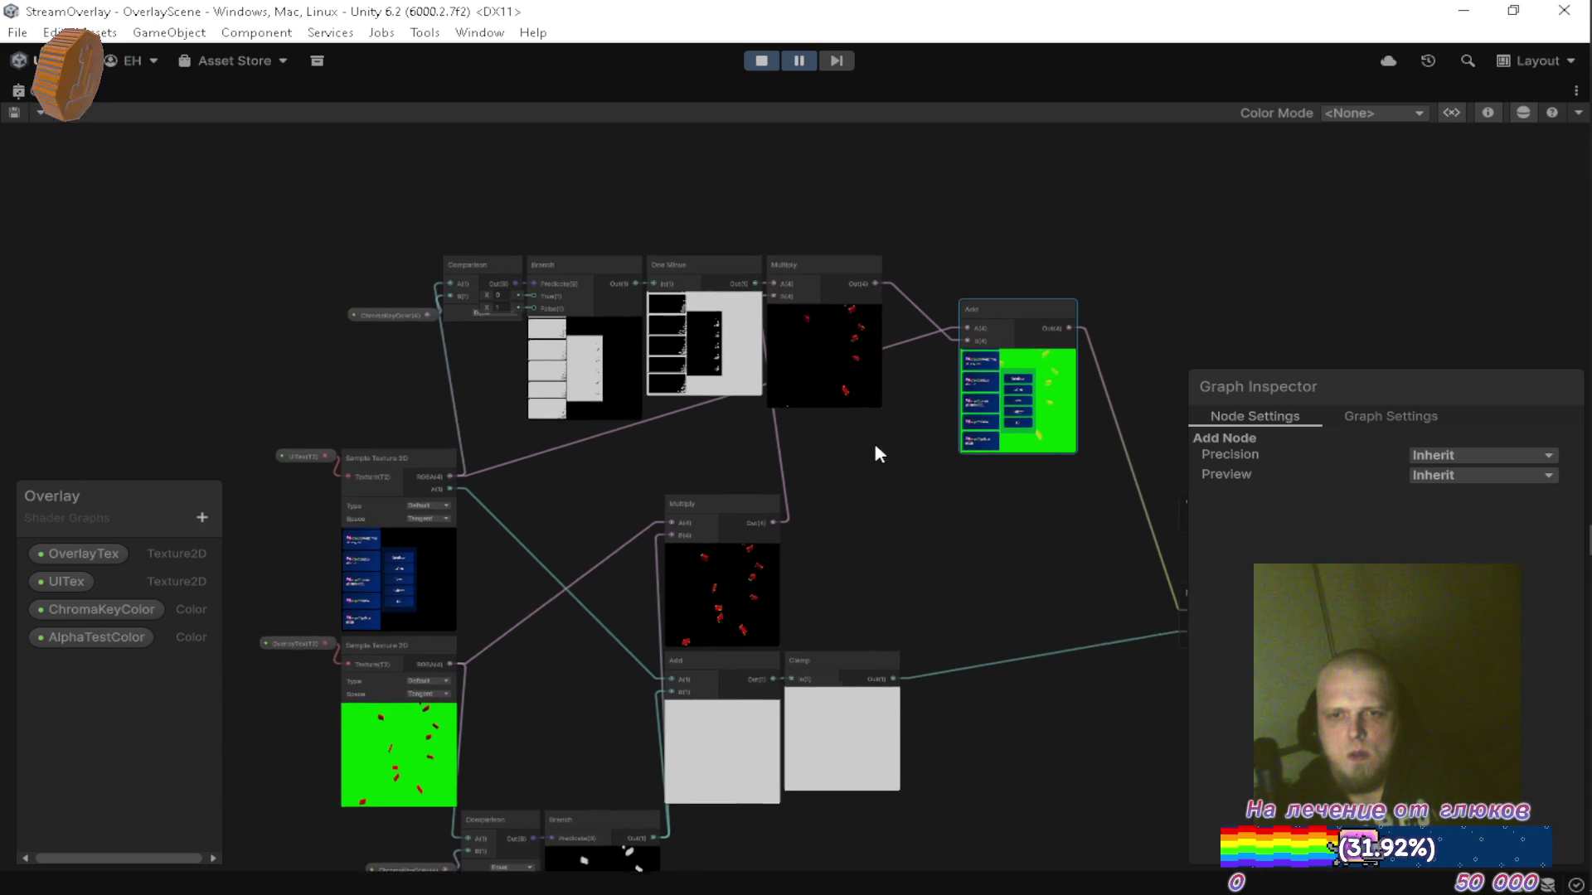
scroll(829, 423, down, 4)
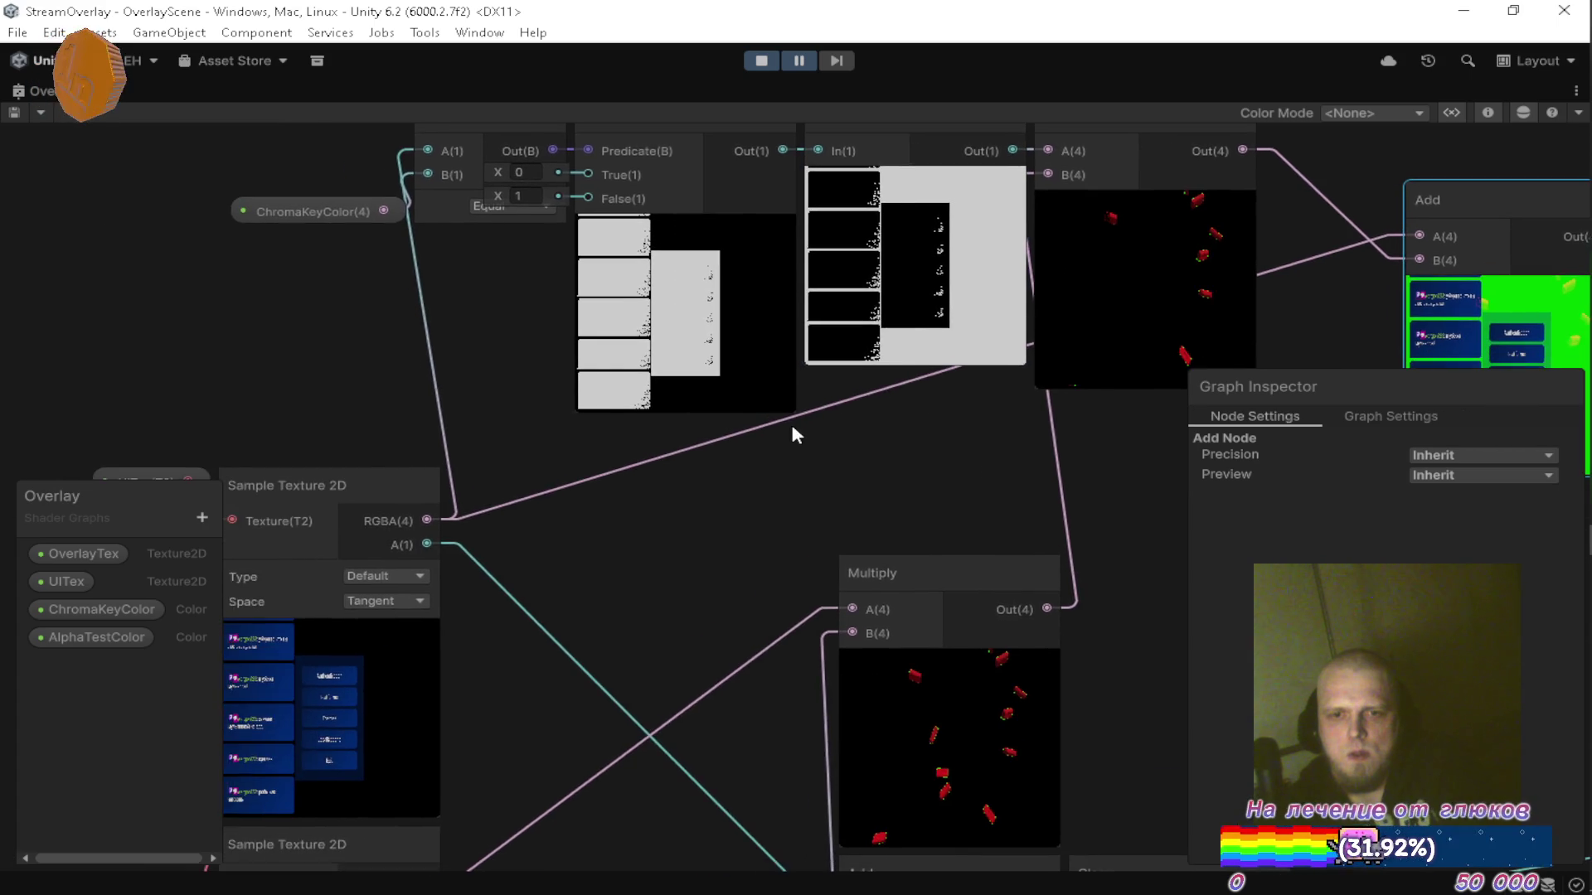
click(1052, 245)
key(ctrl+d)
click(819, 408)
mouse_move(744, 590)
mouse_down()
mouse_move(736, 571)
mouse_move(670, 598)
mouse_up()
scroll(638, 705, up, 5)
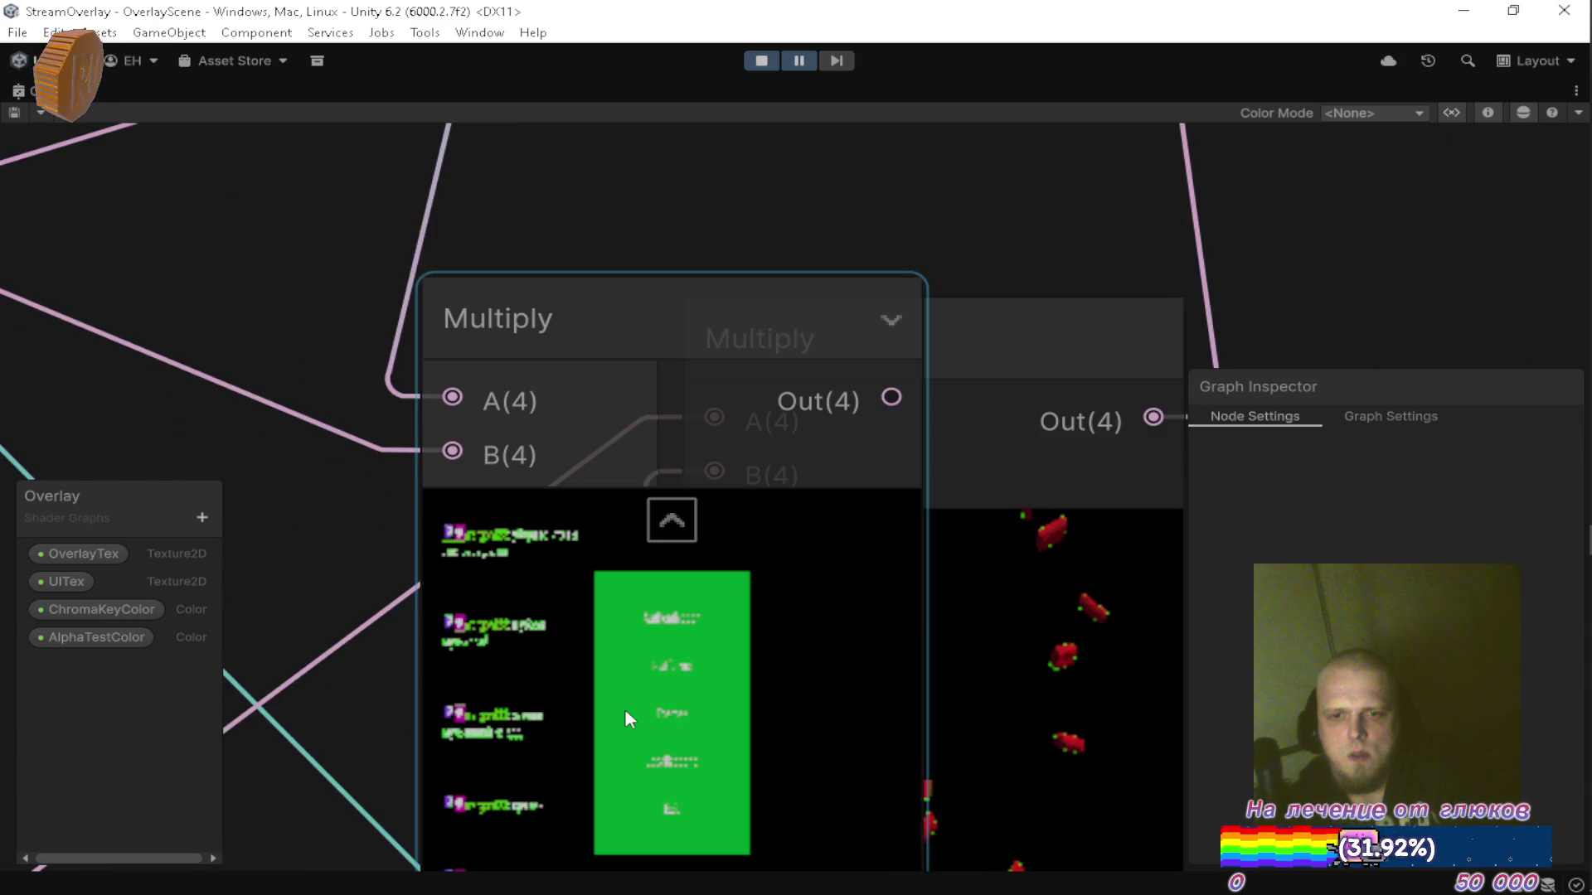
scroll(651, 676, down, 5)
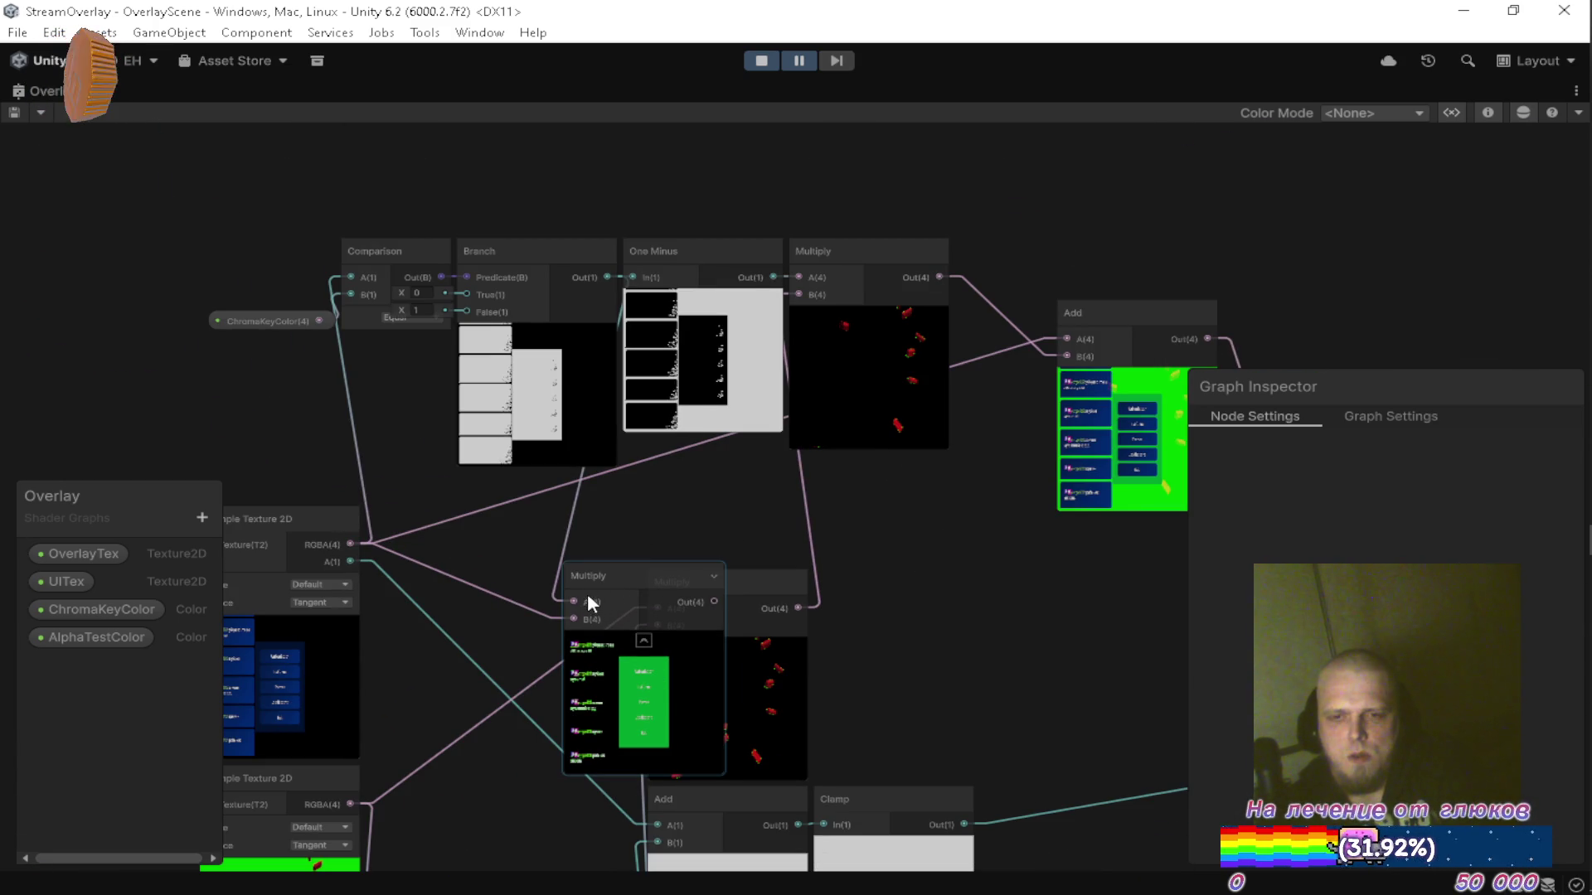
scroll(633, 715, up, 5)
scroll(645, 539, down, 7)
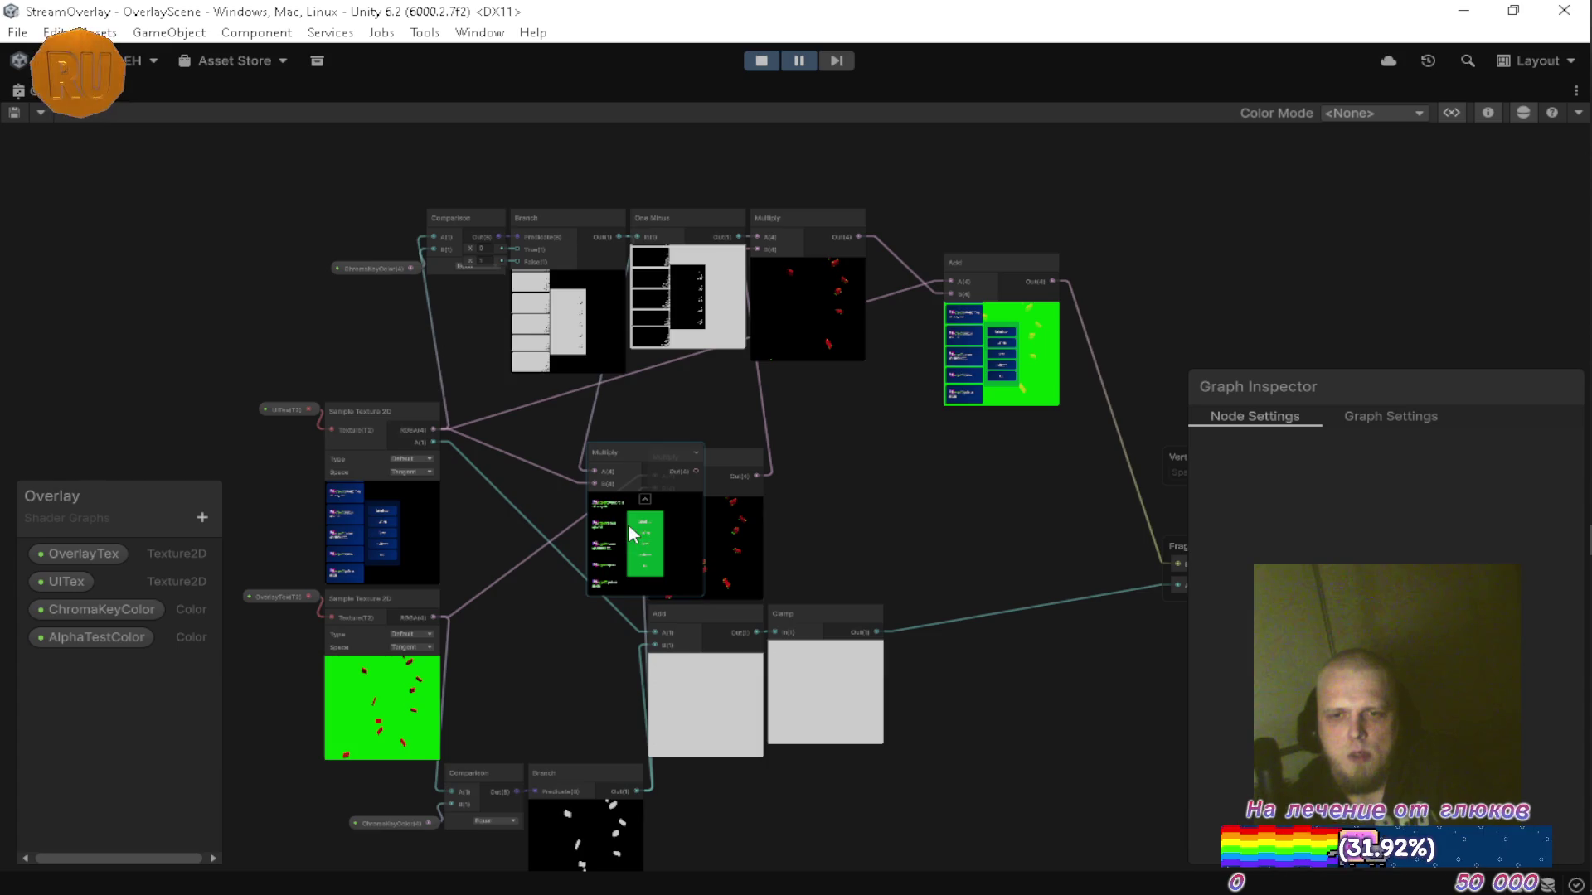
scroll(628, 524, up, 10)
scroll(726, 444, down, 10)
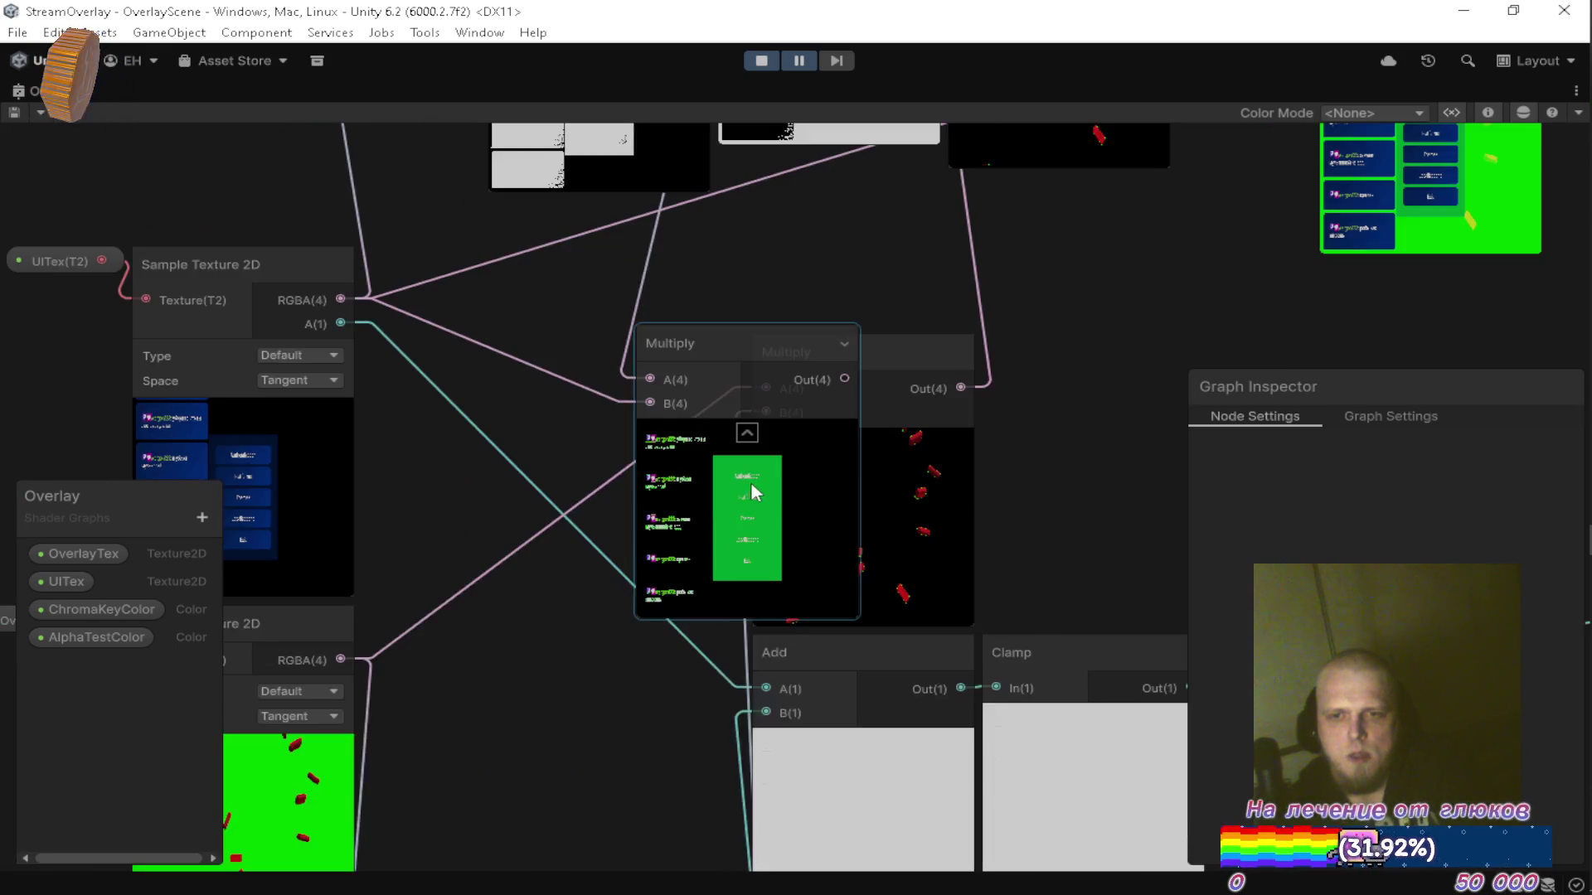
scroll(674, 670, up, 3)
click(598, 411)
drag(748, 450, 610, 532)
scroll(644, 525, down, 1)
scroll(644, 526, down, 3)
mouse_move(739, 515)
mouse_down()
mouse_move(824, 495)
mouse_move(772, 502)
mouse_up()
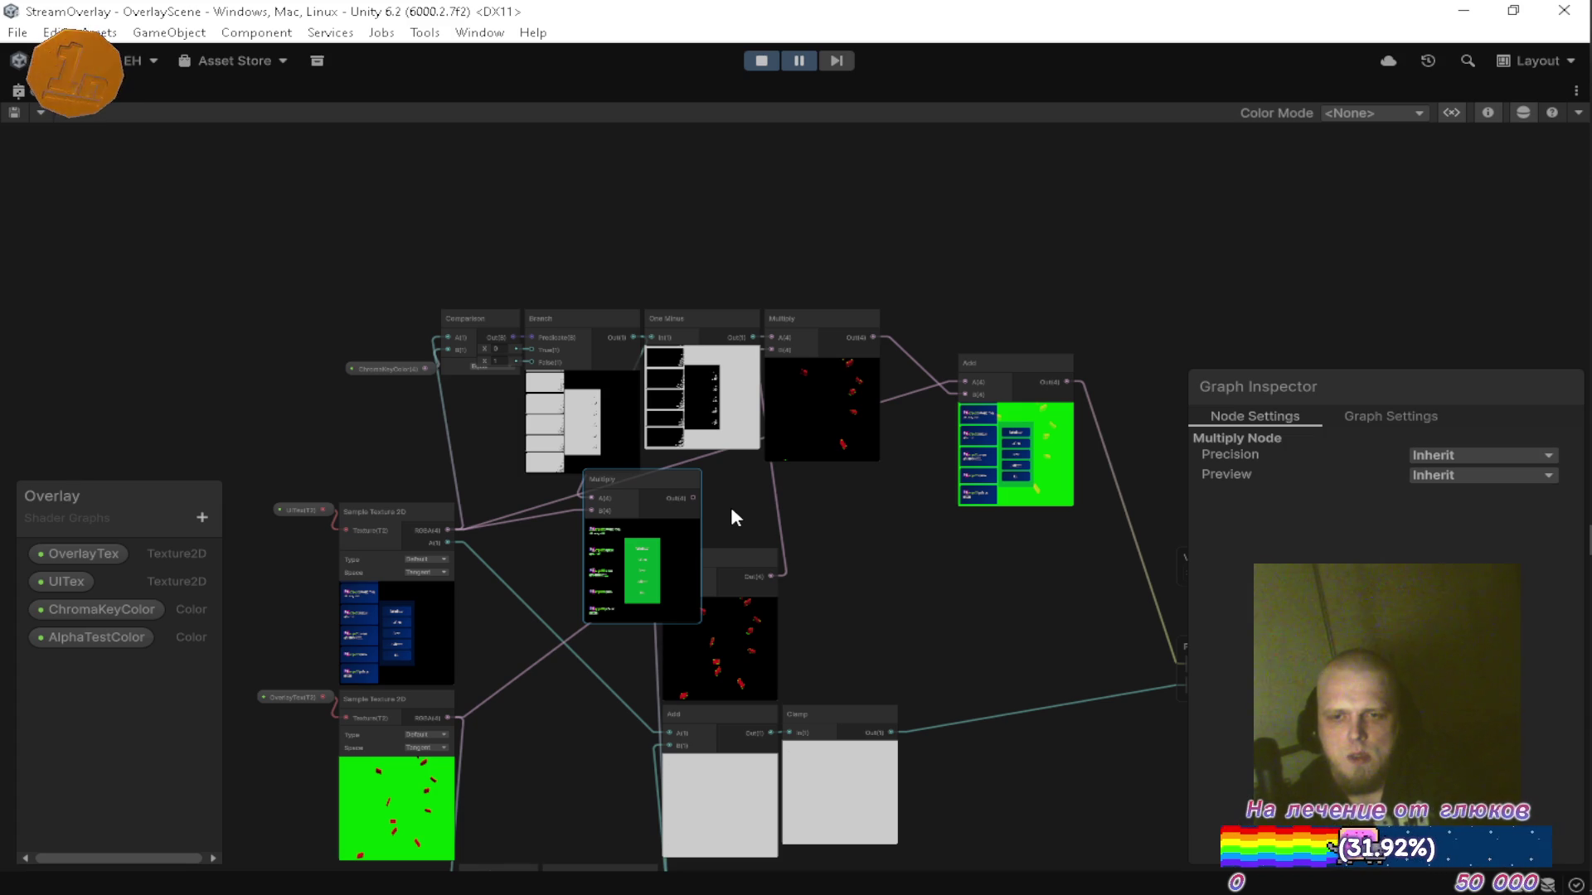
key(Delete)
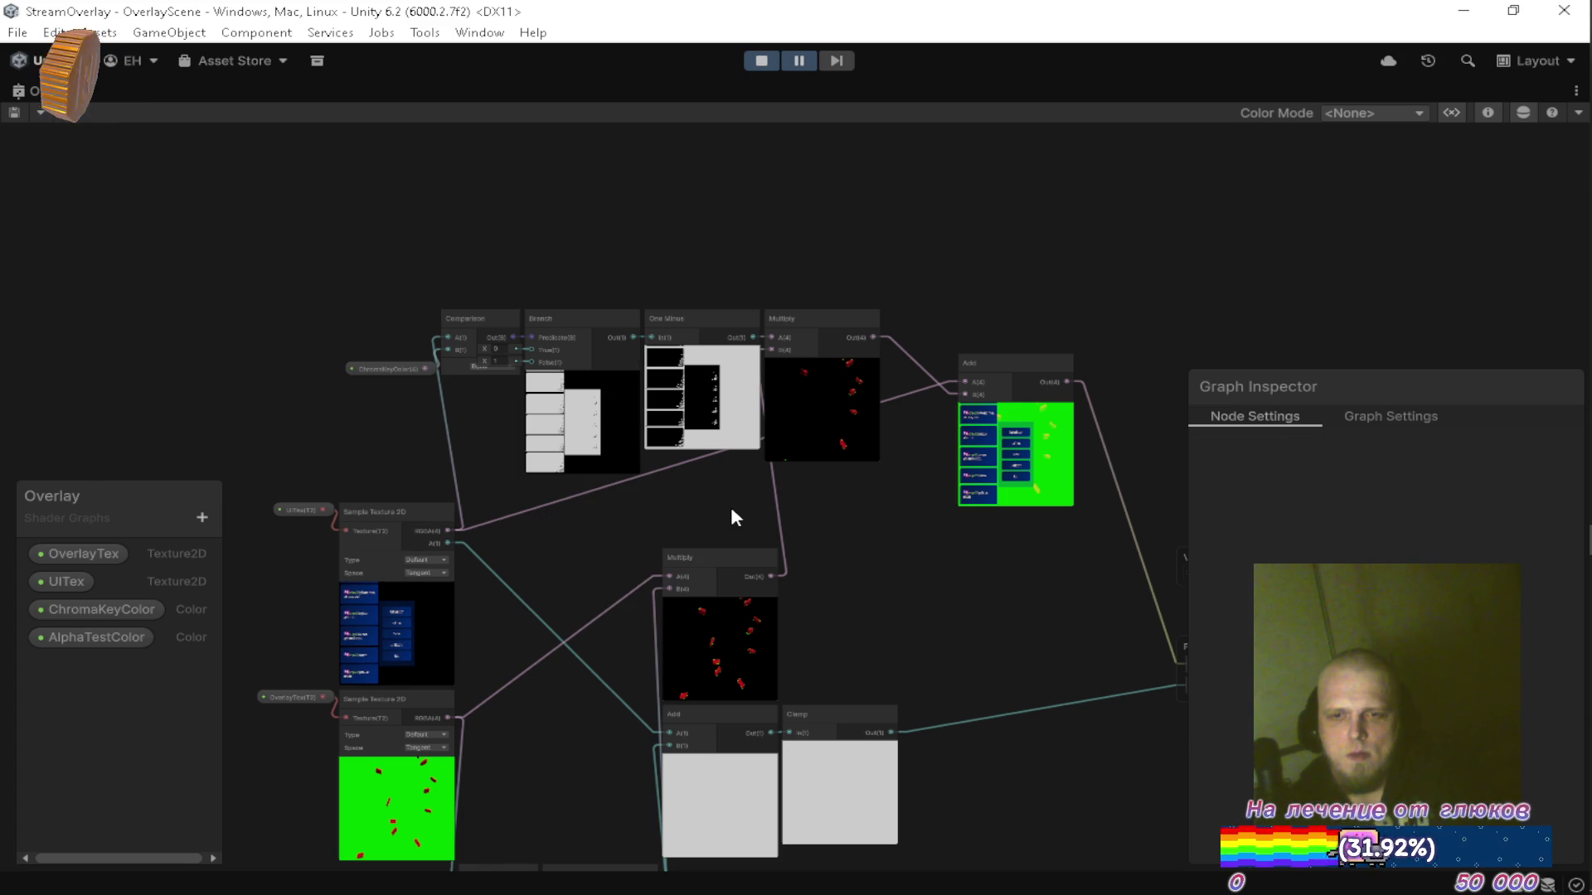
Wire the UITex RGBA into Add A and the Multiply output into Add B.
drag(914, 294, 775, 226)
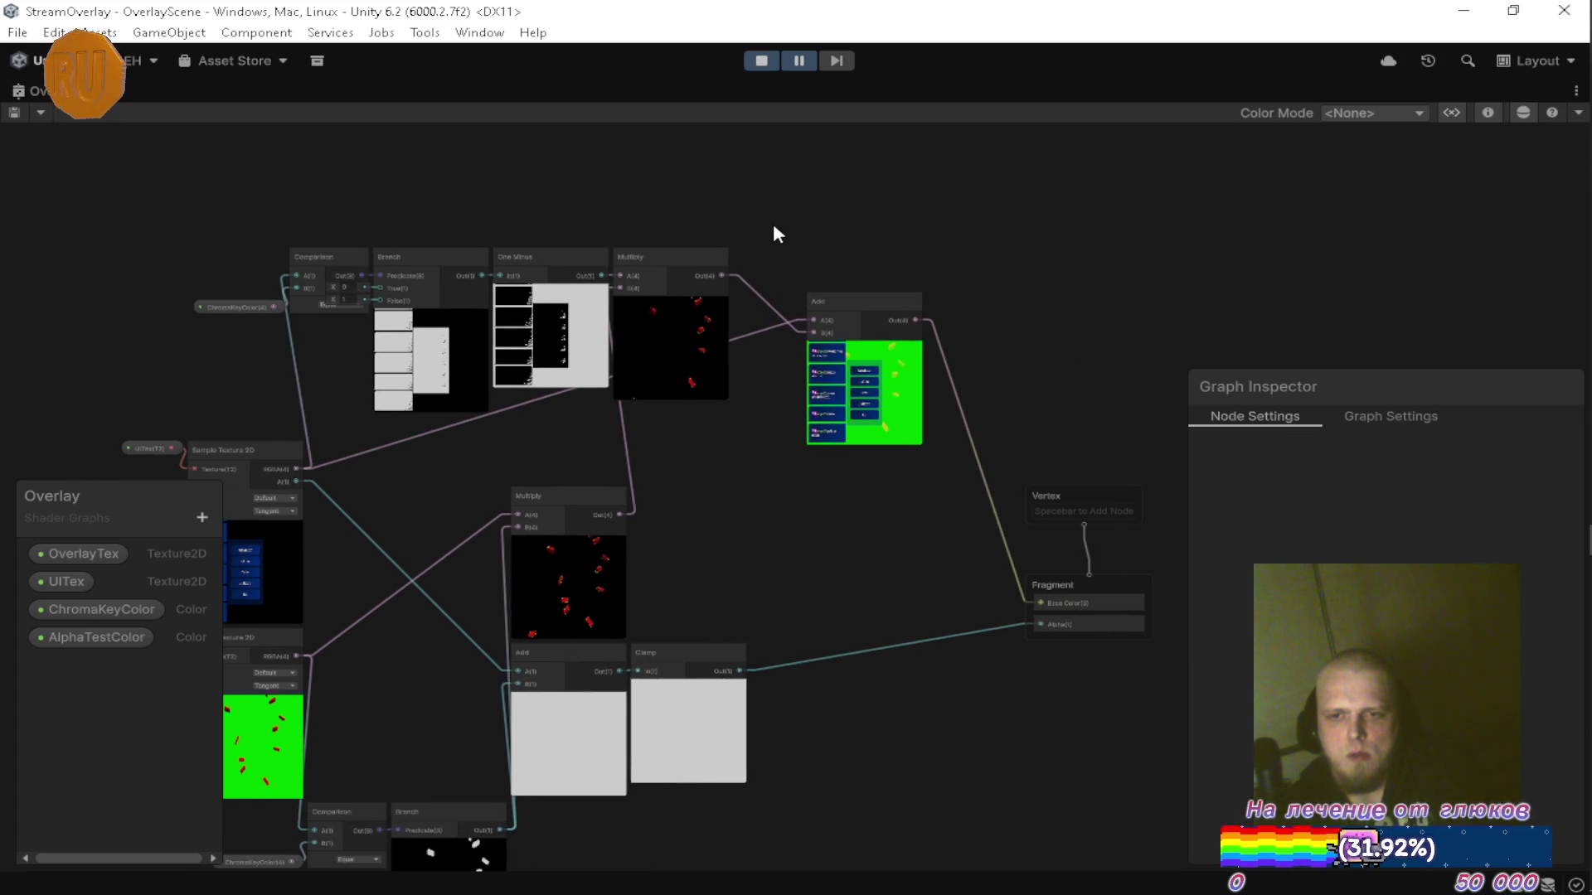
mouse_move(620, 514)
mouse_down()
mouse_move(846, 316)
mouse_move(832, 451)
mouse_up()
mouse_move(288, 463)
mouse_down()
mouse_move(779, 482)
mouse_move(819, 454)
mouse_up()
drag(307, 469, 804, 477)
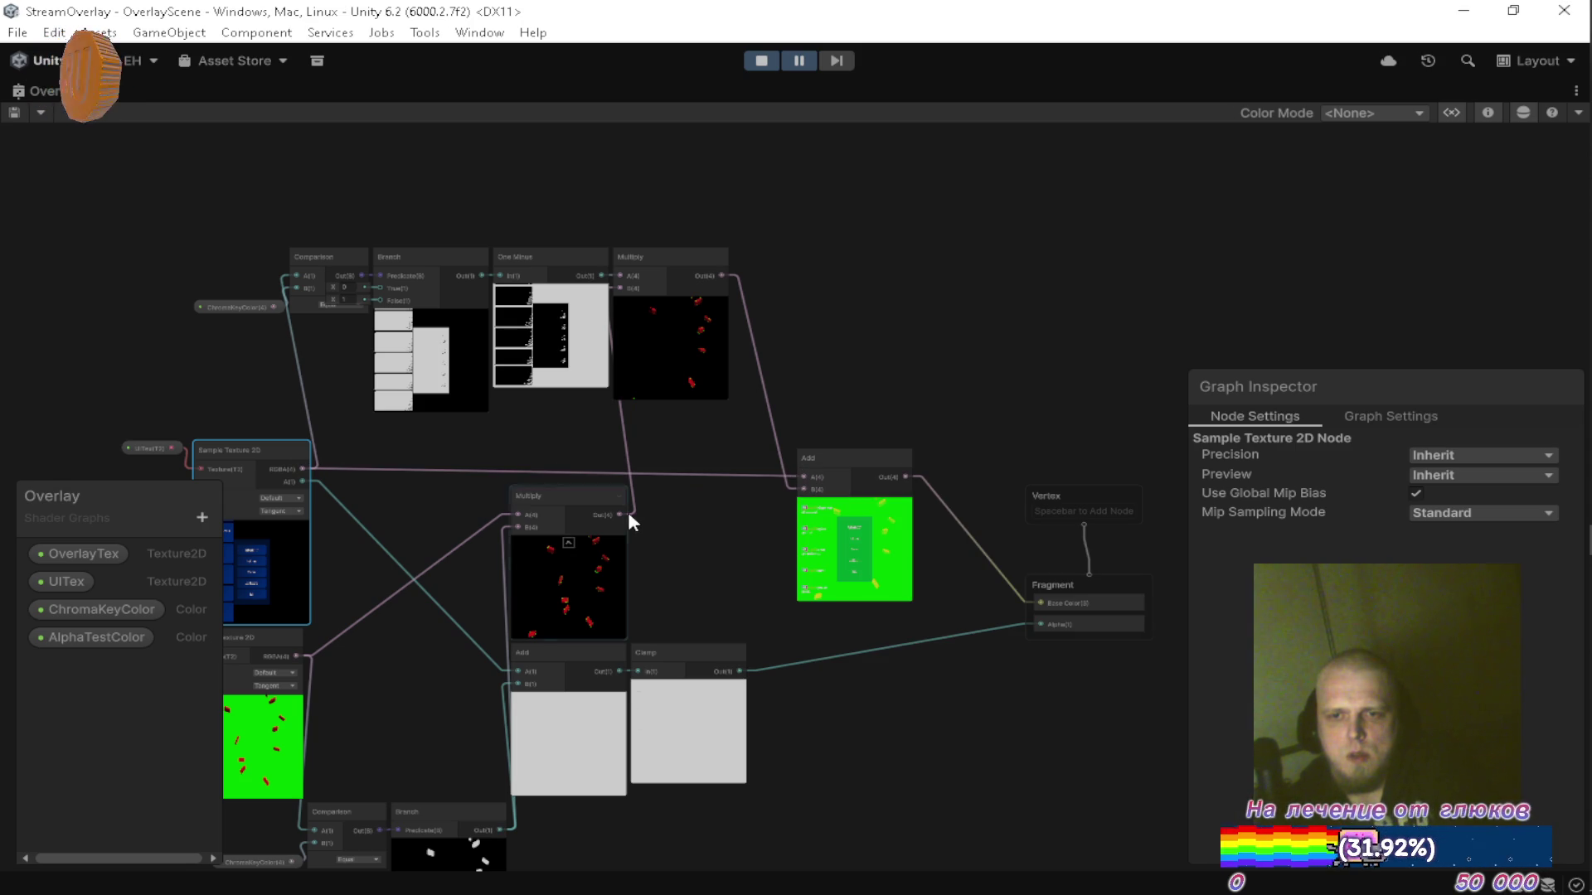
drag(658, 515, 804, 489)
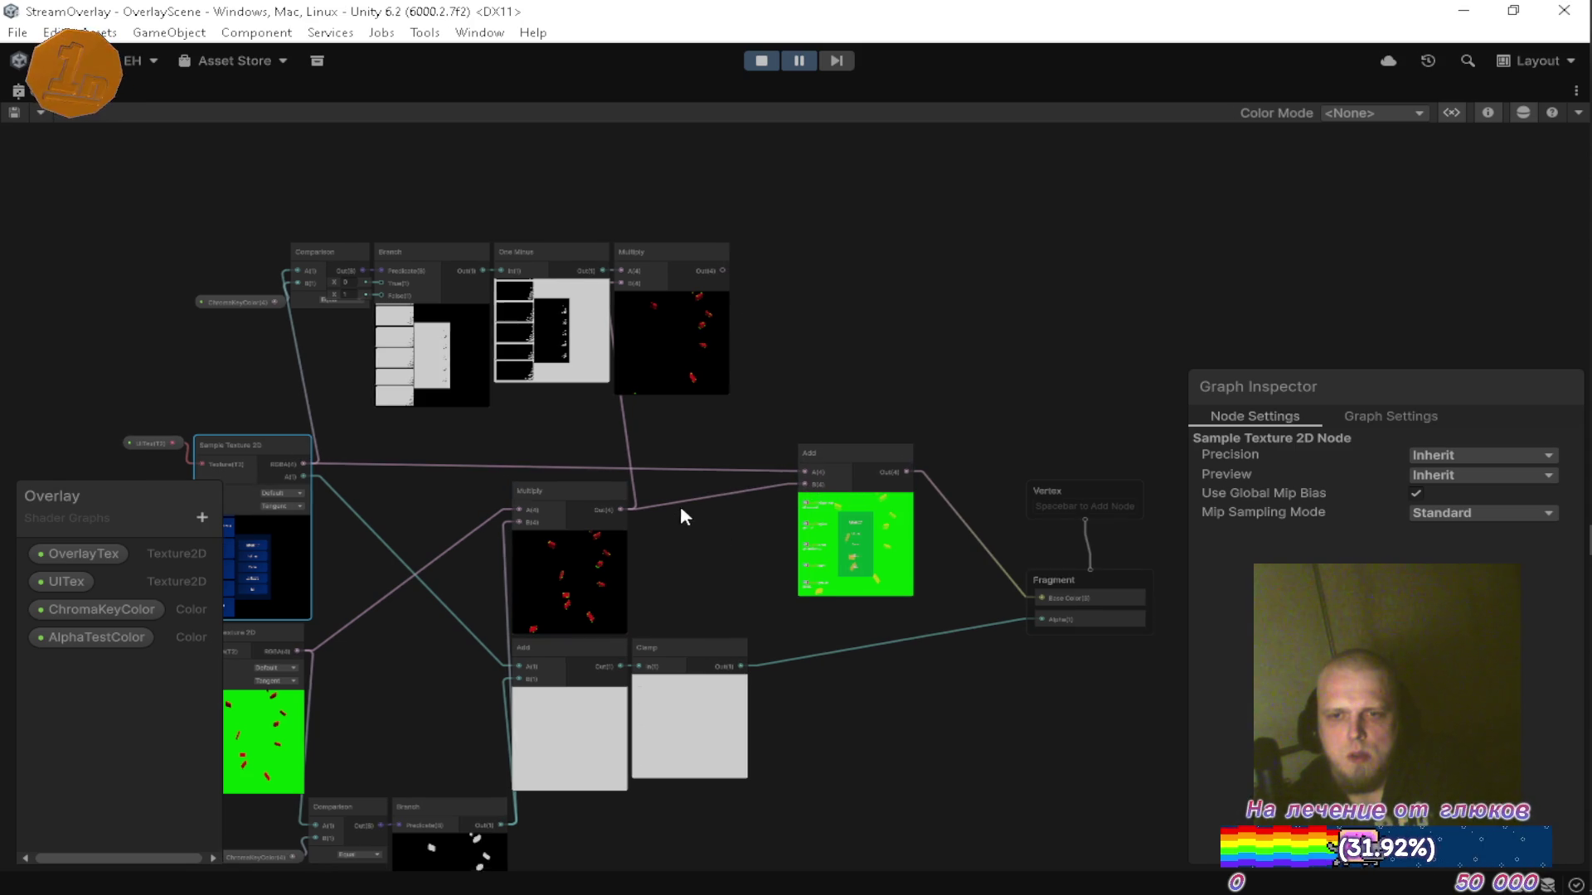
drag(670, 513, 809, 480)
Delete the top-row chroma-key nodes, place Add beside Multiply, and restore the docked layout.
drag(325, 188, 906, 369)
key(Delete)
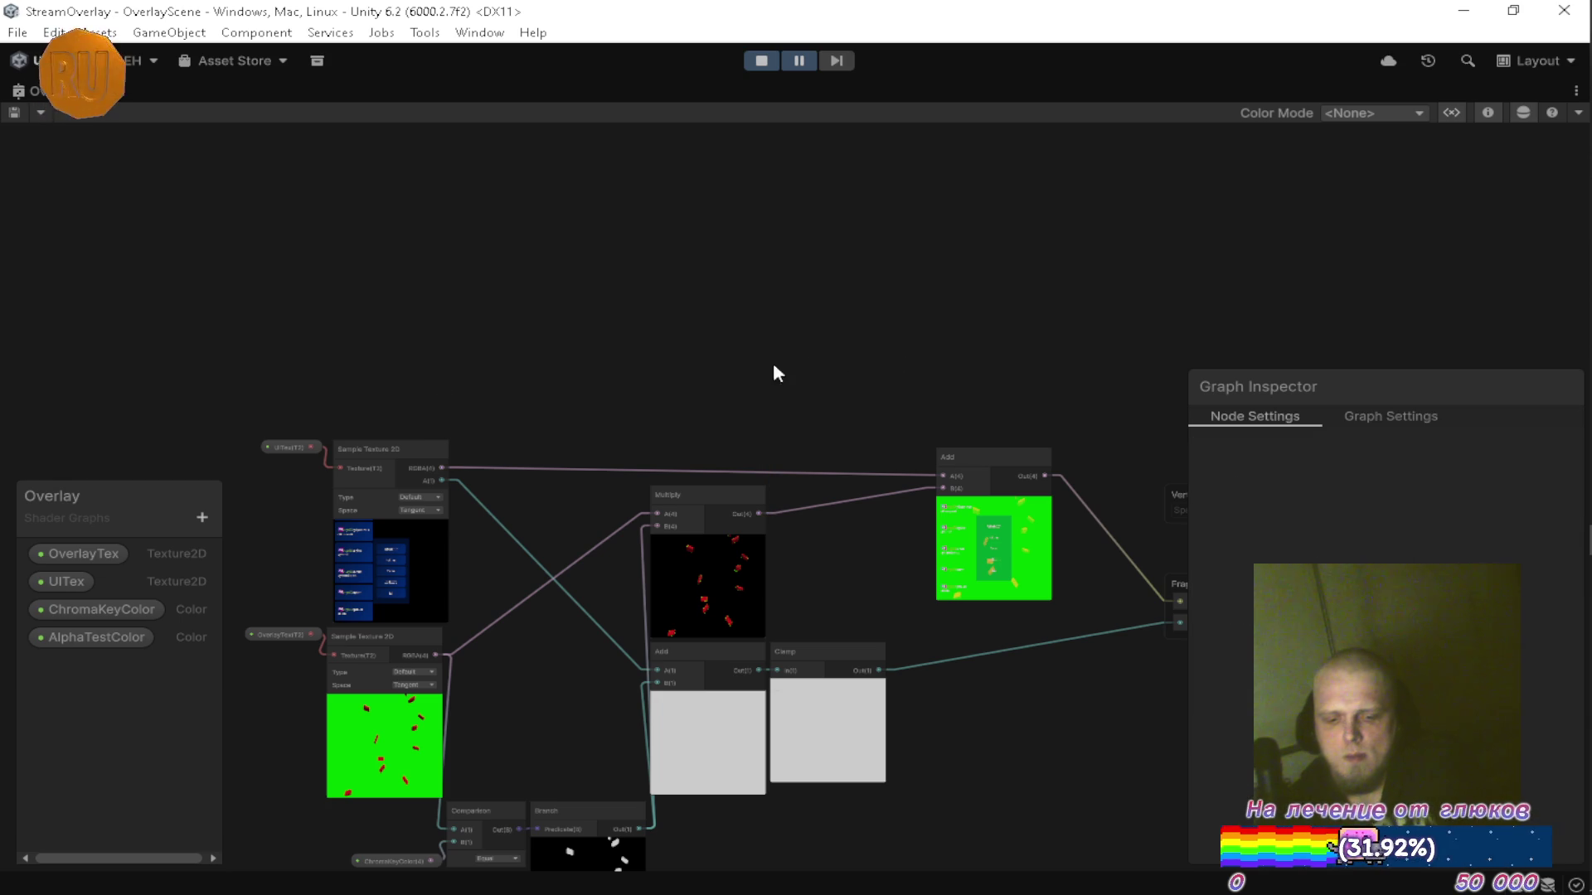
drag(967, 461, 803, 498)
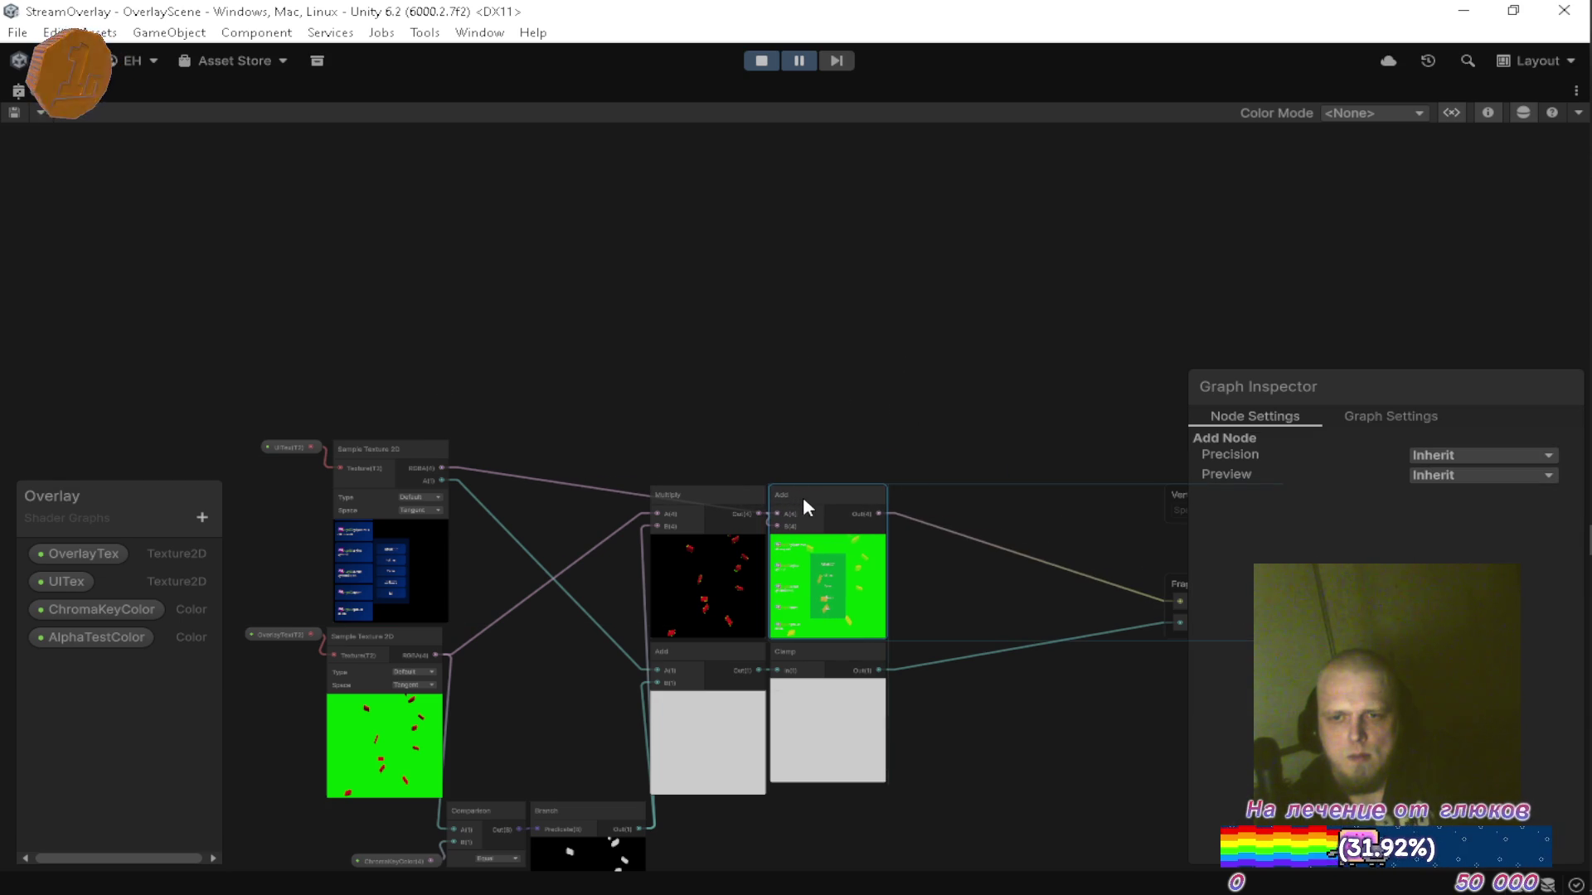
double_click(47, 88)
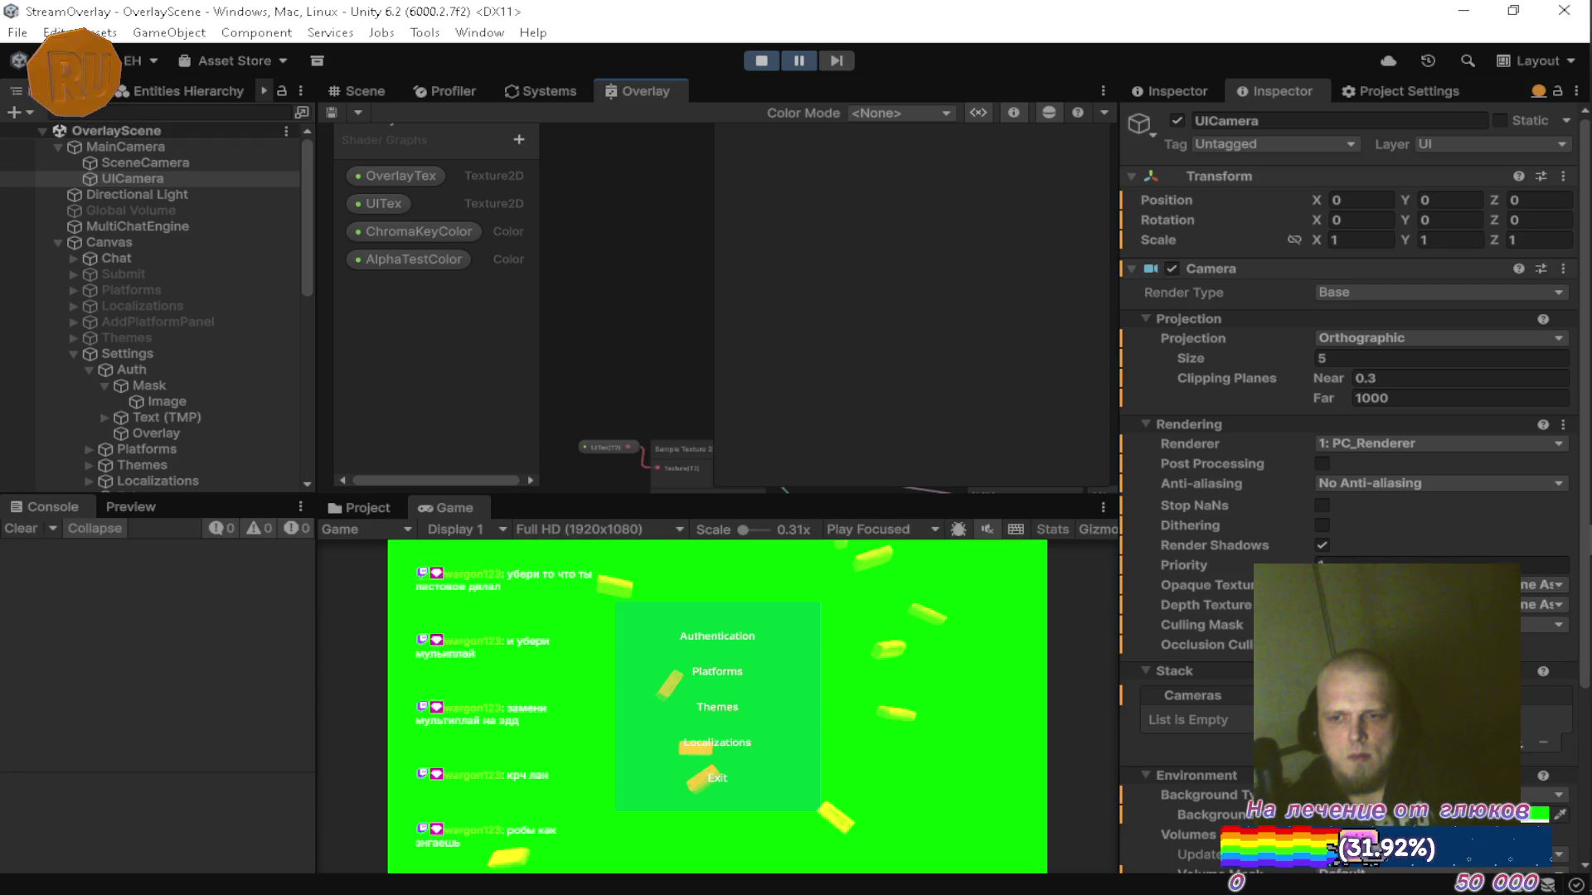
Set the UI camera's background colour to black and change its Background Type.
click(1409, 815)
click(1395, 451)
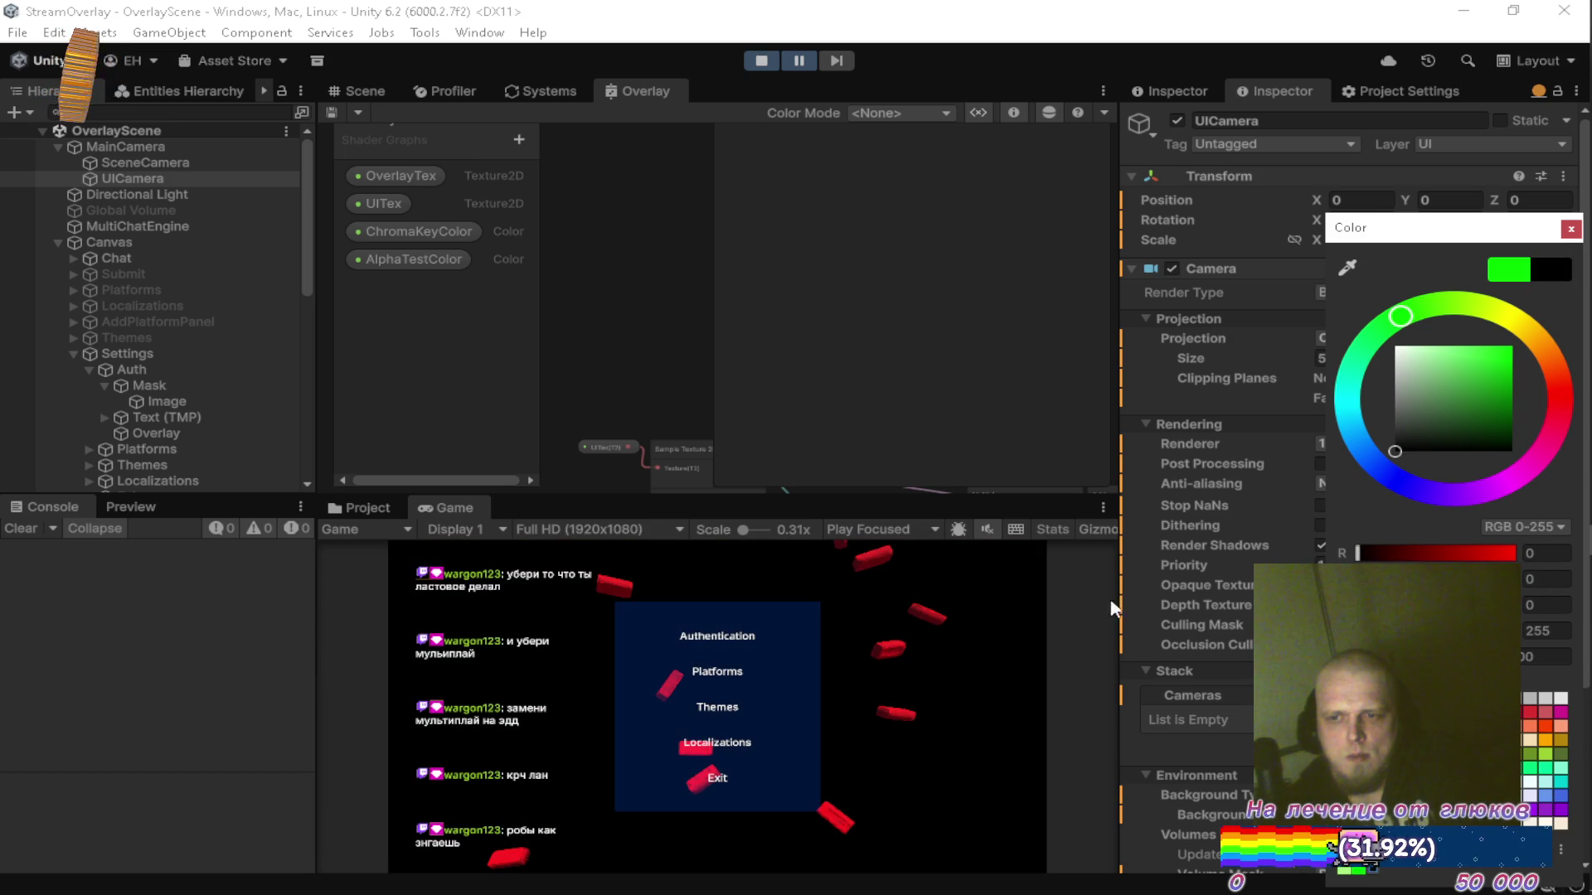
click(1570, 229)
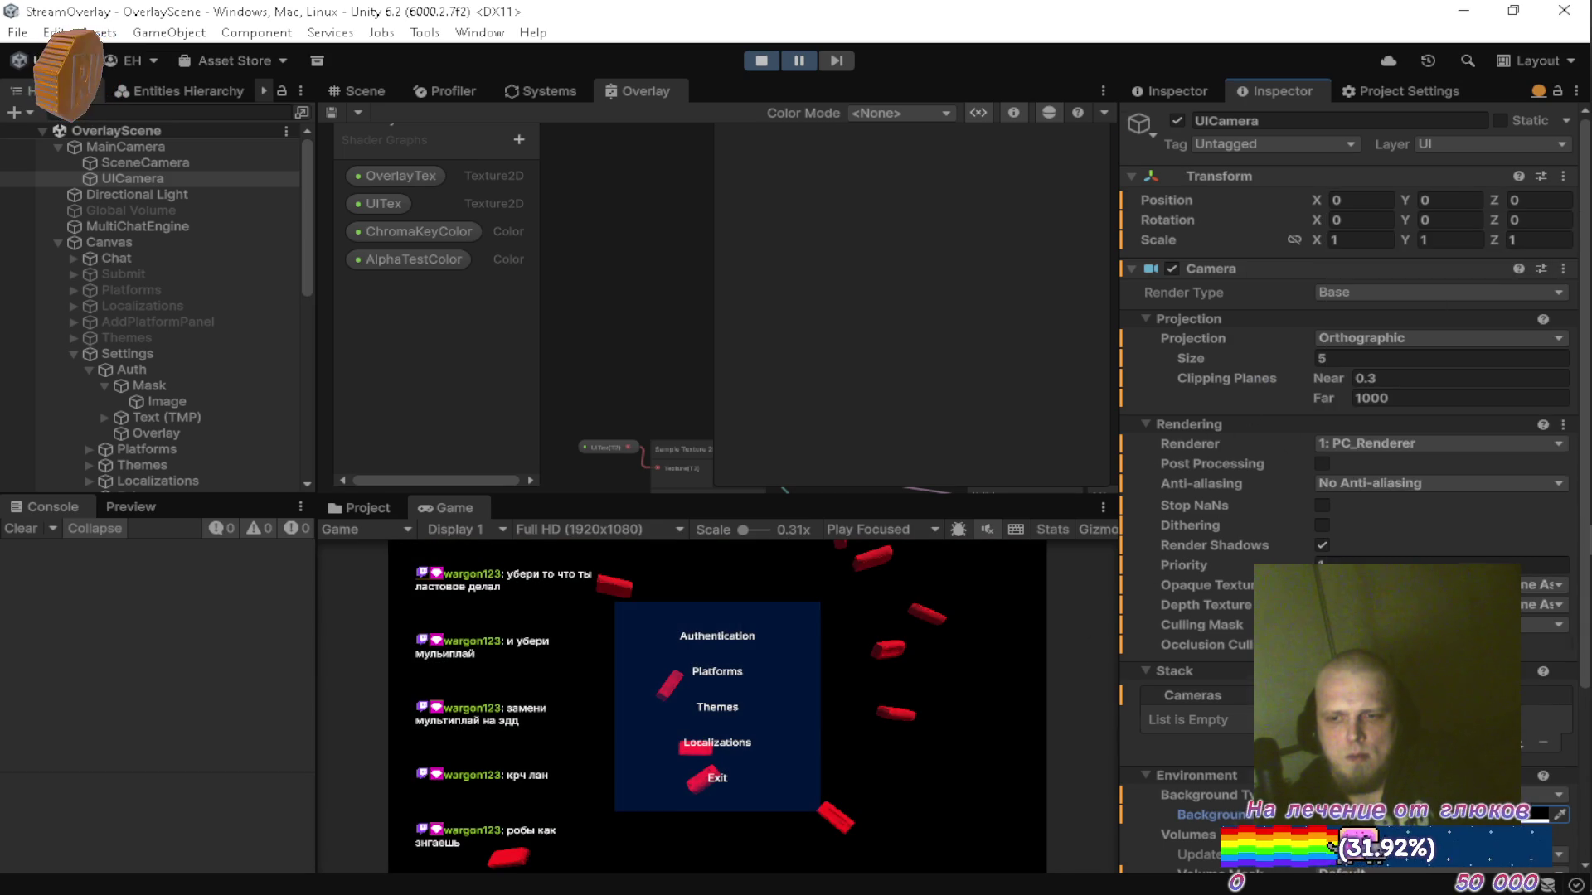
scroll(1221, 577, down, 3)
click(1543, 633)
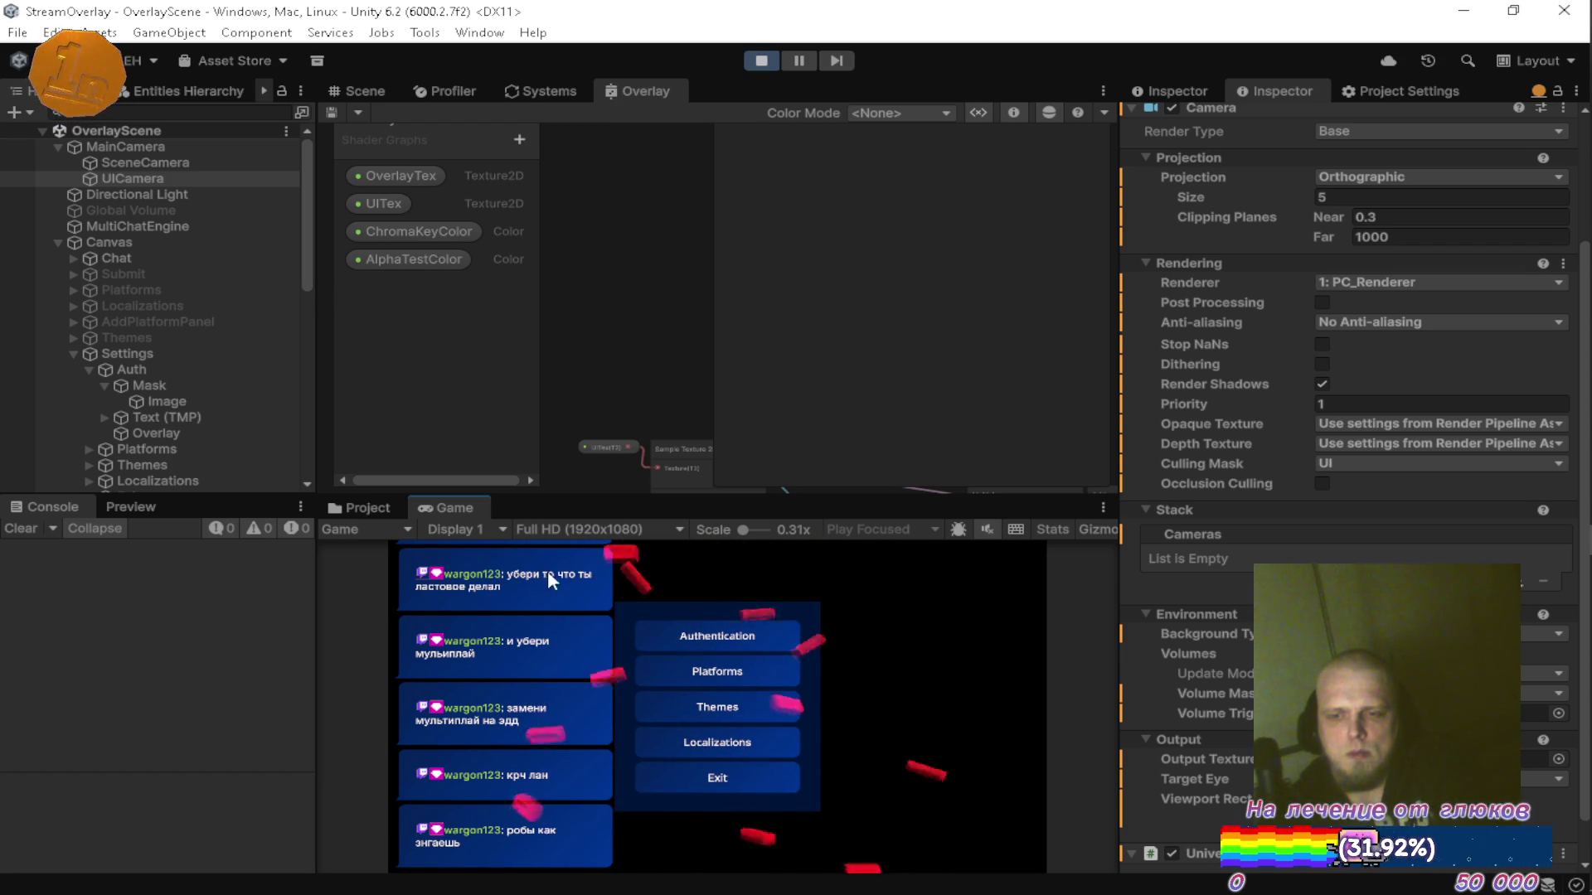
Check the Canvas settings and view the Game output maximised, then restore the layout and show the Project browser.
click(107, 242)
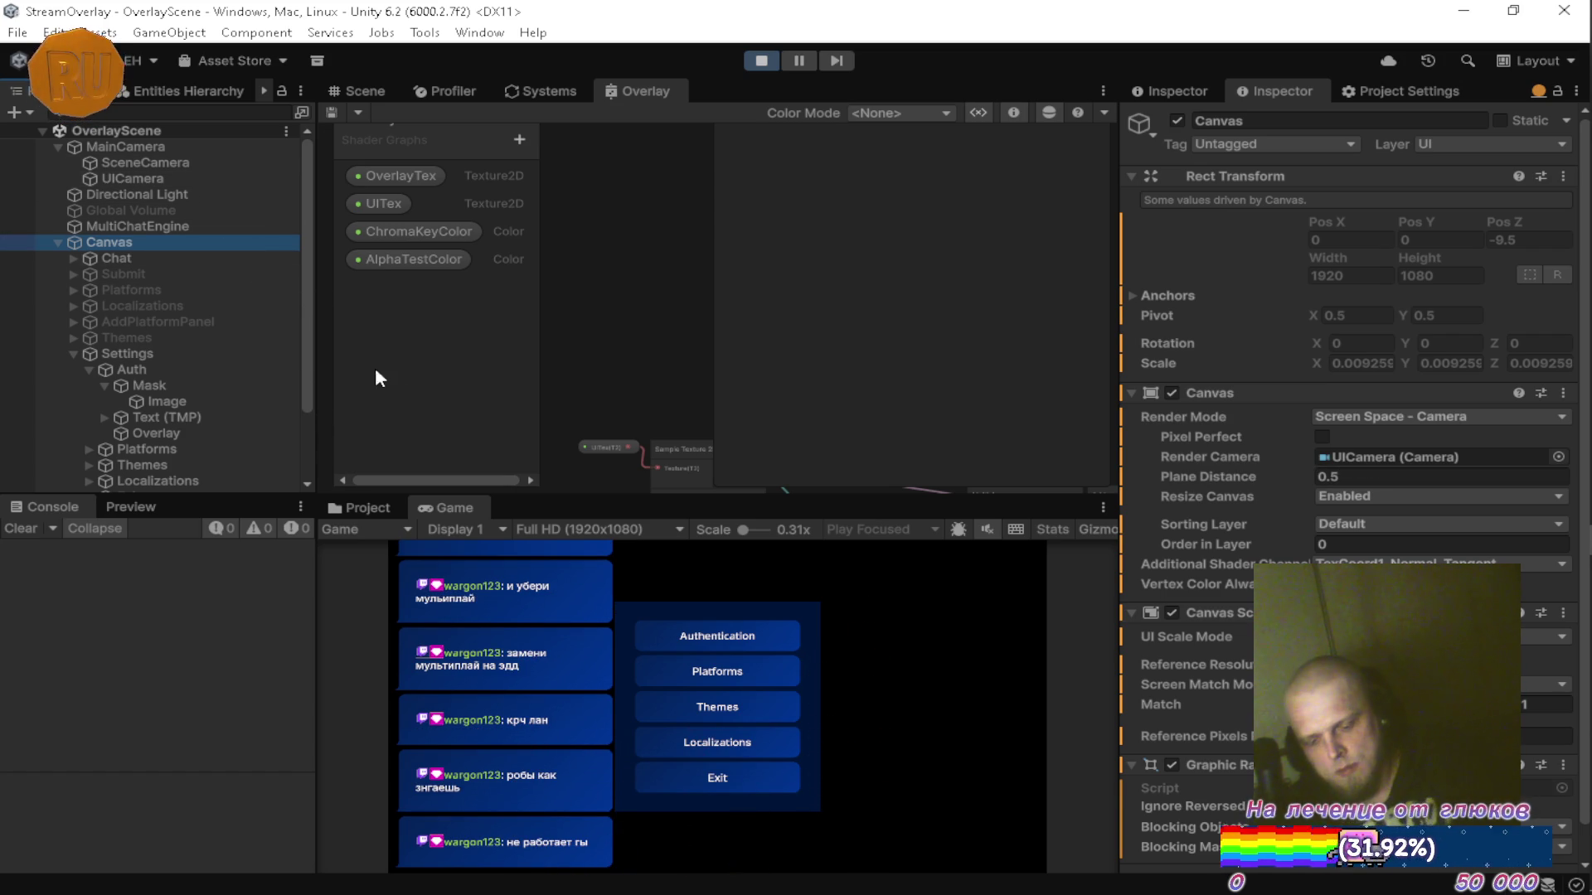
double_click(461, 507)
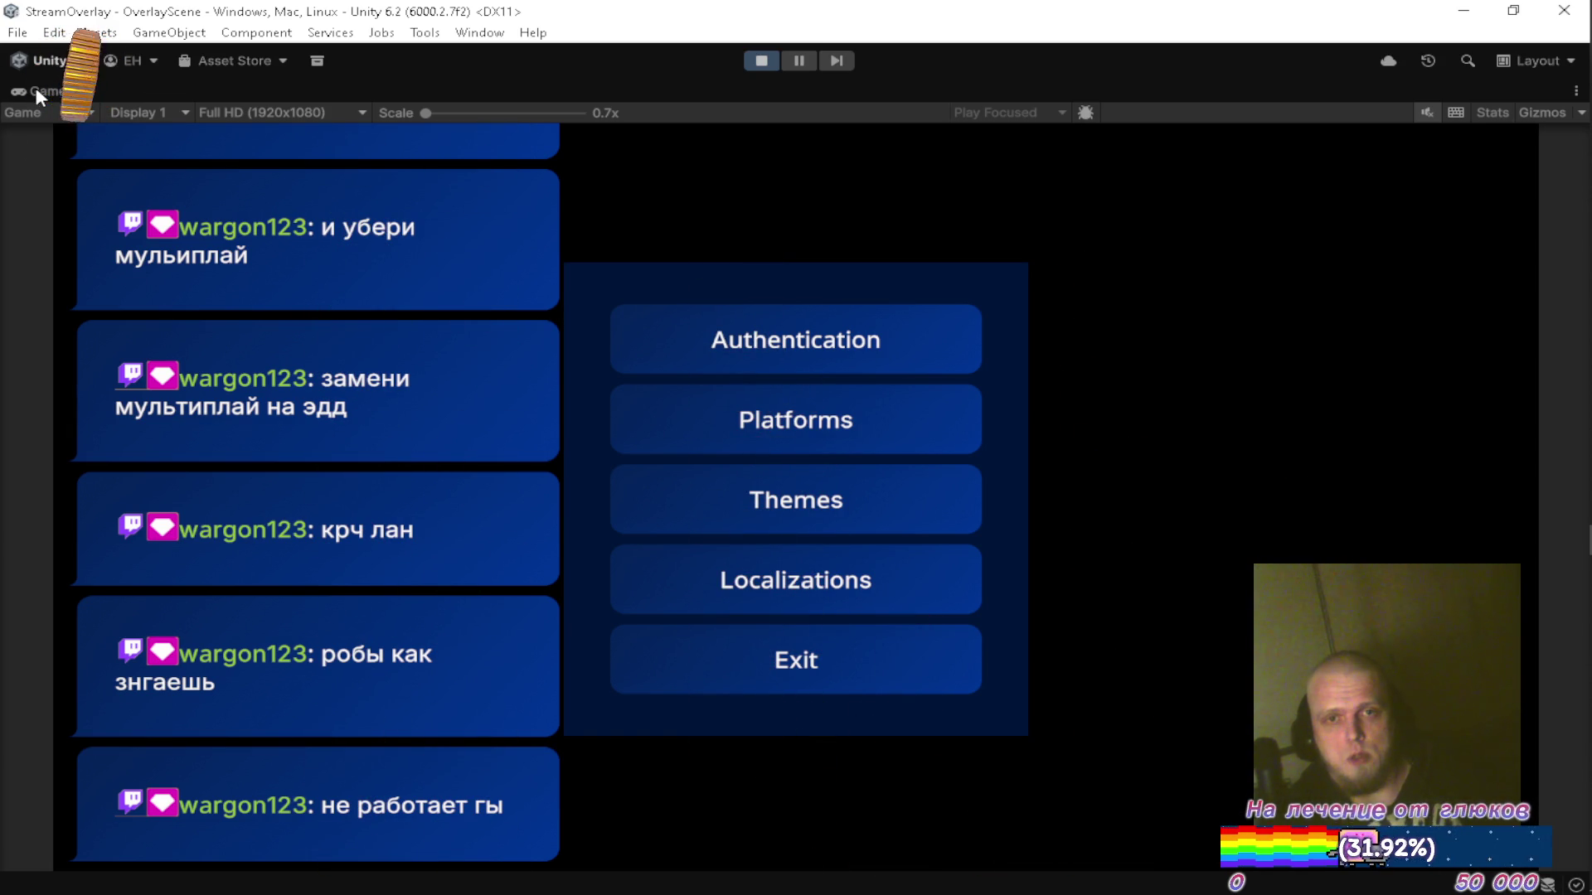
double_click(36, 87)
click(356, 509)
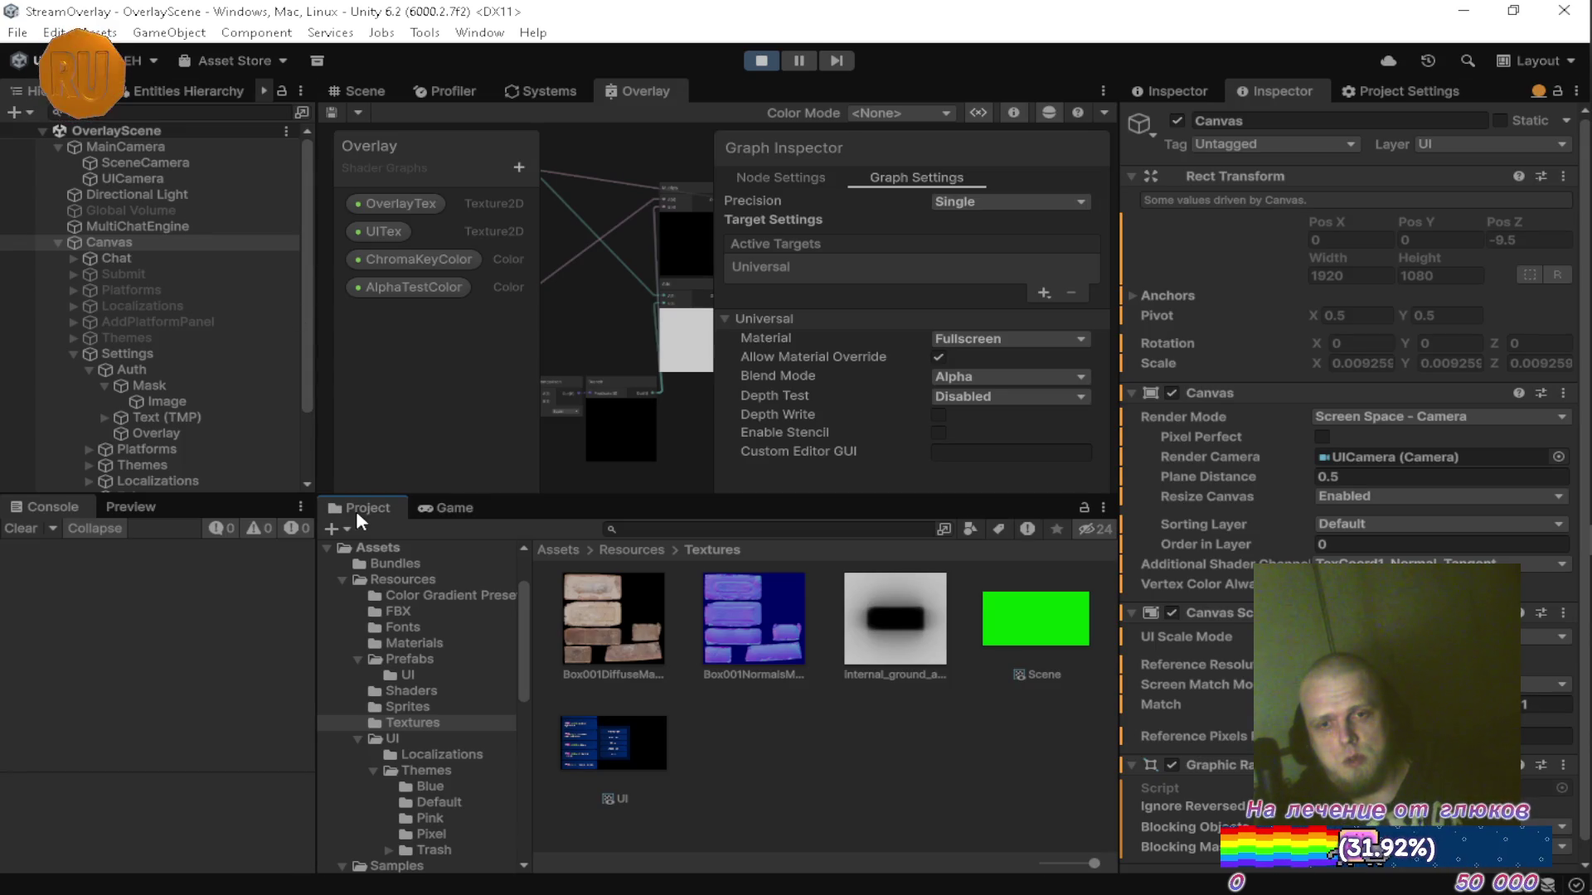
Inspect the Brick_weathered_reduced prefab's Rigidbody in the Prefabs folder, then return to the Game view.
click(421, 657)
click(714, 630)
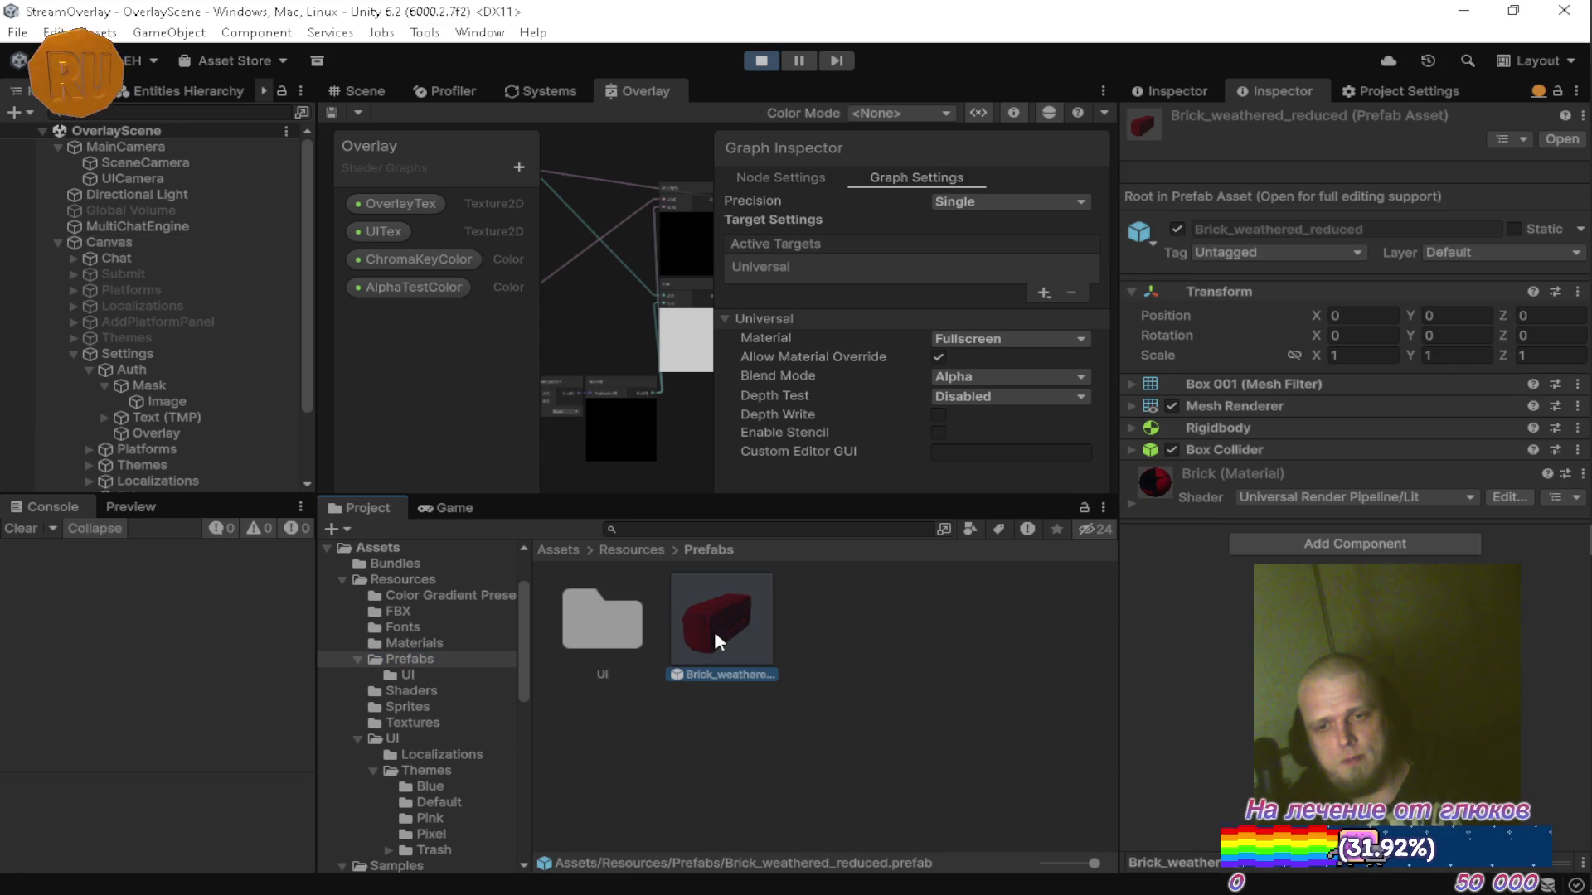
click(1128, 424)
click(1130, 427)
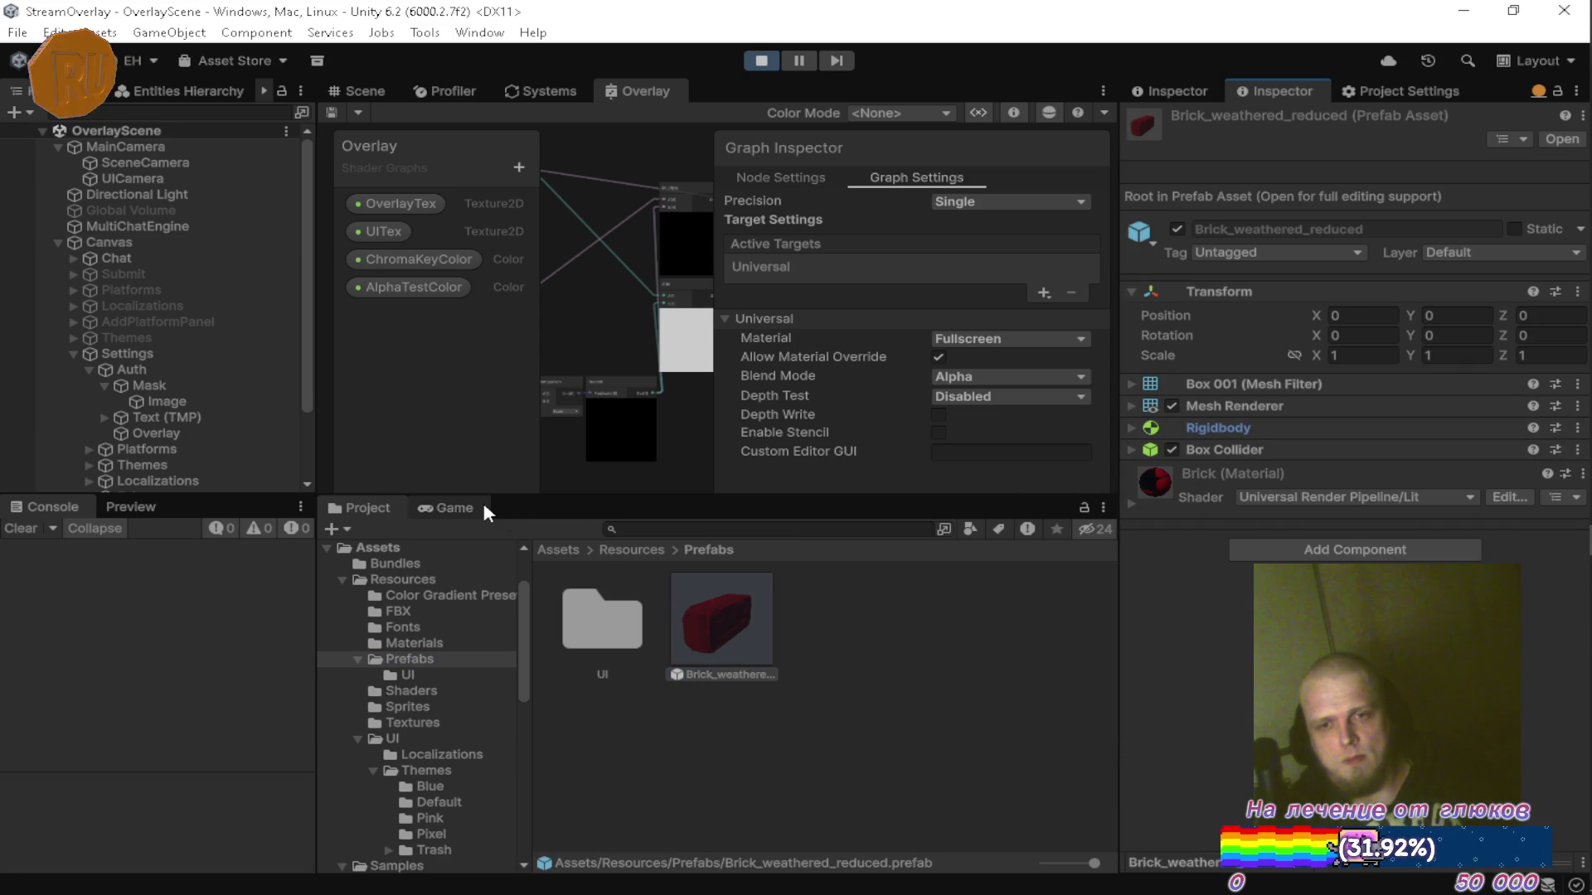
click(481, 507)
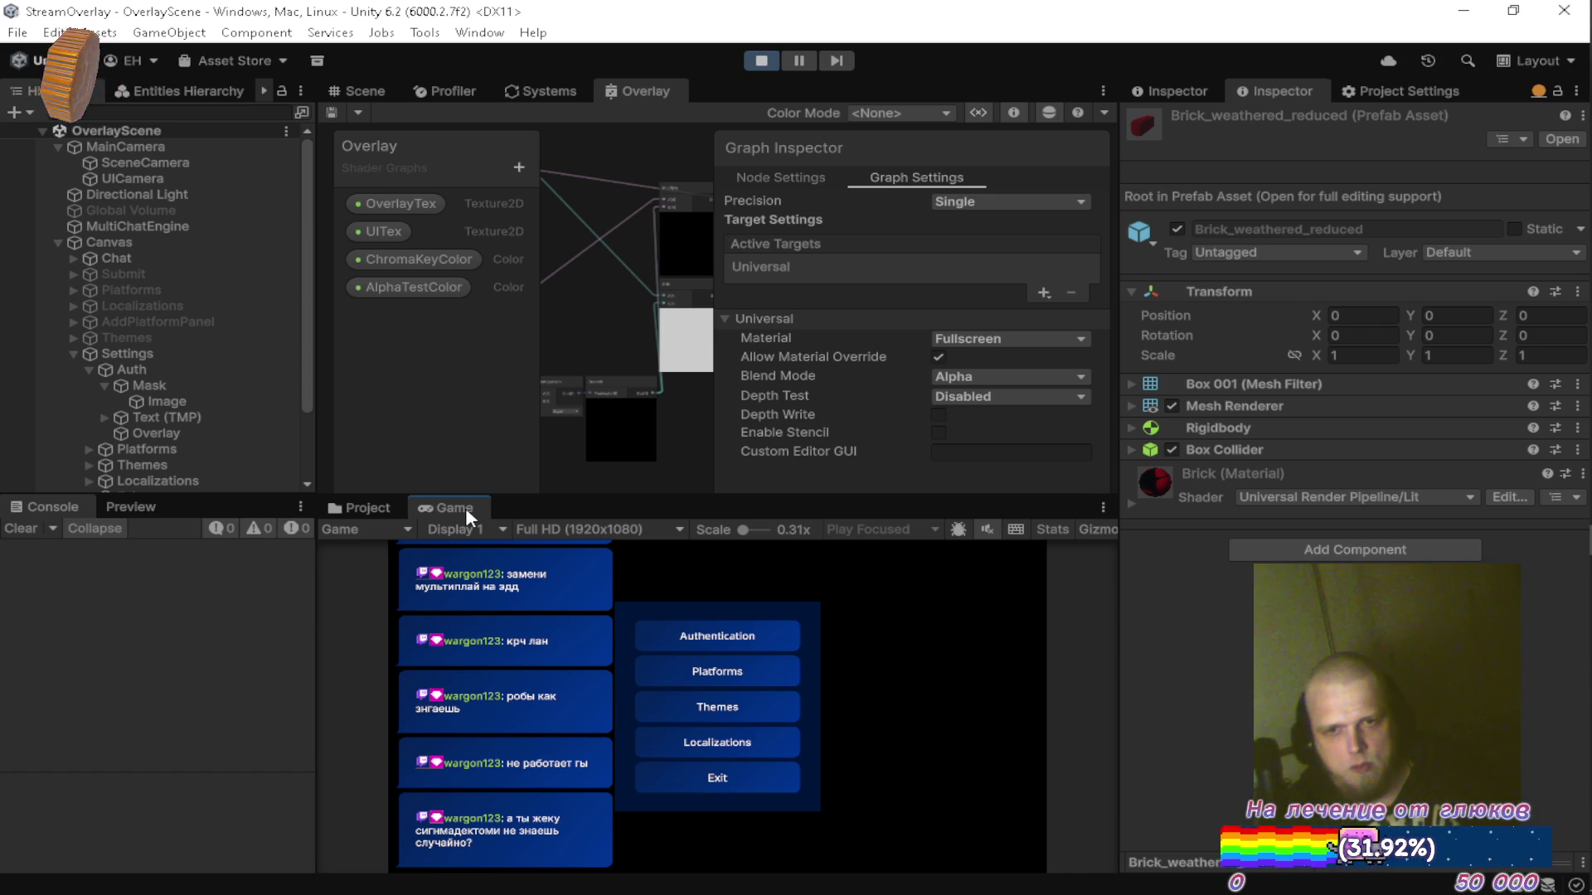
View the running overlay full-size, restore the layout, and stop play mode.
double_click(465, 507)
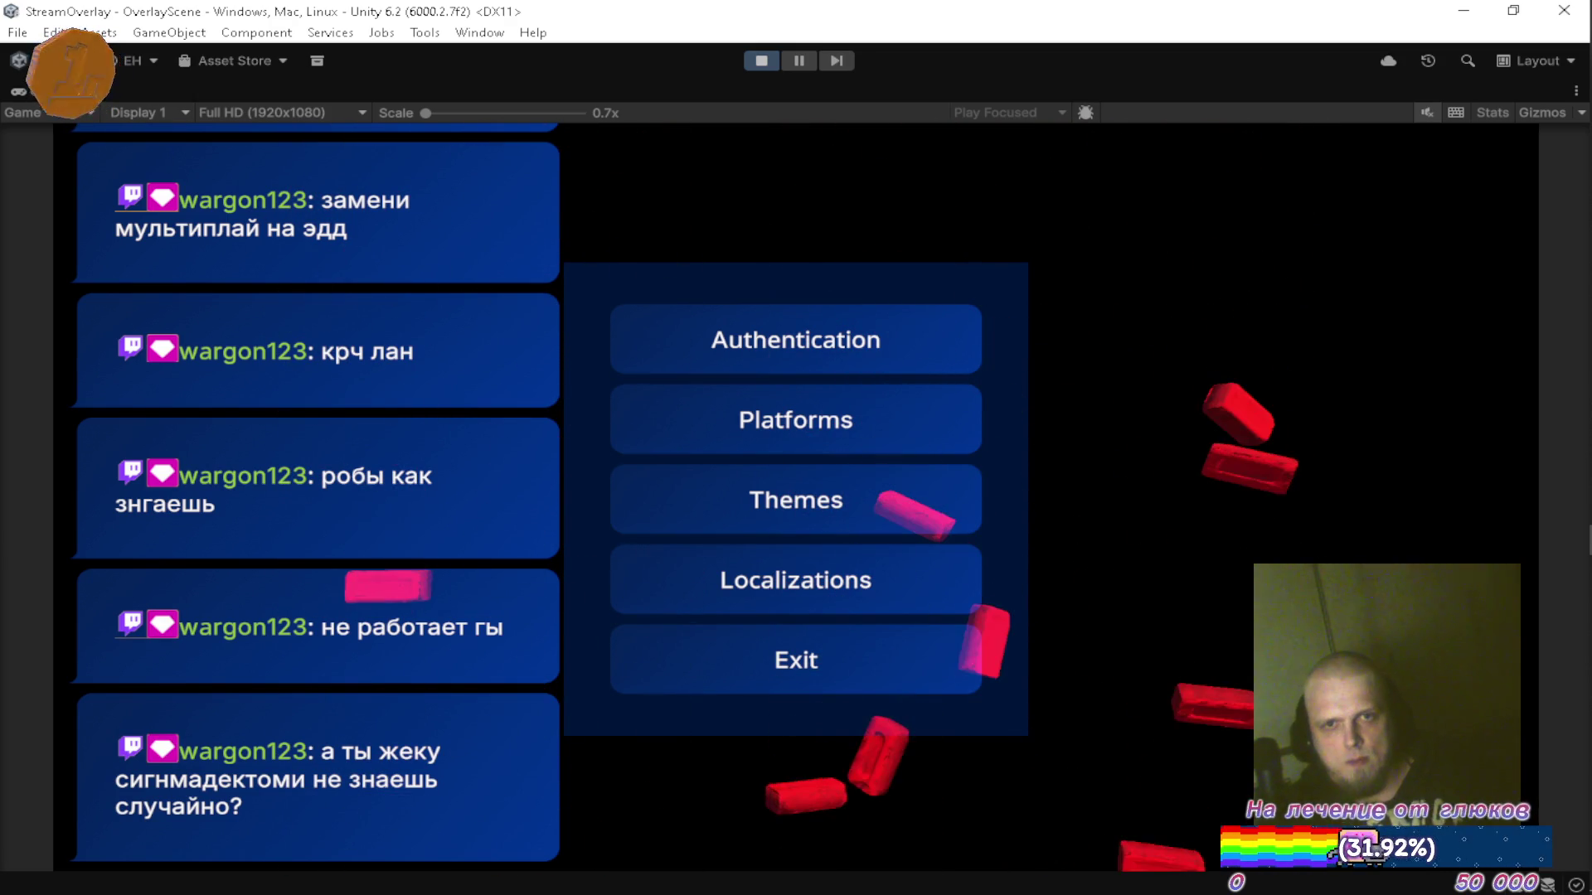
key(shift+space)
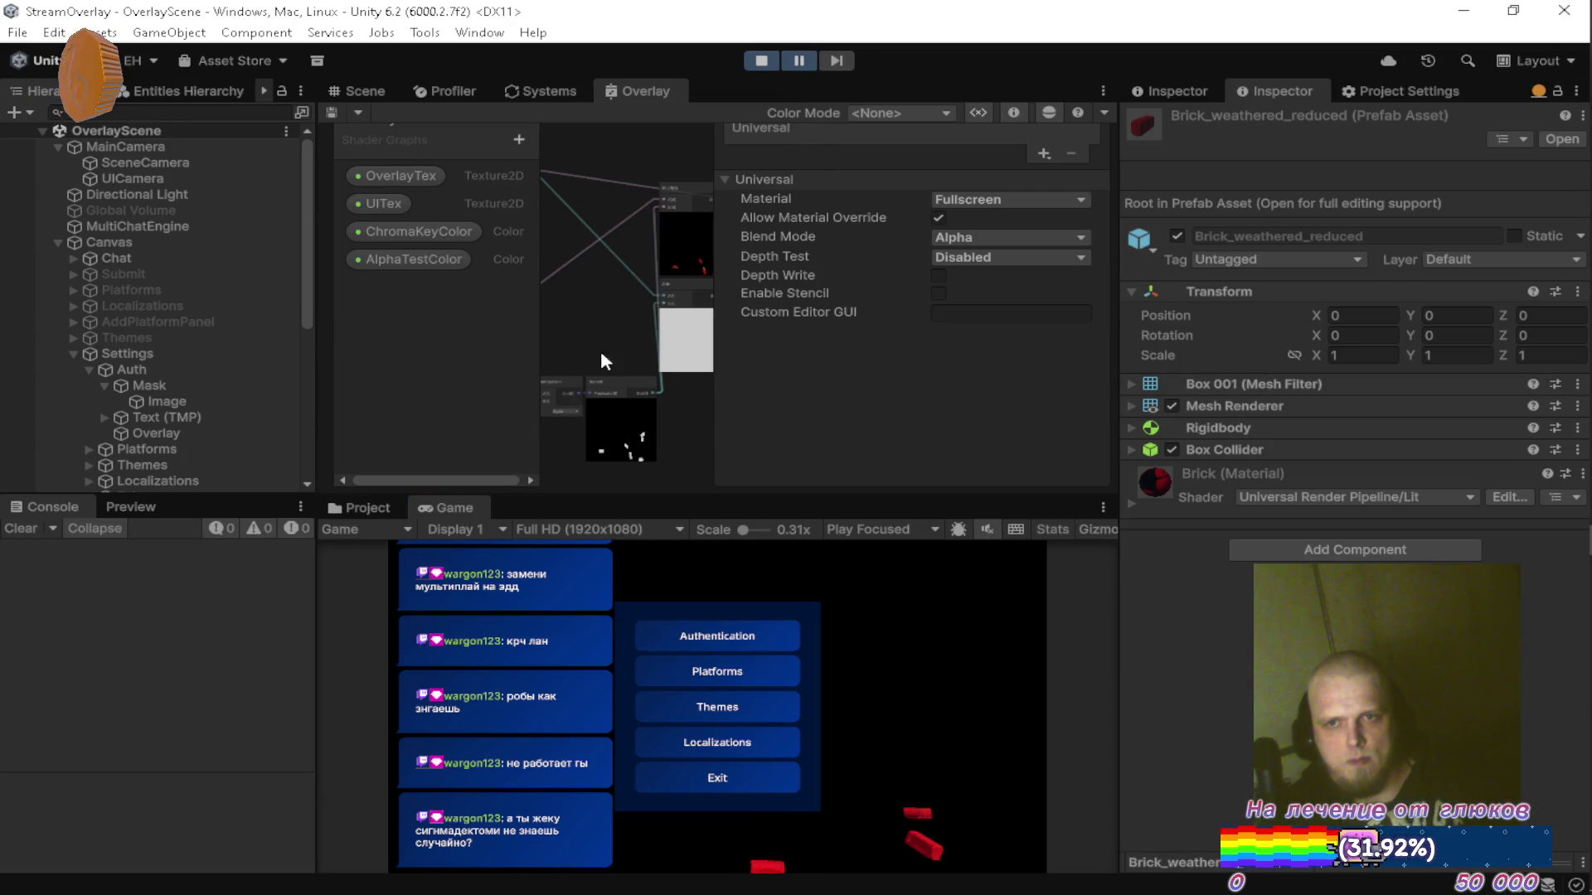
click(760, 61)
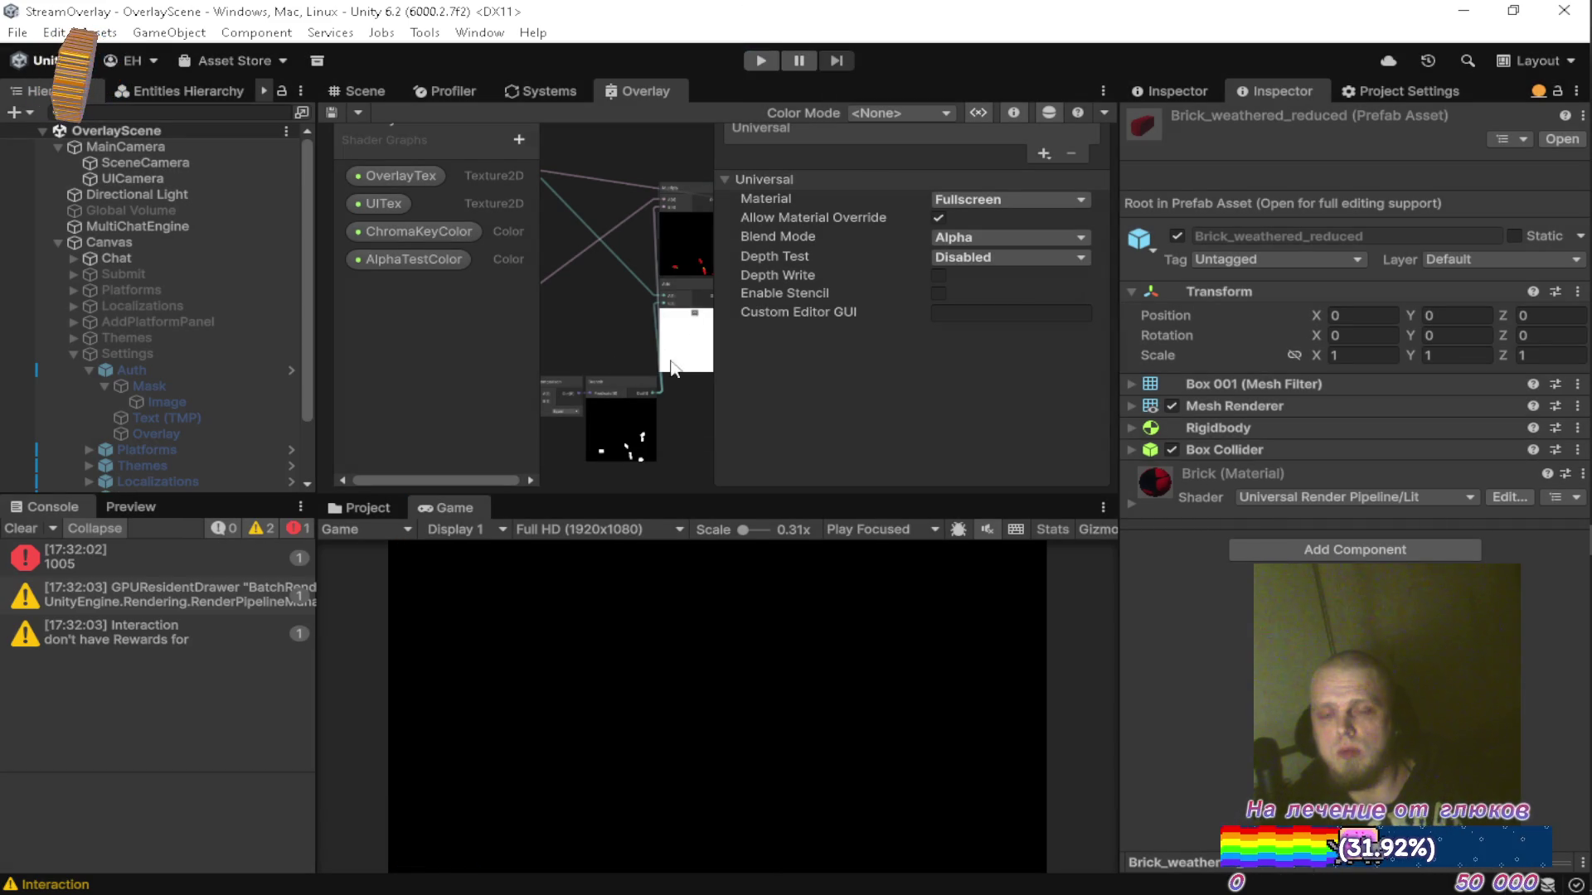
Collapse the Mask, Auth and Settings hierarchy entries and deselect the brick prefab.
click(33, 525)
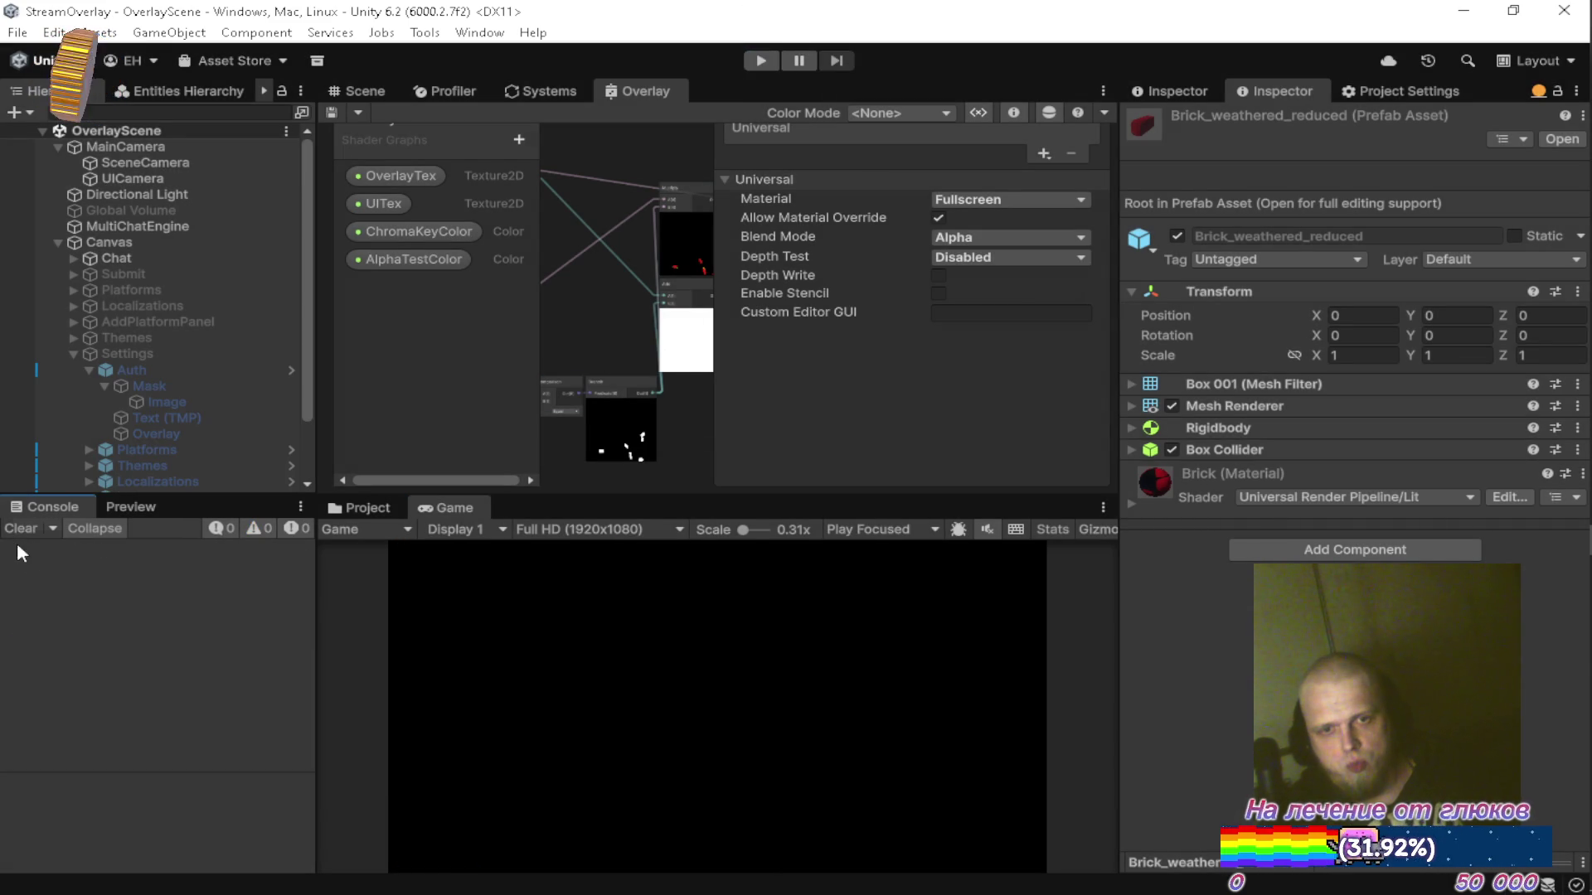
click(103, 387)
click(86, 368)
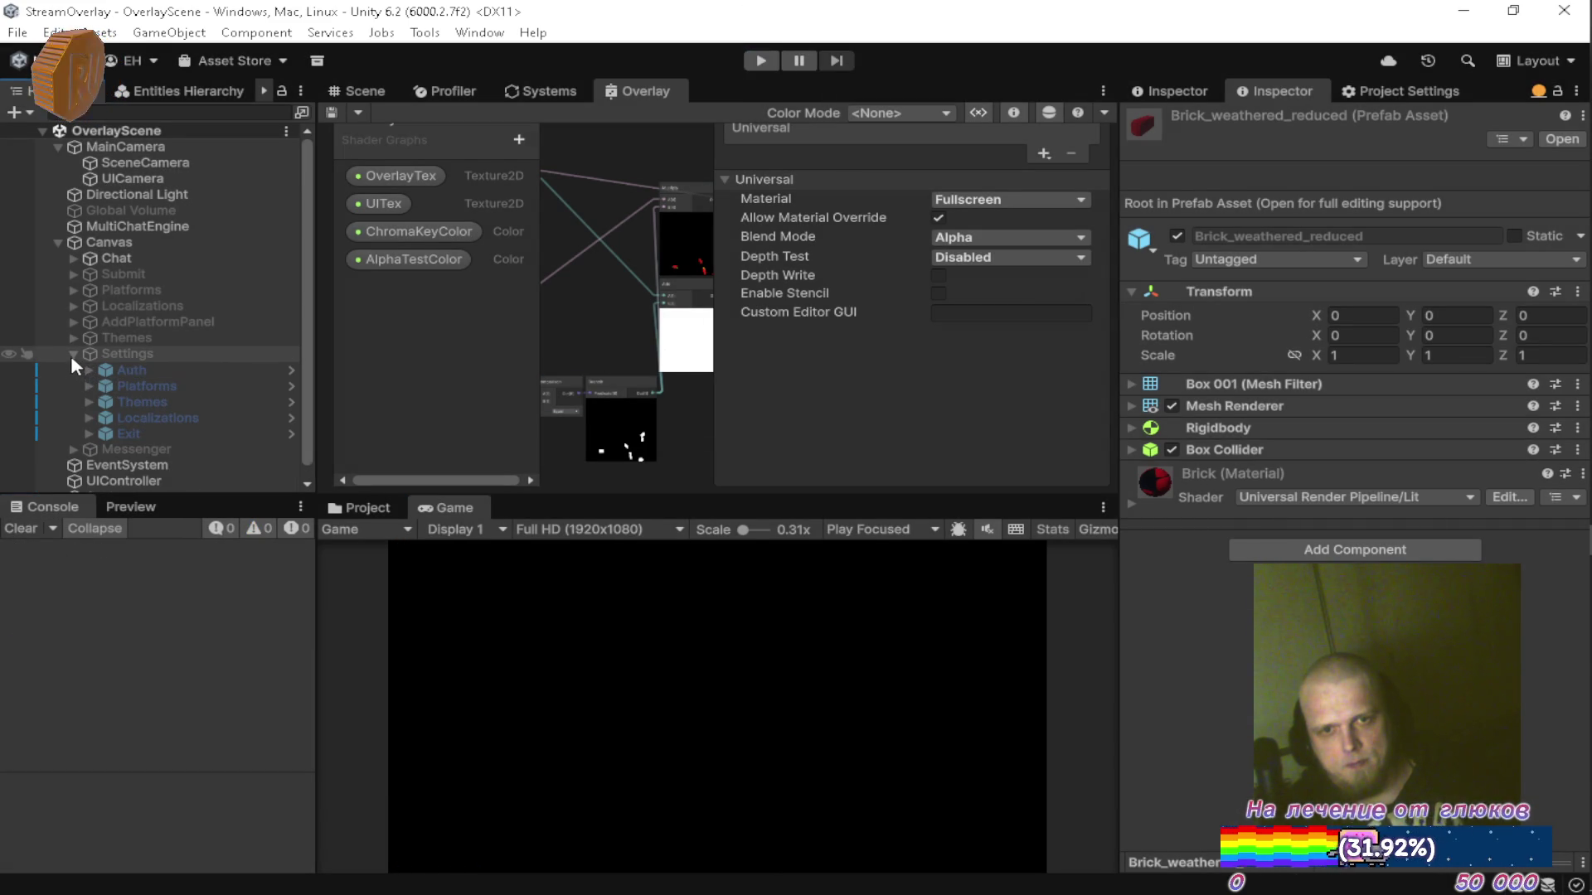
click(71, 355)
click(126, 454)
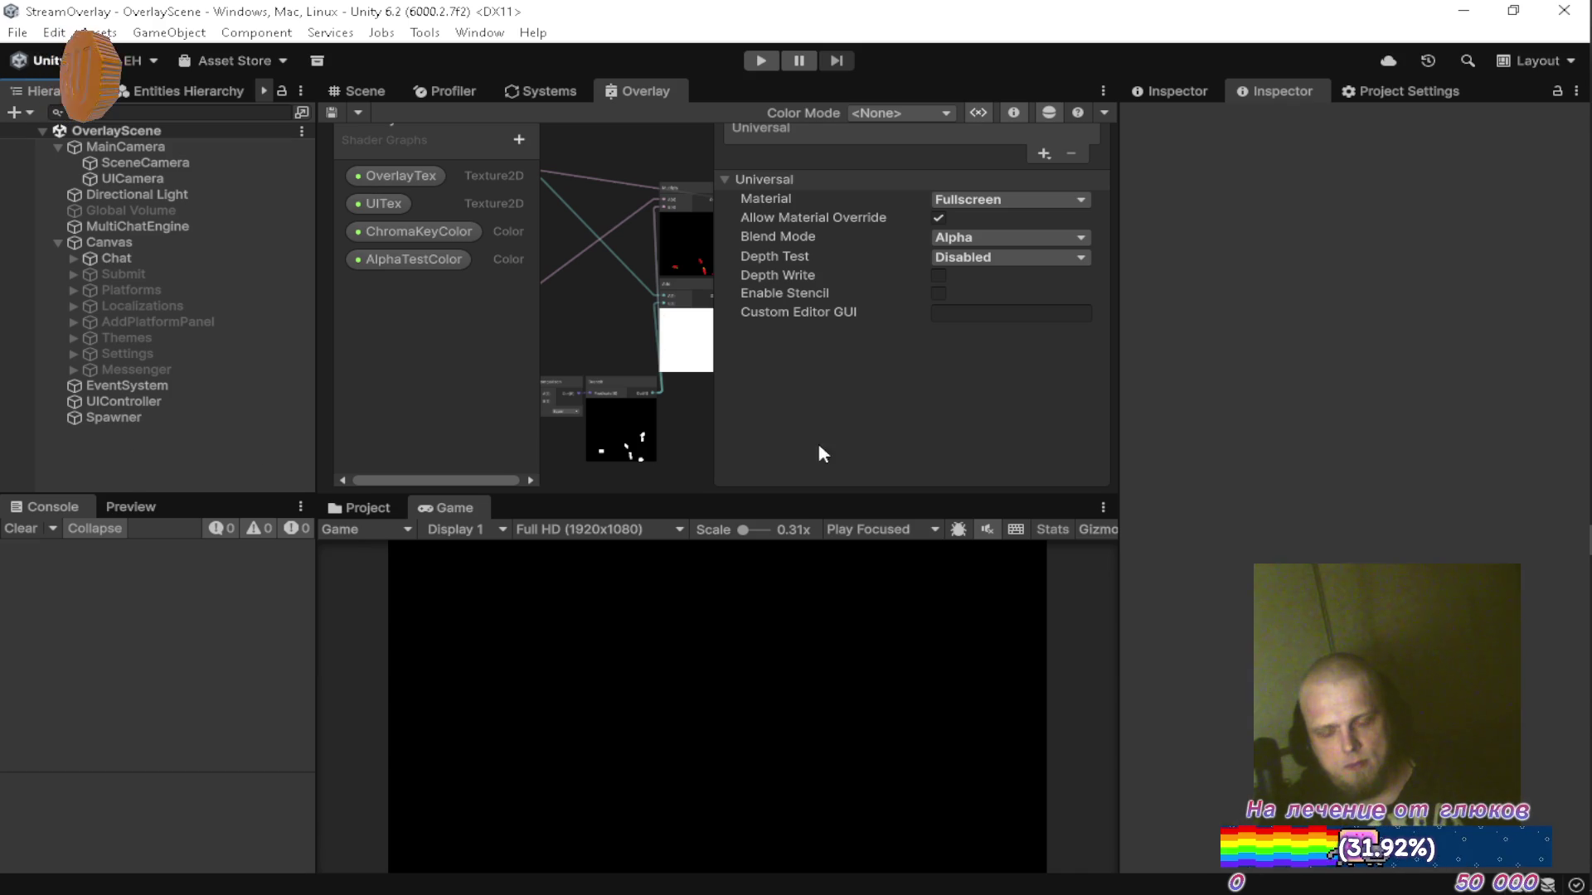
Resume 'Separate Ways' in YouTube Music in Firefox, then minimise the browser.
mouse_move(1548, 109)
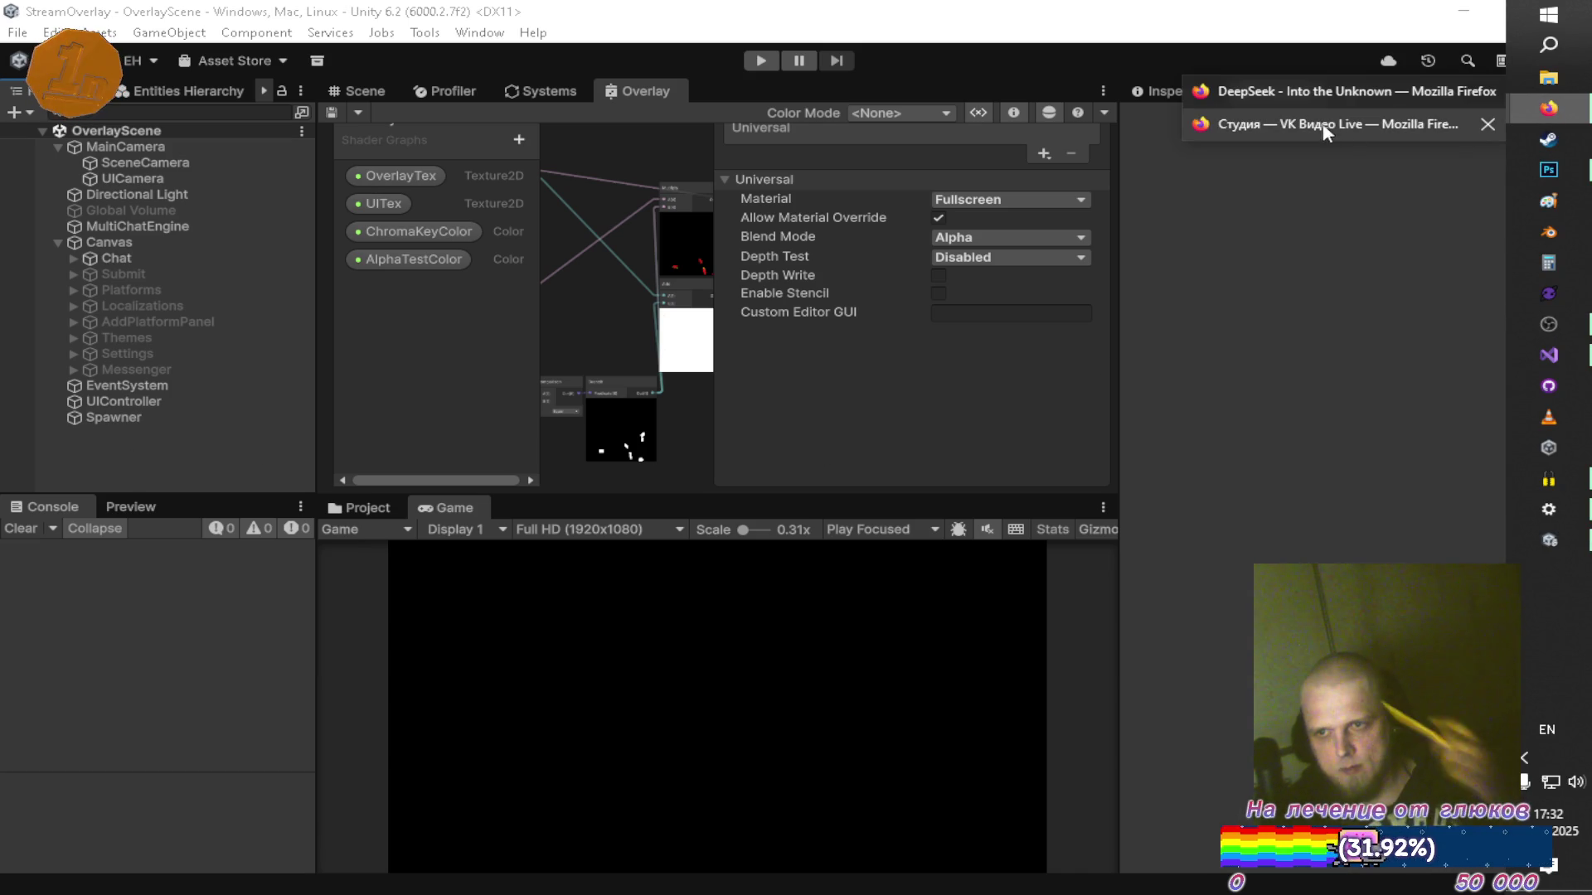
click(1306, 94)
click(1072, 23)
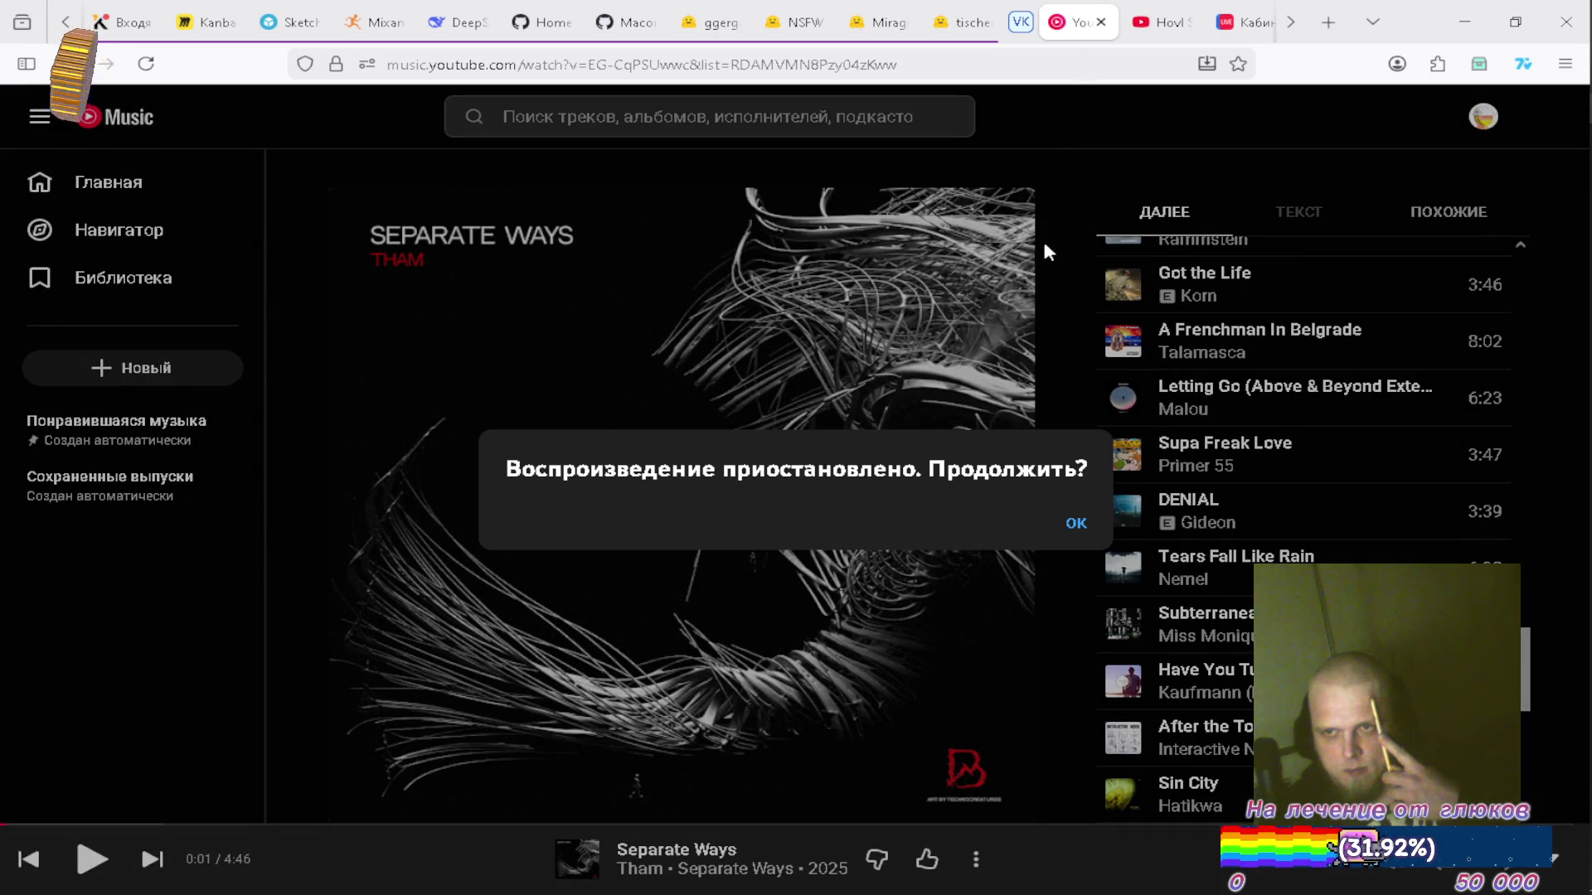
key(Return)
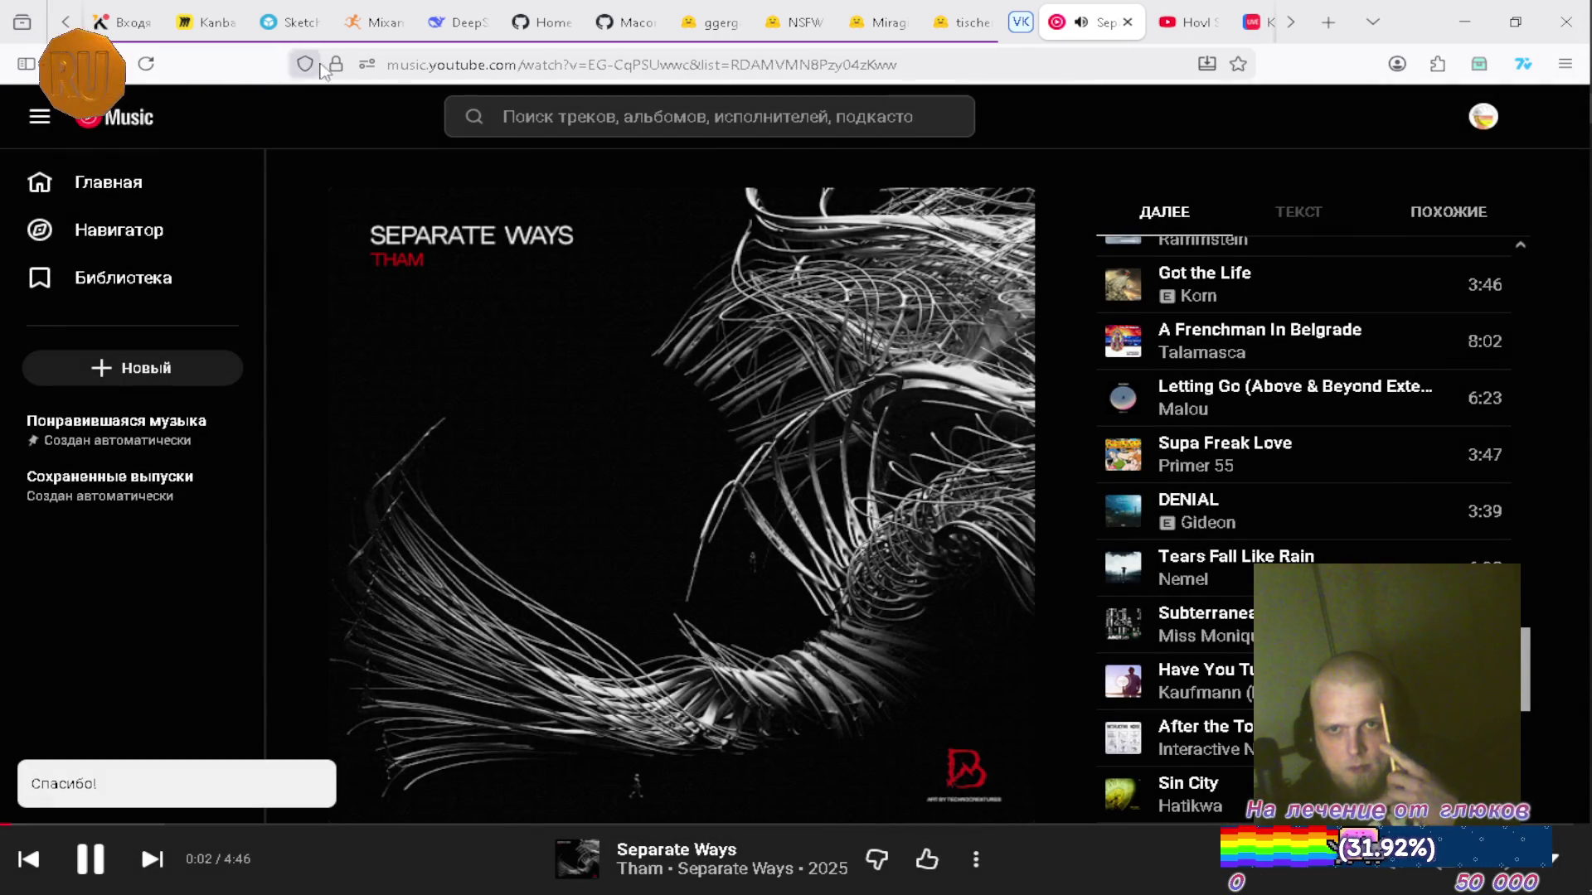
click(1464, 23)
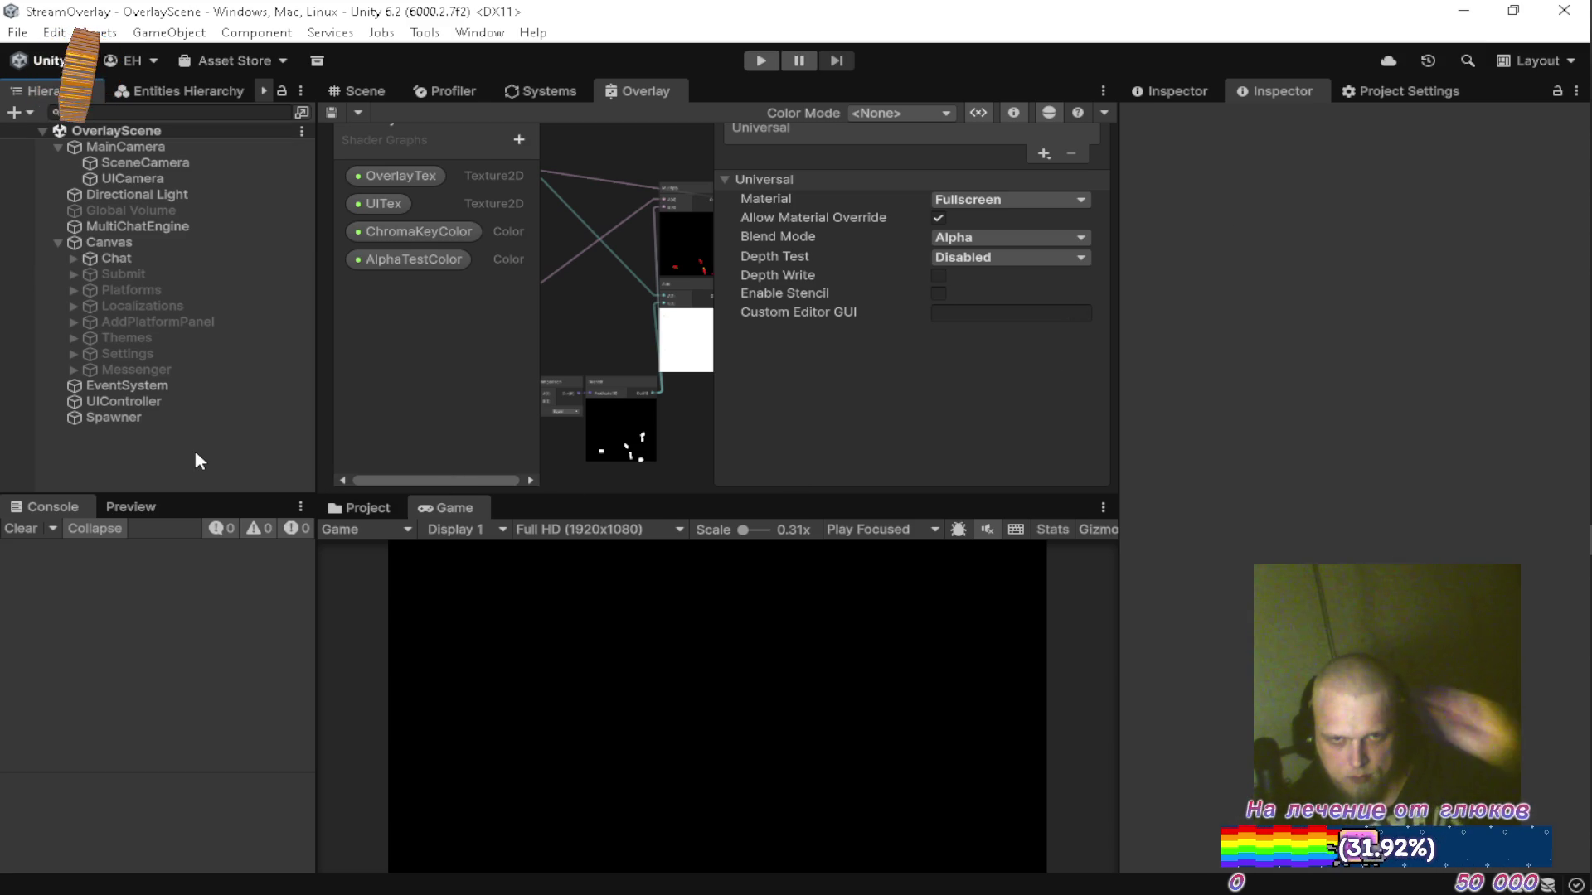
double_click(650, 88)
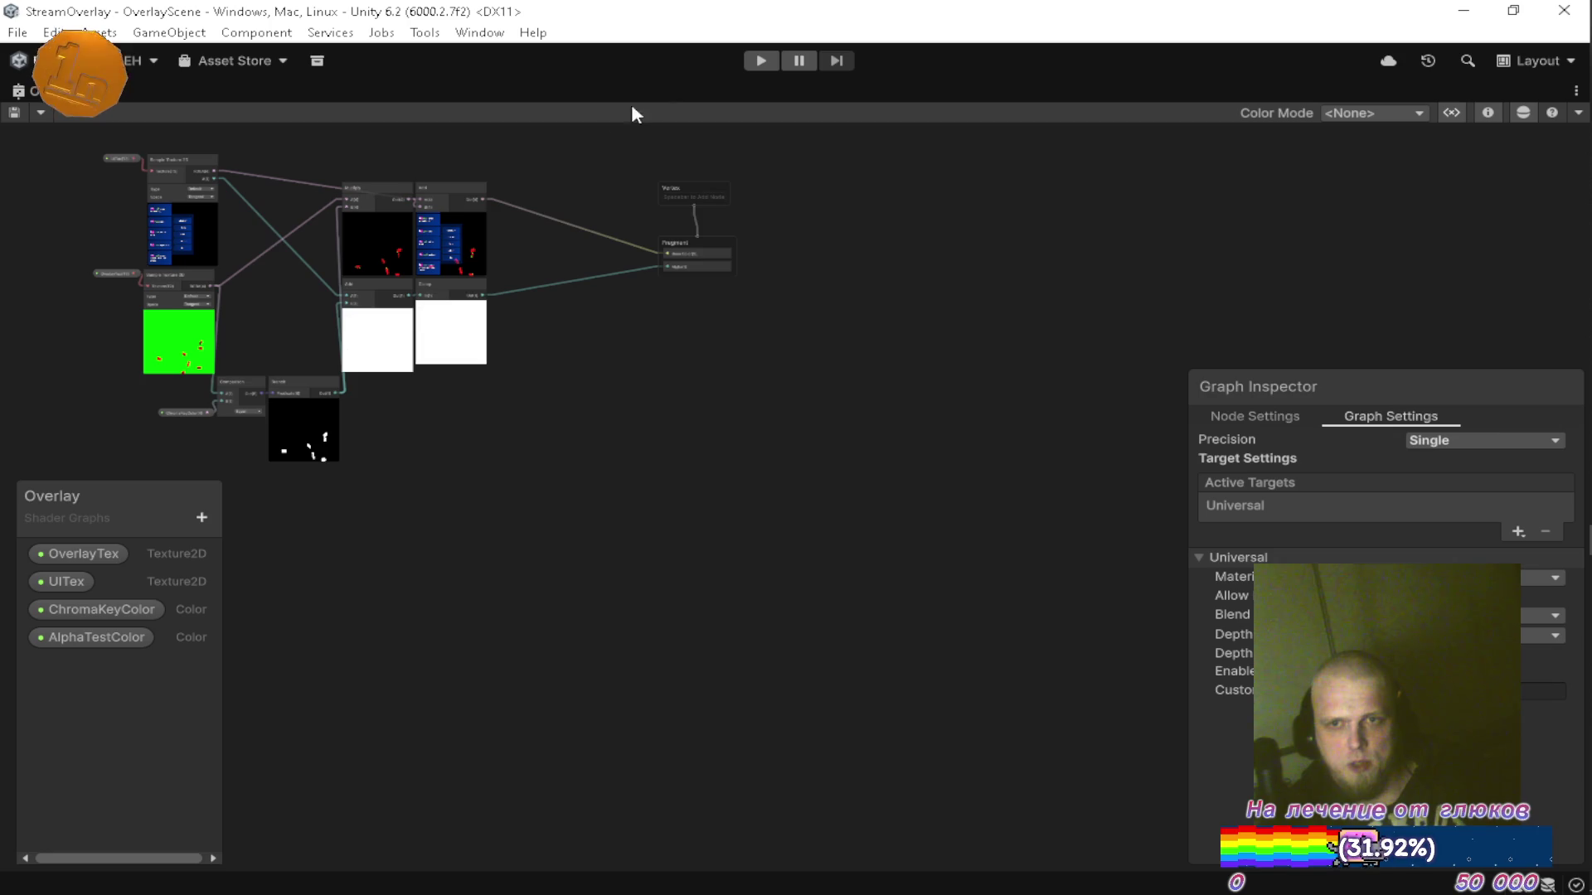
drag(693, 360, 869, 346)
scroll(522, 308, up, 3)
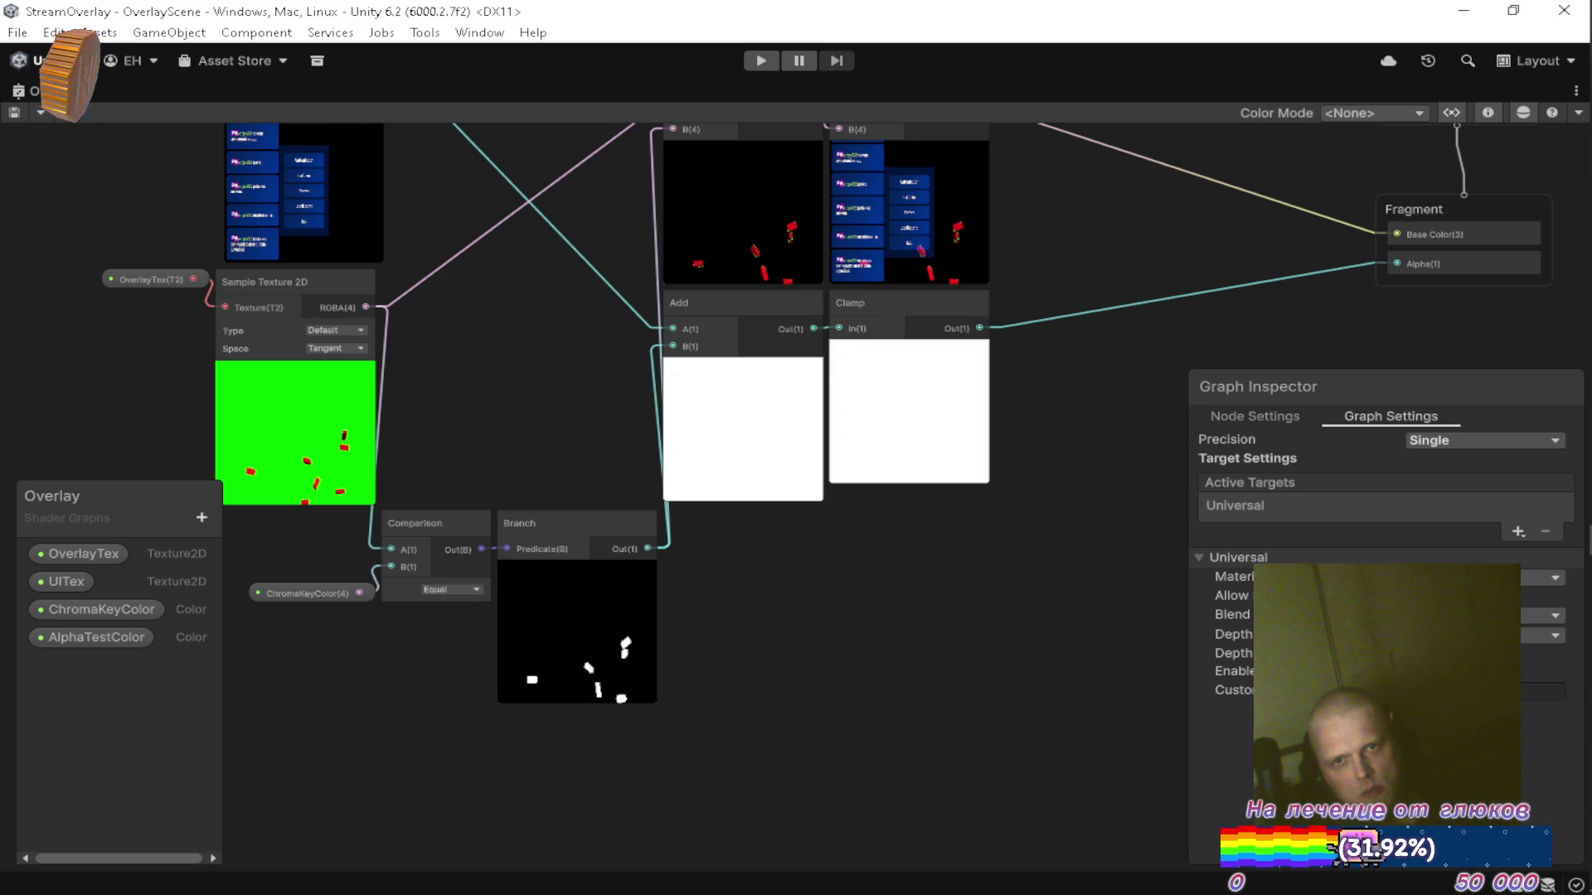
double_click(23, 88)
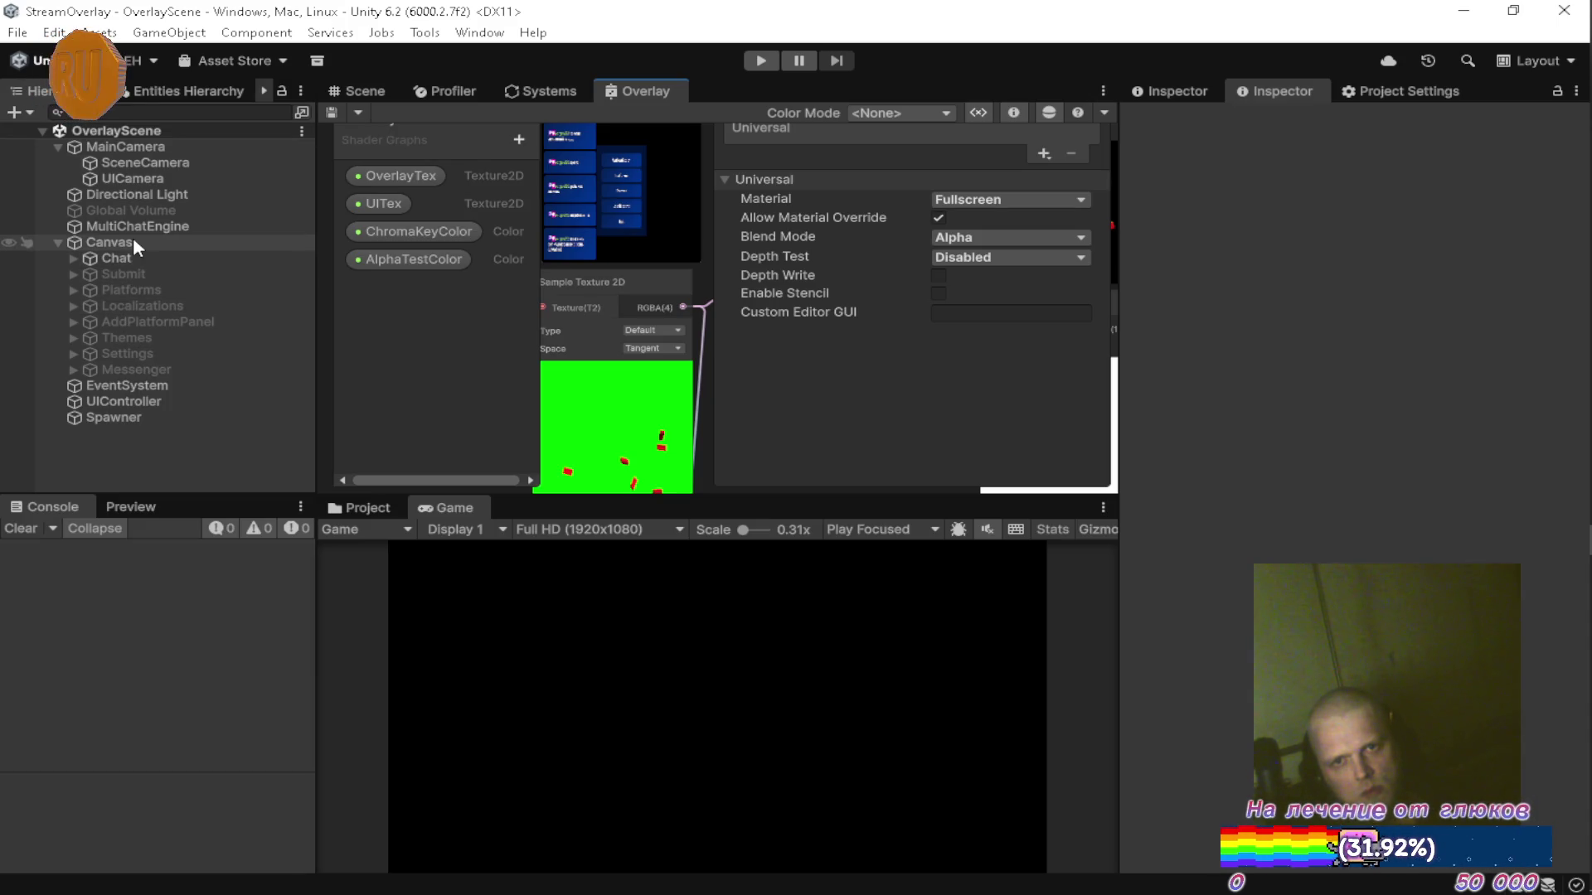
Inspect the UI render texture (R16G16B16A16_UNORM) in Resources/Textures, then switch to DeepSeek.
click(356, 509)
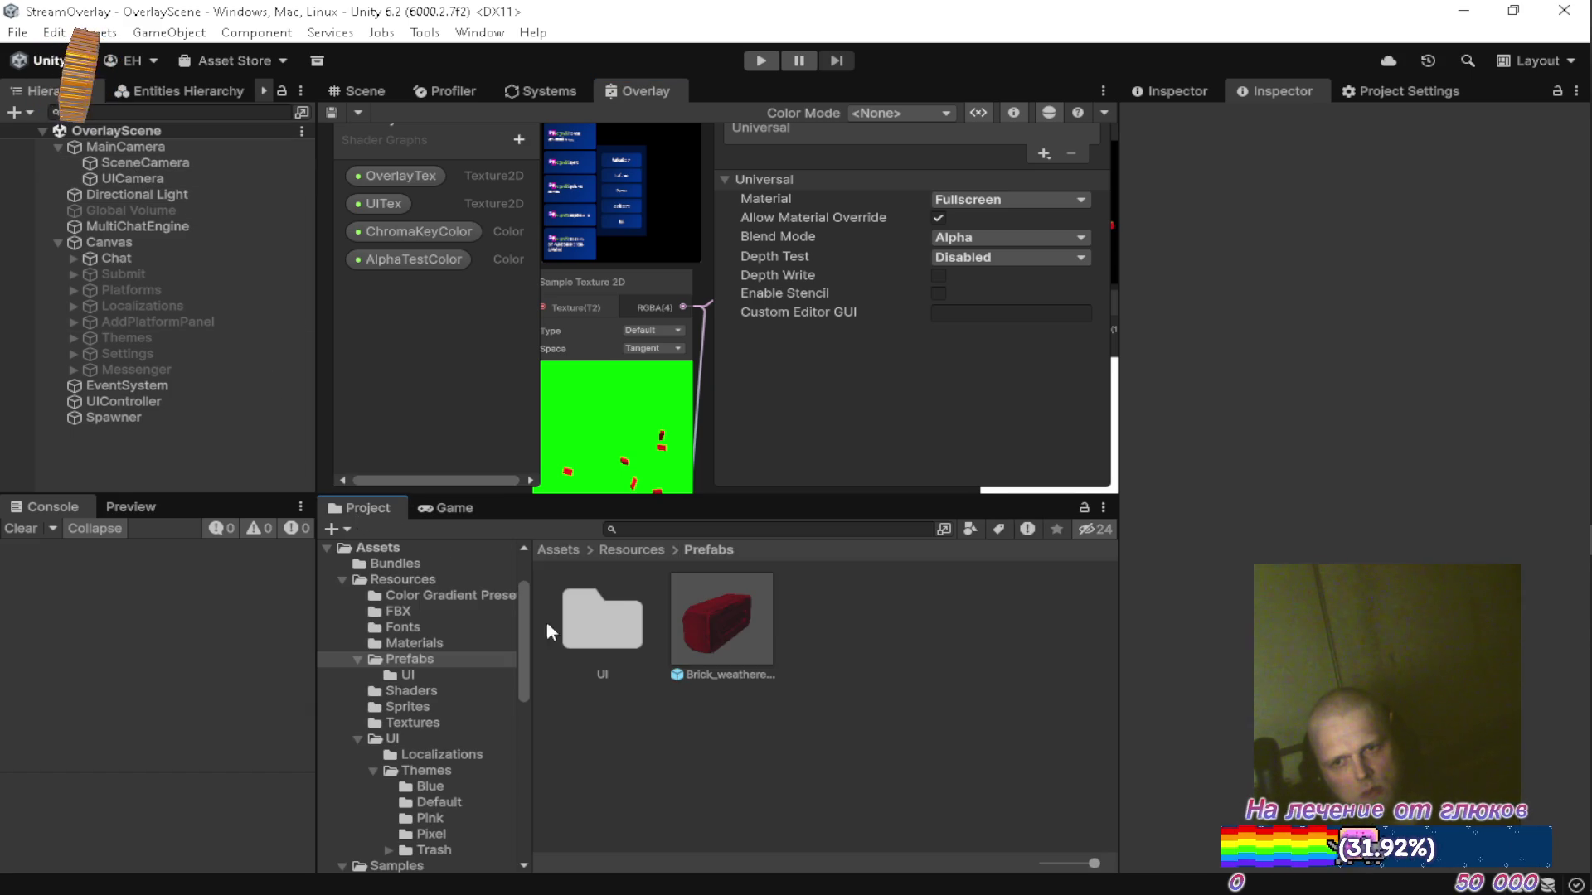
click(422, 722)
click(620, 736)
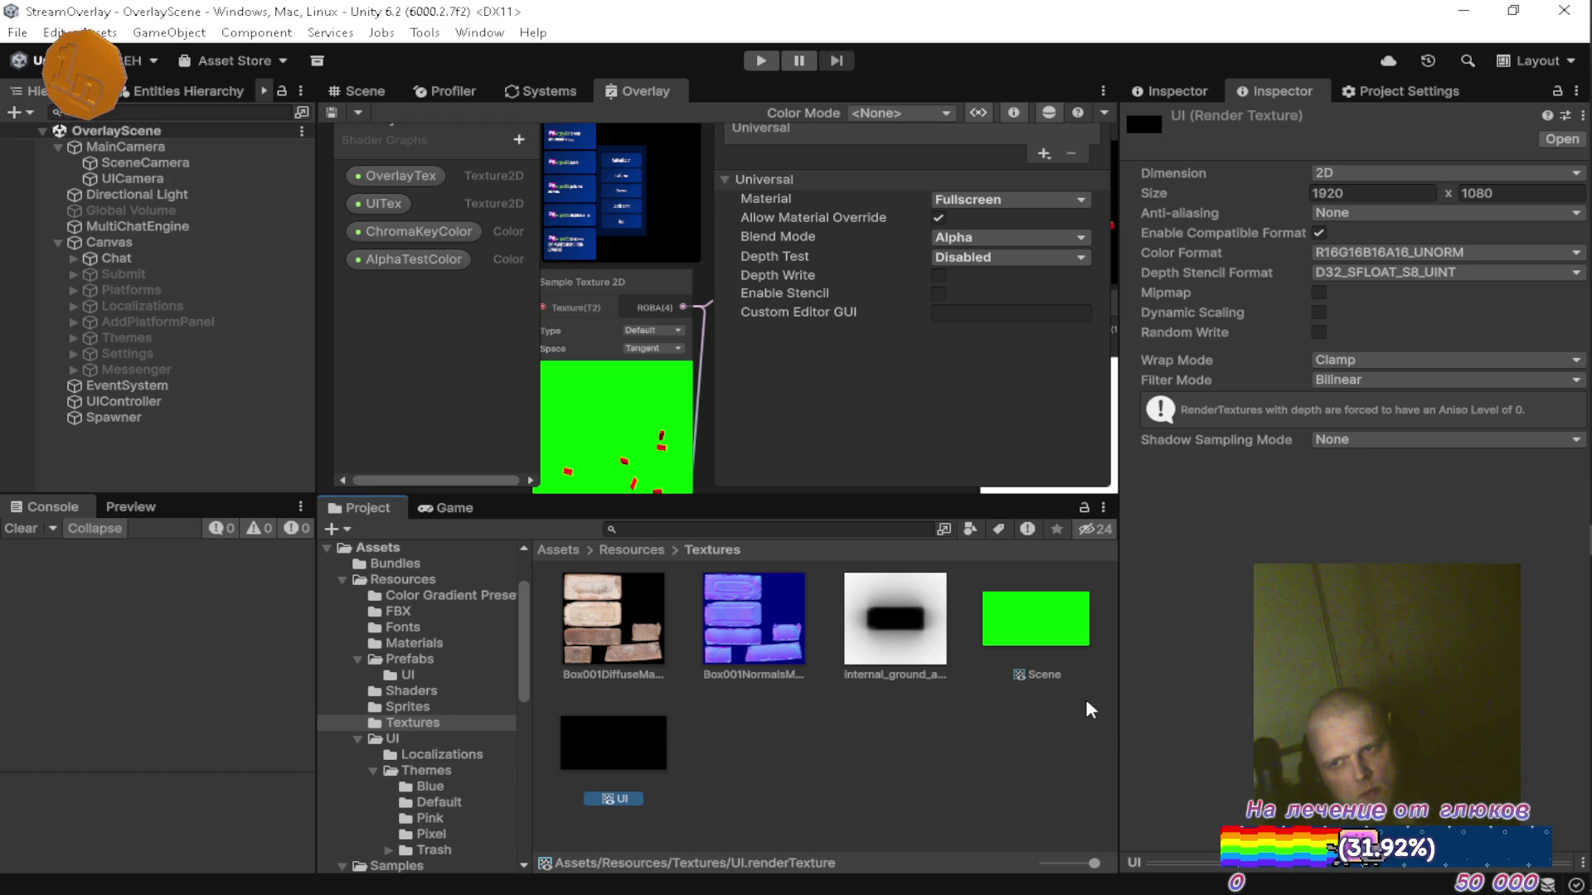
click(1548, 201)
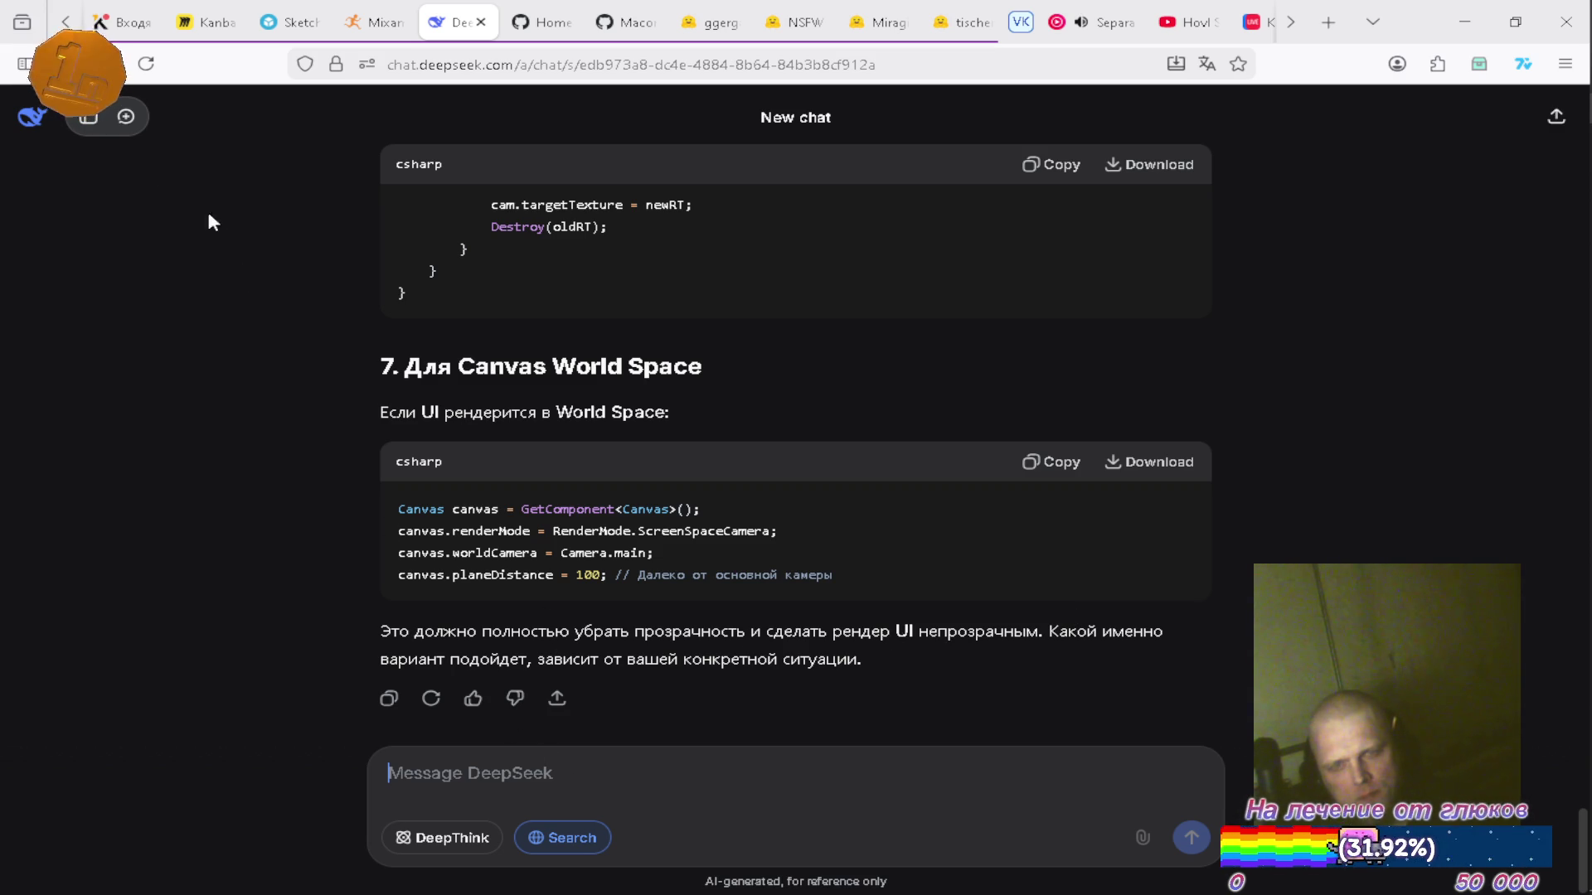
Start a new DeepSeek chat and discard the draft question 'почему у текстуры'.
click(126, 116)
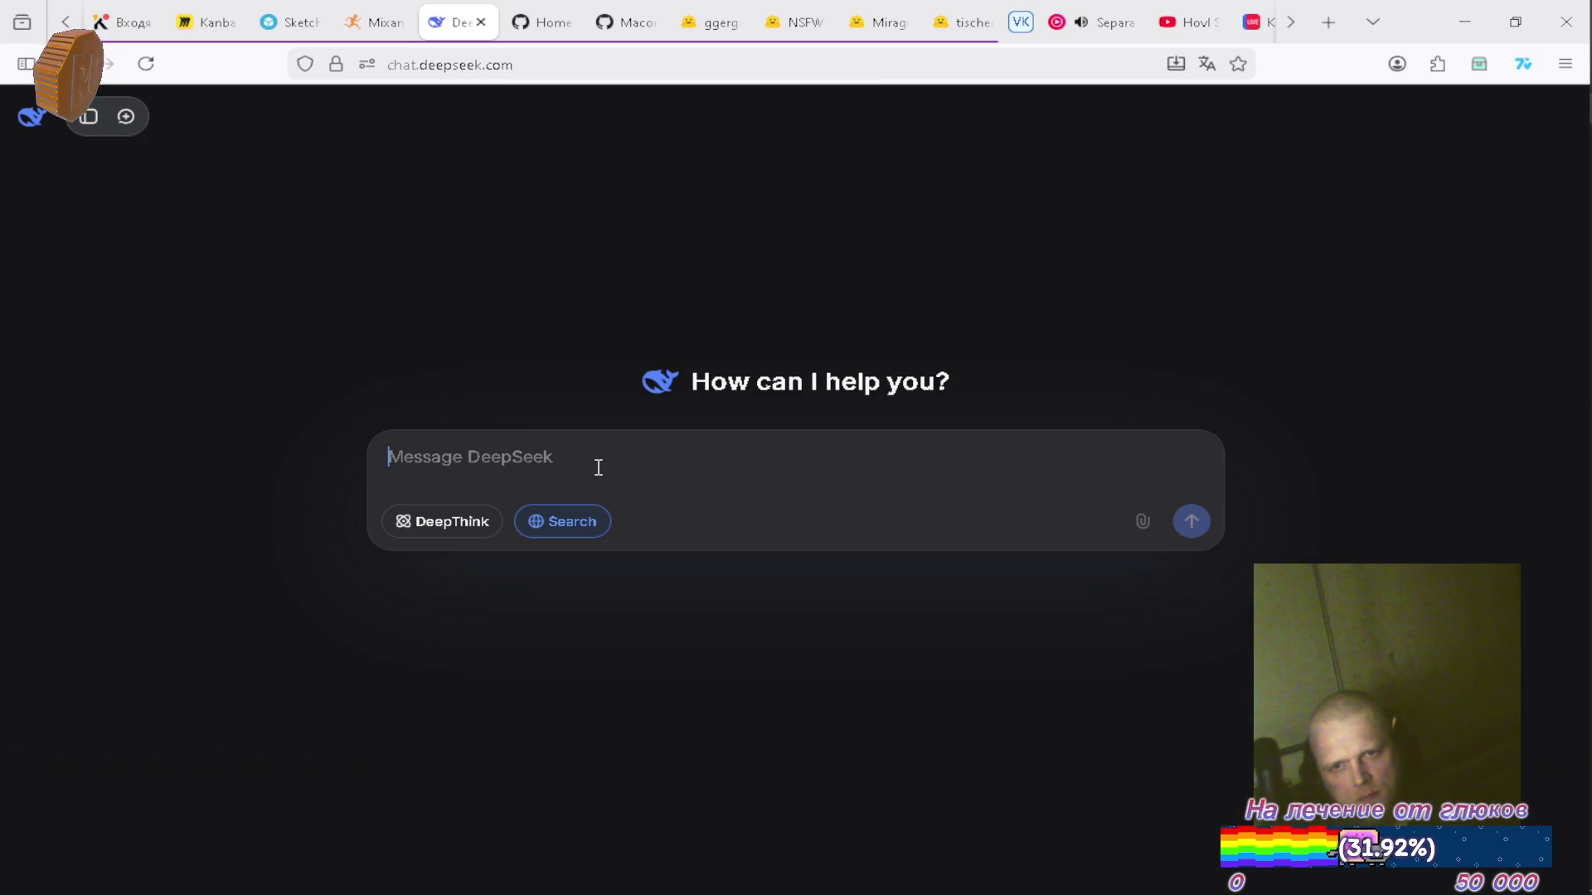
text(почему у тек)
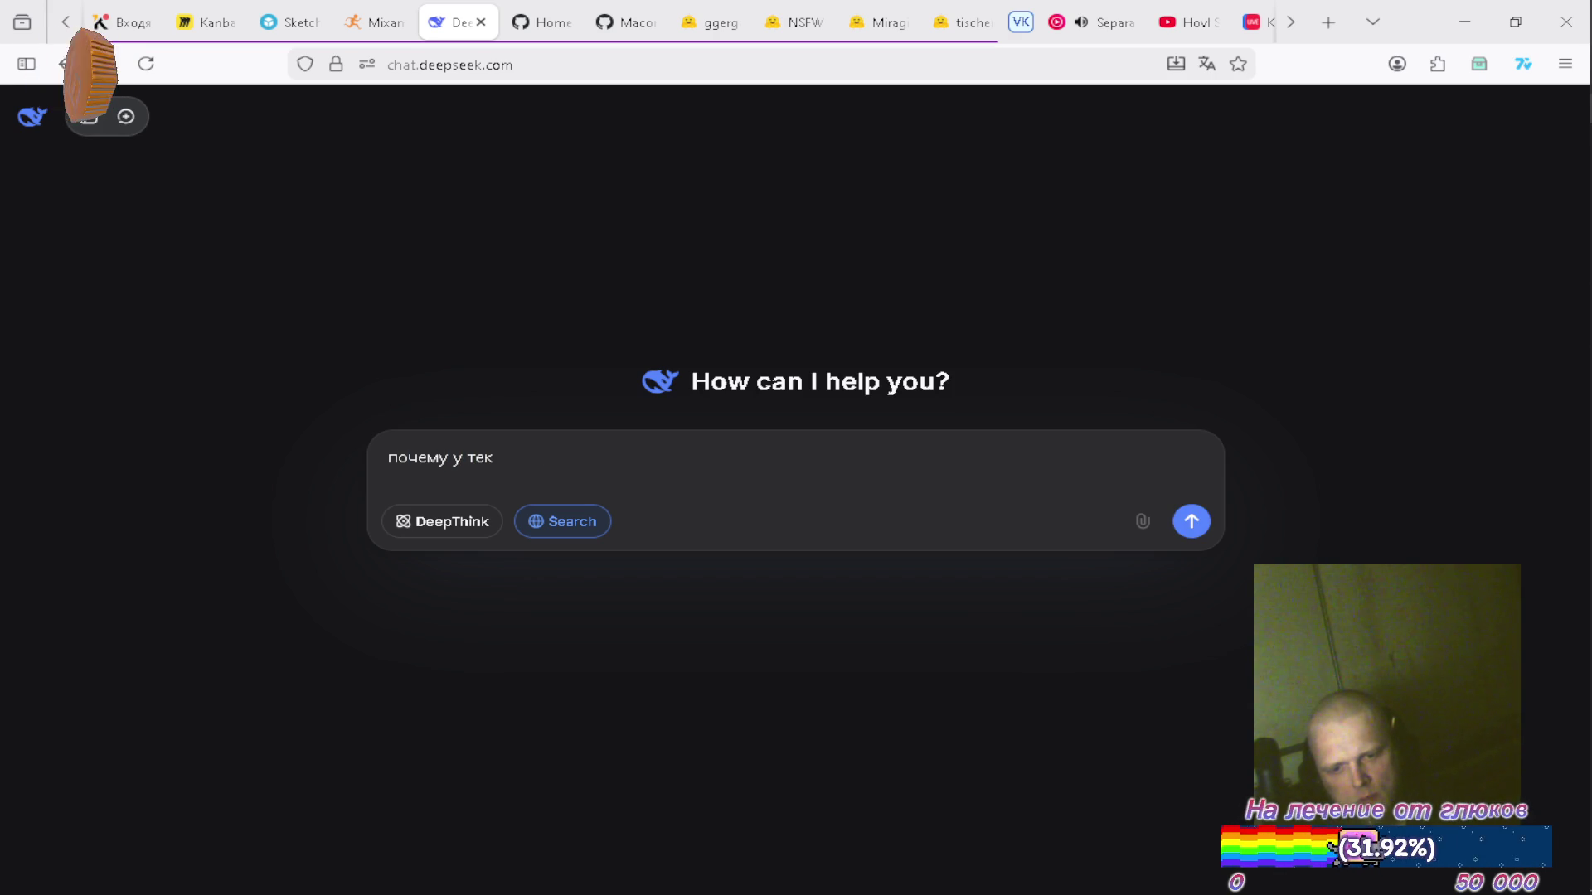
text(стуры)
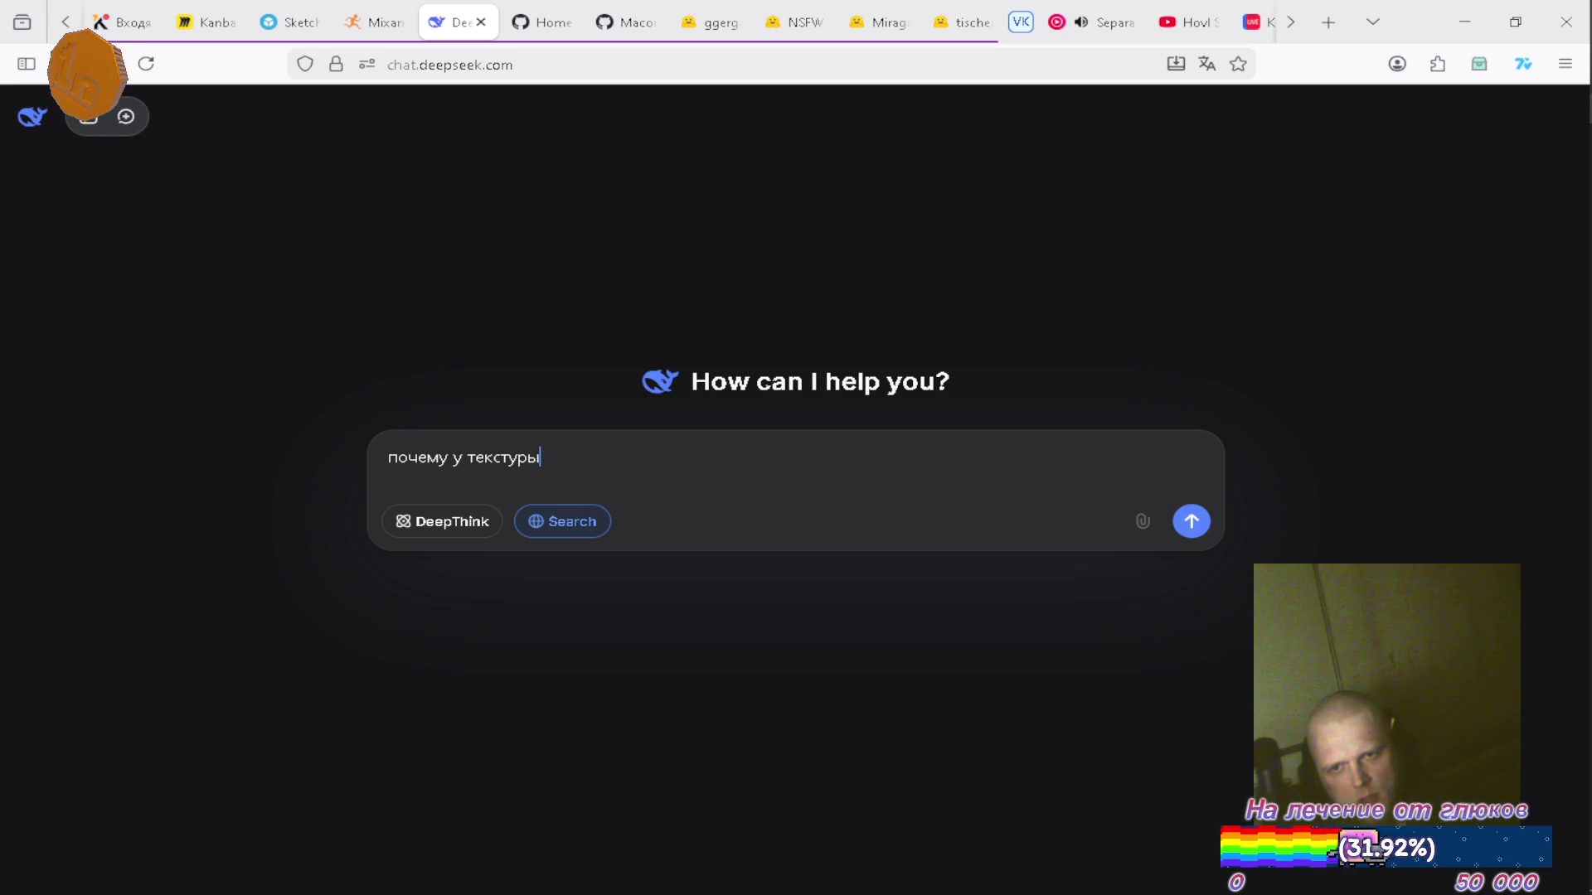
key(BackSpace)
key(BackSpace)
key(BackSpace)
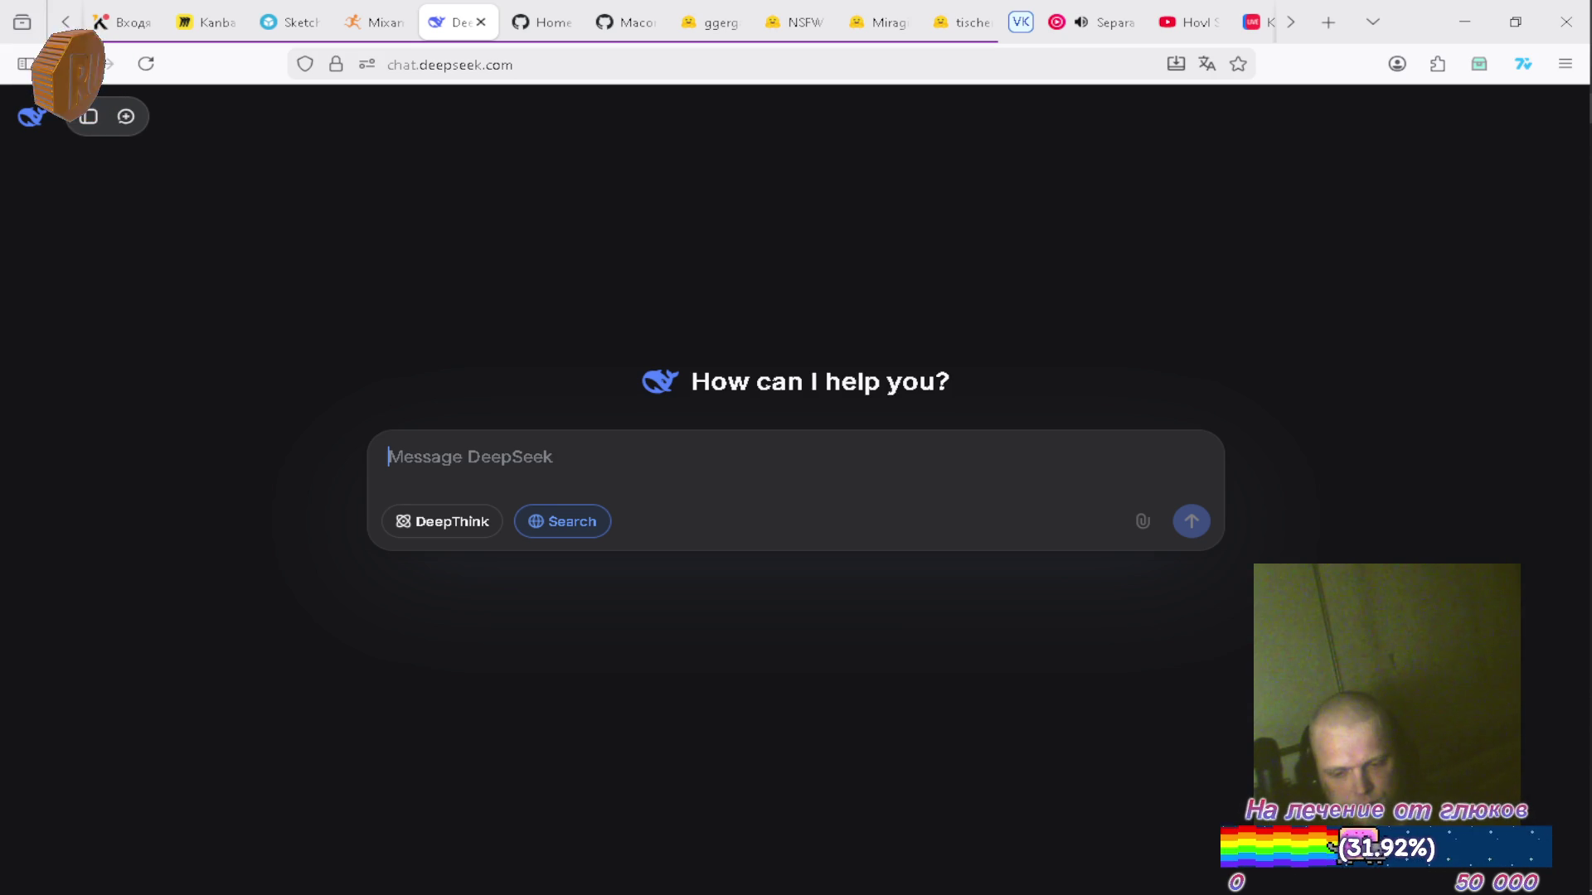
Send DeepSeek the question 'рендертекстура для рендера юай элементов с прозрачными областями'.
text(ренде)
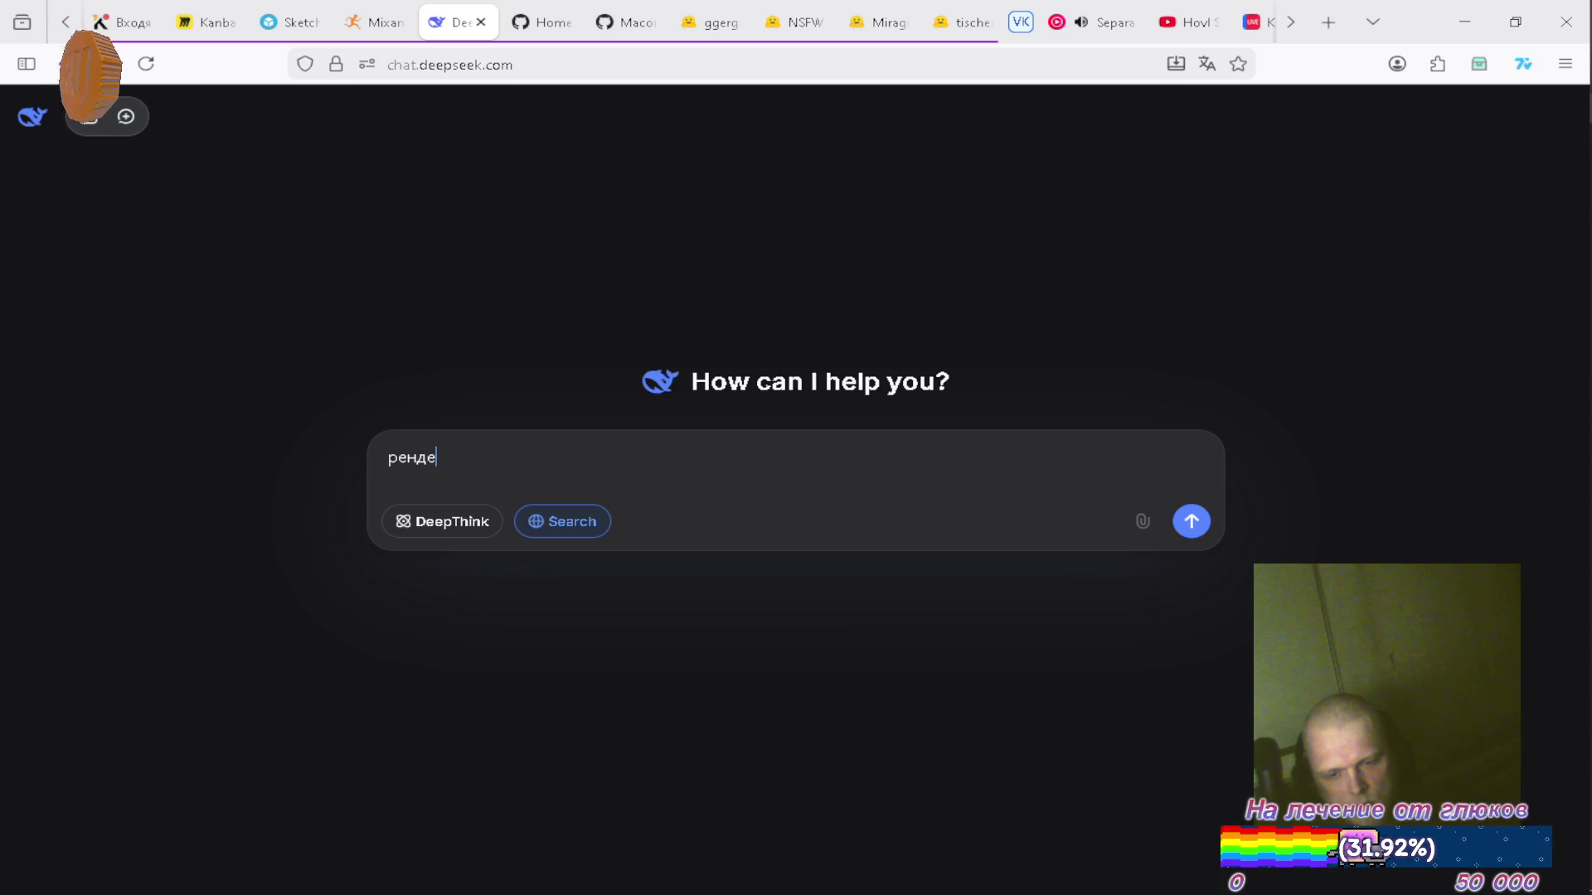
text(ртекстура с прозрачностью)
click(520, 458)
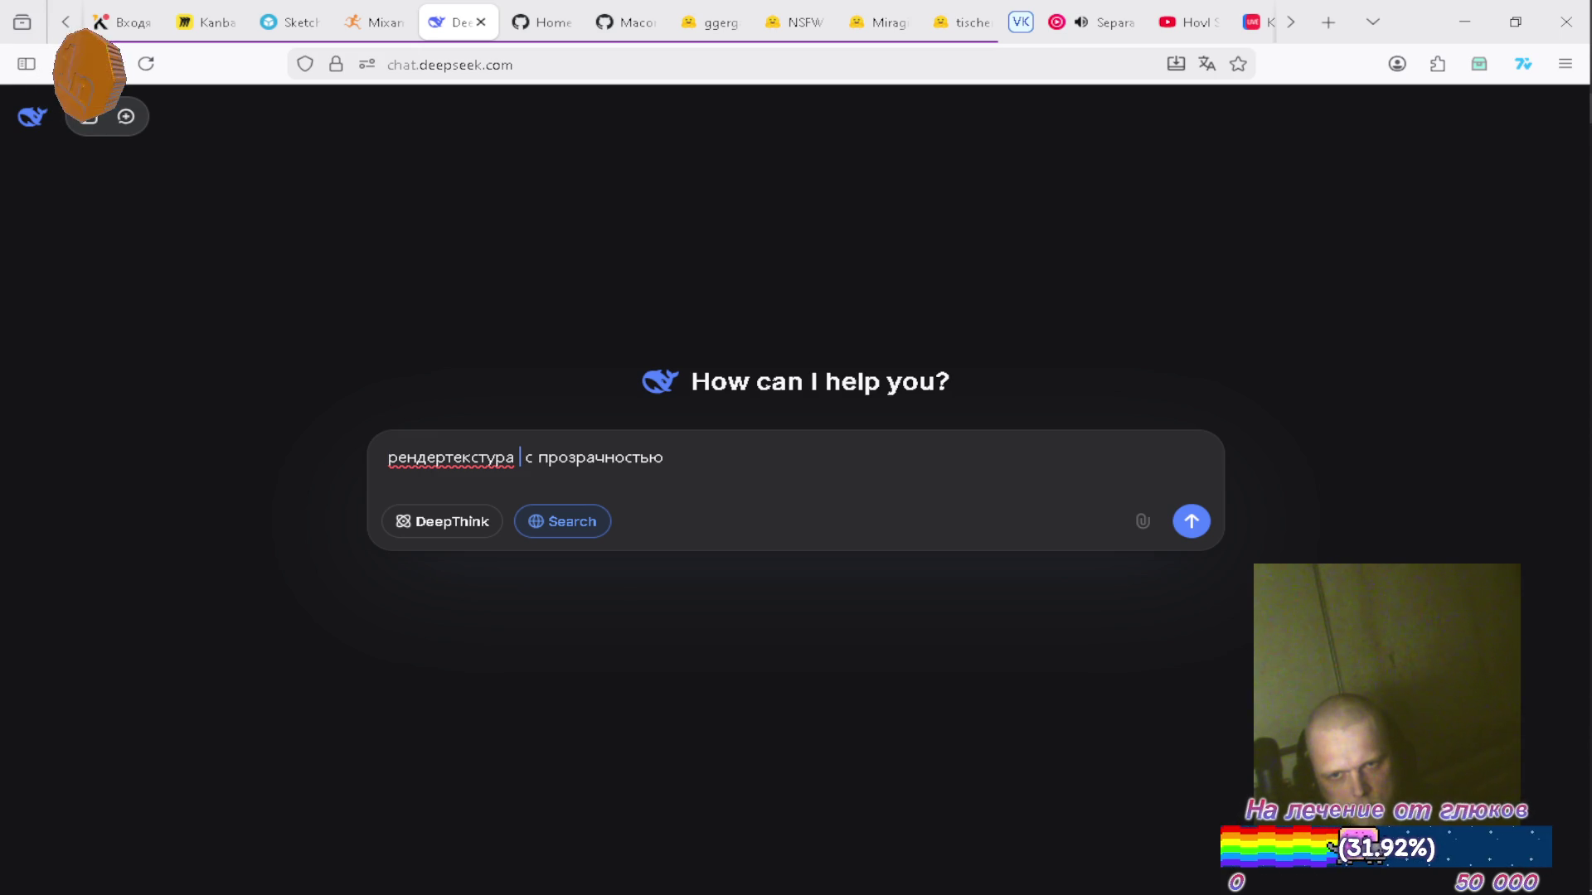
text(для)
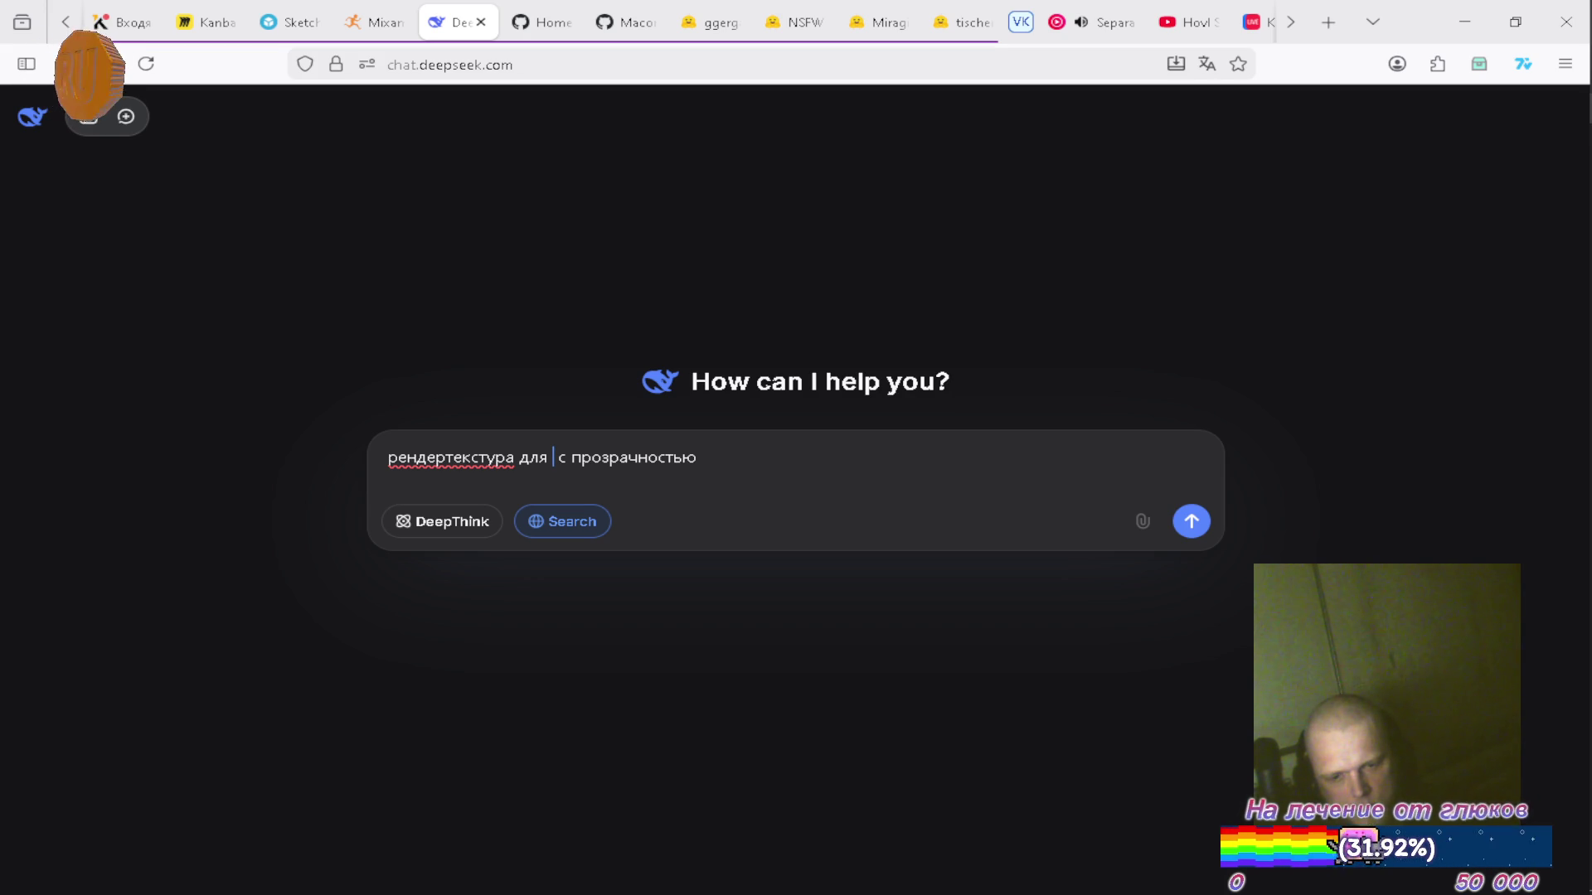
text(рендера)
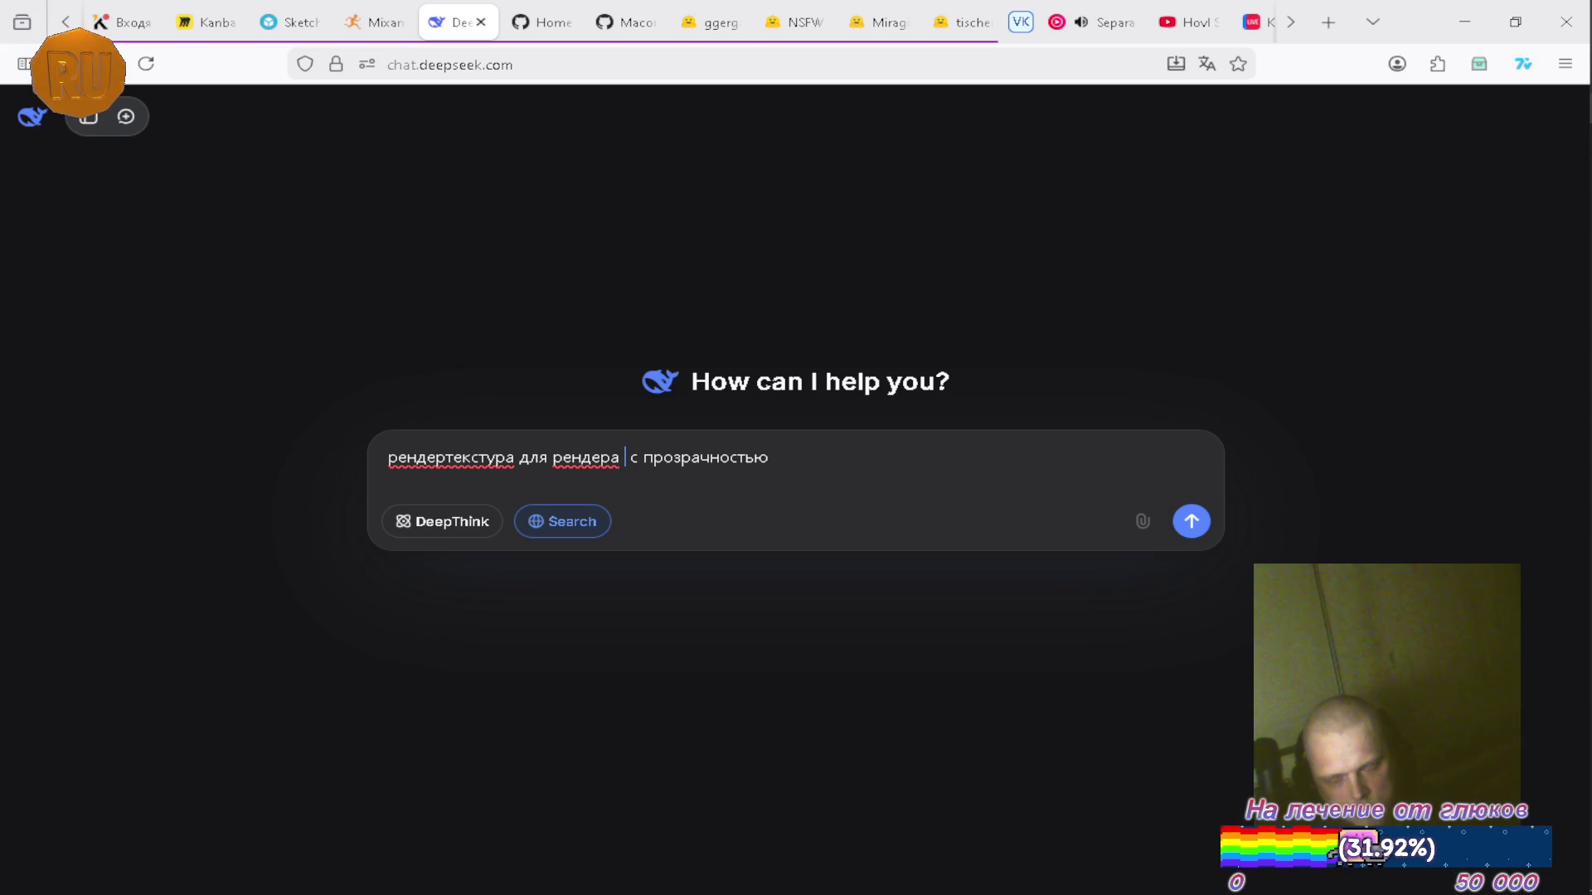
text(юай эле)
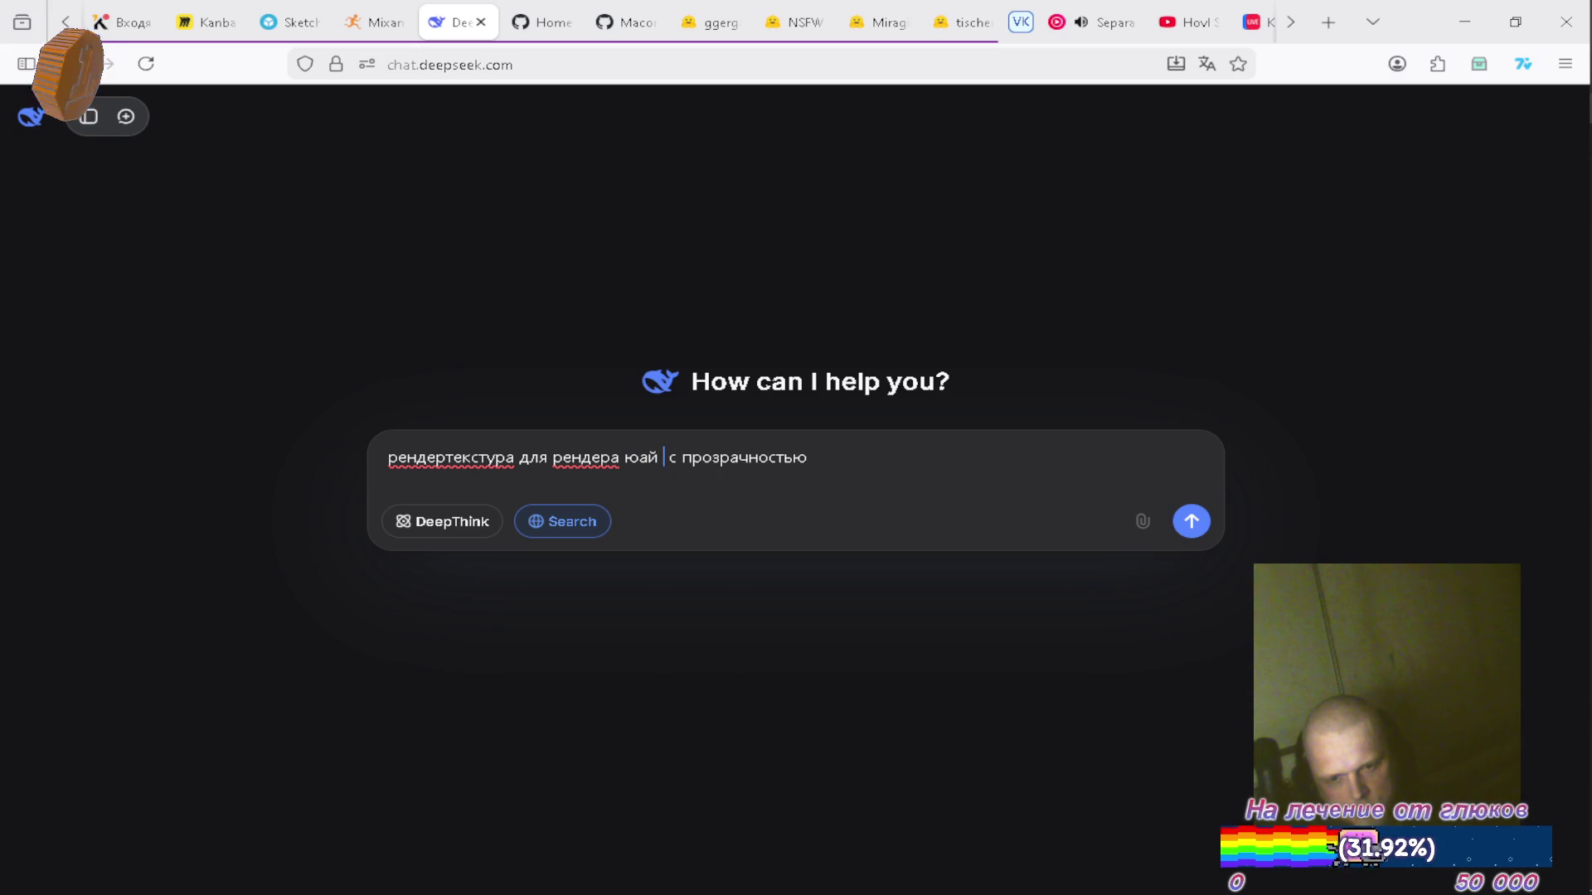
text(ментов)
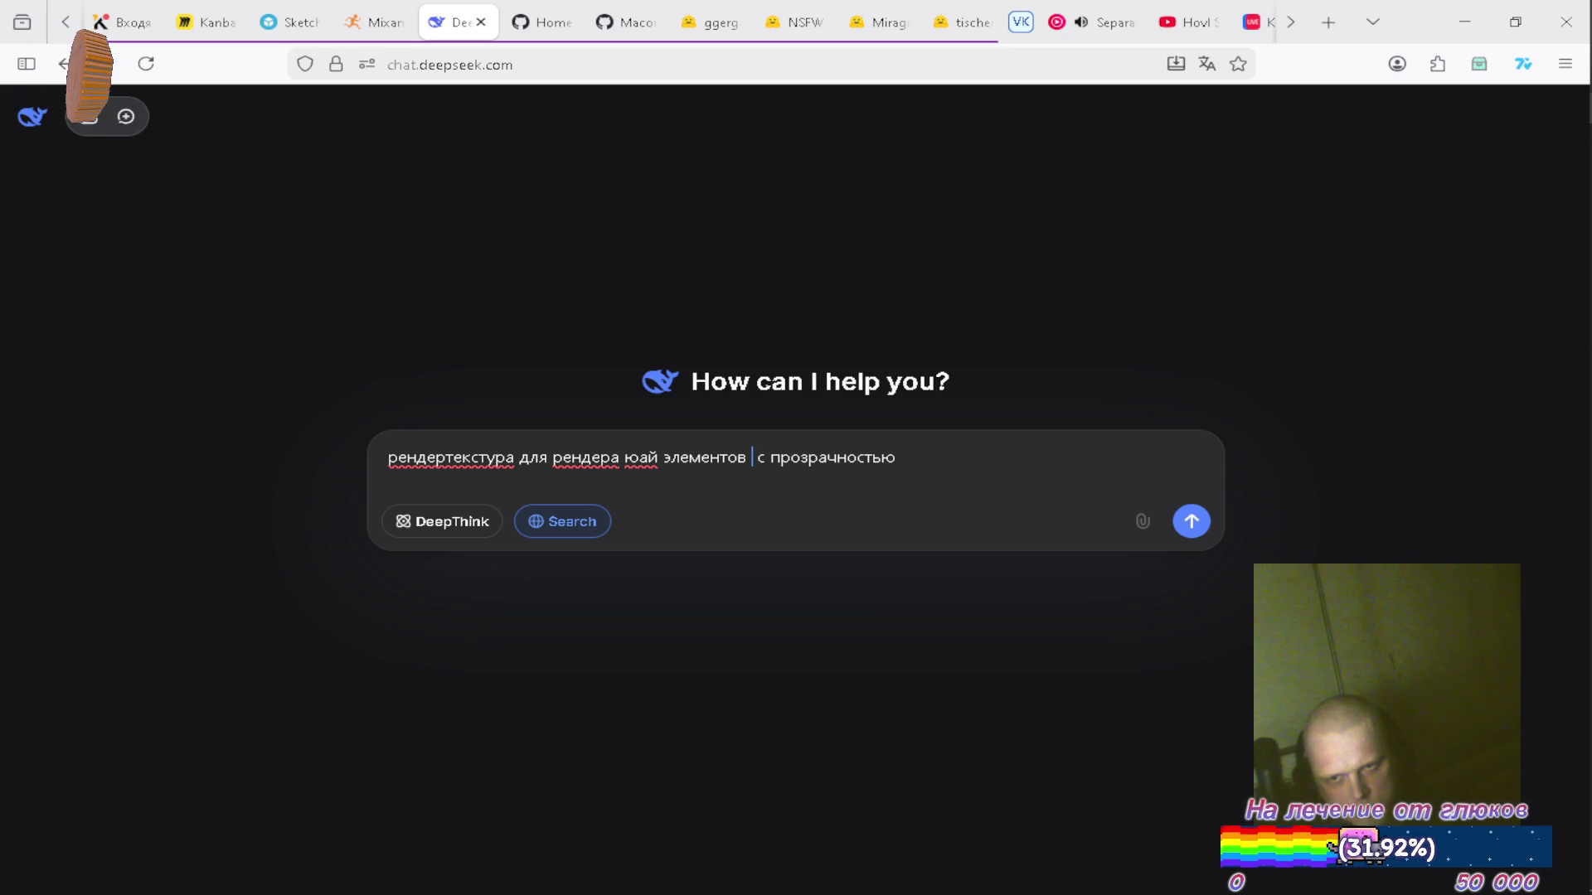
key(BackSpace)
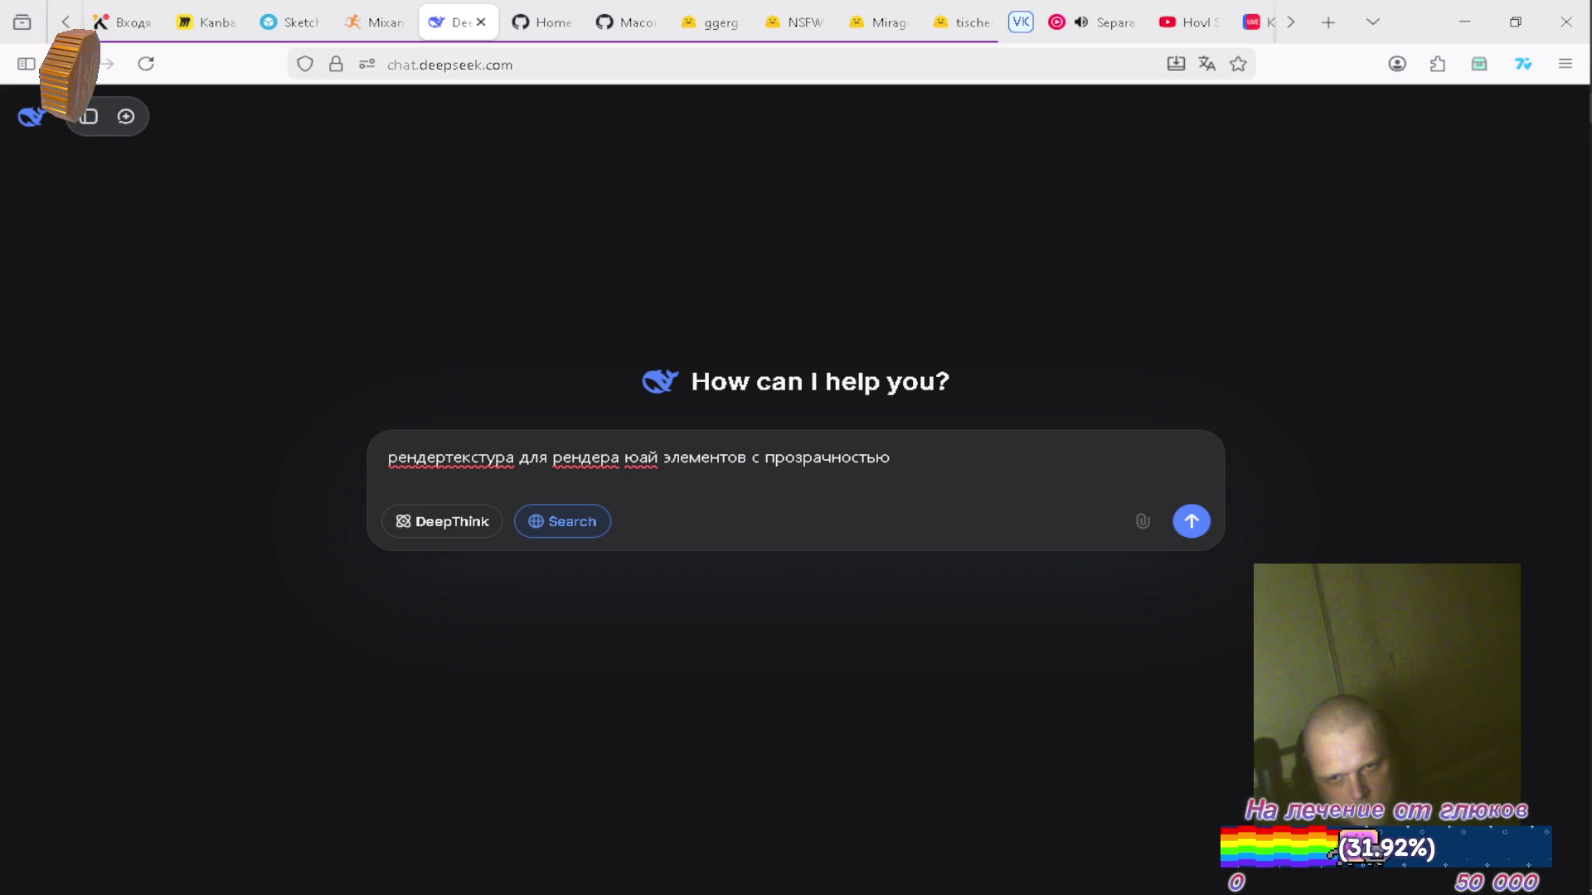
key(BackSpace)
key(BackSpace)
key(BackSpace)
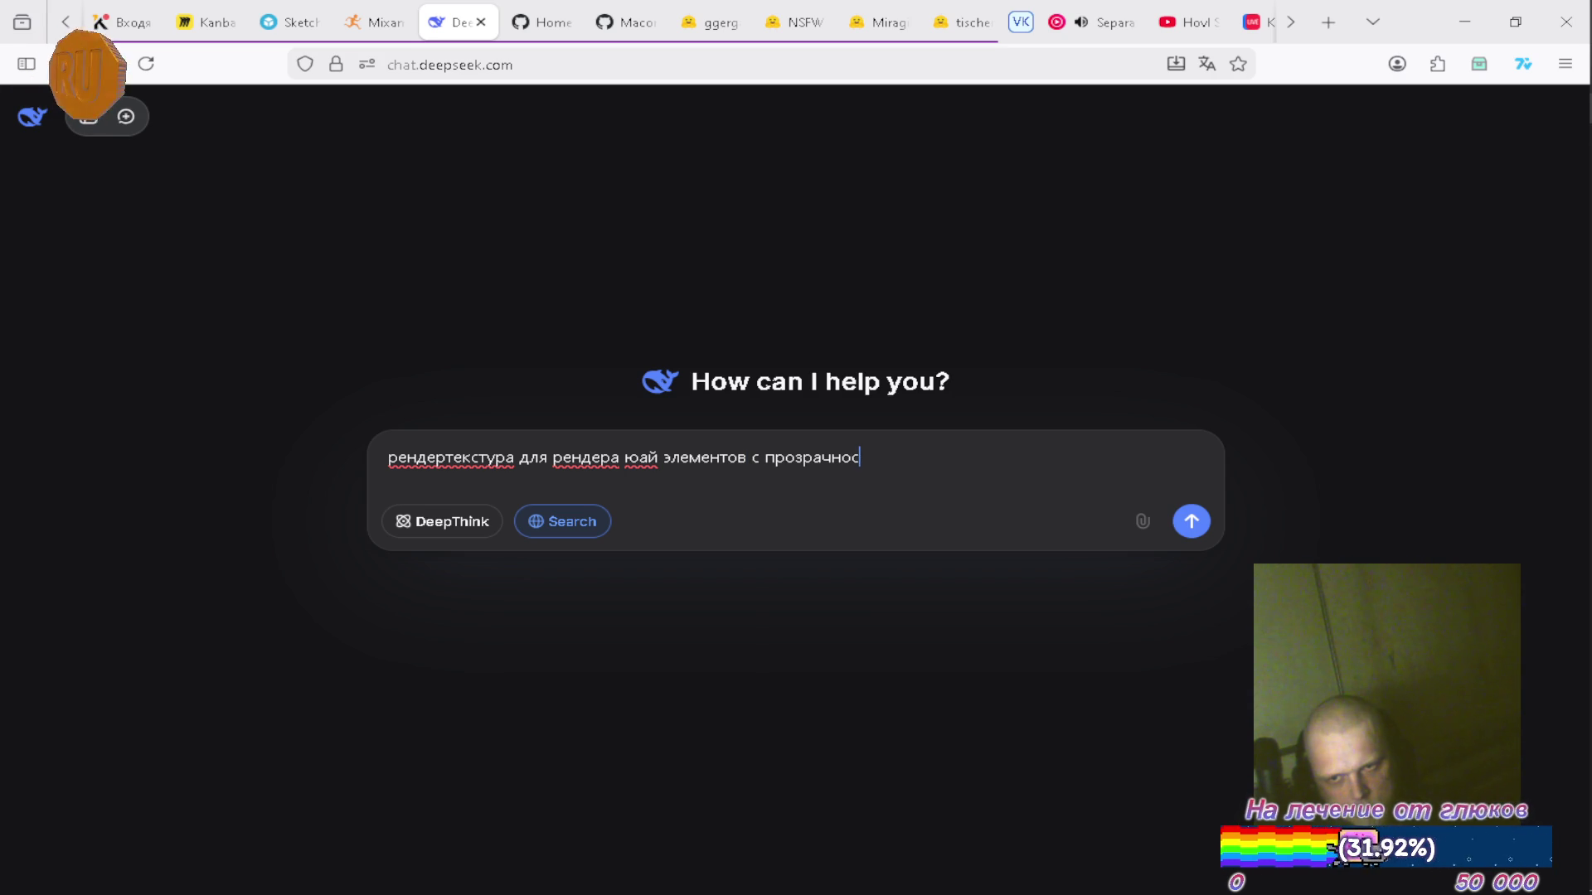
text(ыми обла)
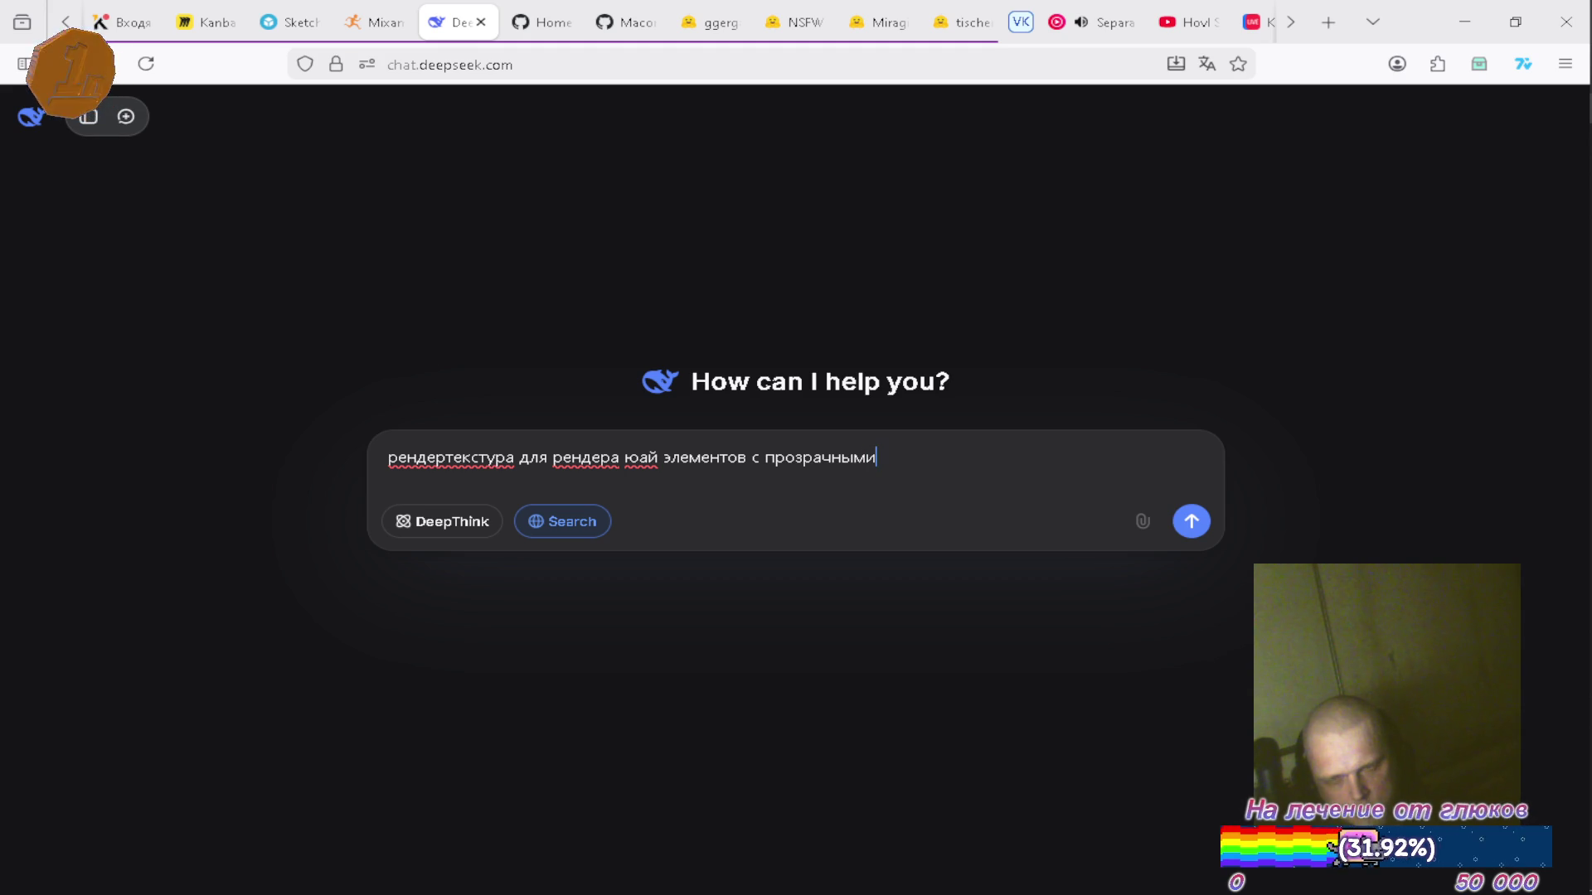
text(стя)
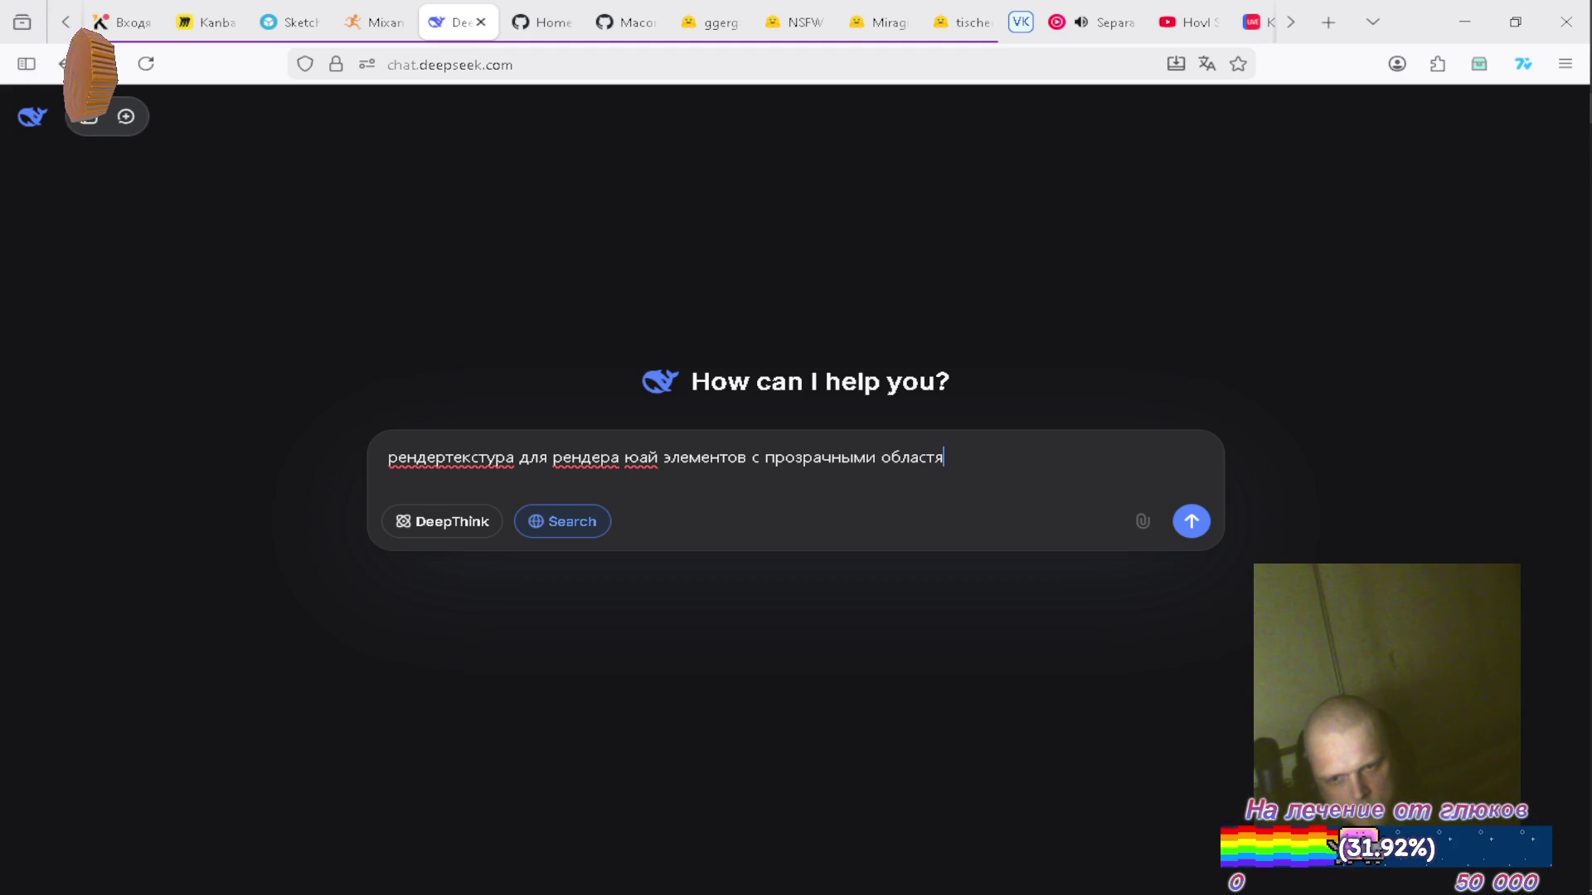
text(ми)
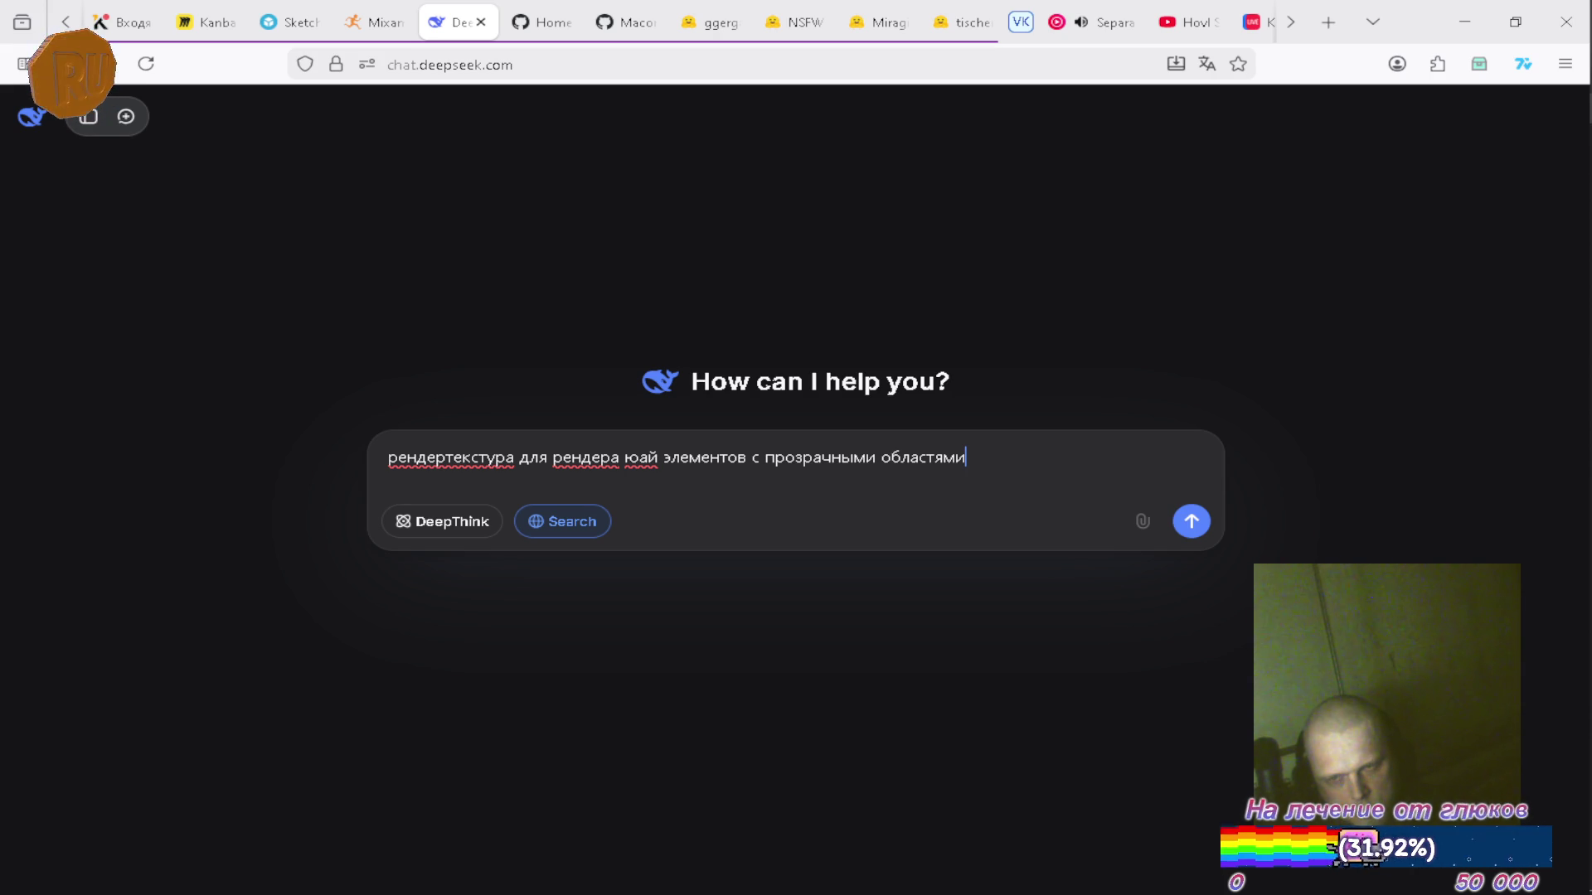
key(Return)
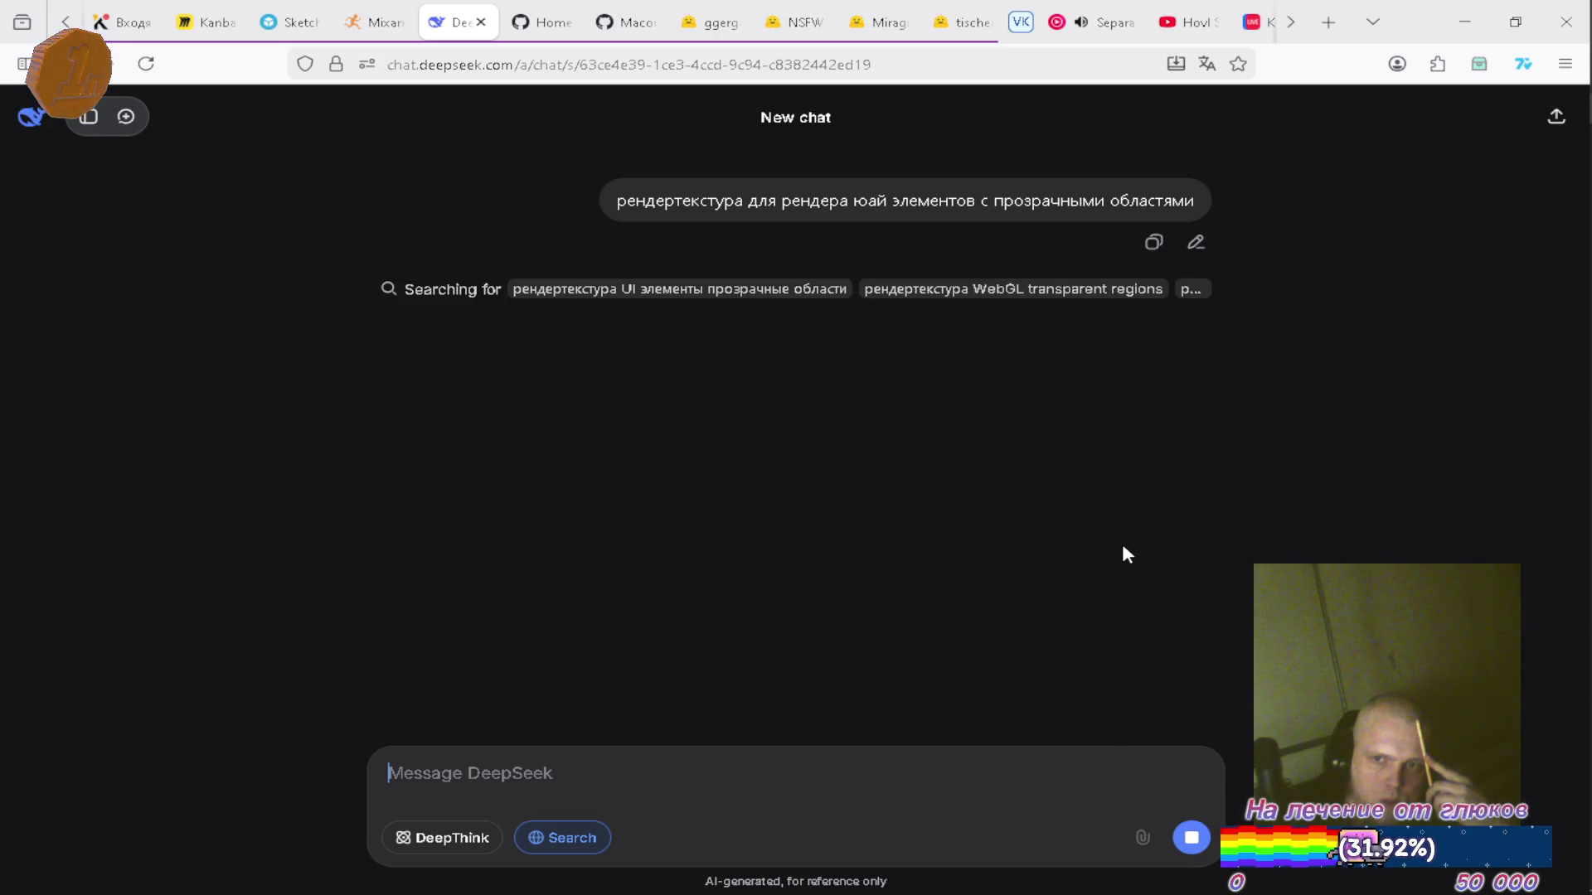
Stop the search and resend the same question with 'юнити' appended.
click(1191, 837)
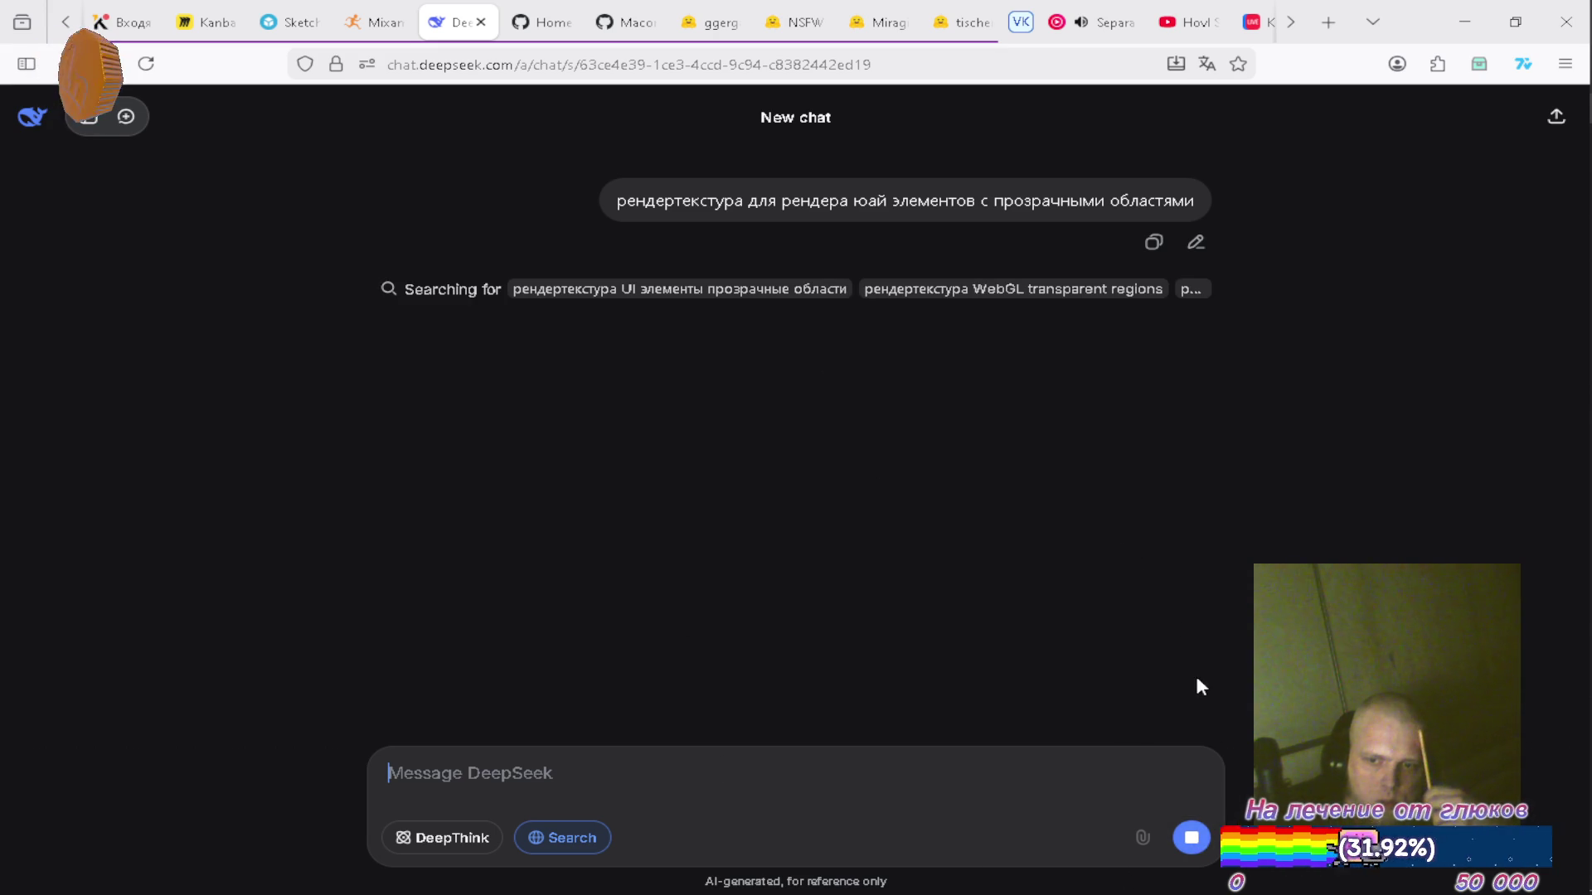
click(1153, 242)
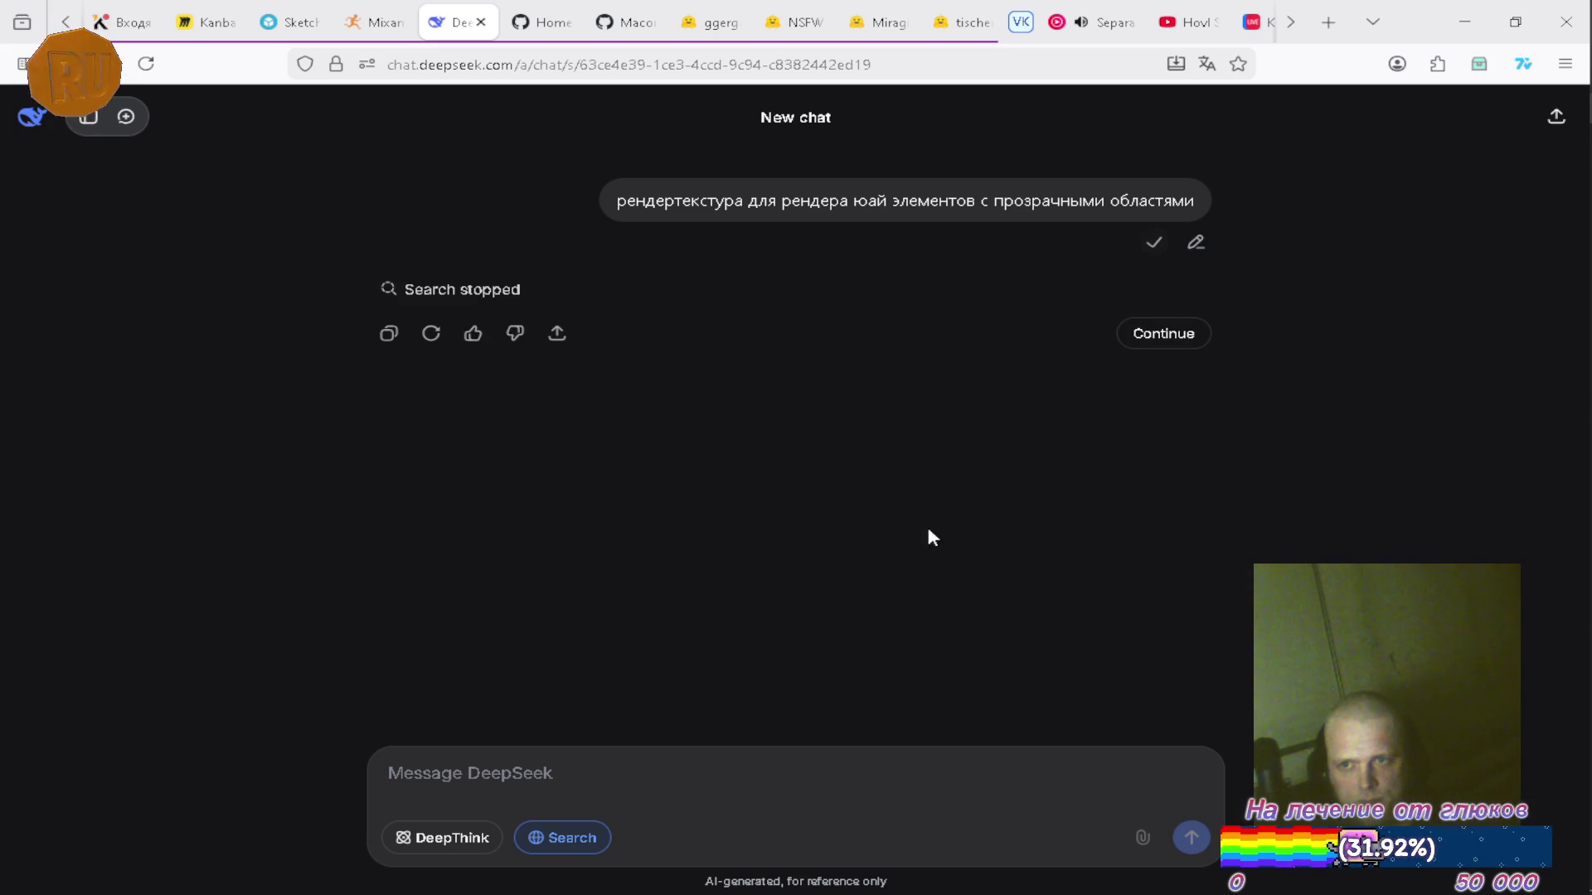
click(749, 753)
key(ctrl+v)
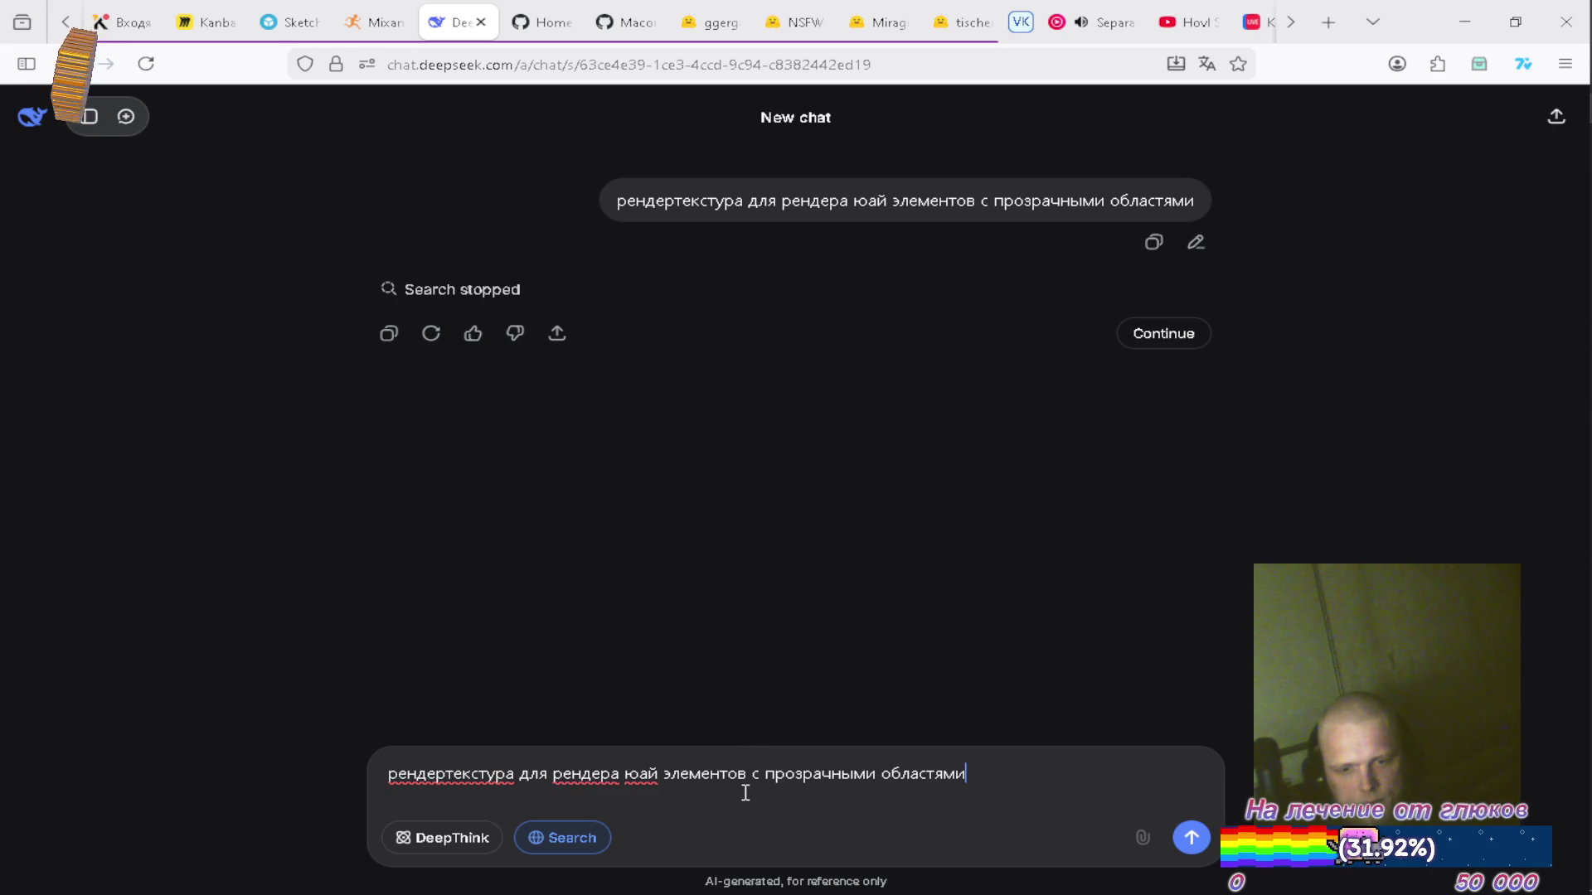
text( ю)
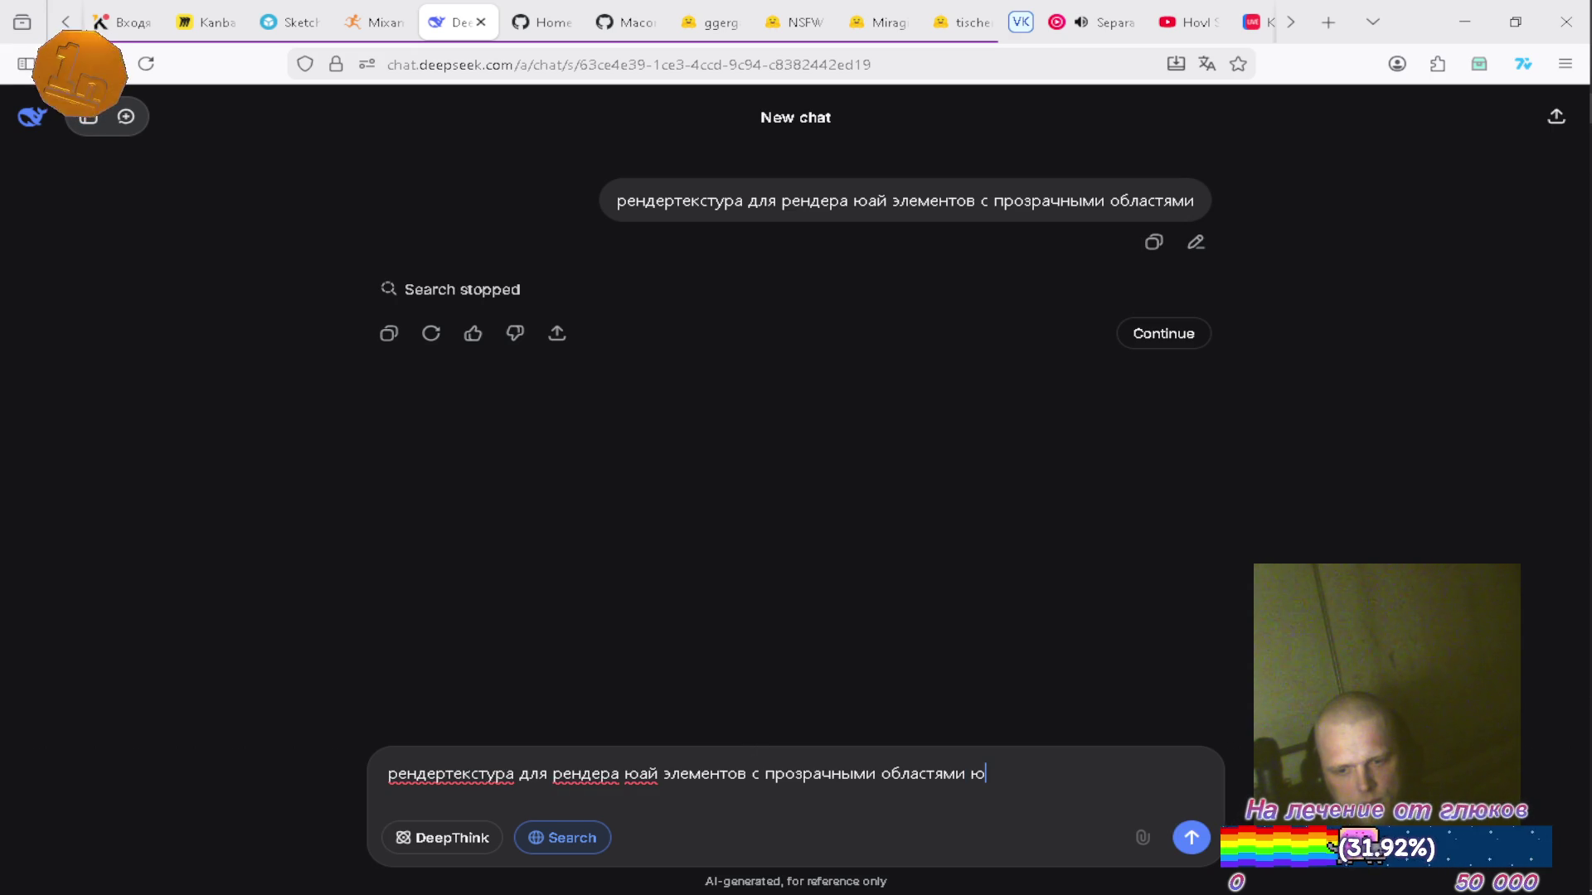
text(нити)
key(Return)
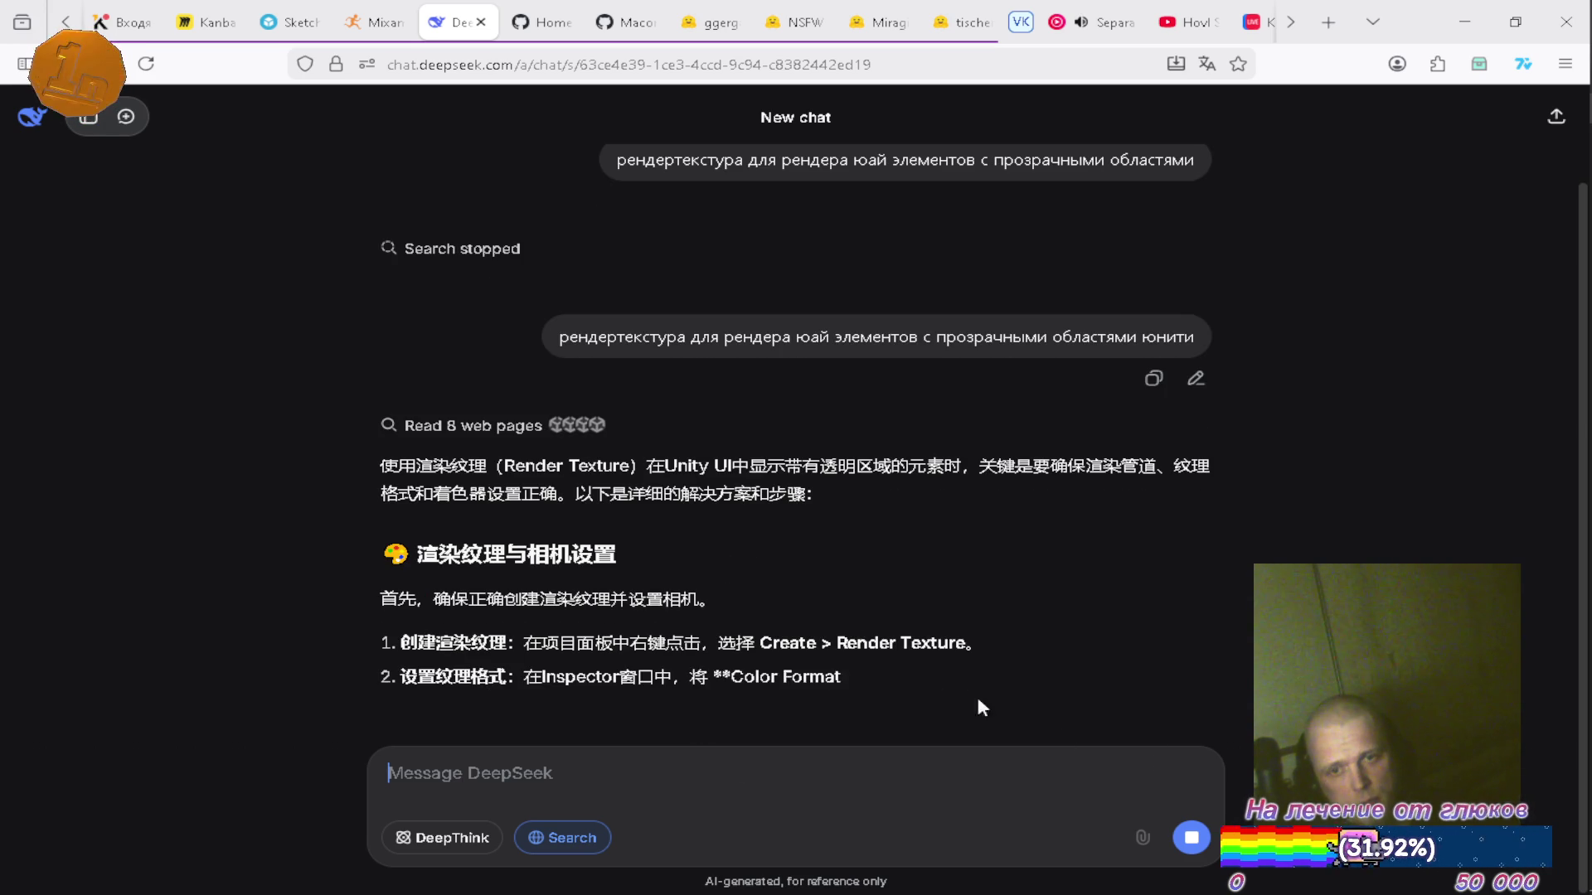
Stop the streaming reply and start asking 'зачем ты по-китайски мне'.
click(1191, 839)
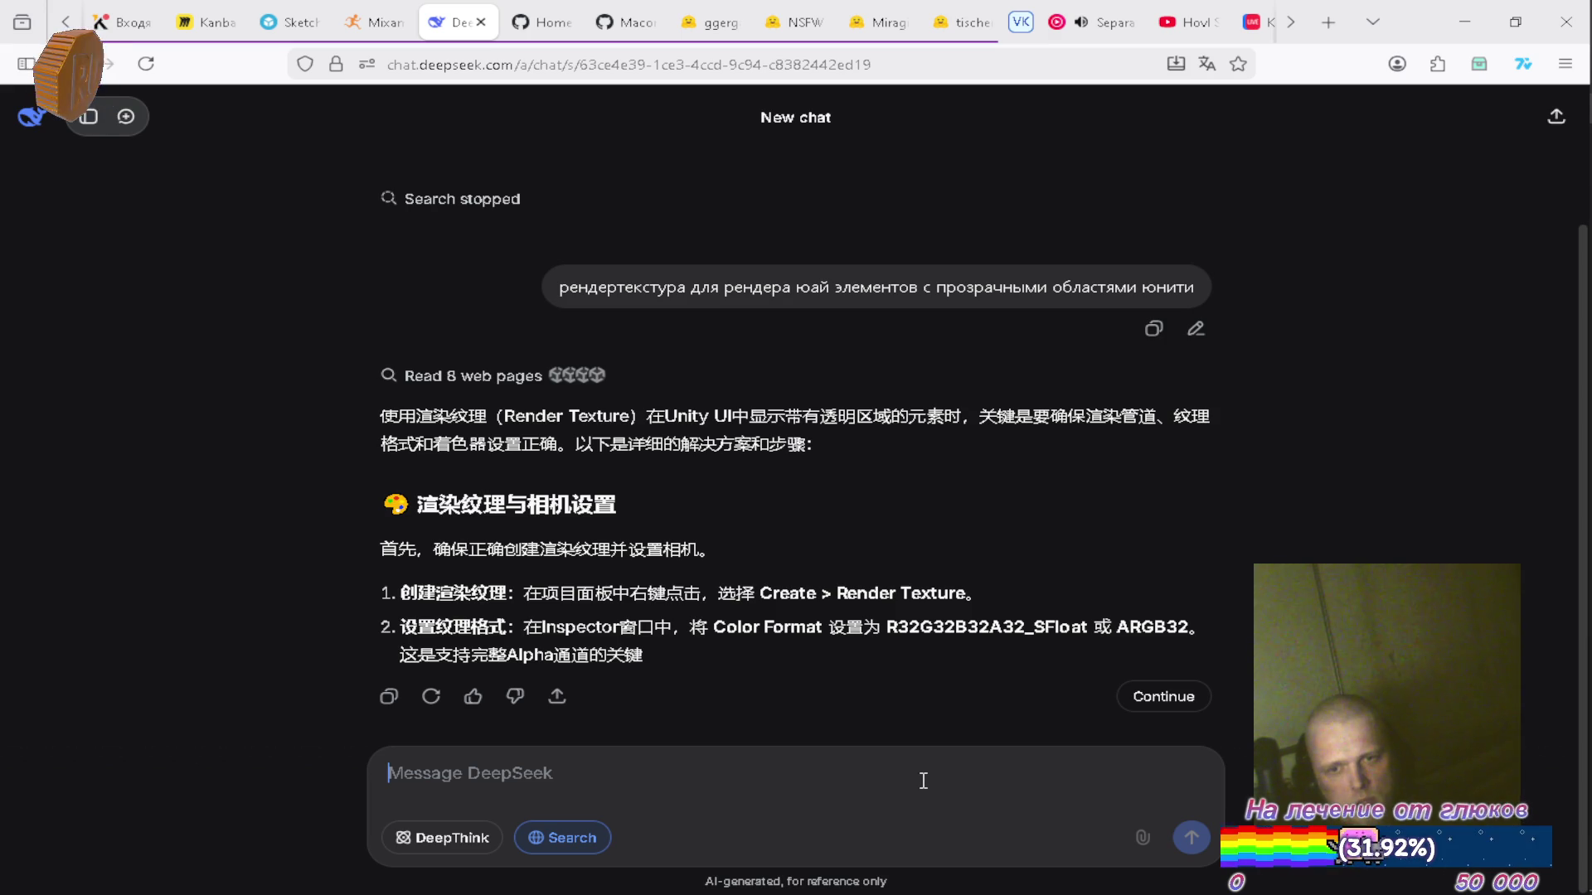
text(ты п)
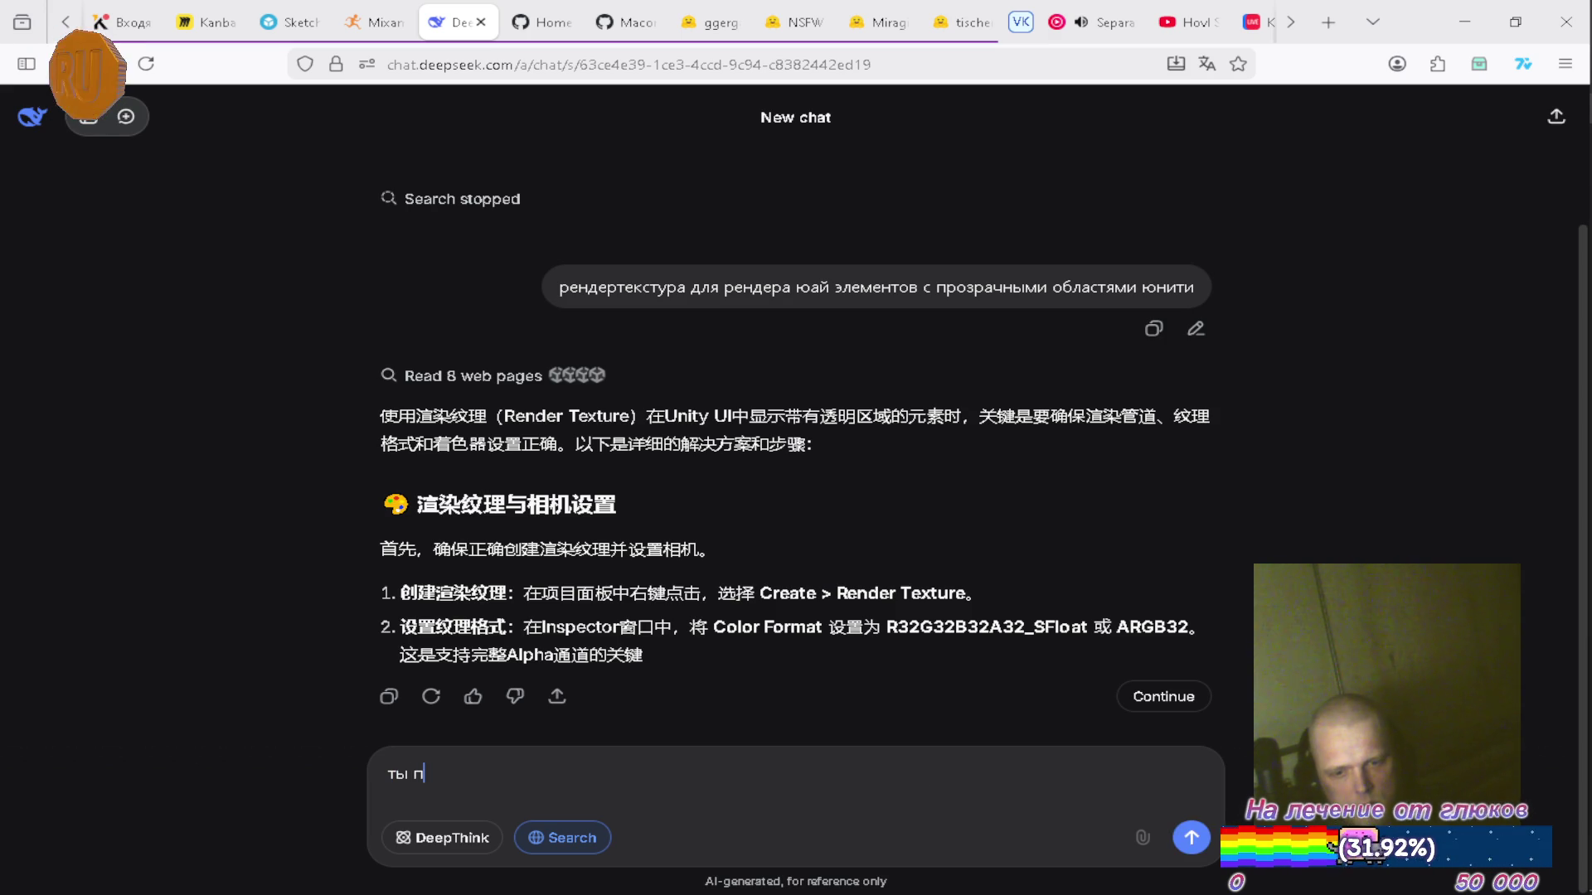
key(BackSpace)
key(BackSpace)
text(т)
key(BackSpace)
text(зач)
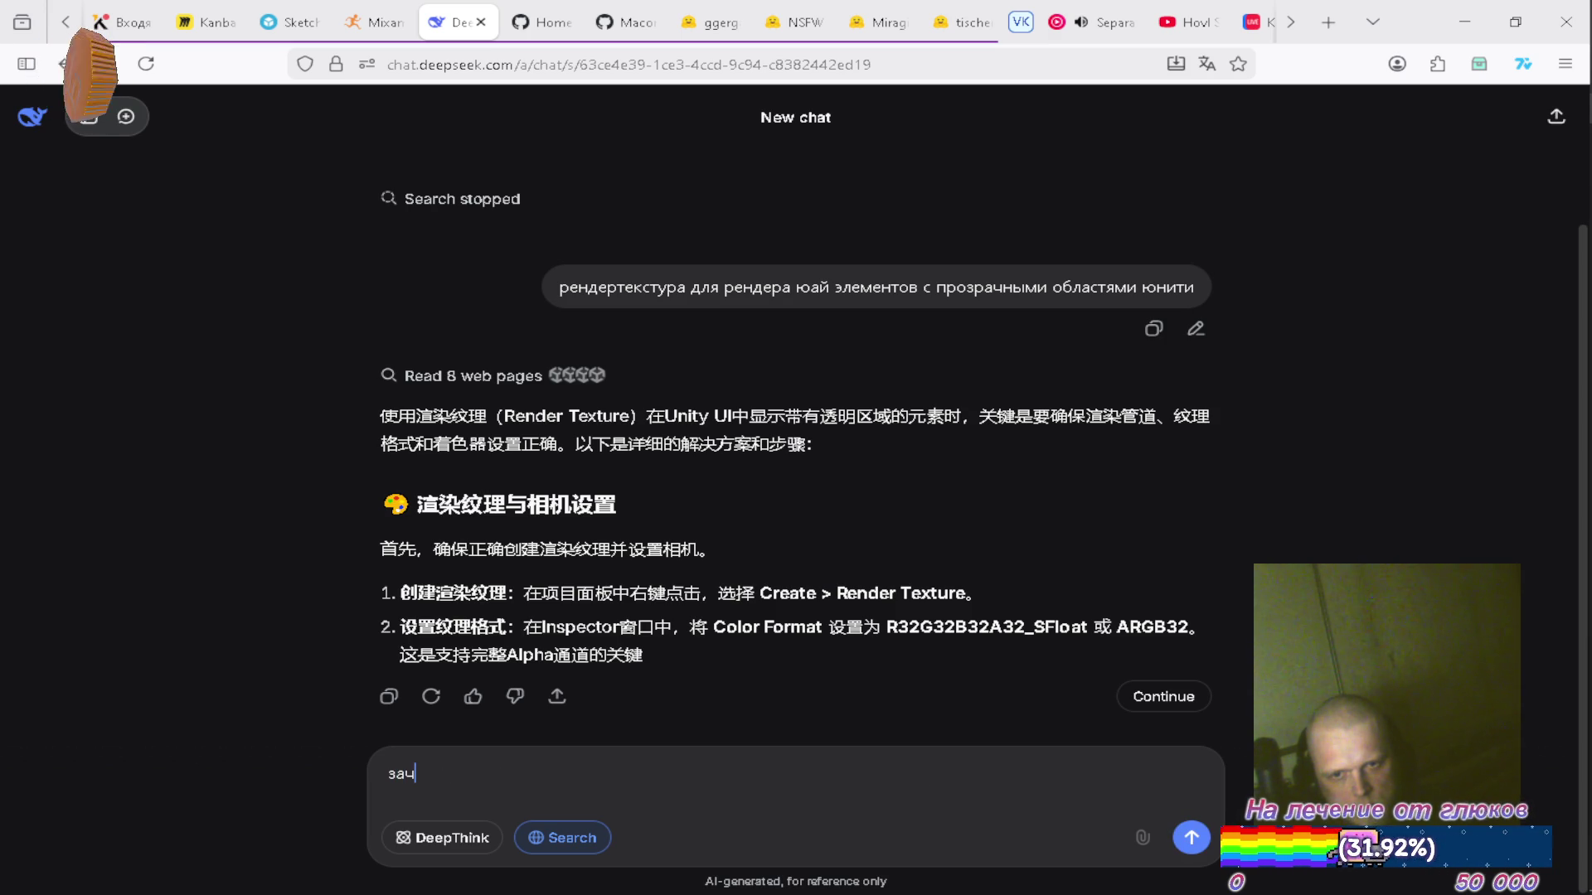
text(ме ты по-китайски )
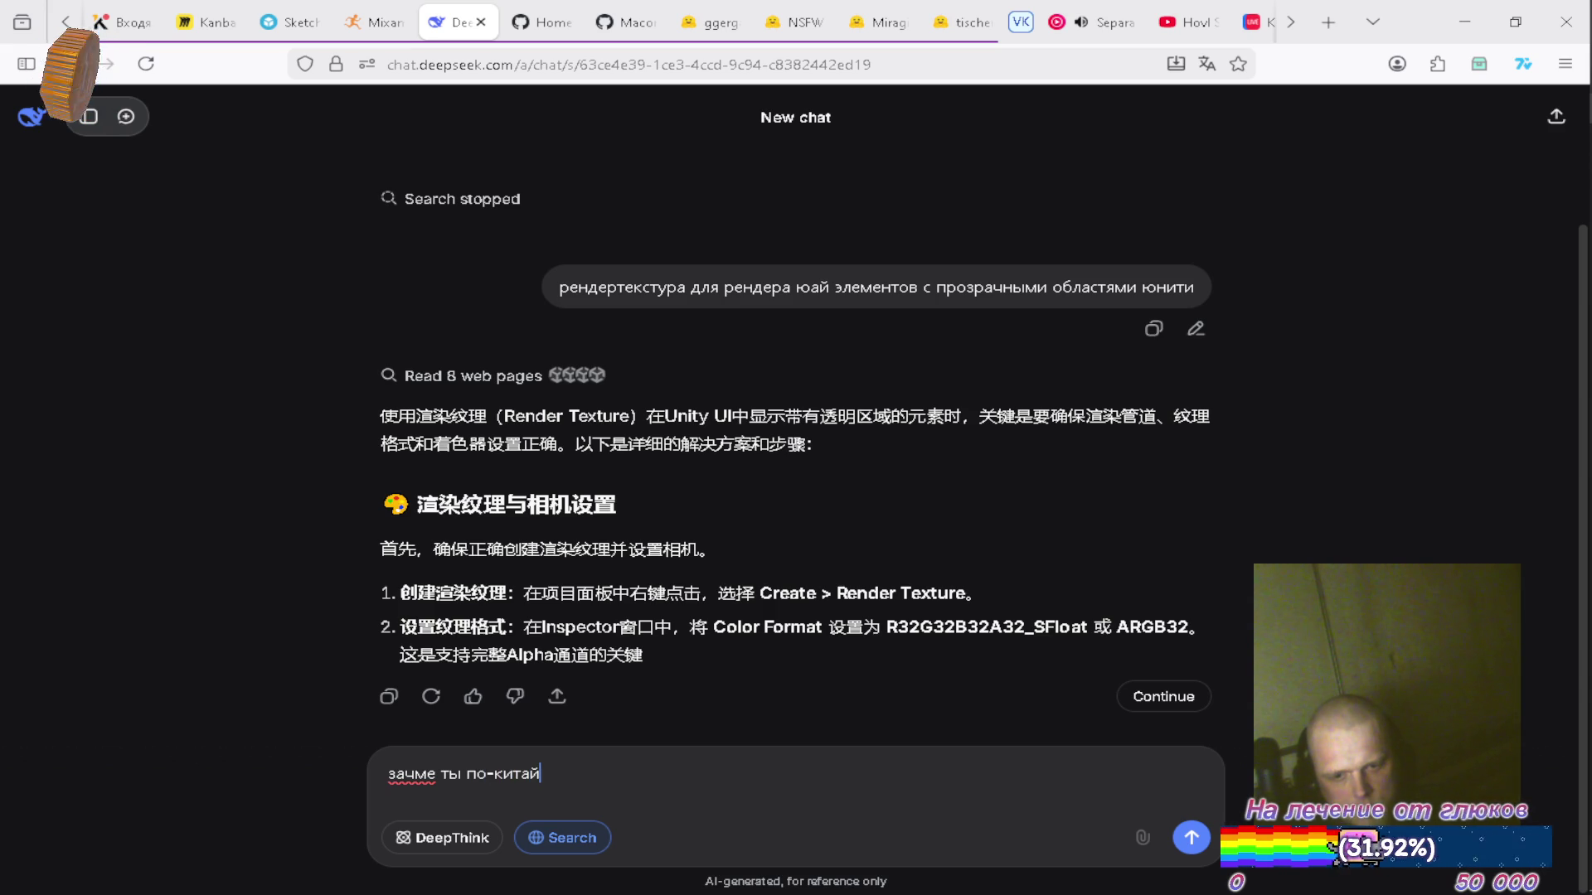
text(мне)
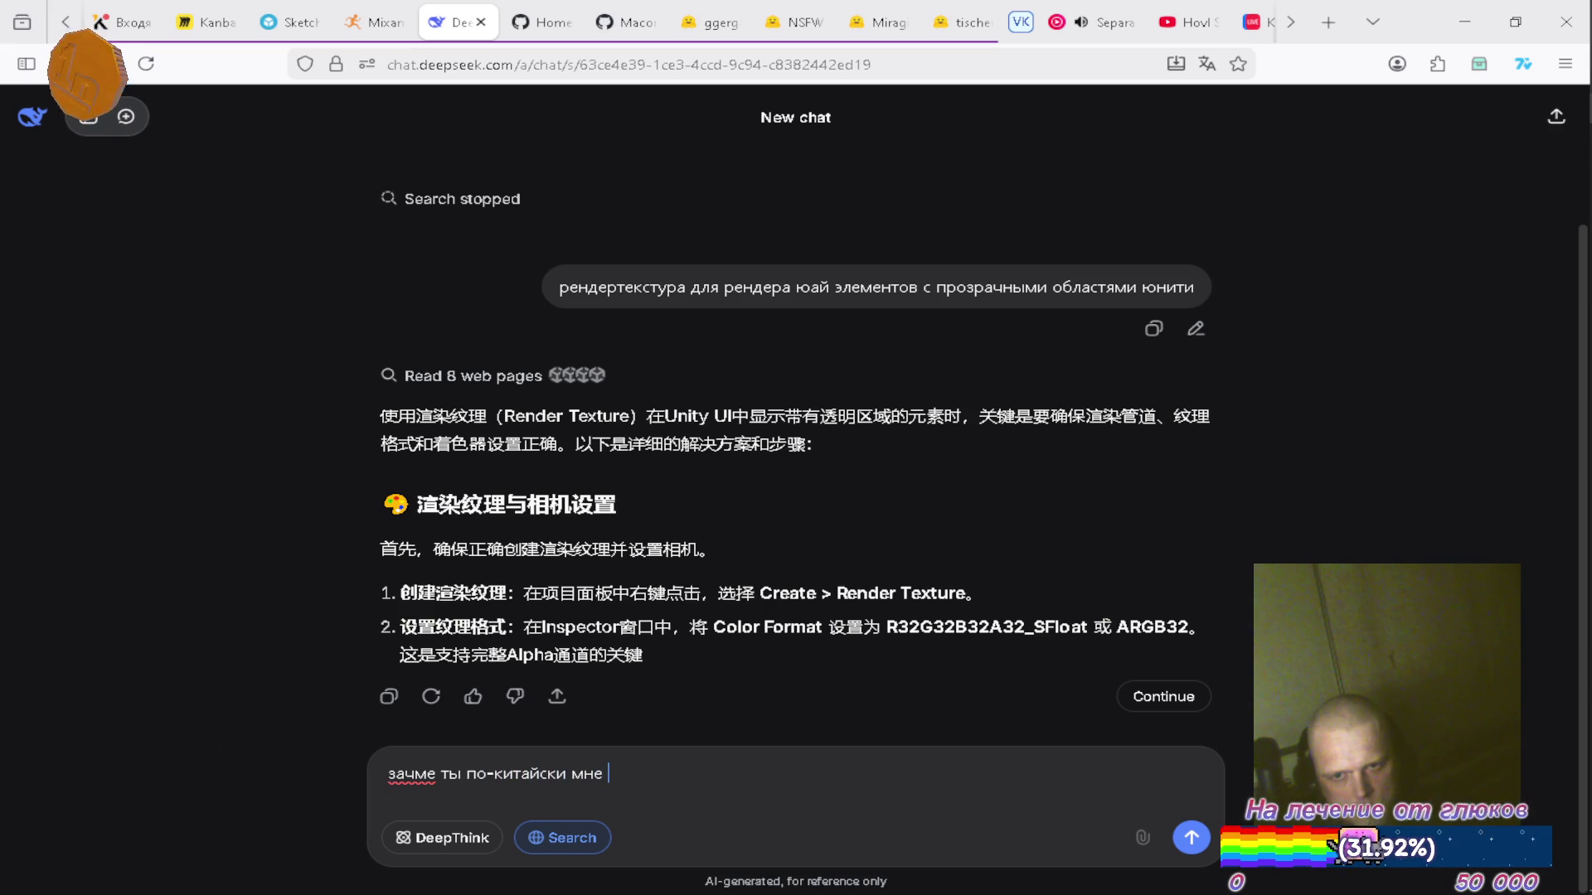
Ask 'зачем ты по-китайски отвечаешь мне' and read the Russian reply recommending R8G8B8A8_UNORM.
key(BackSpace)
key(BackSpace)
key(BackSpace)
text(отвечаешь мне)
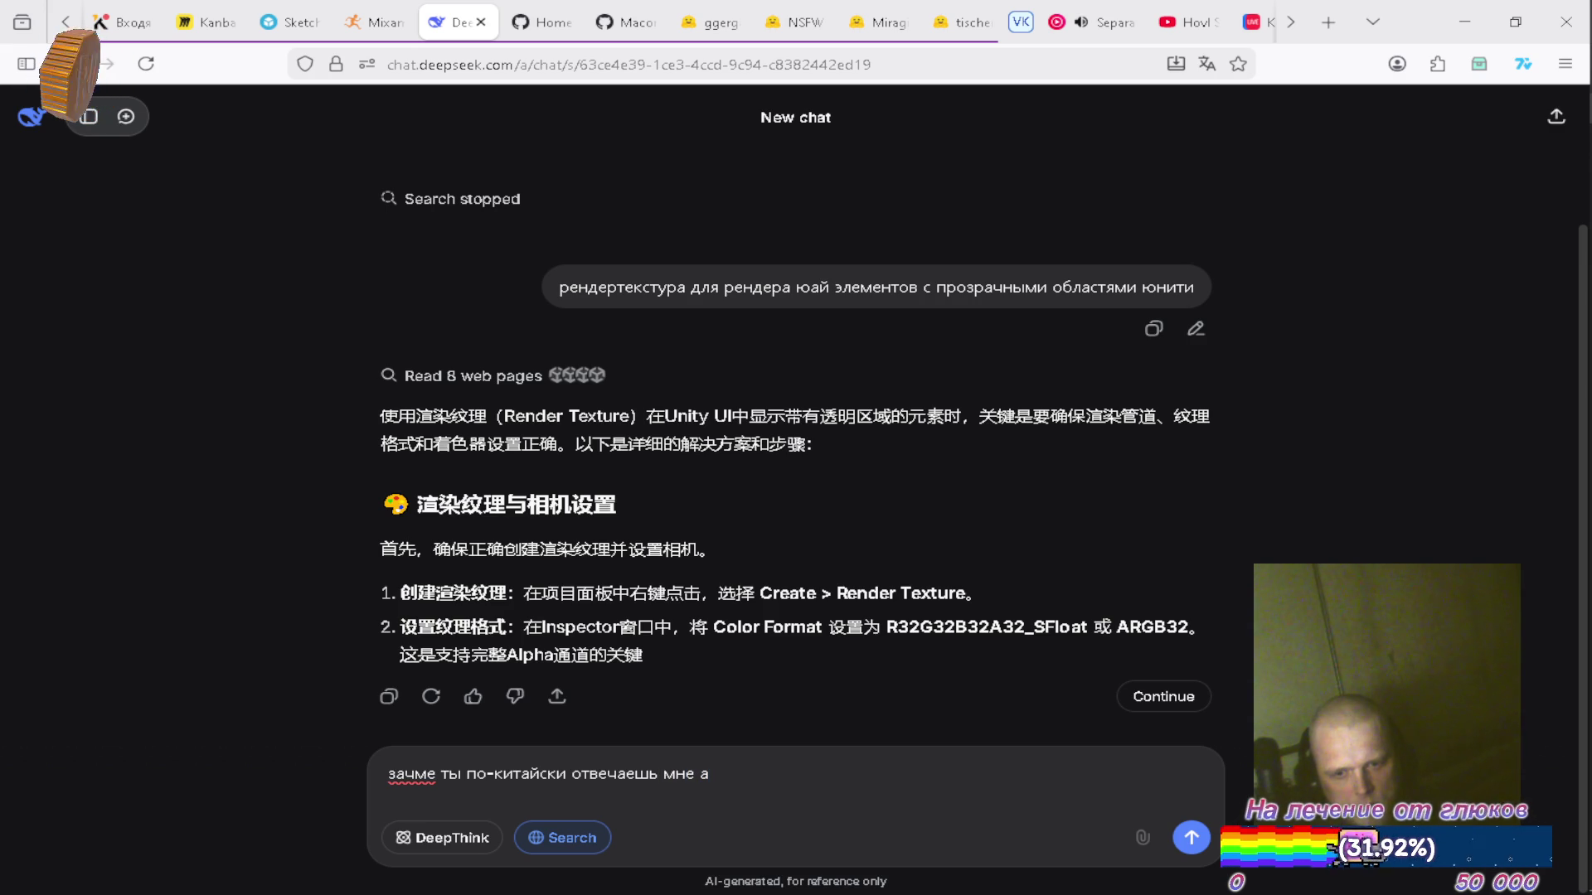
key(Return)
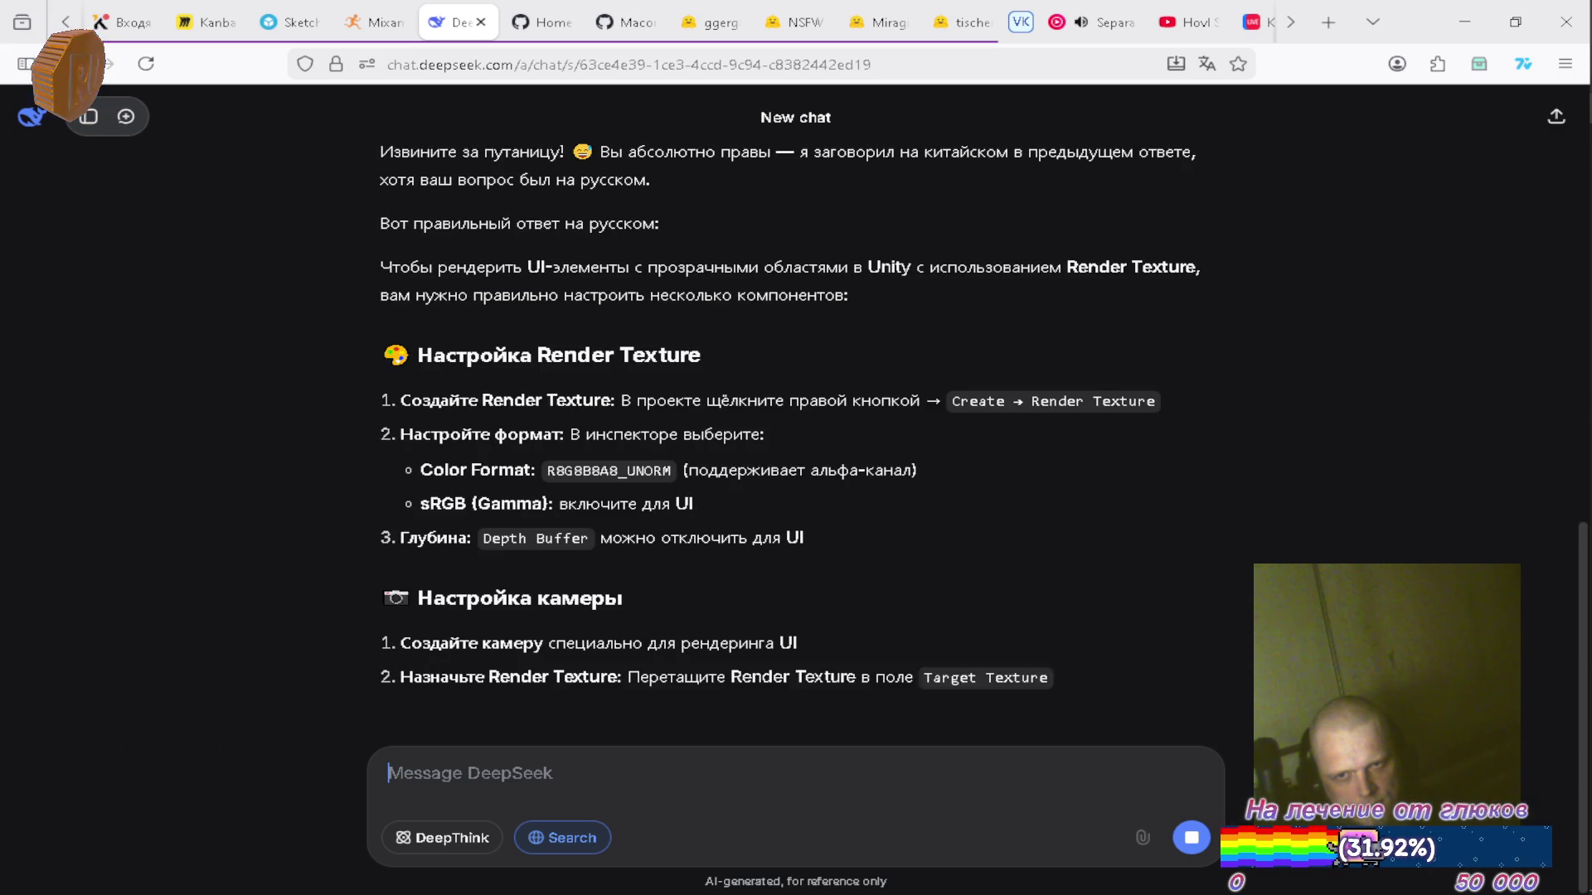
scroll(1117, 568, up, 2)
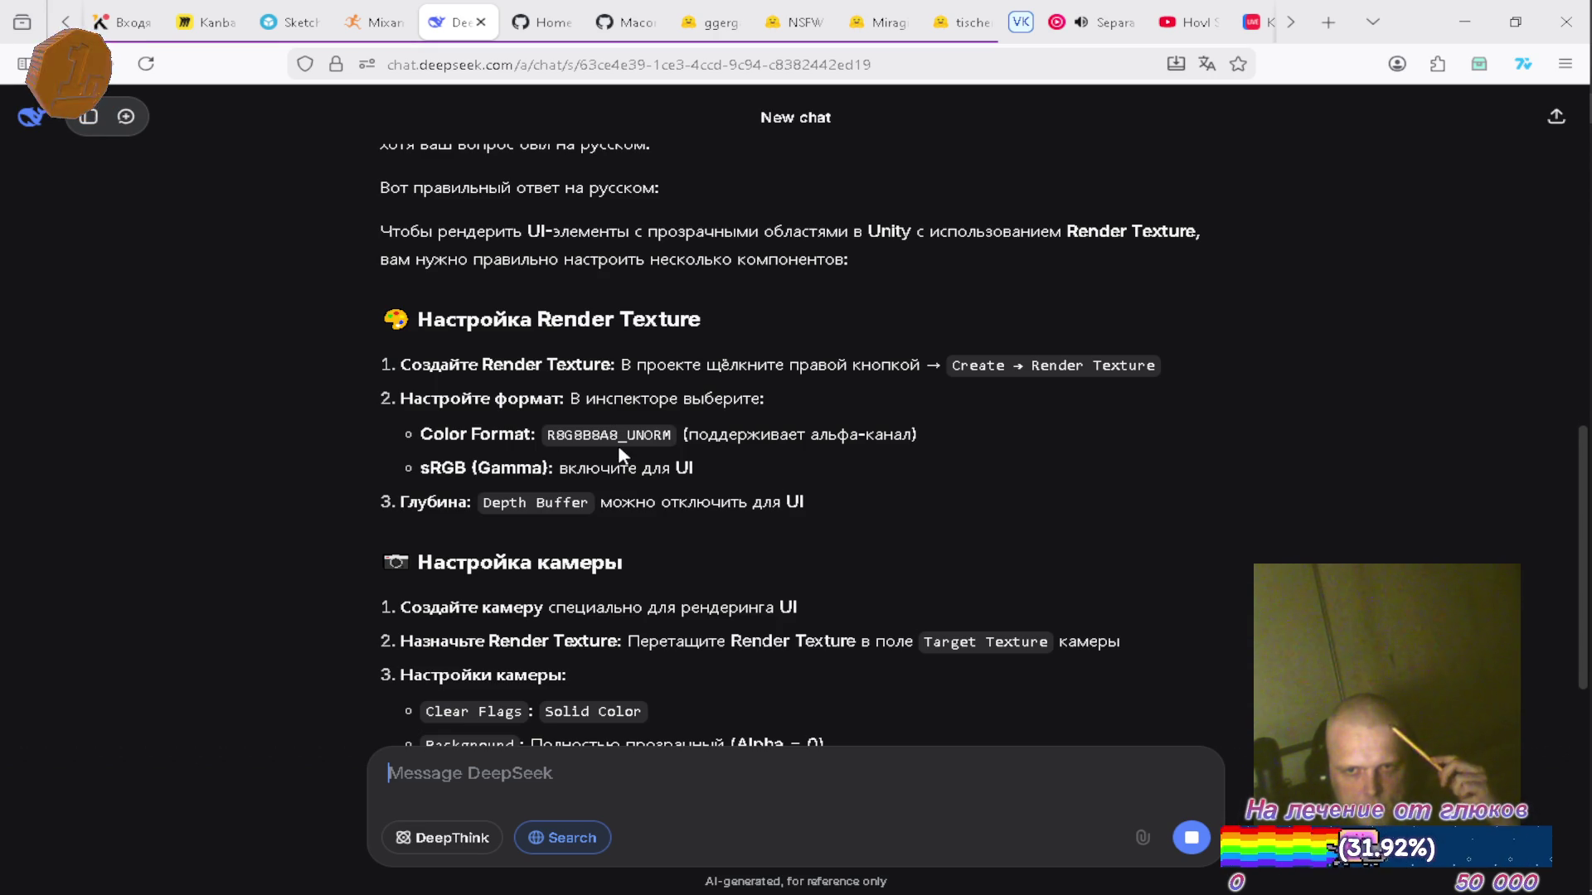
mouse_move(1548, 479)
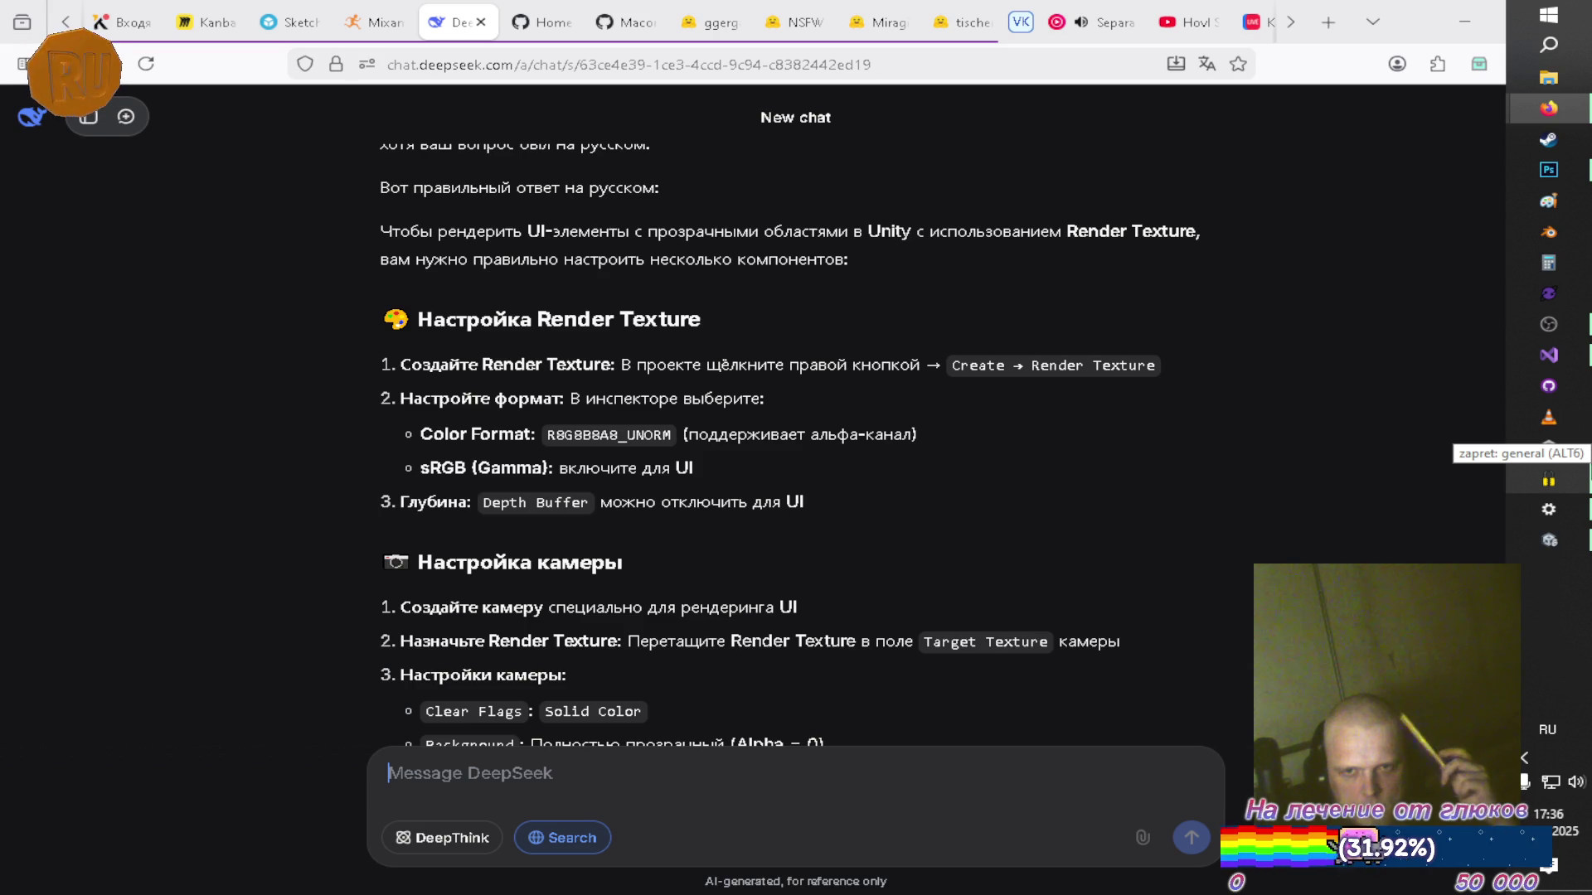
Set the UI render texture's colour format to R8G8B8A8_UNORM.
click(1547, 540)
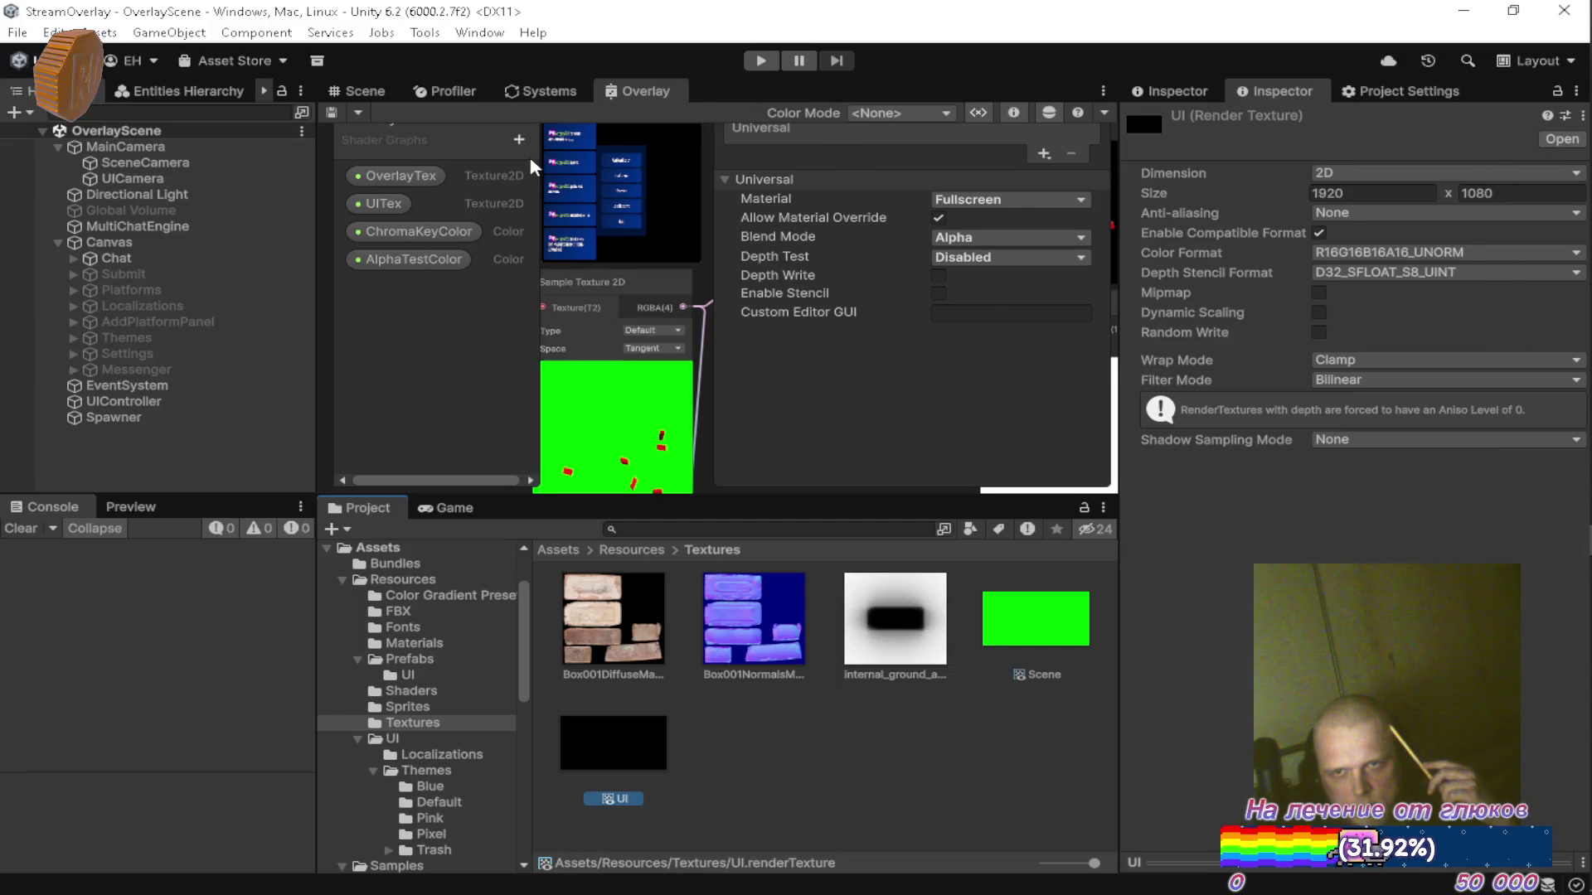
click(1383, 259)
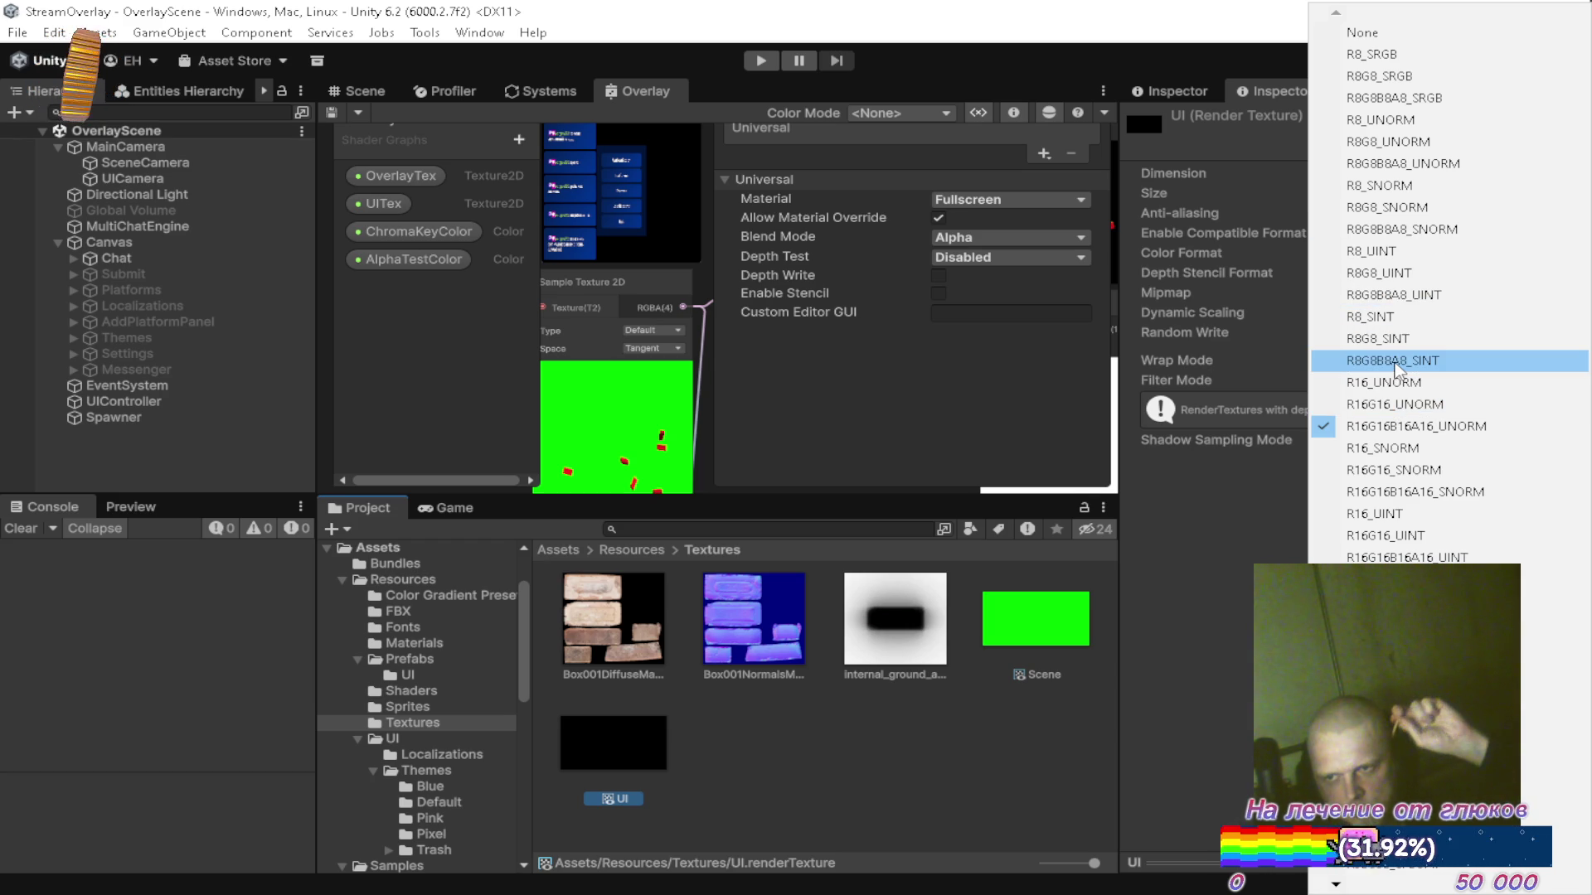
key(alt+Tab)
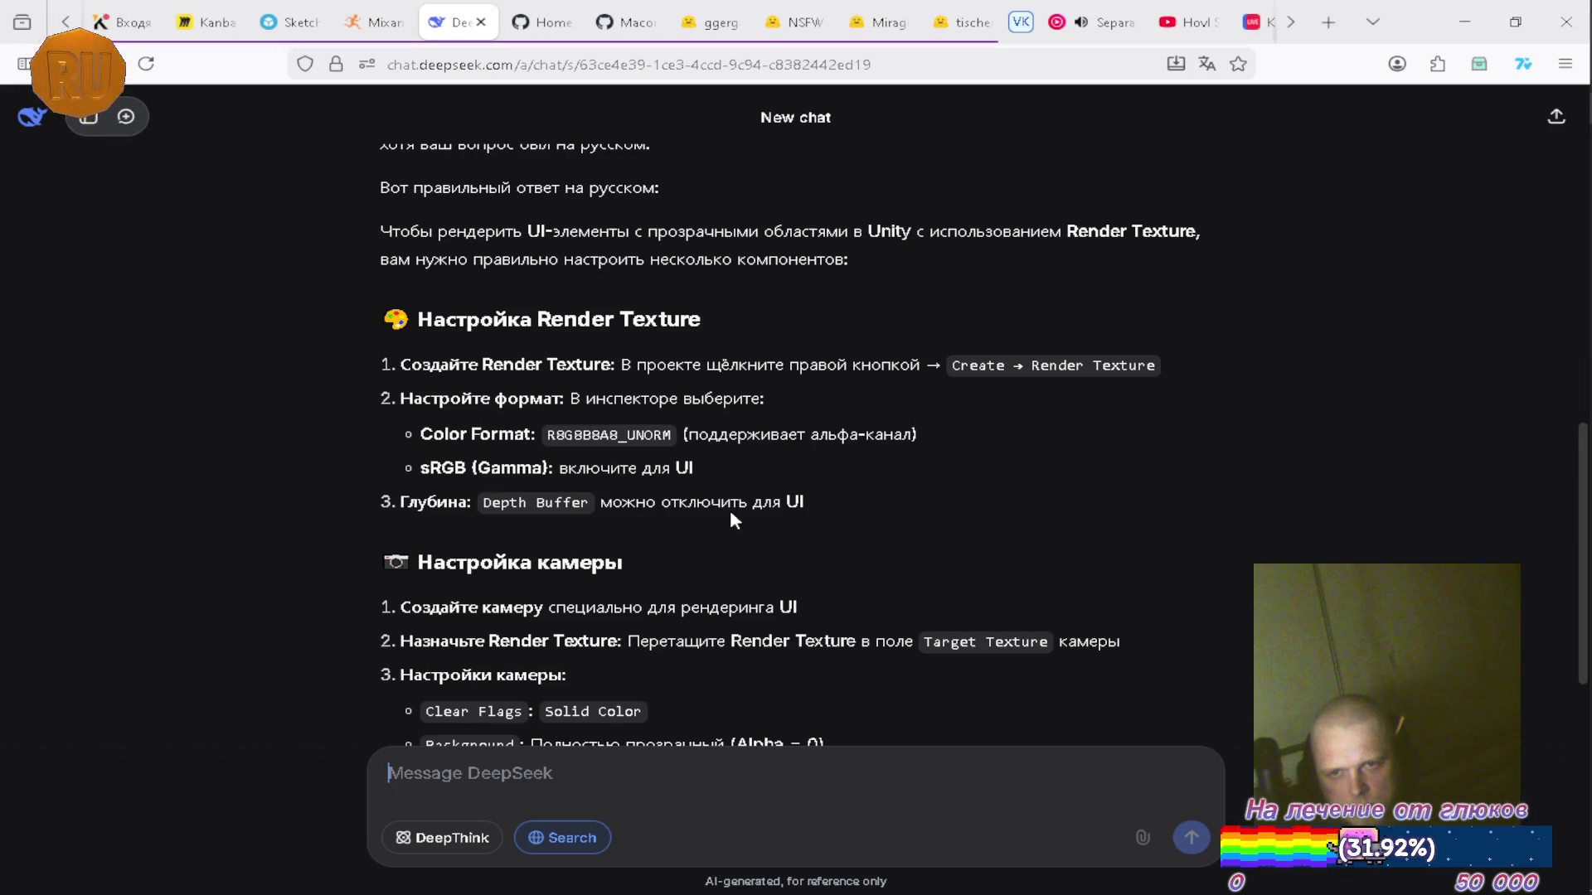
key(alt+Tab)
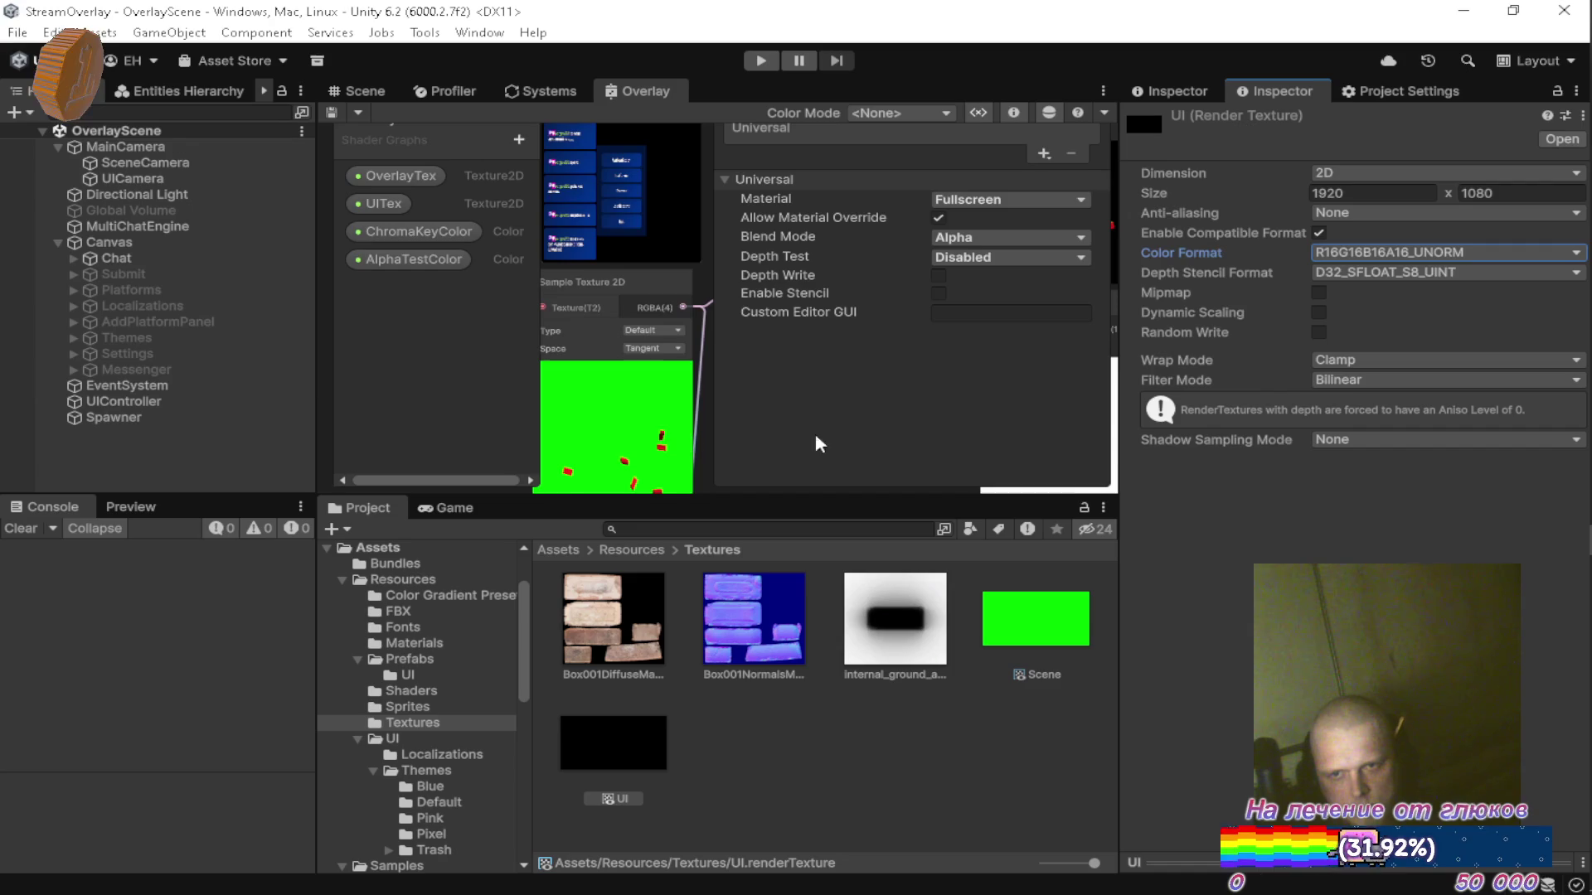
click(1395, 257)
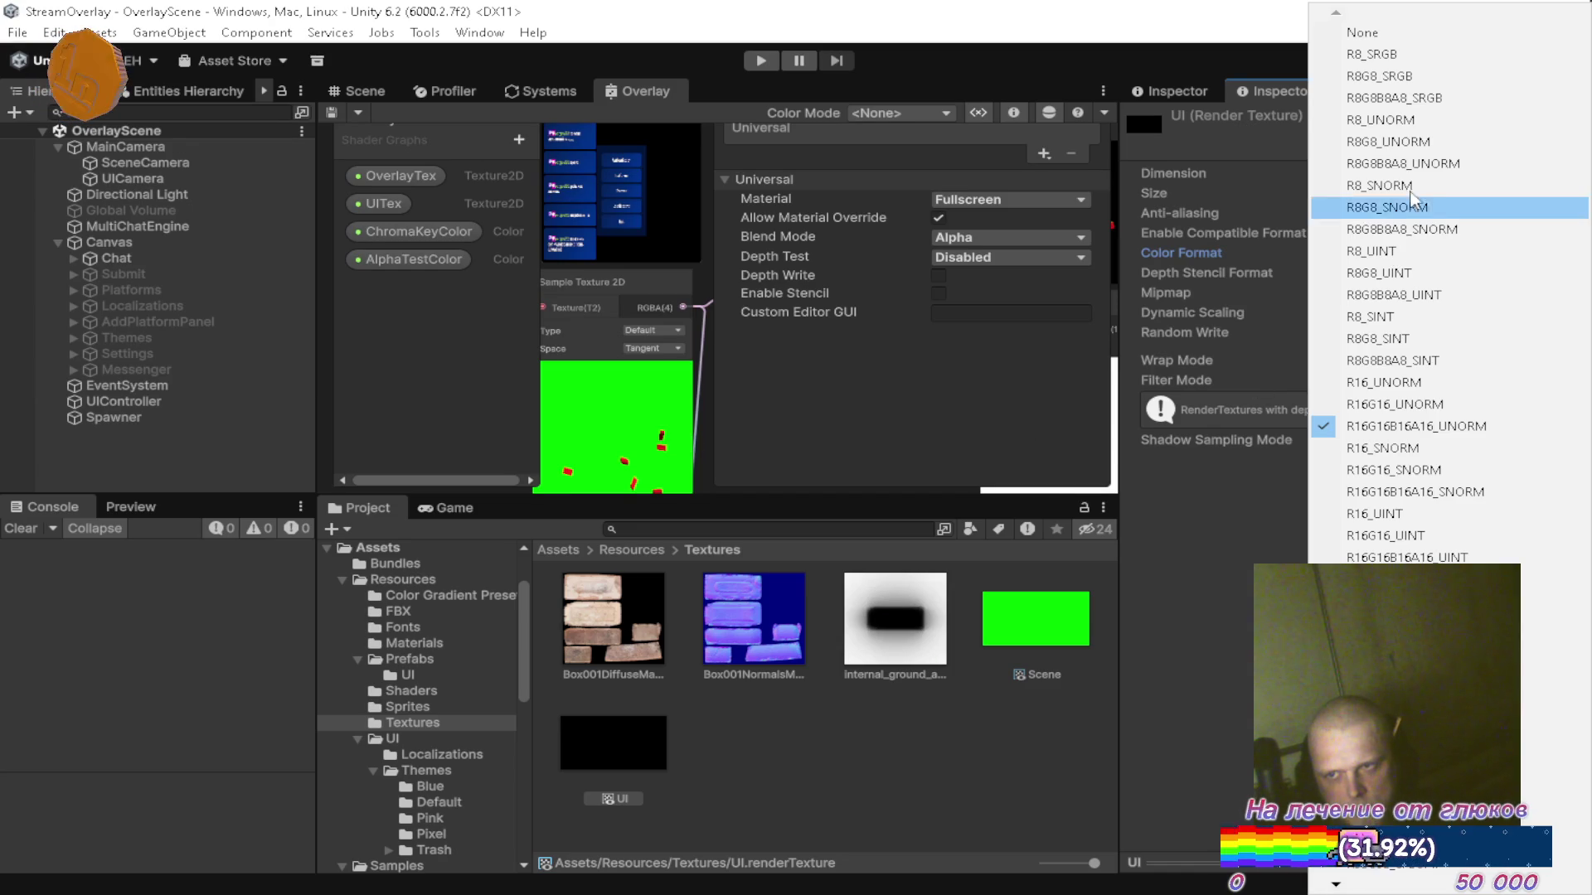
click(1417, 176)
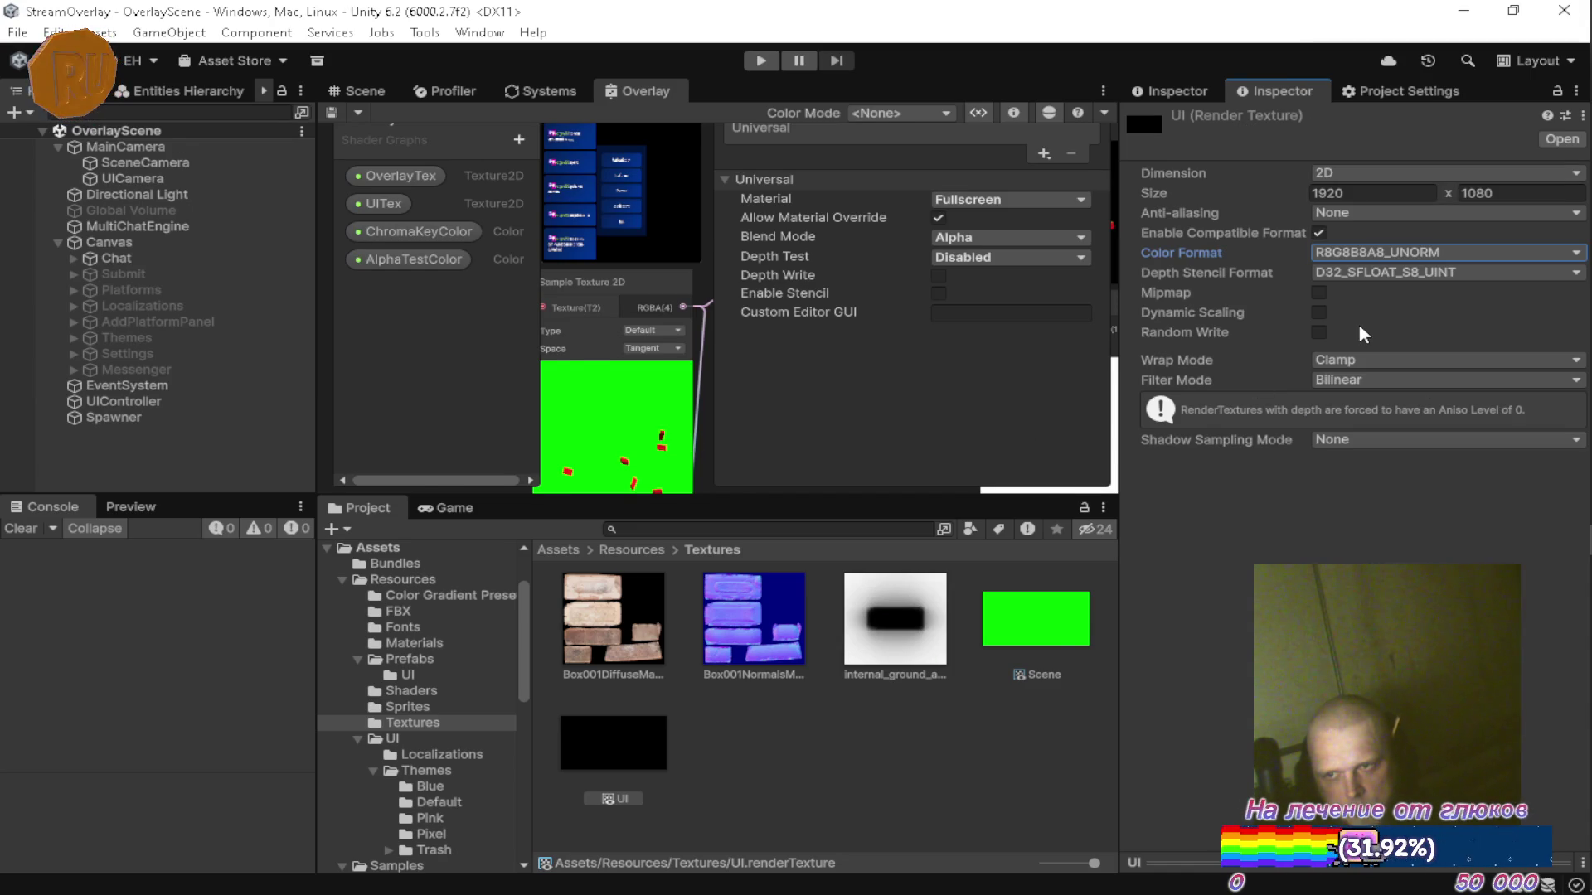
Keep the UI texture's dimension at 2D and turn off automatic compatible format substitution.
key(alt+Tab)
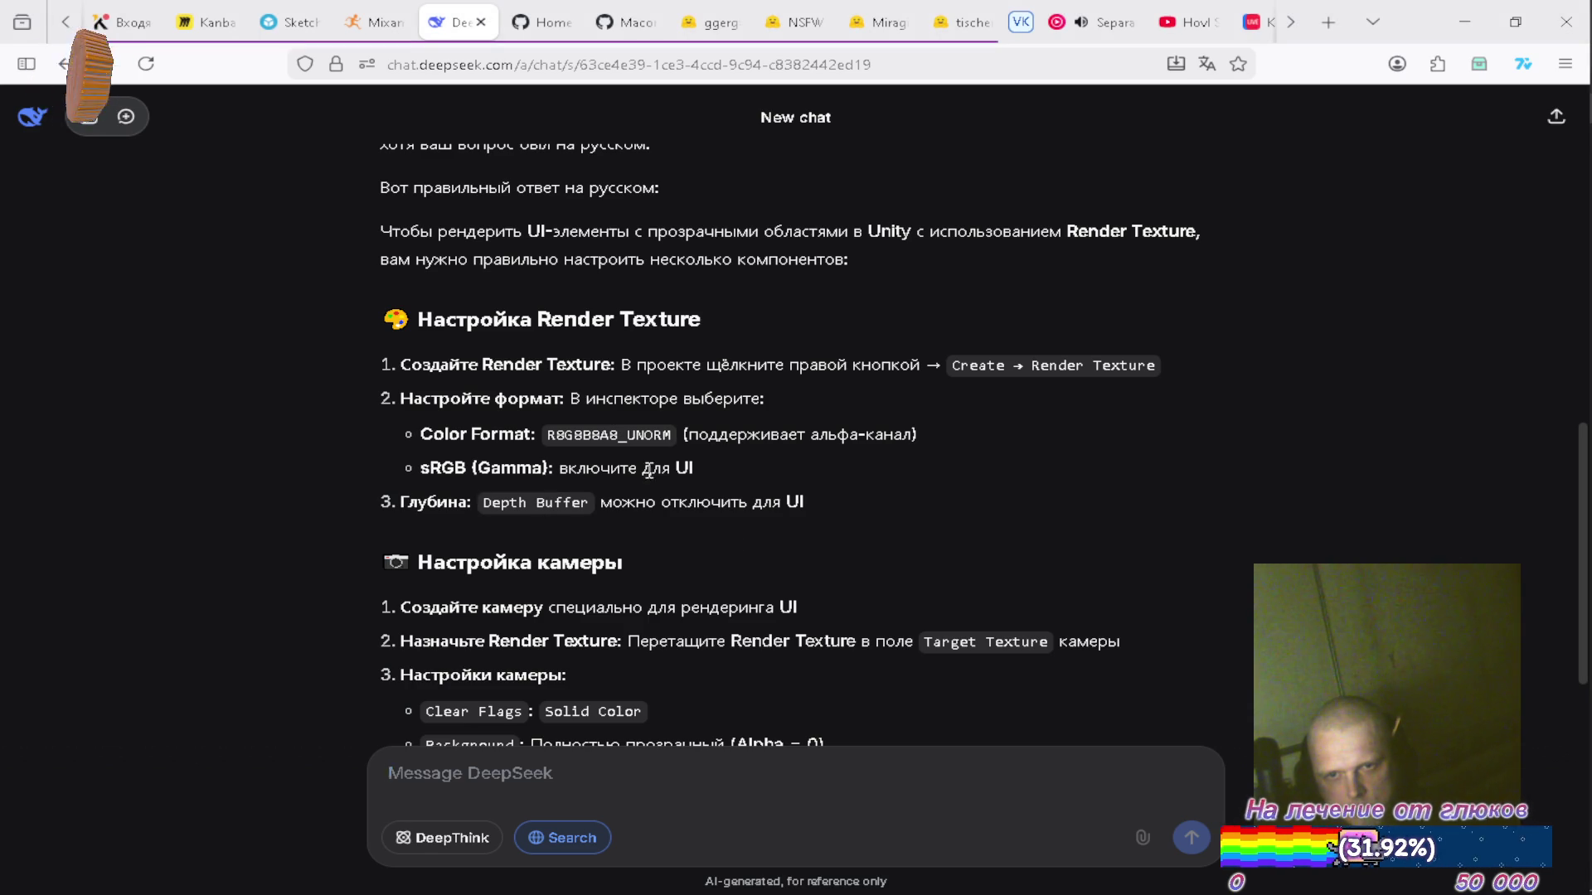
key(alt+Tab)
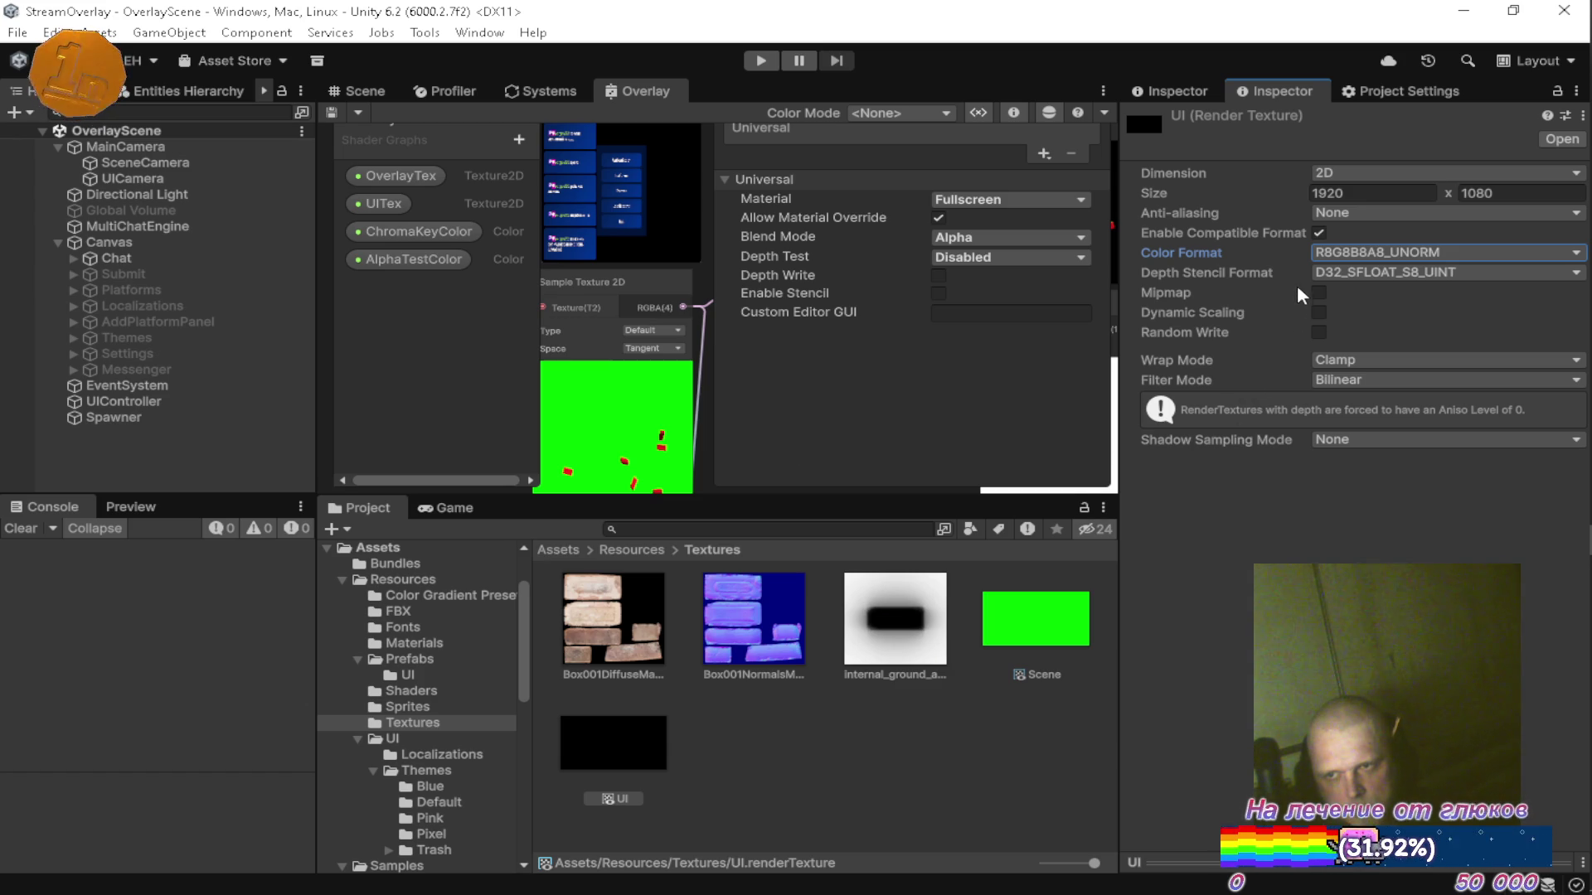
click(1325, 174)
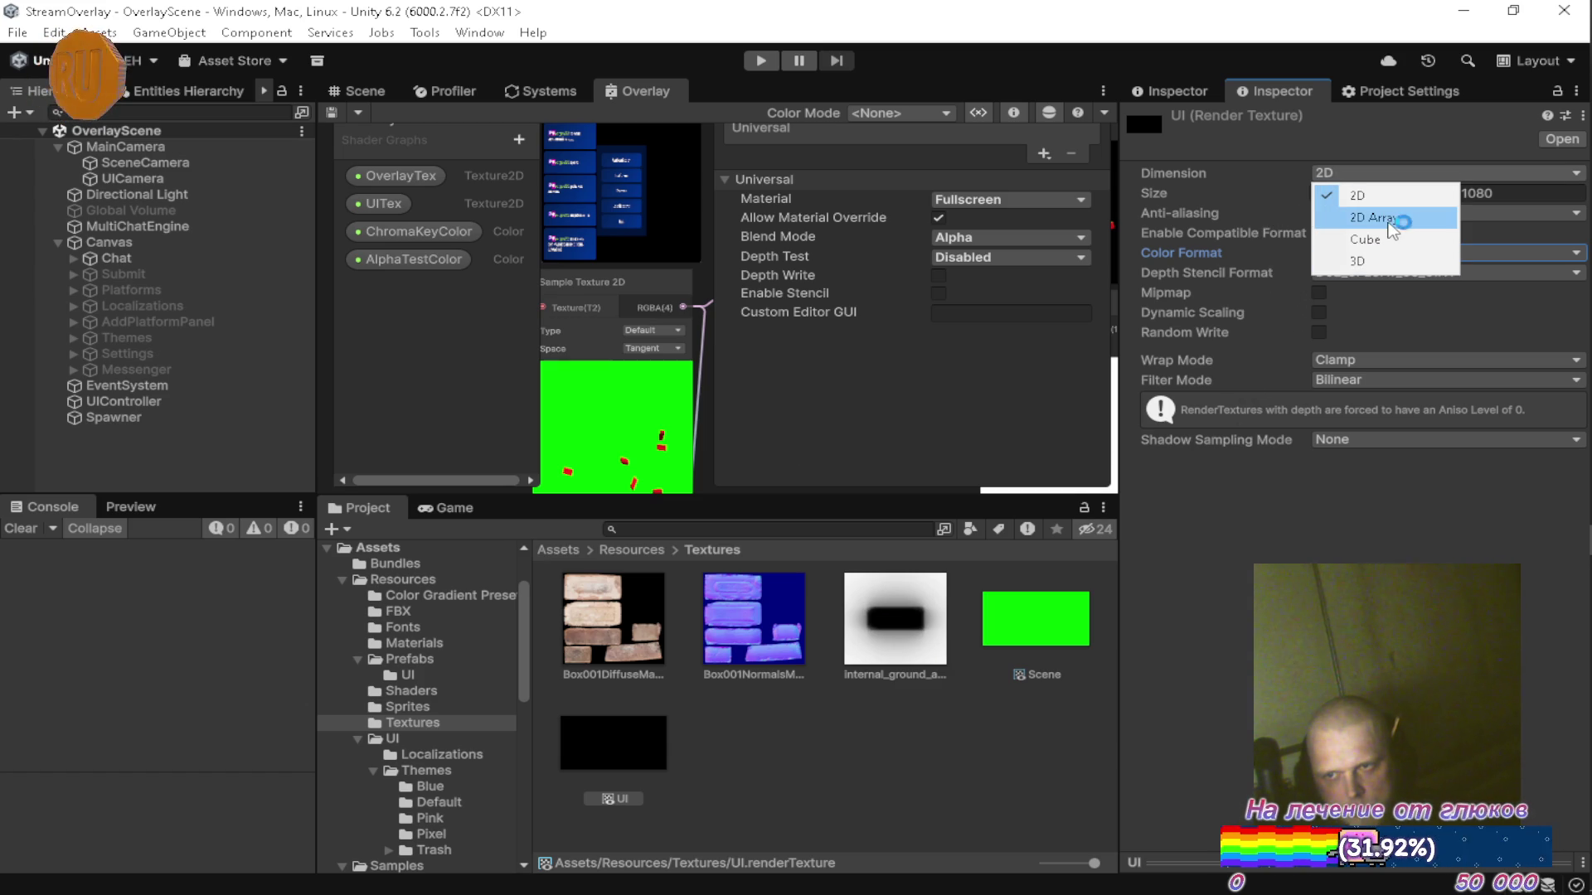
click(1268, 524)
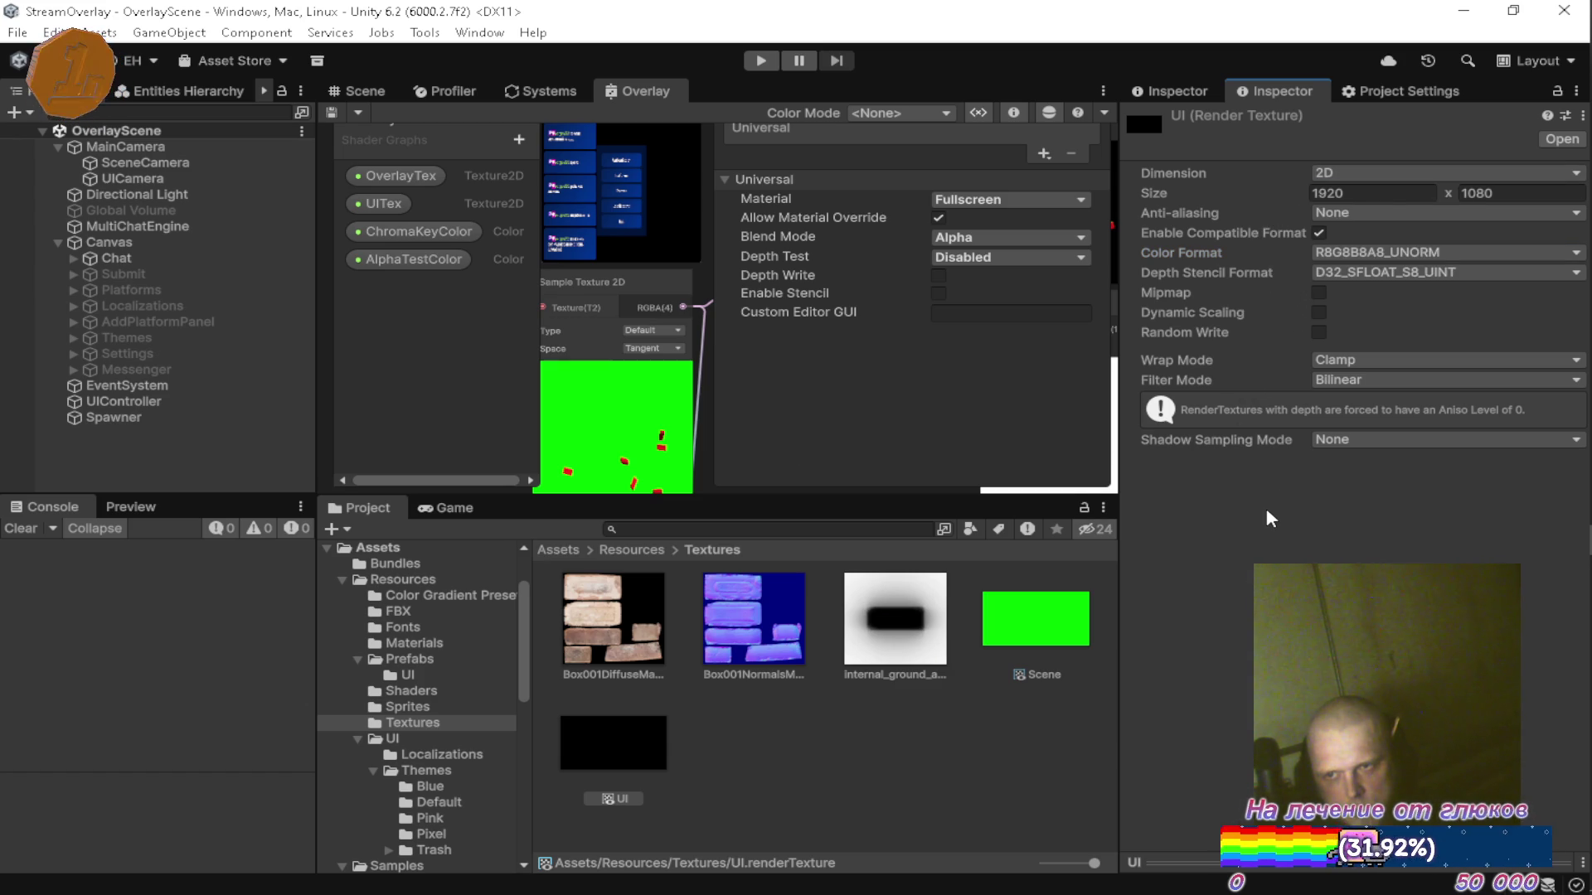
mouse_move(1260, 229)
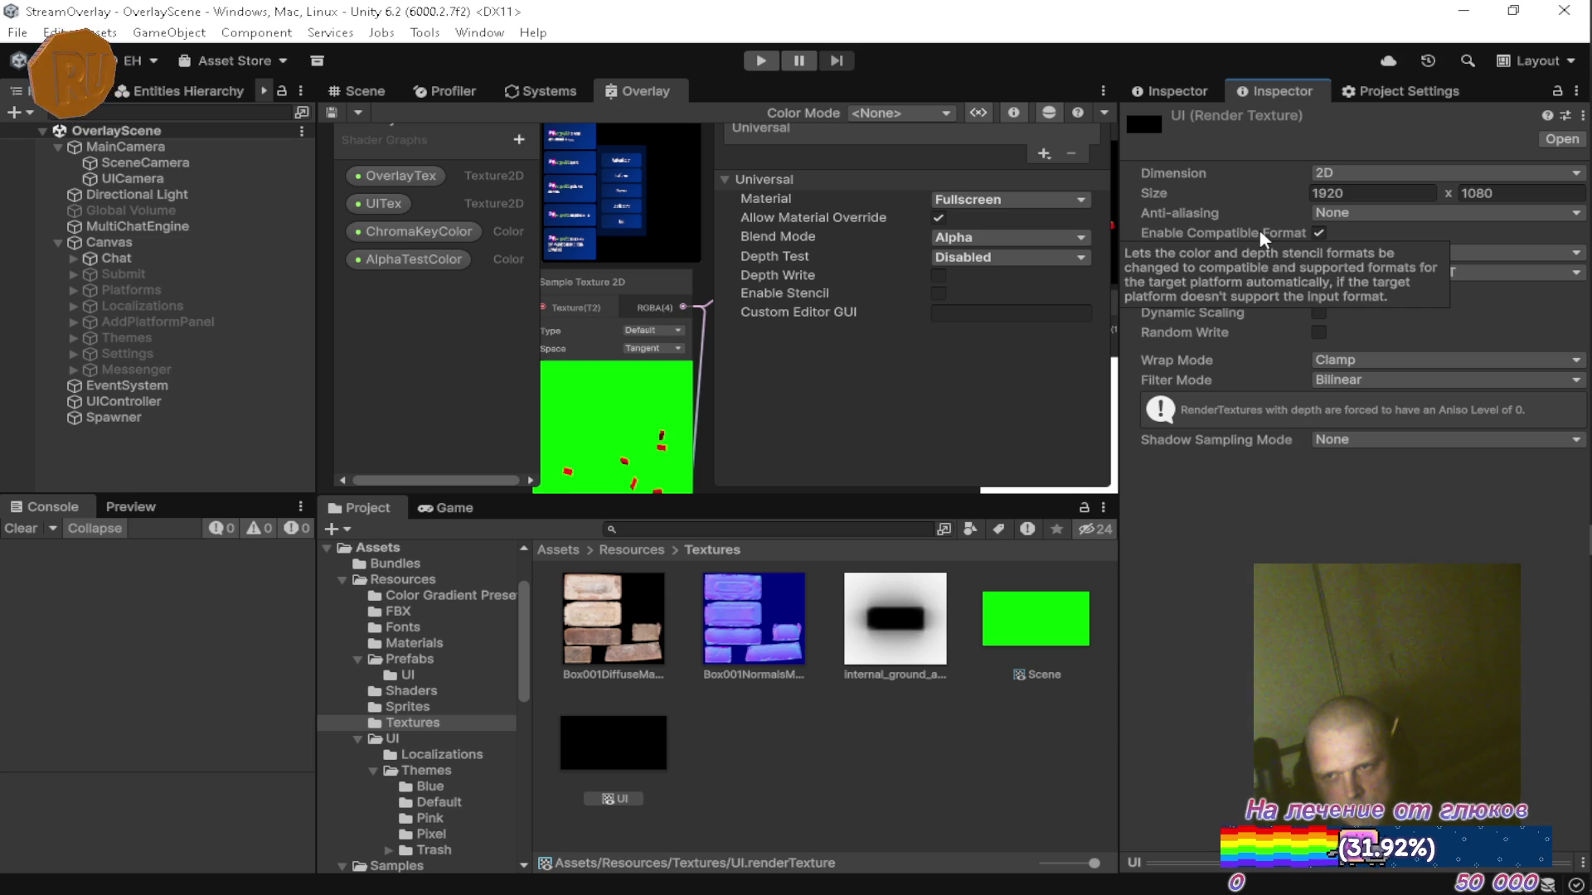
click(1315, 232)
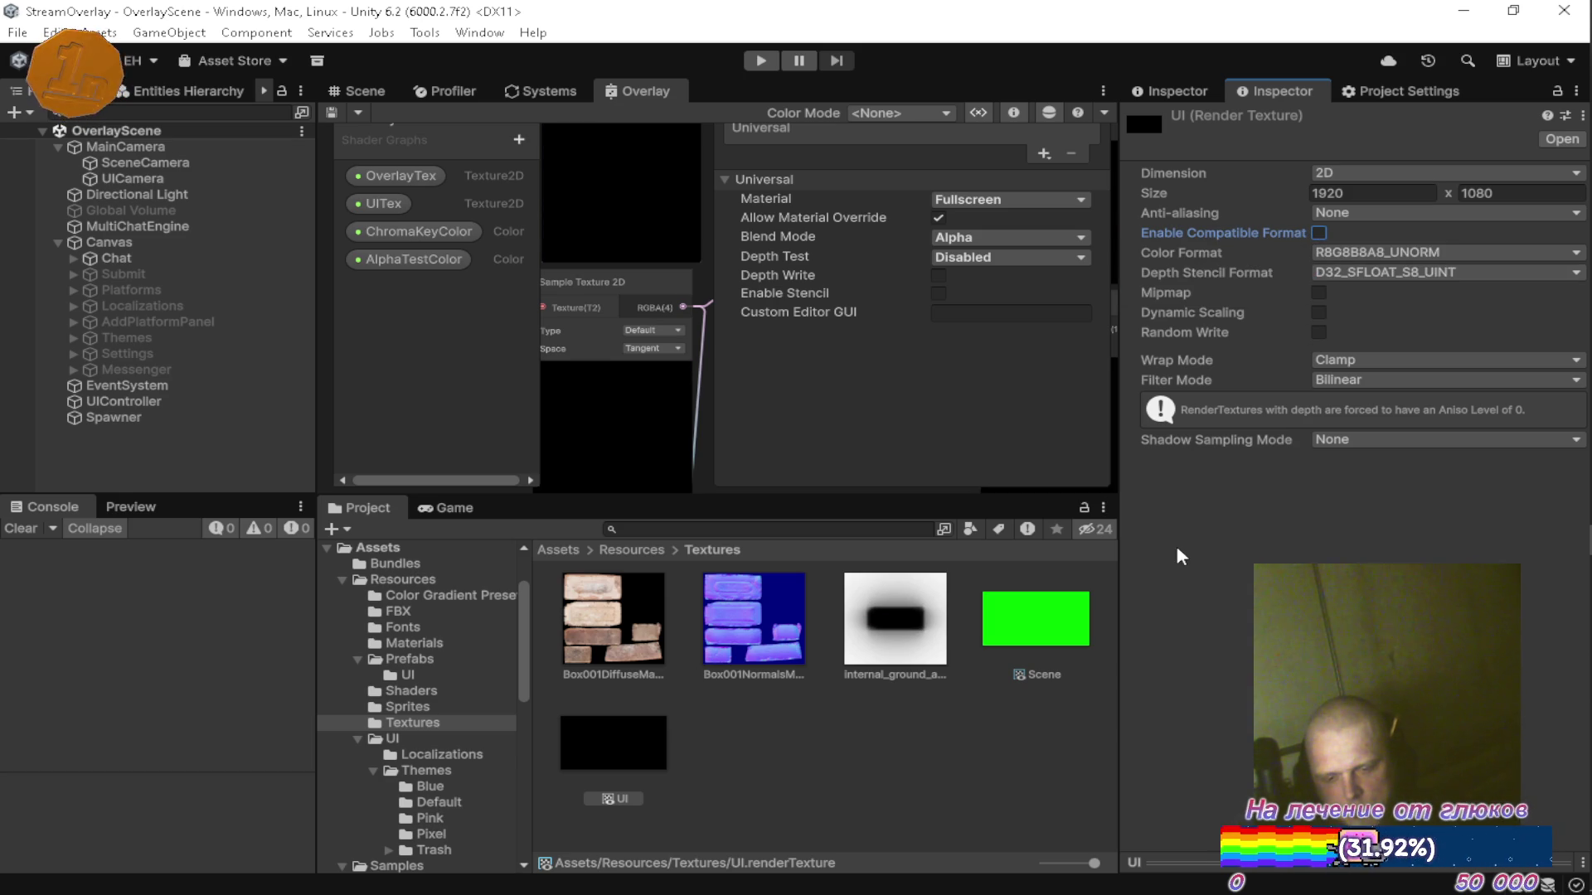
Review DeepSeek's advice, then make the UICamera background fully transparent with alpha 0.
key(alt+Tab)
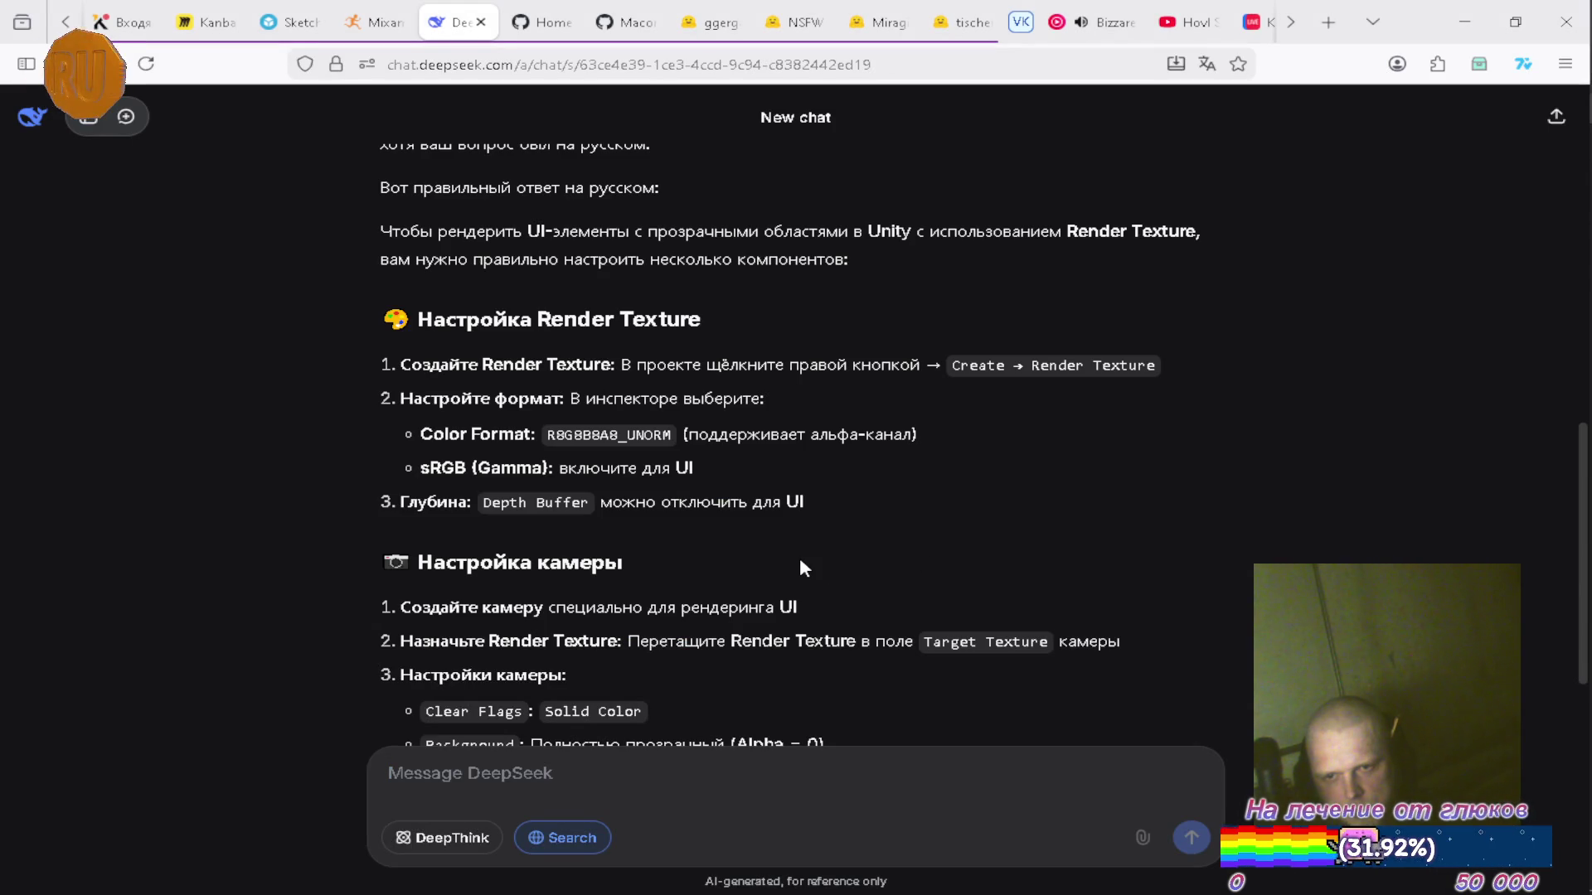
scroll(803, 568, down, 2)
scroll(801, 562, down, 2)
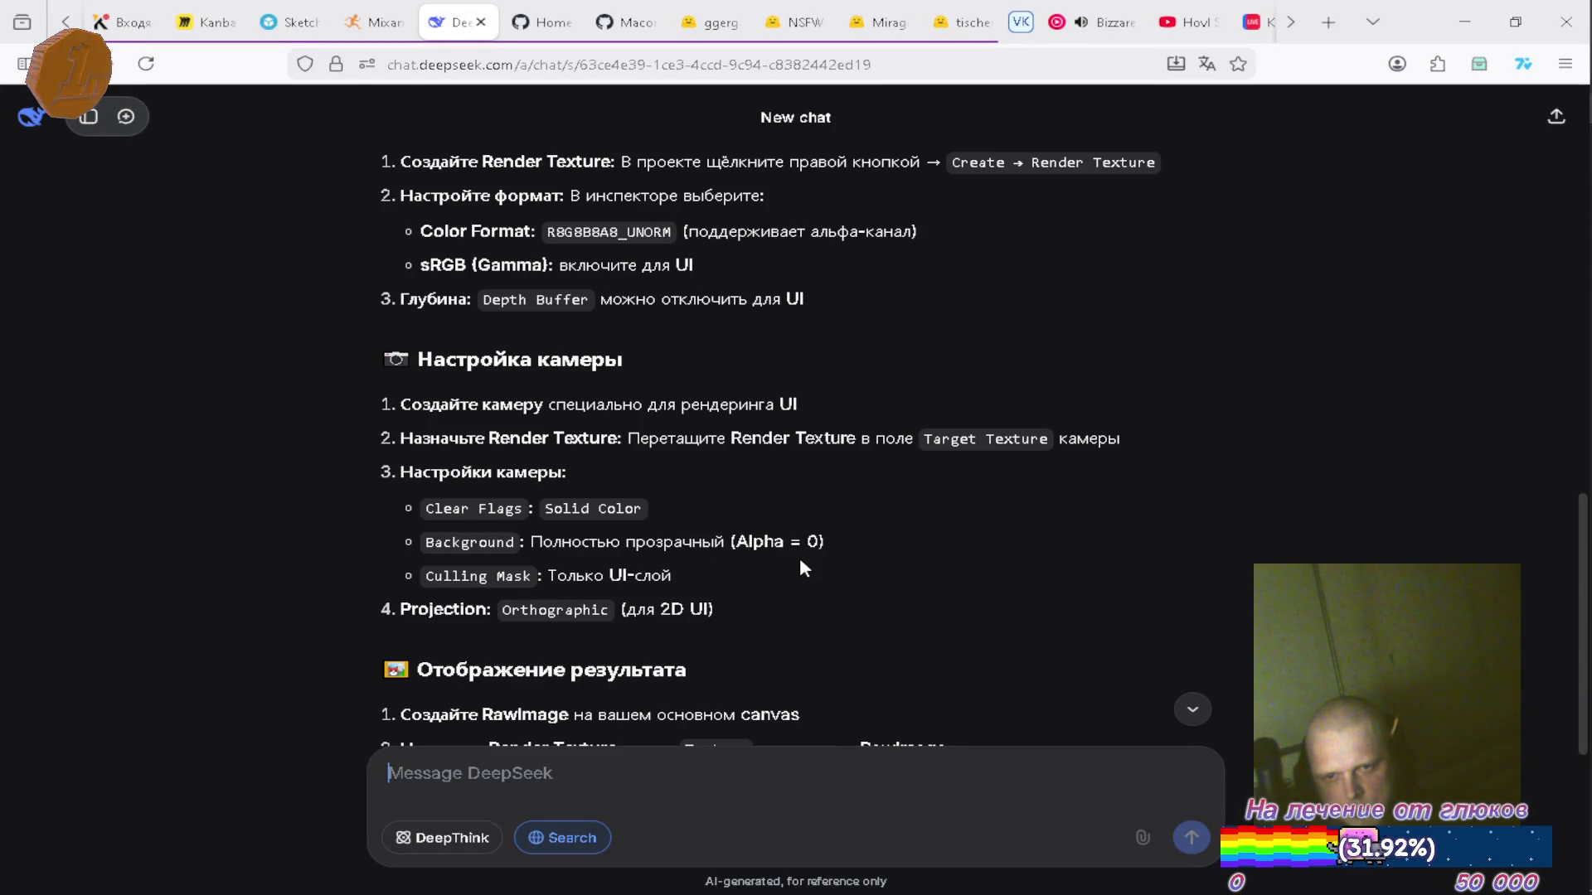
key(alt+Tab)
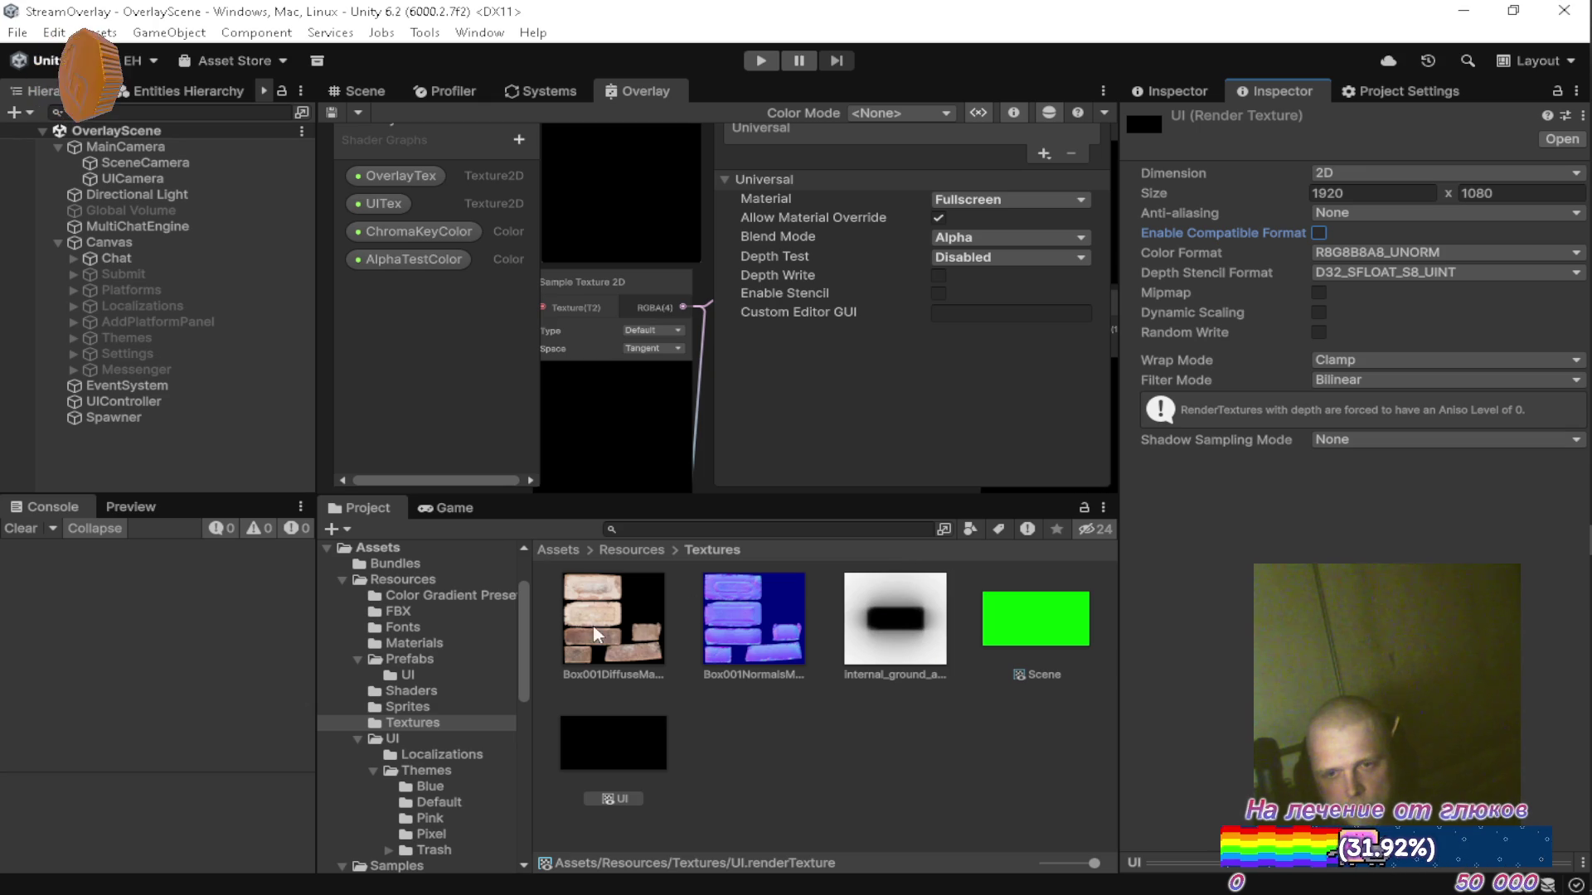
click(183, 178)
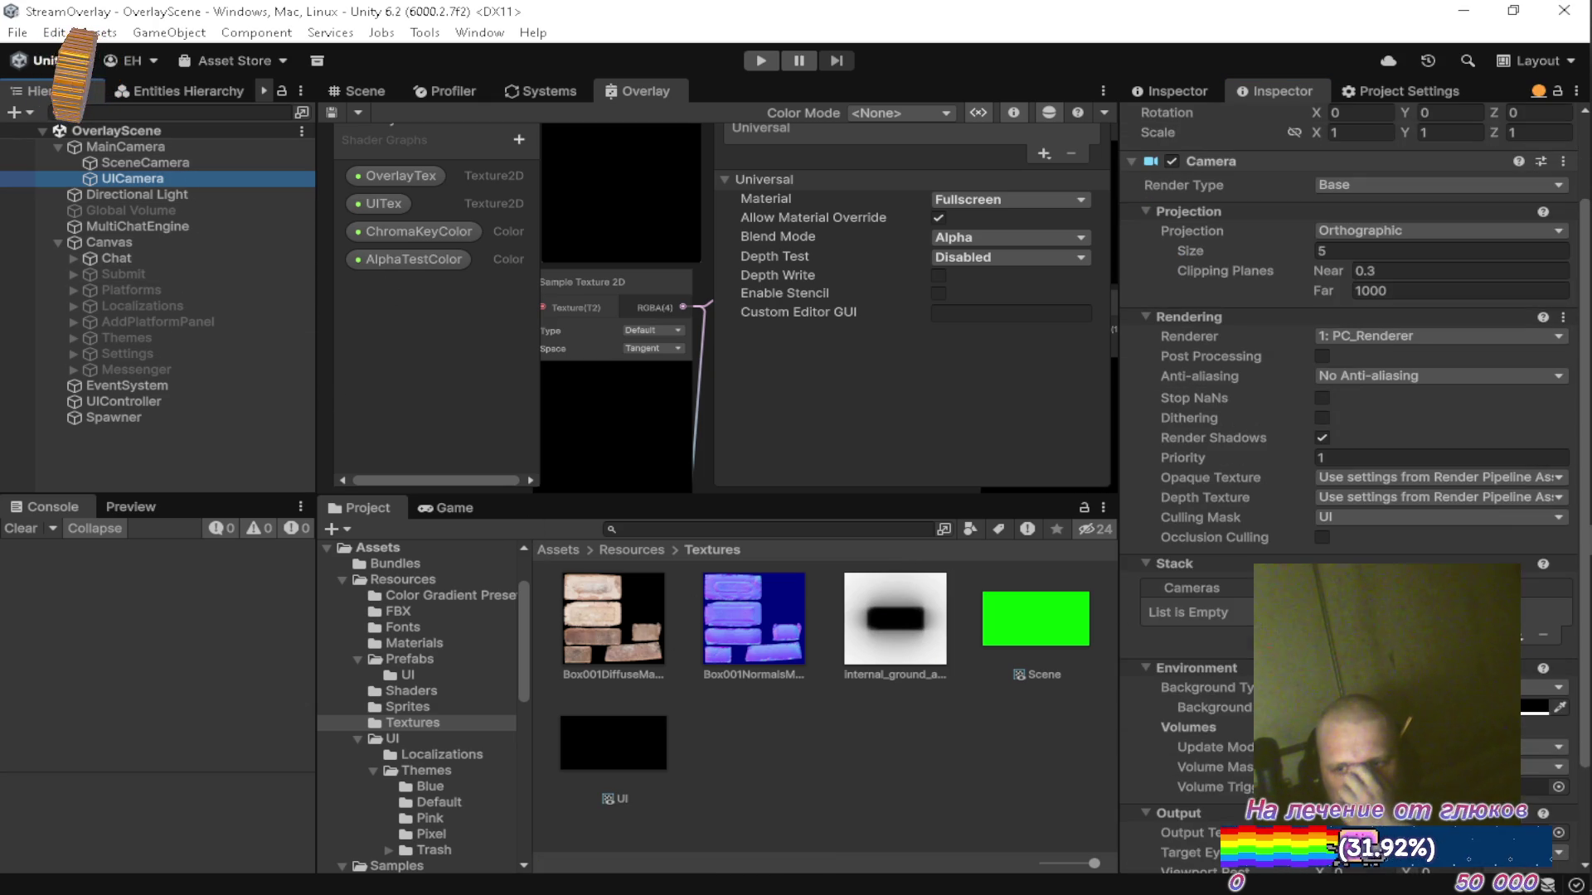
click(1533, 707)
drag(1492, 630, 947, 617)
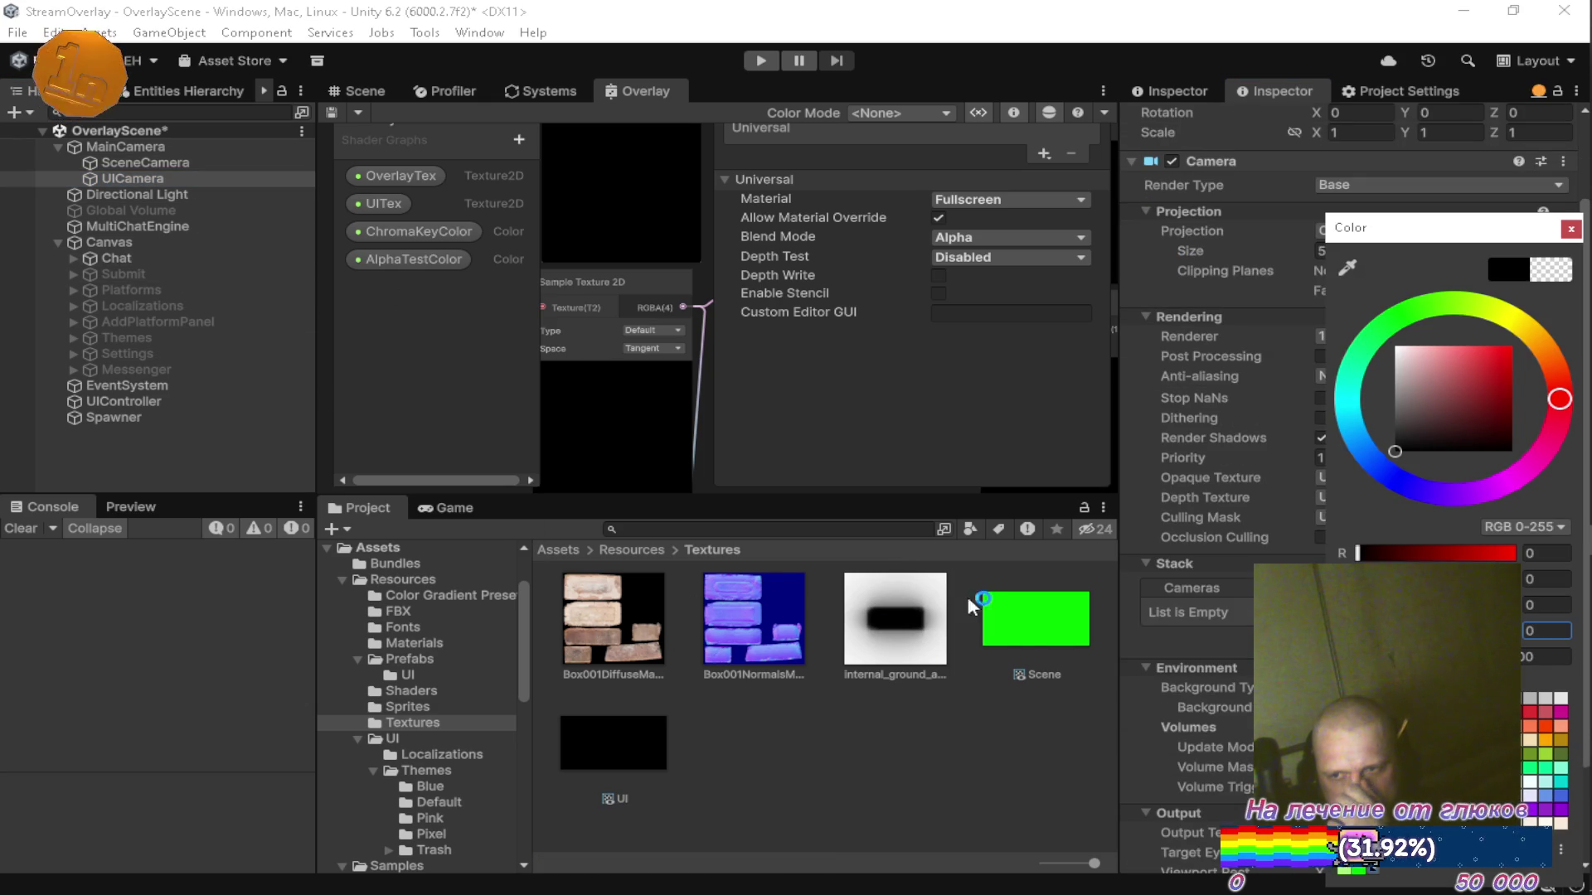
click(1569, 232)
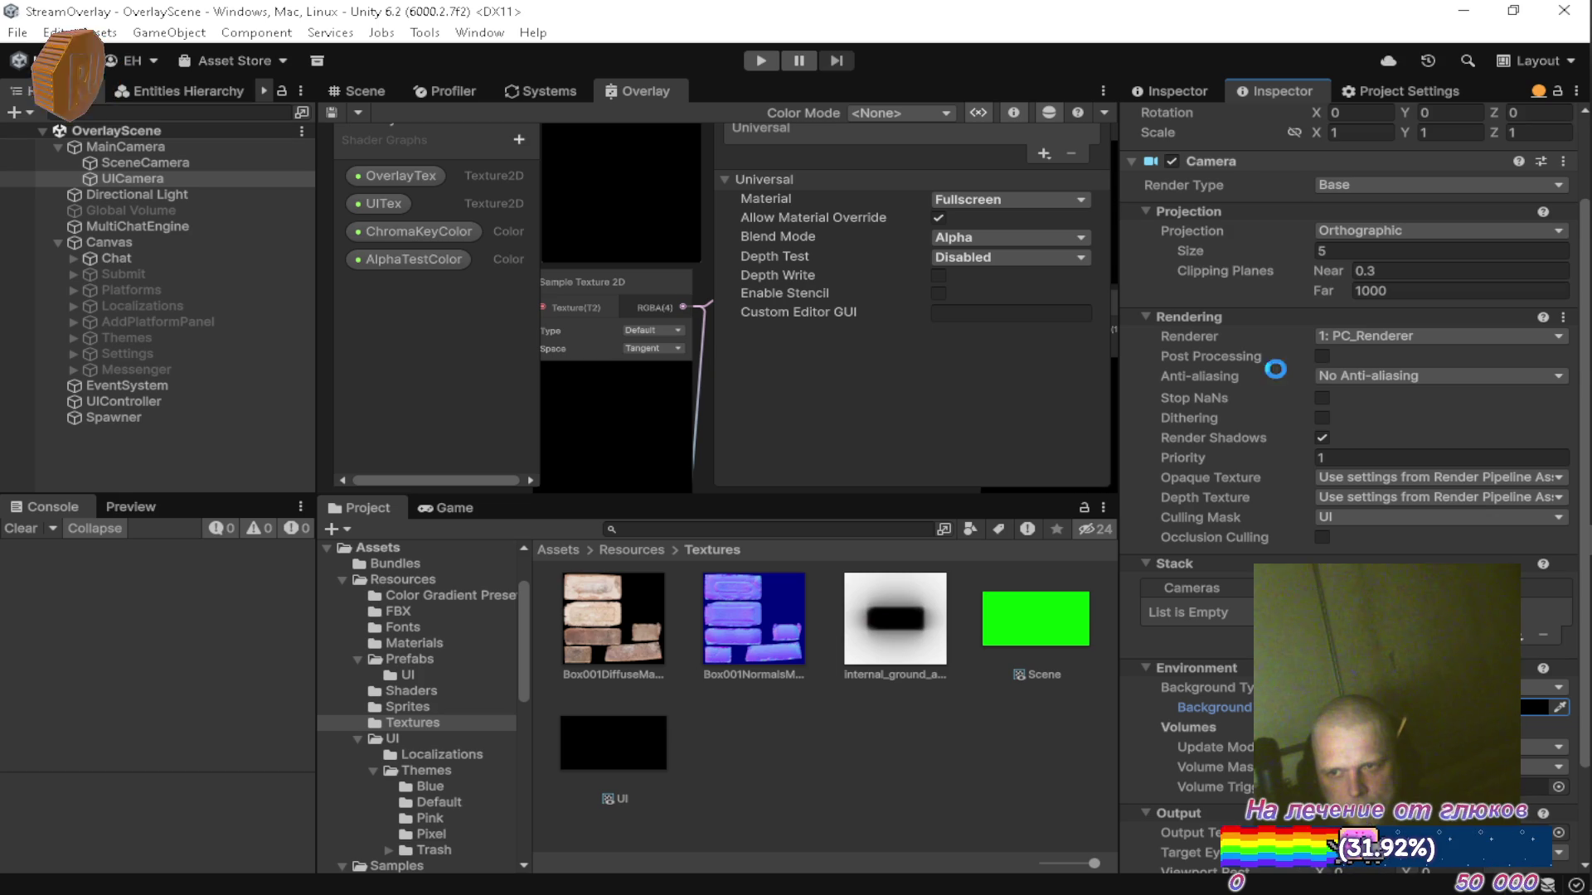
Read further down the DeepSeek answer and return to the Unity editor.
key(alt+Tab)
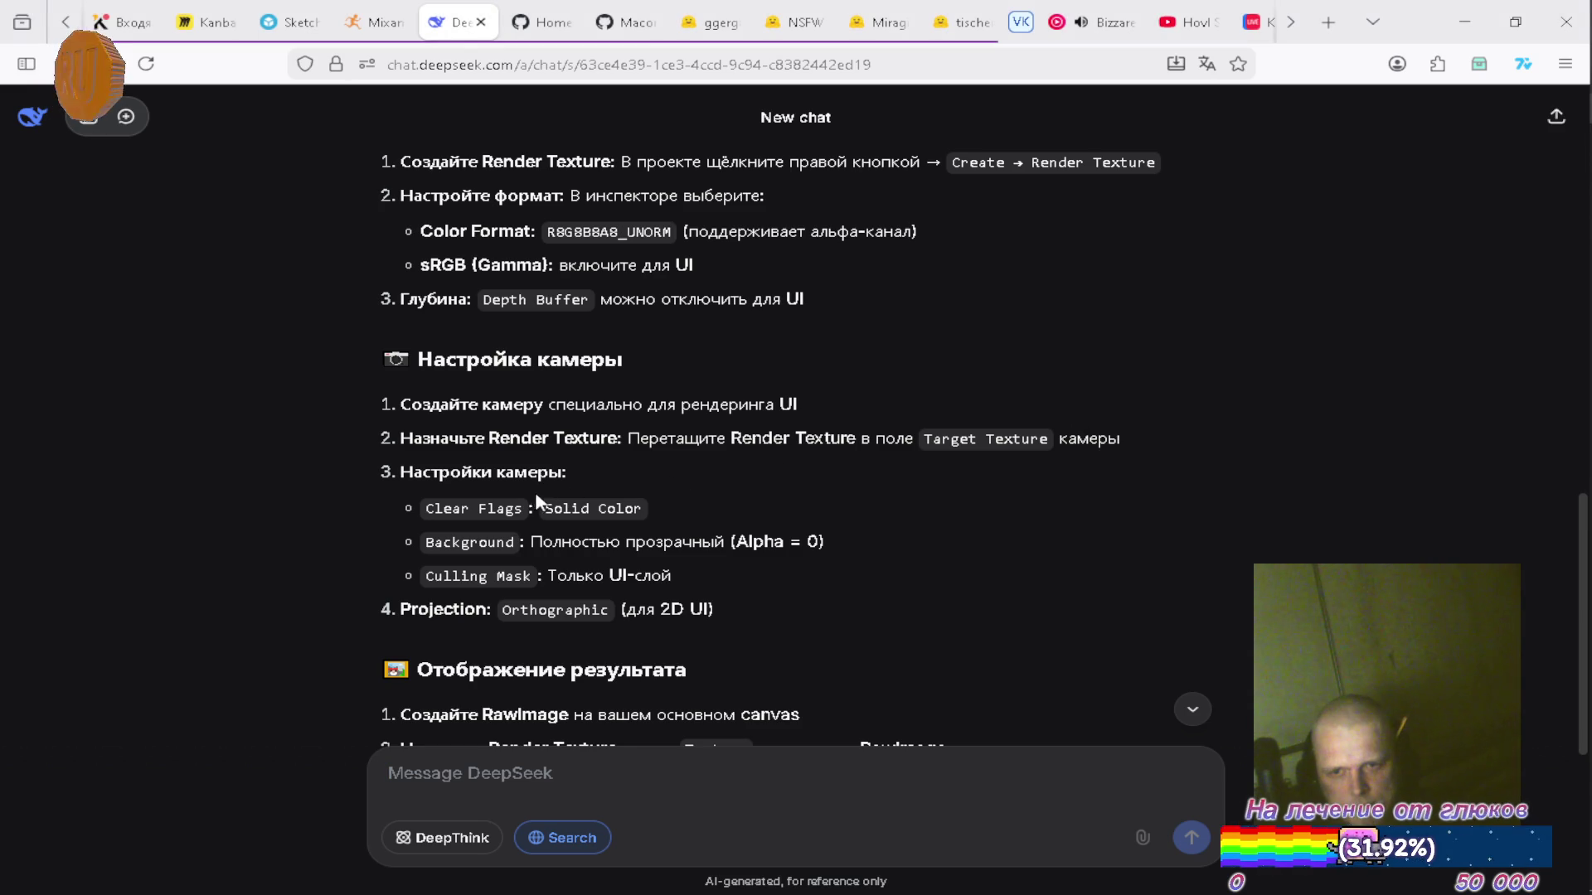
scroll(539, 497, down, 1)
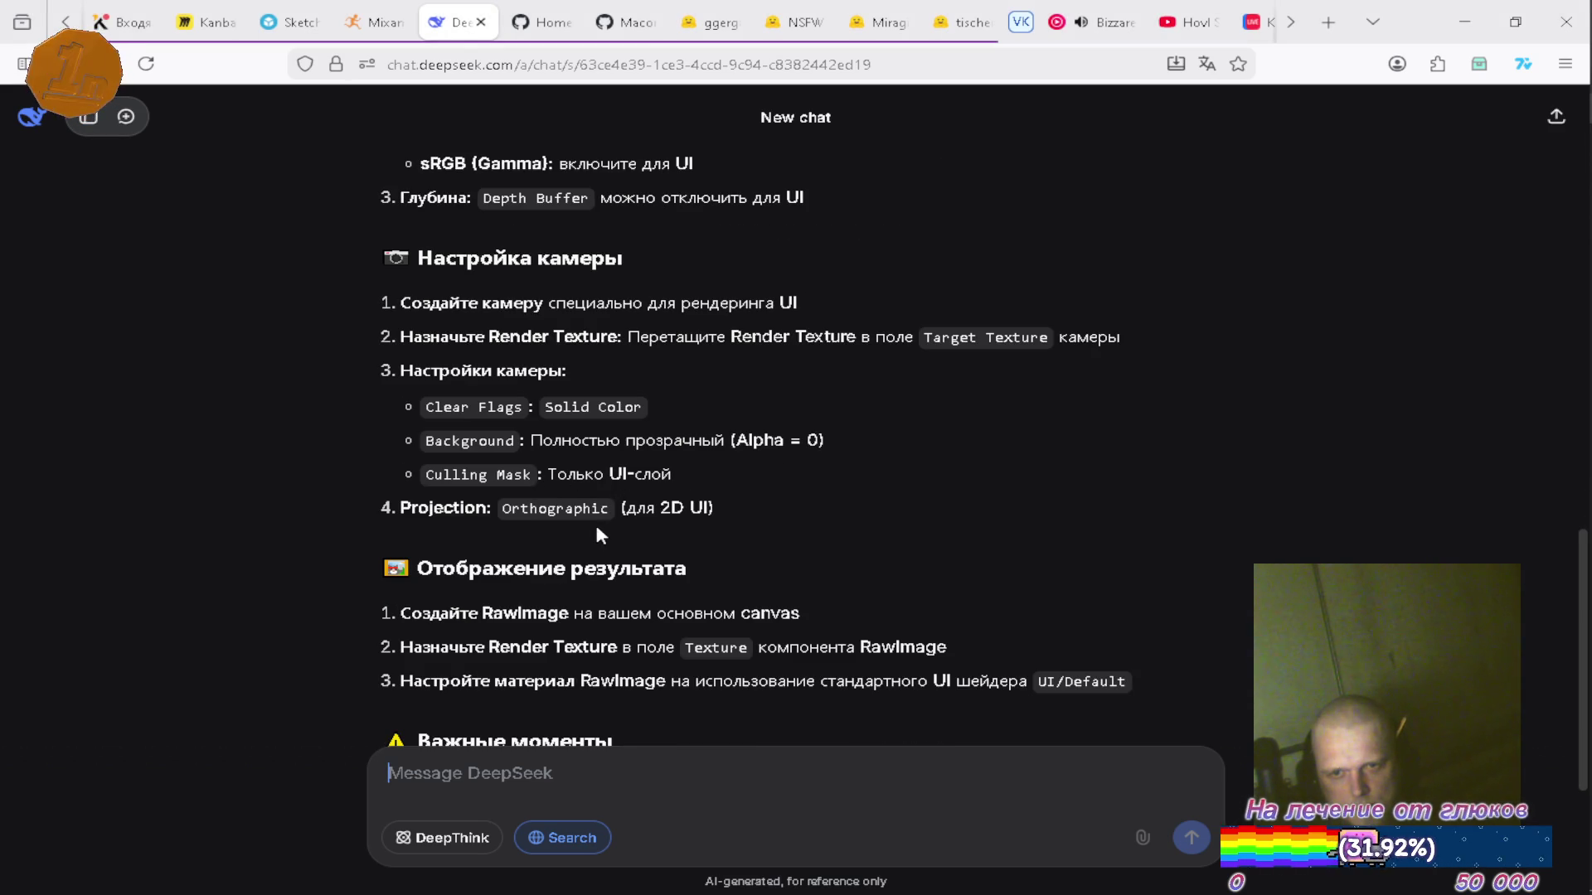
key(alt+Tab)
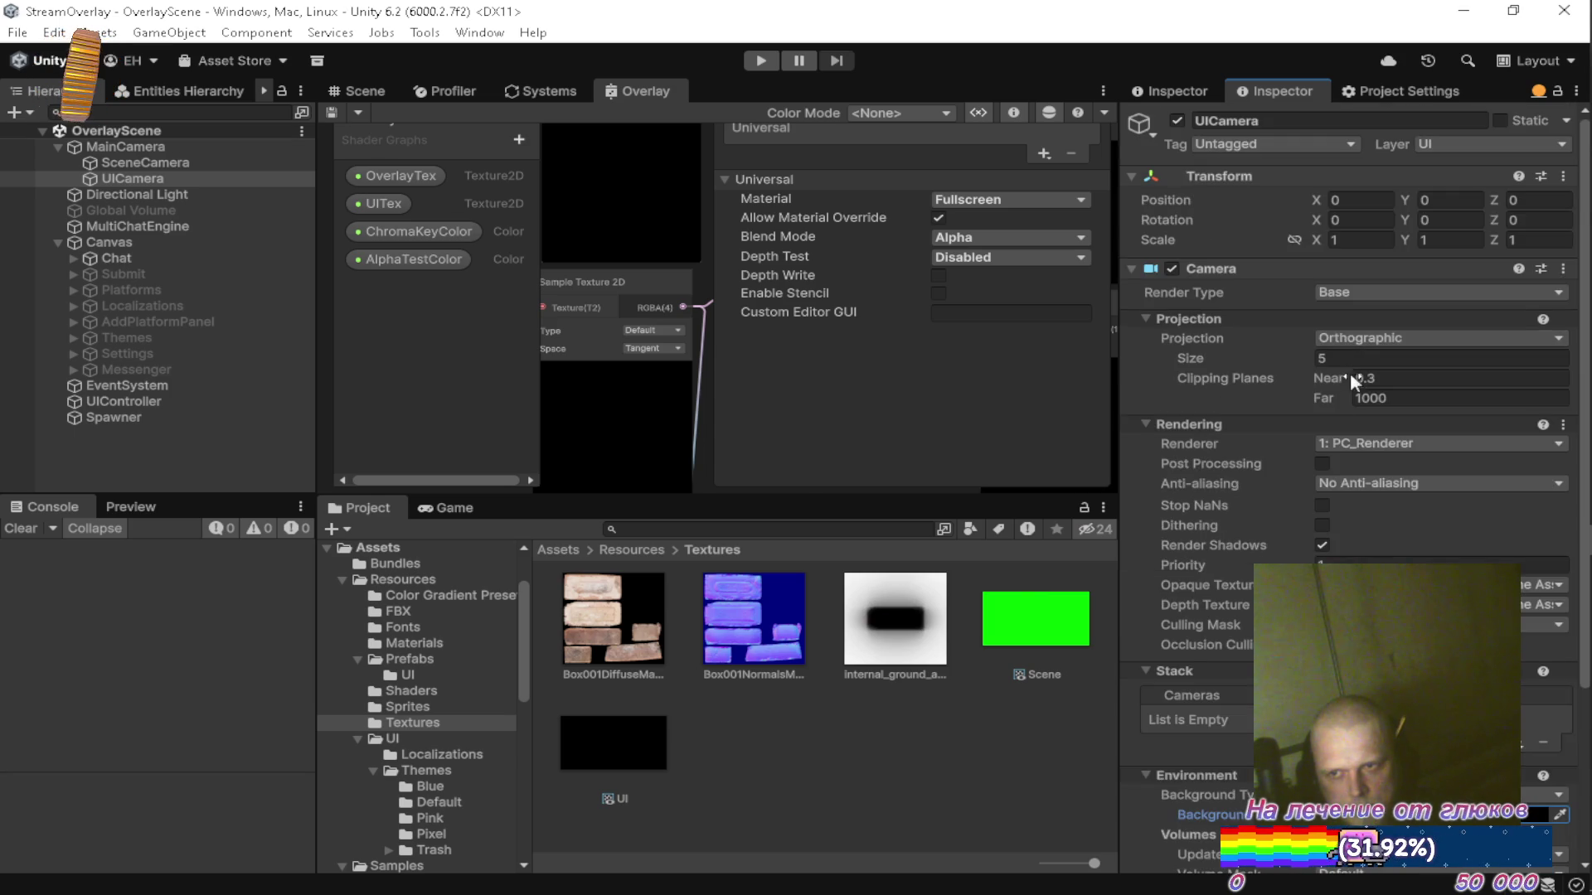
key(alt+Tab)
scroll(668, 512, down, 2)
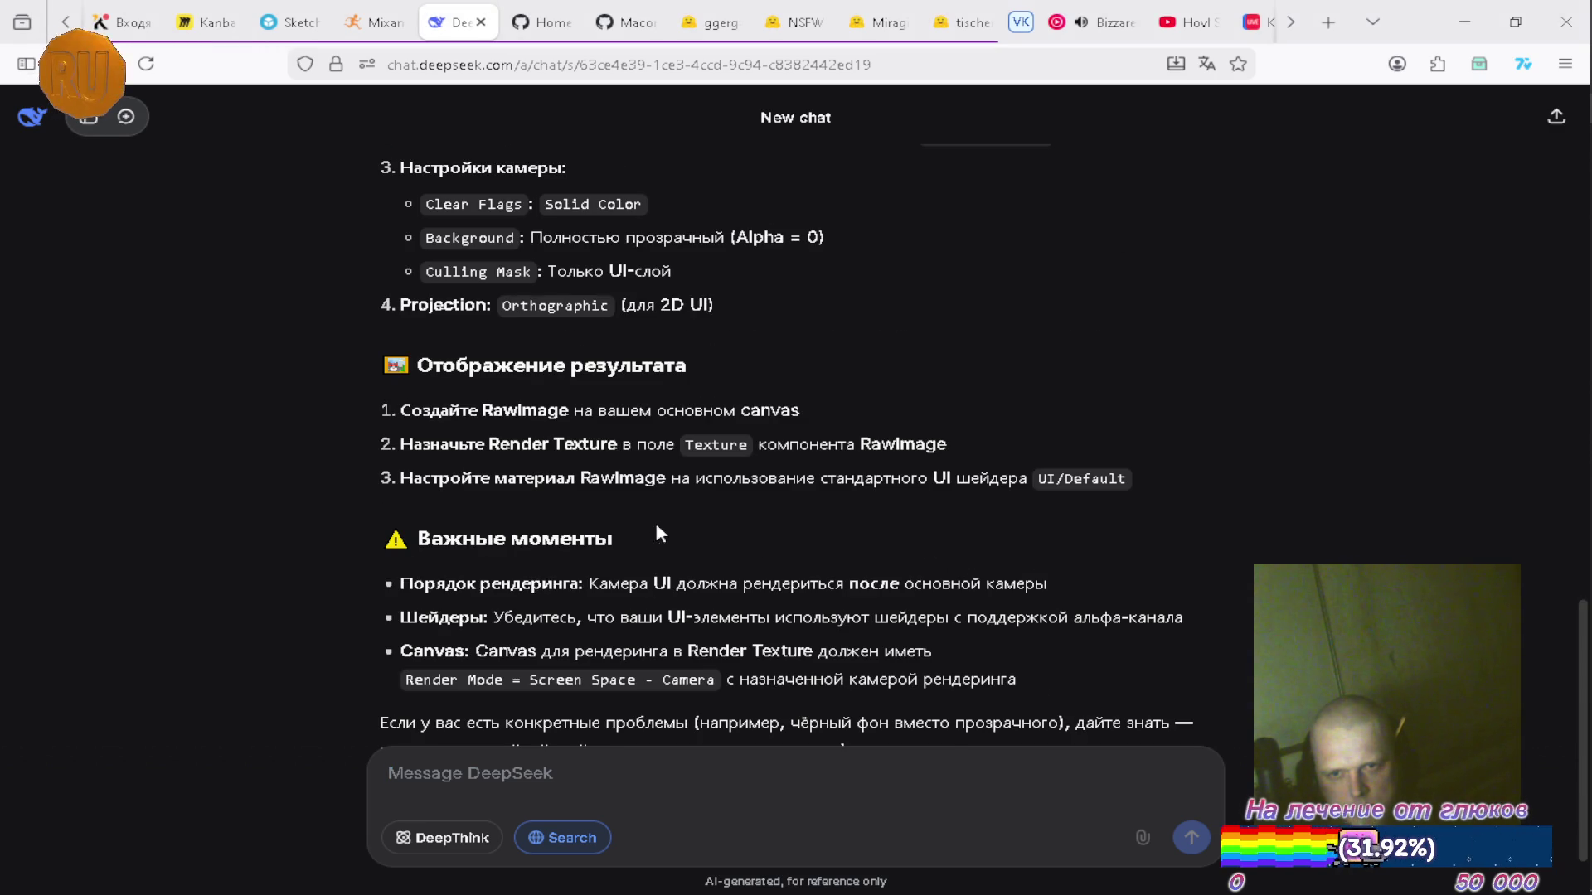
key(alt+Tab)
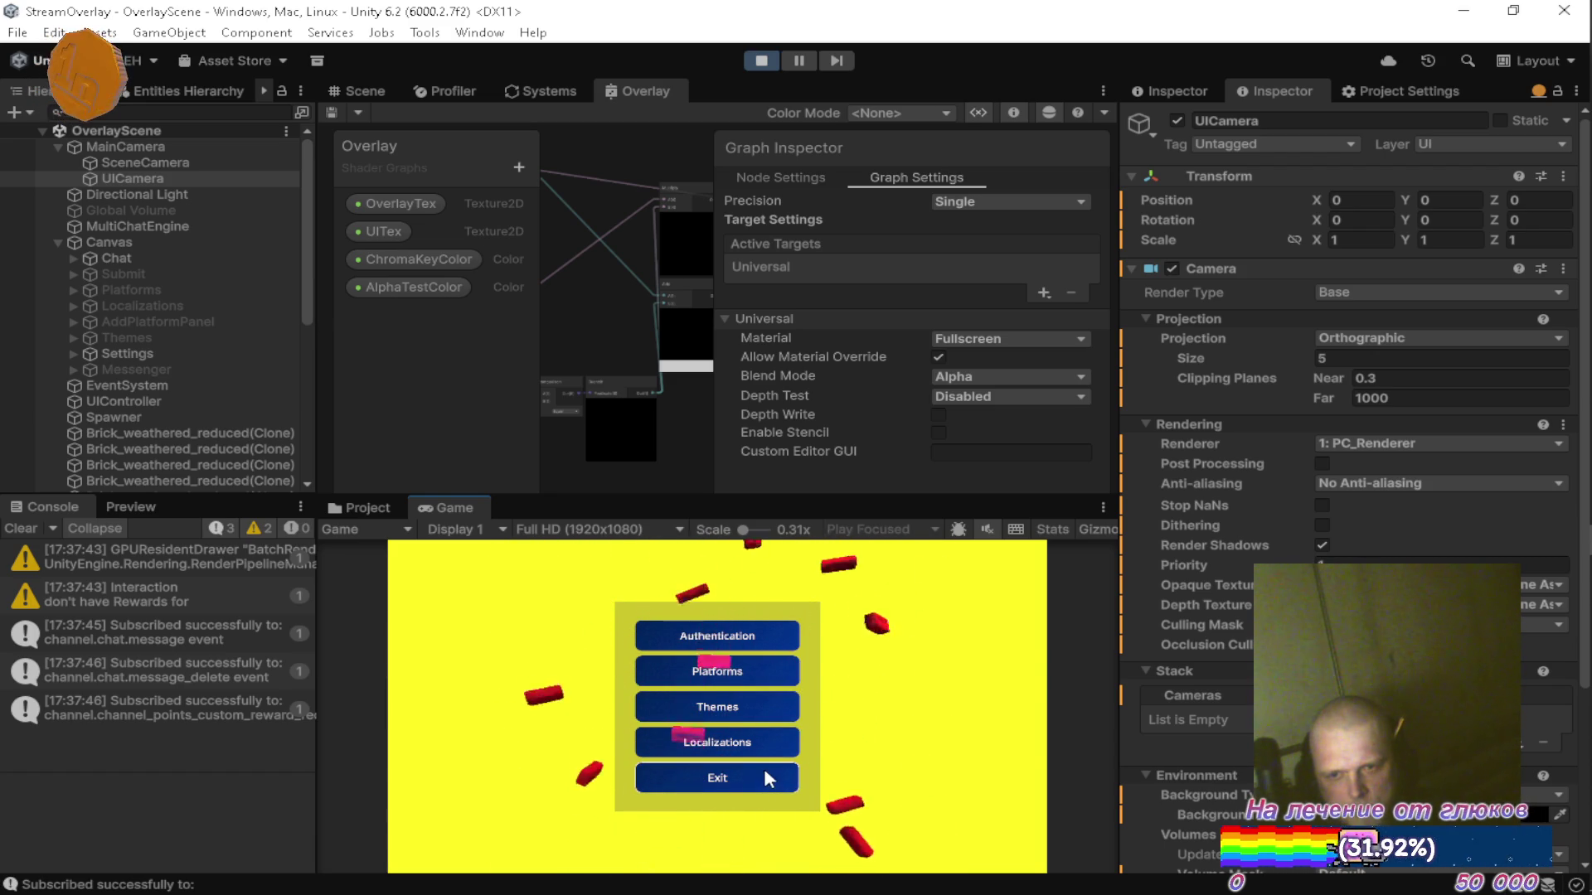
Maximise the Game view to check the overlay, then maximise the Overlay shader graph instead.
double_click(450, 503)
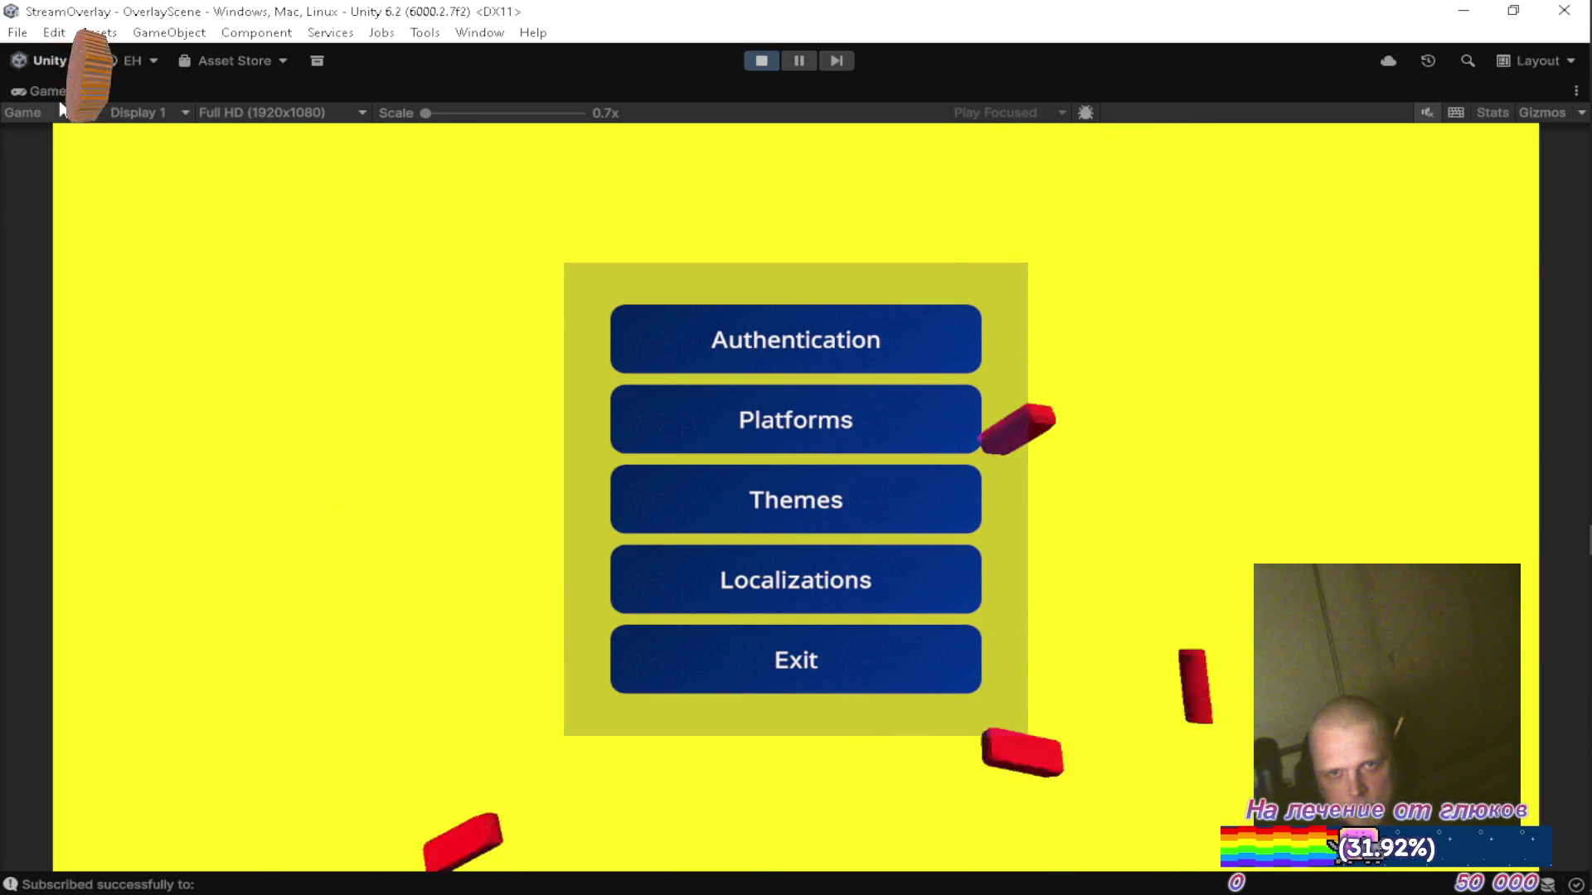
double_click(561, 88)
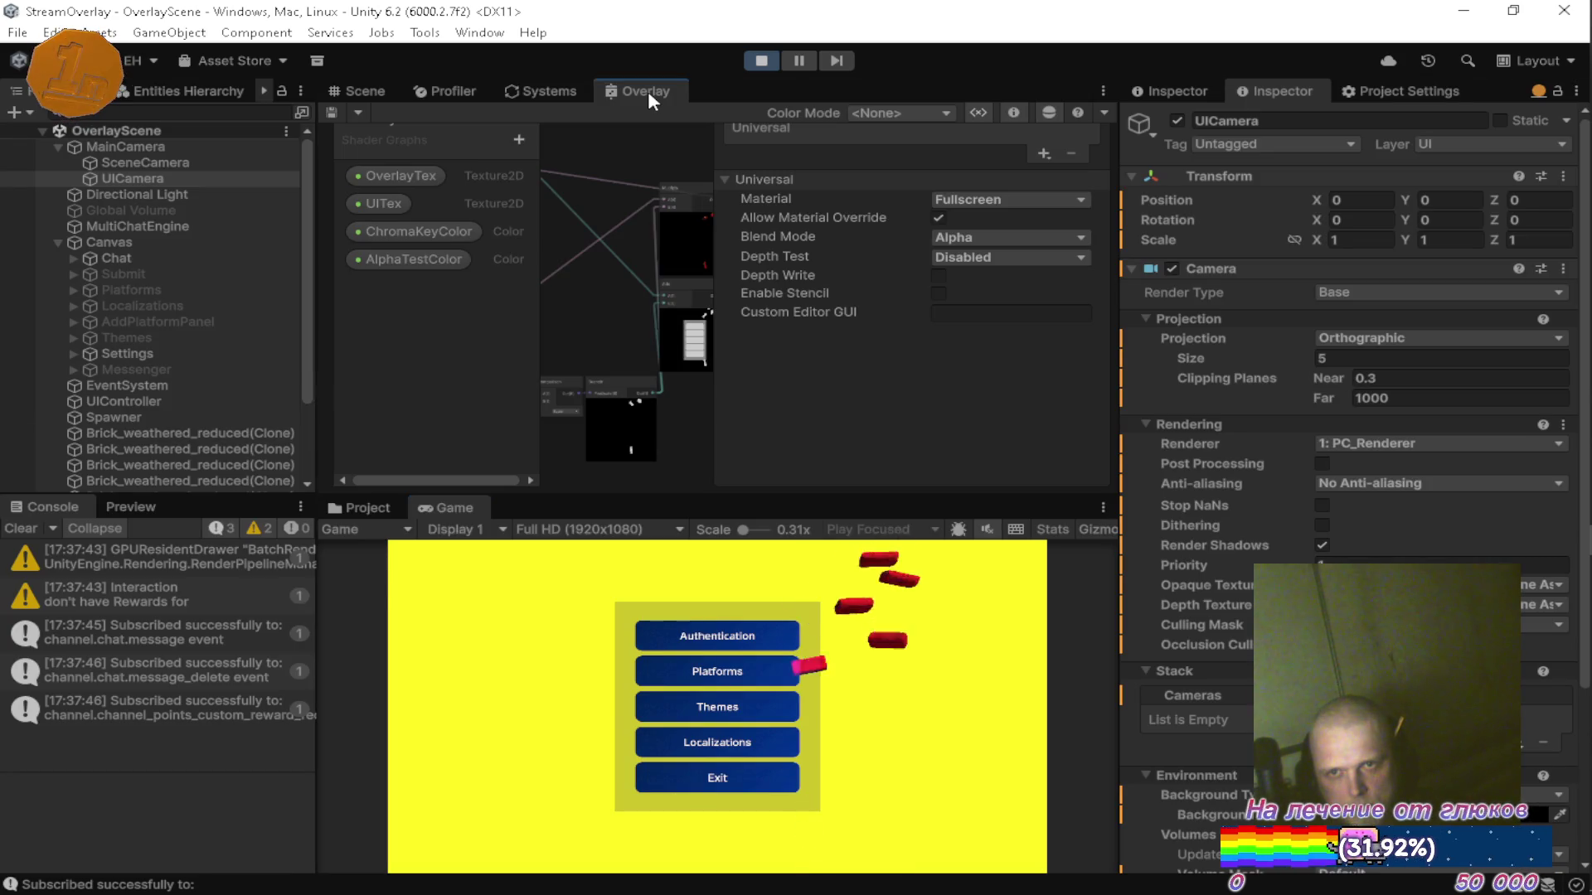
double_click(648, 91)
scroll(730, 325, up, 6)
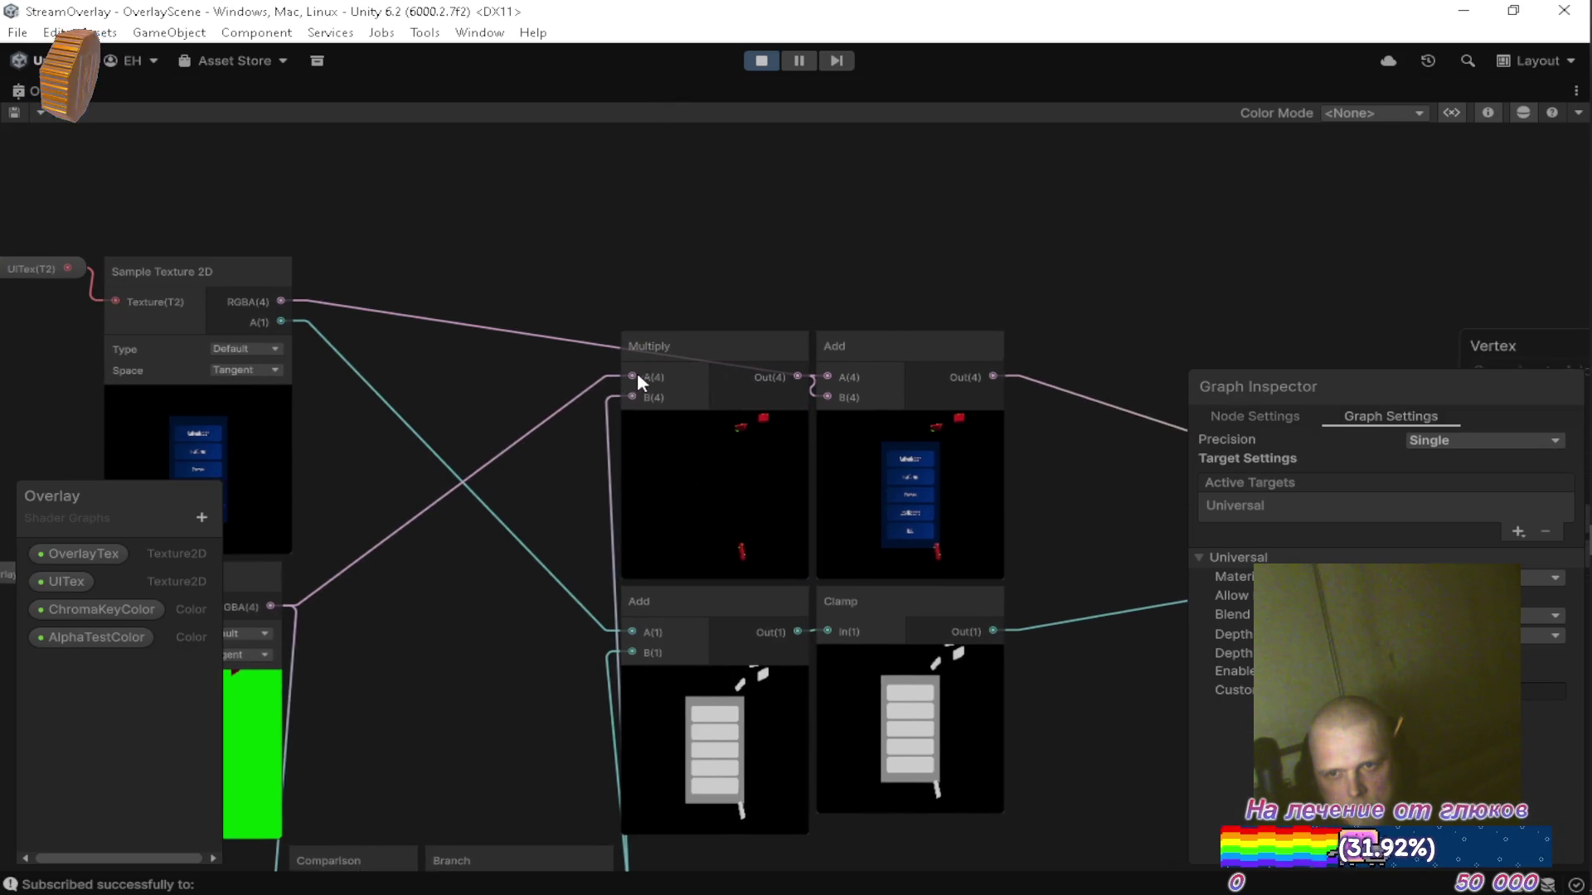
Create a One Minus node from the UI texture's alpha output.
mouse_move(318, 398)
mouse_down()
mouse_move(617, 297)
mouse_move(646, 271)
mouse_up()
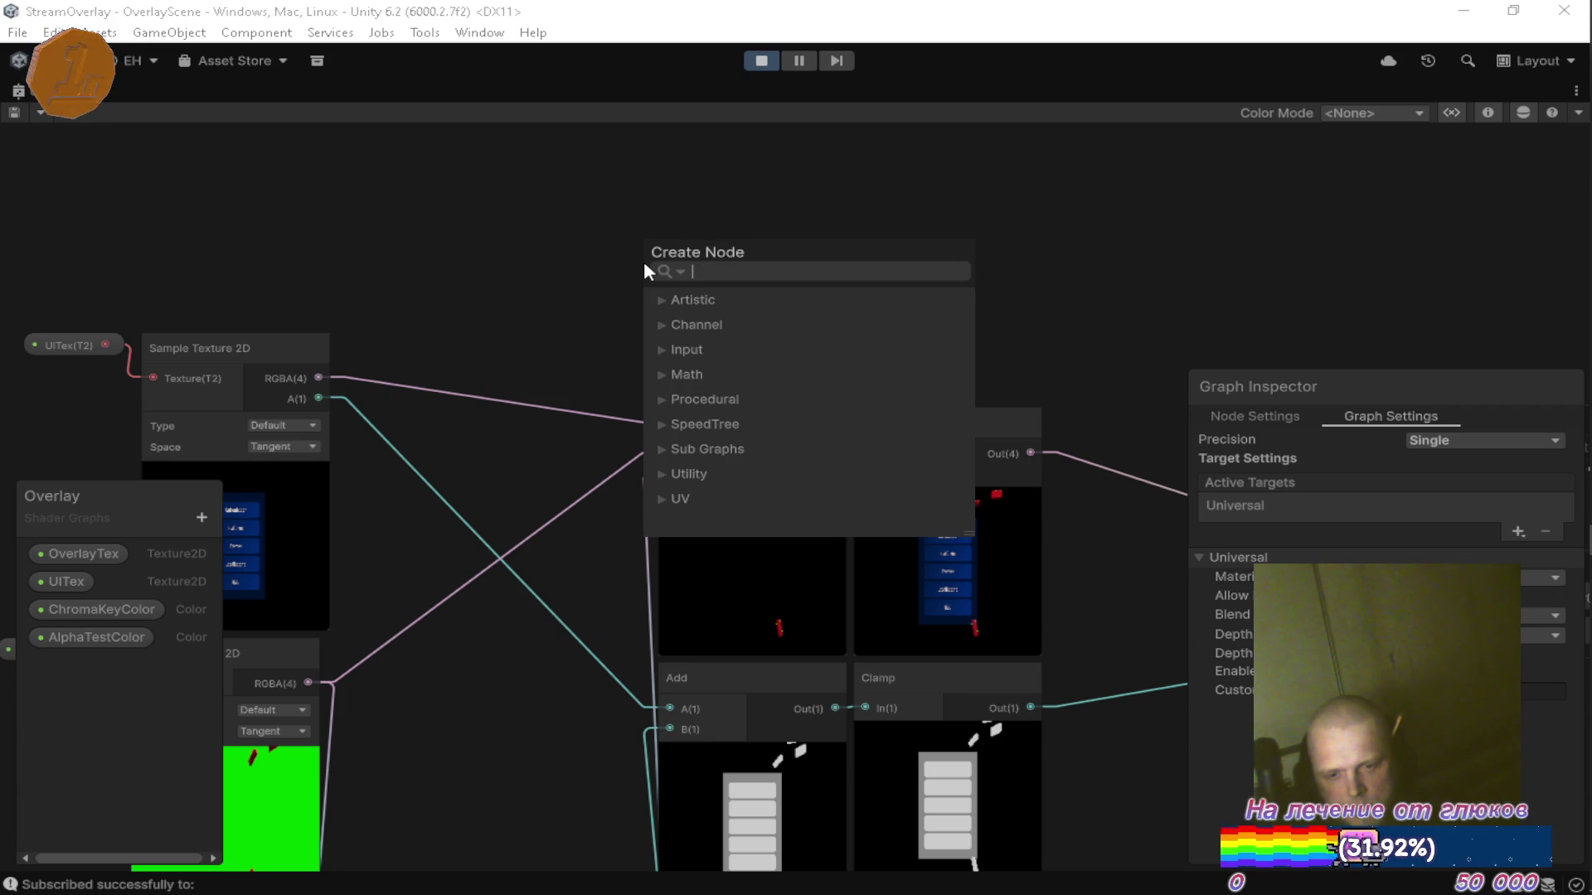
text(alph)
key(BackSpace)
key(BackSpace)
key(BackSpace)
text(one m)
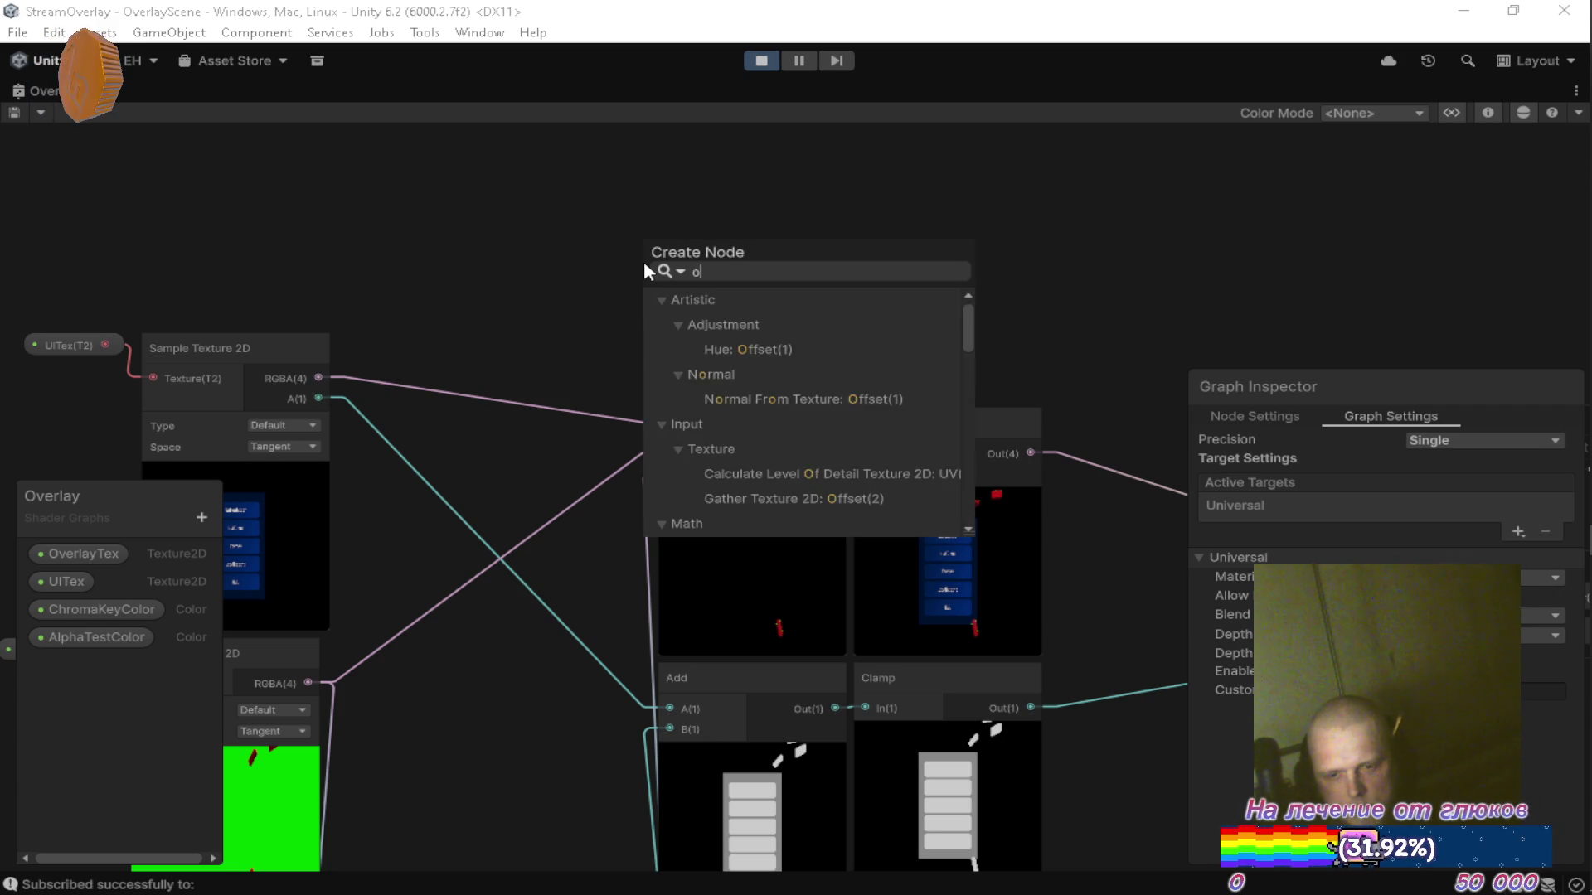
key(Return)
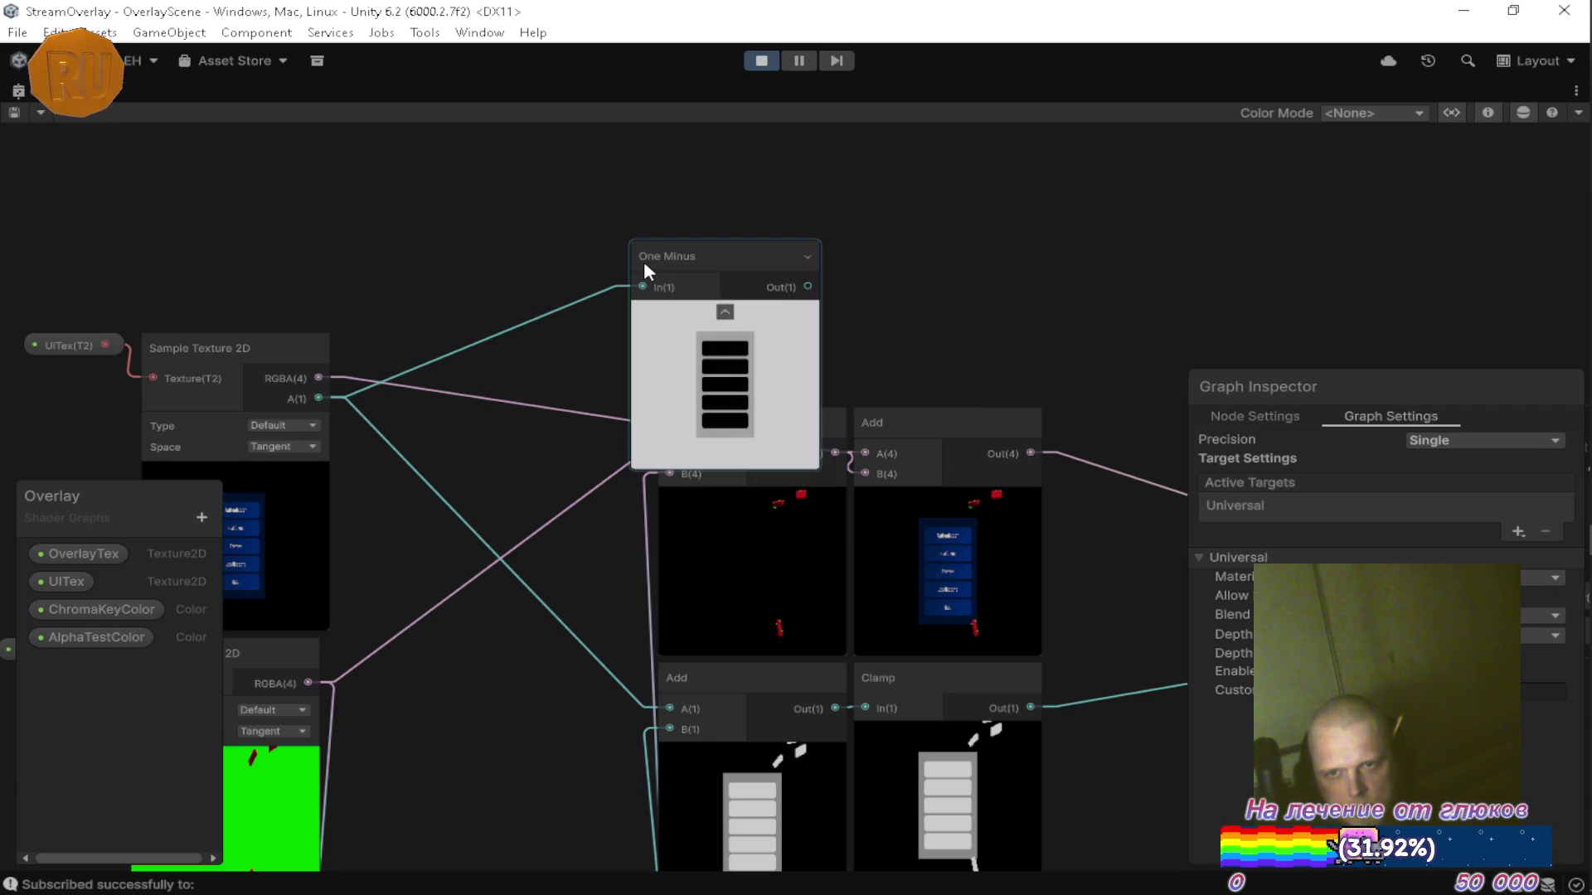
drag(692, 407, 675, 251)
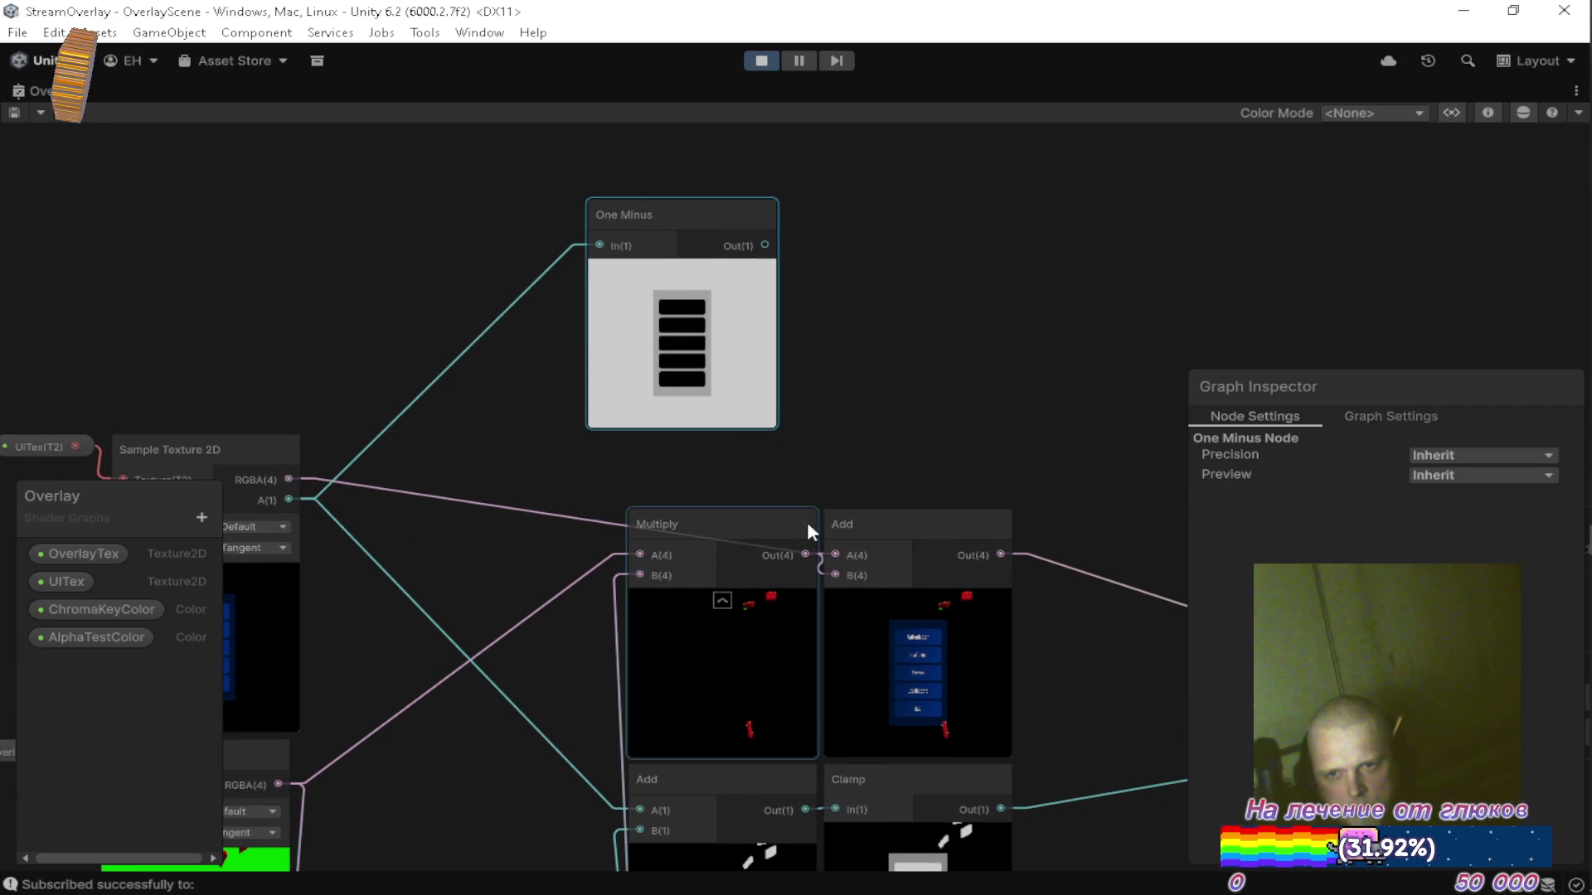
Add a Multiply node fed by One Minus and place the Add node beside it.
key(space)
text(mul)
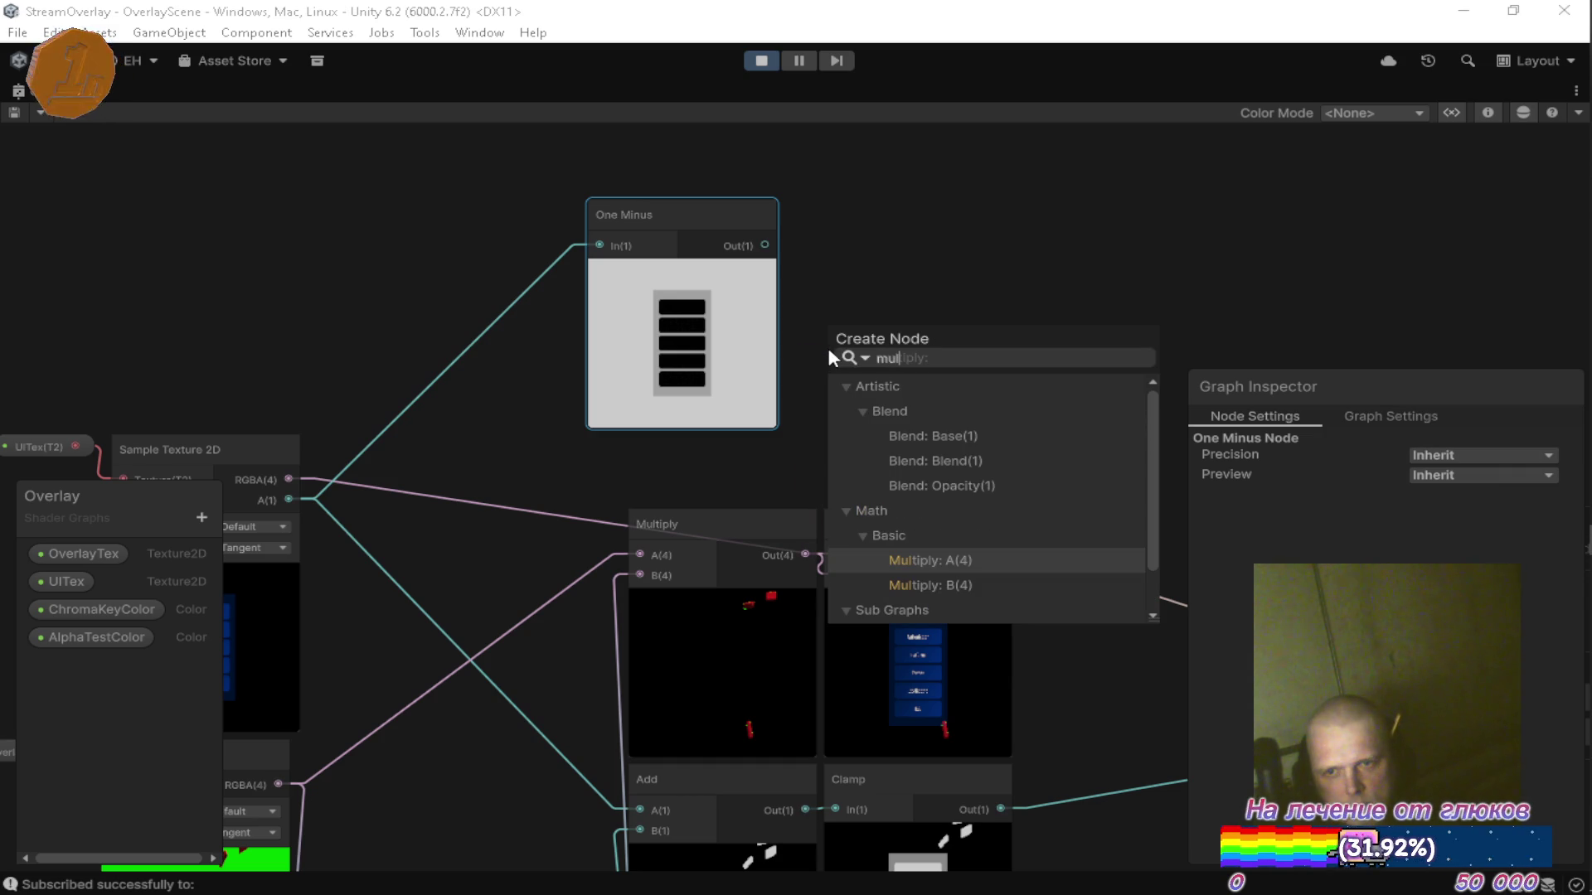
key(Down)
key(Return)
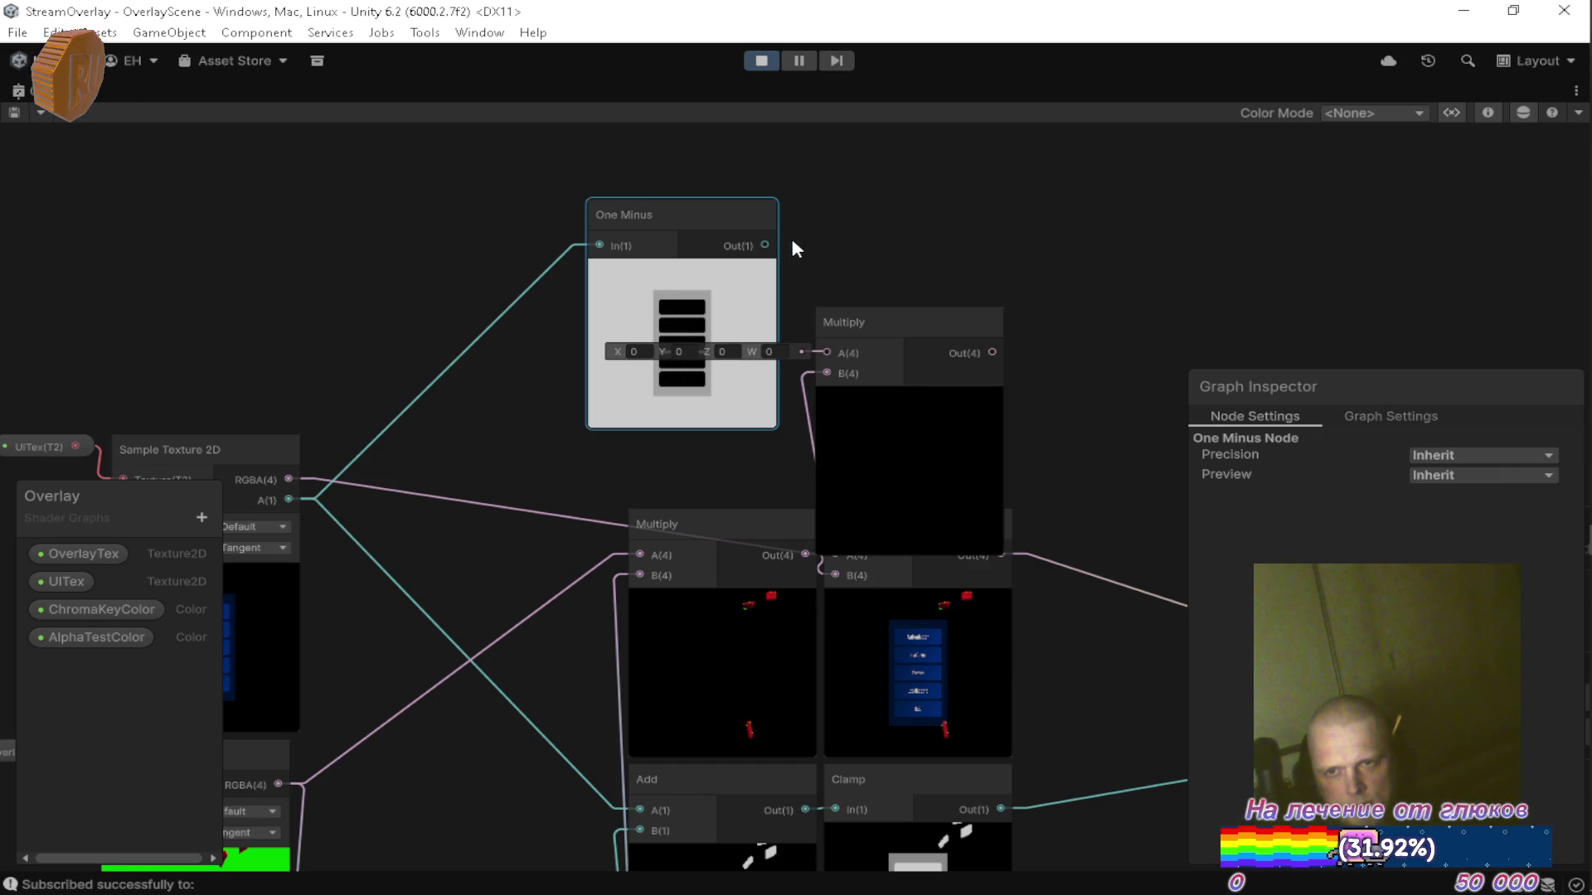
drag(939, 363, 859, 232)
drag(958, 262, 723, 323)
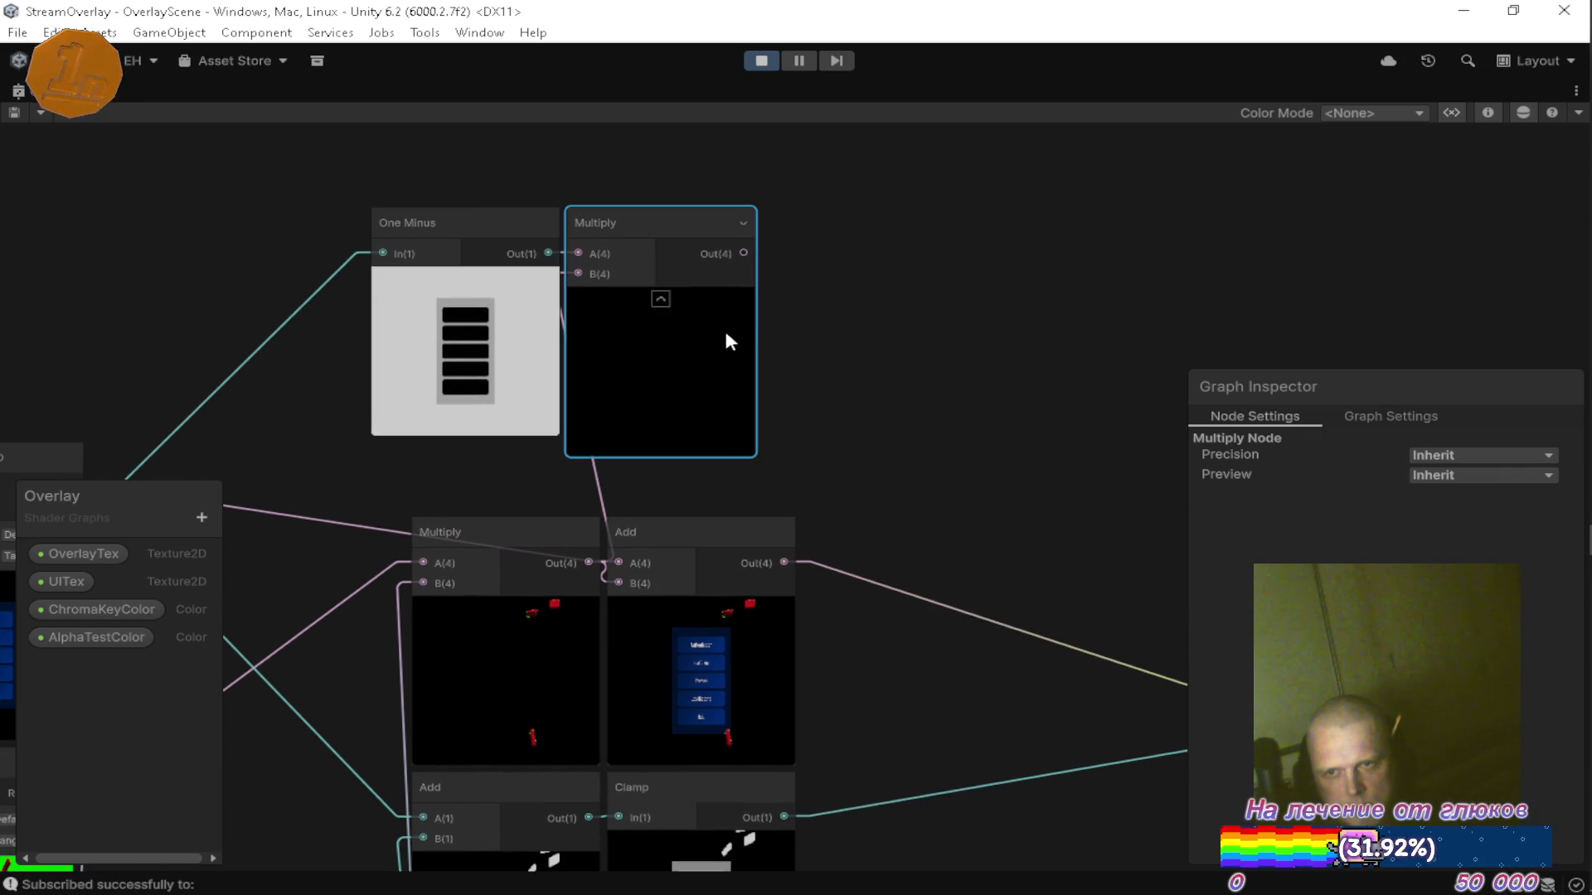
mouse_move(684, 533)
mouse_down()
mouse_move(936, 311)
mouse_move(908, 220)
mouse_move(794, 227)
mouse_move(857, 231)
mouse_up()
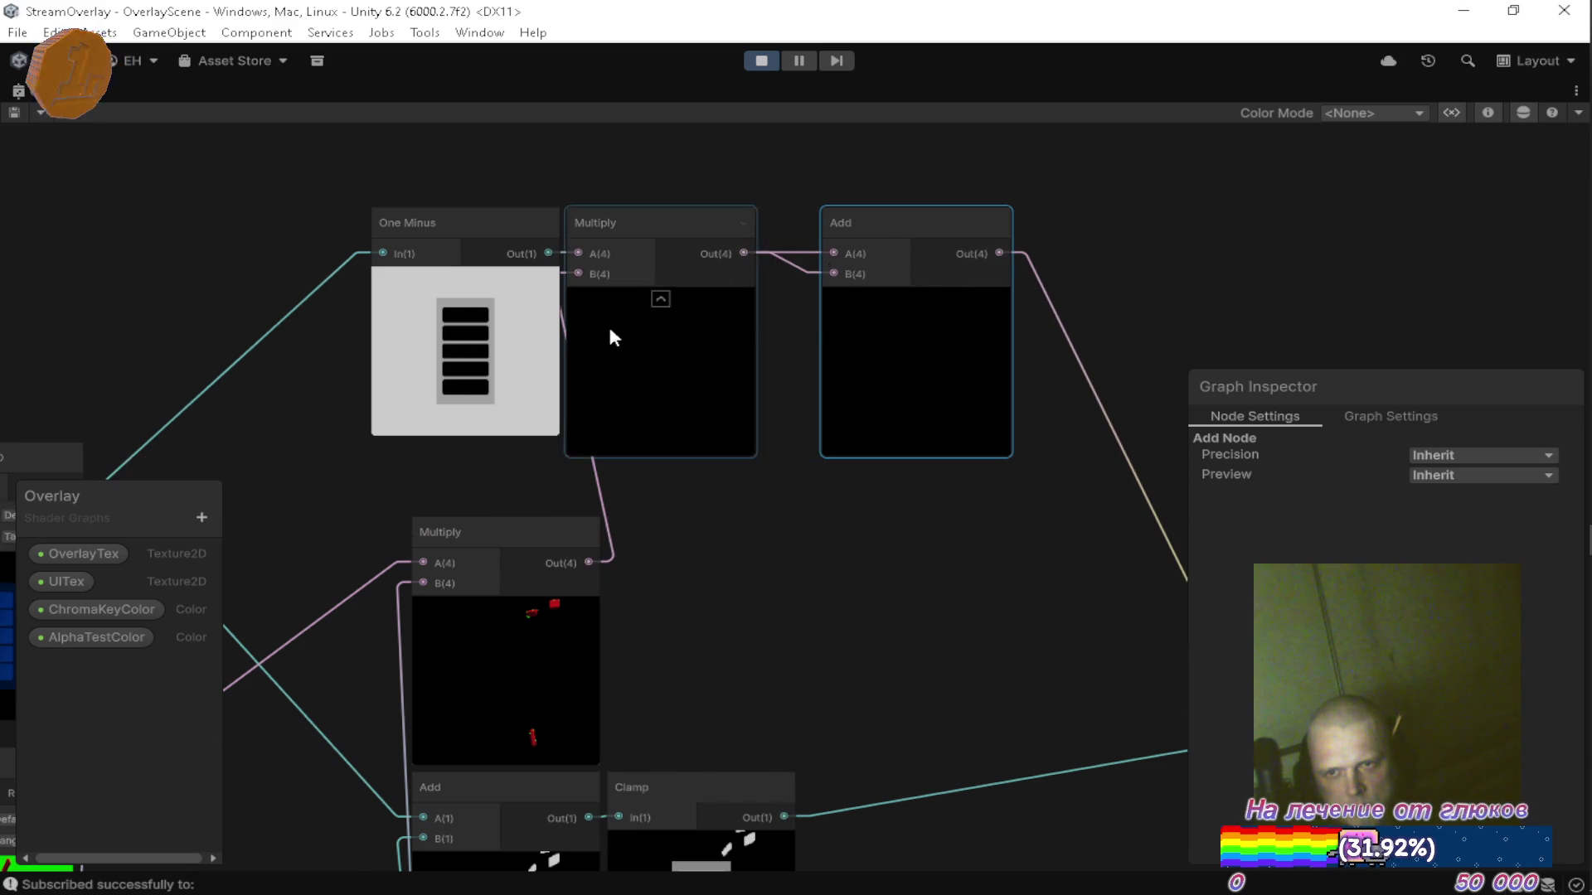
Wire the UI alpha into Add's B input and tidy the graph layout.
mouse_move(284, 455)
mouse_down()
mouse_move(907, 253)
mouse_move(1034, 238)
mouse_up()
drag(1026, 331, 675, 430)
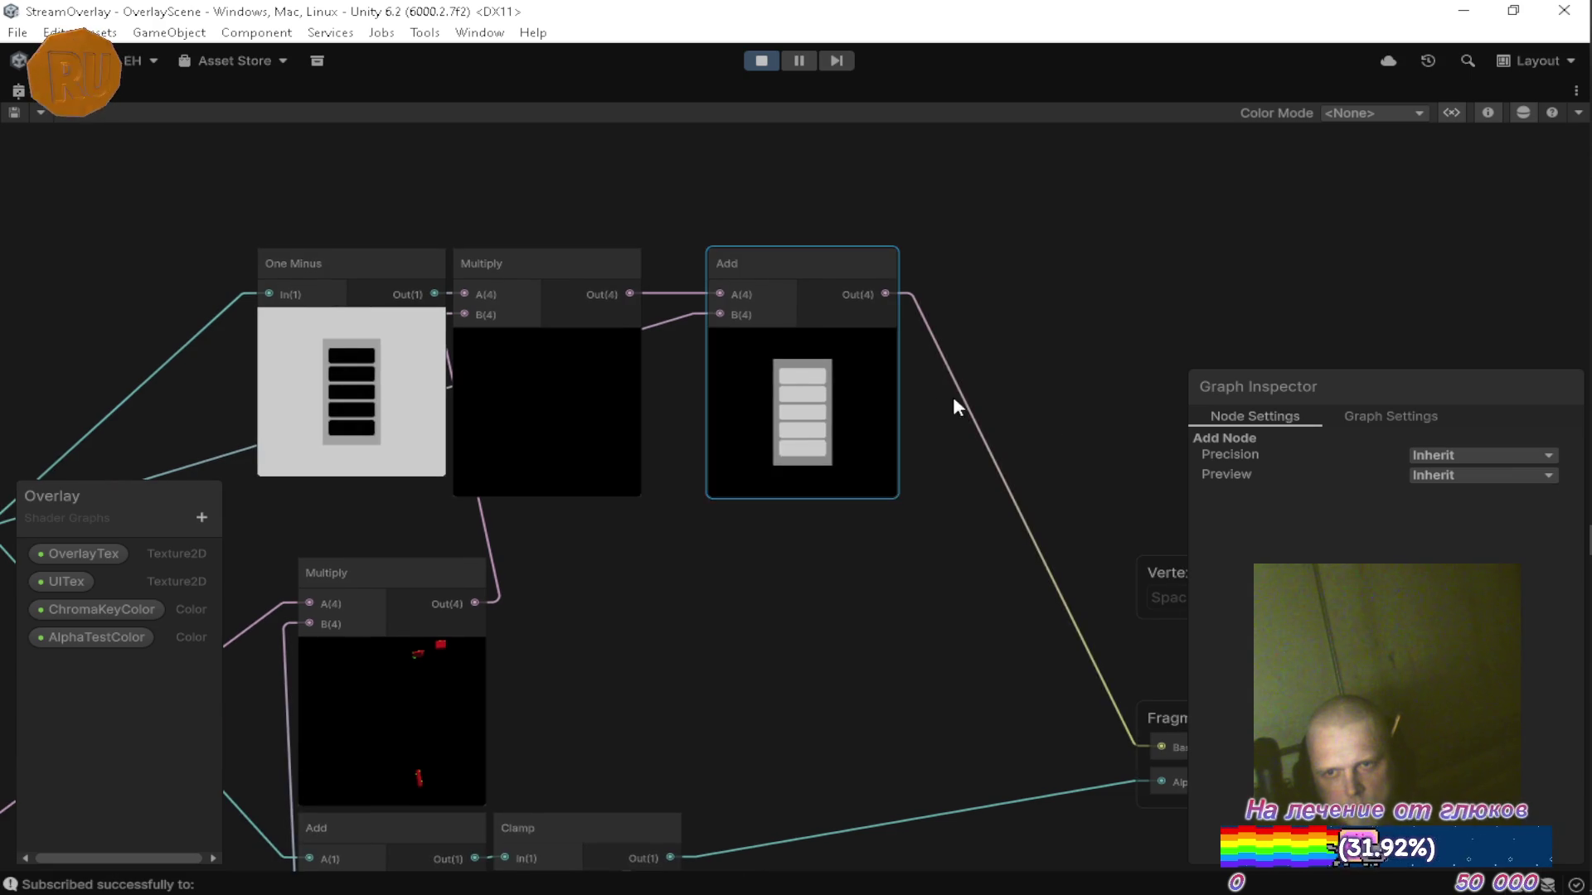
drag(953, 398, 772, 232)
drag(902, 428, 1026, 672)
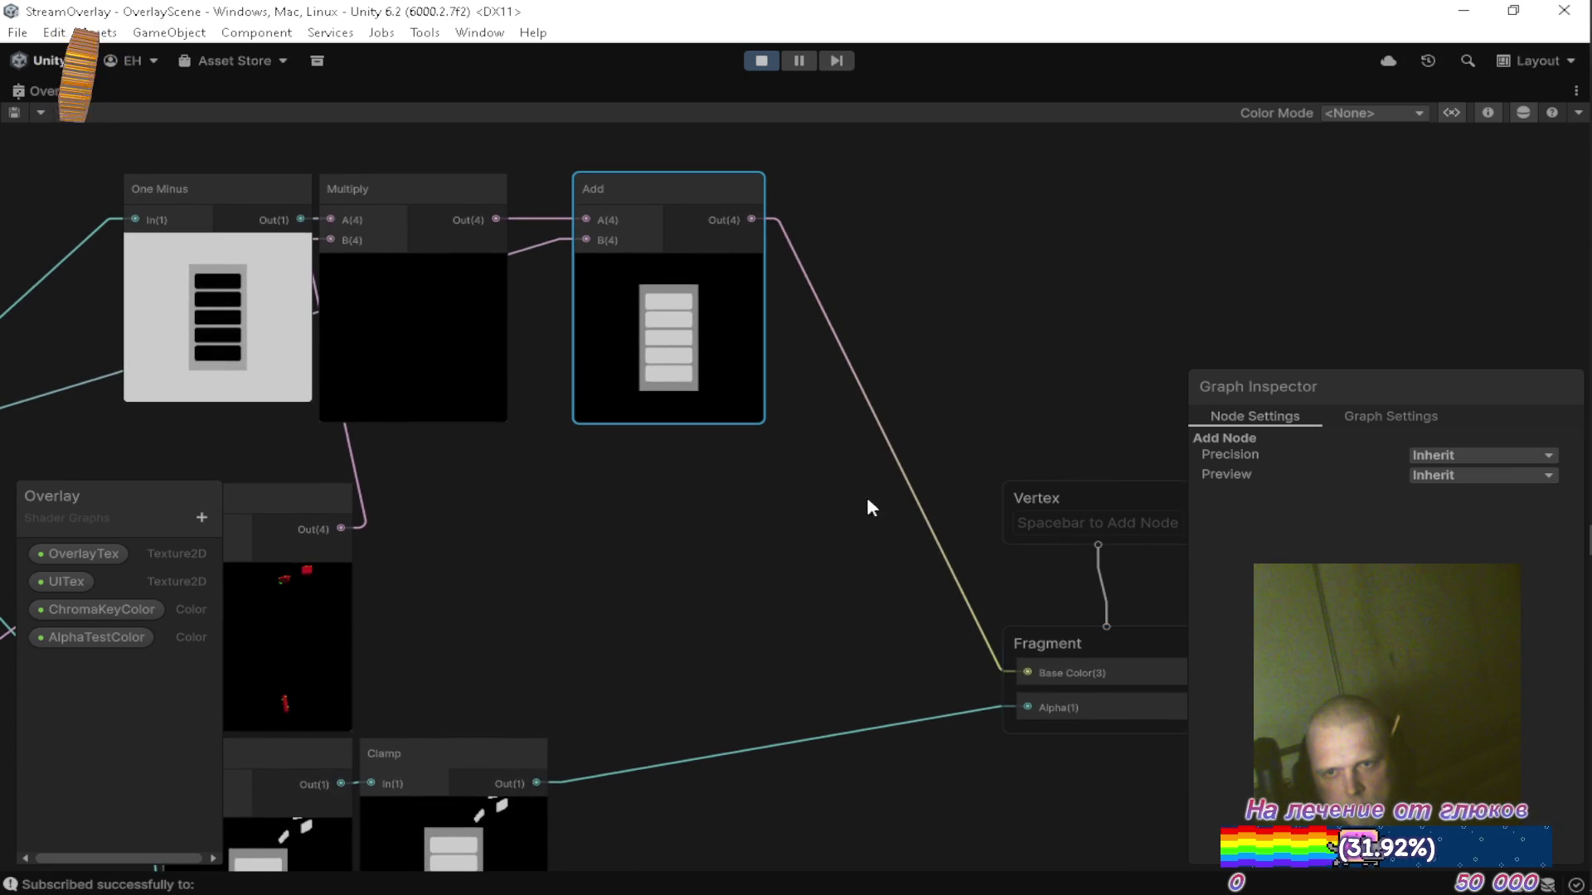
key(a)
drag(844, 248, 796, 250)
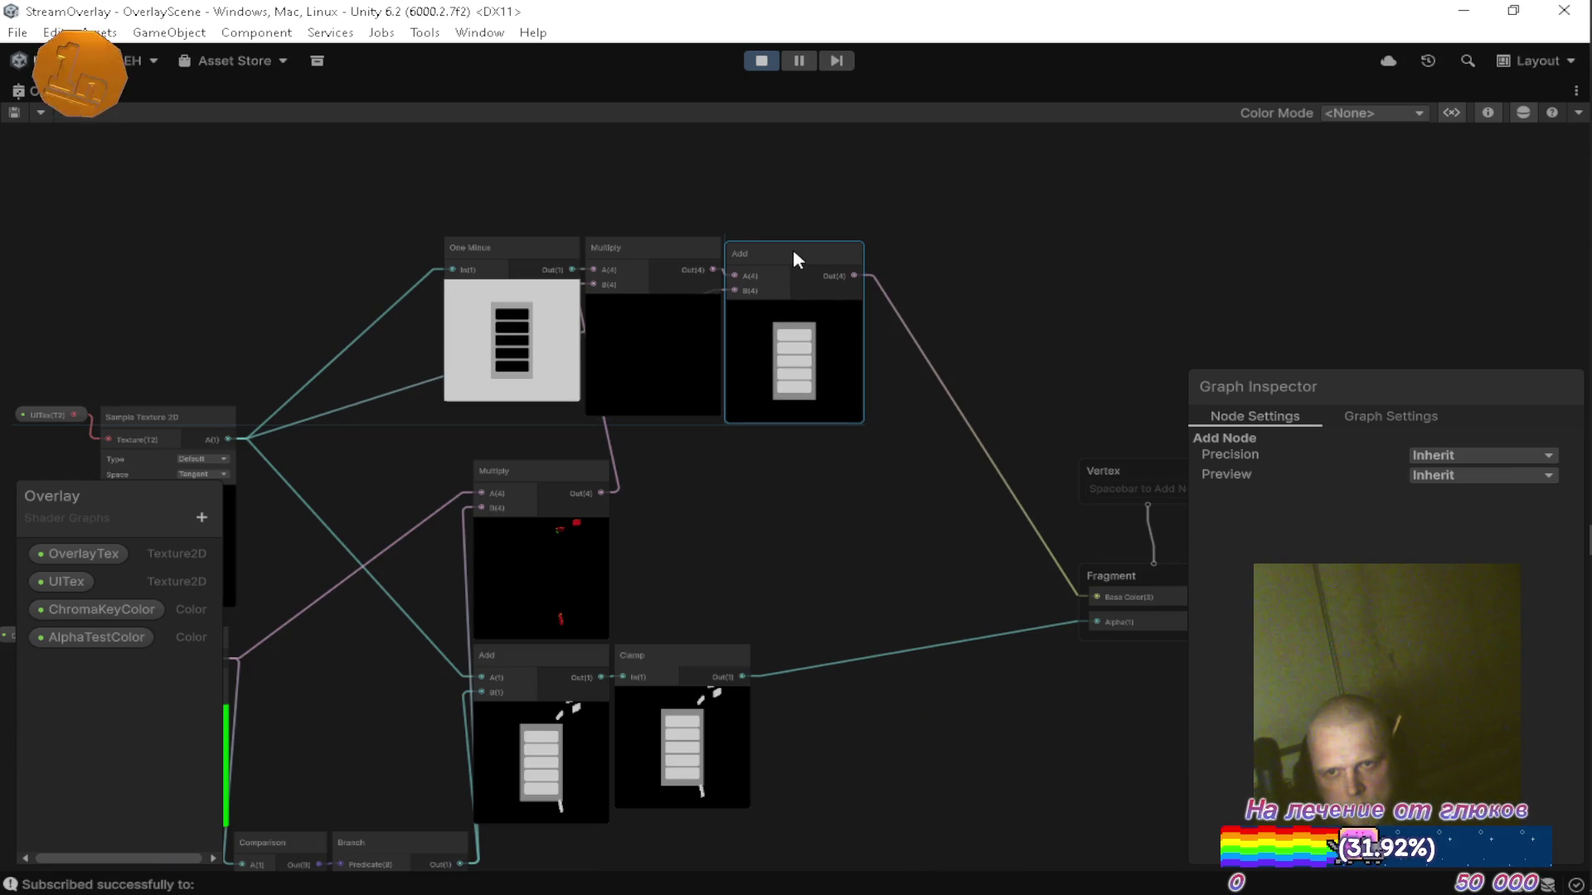
scroll(552, 288, up, 5)
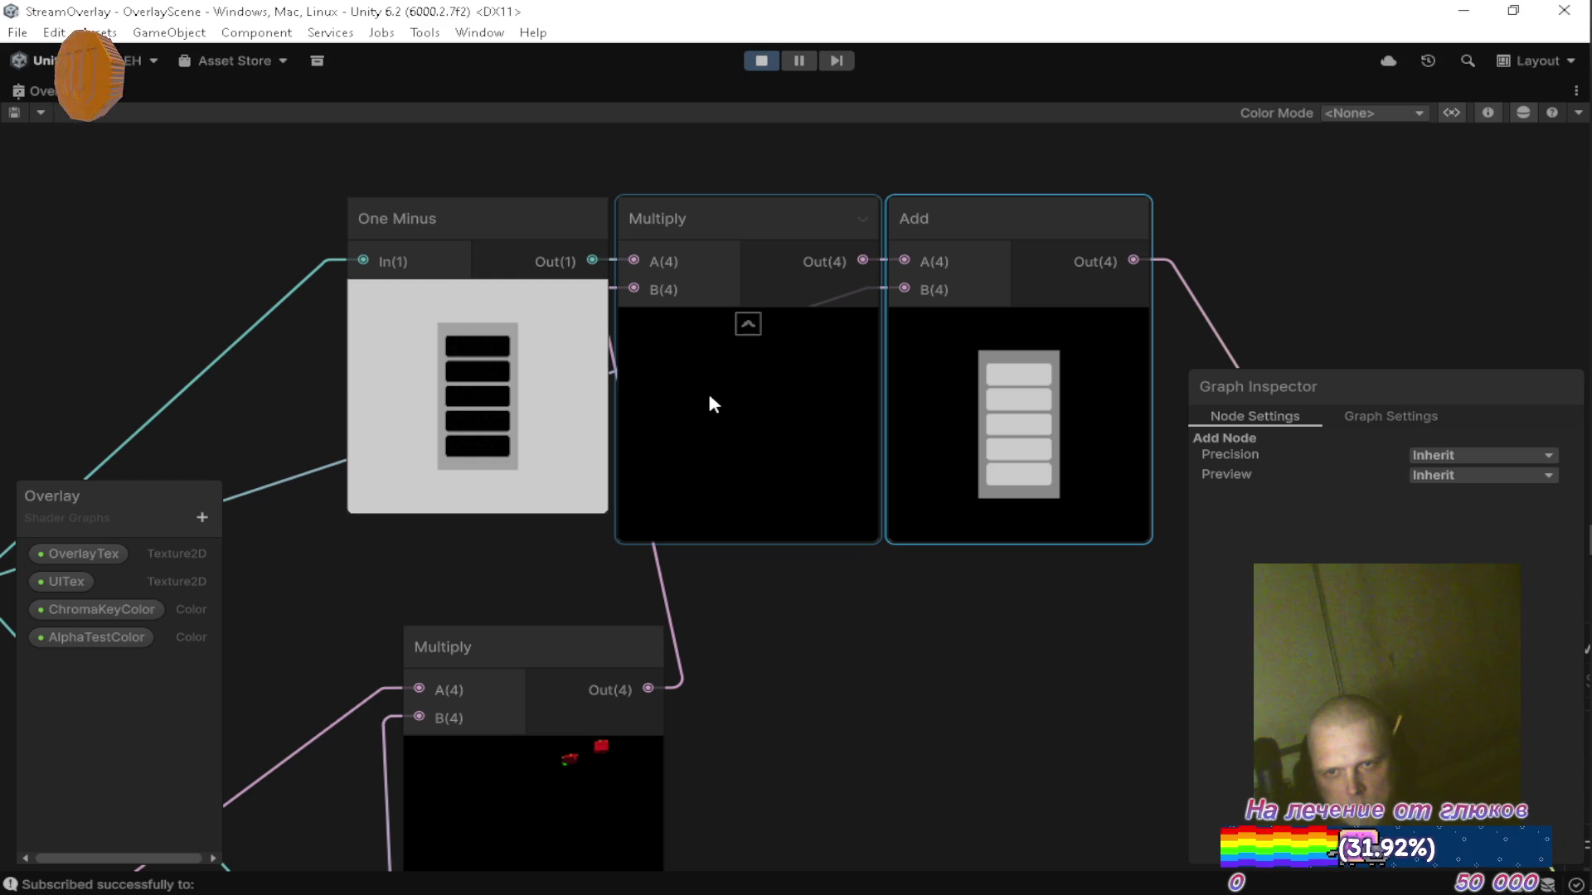
mouse_move(796, 640)
mouse_down()
mouse_move(789, 584)
mouse_move(703, 643)
mouse_up()
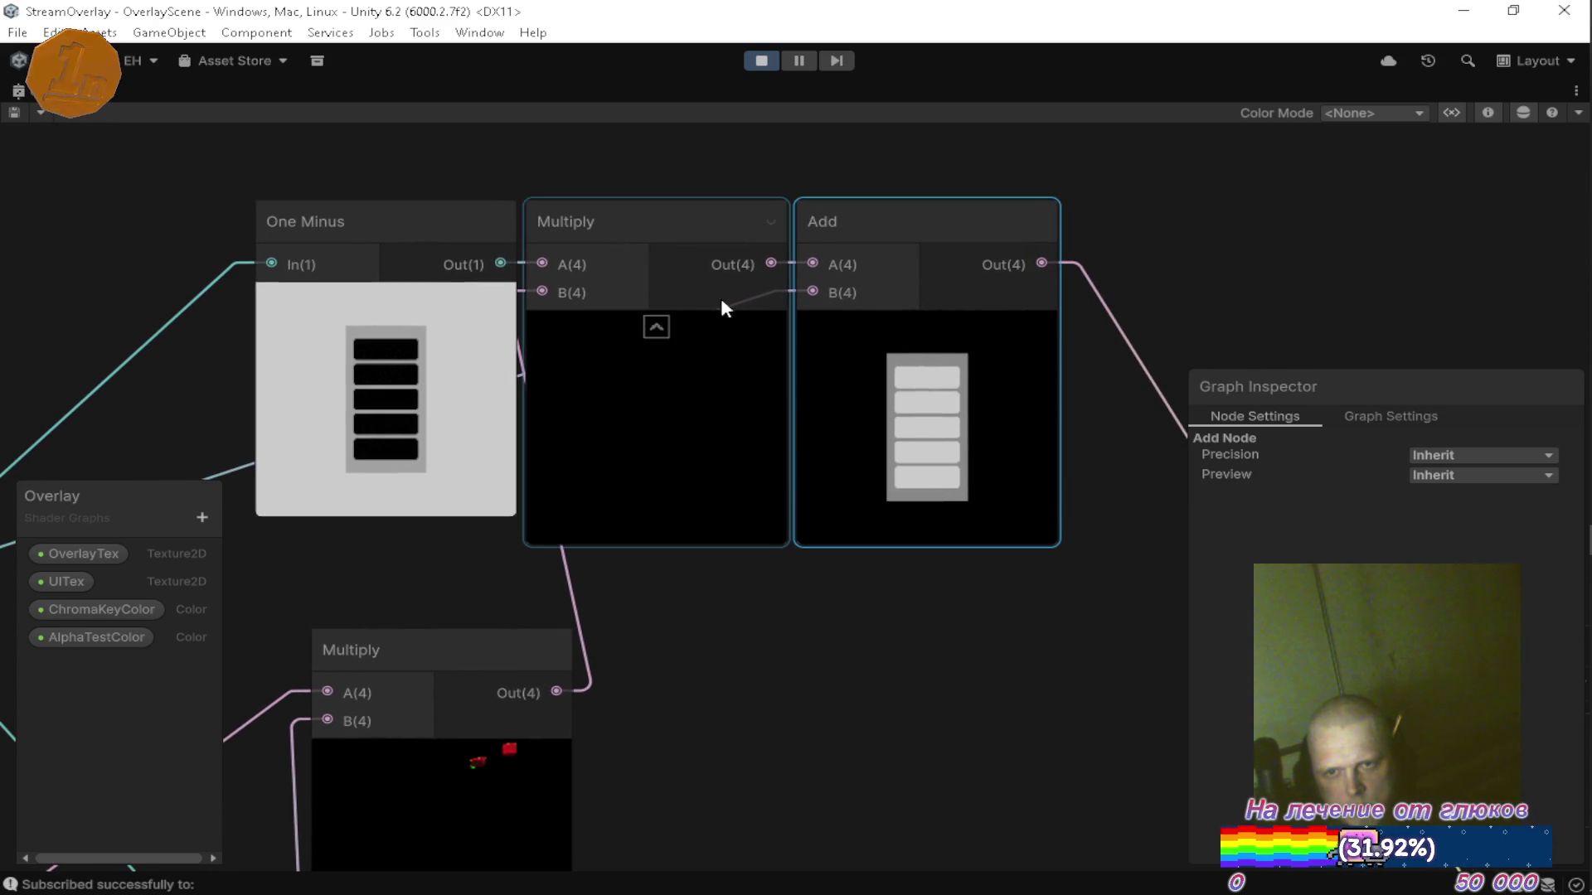
Check the Game view, then wire the UI texture's RGBA output into the Add node.
double_click(45, 93)
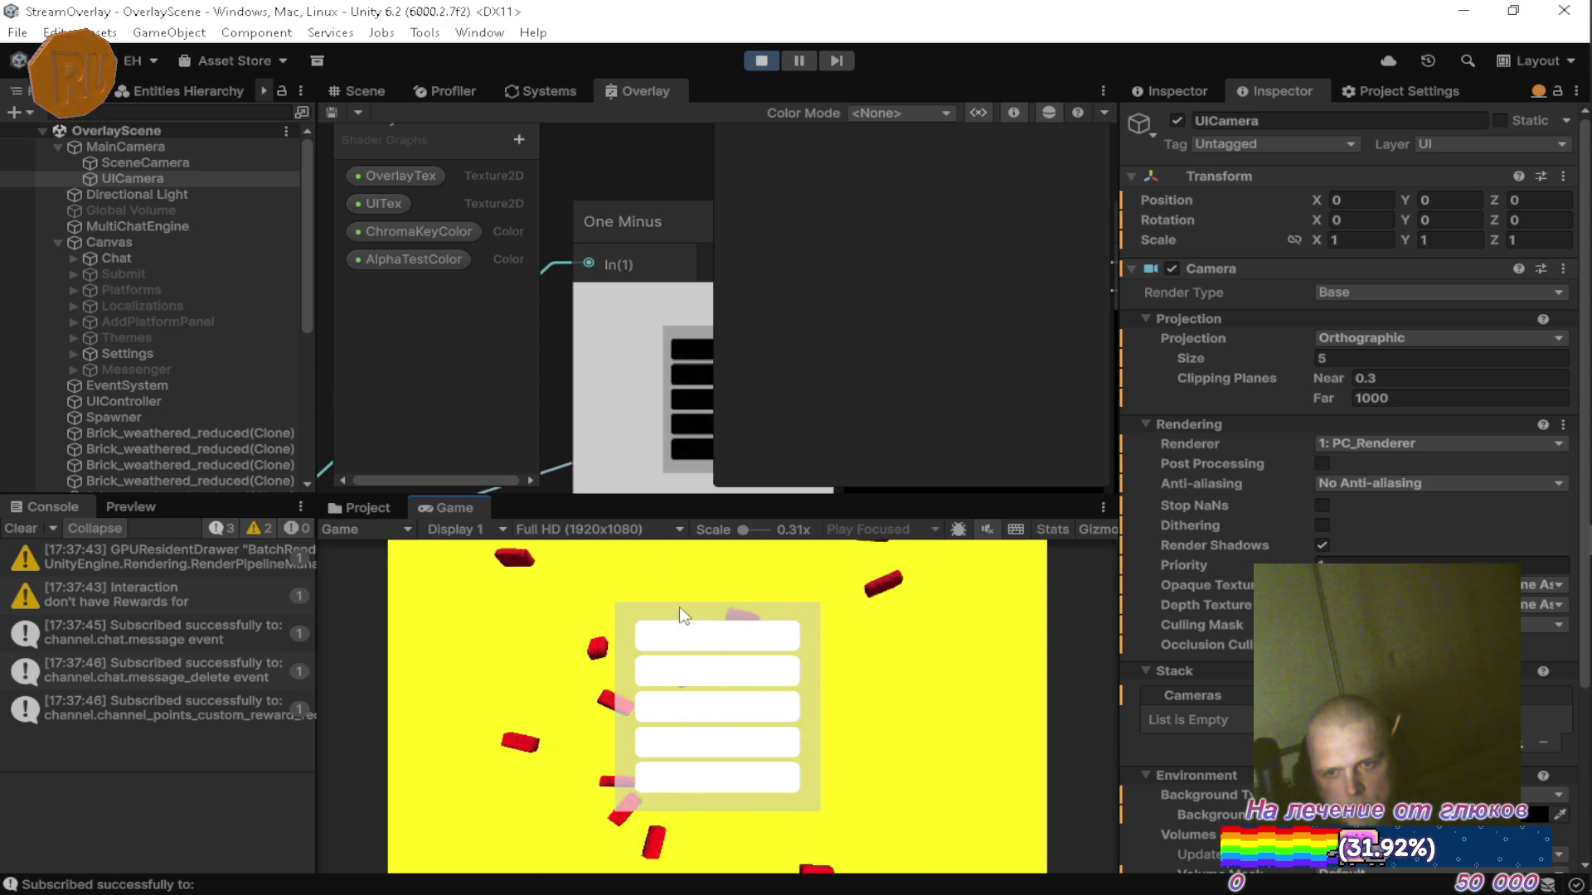
double_click(650, 88)
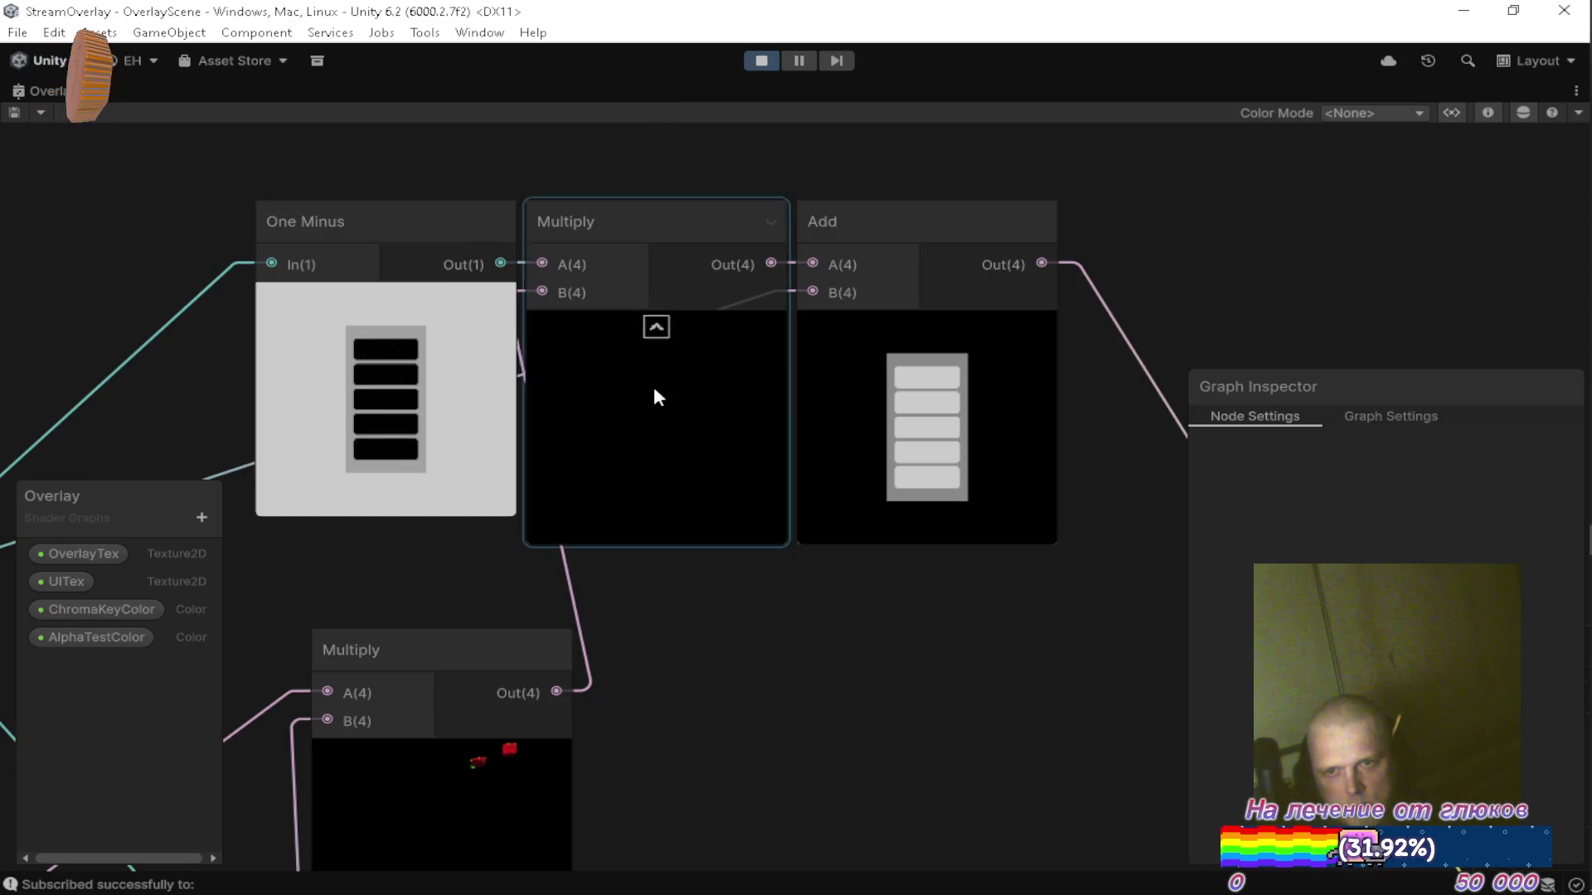
scroll(712, 498, down, 3)
drag(671, 527, 888, 526)
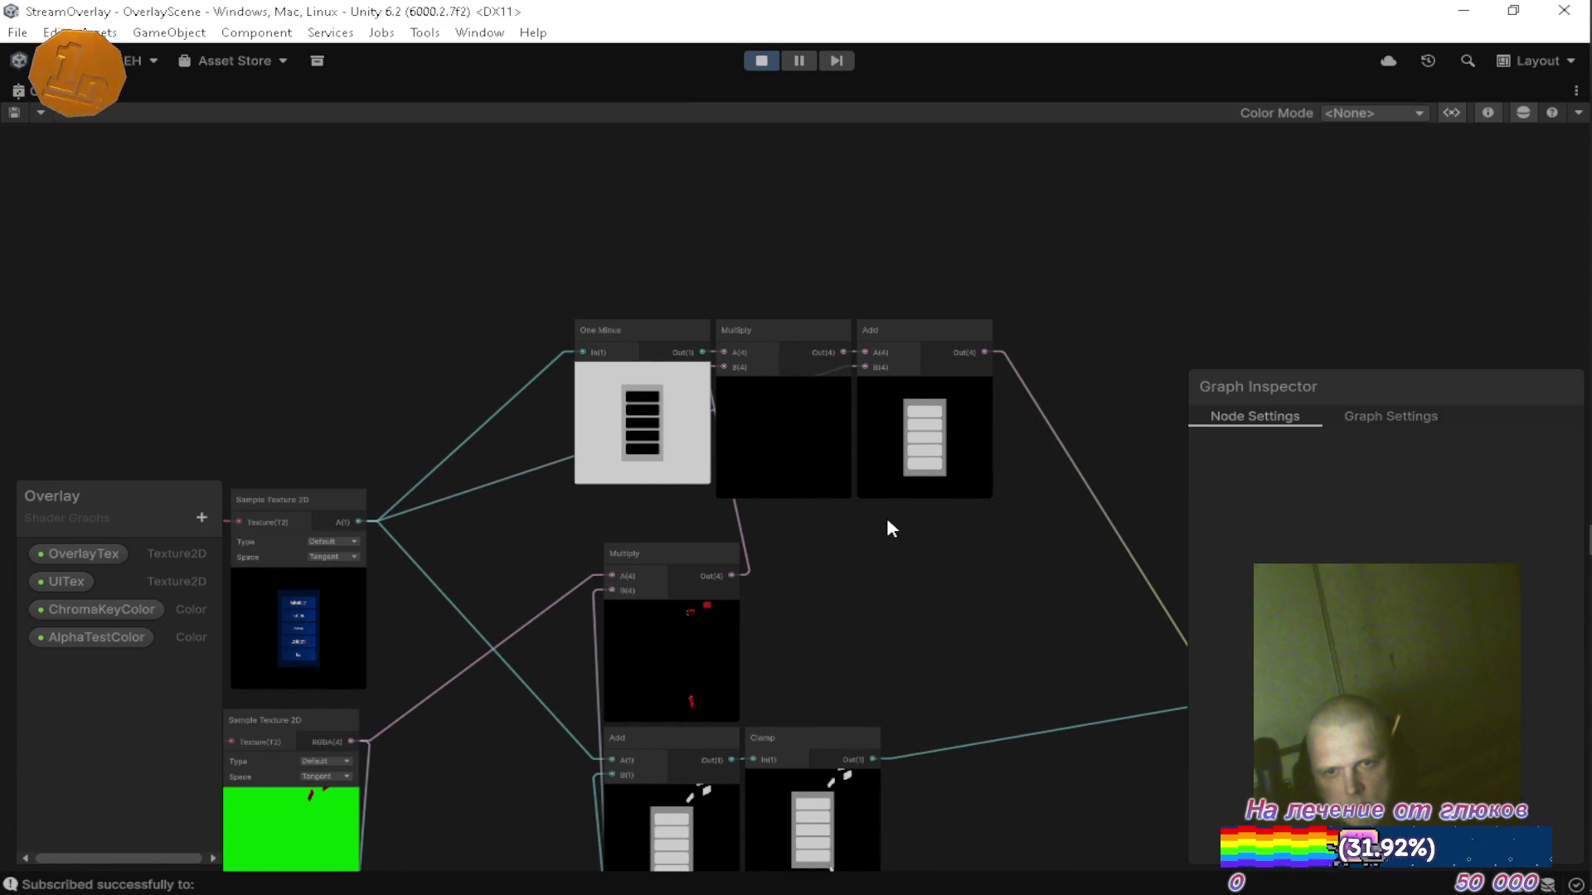
scroll(360, 504, up, 2)
click(387, 498)
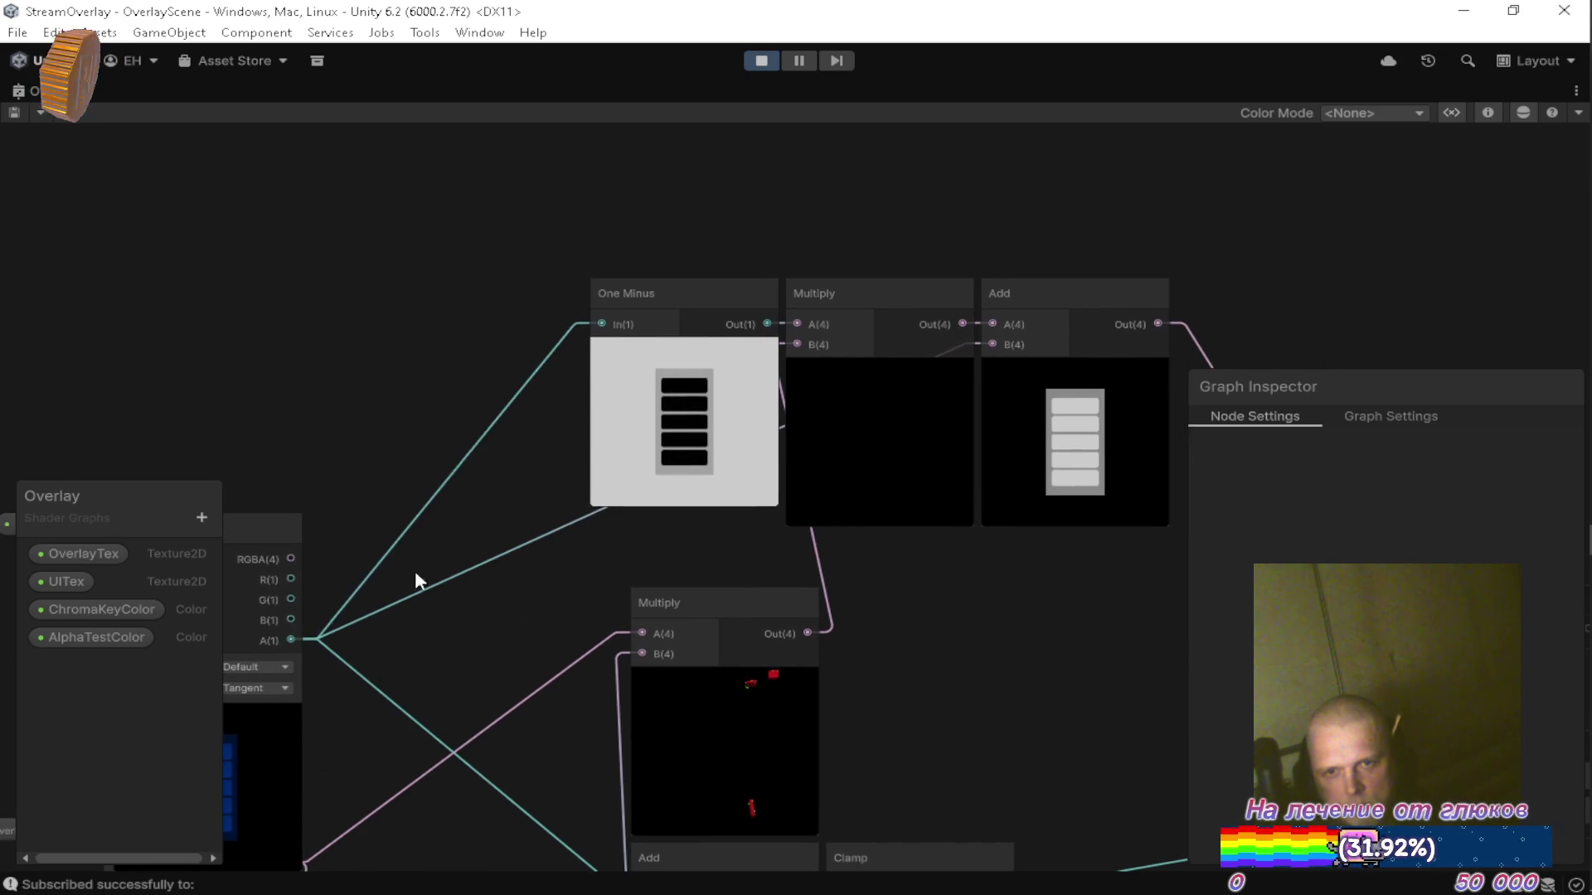
mouse_move(290, 559)
mouse_down()
mouse_move(938, 411)
mouse_move(988, 347)
mouse_up()
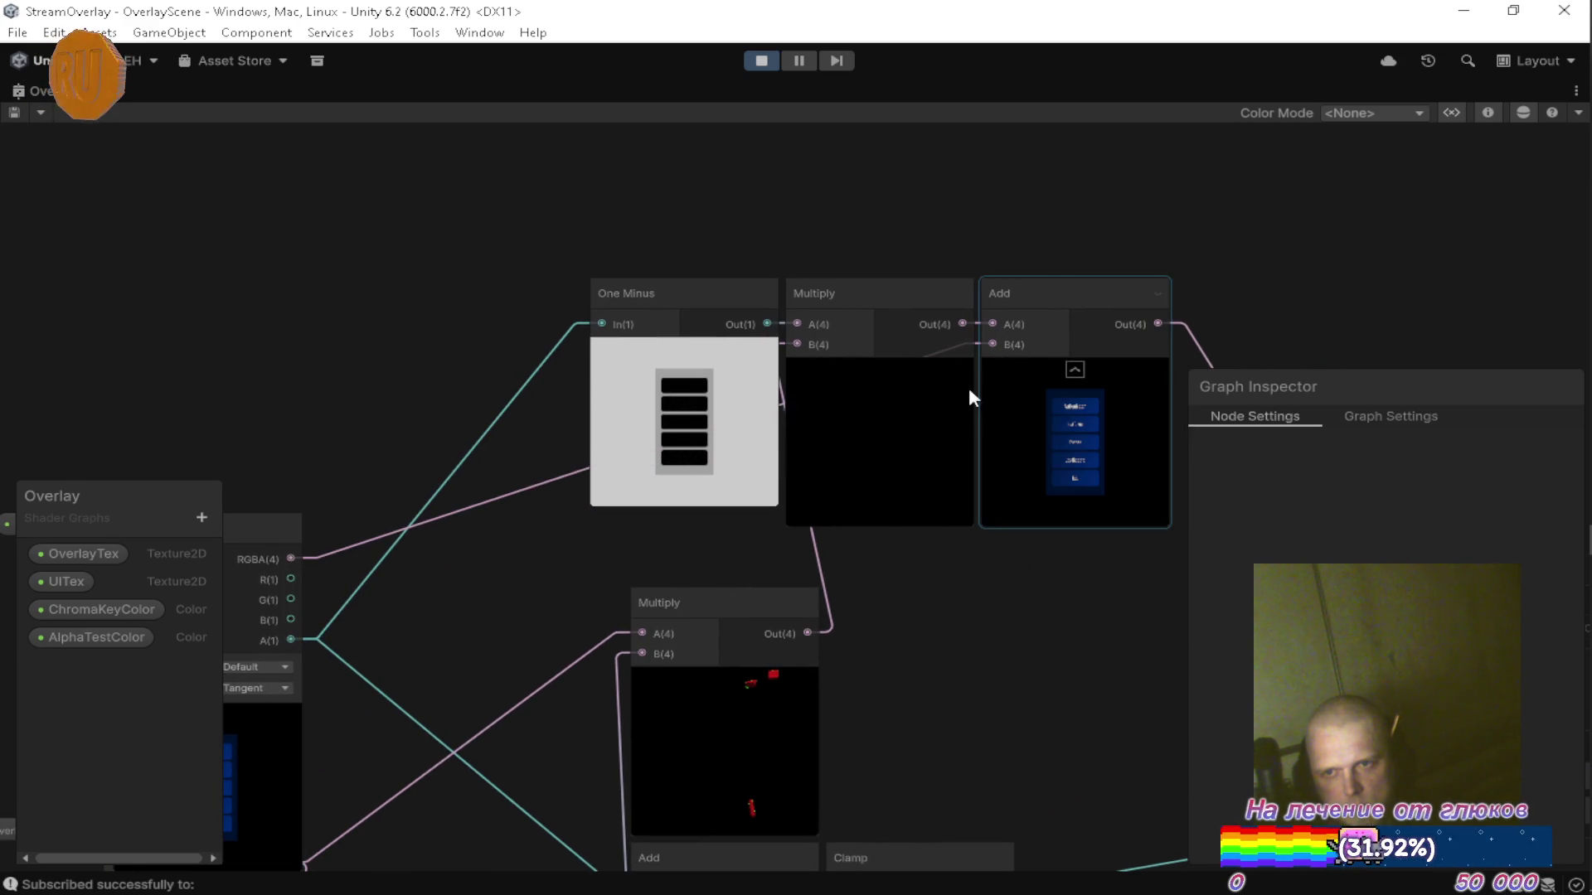
click(291, 531)
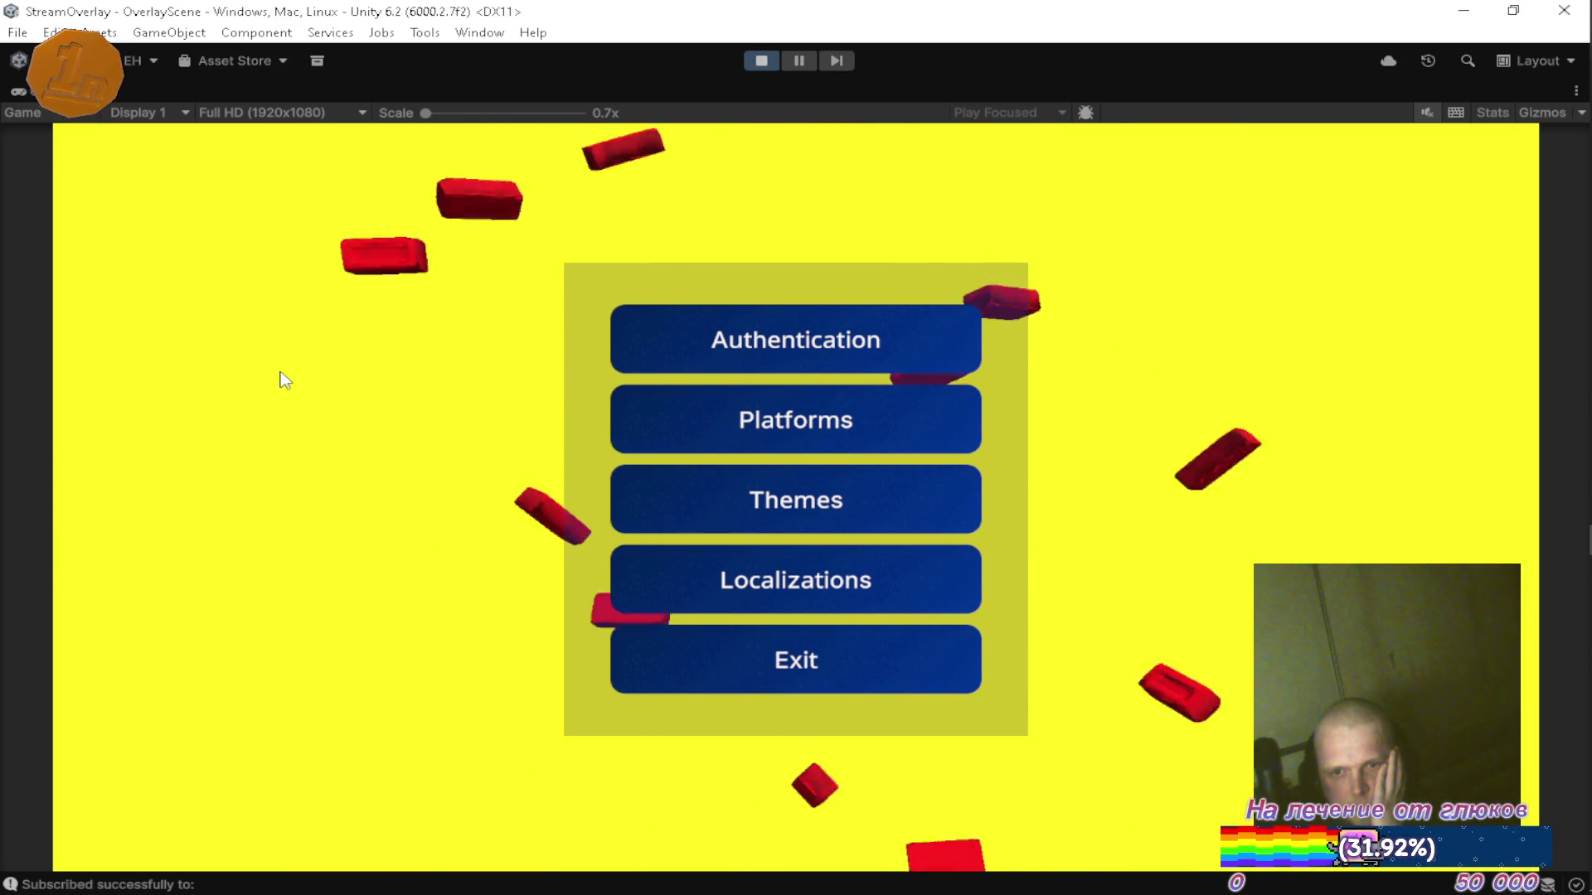
Apply the orange theme from the Themes panel, then hide and reshow the main menu.
click(838, 514)
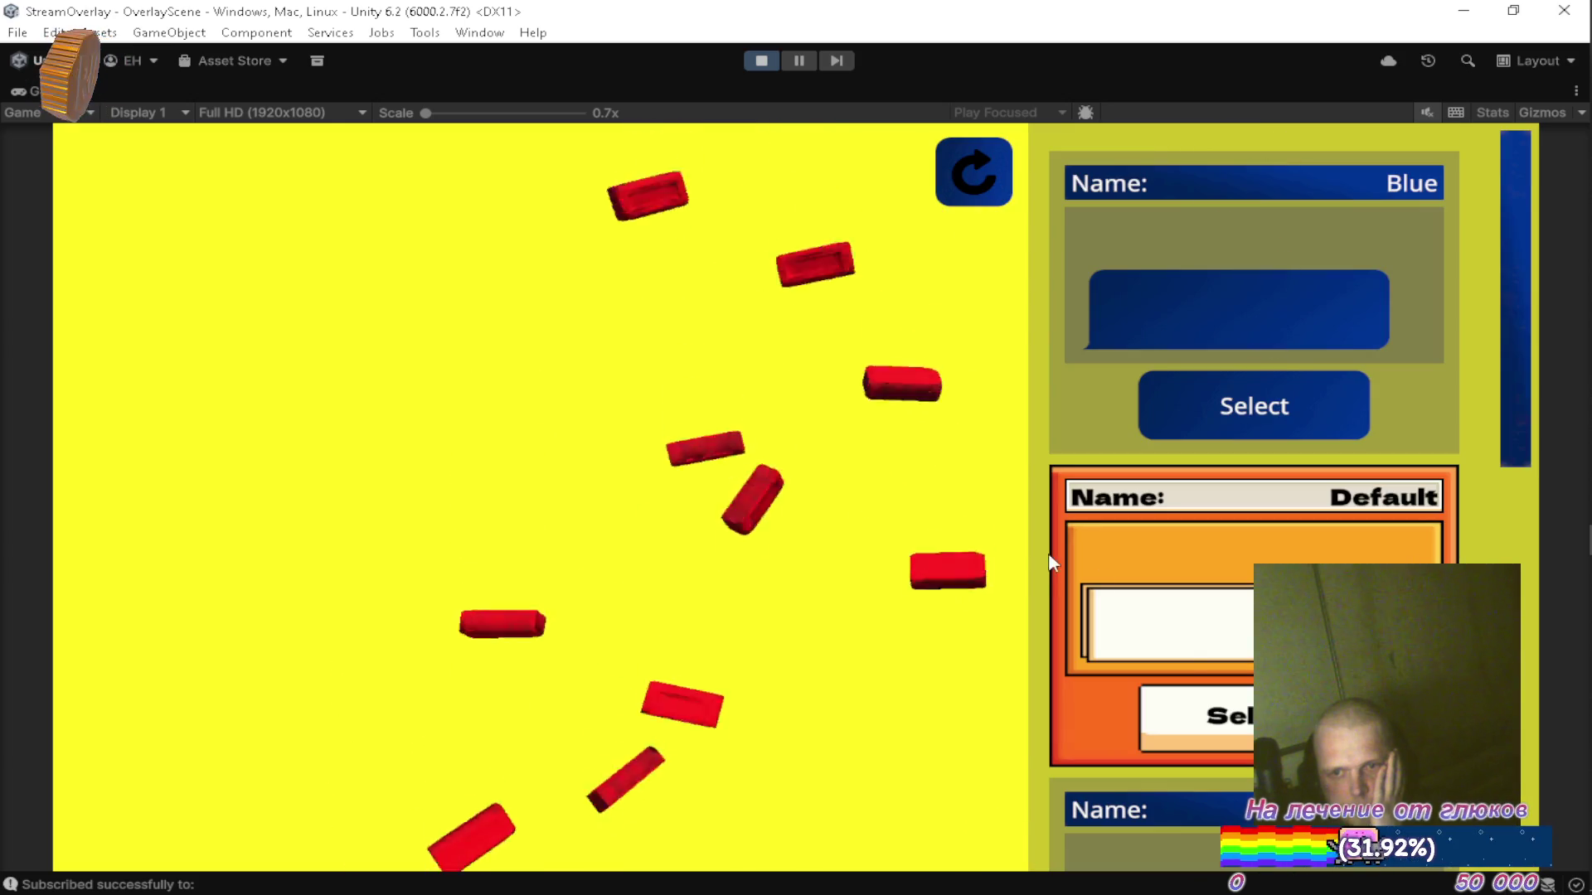
scroll(1201, 650, down, 3)
click(1237, 796)
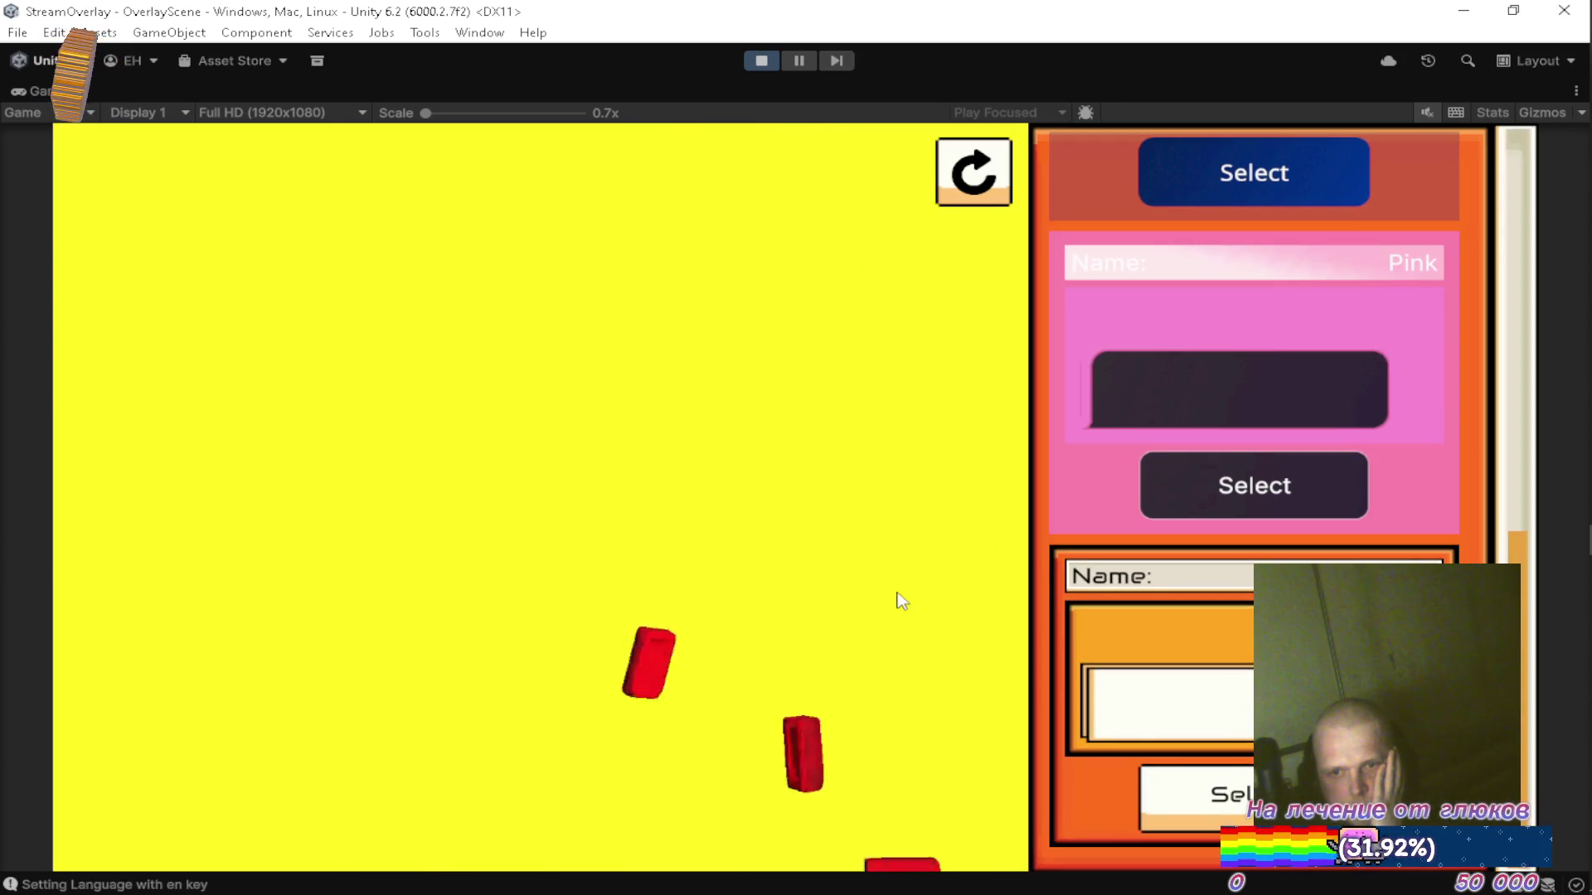
click(868, 512)
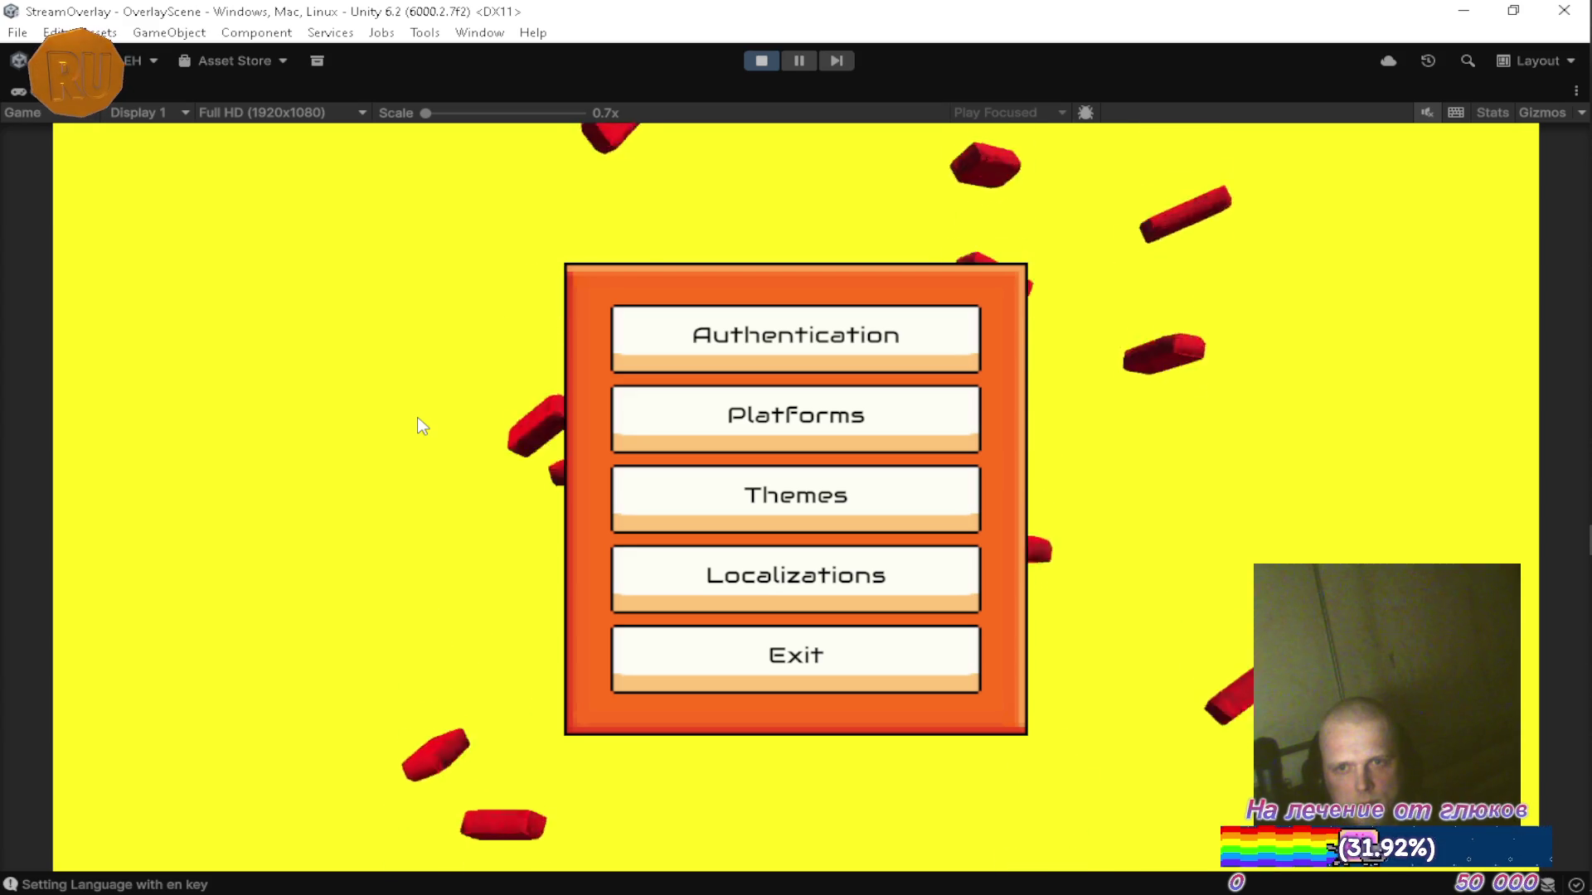
key(Escape)
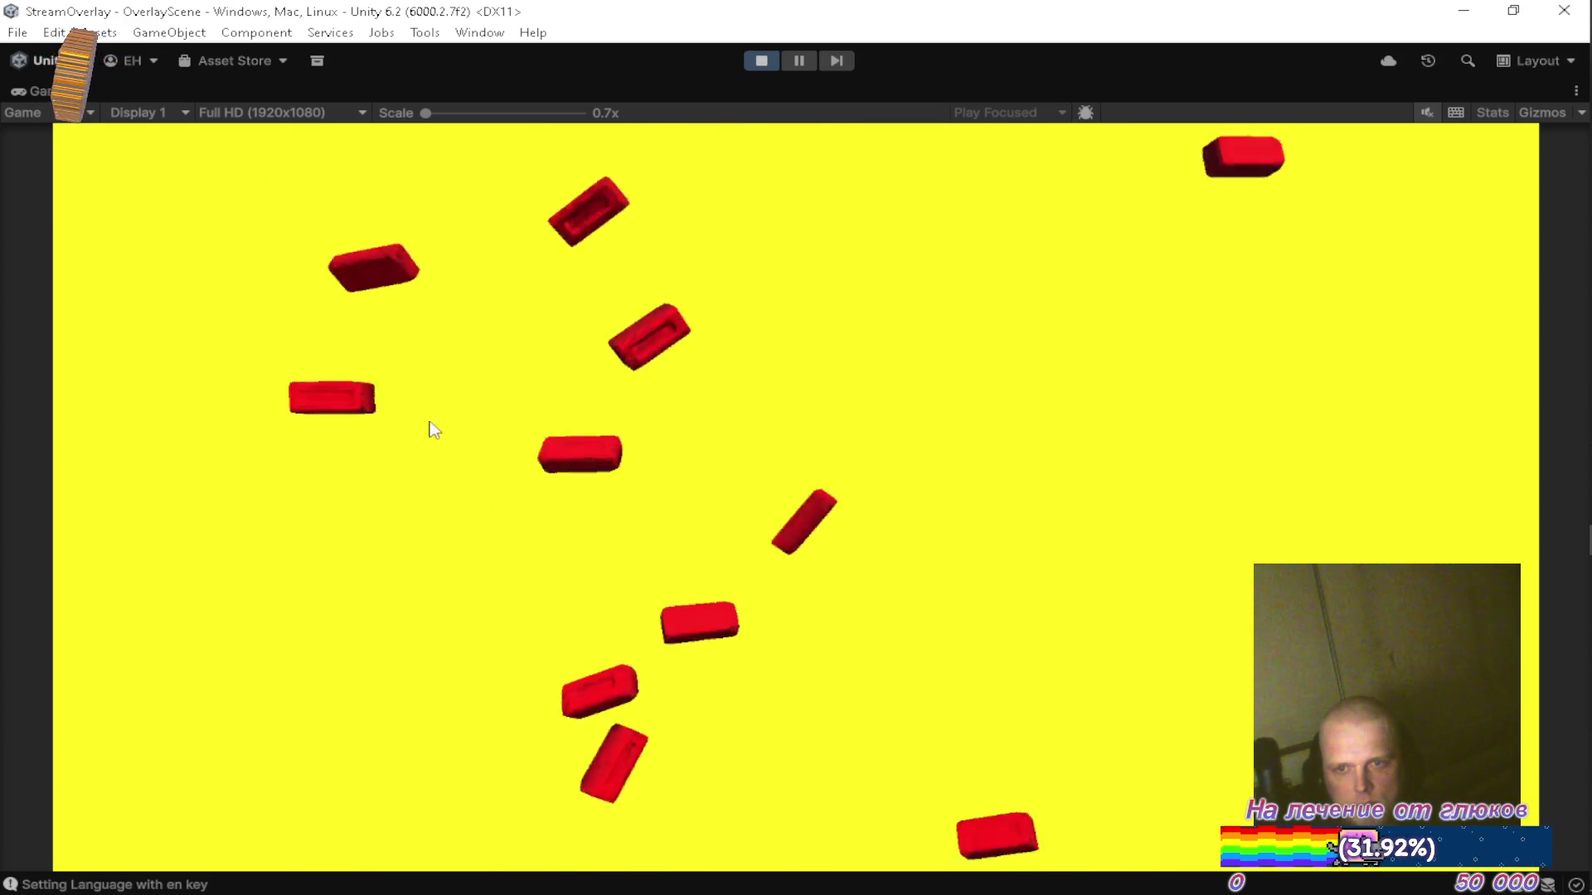
key(Escape)
Apply the Pink theme to the game's menu.
click(812, 497)
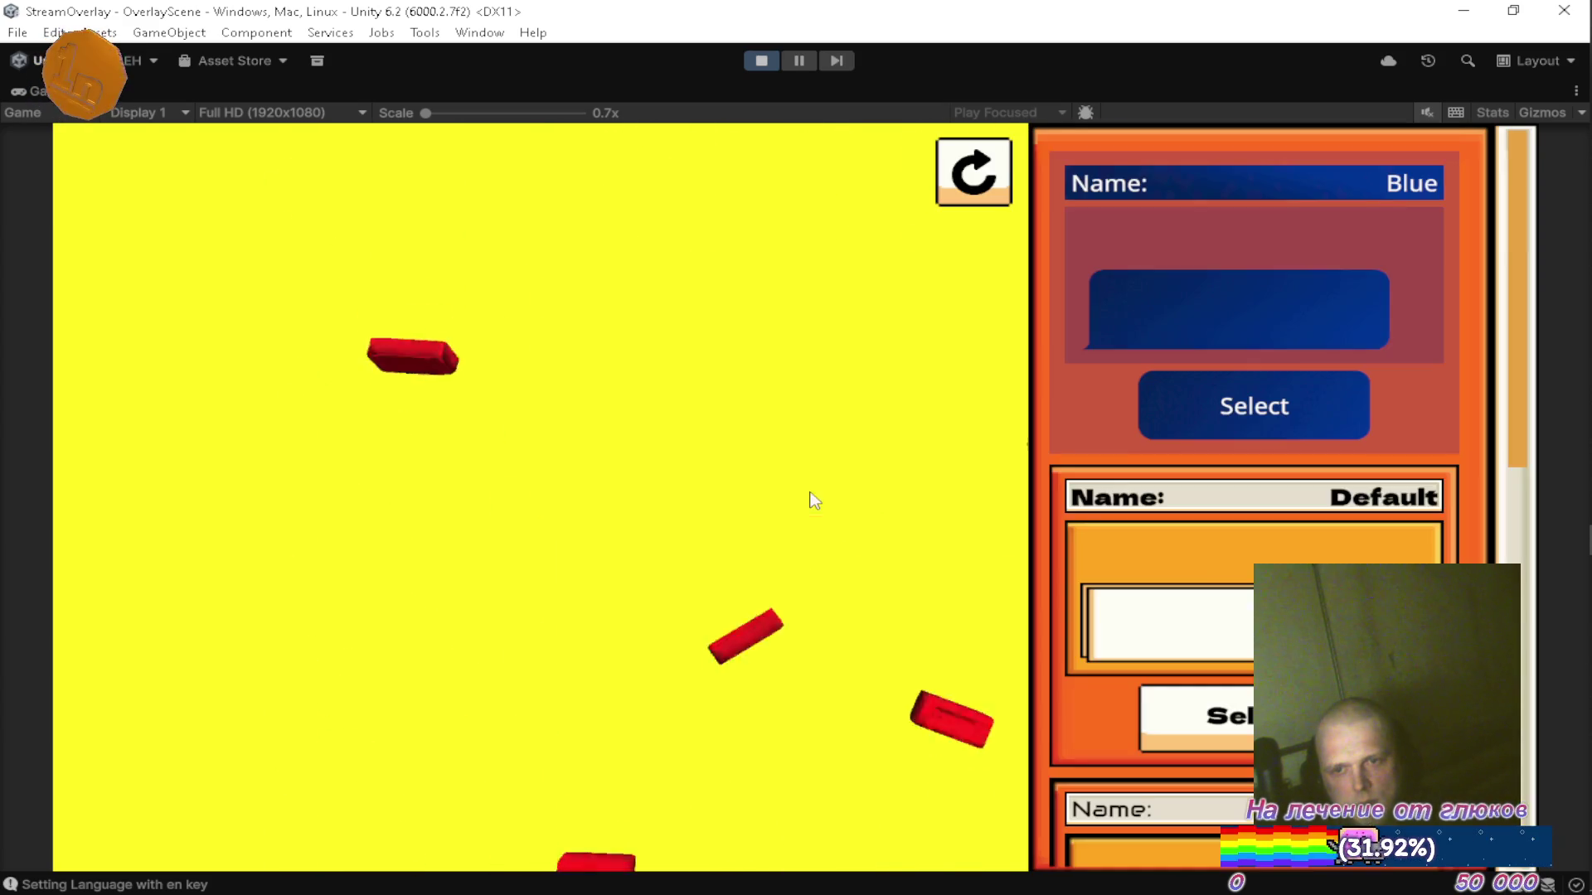
scroll(1236, 568, down, 5)
click(1236, 564)
key(Escape)
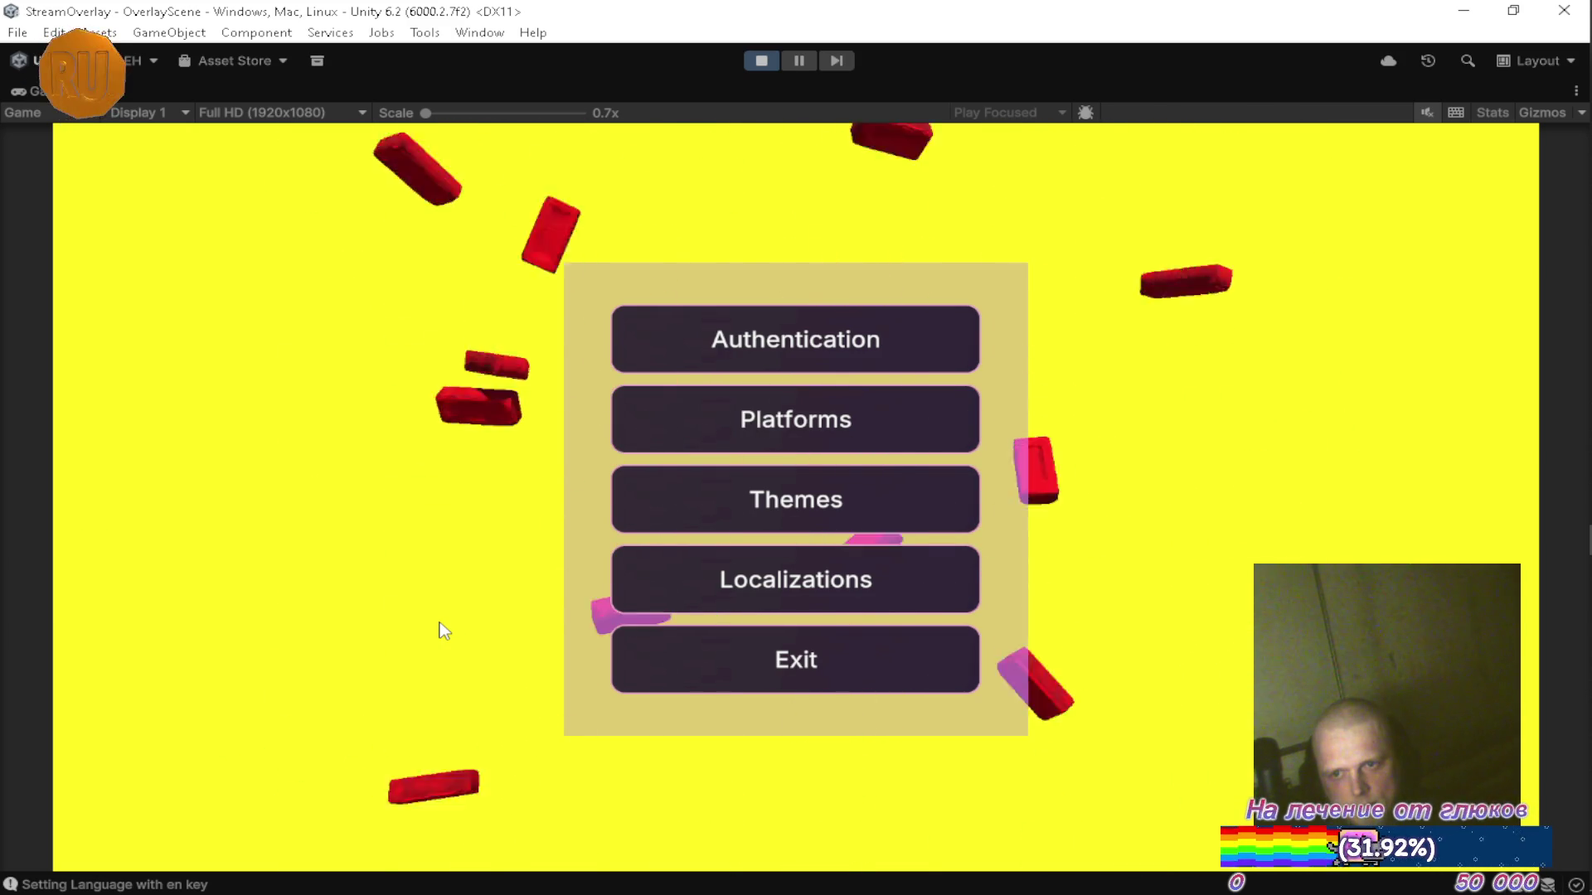
Switch the menu back to the Blue theme and restore the full editor layout.
key(Escape)
key(Escape)
click(764, 518)
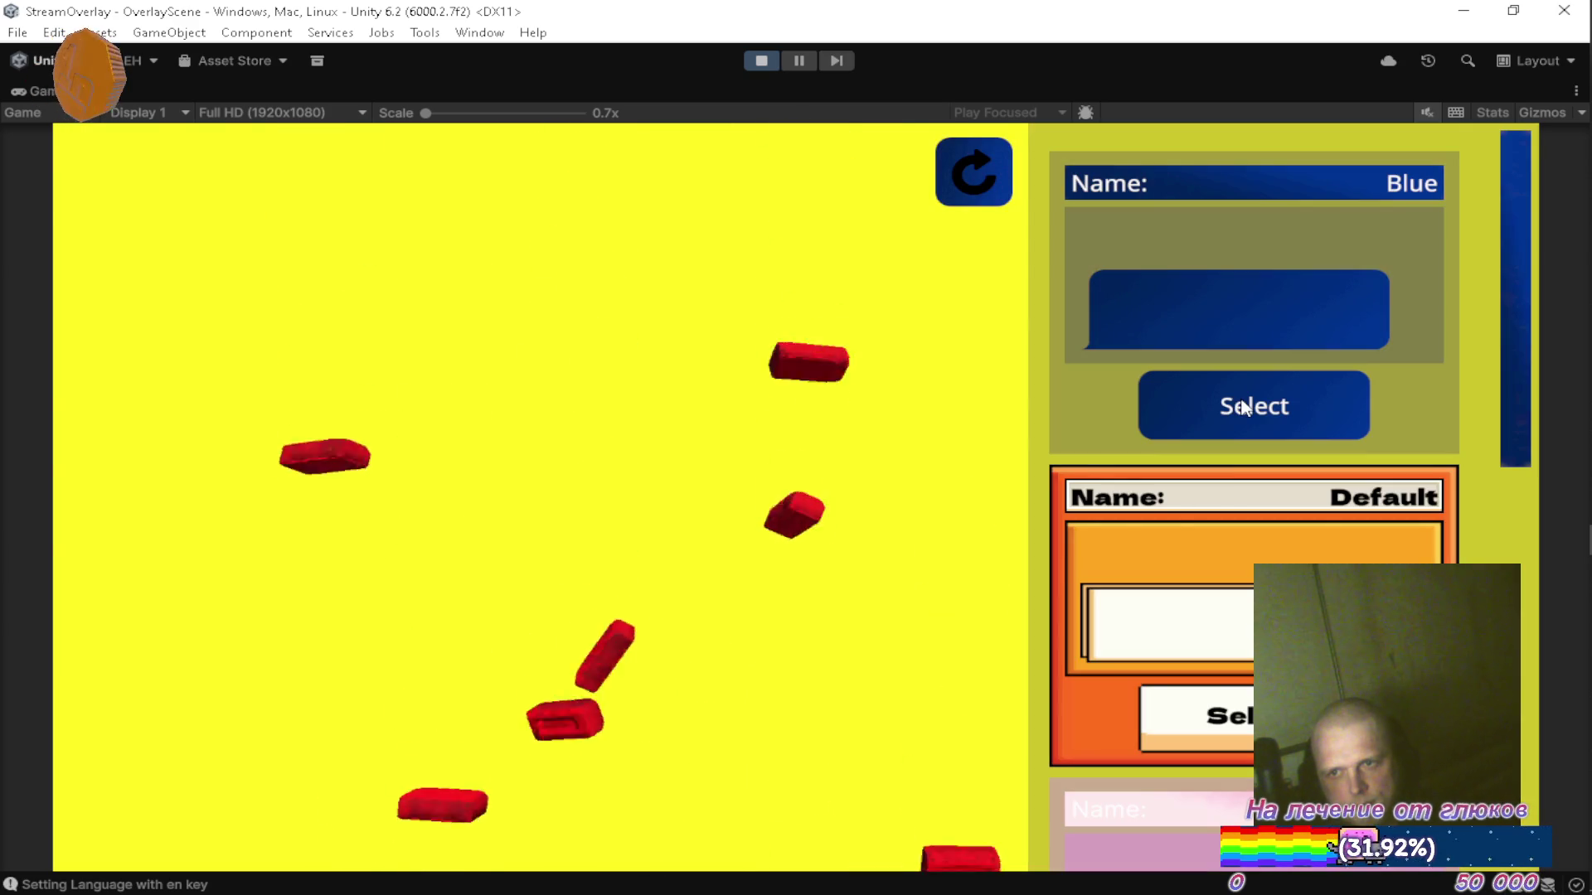
key(Escape)
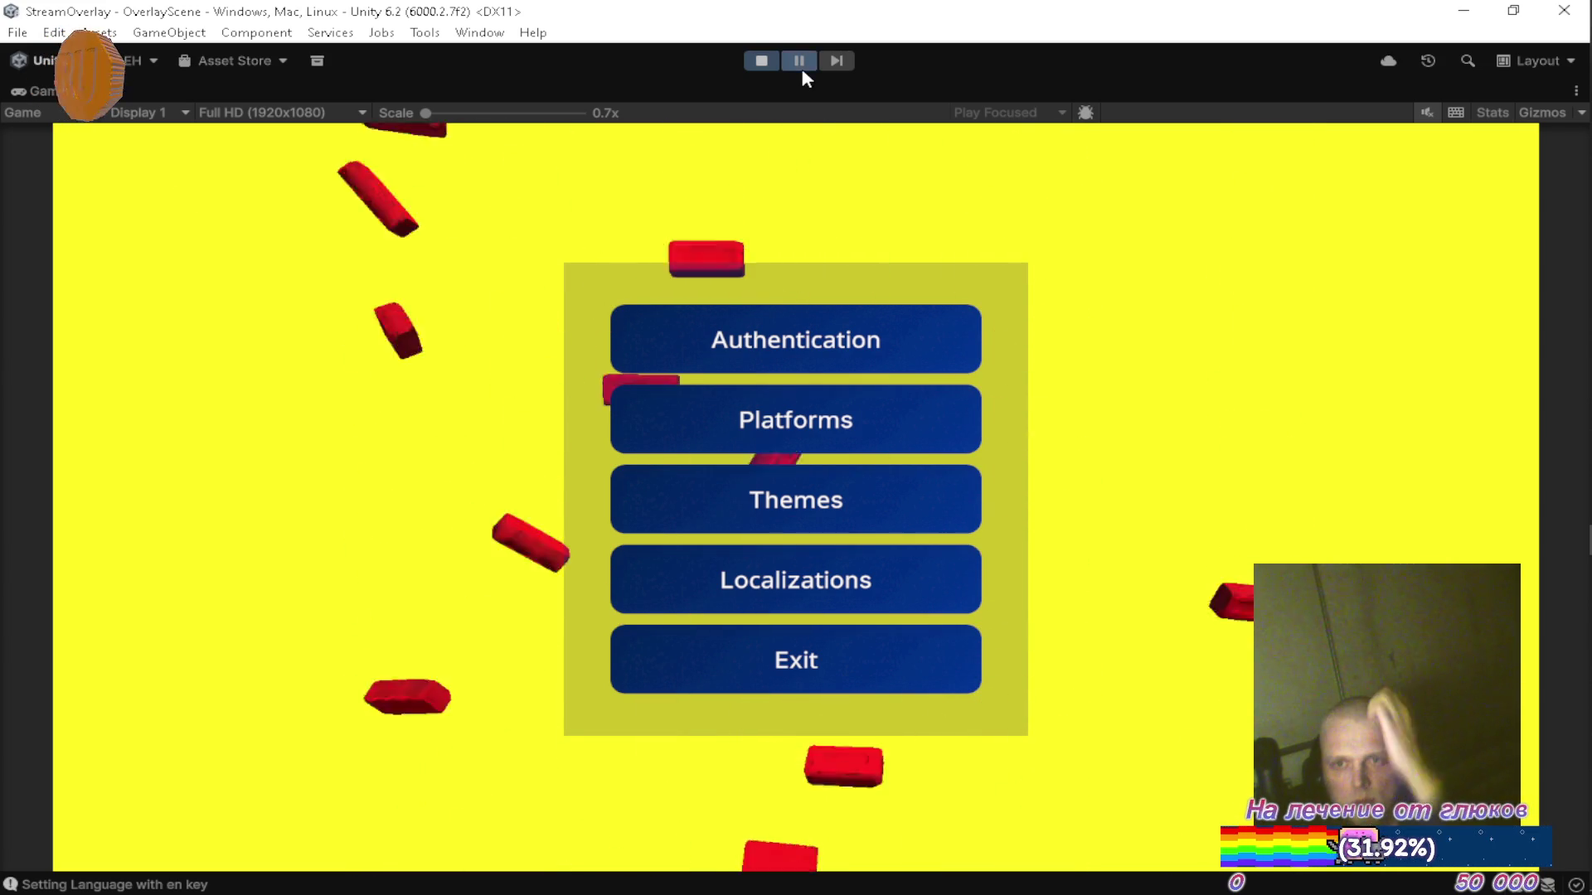
key(shift+space)
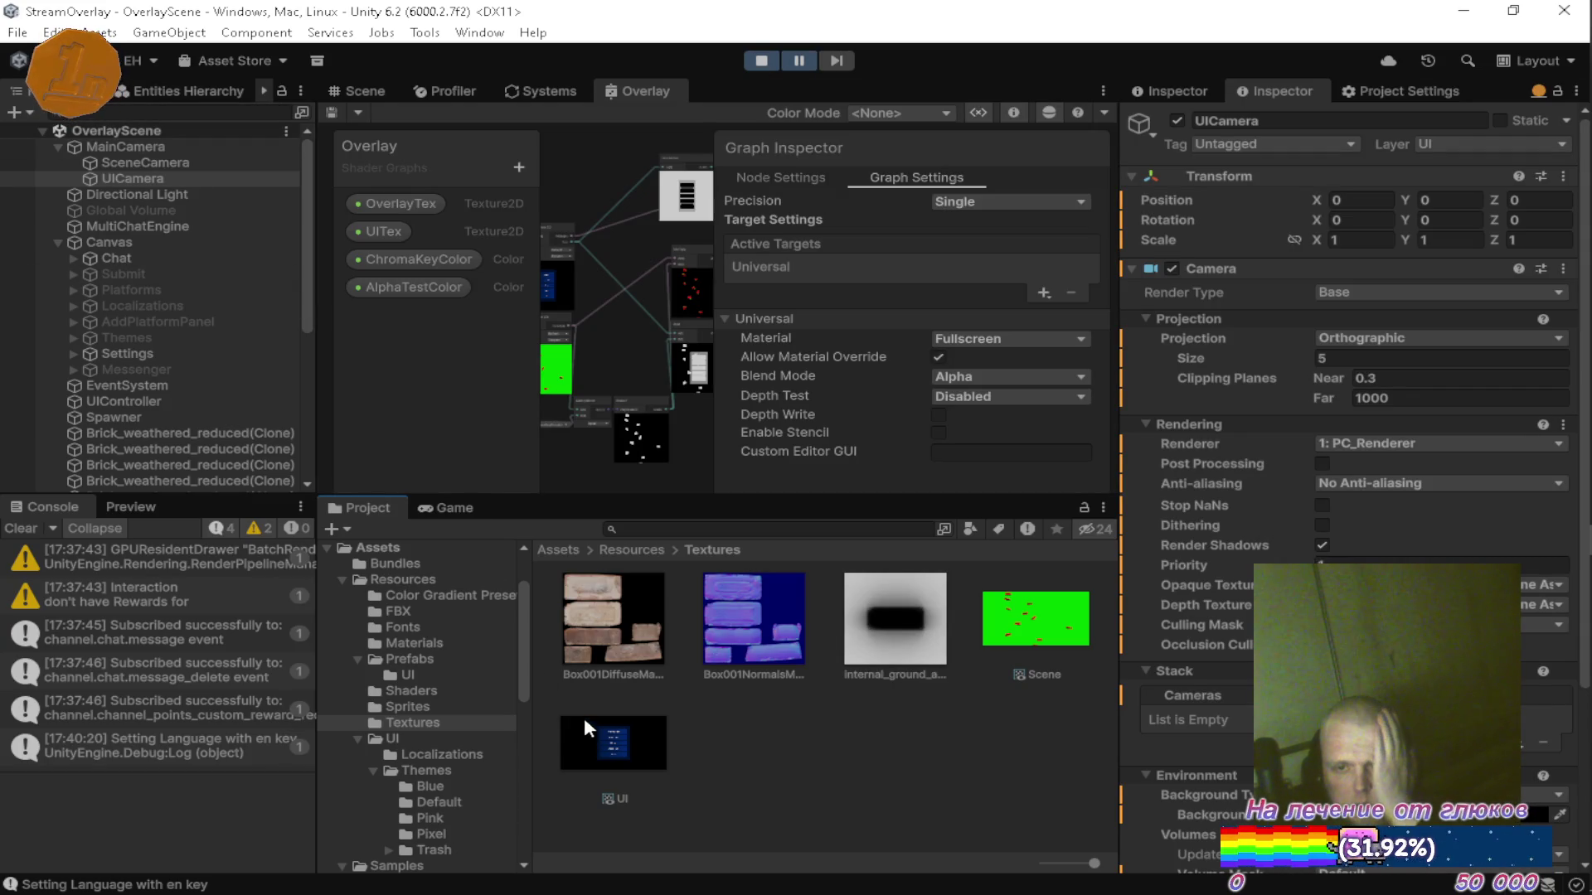
scroll(451, 729, down, 5)
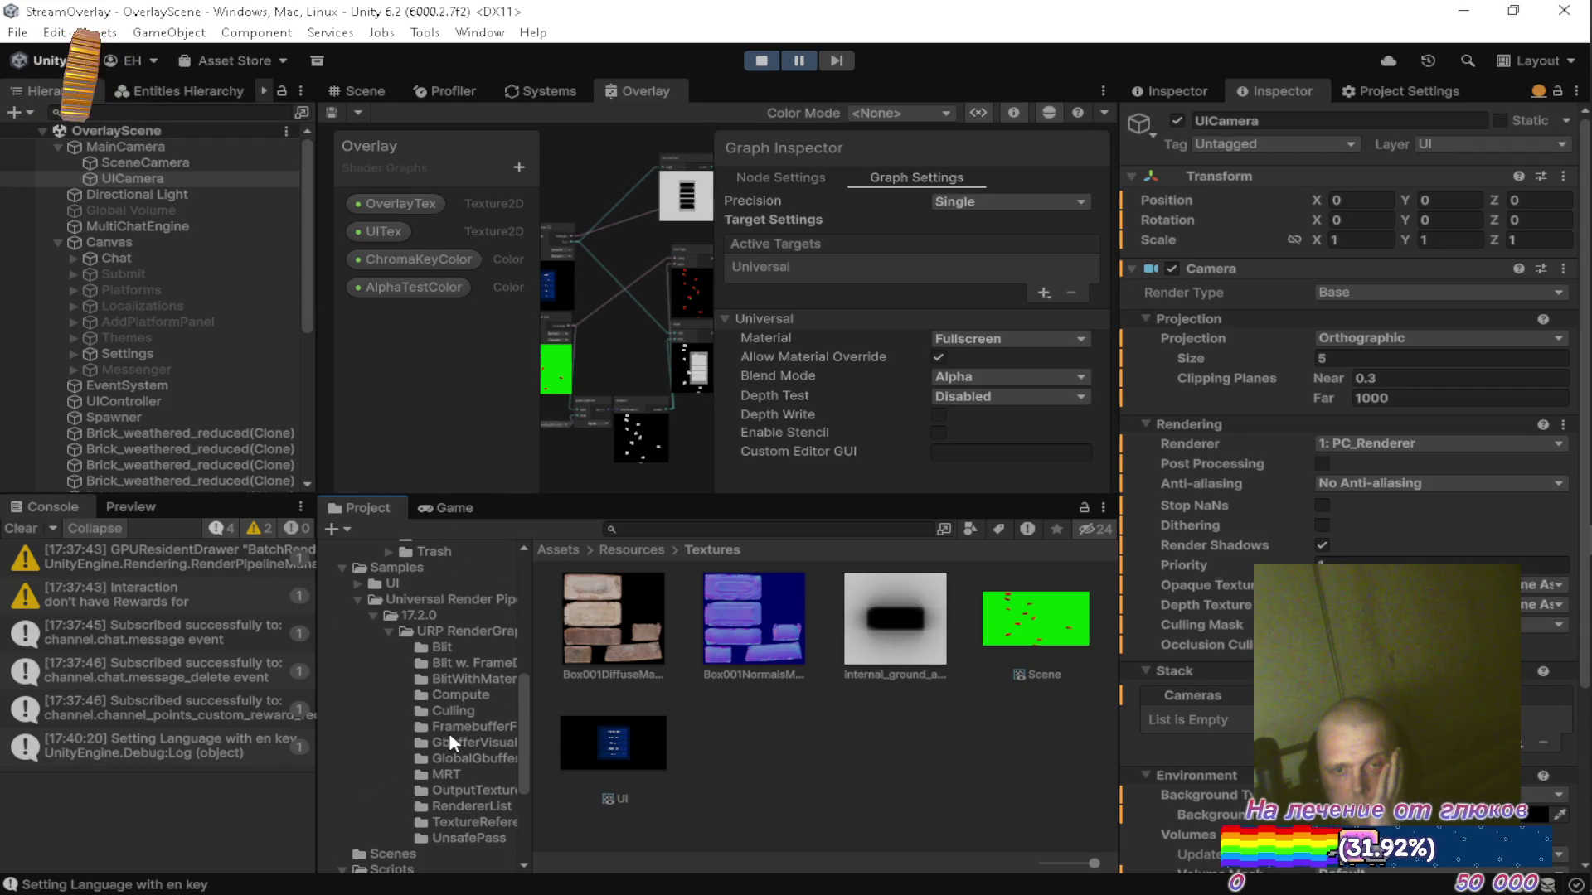
scroll(449, 741, down, 3)
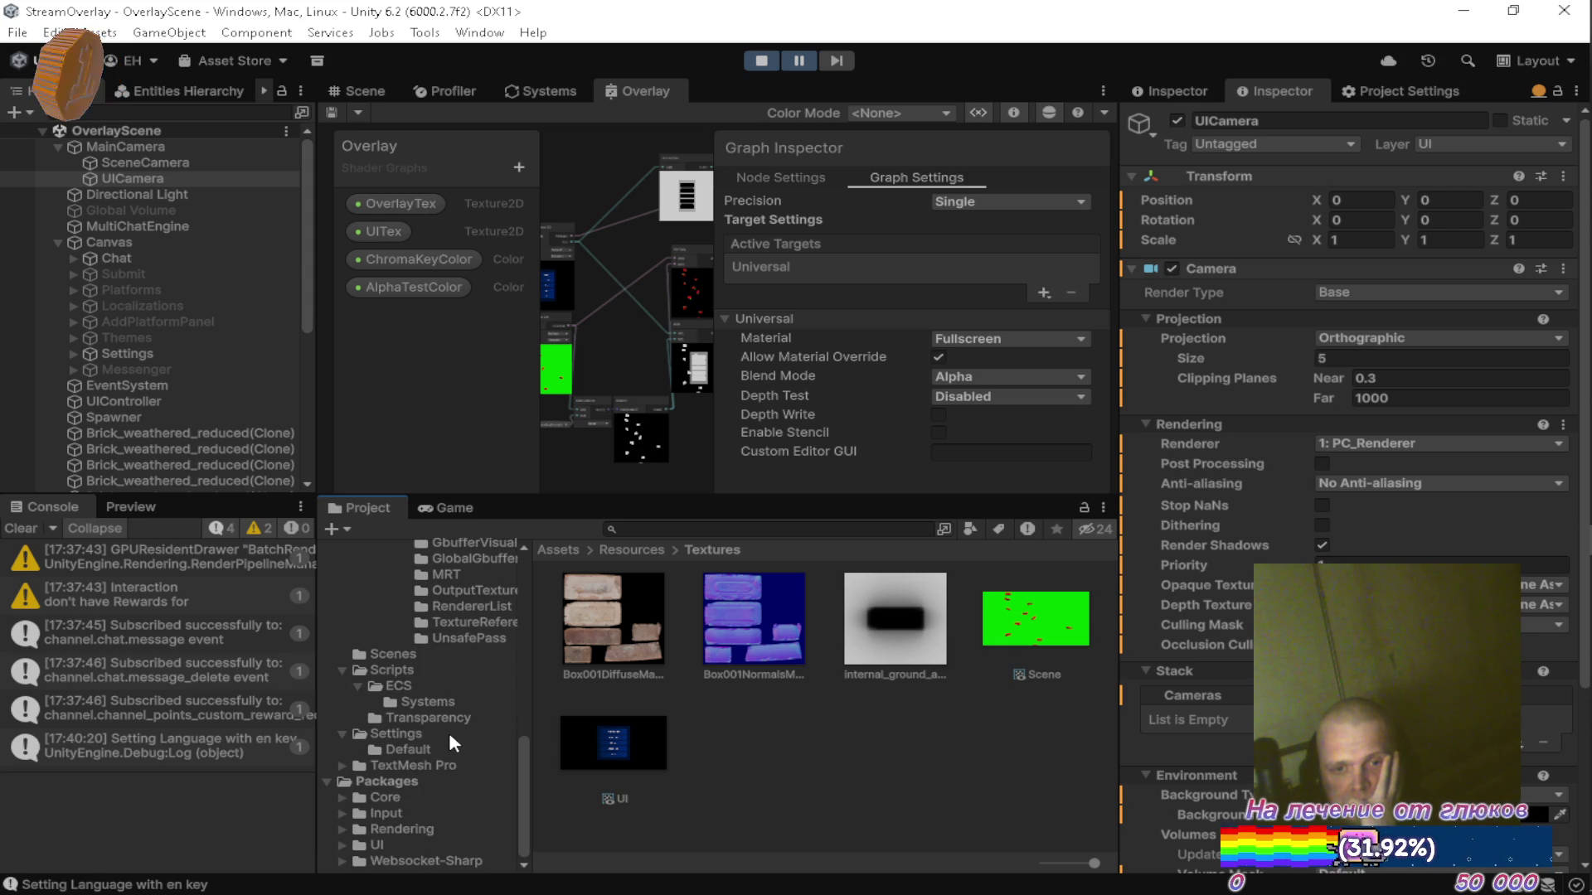
click(426, 735)
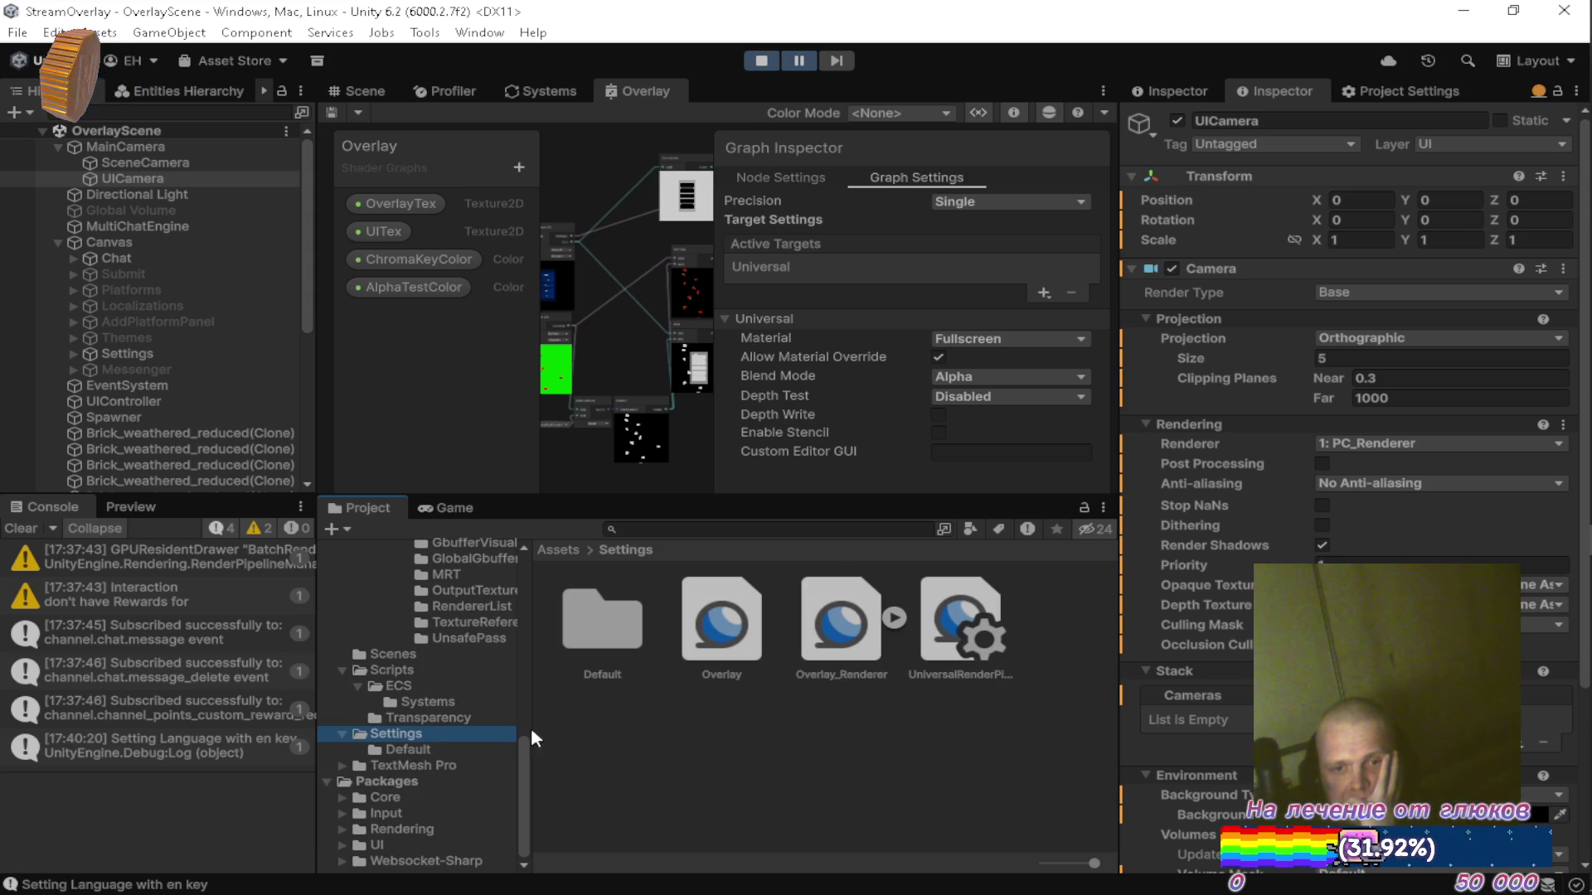
click(961, 640)
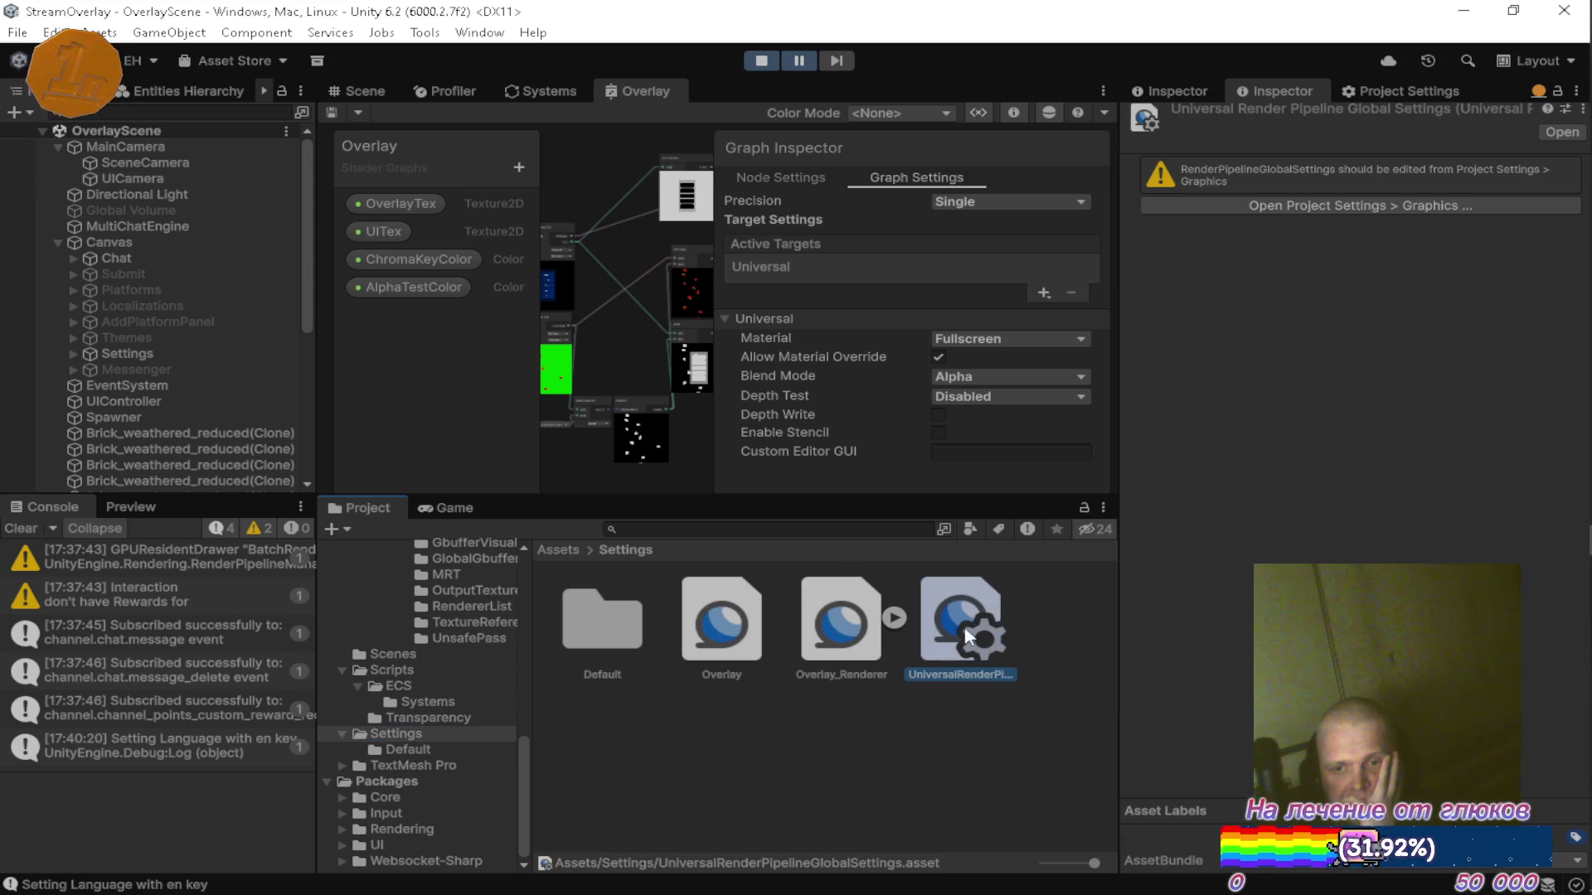
click(719, 620)
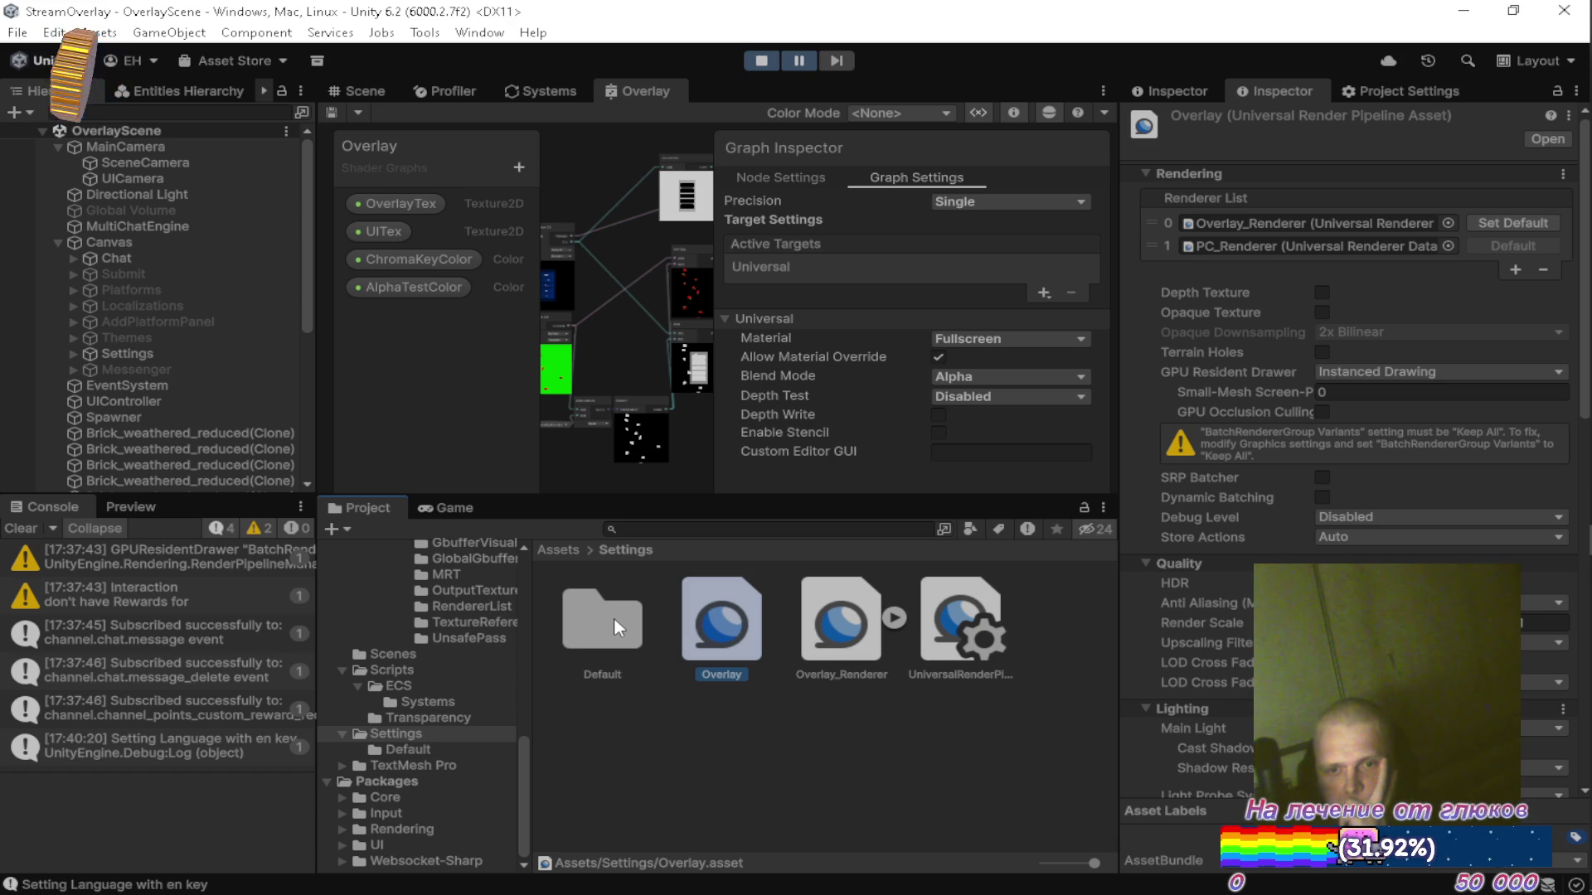
click(439, 502)
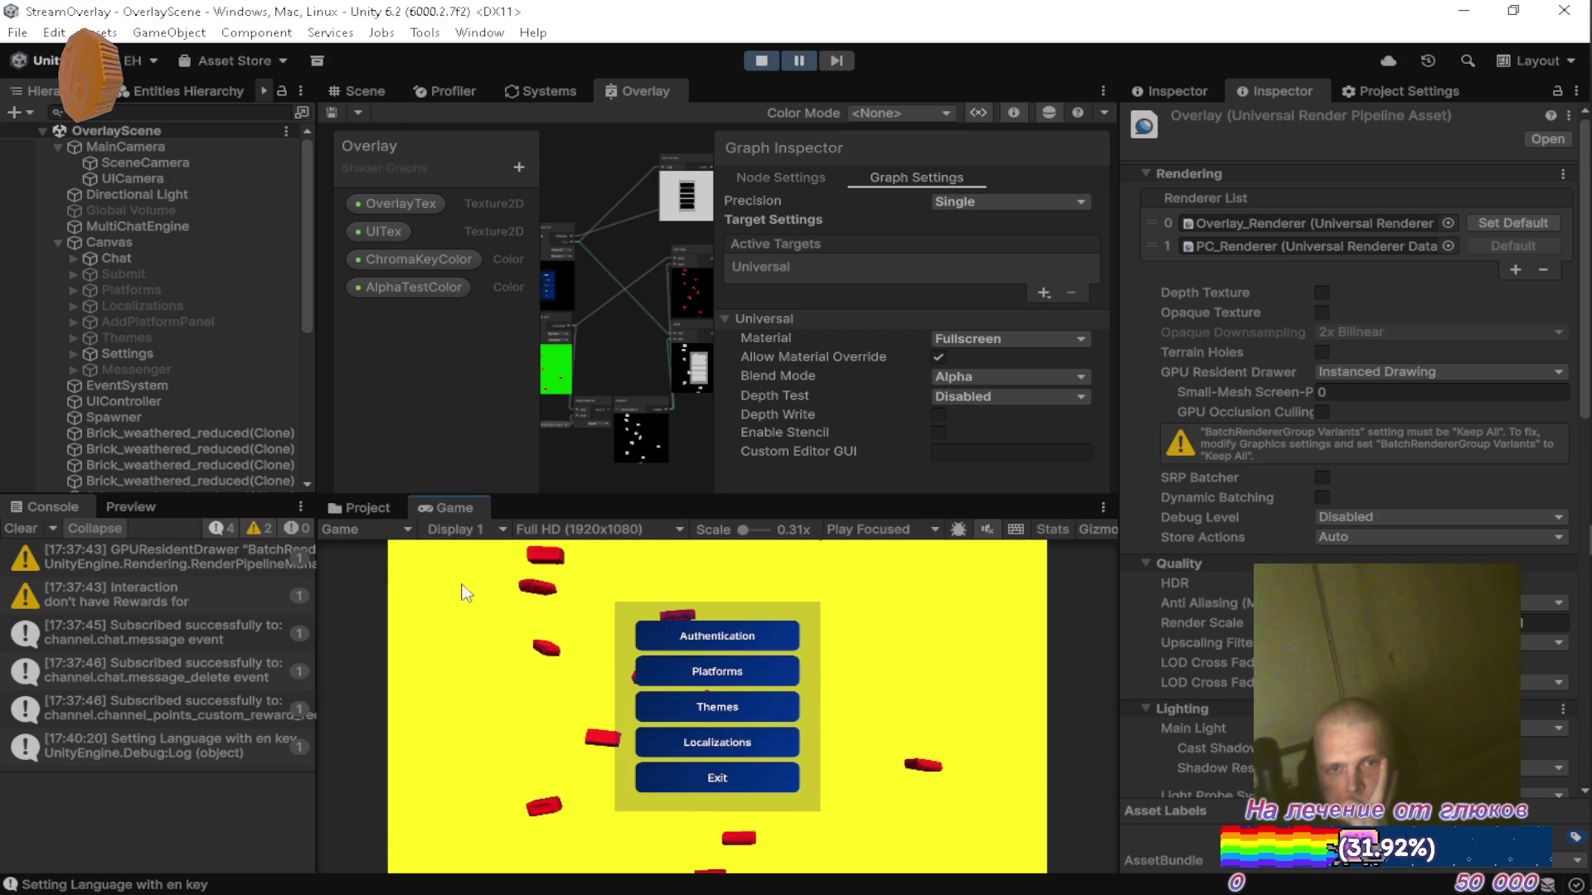
mouse_move(1544, 443)
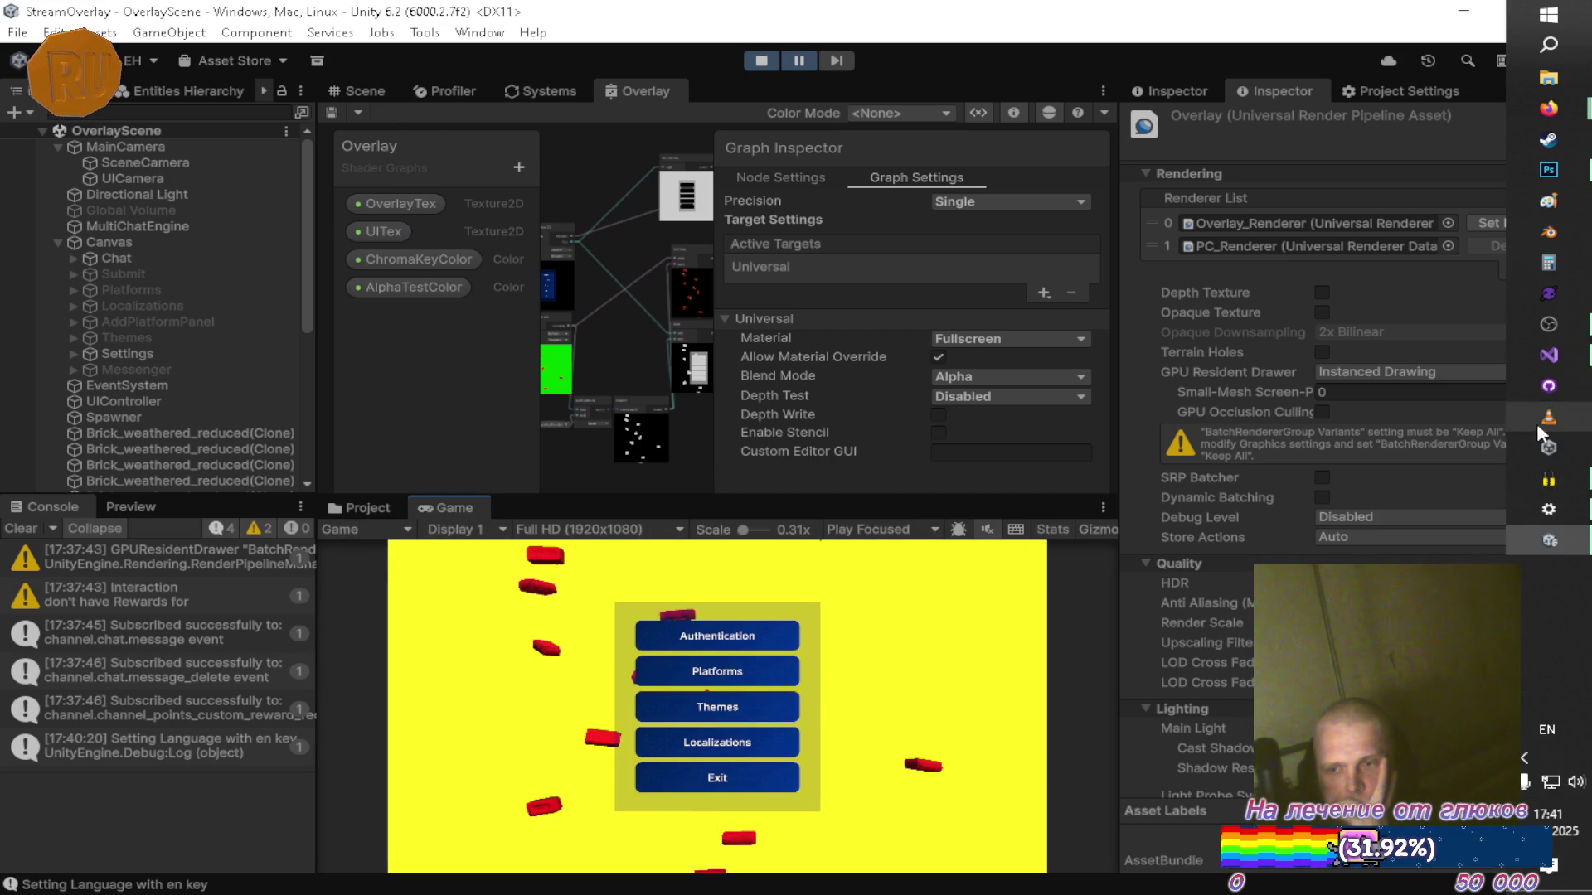
click(1549, 355)
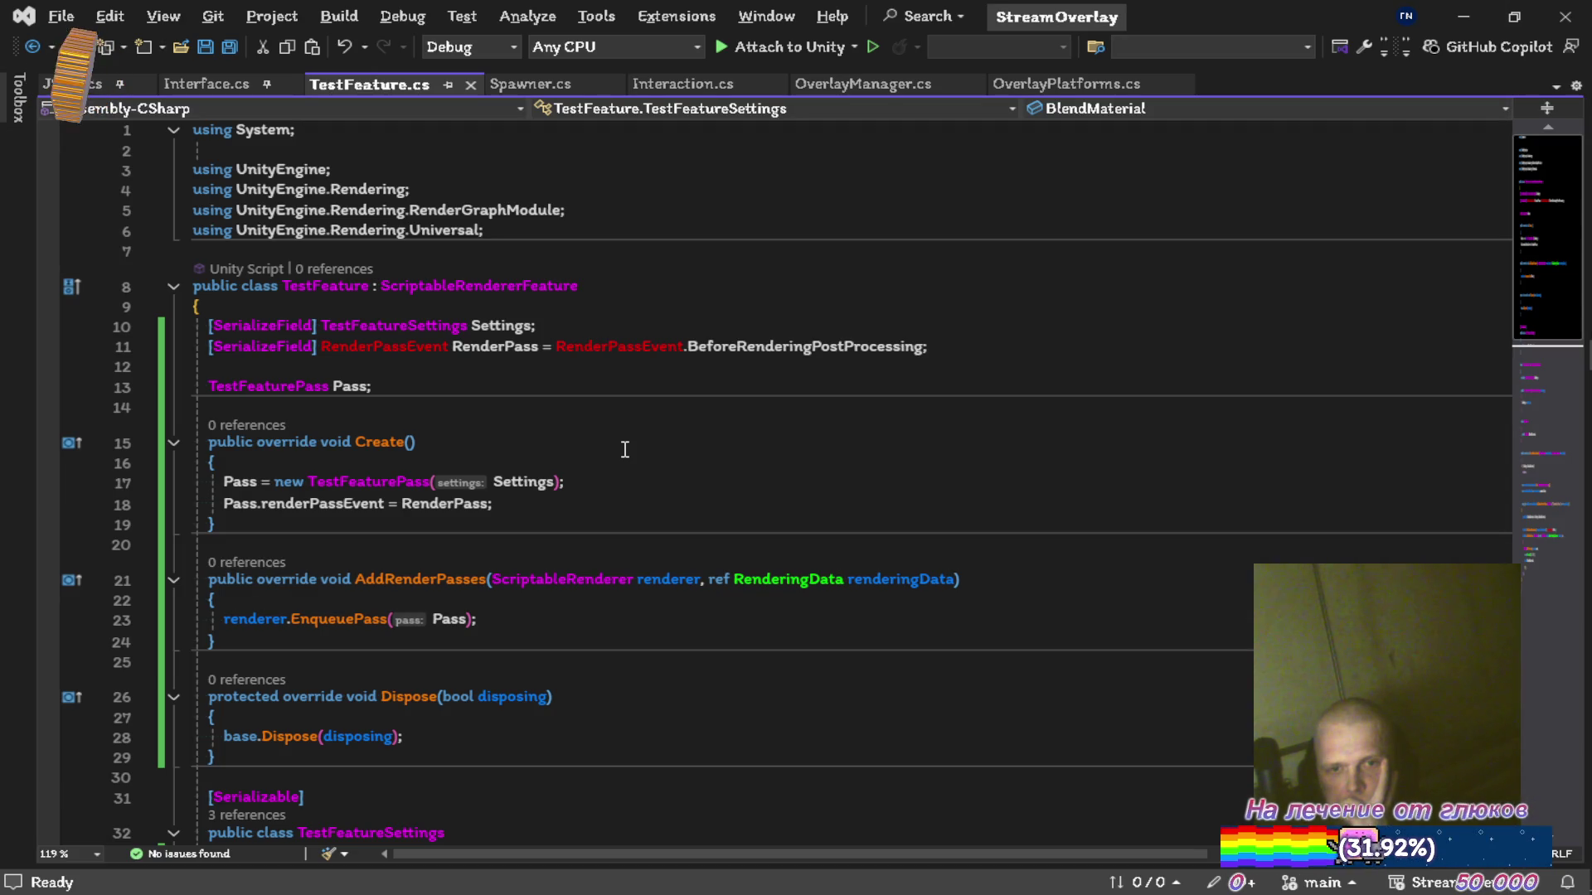
scroll(630, 451, down, 4)
scroll(659, 459, up, 4)
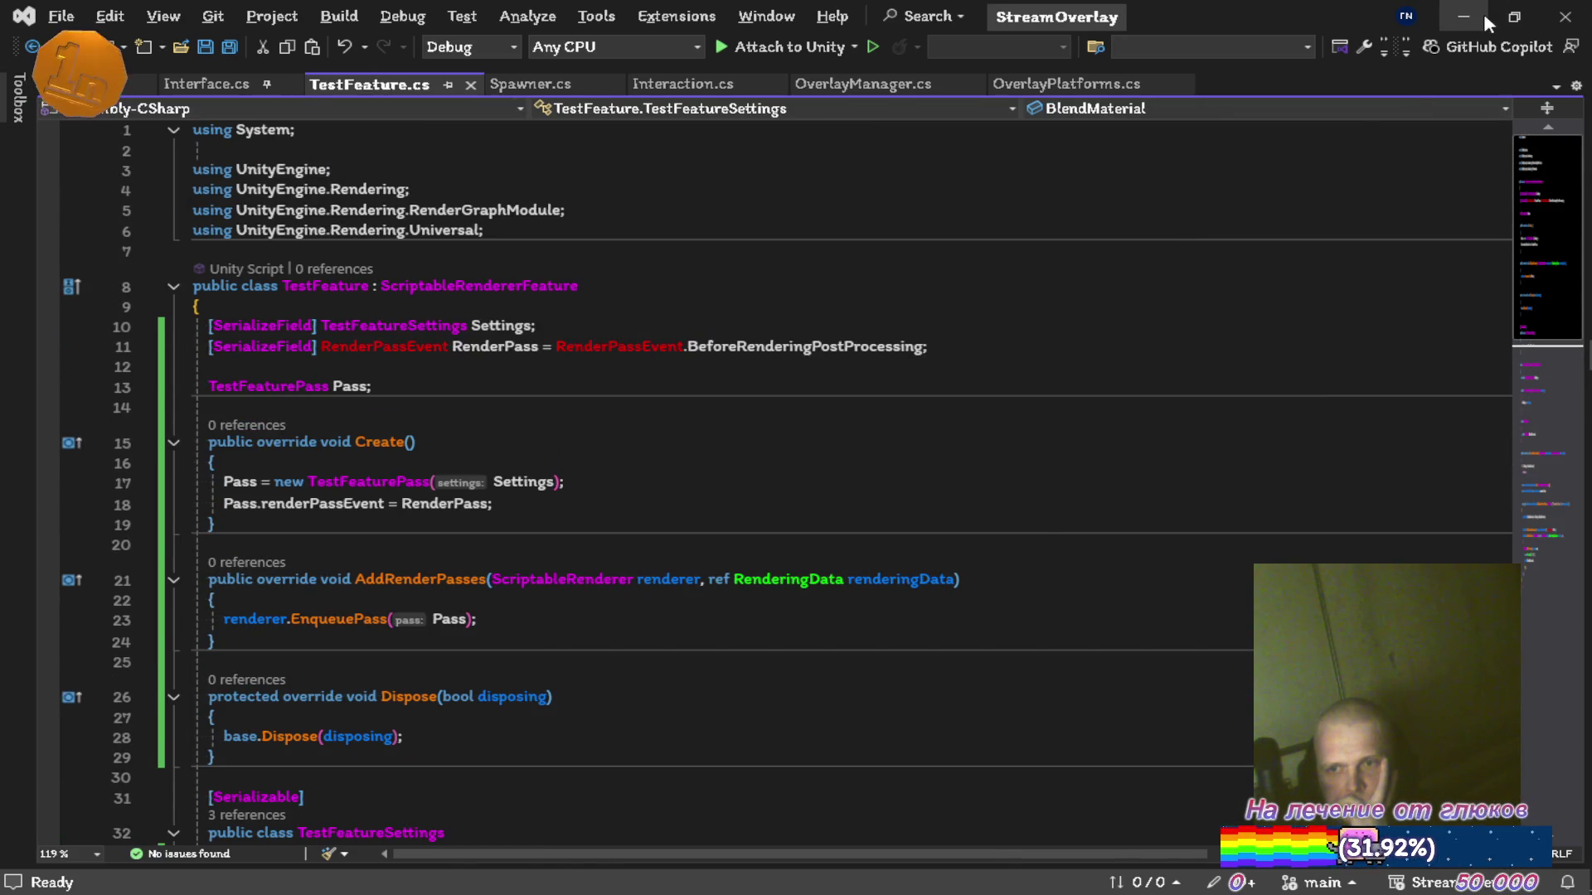
click(1463, 16)
double_click(466, 501)
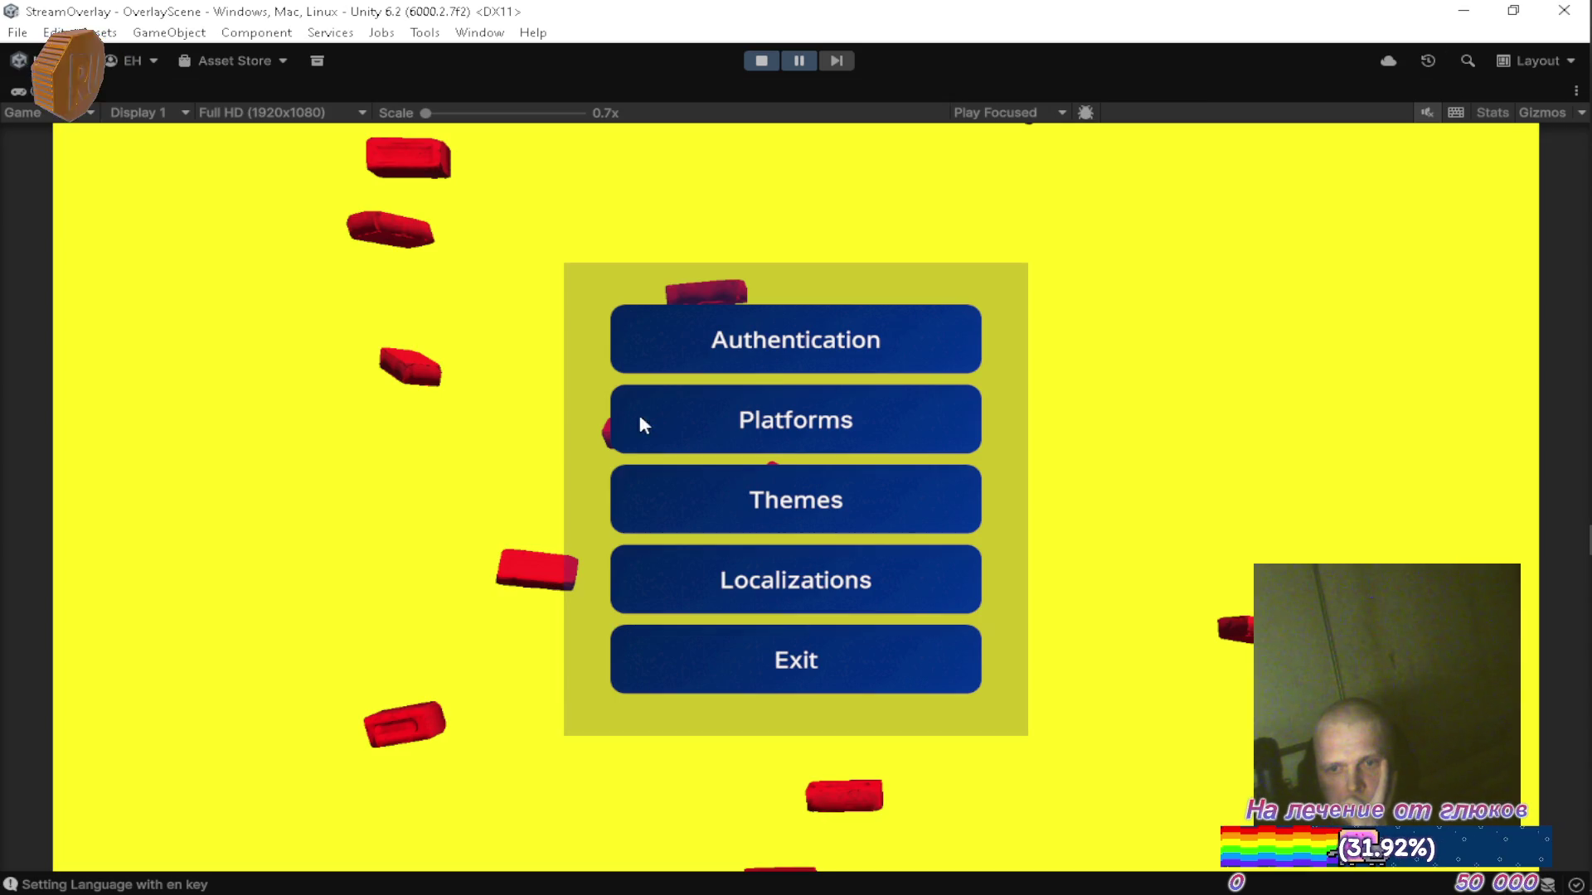
Show the Stats overlay, unpause the game, then exit play mode.
click(1492, 113)
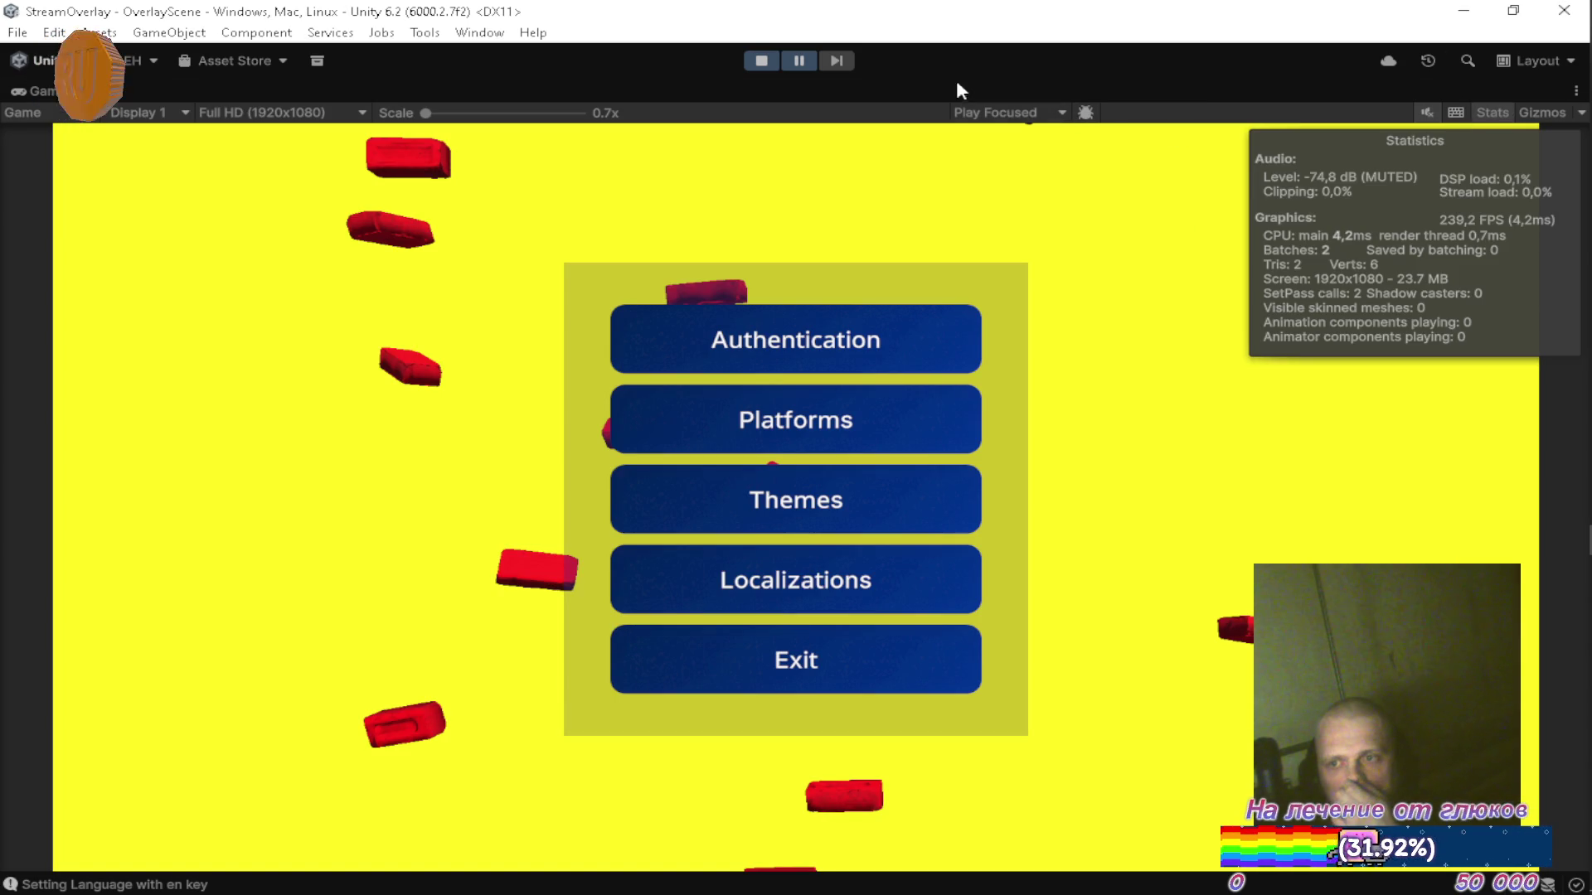
click(804, 61)
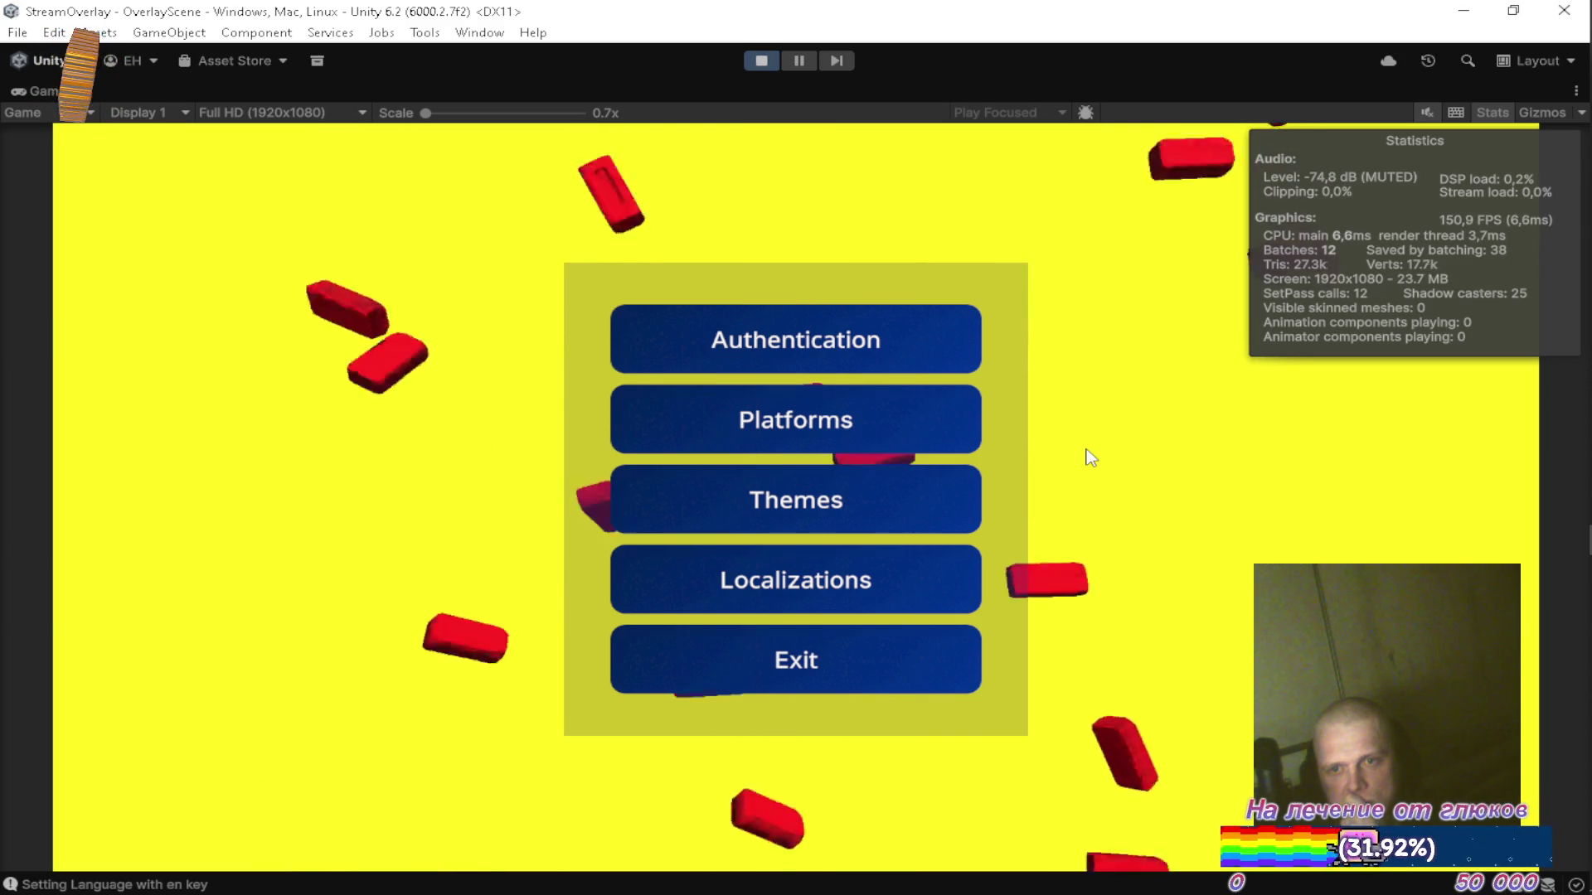
click(774, 61)
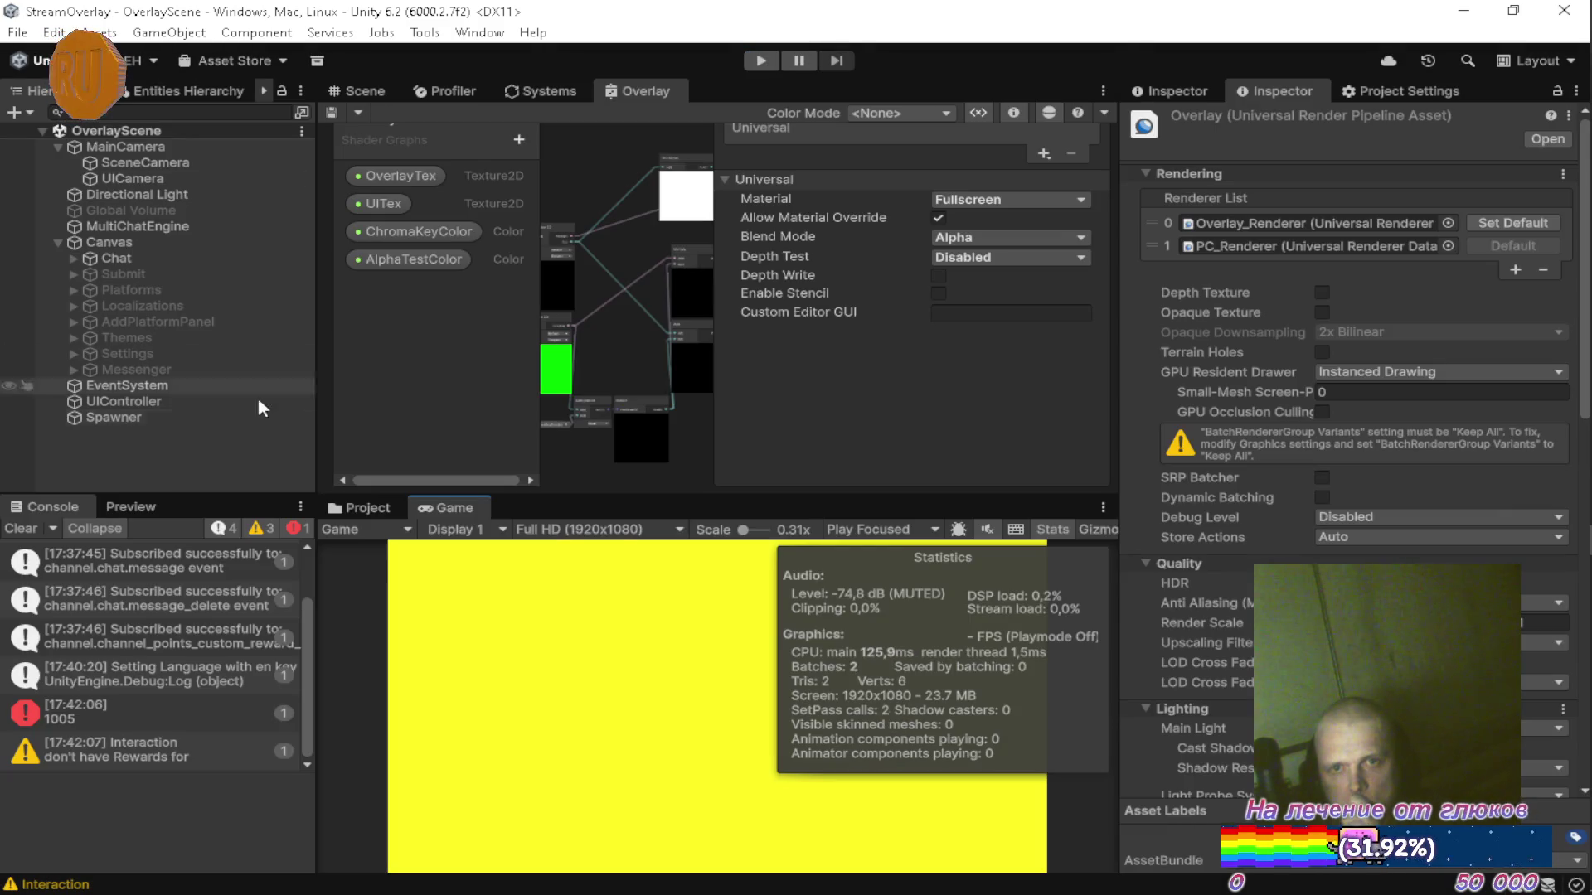
Set the Scene render texture in Resources/Textures to R8G8B8A8_UNORM colour format.
click(365, 508)
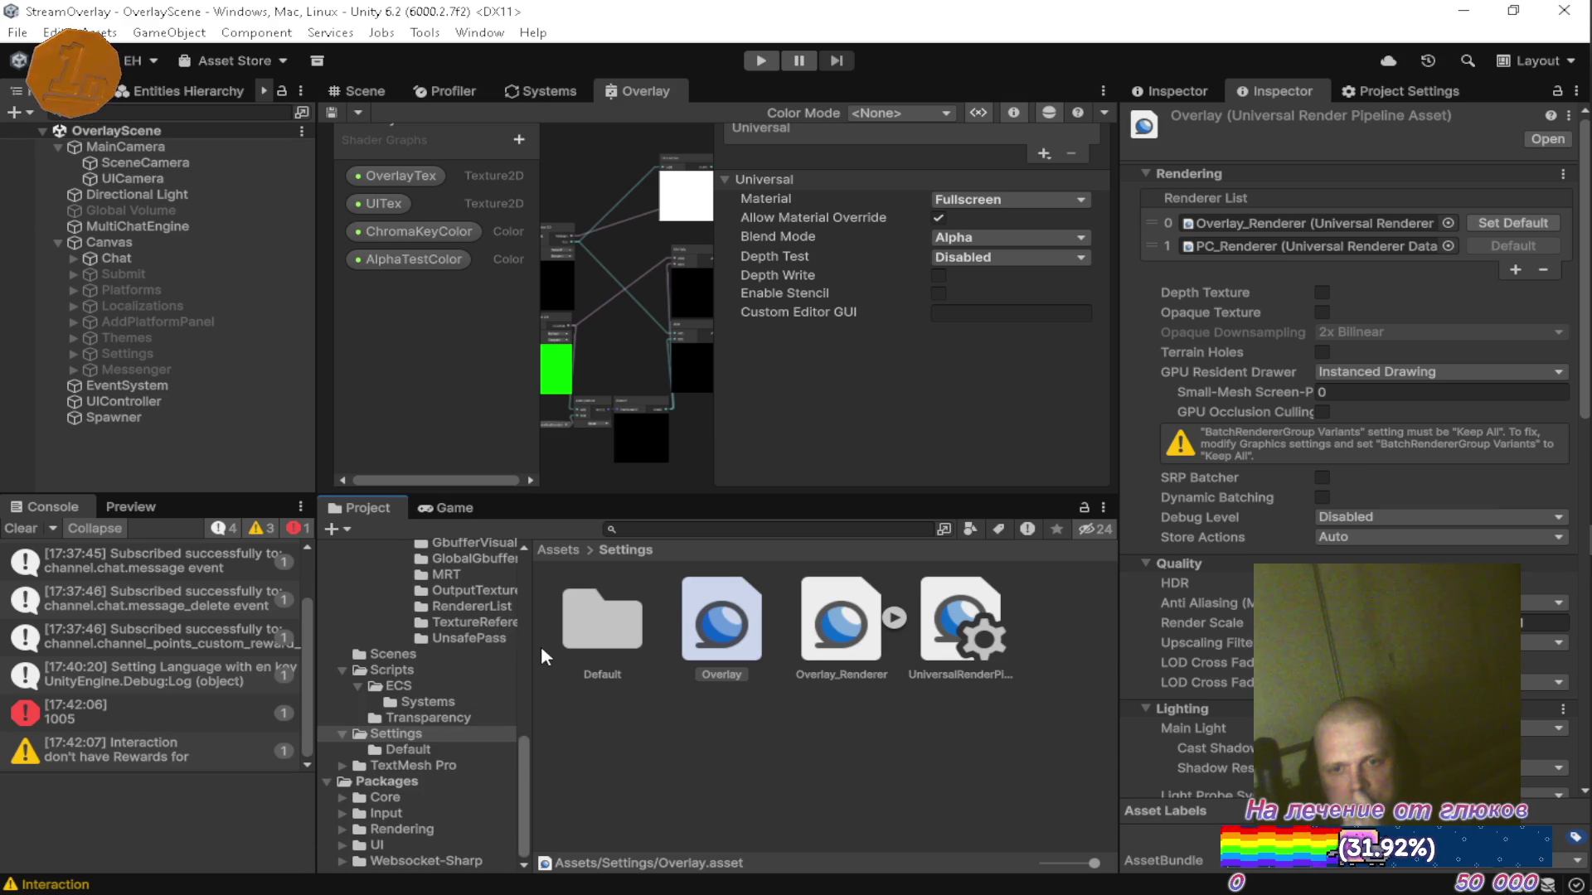
scroll(456, 650, up, 5)
click(435, 714)
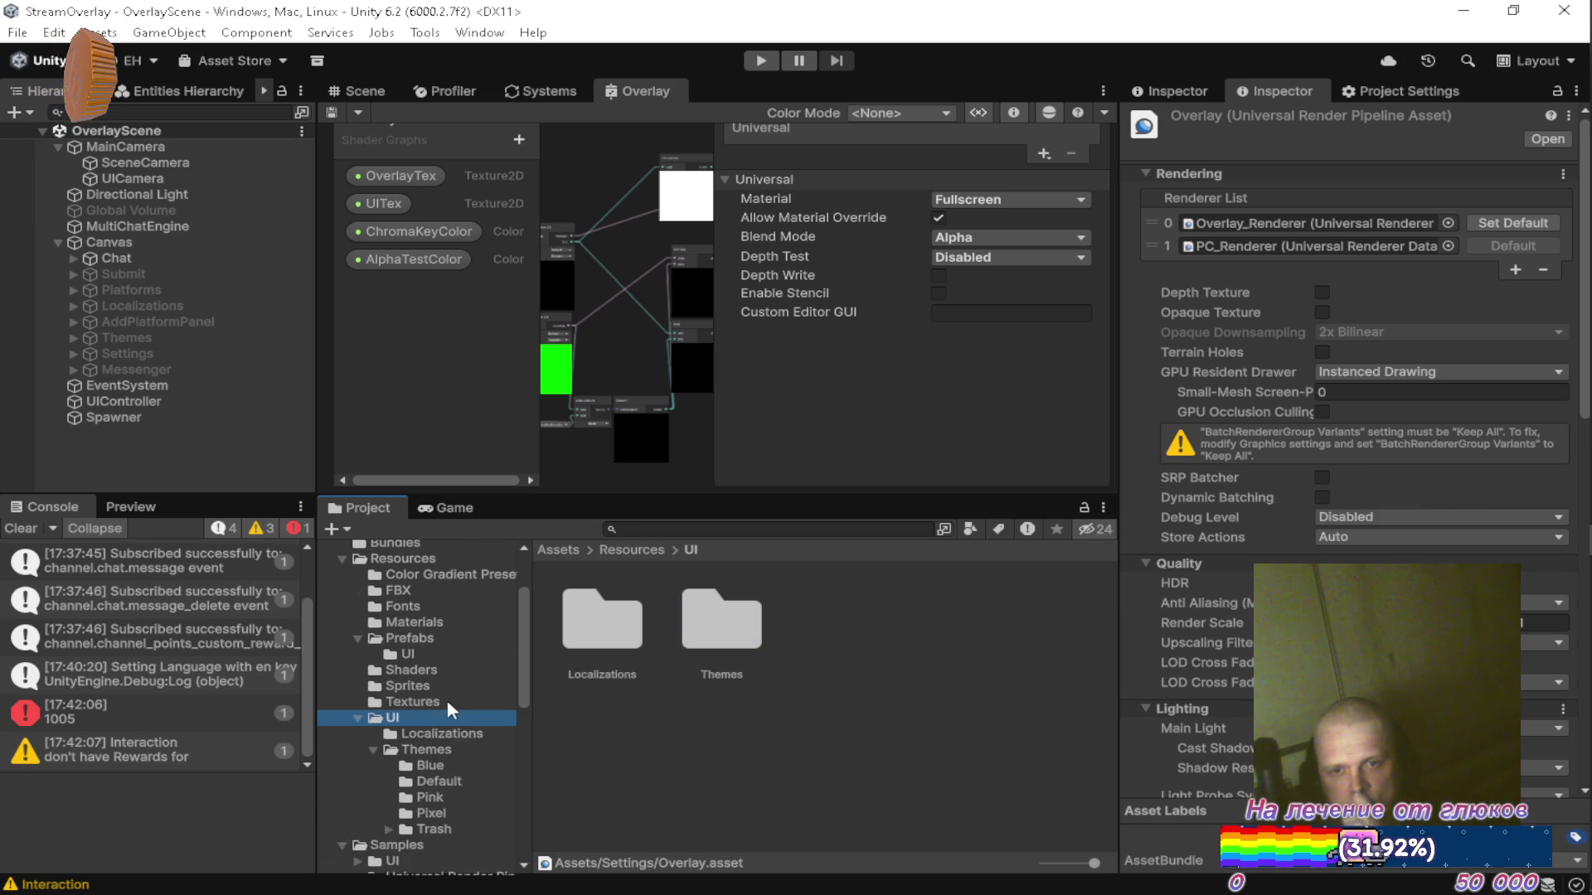
click(1049, 615)
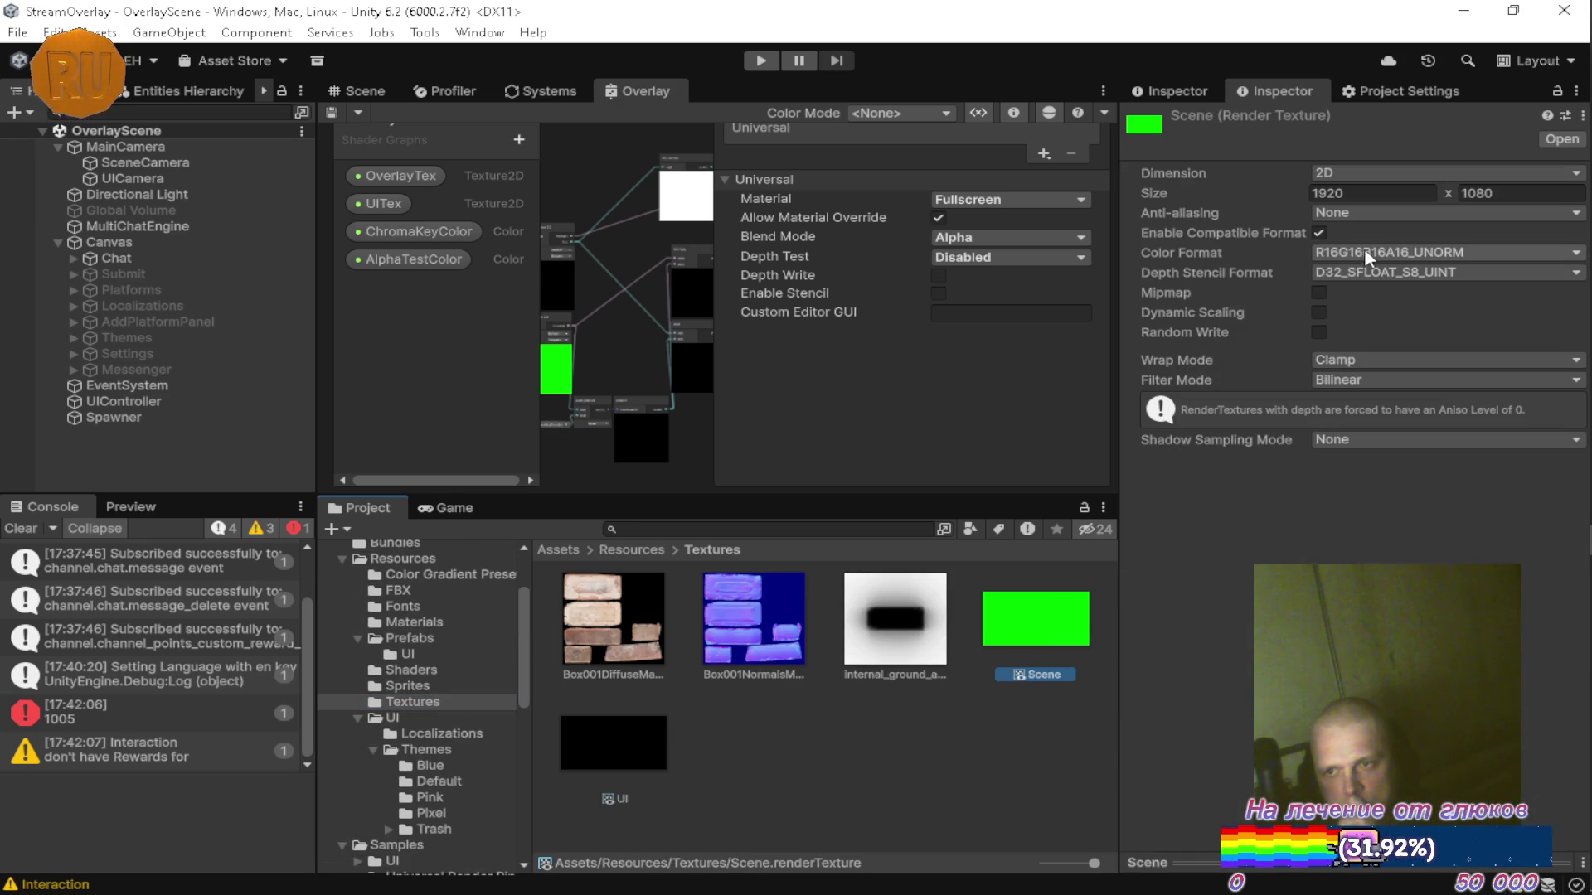
click(1360, 253)
click(1396, 230)
click(1404, 256)
key(Escape)
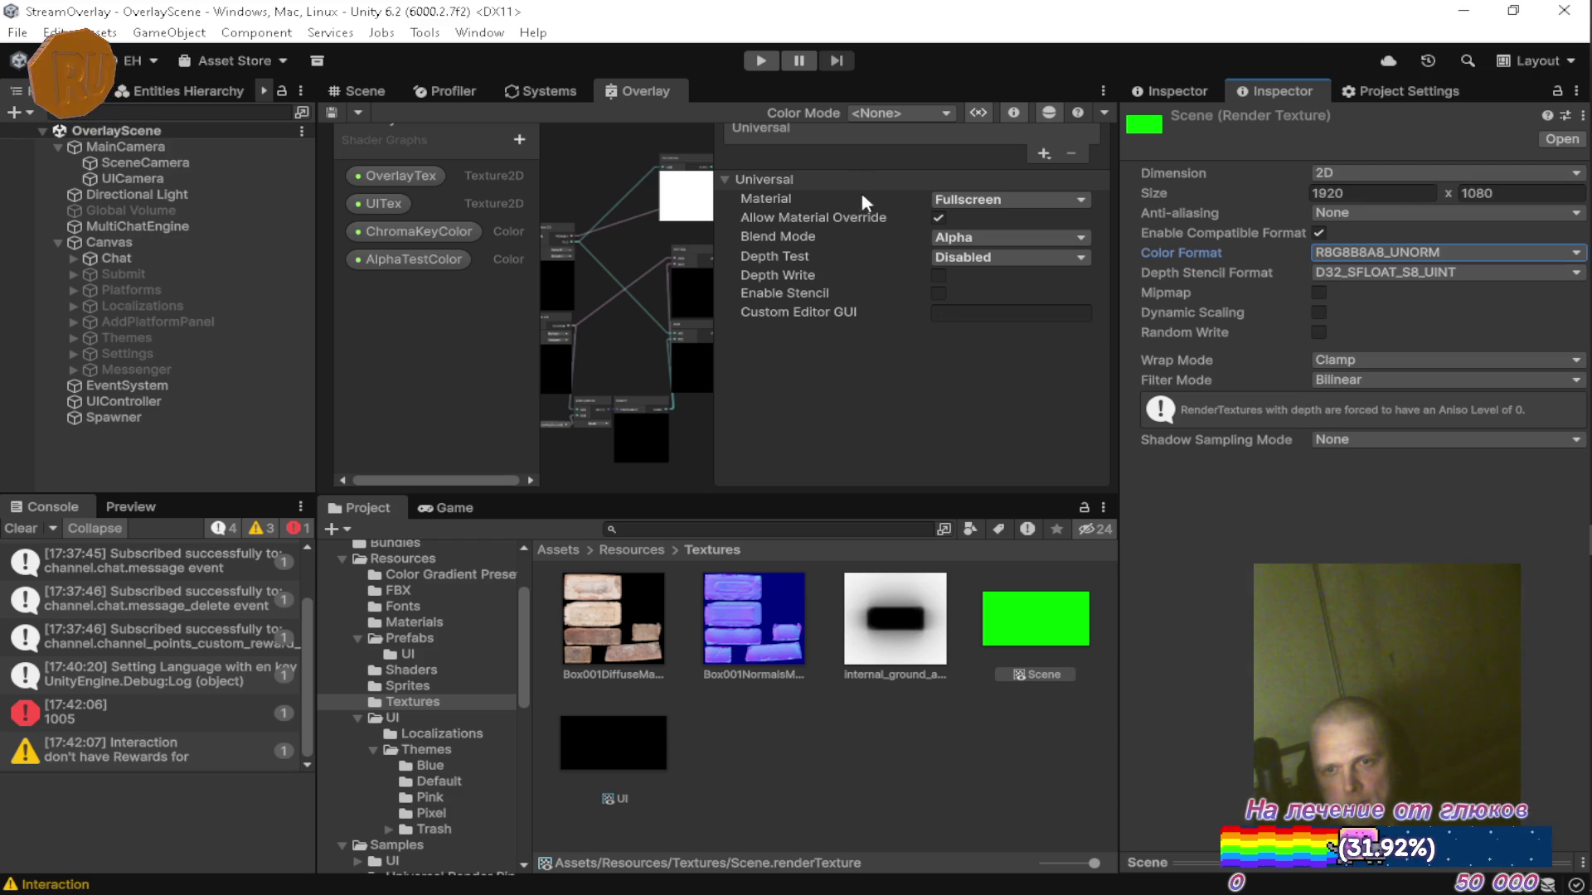
Run the game in play mode and maximise the Game view to test it.
click(455, 509)
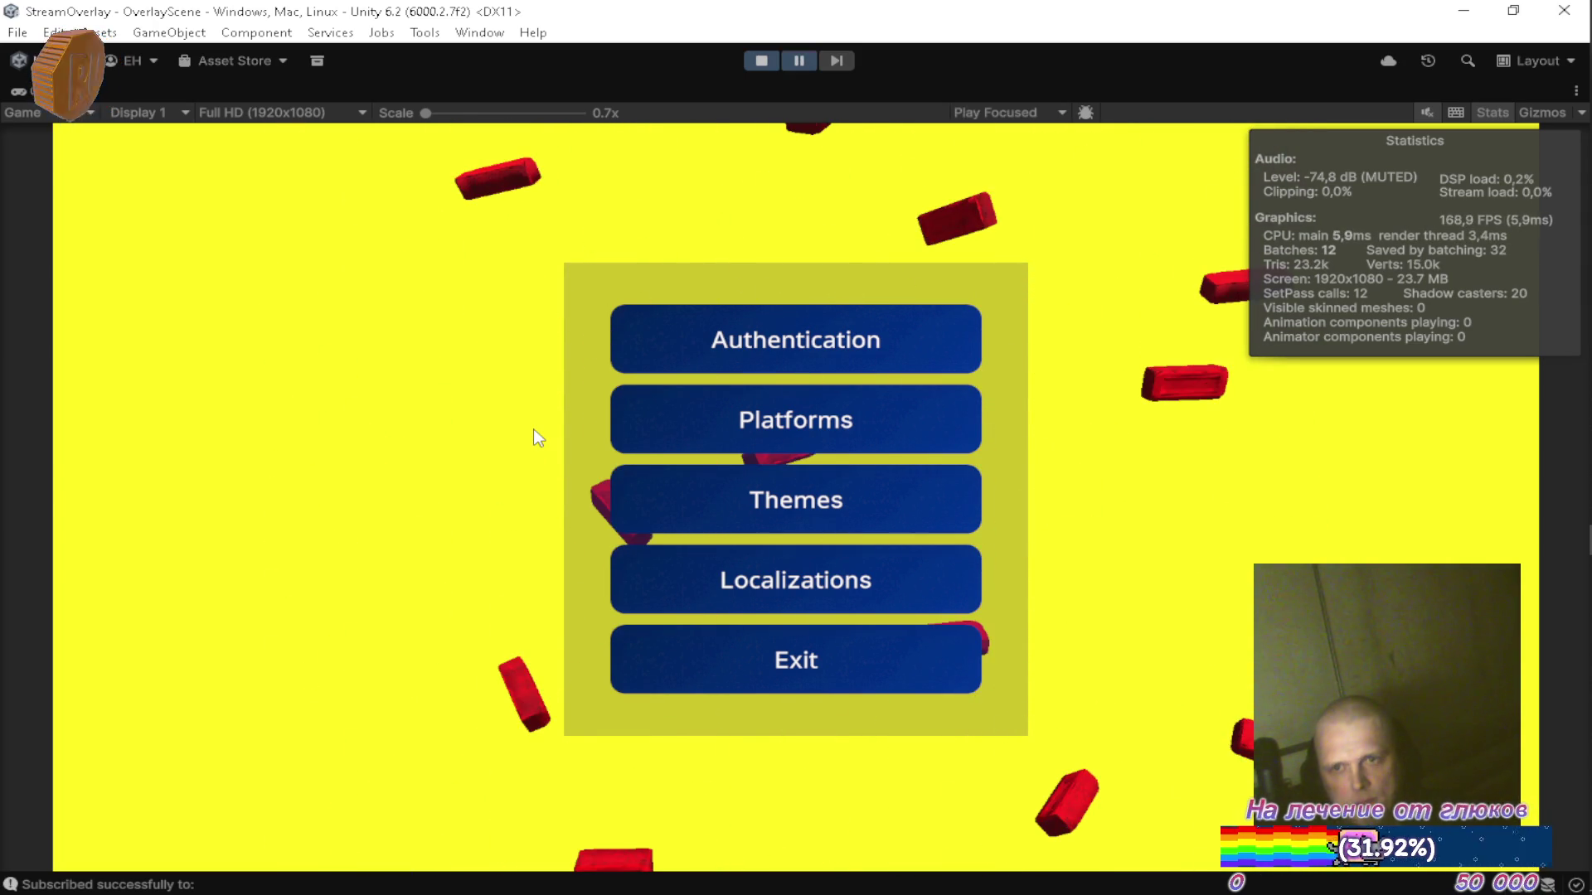
key(shift+space)
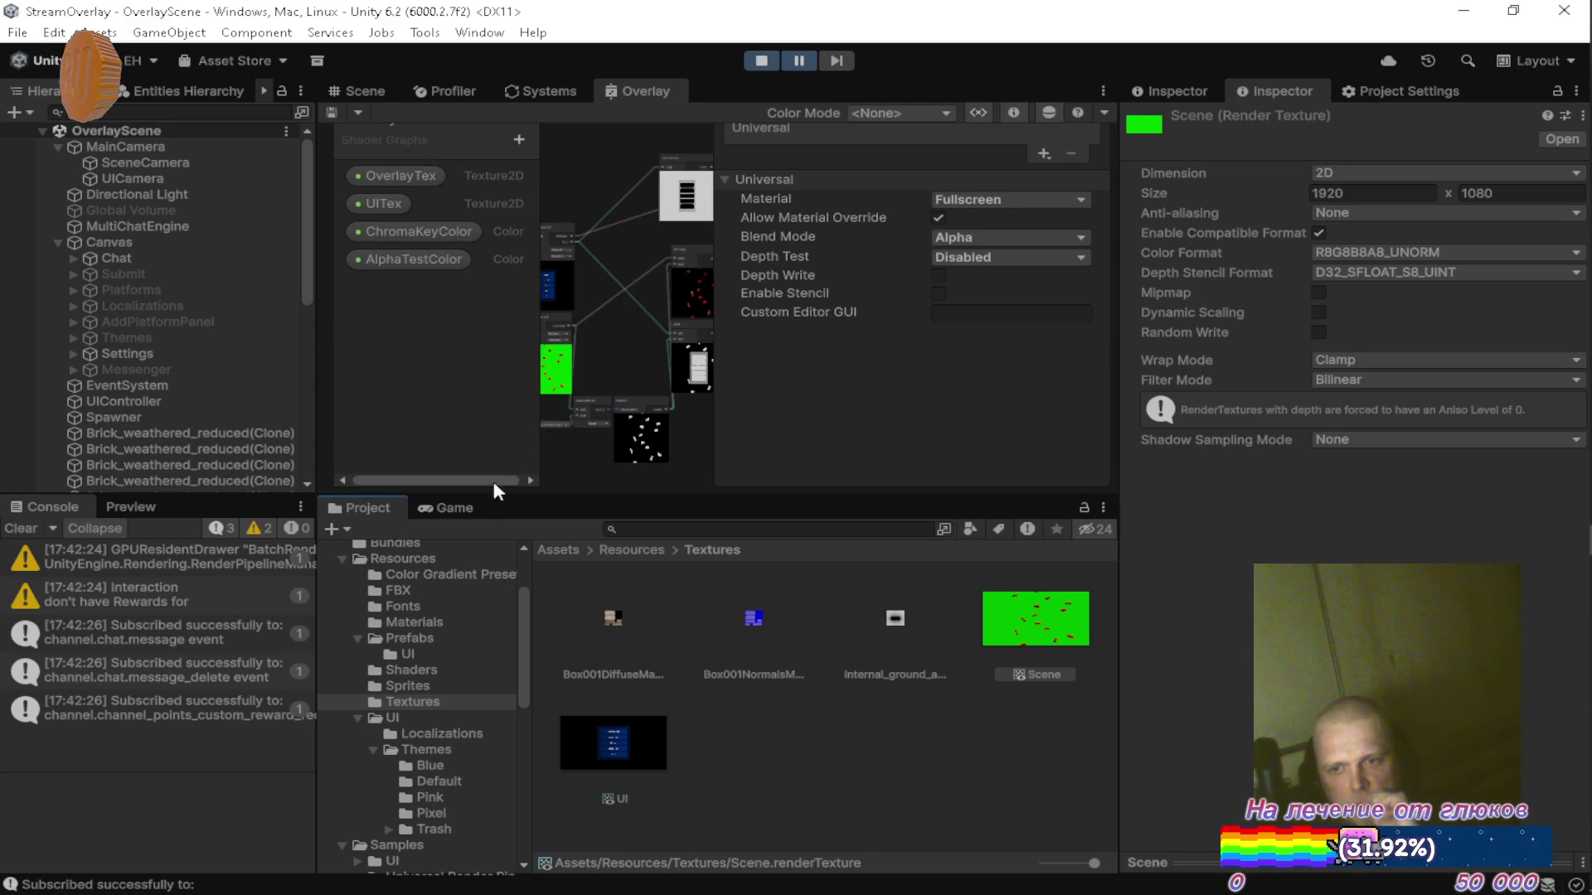
double_click(475, 508)
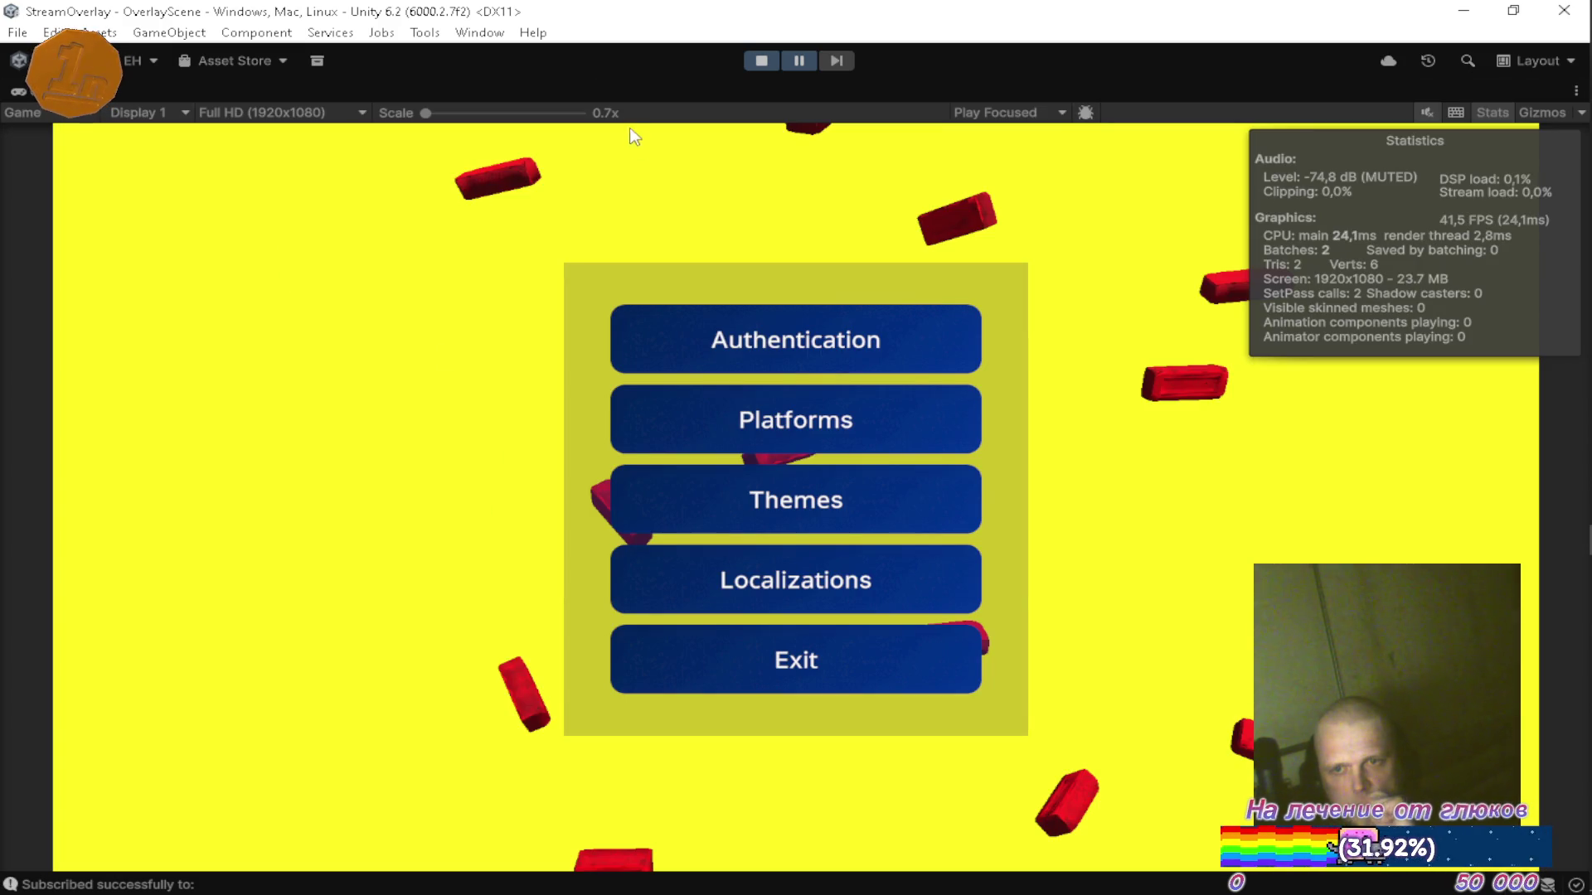
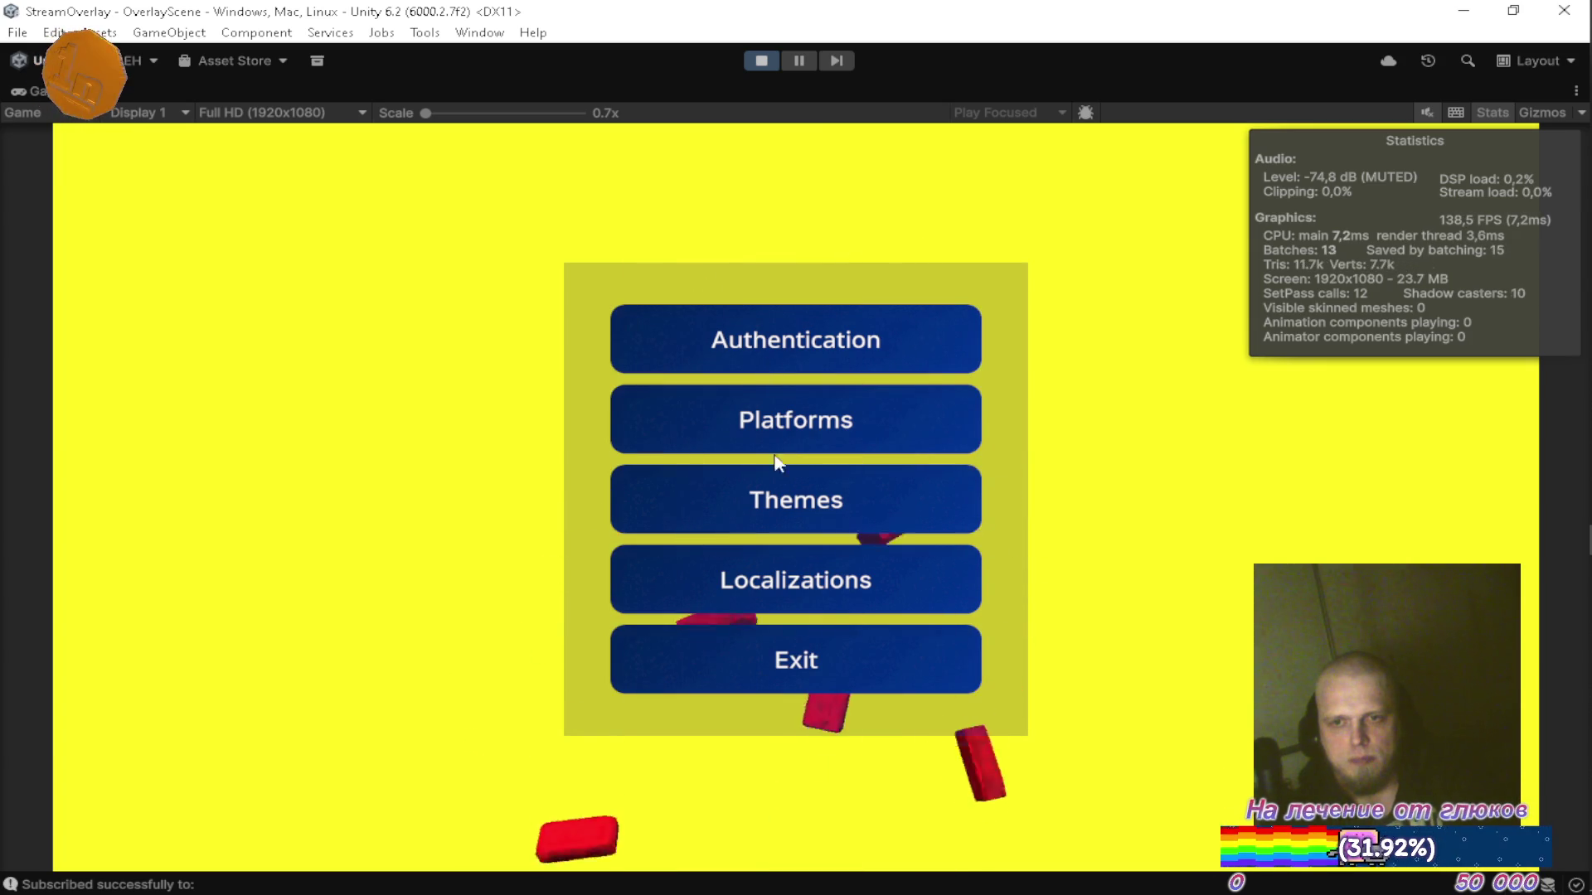
Try the Themes and Localizations menu buttons, then pause the running game.
click(808, 506)
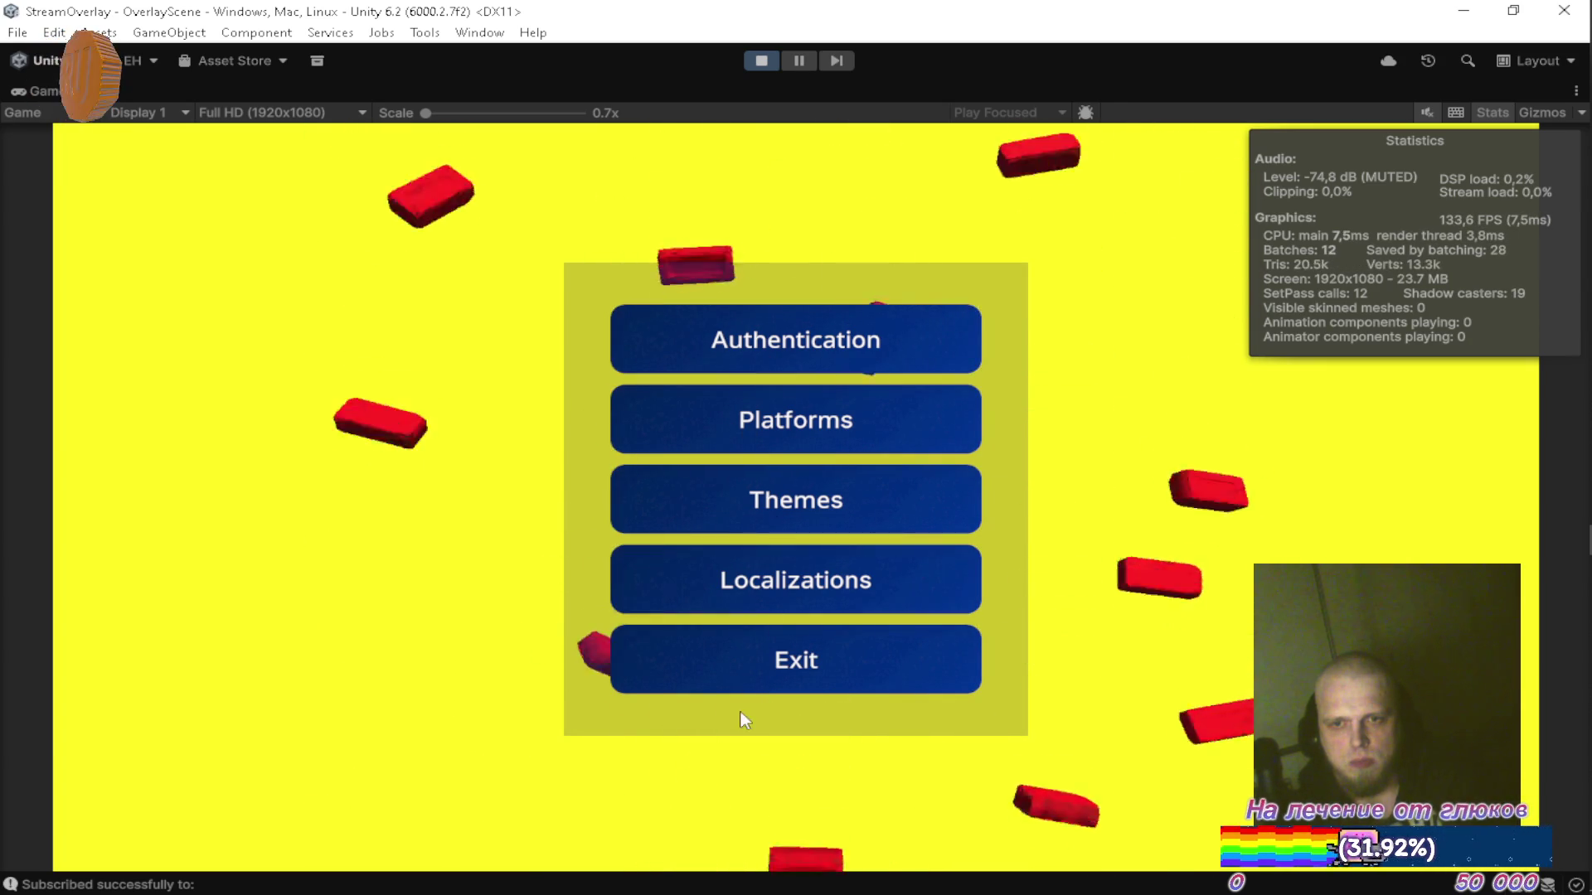
click(777, 580)
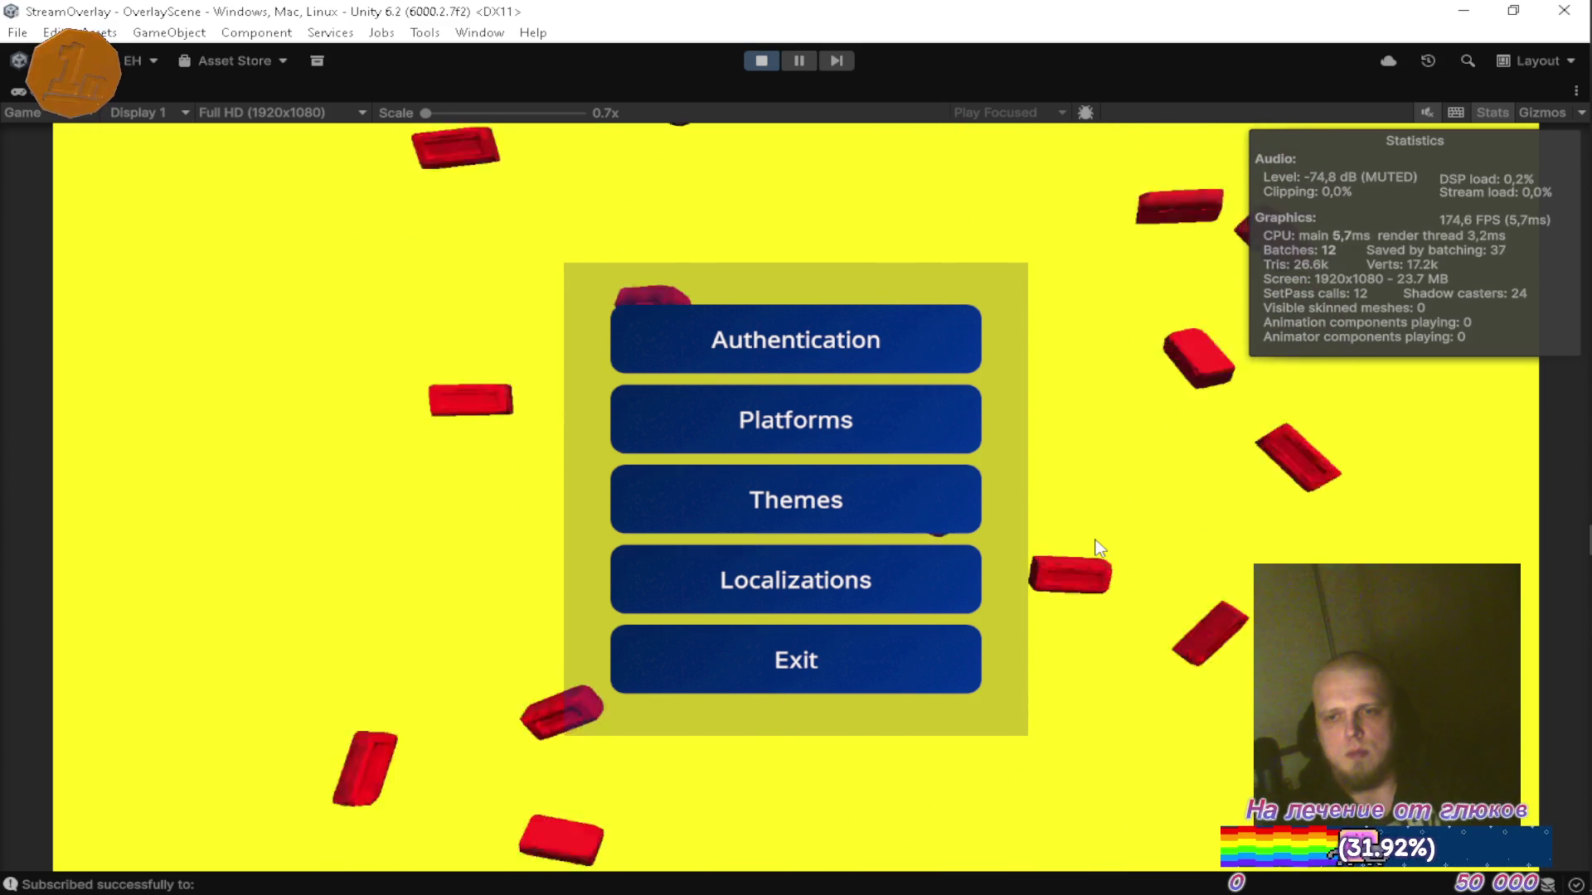
click(804, 61)
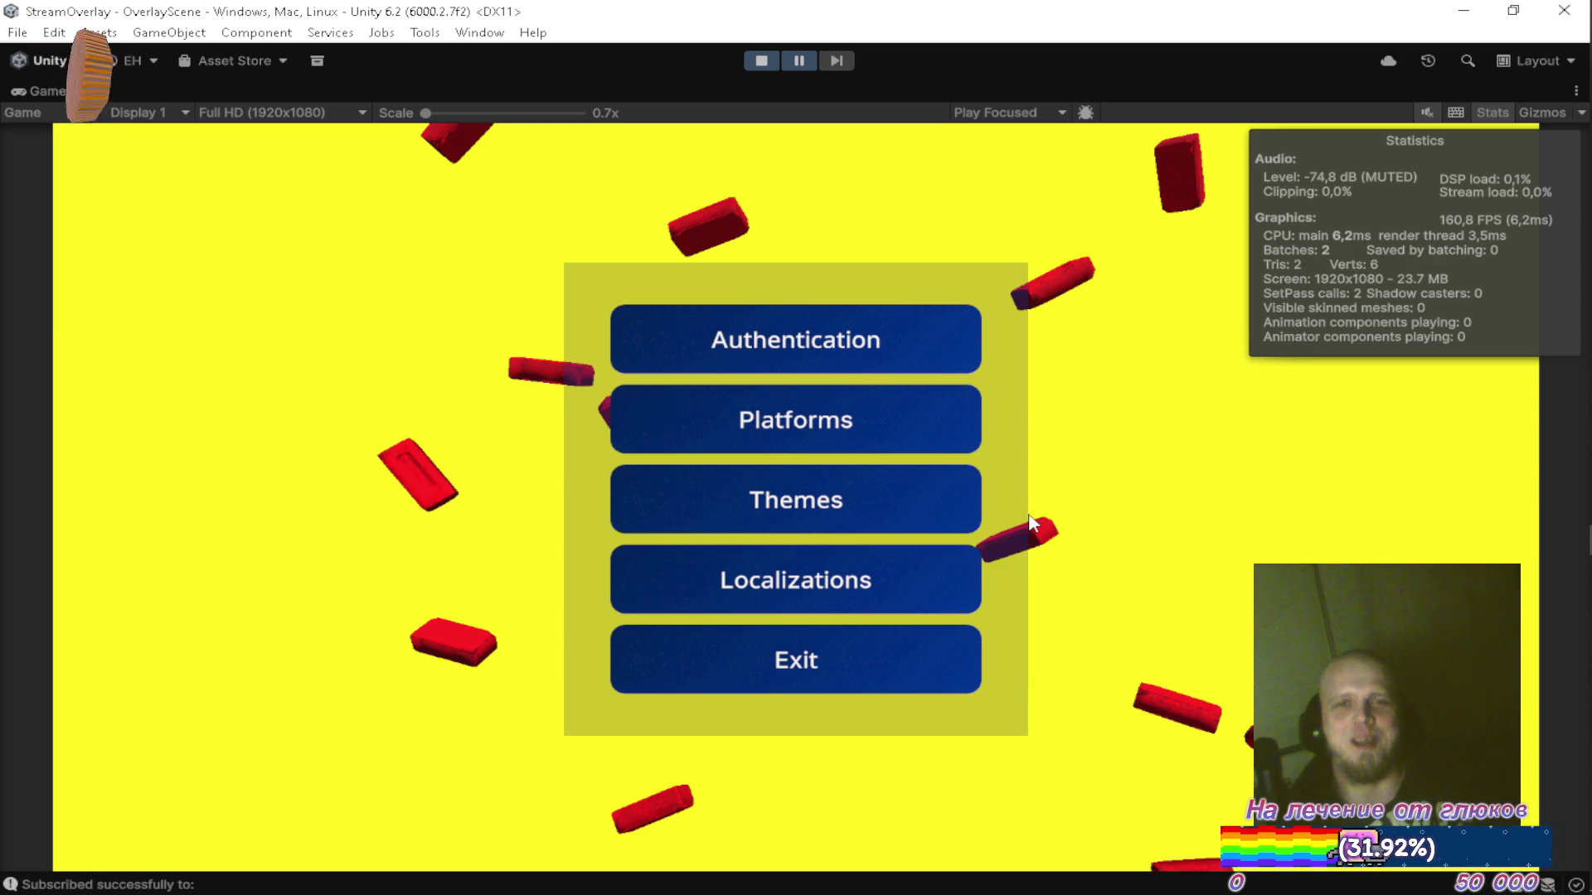
Mute the RITMIX microphone and switch Windows sound output to the Realtek speakers.
key(Pause)
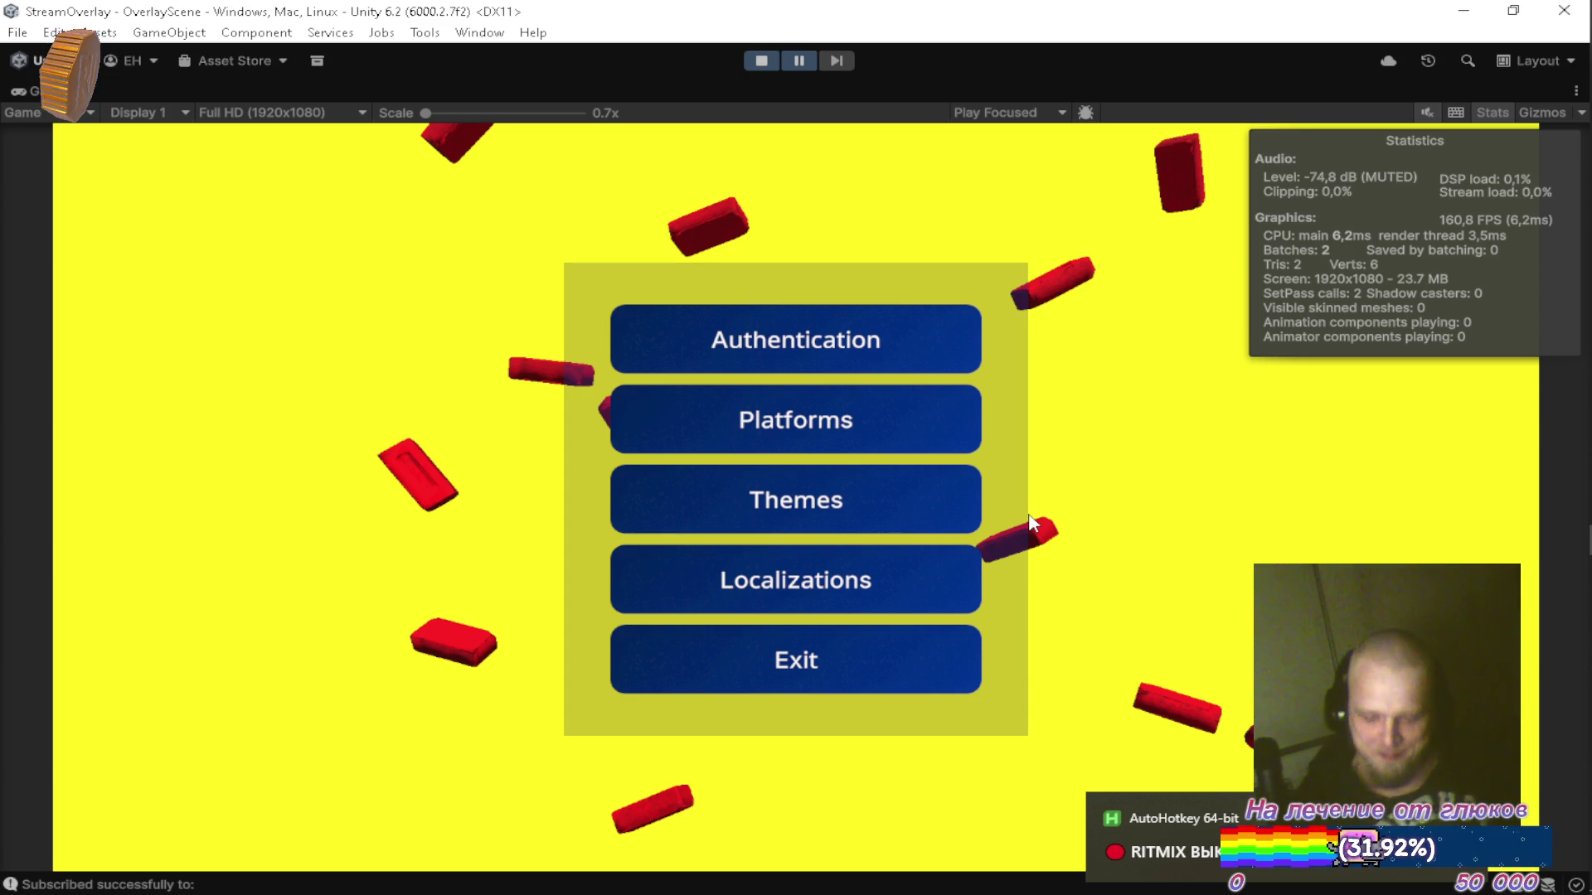
click(1548, 509)
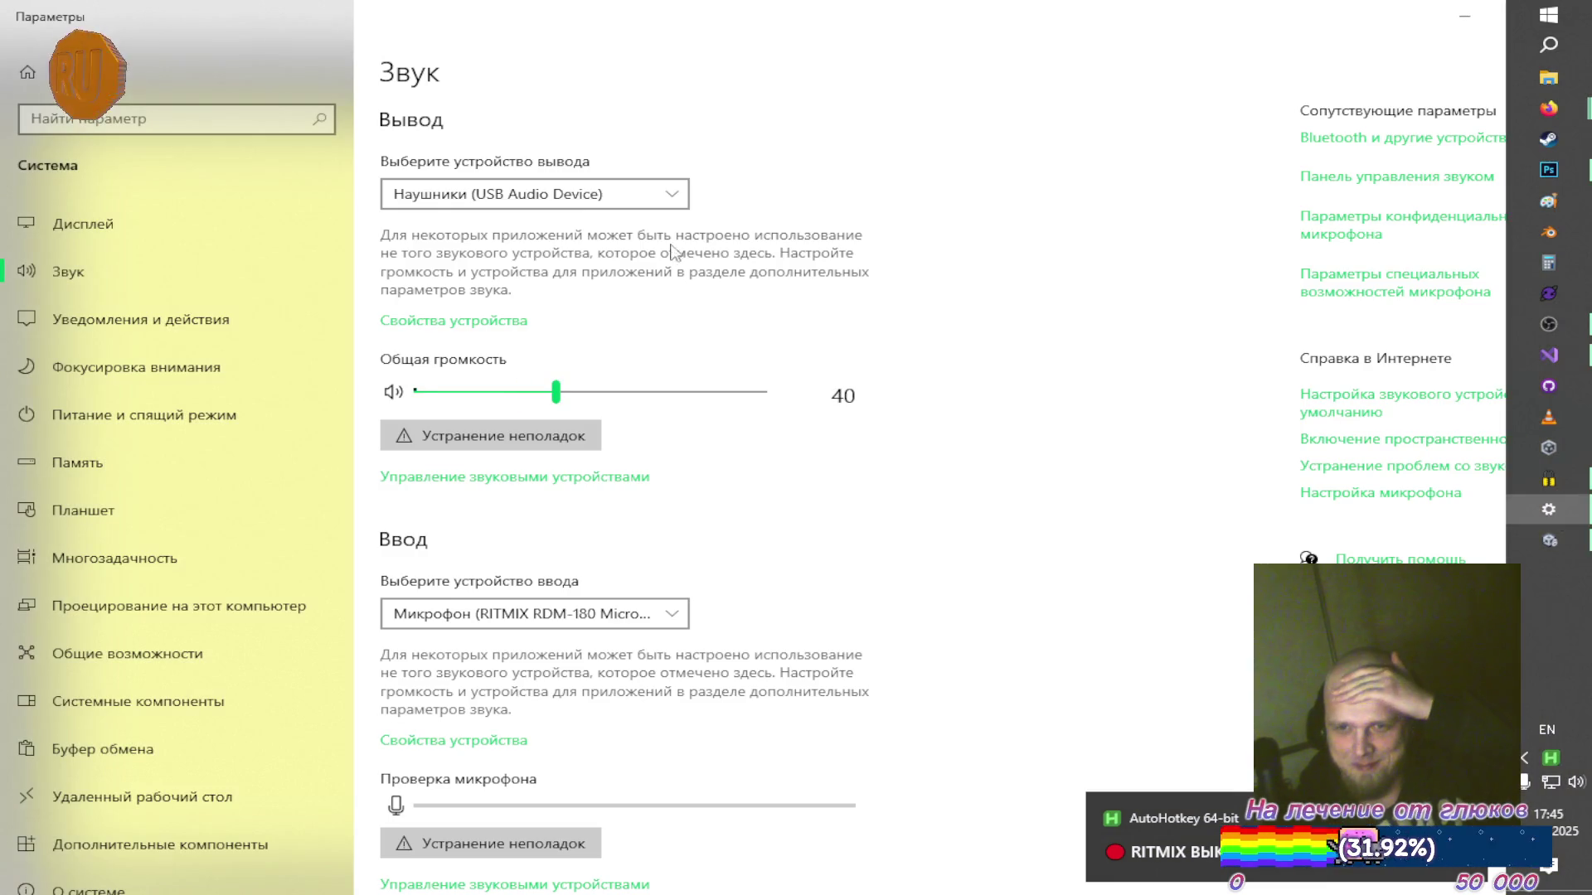
click(580, 193)
click(497, 220)
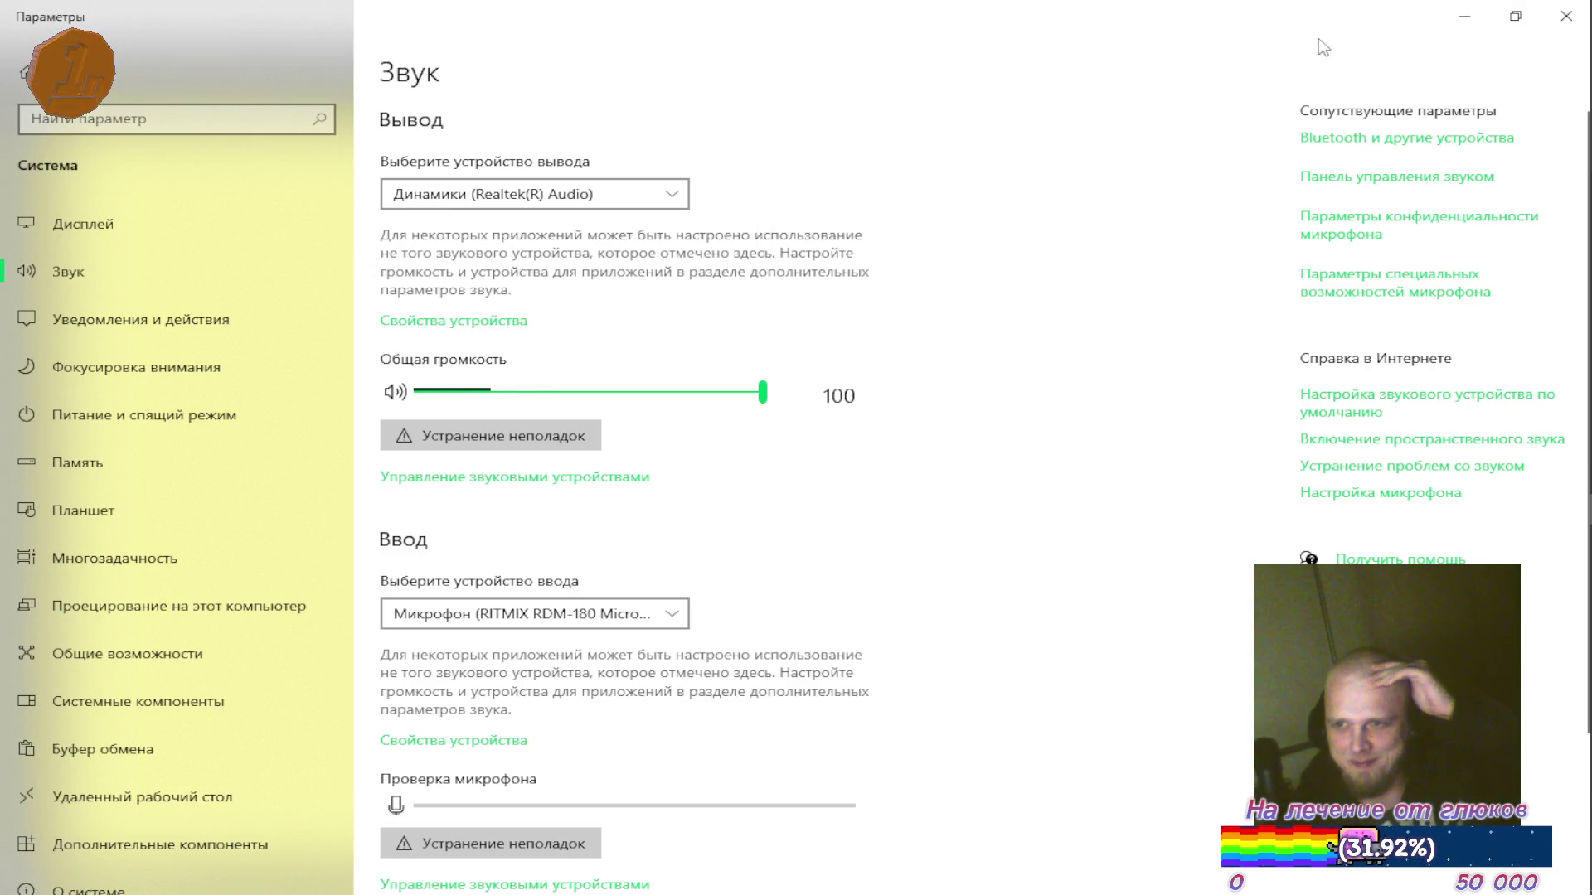
click(1464, 16)
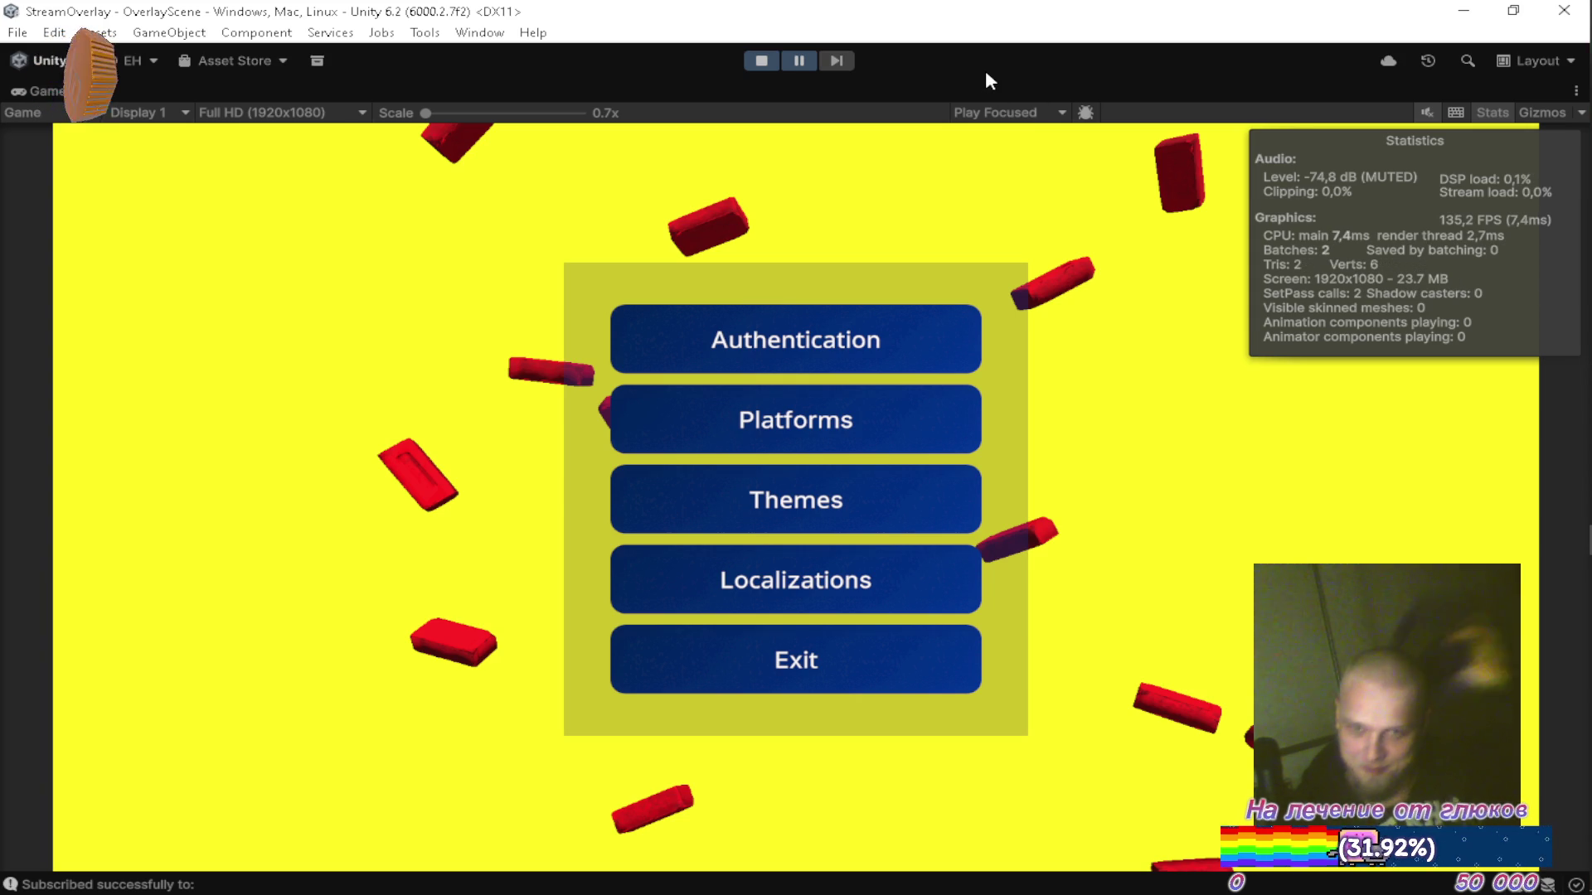